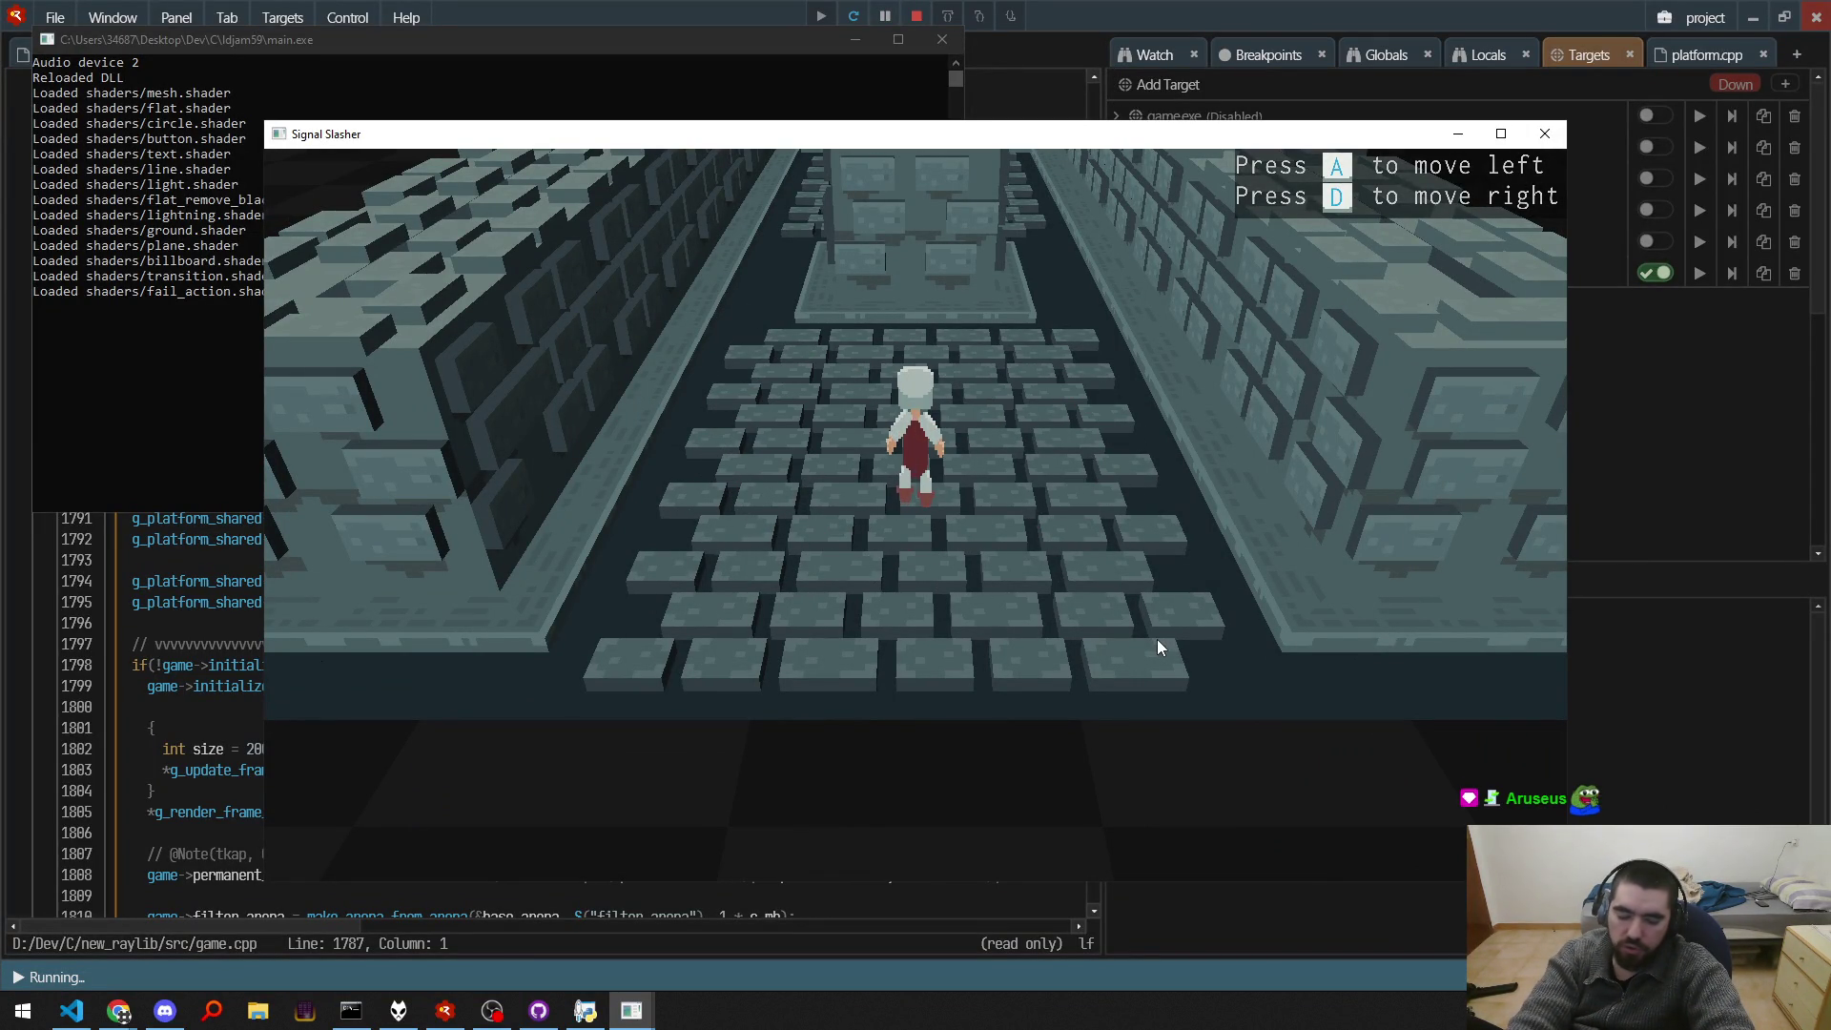
Step: Move lanes into the portal, slash the enemy, and maximize the Signal Slasher window
{"action": "key", "text": "a"}
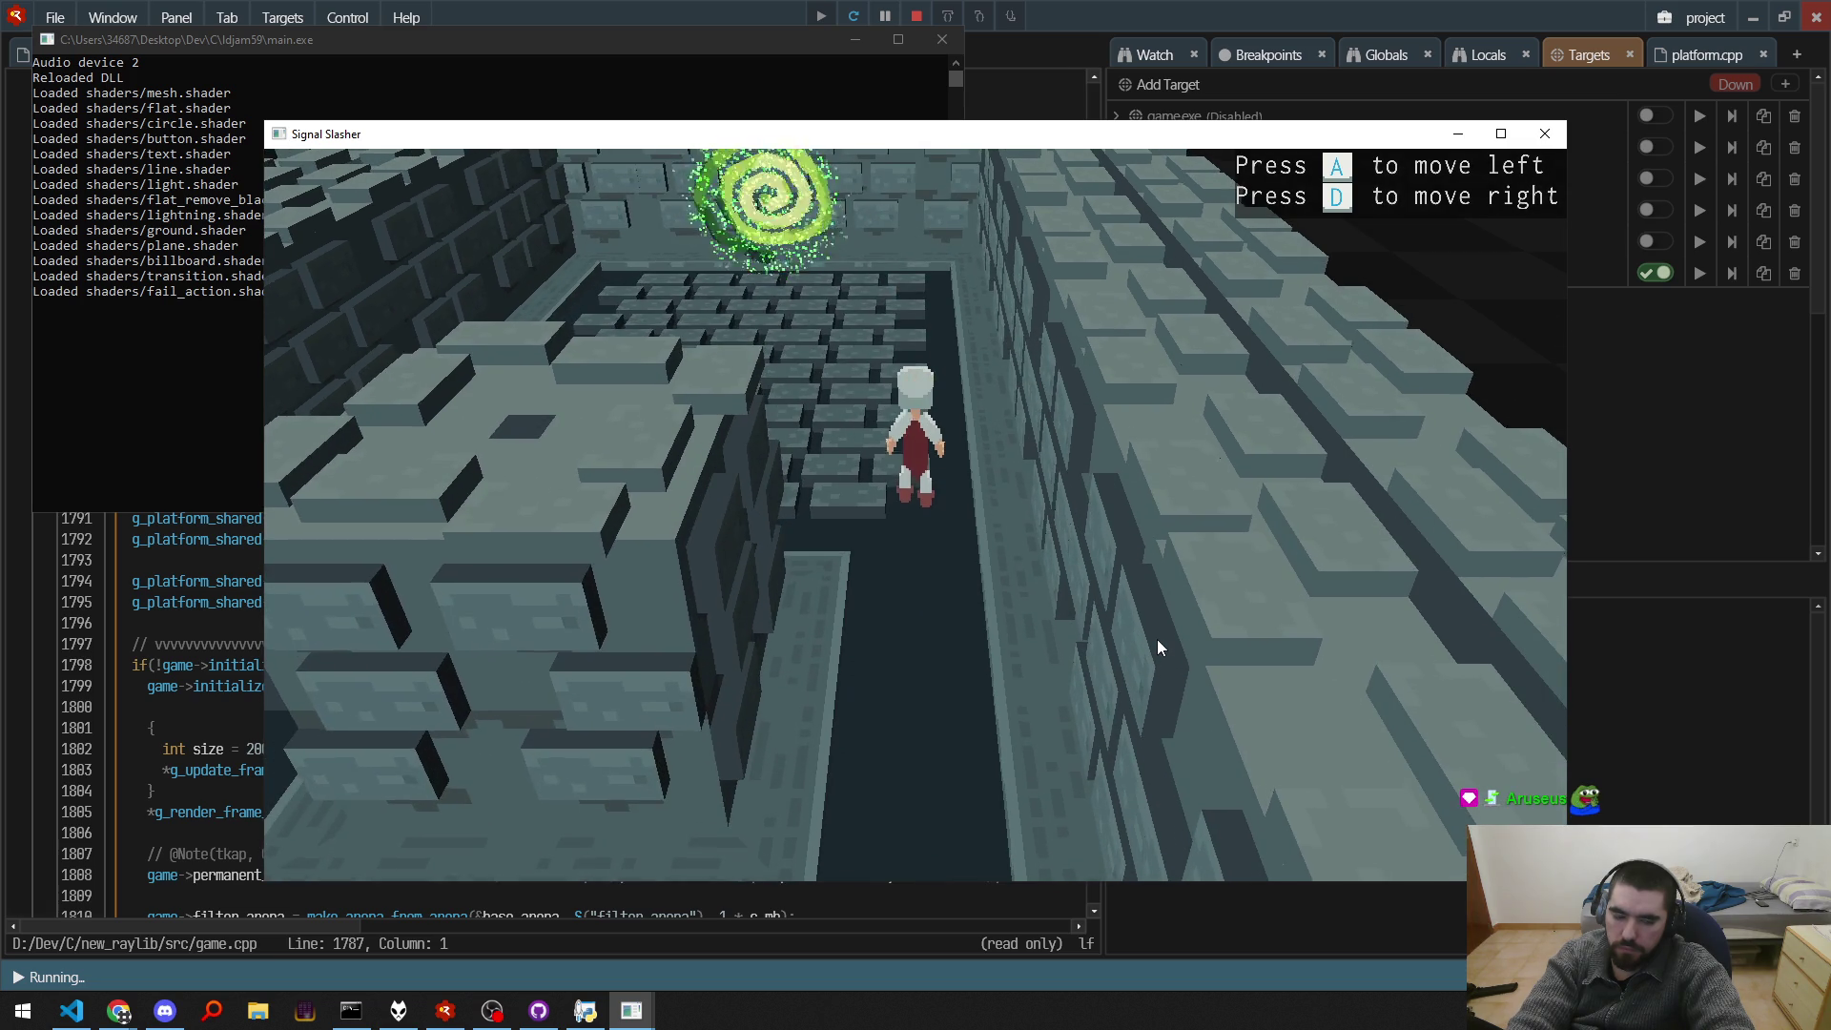
{"action": "key", "text": "a"}
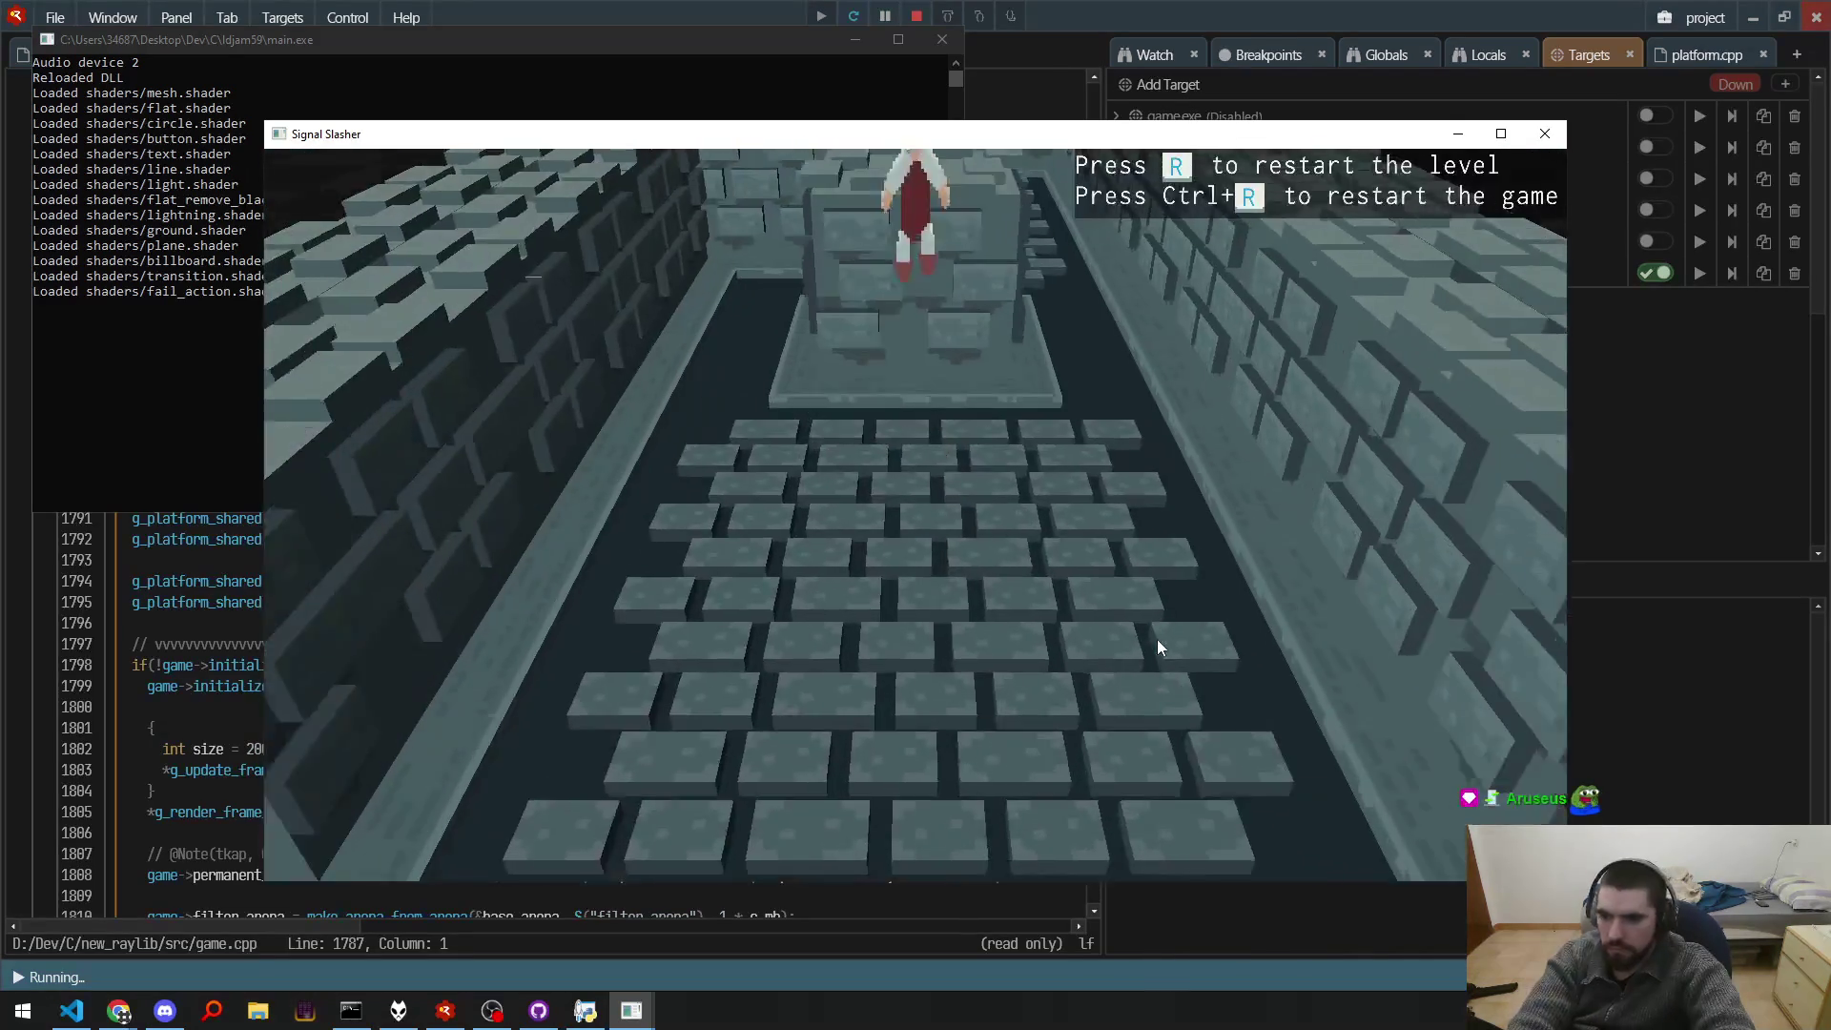
{"action": "key", "text": "r"}
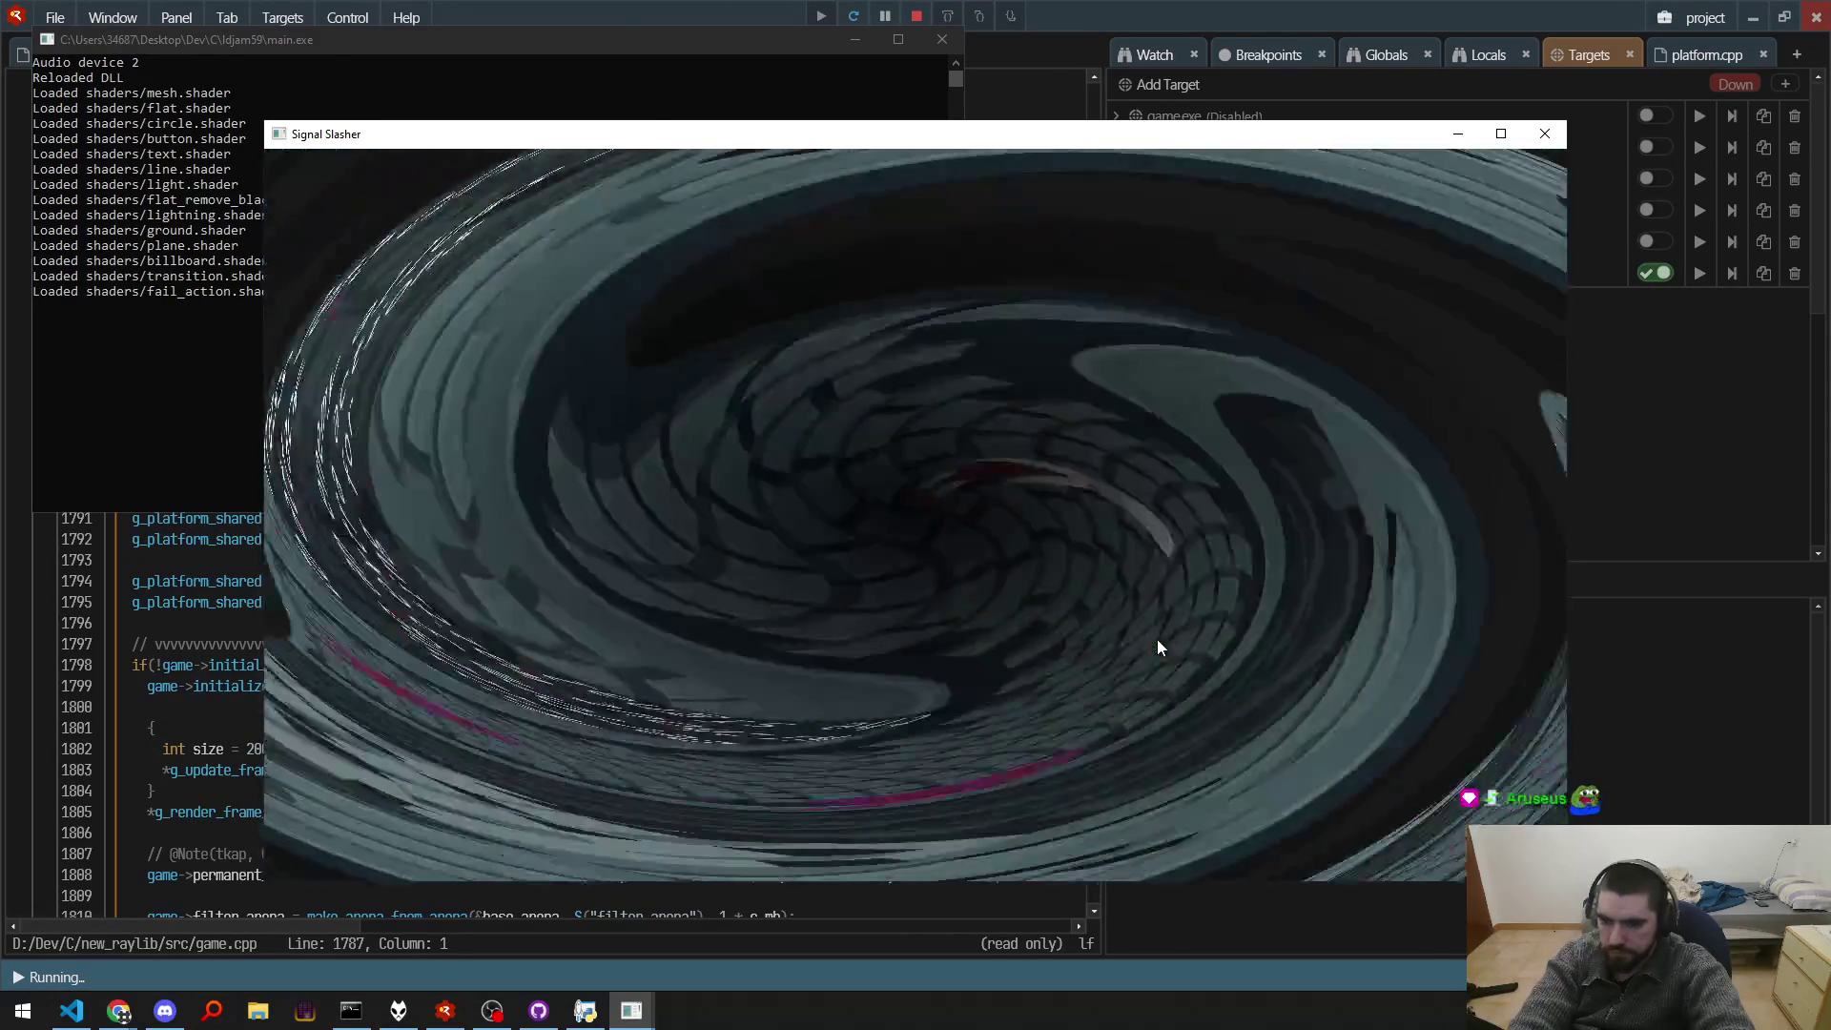
{"action": "key", "text": "f"}
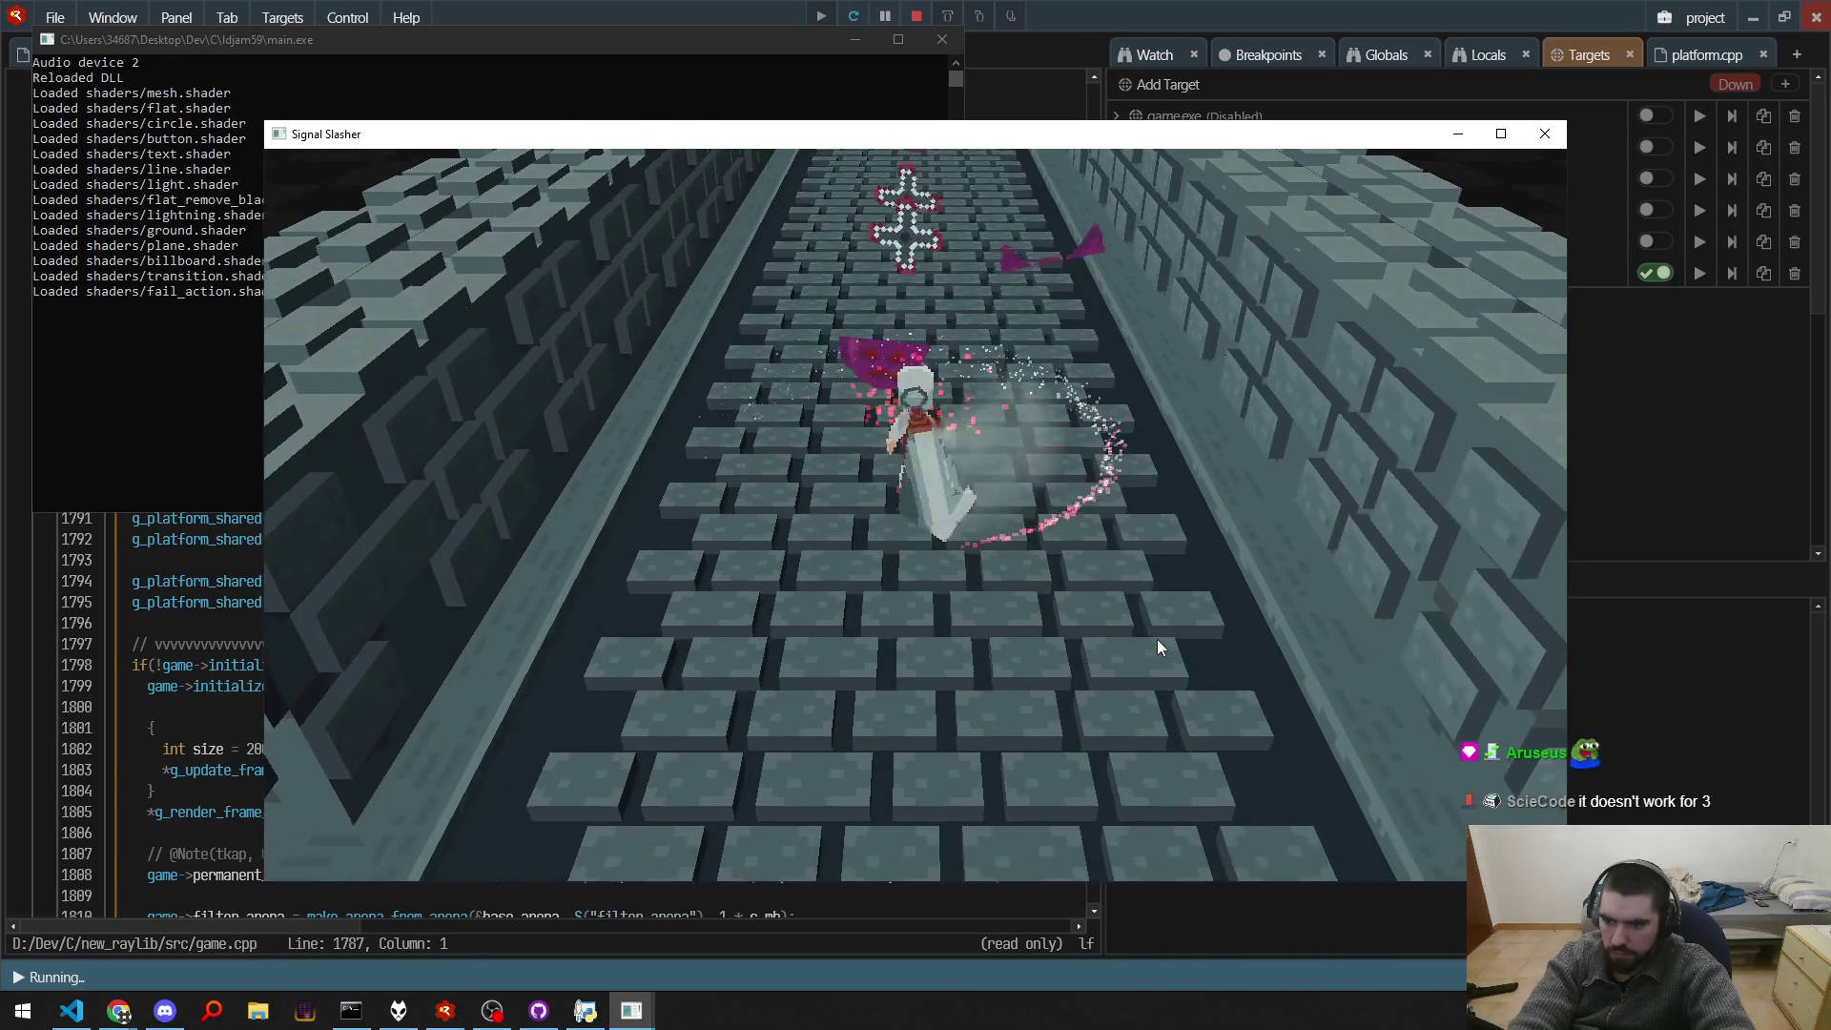
{"action": "key", "text": "super+Up"}
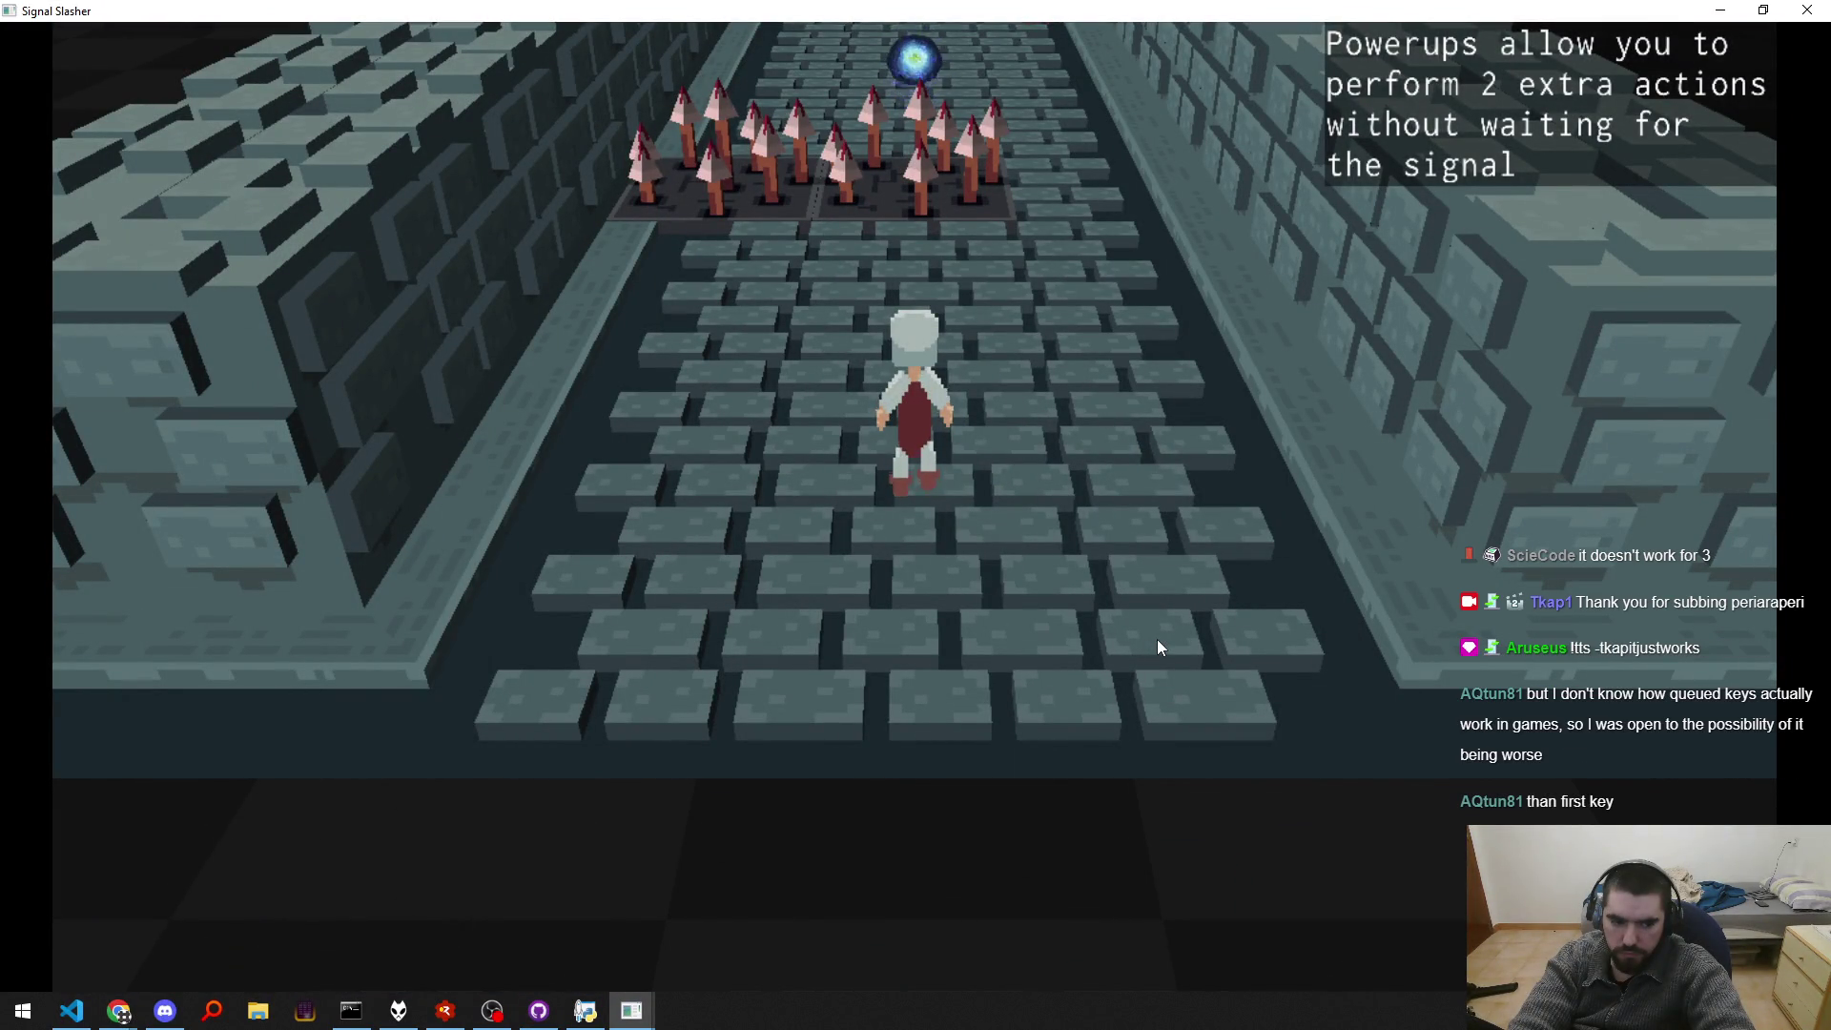
Step: Advance up the powerup corridor past the spike trap, slashing enemies along the way
{"action": "key", "text": "Up"}
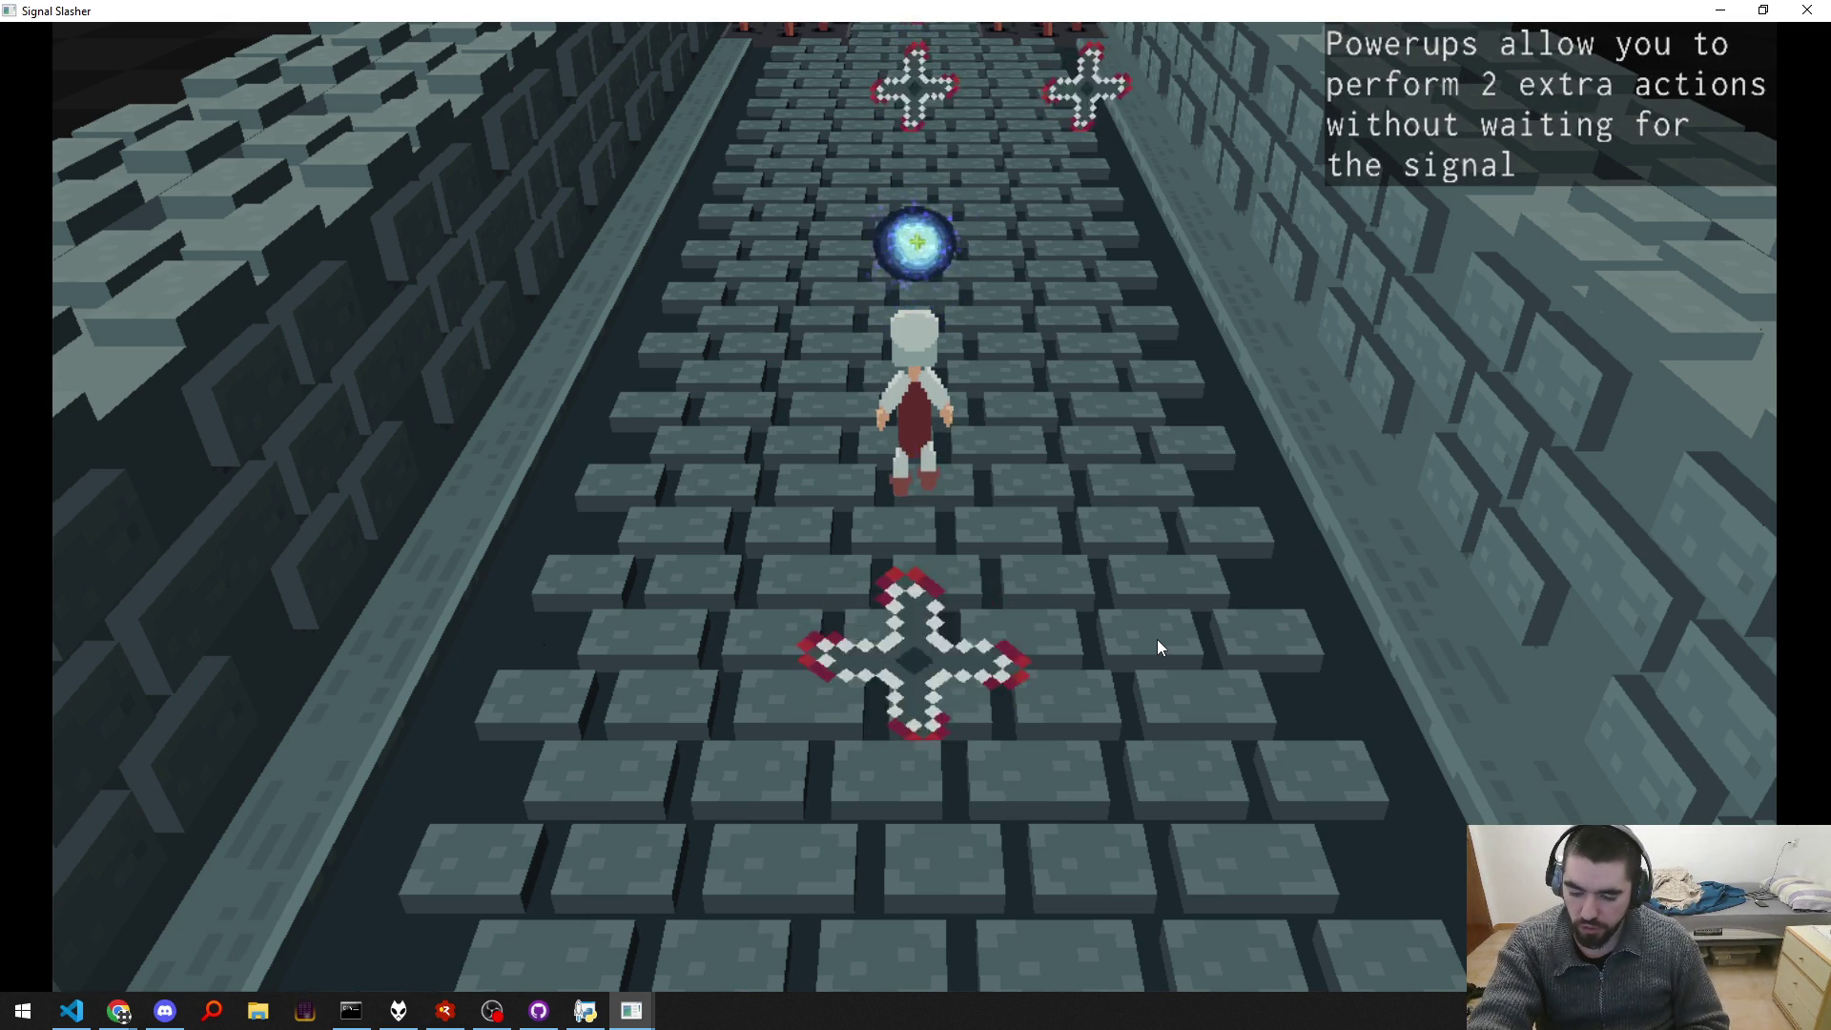
{"action": "key", "text": "d"}
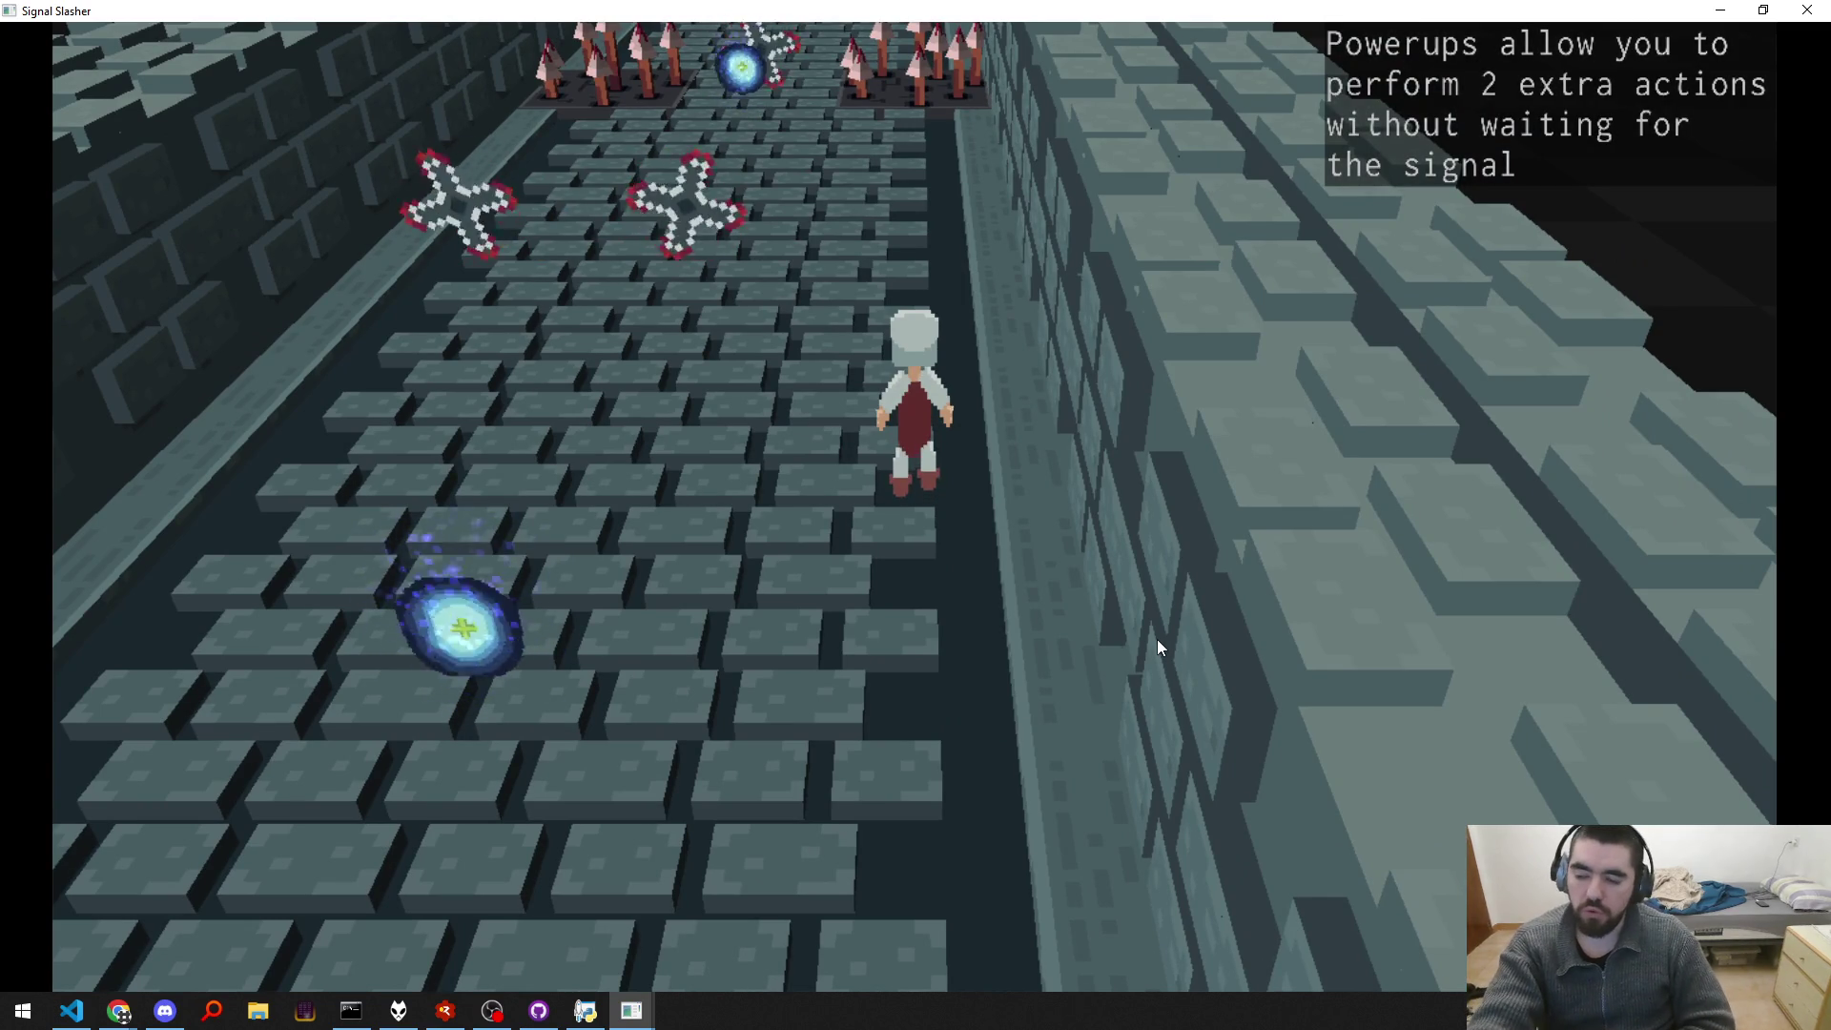
{"action": "key", "text": "a"}
{"action": "key", "text": "a"}
{"action": "key", "text": "w"}
{"action": "key", "text": "w"}
{"action": "key", "text": "space"}
{"action": "key", "text": "a"}
{"action": "key", "text": "a"}
{"action": "key", "text": "w"}
{"action": "key", "text": "w"}
{"action": "key", "text": "w"}
{"action": "key", "text": "w"}
{"action": "key", "text": "w"}
{"action": "key", "text": "w"}
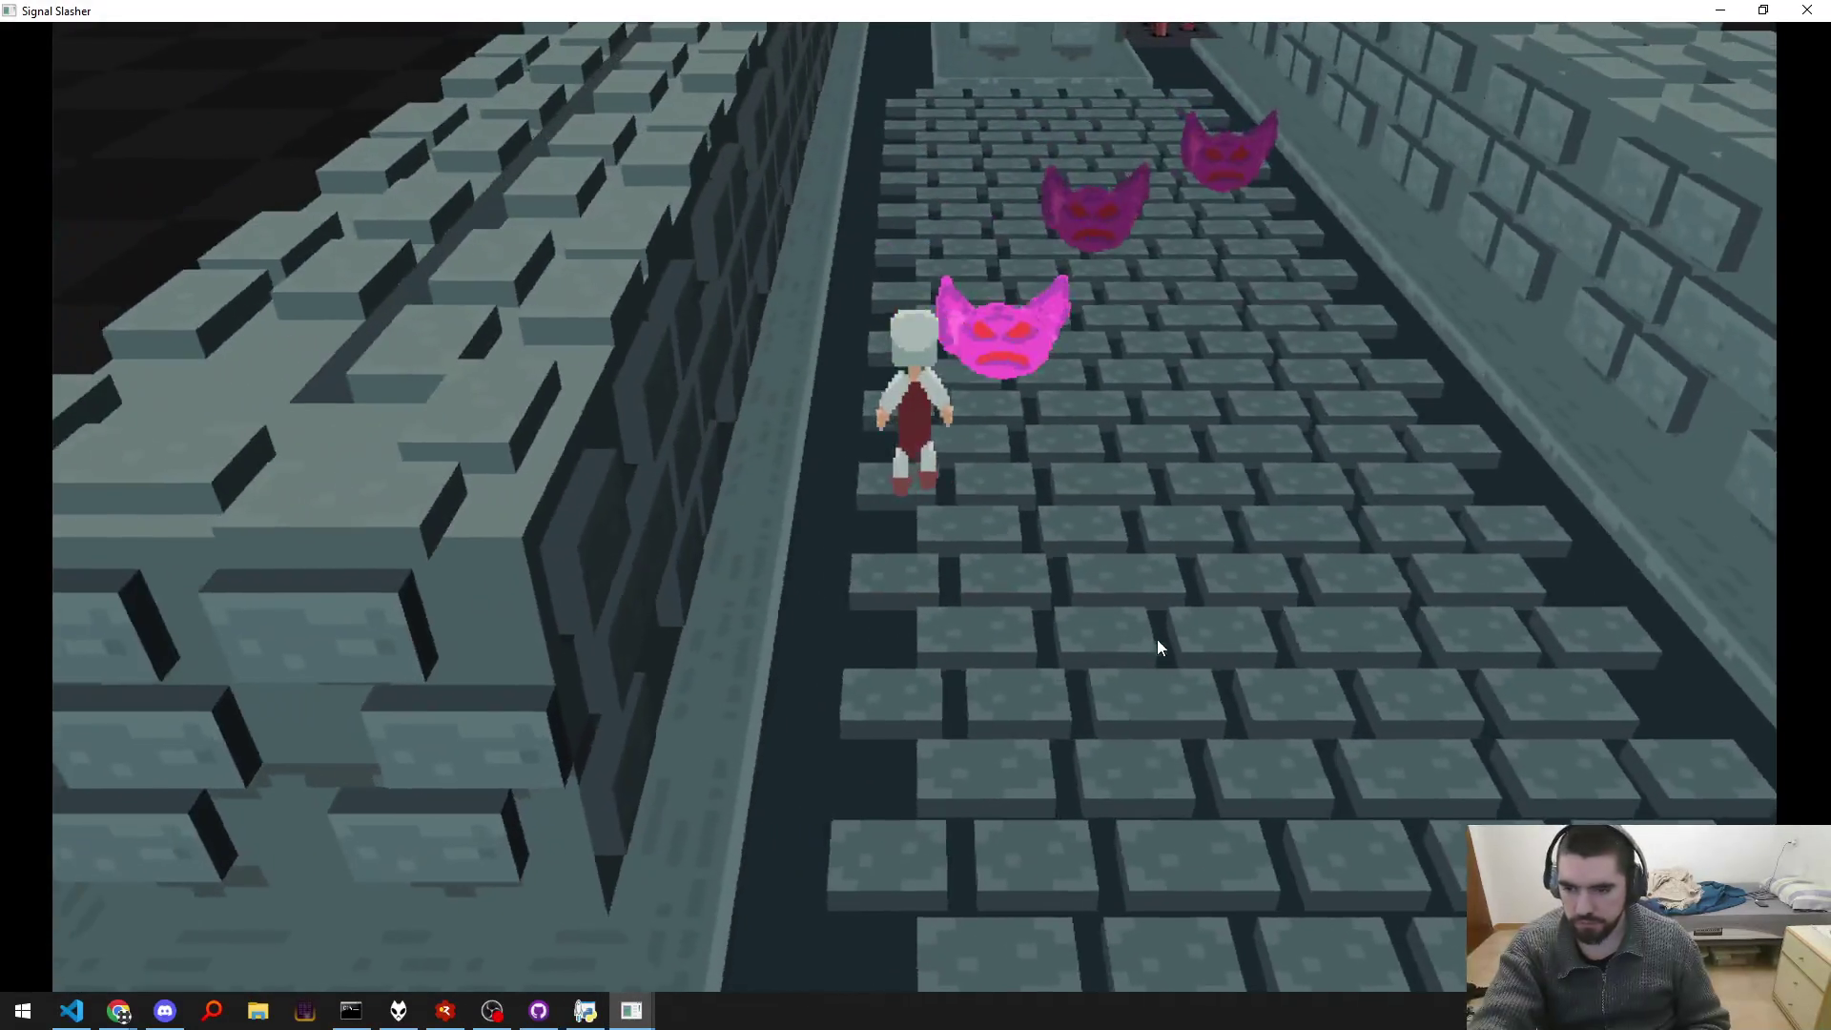
{"action": "key", "text": "a"}
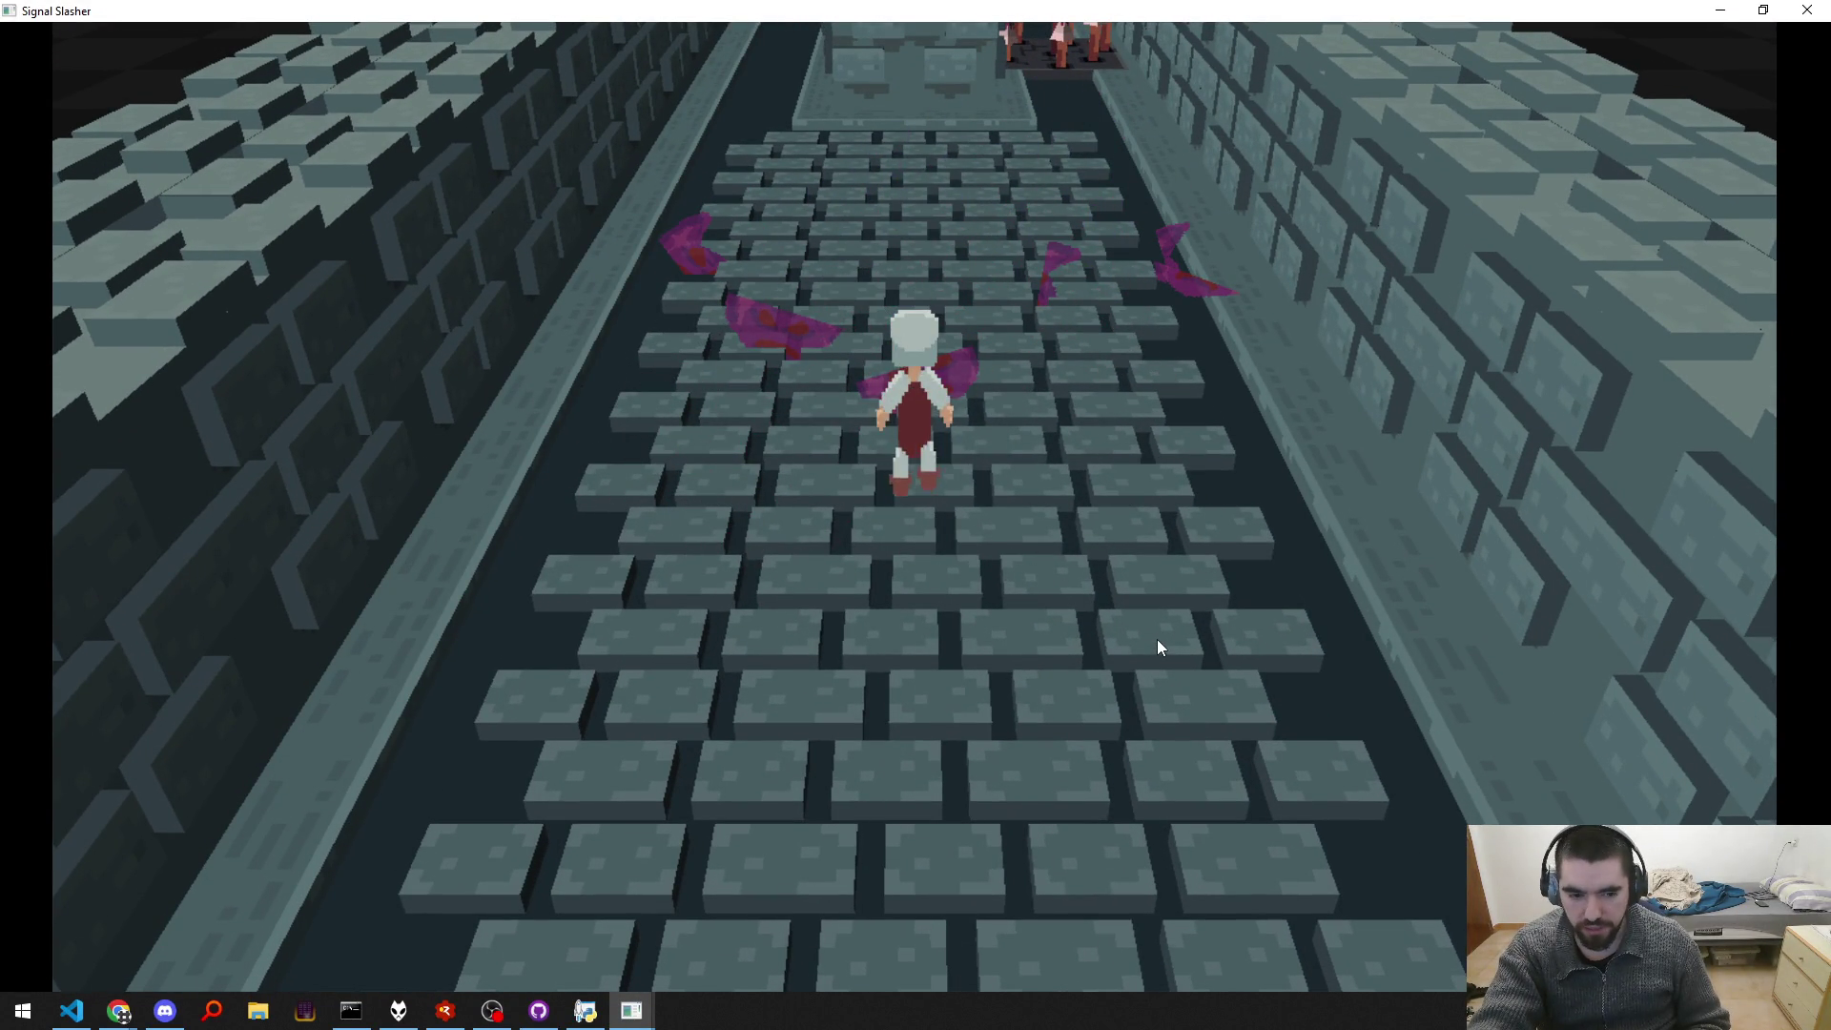
Step: Dodge across the spinning-blade corridor and run into the green portal
{"action": "key", "text": "a"}
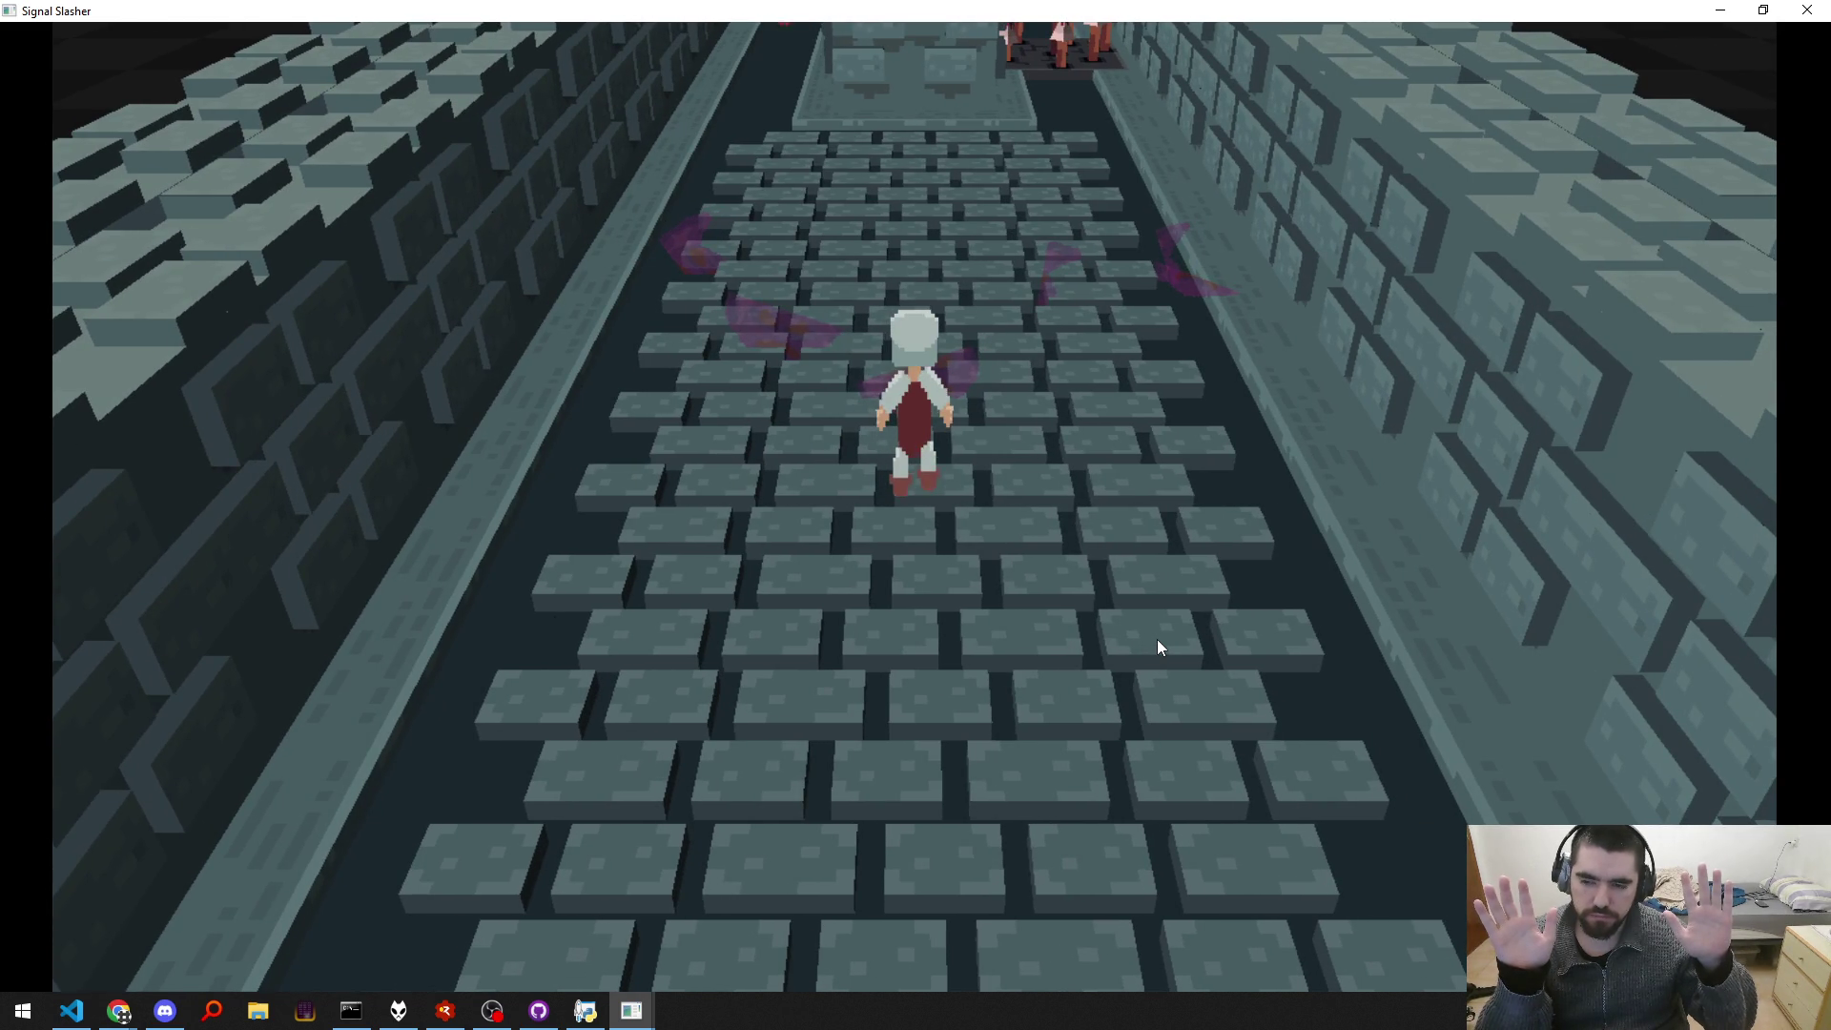
{"action": "key", "text": "a"}
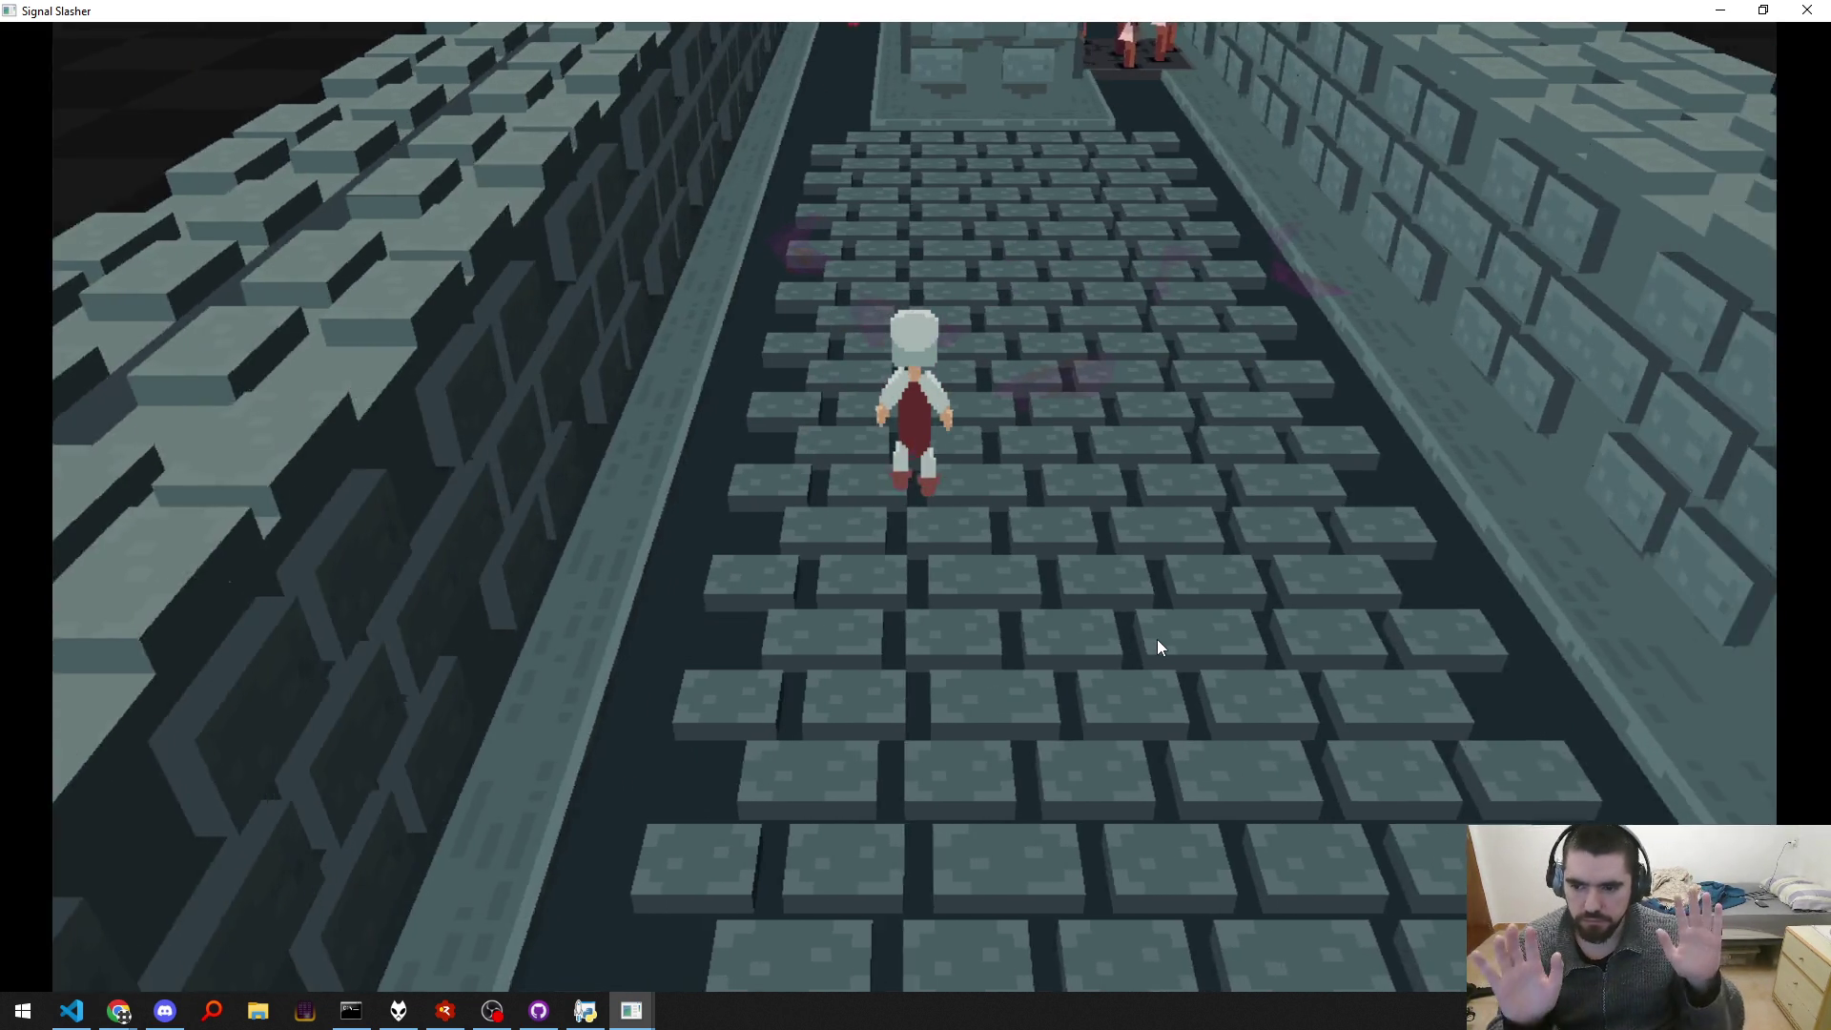
{"action": "key", "text": "d"}
{"action": "key", "text": "a"}
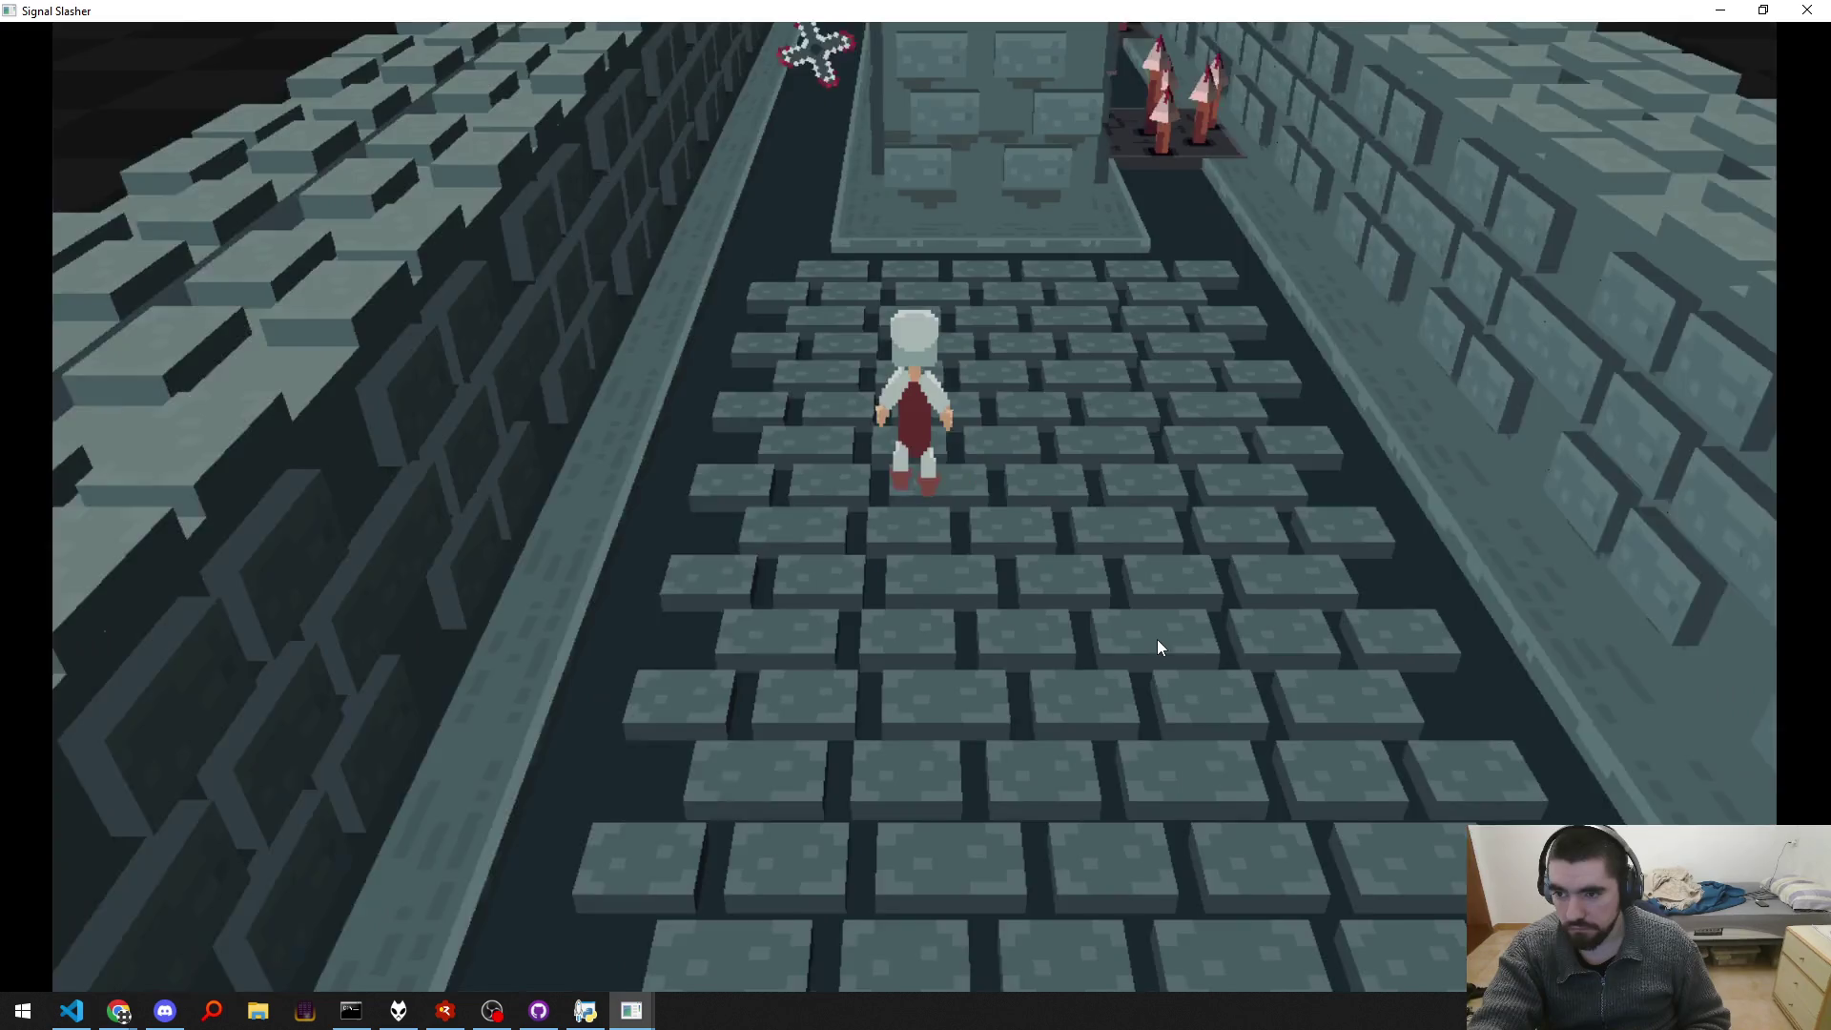
{"action": "key", "text": "w"}
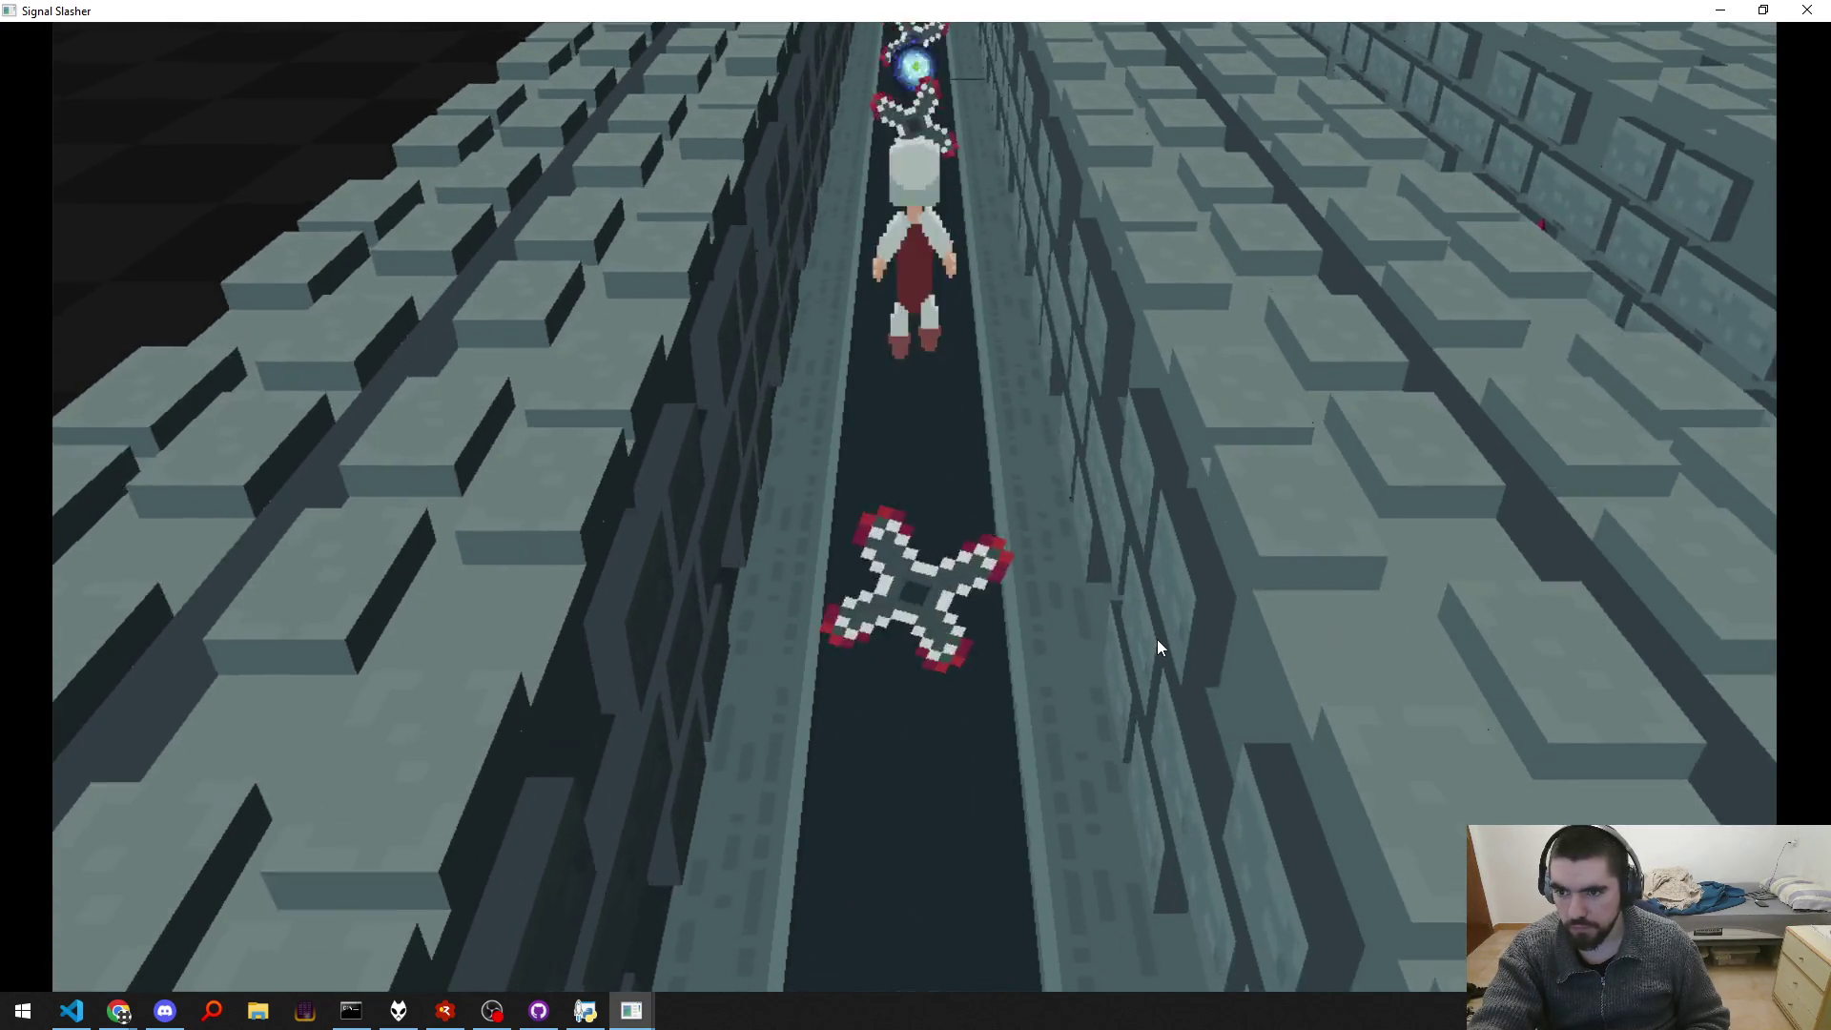
{"action": "key", "text": "w"}
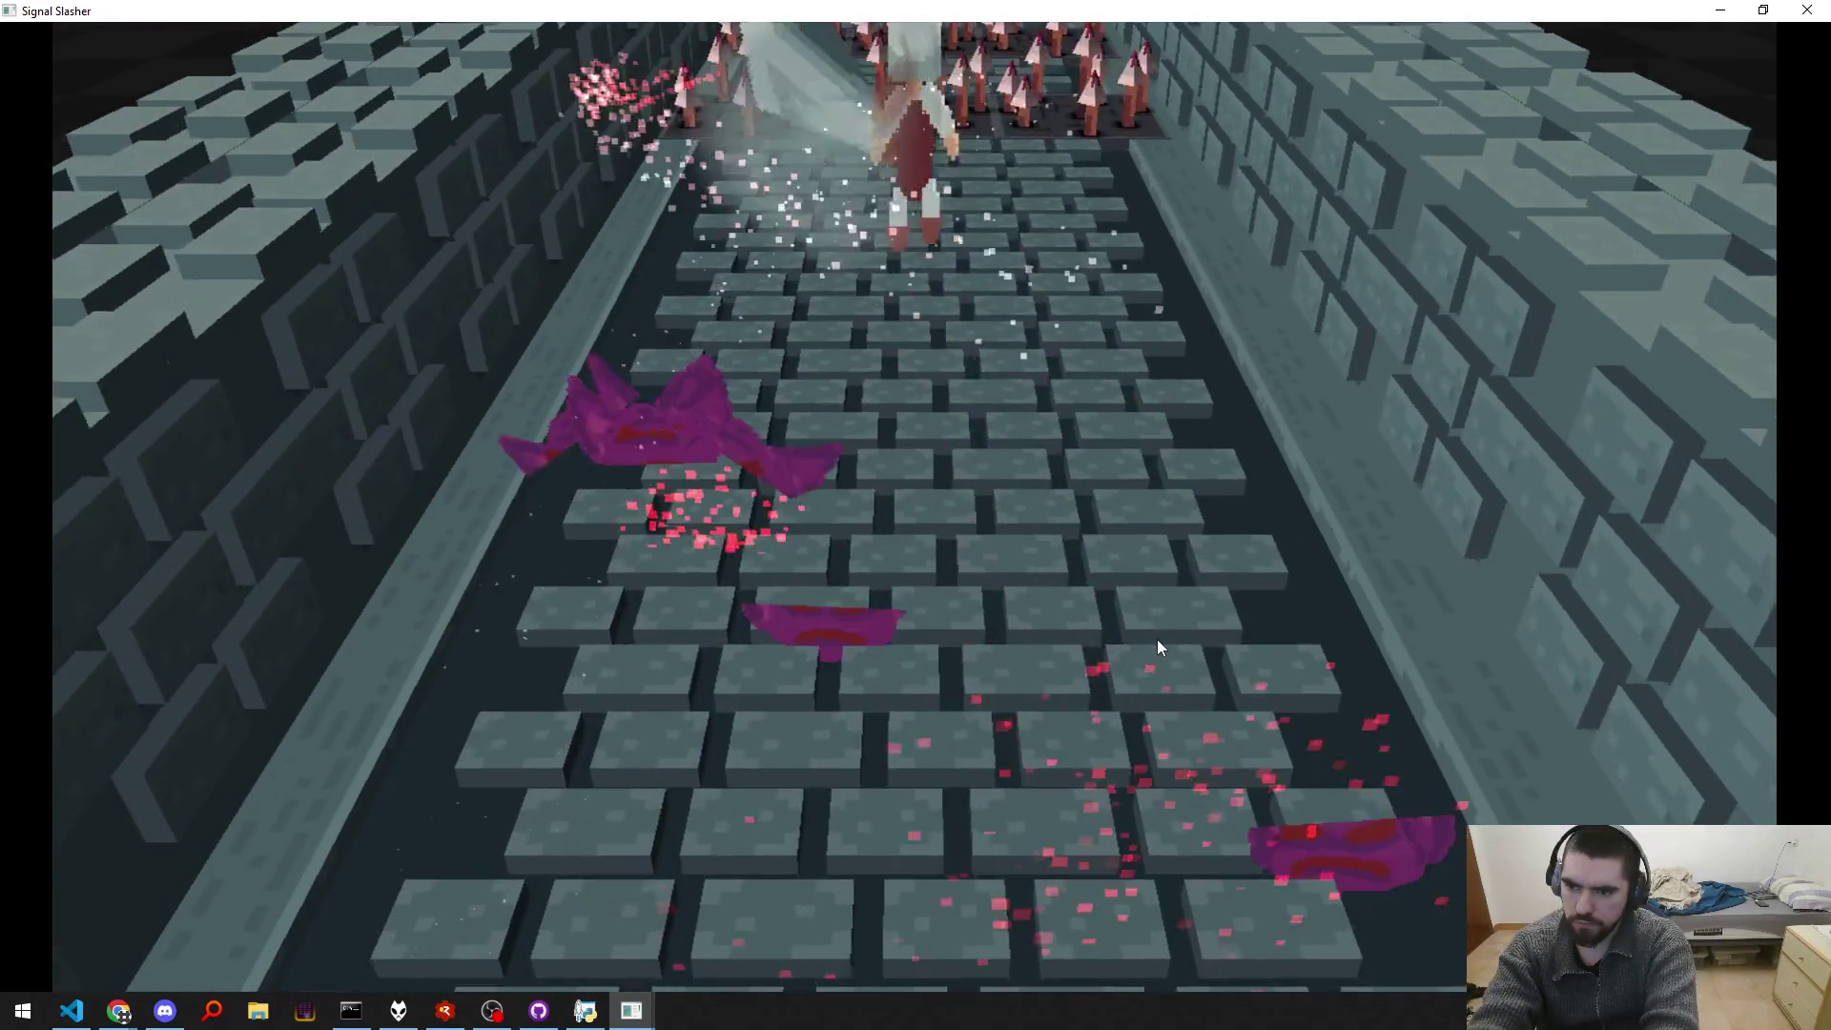
Step: Walk through the spike field into the portal and swing at nearby enemies
{"action": "key", "text": "w"}
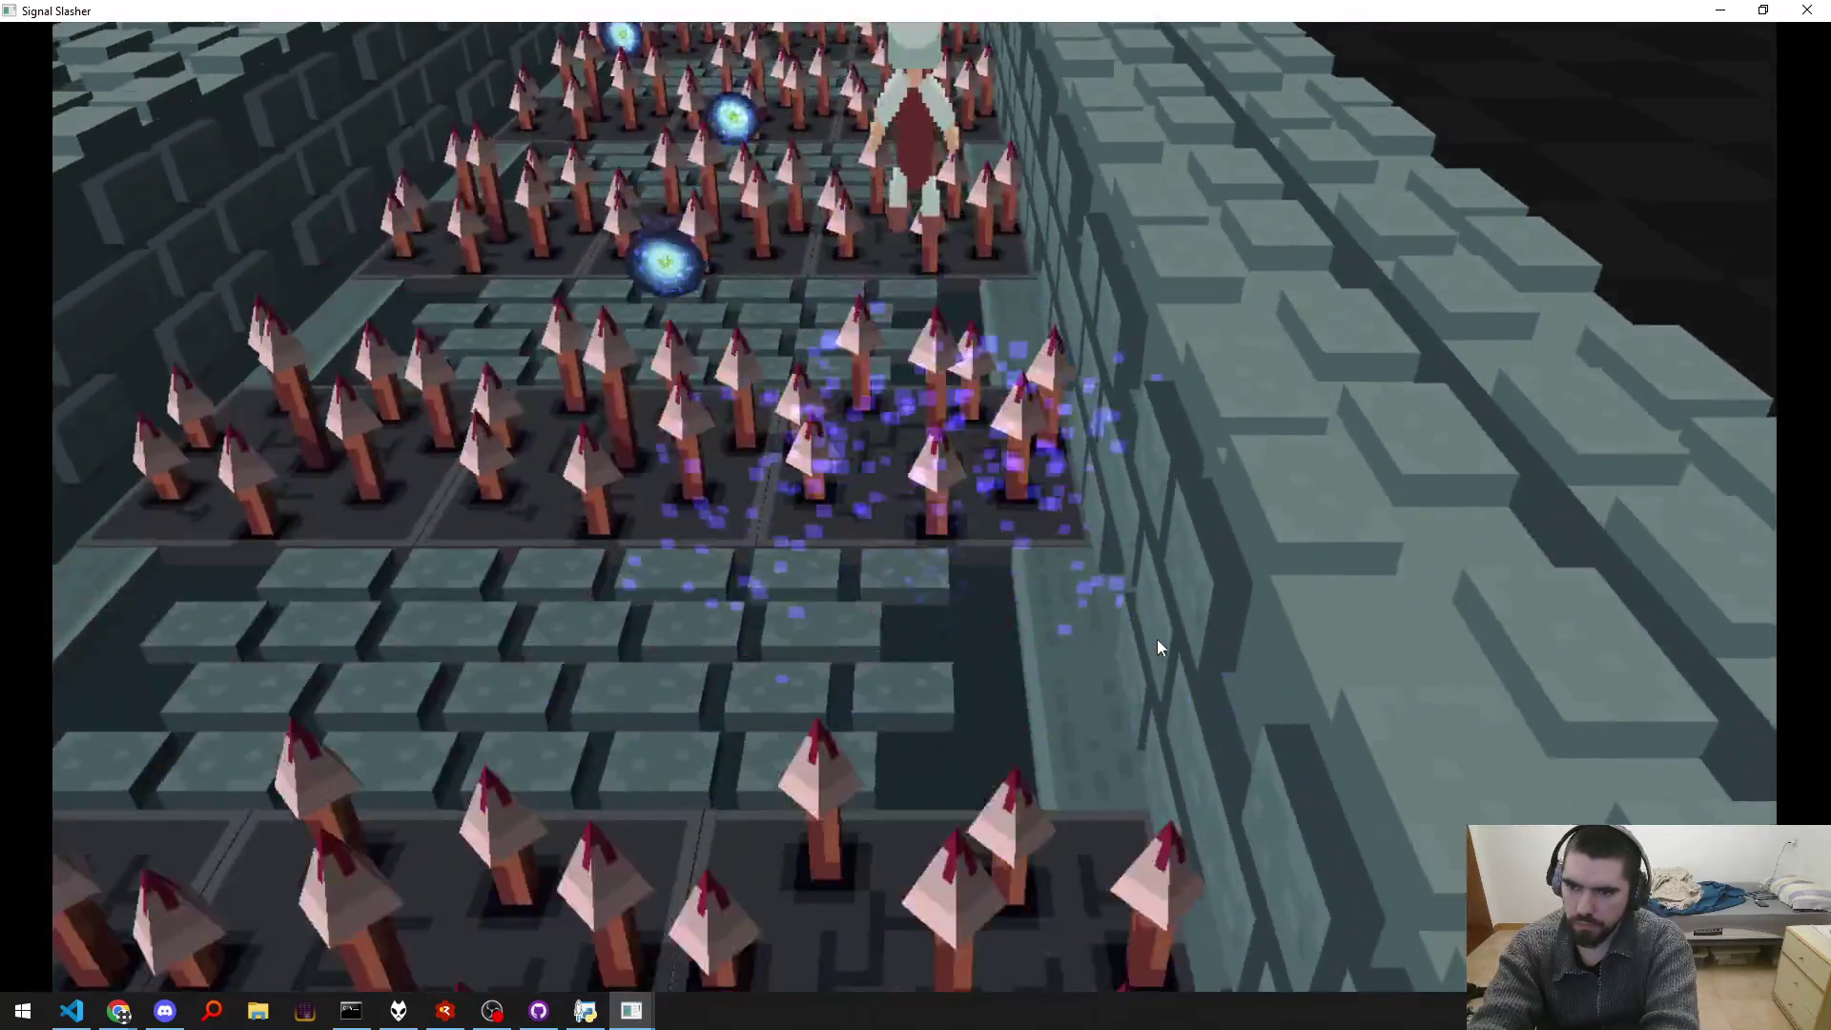
{"action": "key", "text": "w"}
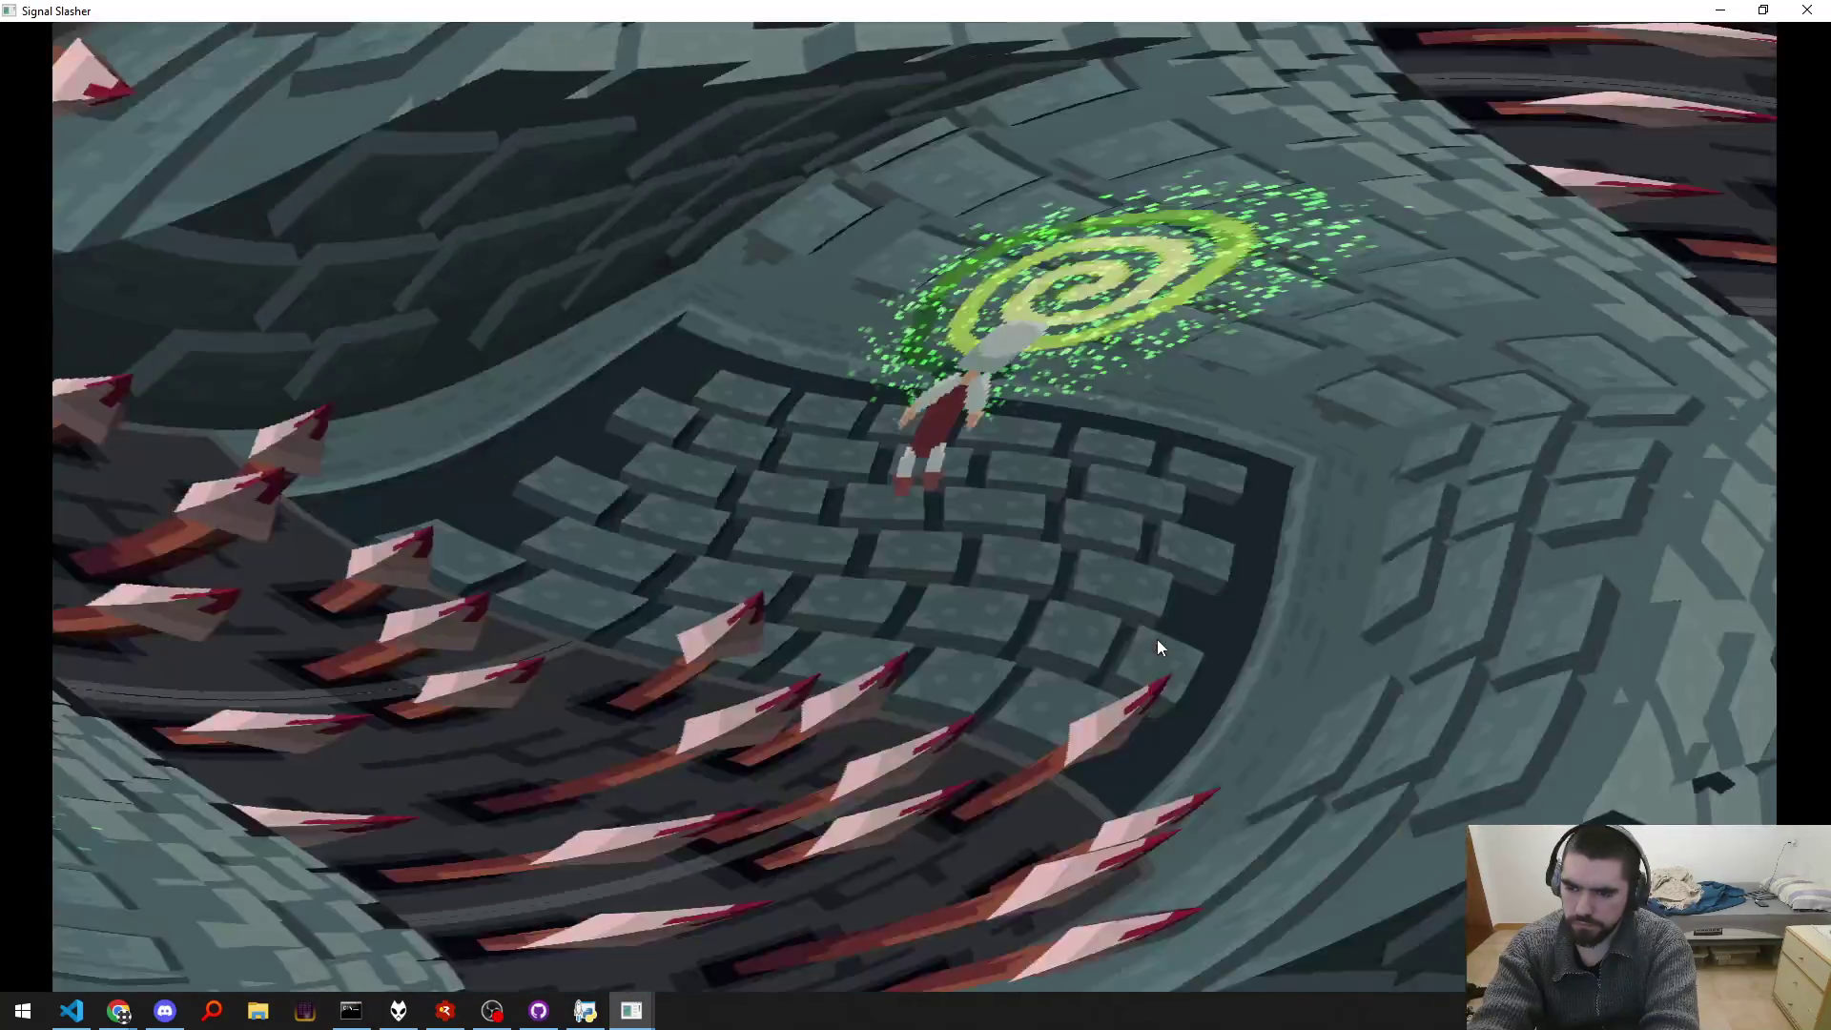
{"action": "key", "text": "space"}
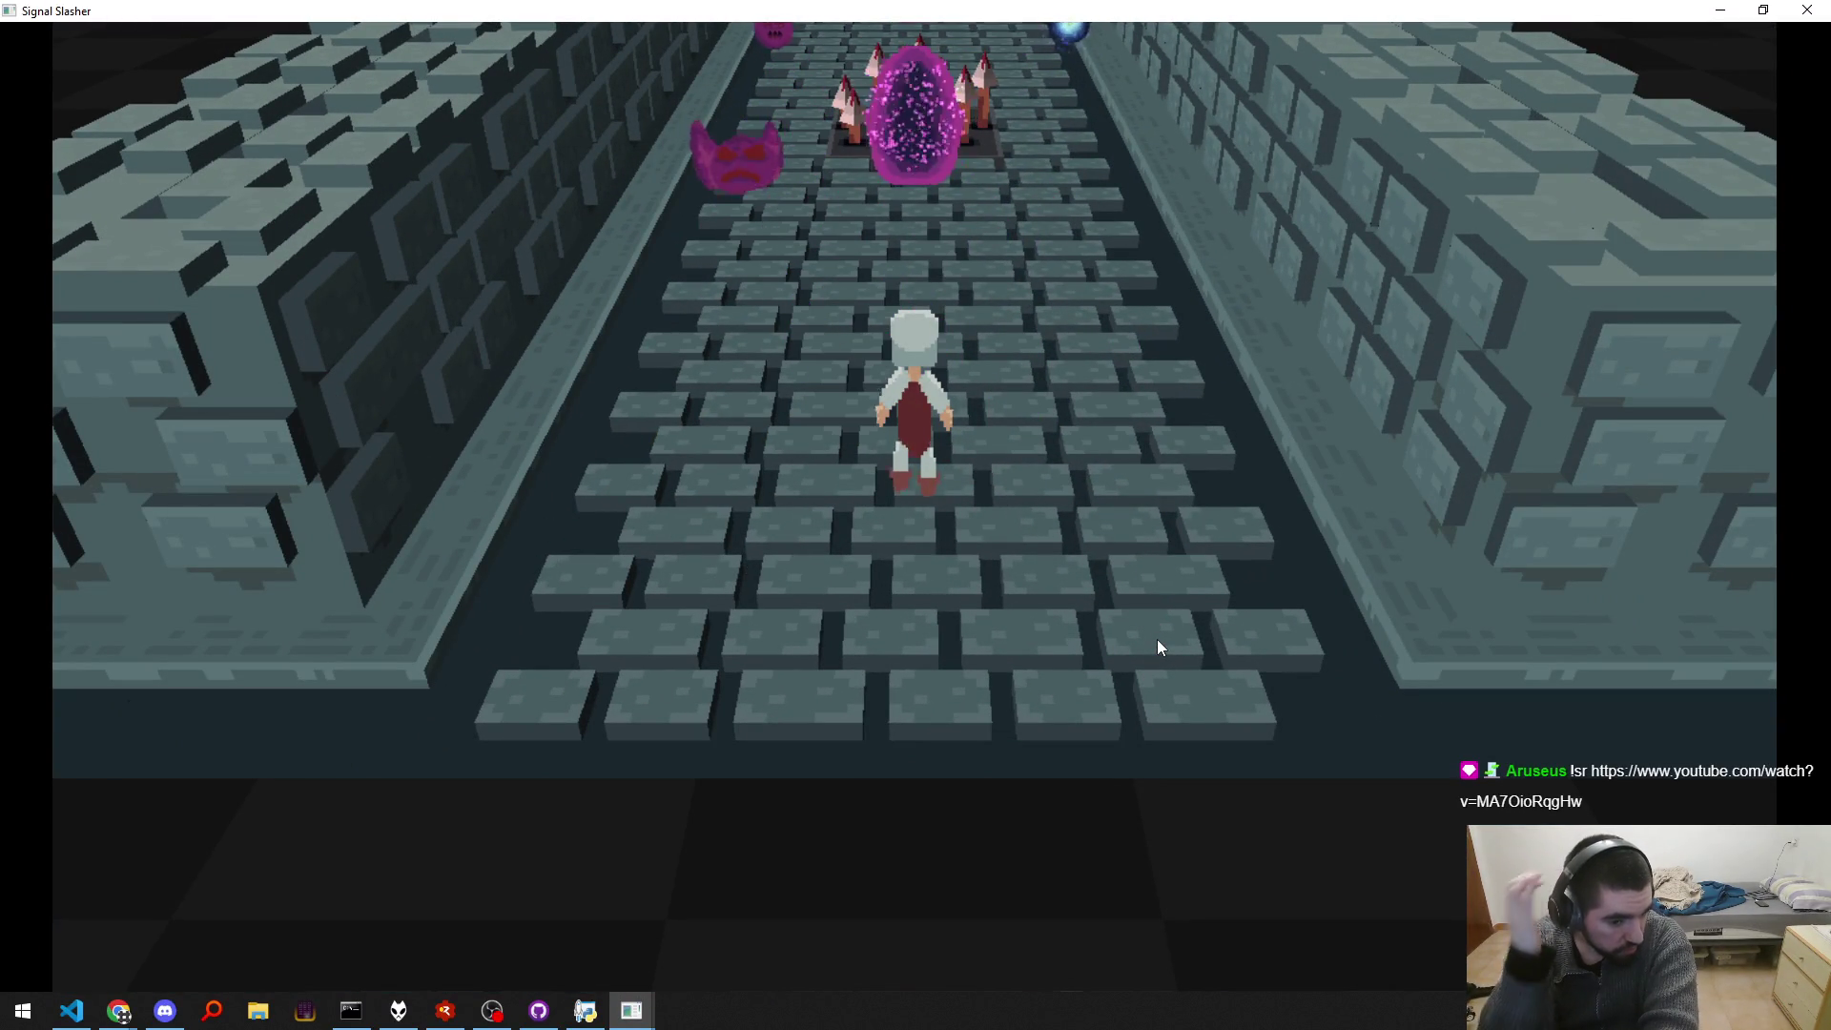
Step: Jump past the spike trap and slash the demons on either side
{"action": "key", "text": "space"}
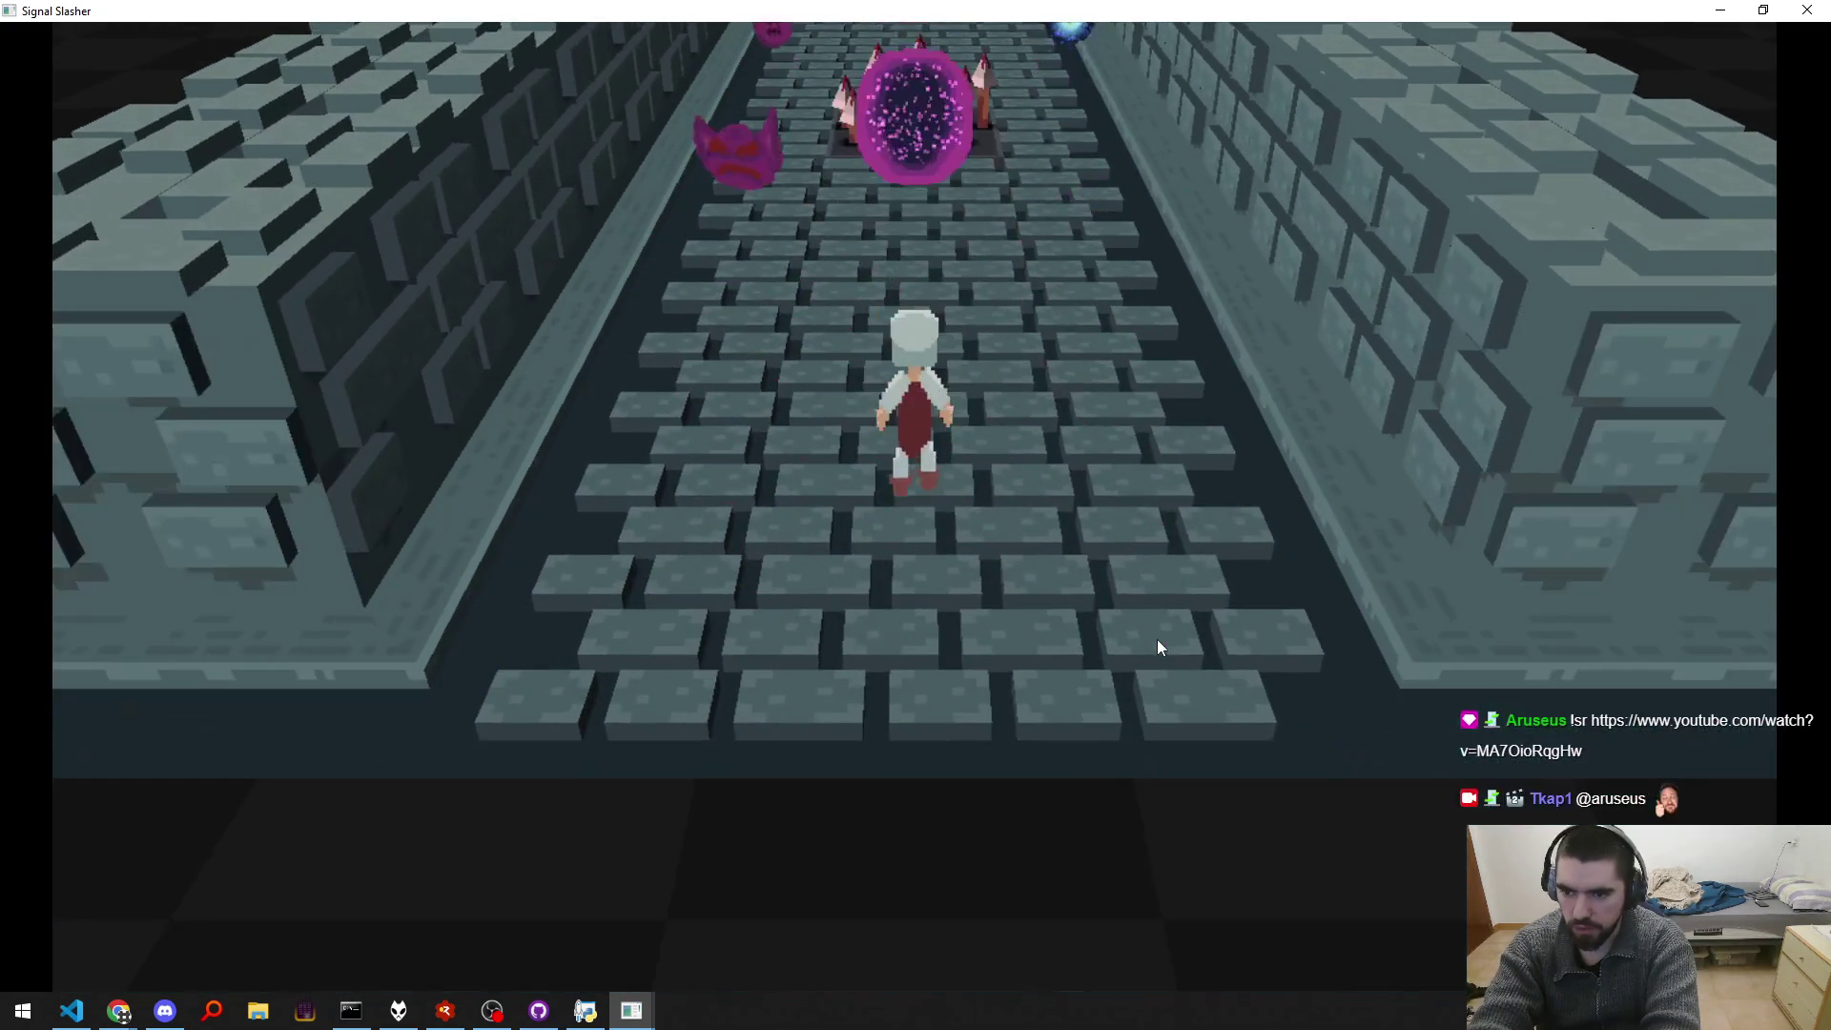
{"action": "left_click", "coordinate": [1159, 648]}
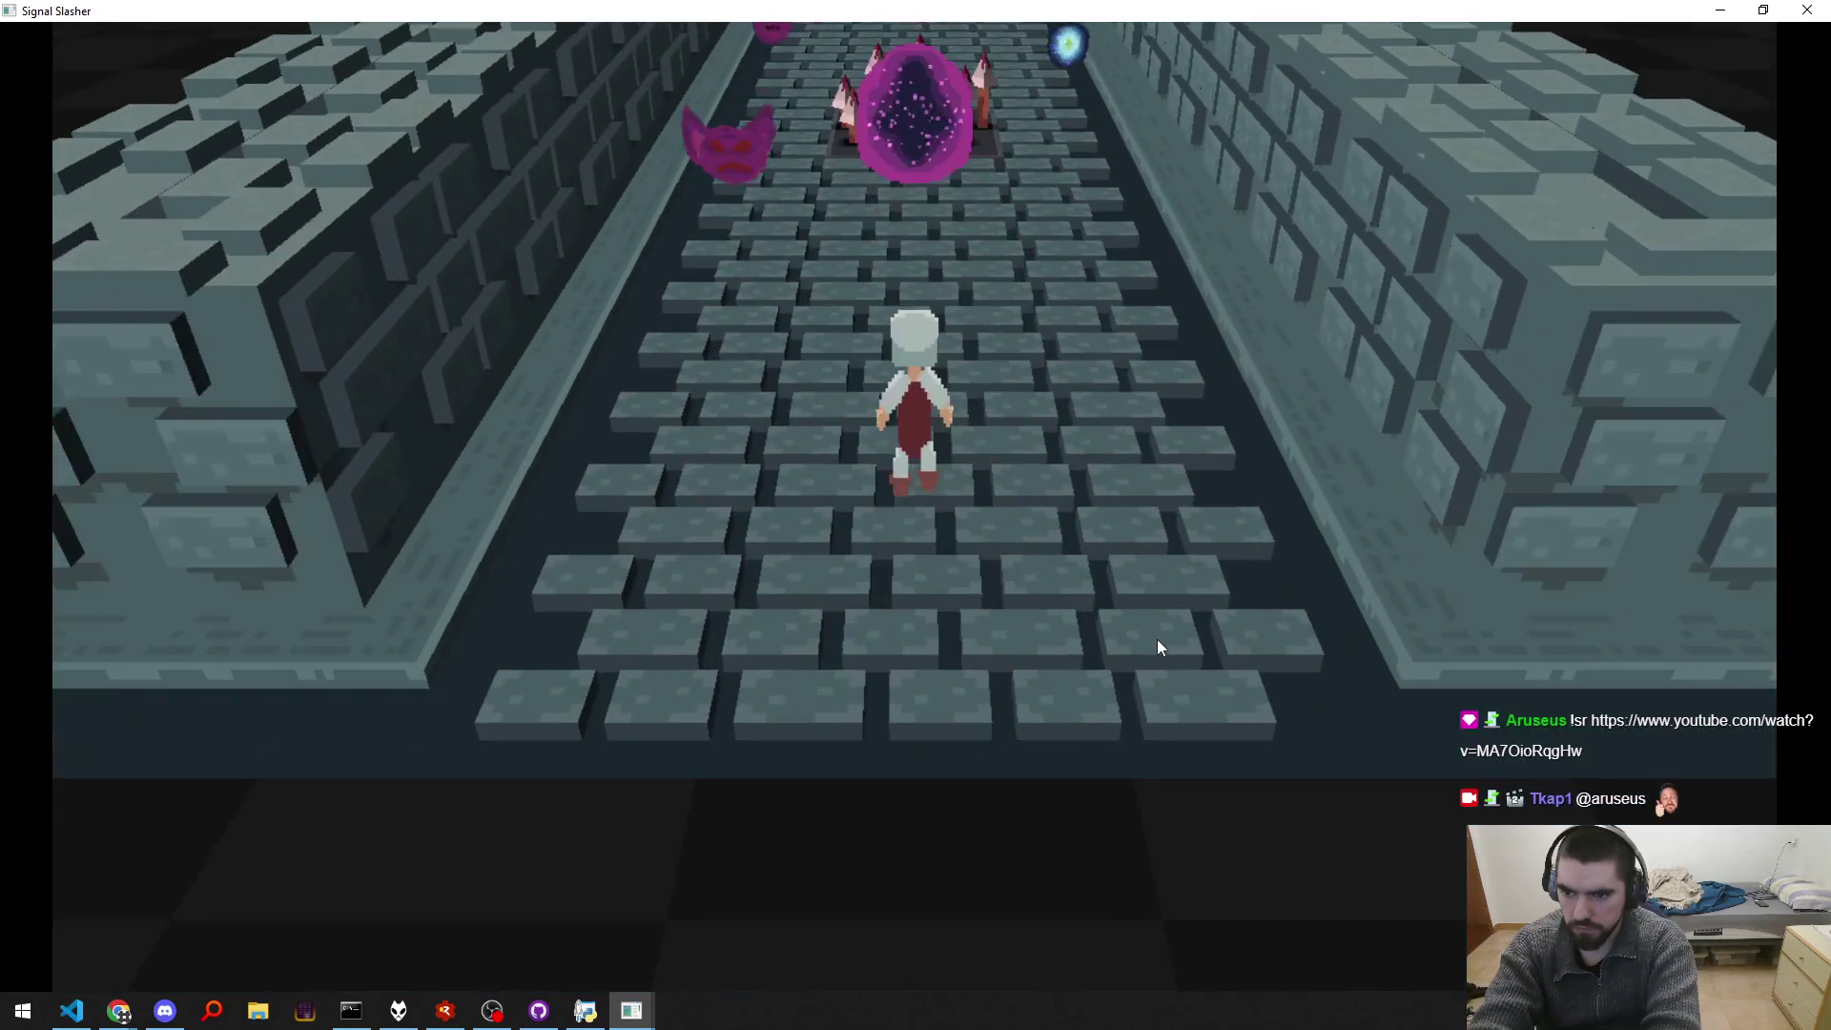
{"action": "left_click", "coordinate": [1159, 647]}
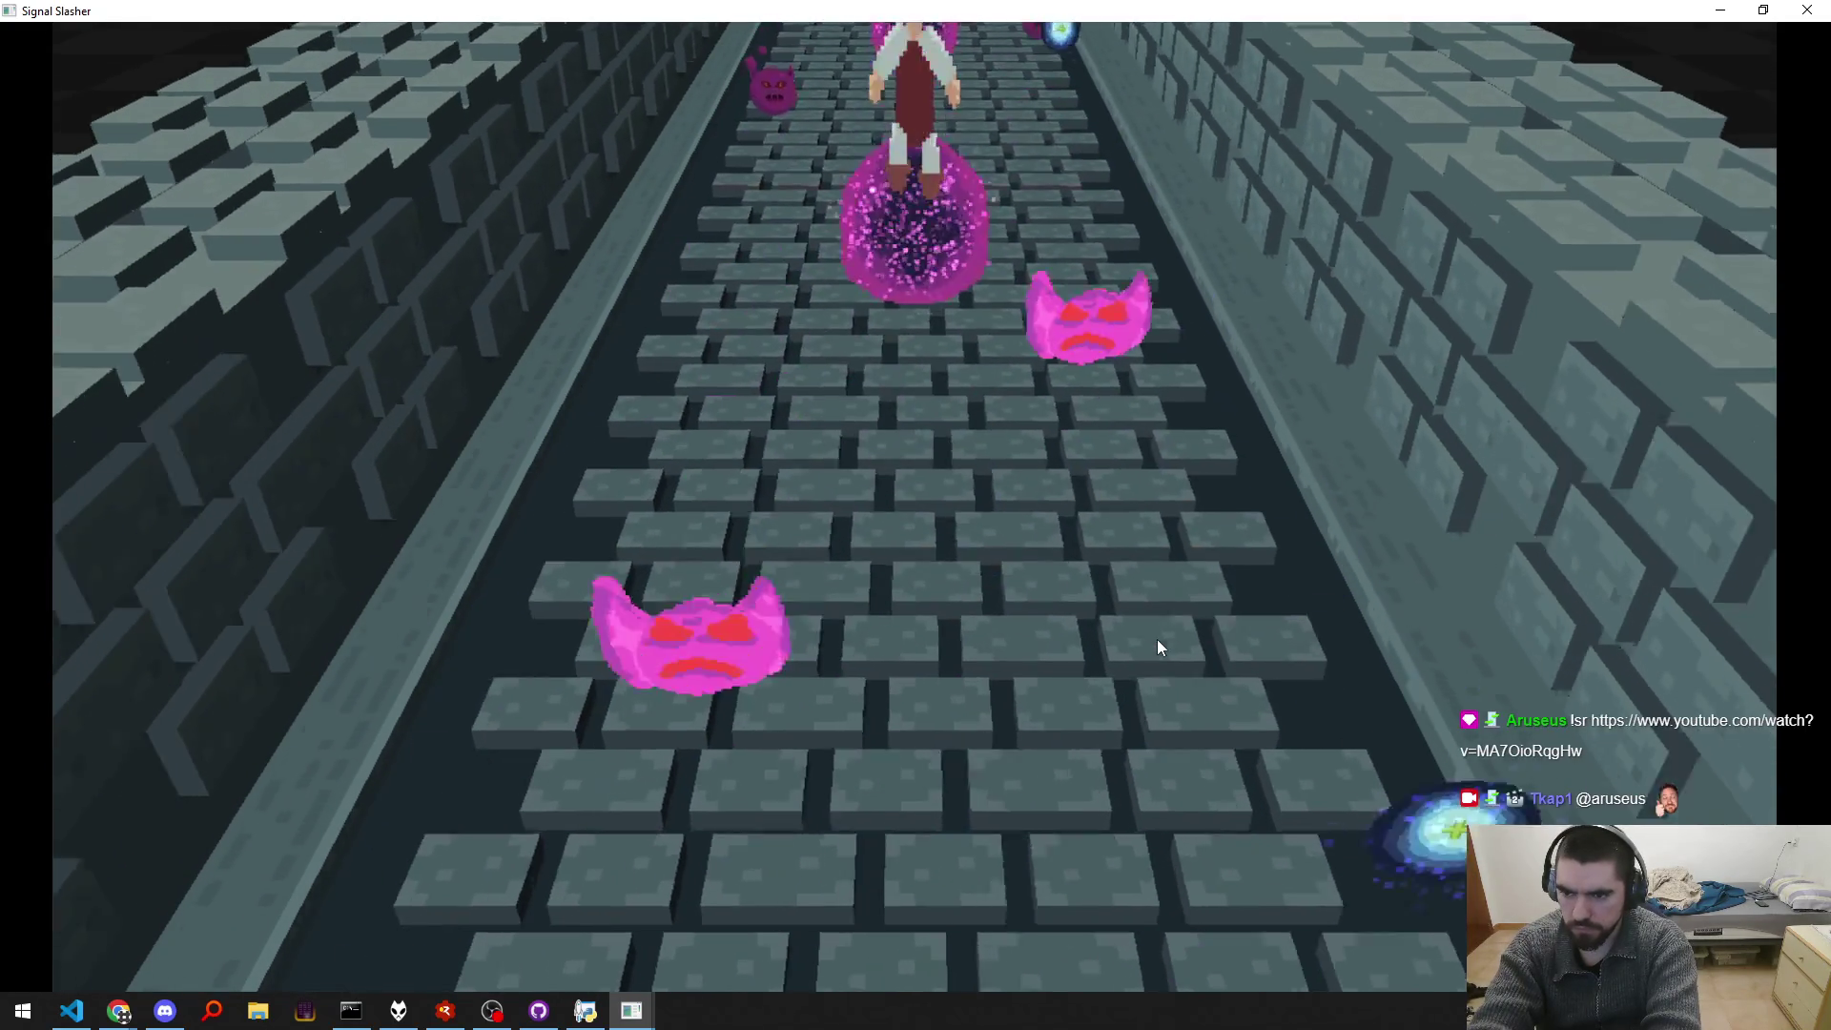
{"action": "left_click", "coordinate": [1159, 648]}
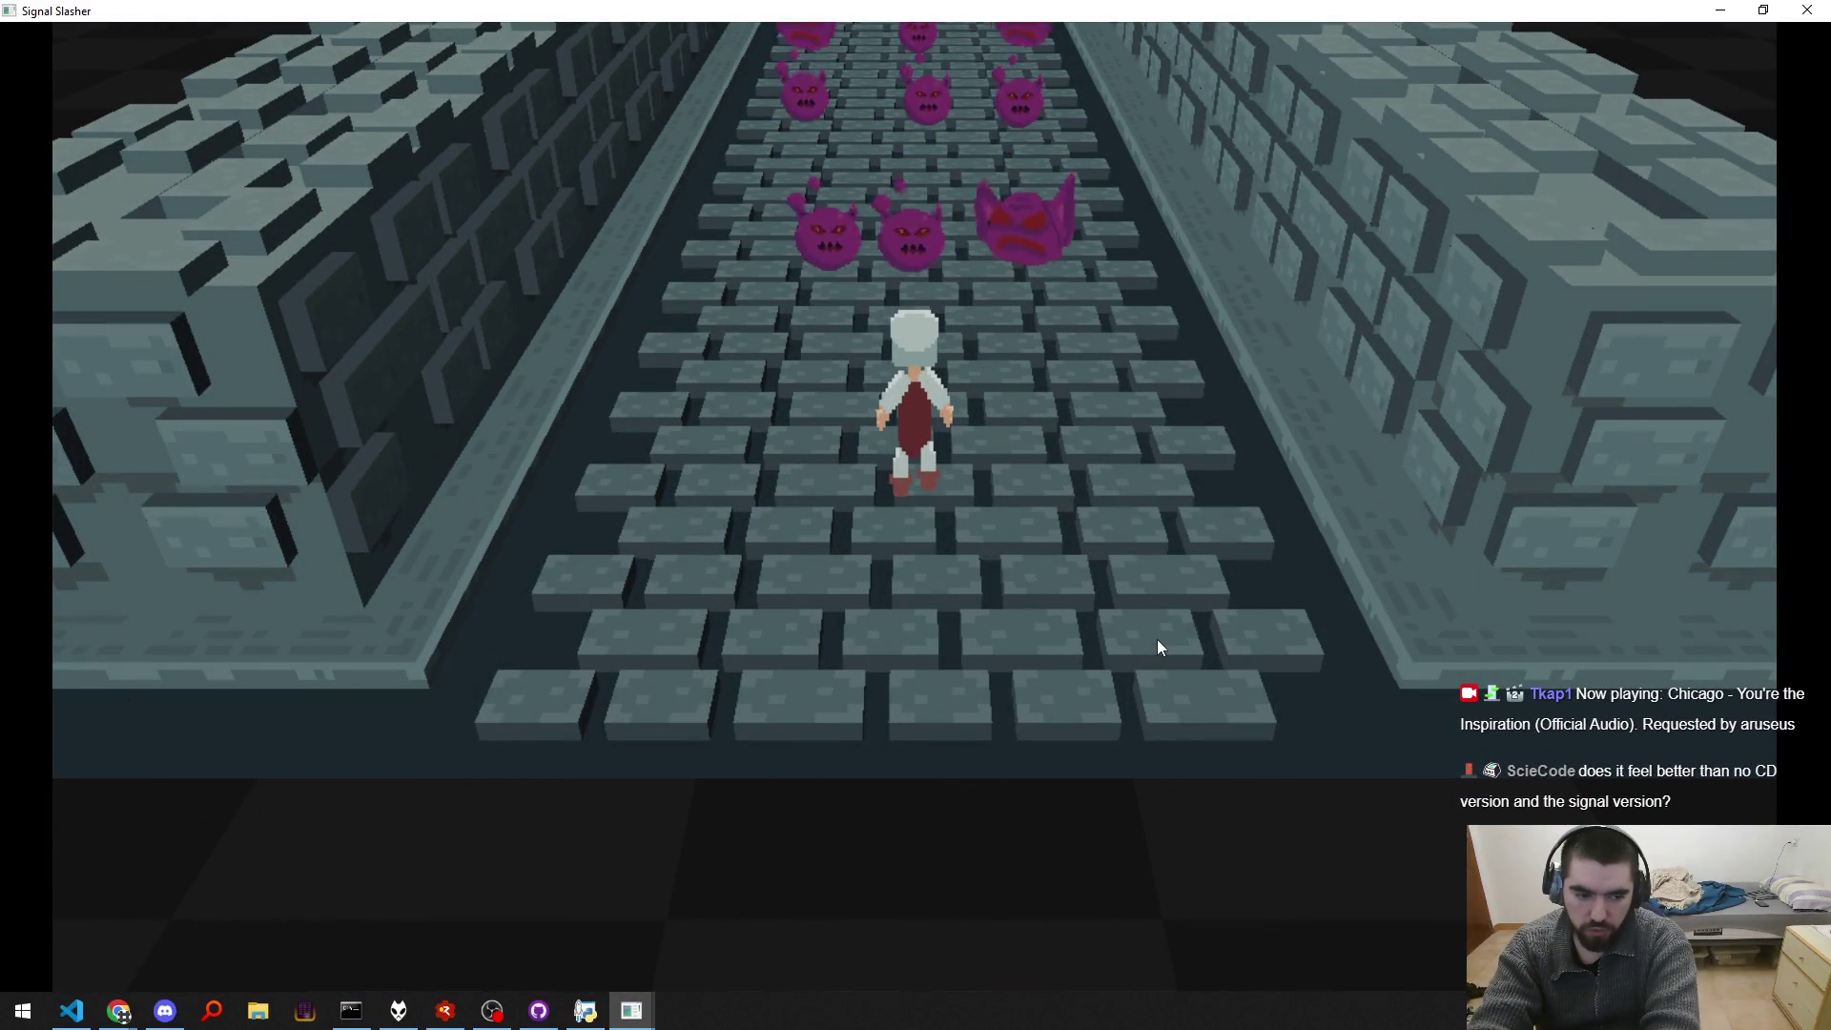
Step: Run up the corridor along the left wall, slashing the swarming demons
{"action": "key", "text": "w"}
{"action": "key", "text": "a"}
{"action": "key", "text": "space"}
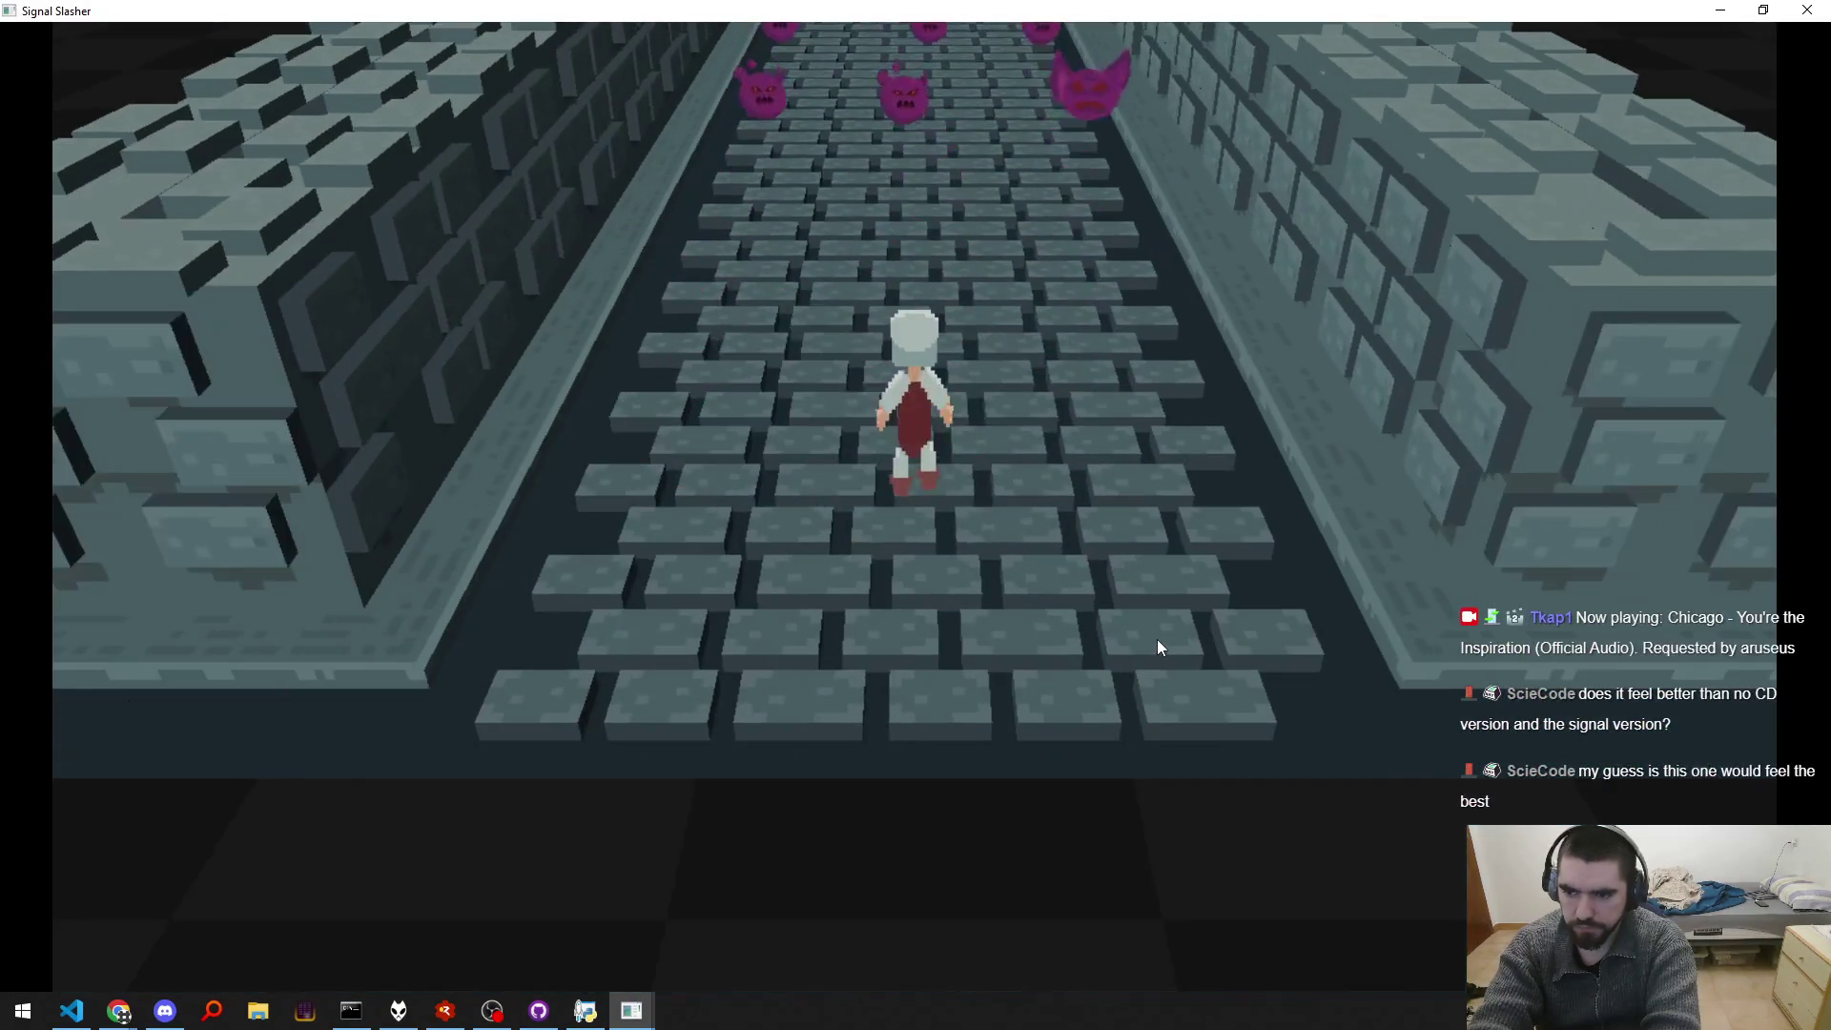
{"action": "key", "text": "space"}
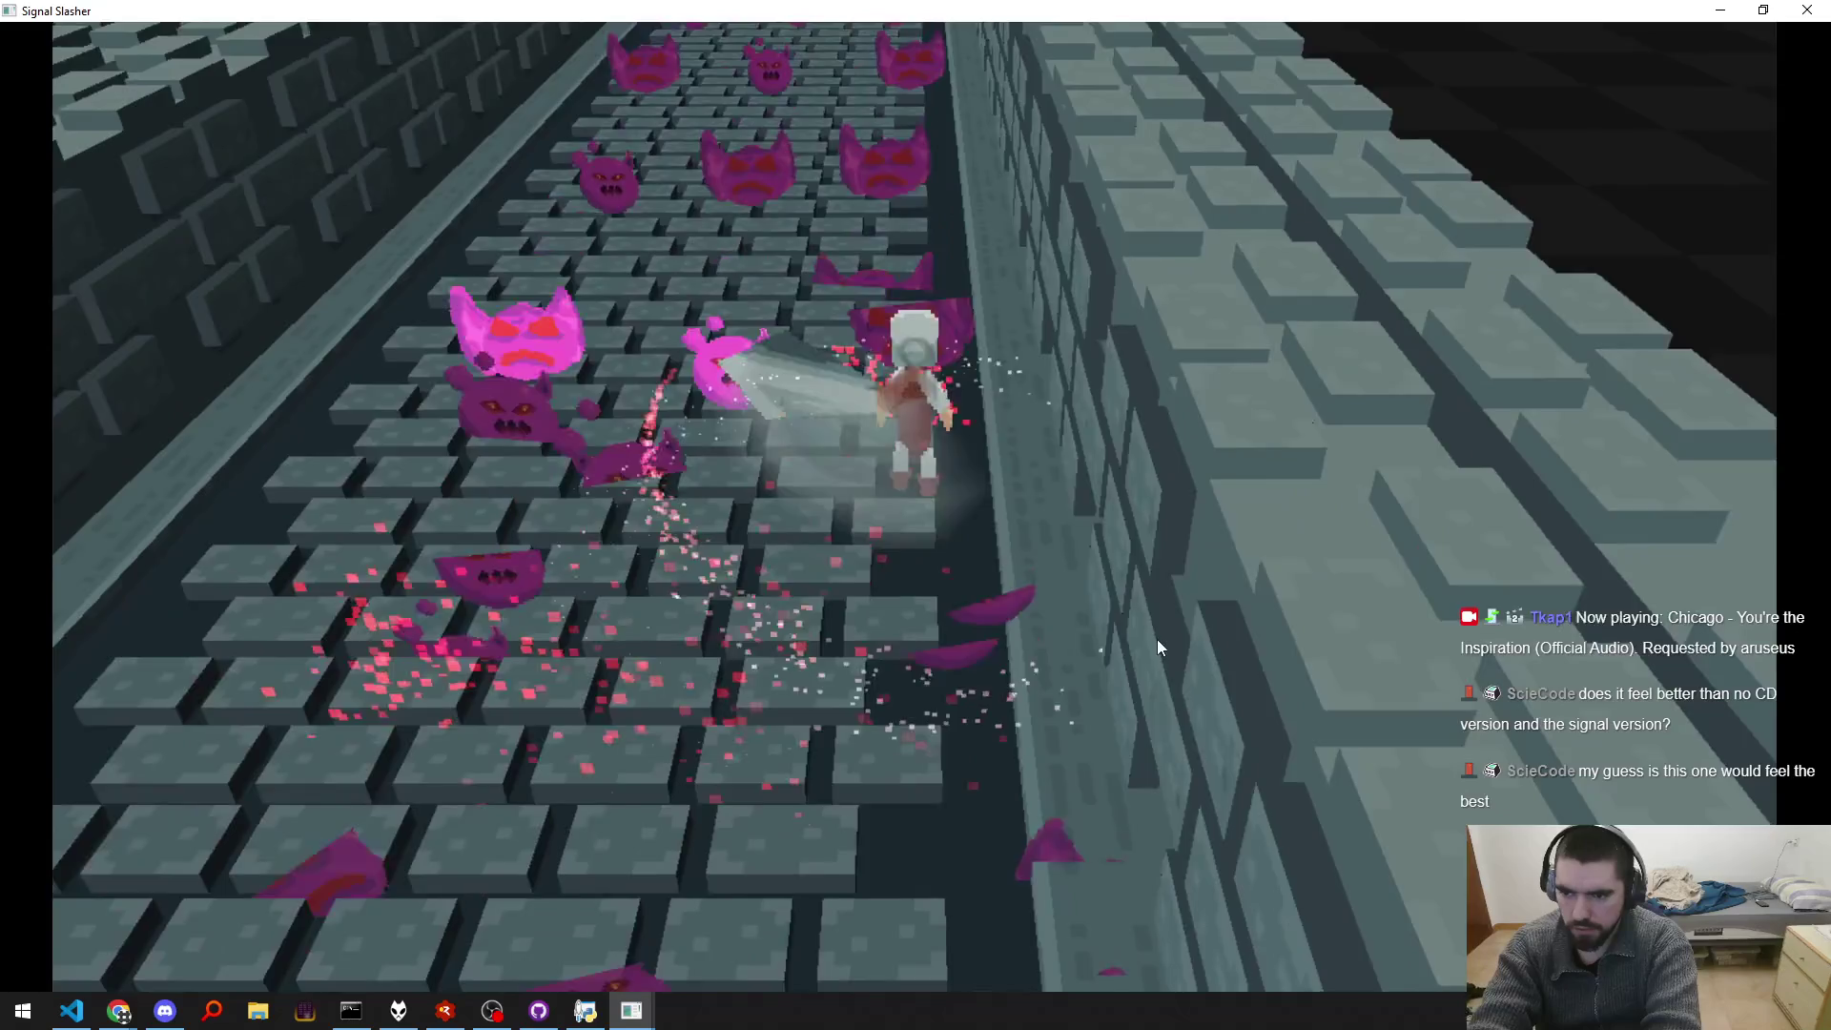
{"action": "key", "text": "a"}
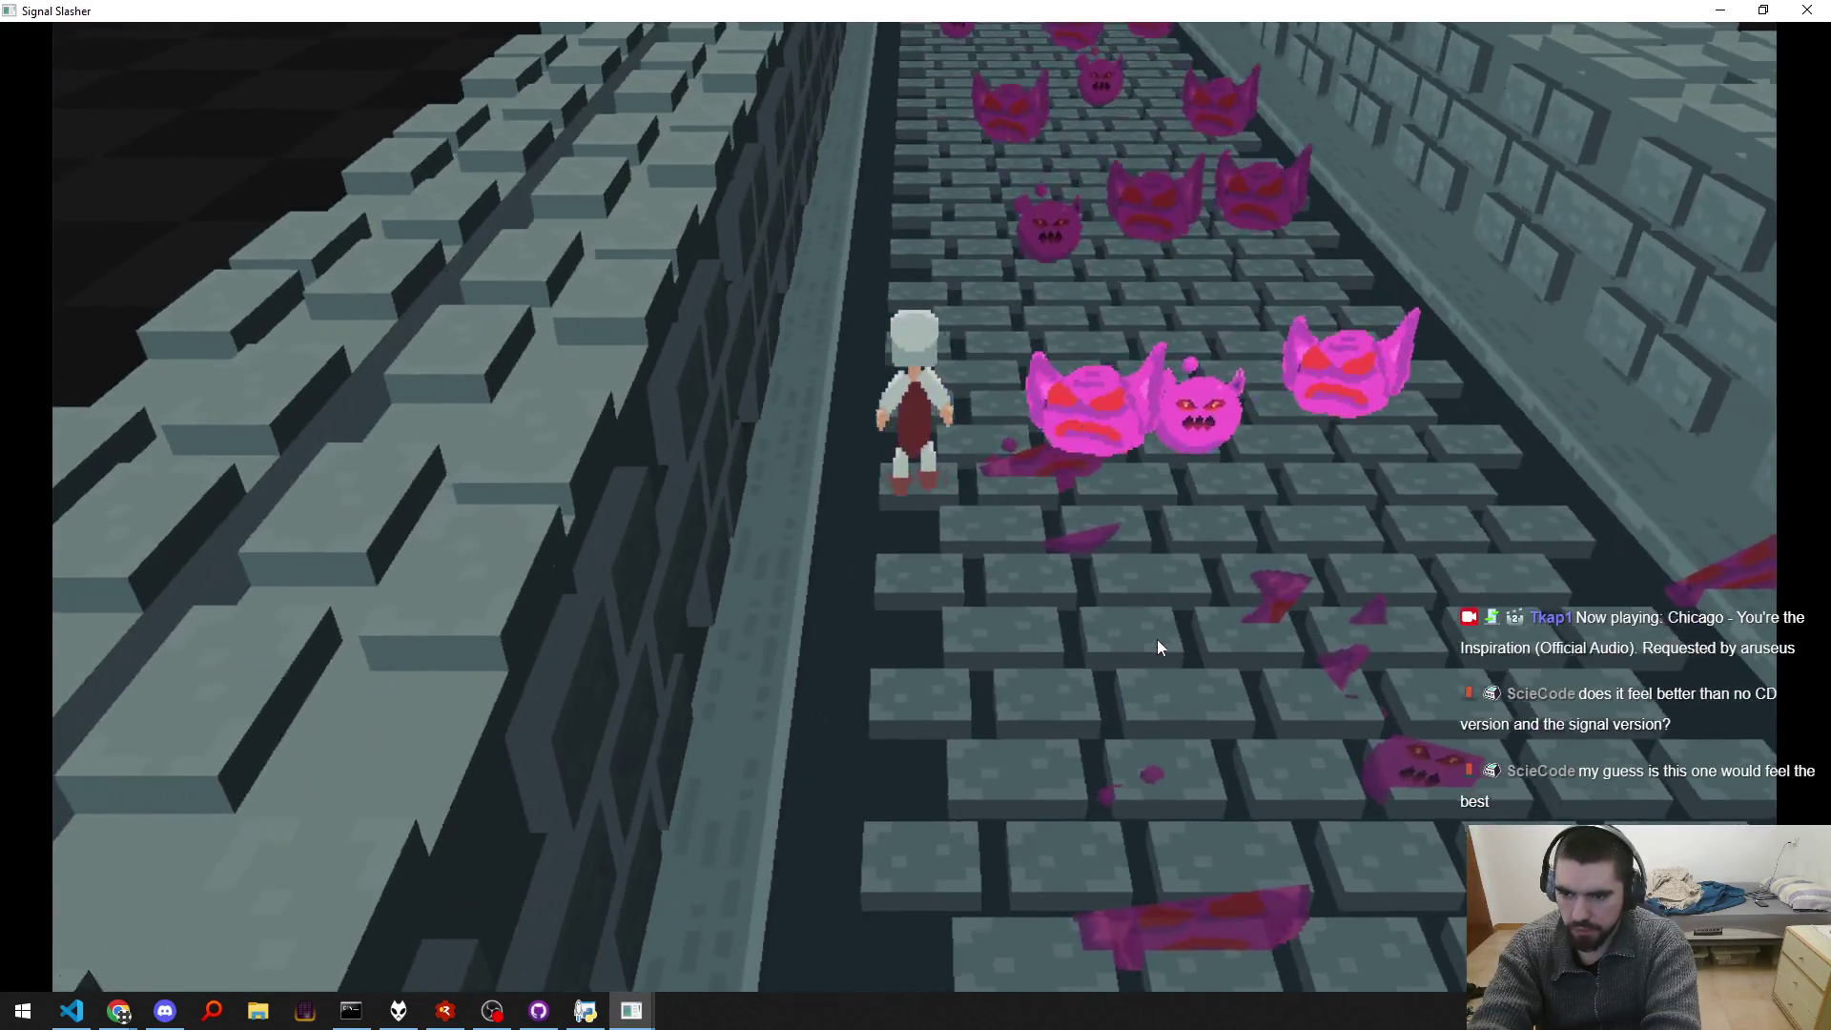
{"action": "key", "text": "space"}
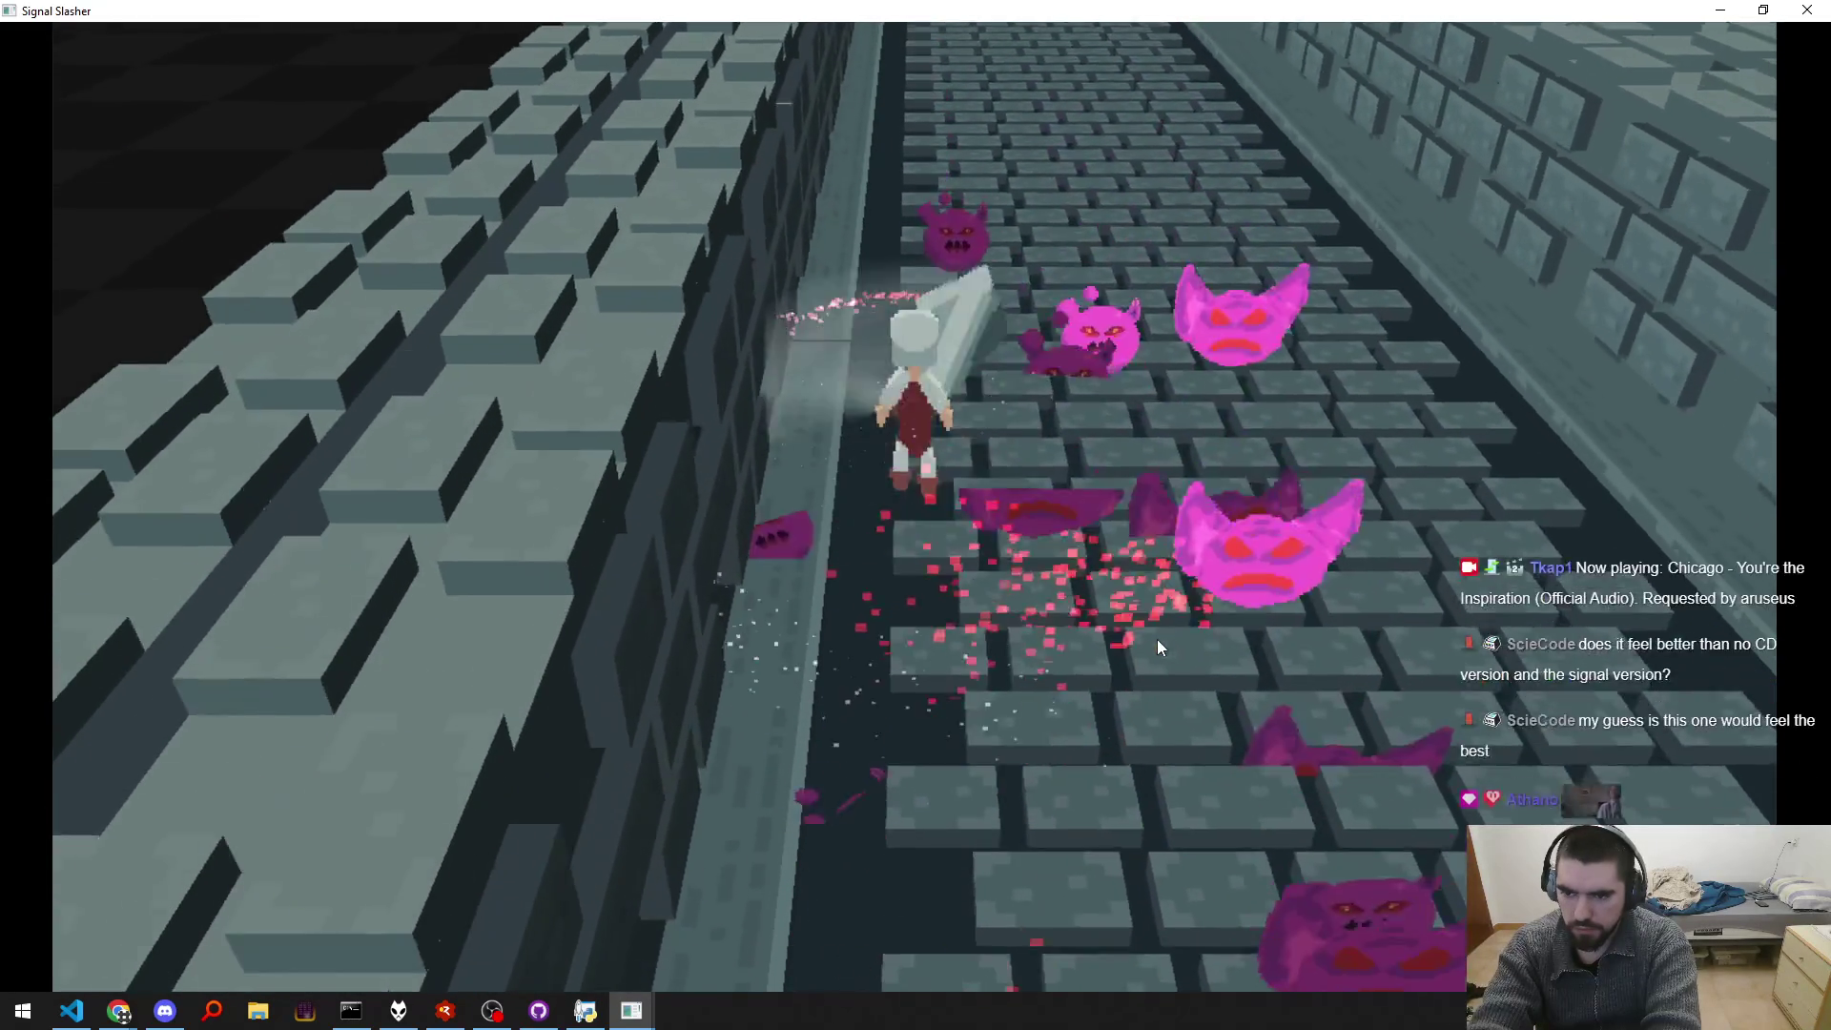
{"action": "key", "text": "space"}
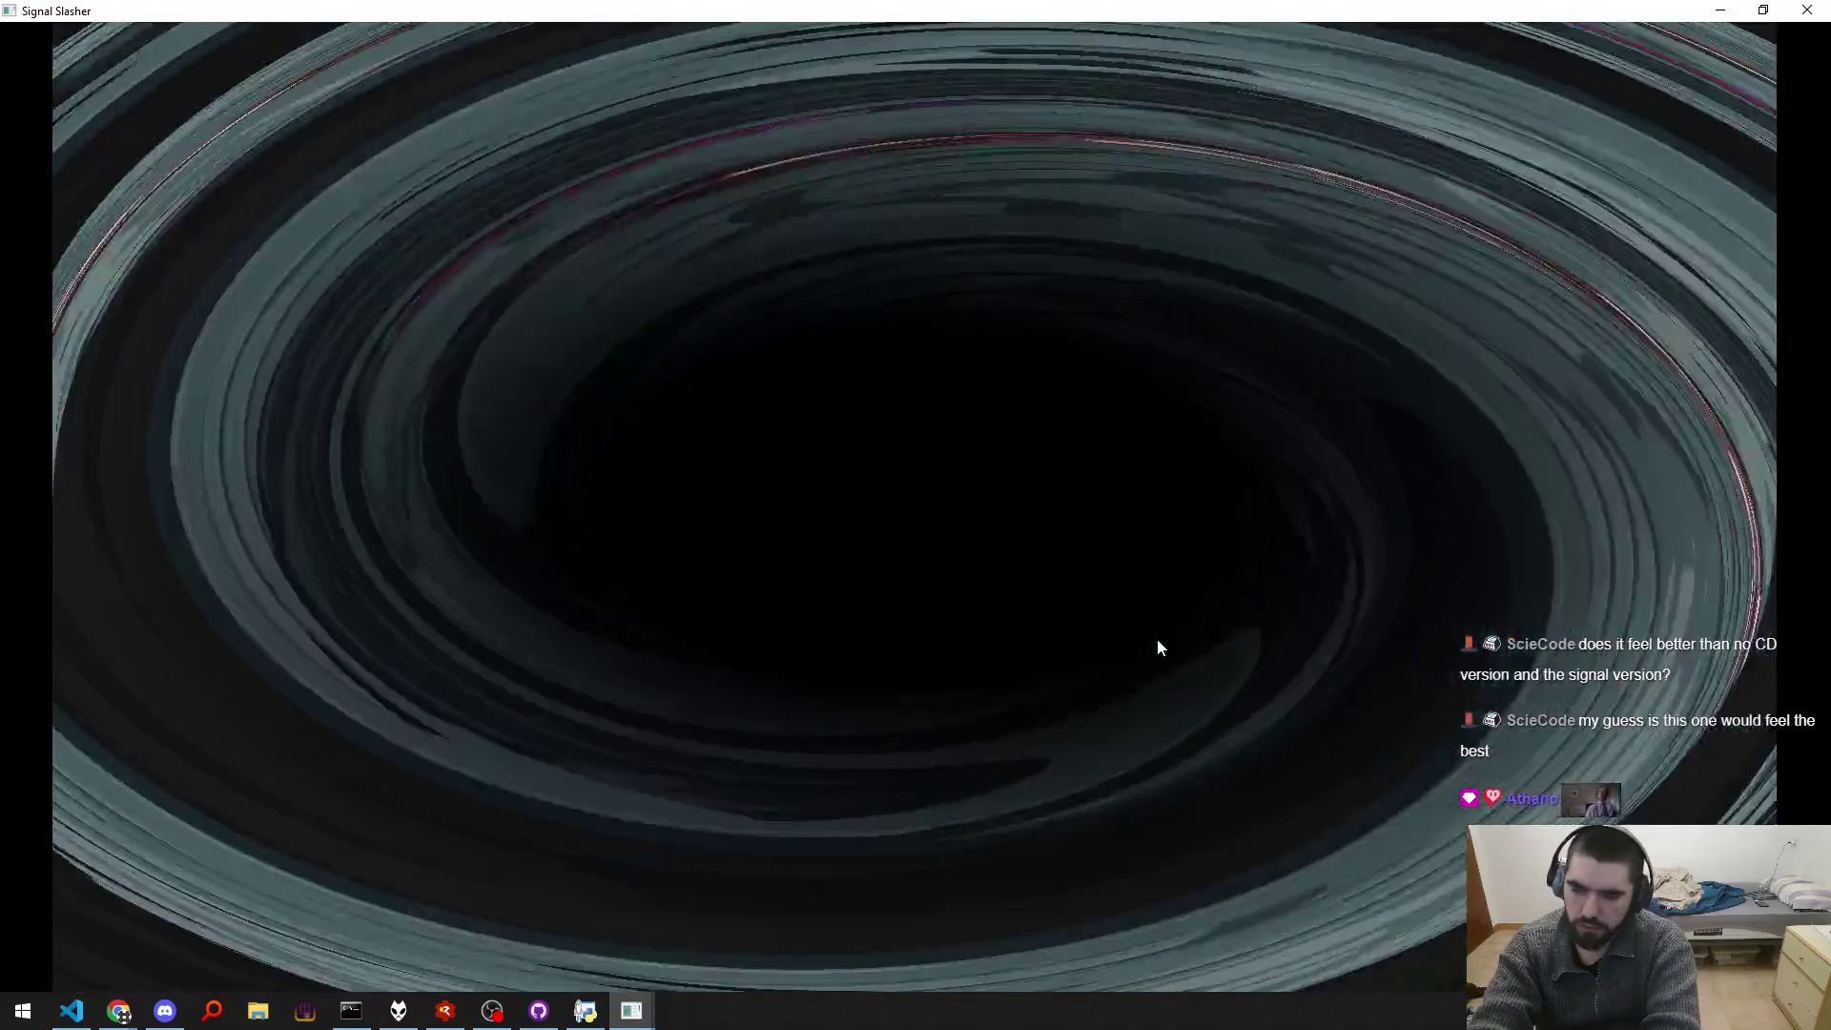
{"action": "key", "text": "space"}
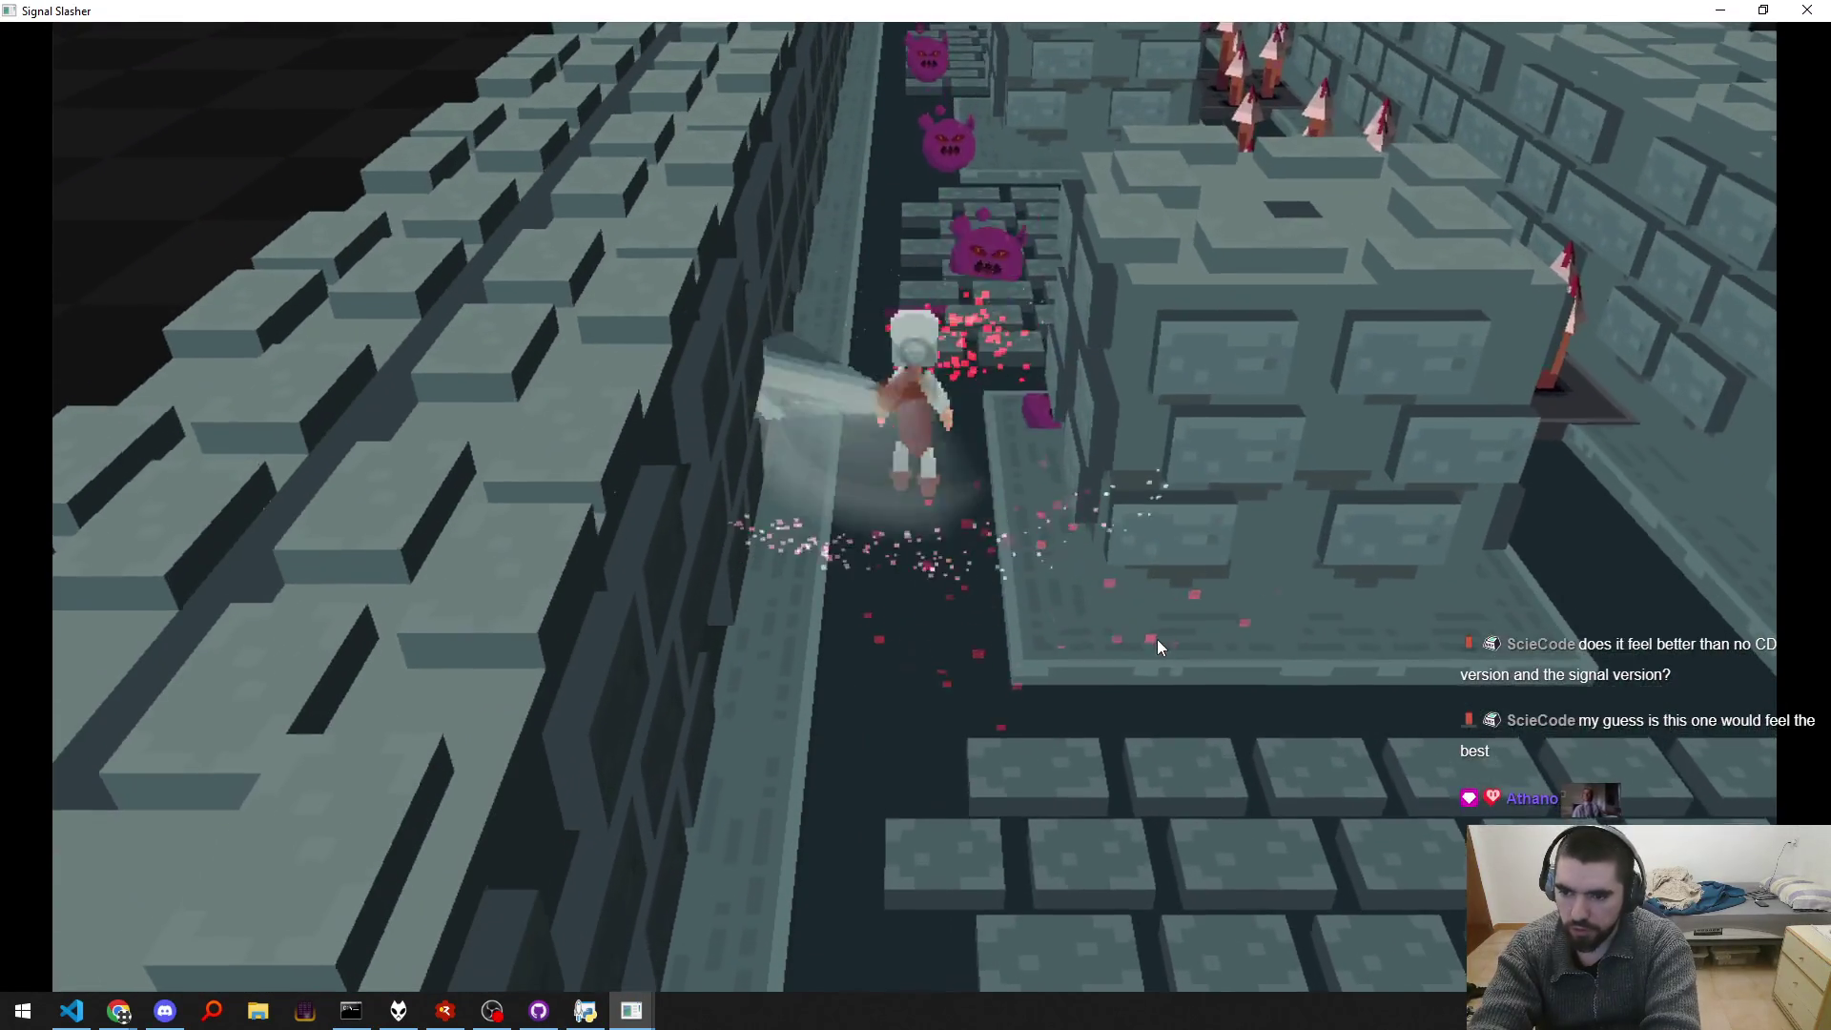
{"action": "key", "text": "space"}
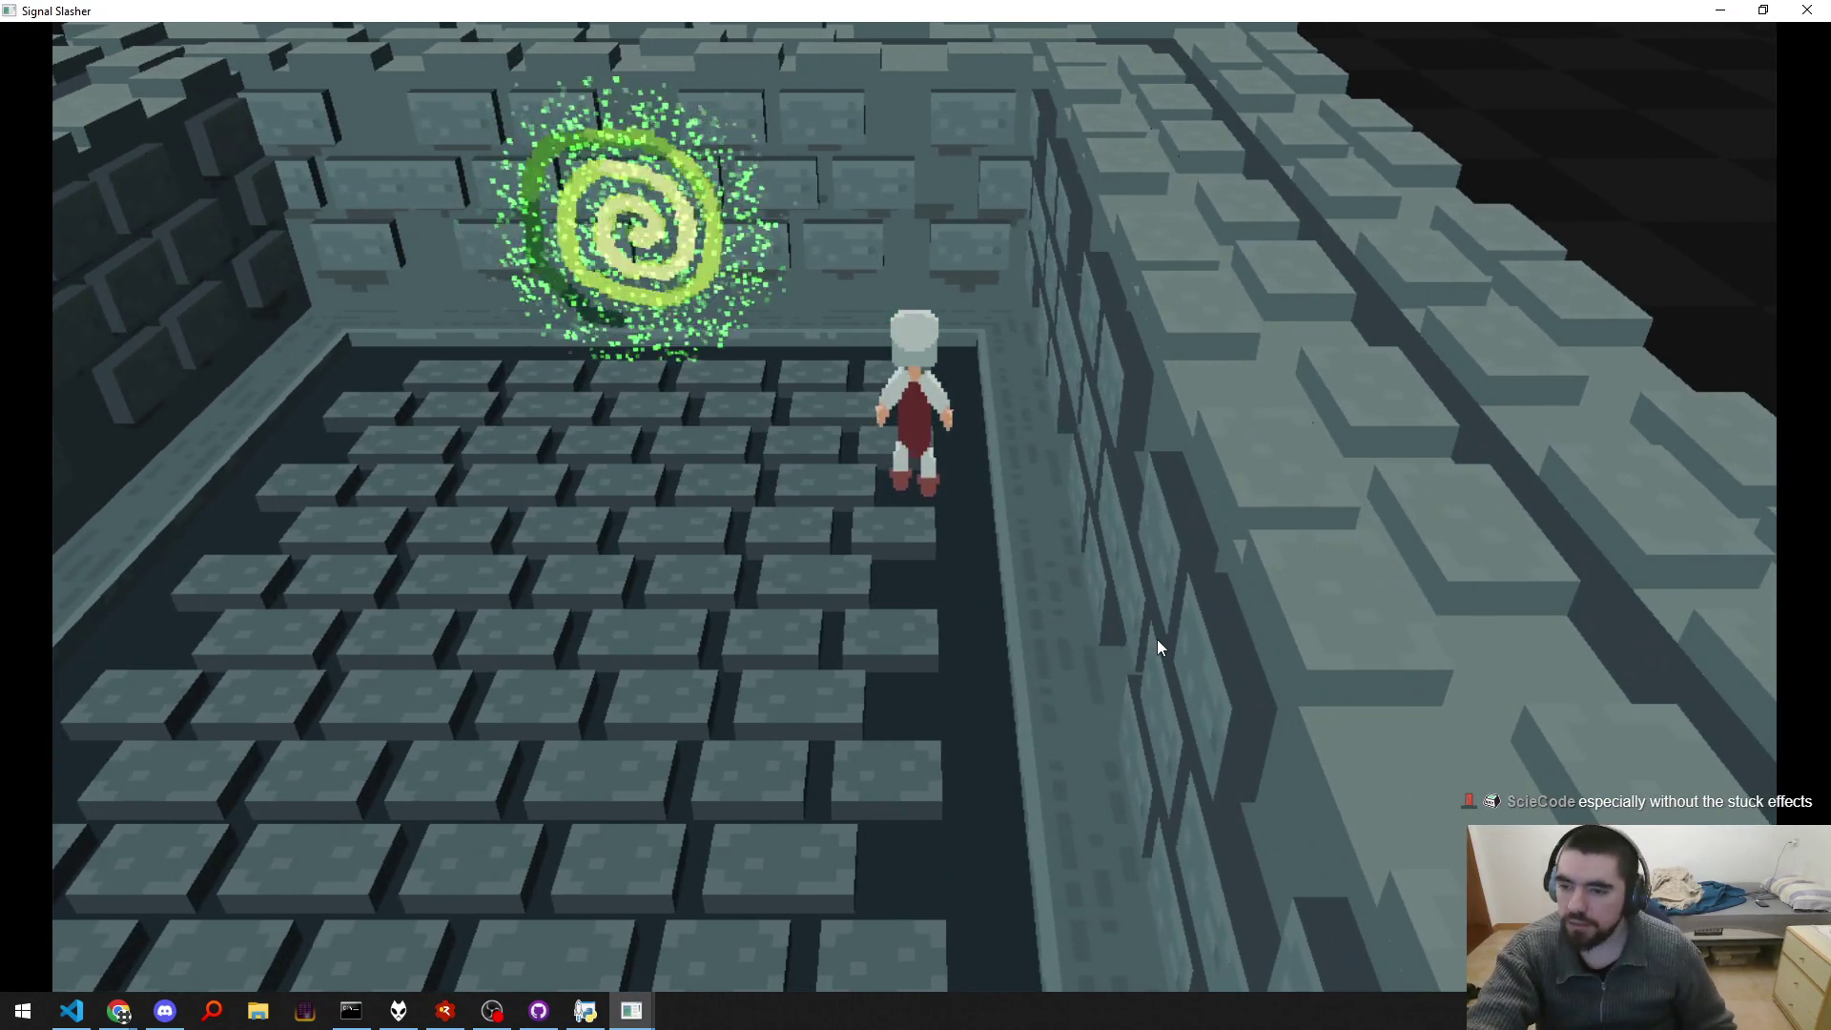
Step: Pause the game with Escape
{"action": "key", "text": "Escape"}
Step: Quit Signal Slasher from the pause menu and close its window
{"action": "left_click", "coordinate": [774, 502]}
{"action": "key", "text": "alt+F4"}
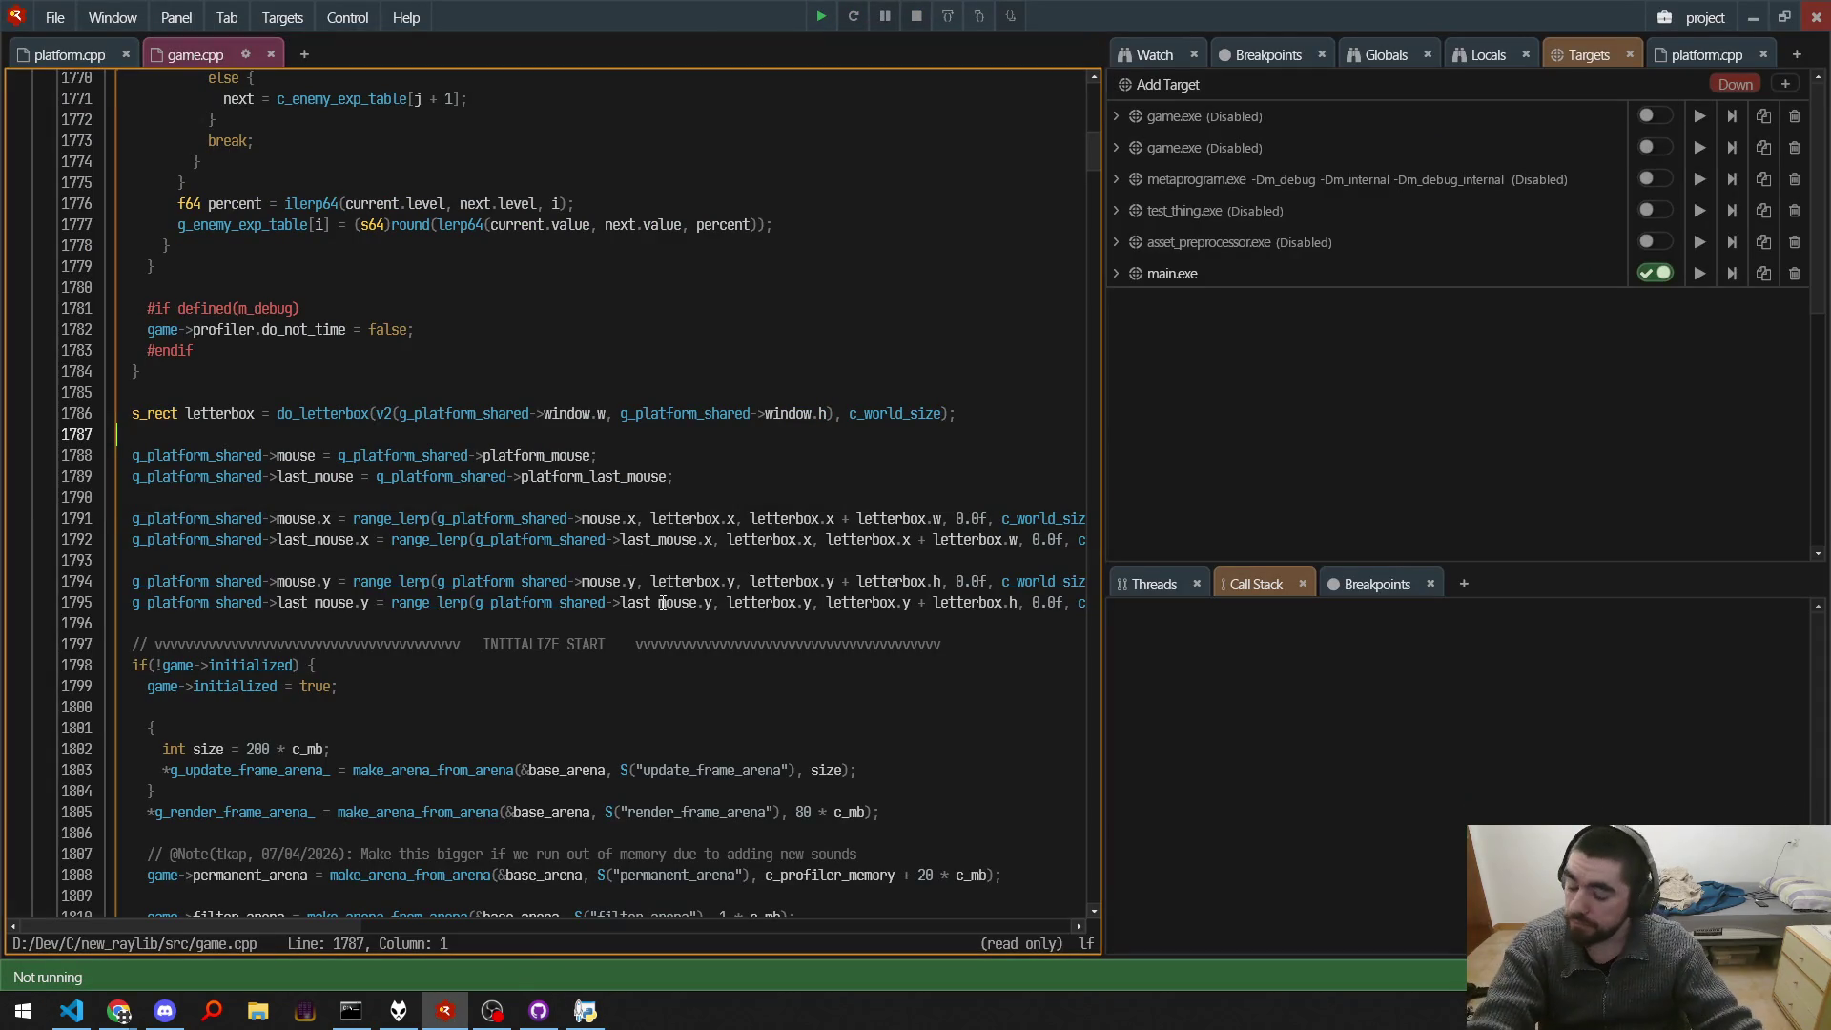
{"action": "left_click", "coordinate": [550, 1023]}
{"action": "left_click", "coordinate": [536, 1009]}
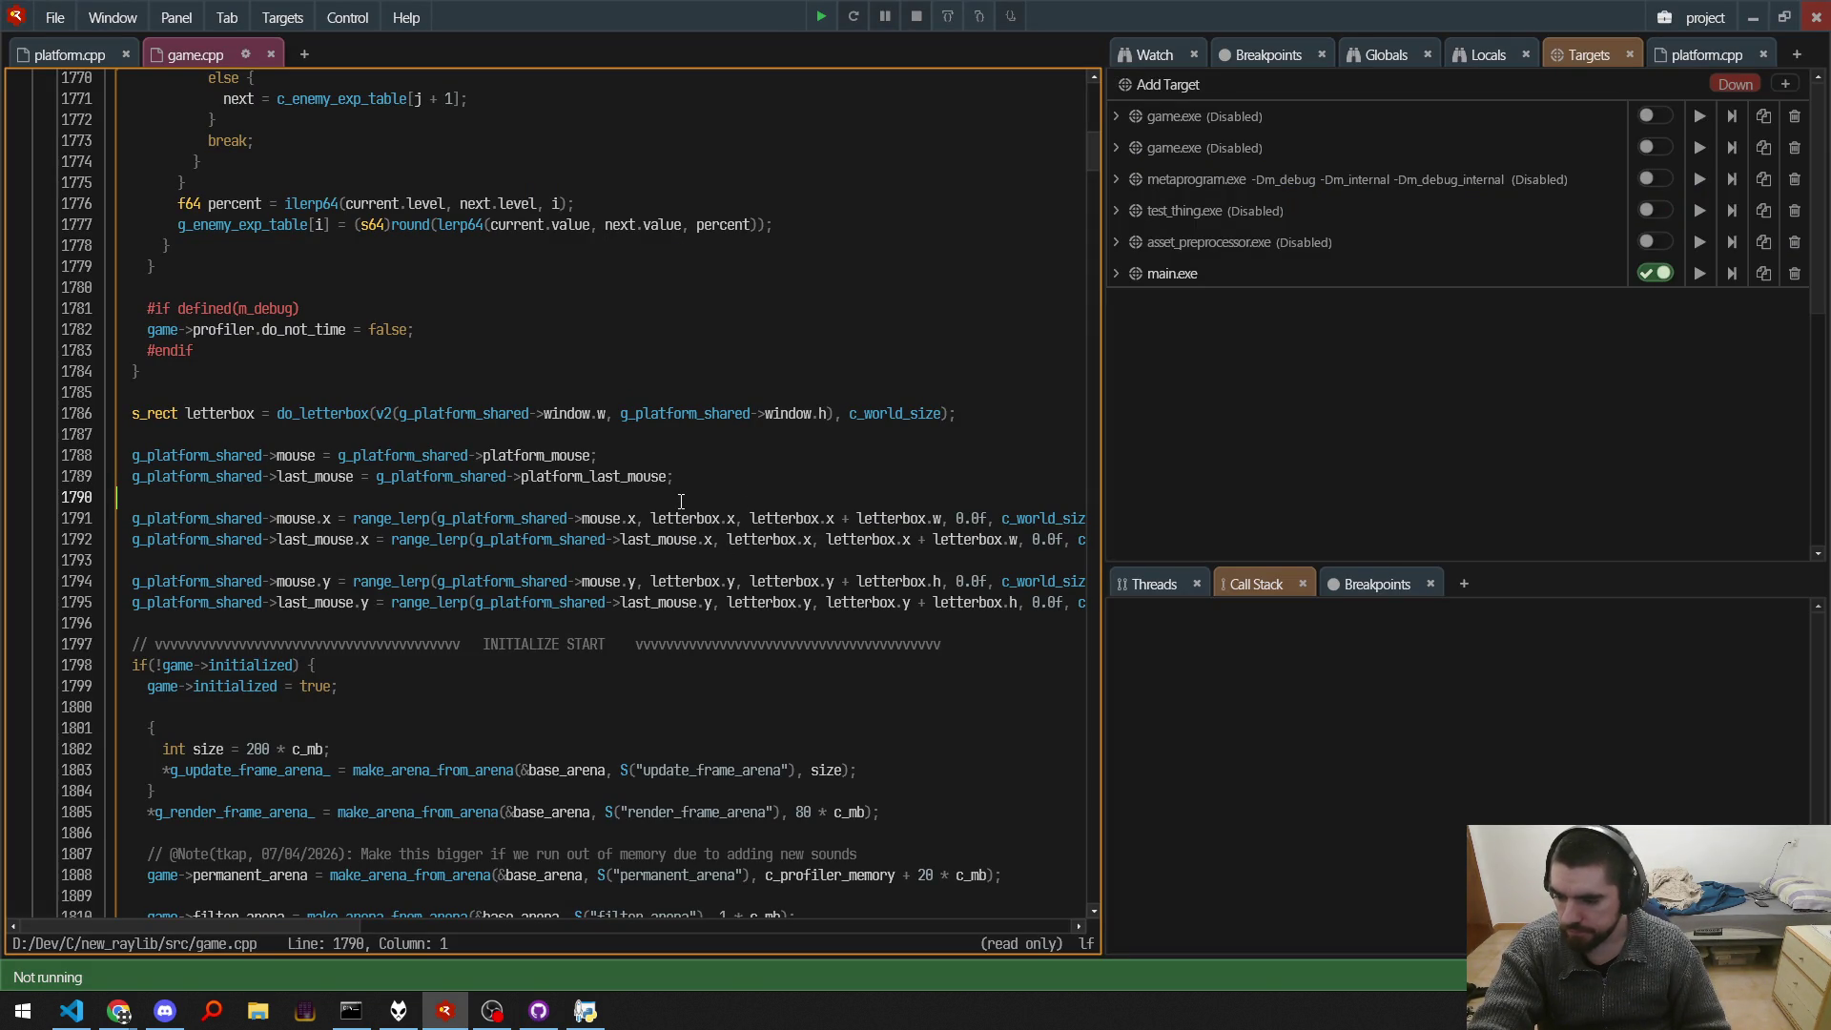
Step: Run release in the build console to package index.zip
{"action": "key", "text": "alt+Tab"}
{"action": "type", "text": "release"}
{"action": "key", "text": "Return"}
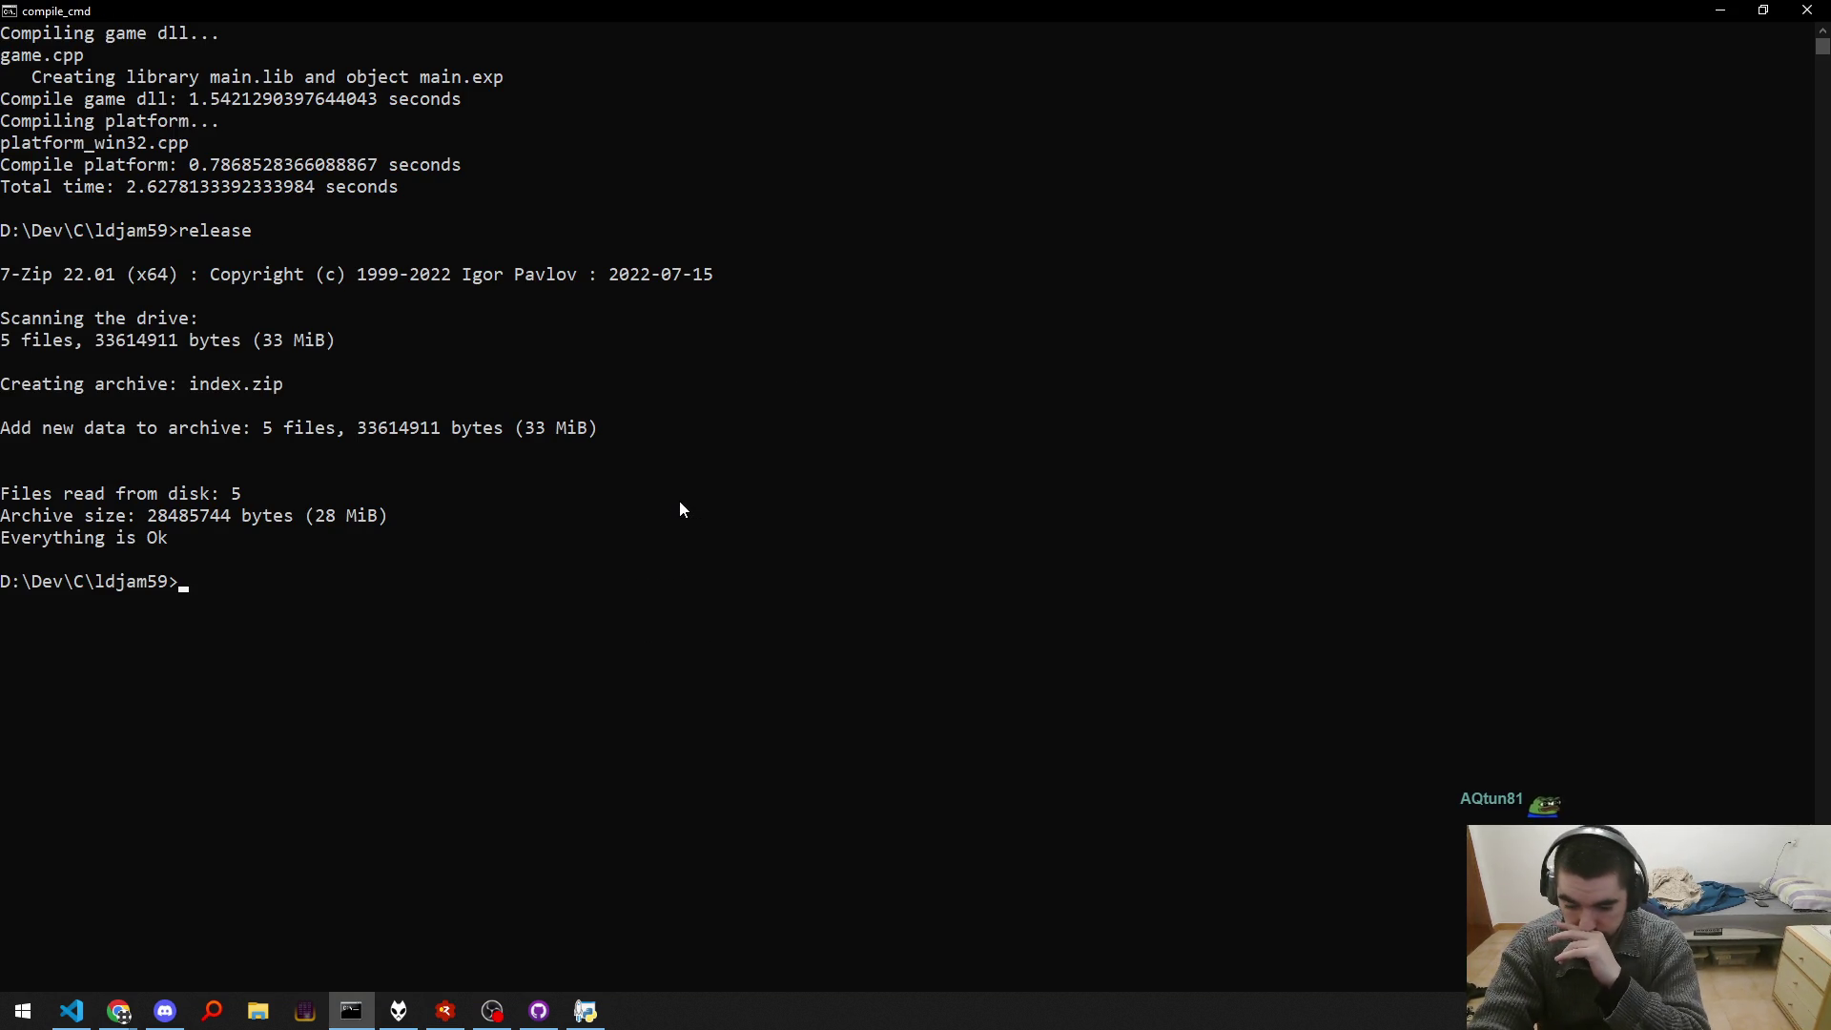
Step: Run the web build, then set up the Emscripten environment with start_em
{"action": "type", "text": "_em"}
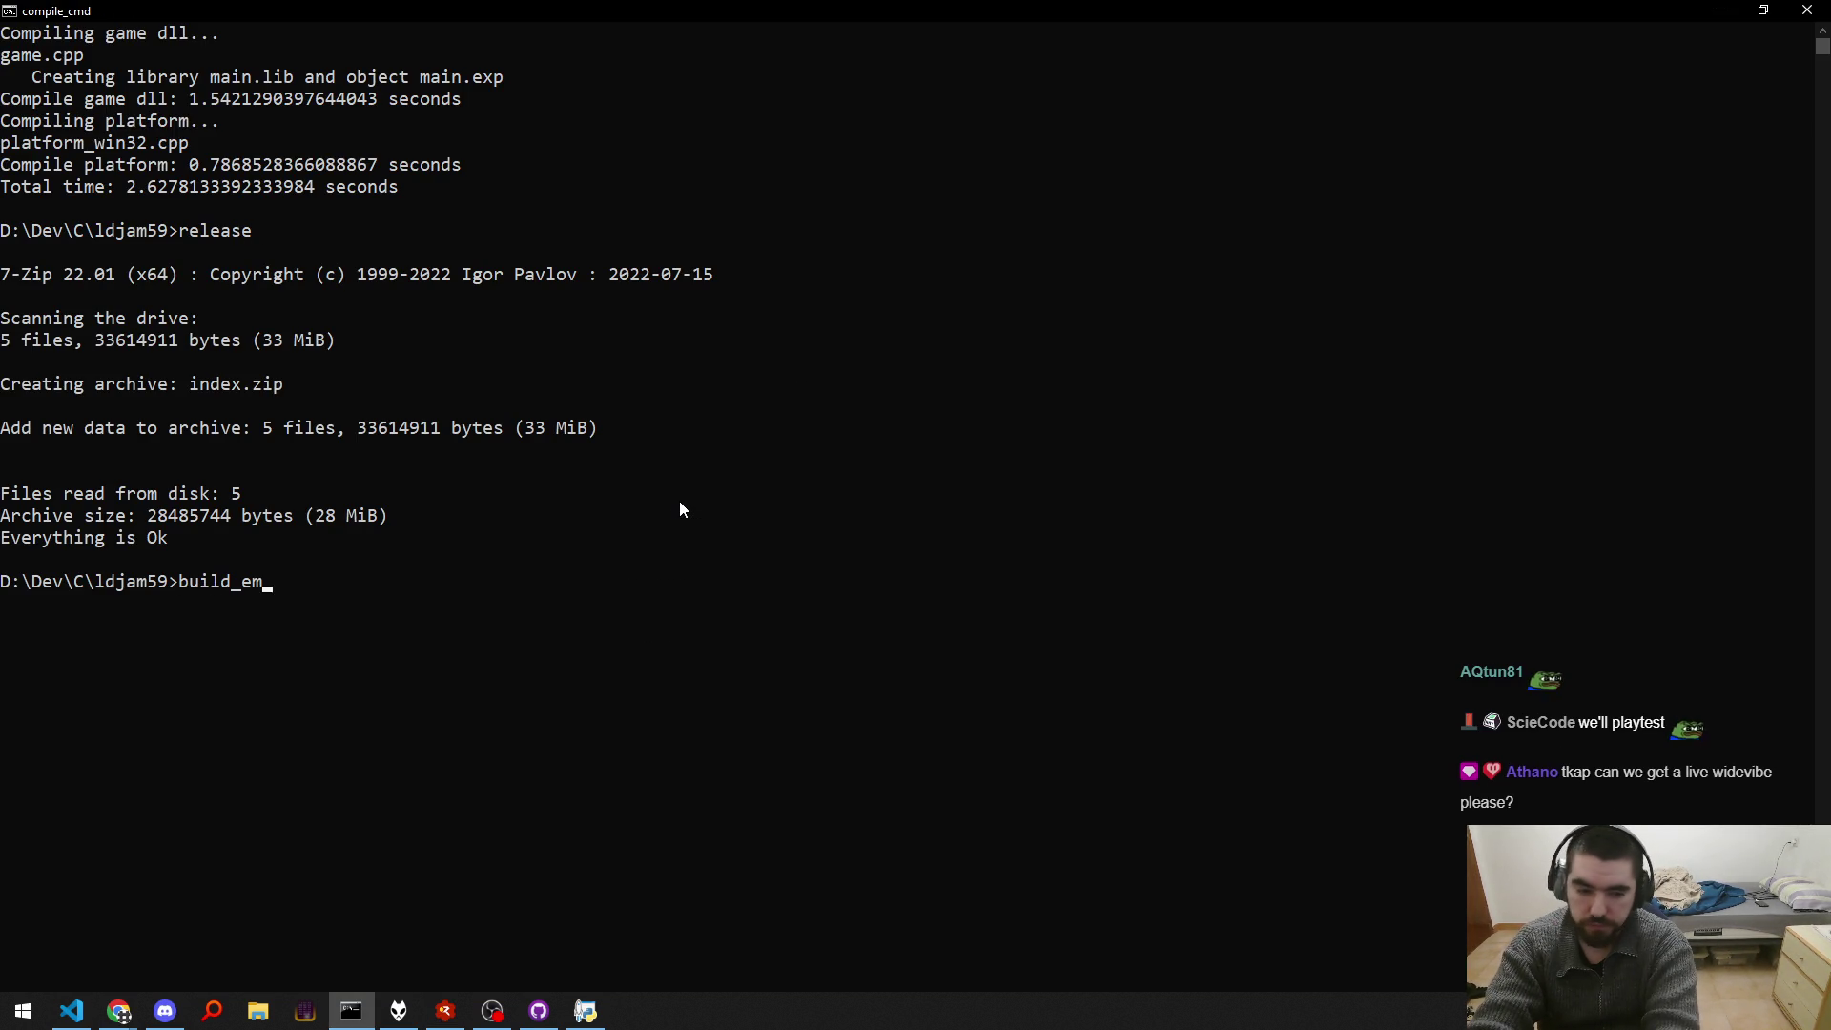
{"action": "key", "text": "Return"}
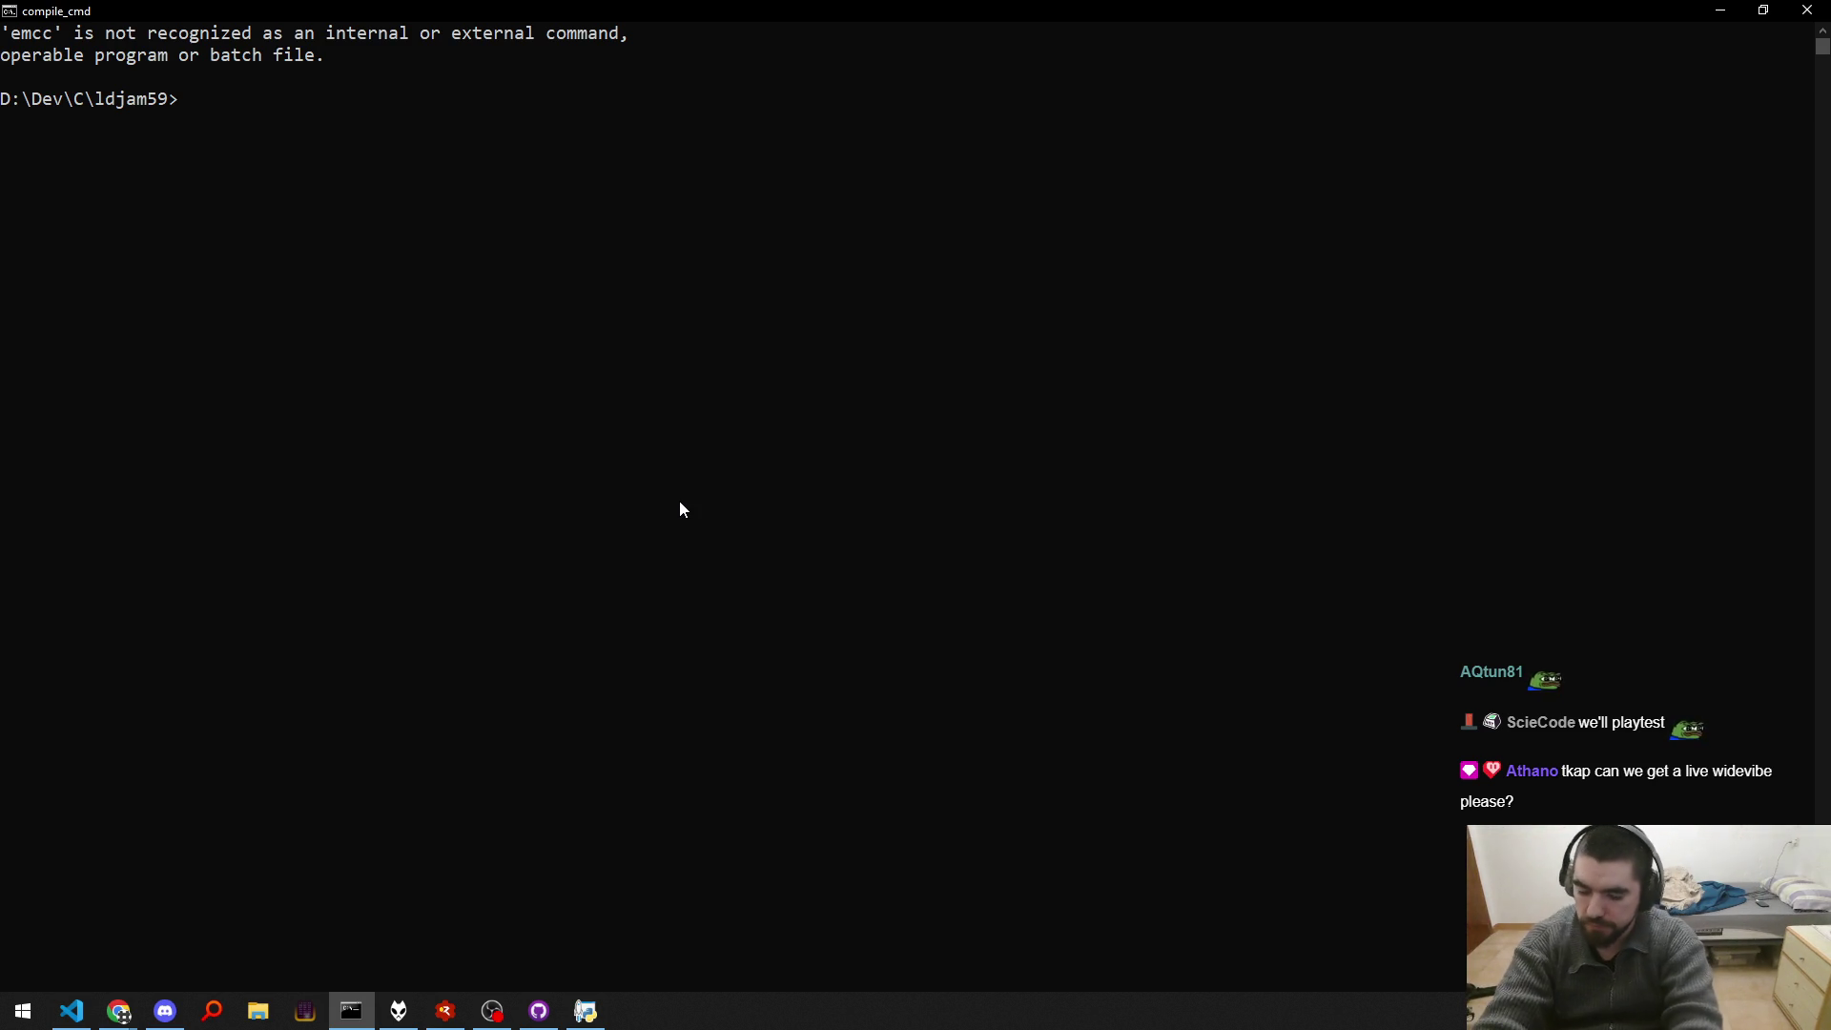
{"action": "key", "text": "BackSpace"}
{"action": "key", "text": "BackSpace"}
{"action": "type", "text": "em"}
{"action": "key", "text": "Return"}
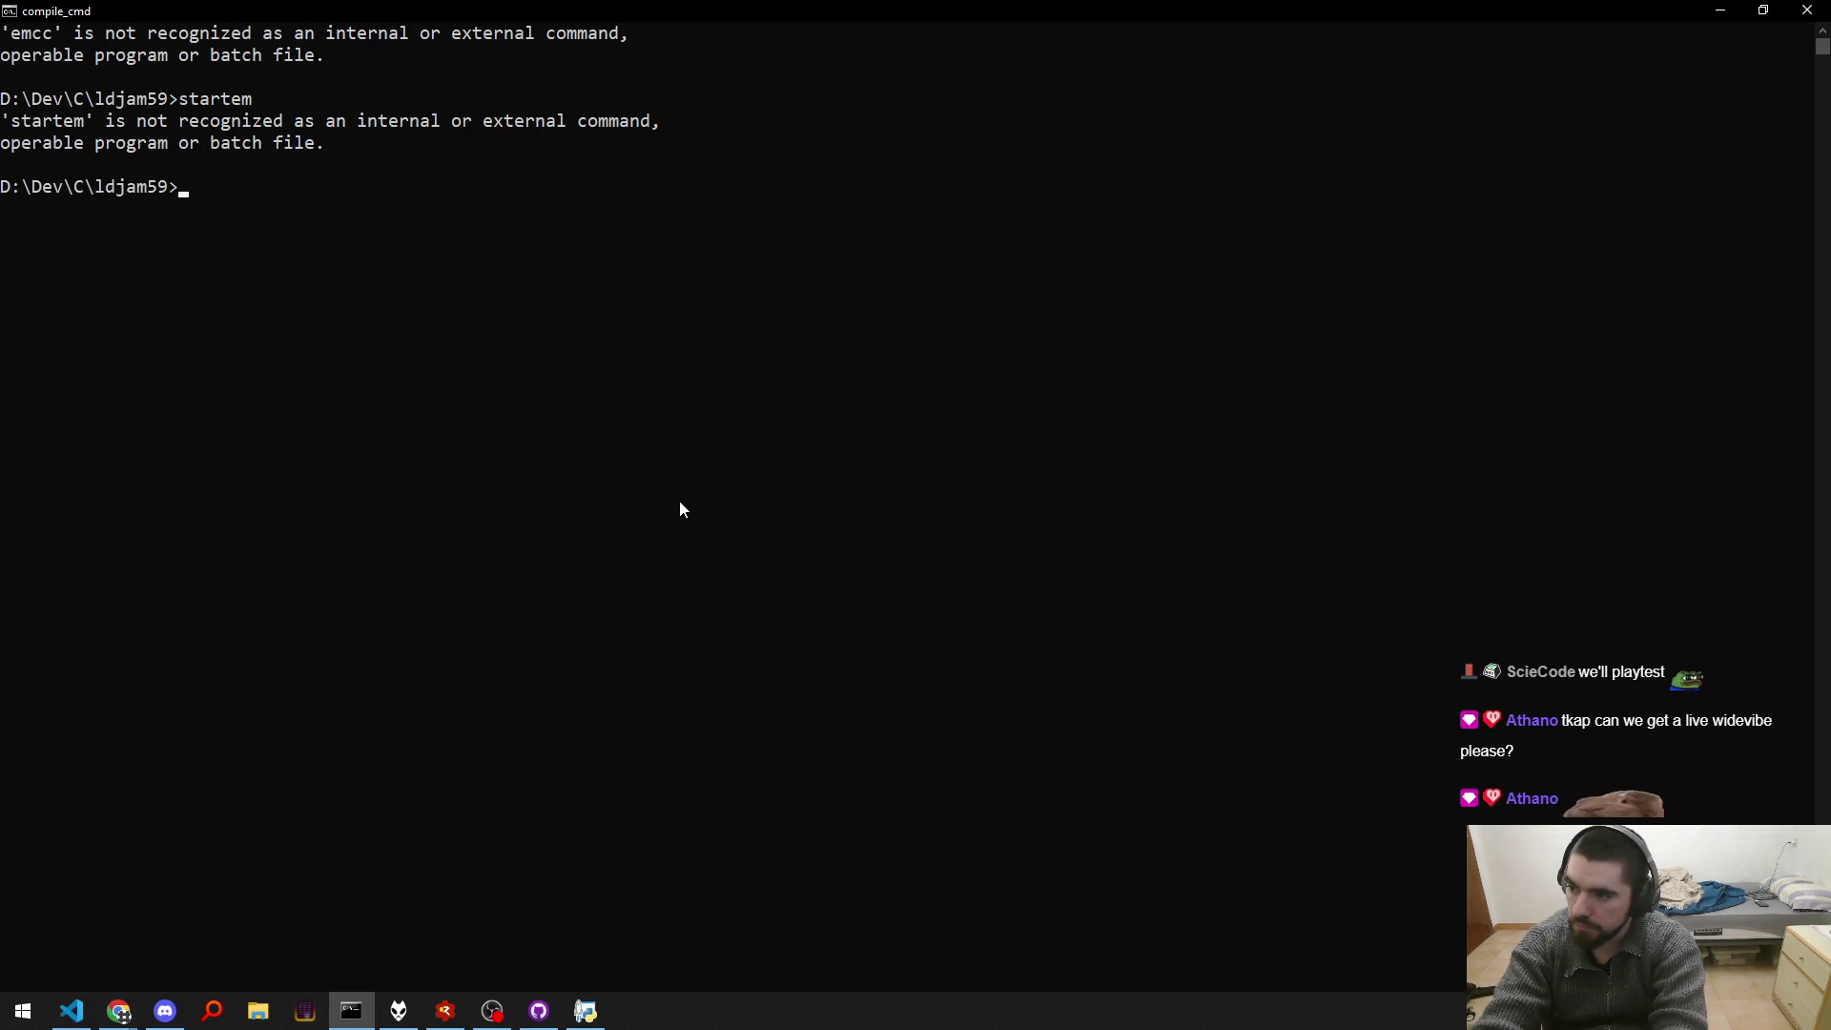
{"action": "type", "text": "t_em"}
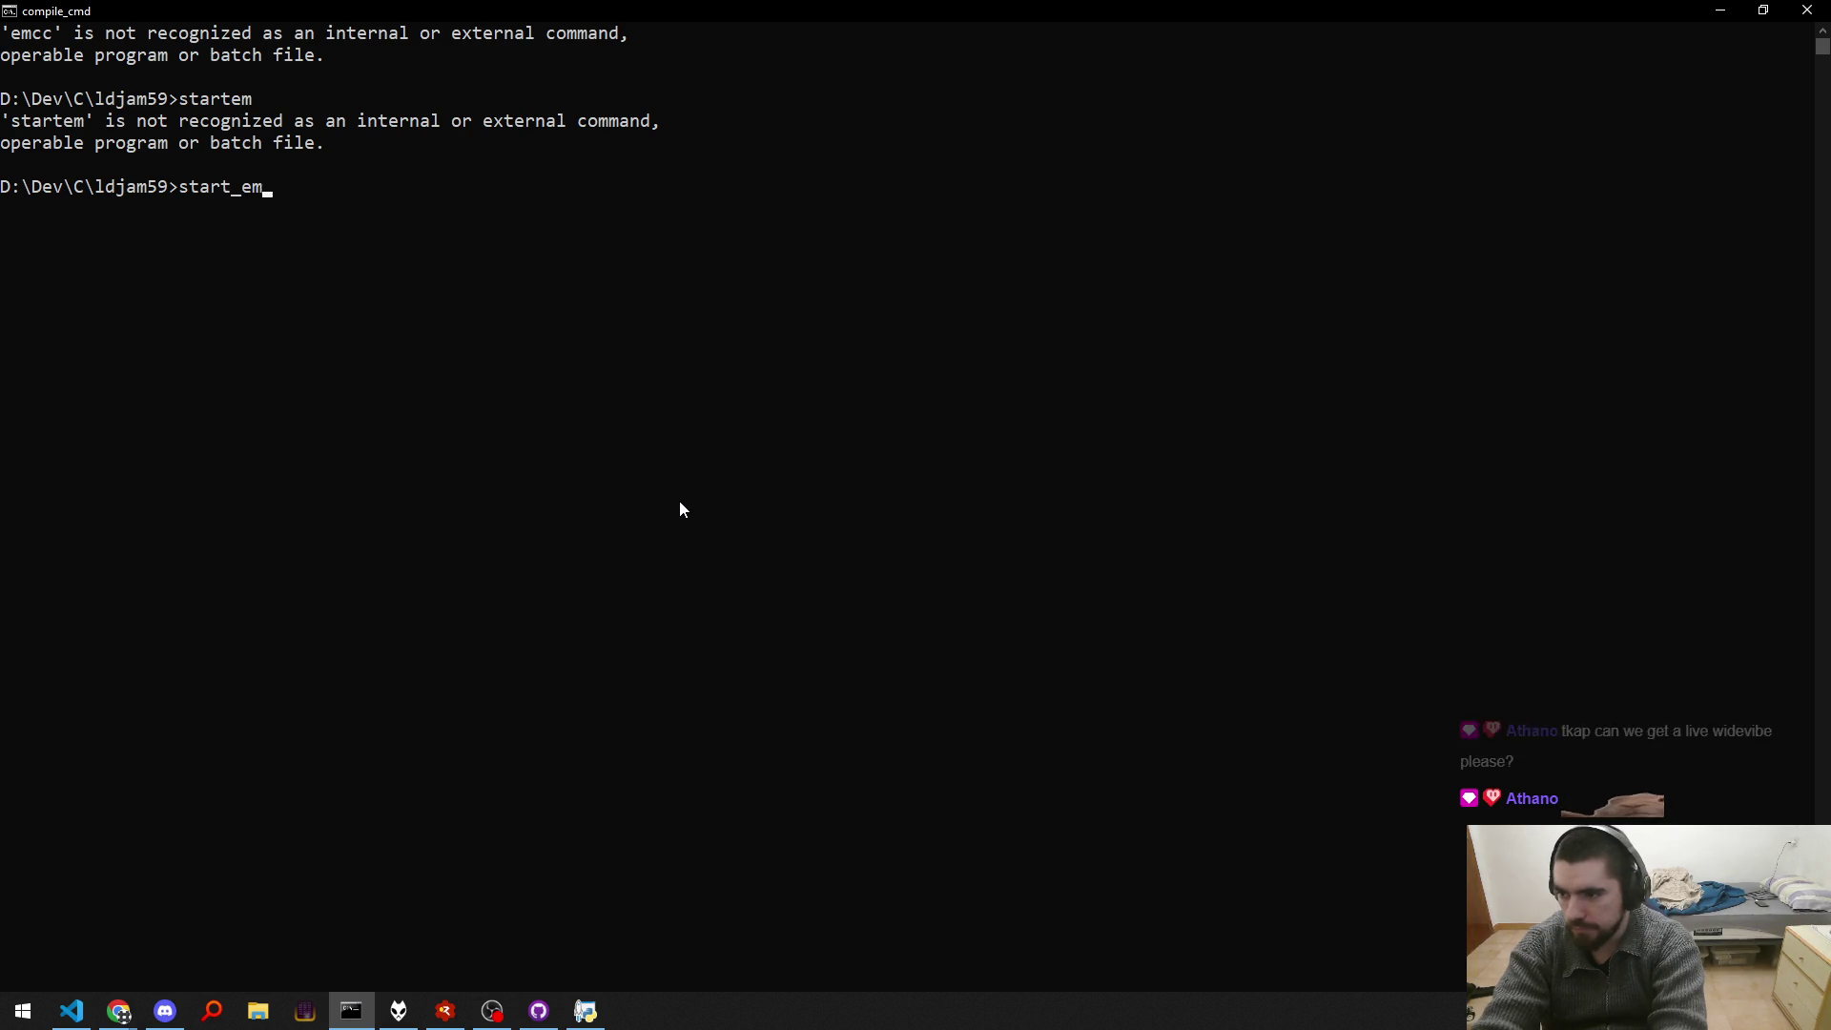
{"action": "key", "text": "Return"}
Step: Rerun build_em and open a new Chrome tab
{"action": "type", "text": "build_em"}
{"action": "key", "text": "Return"}
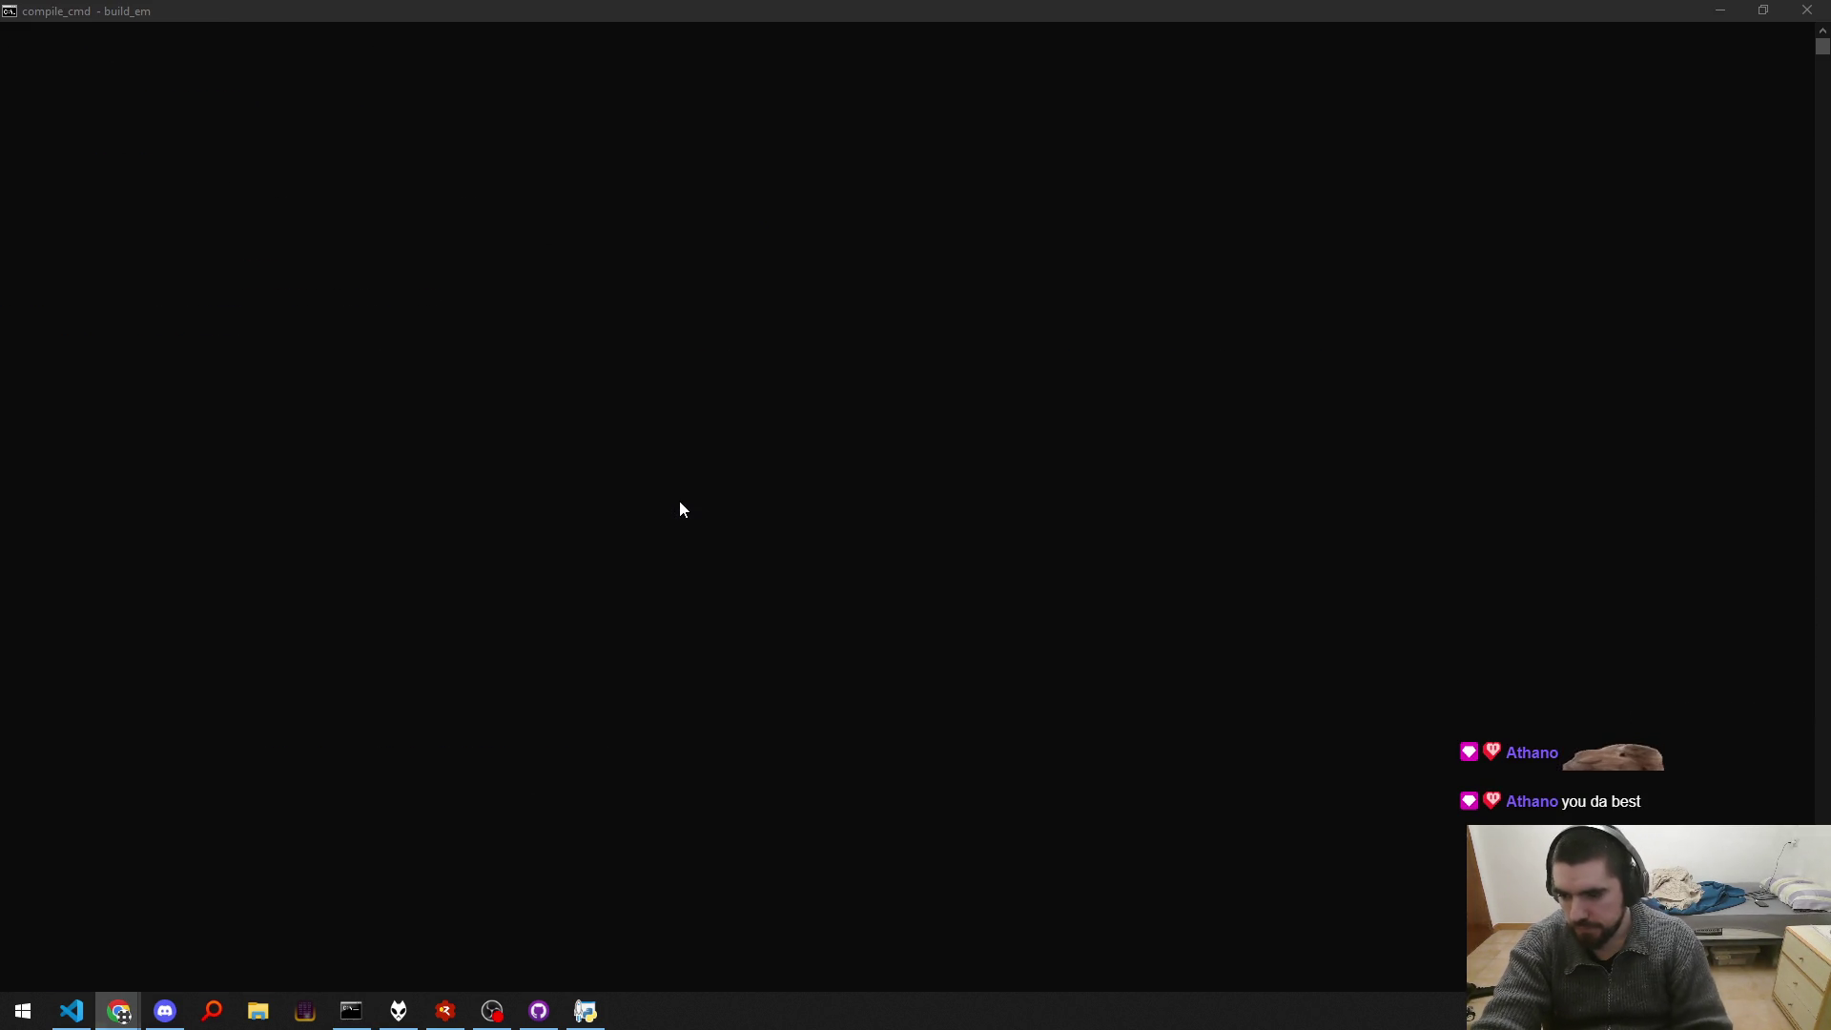
{"action": "key", "text": "alt+Tab"}
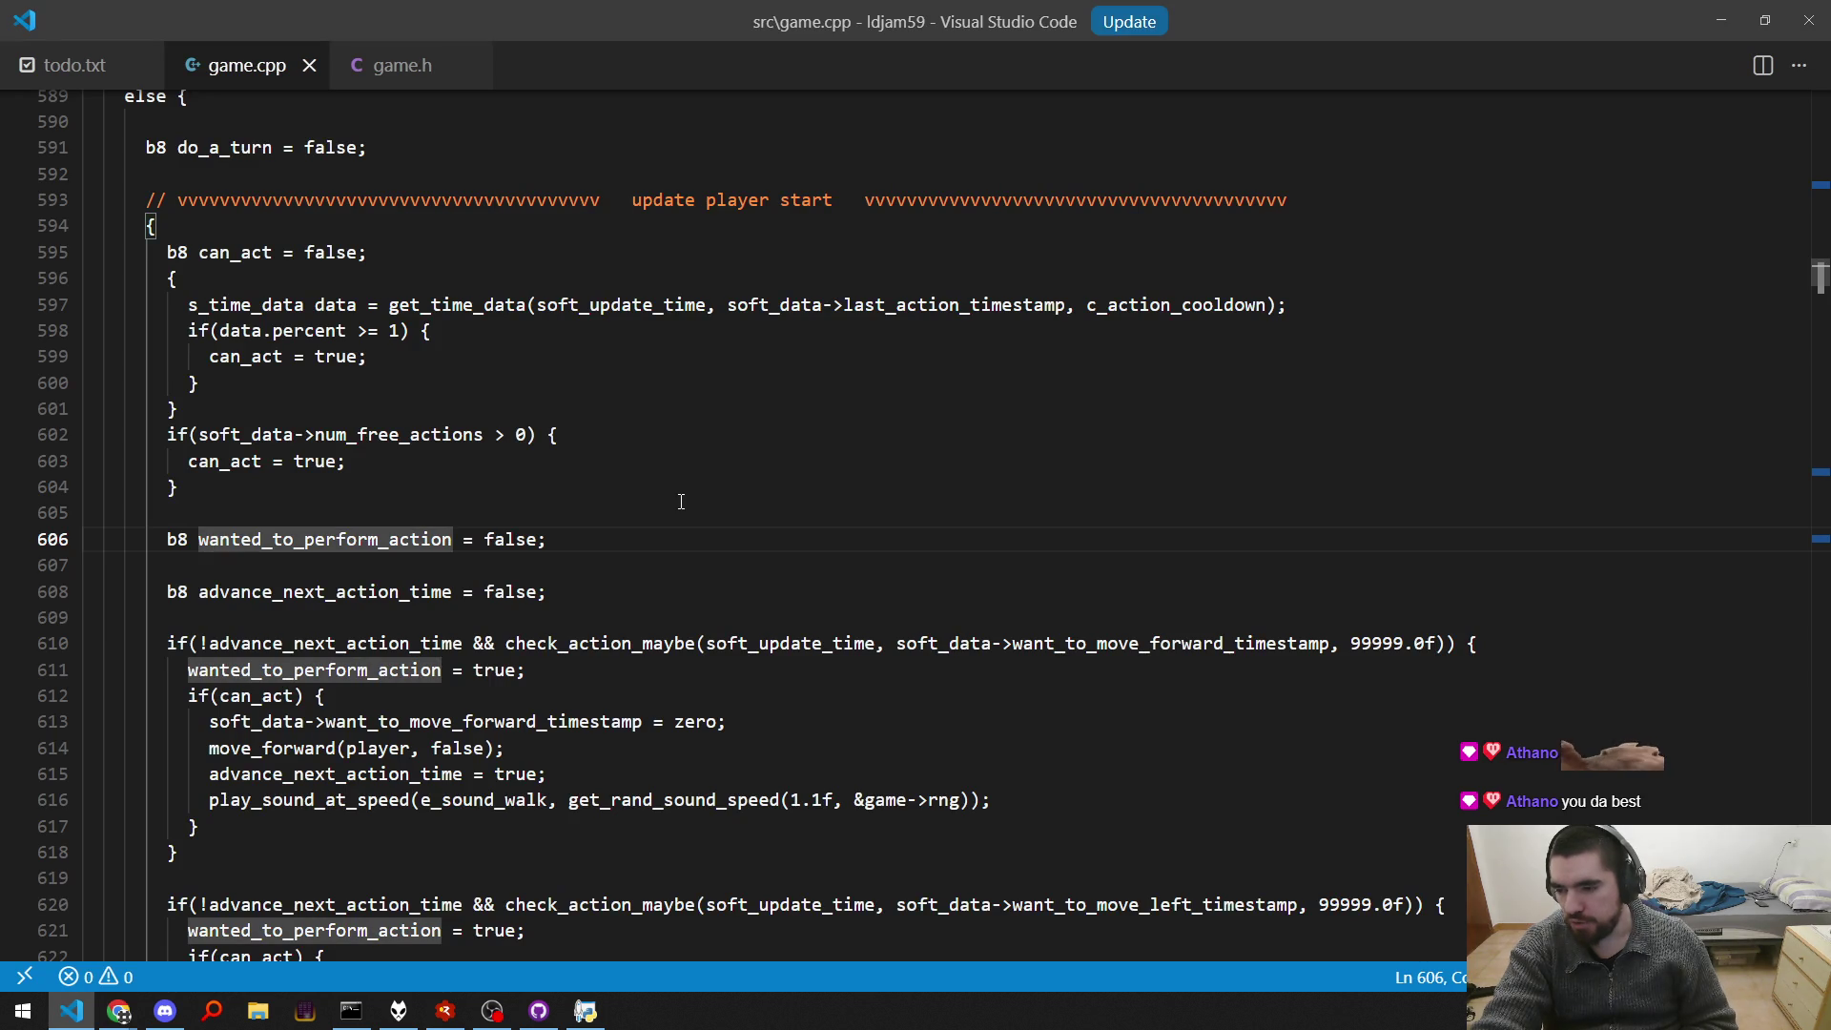
{"action": "key", "text": "super+2"}
{"action": "key", "text": "super+2"}
{"action": "key", "text": "ctrl+t"}
Step: Open the LootLocker Web Console leaderboards page via the 'loot' suggestion
{"action": "type", "text": "loot"}
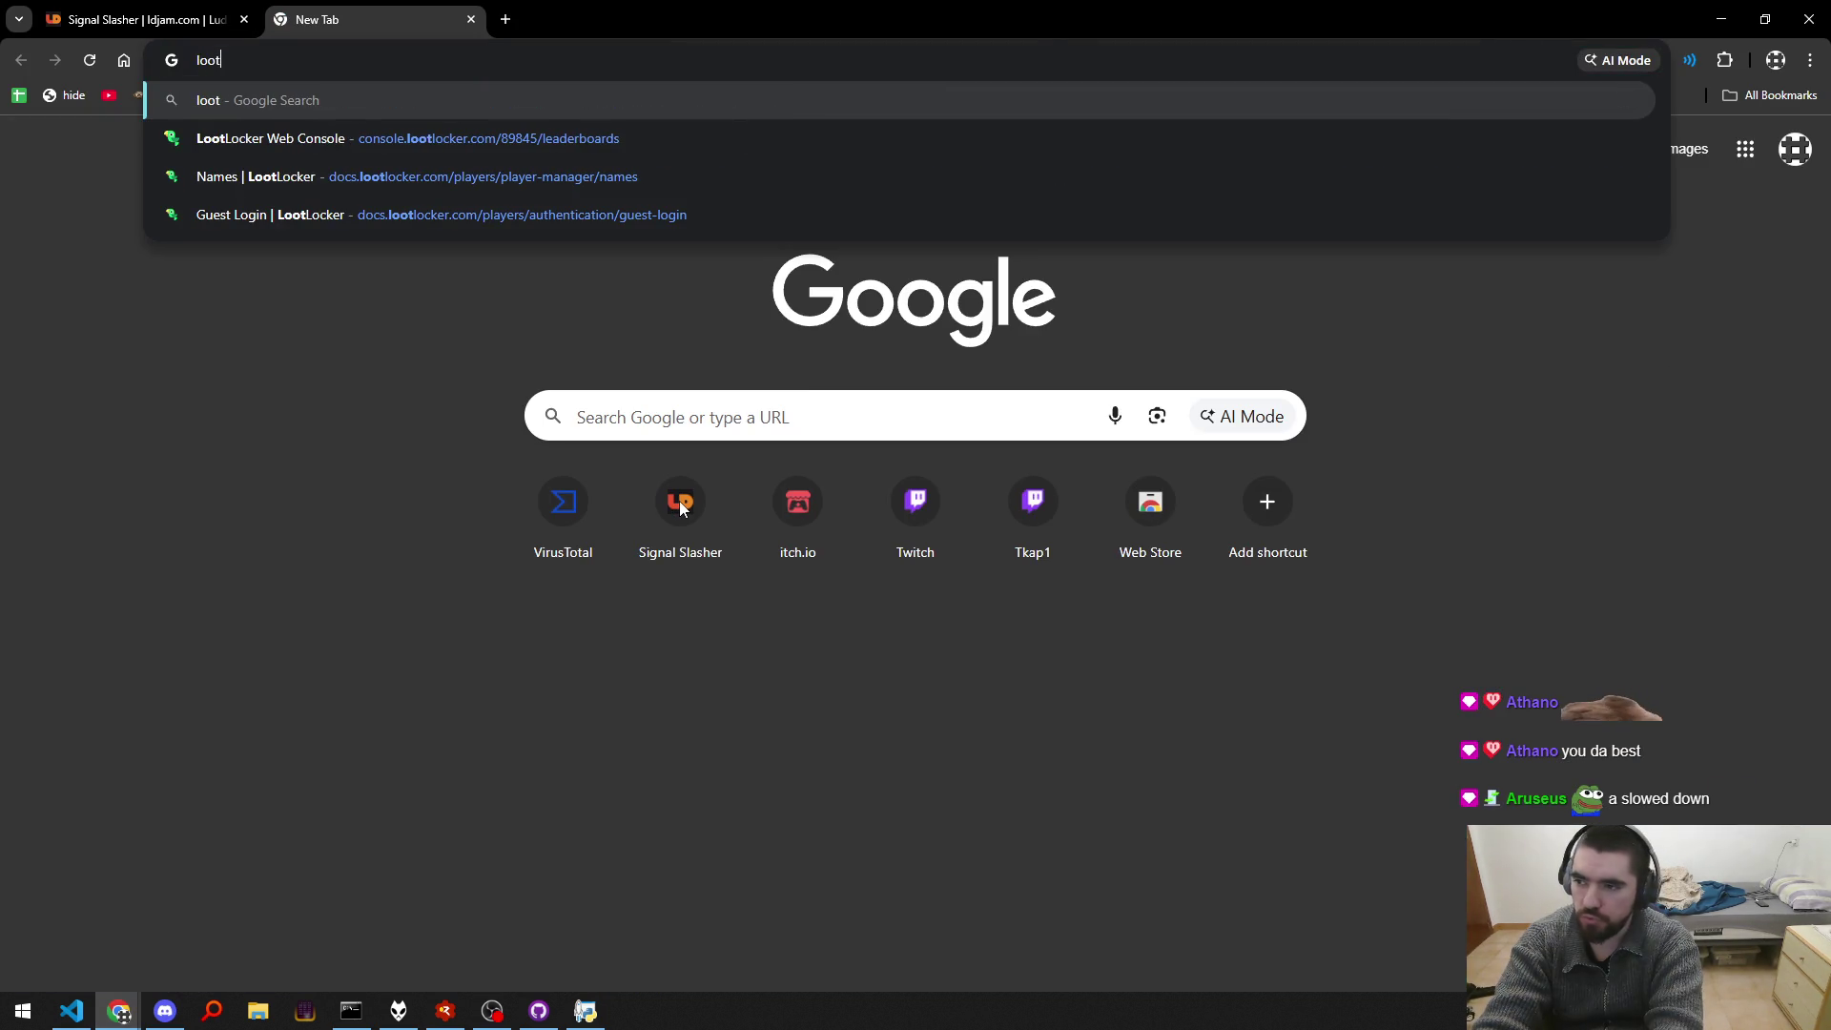
{"action": "key", "text": "Down"}
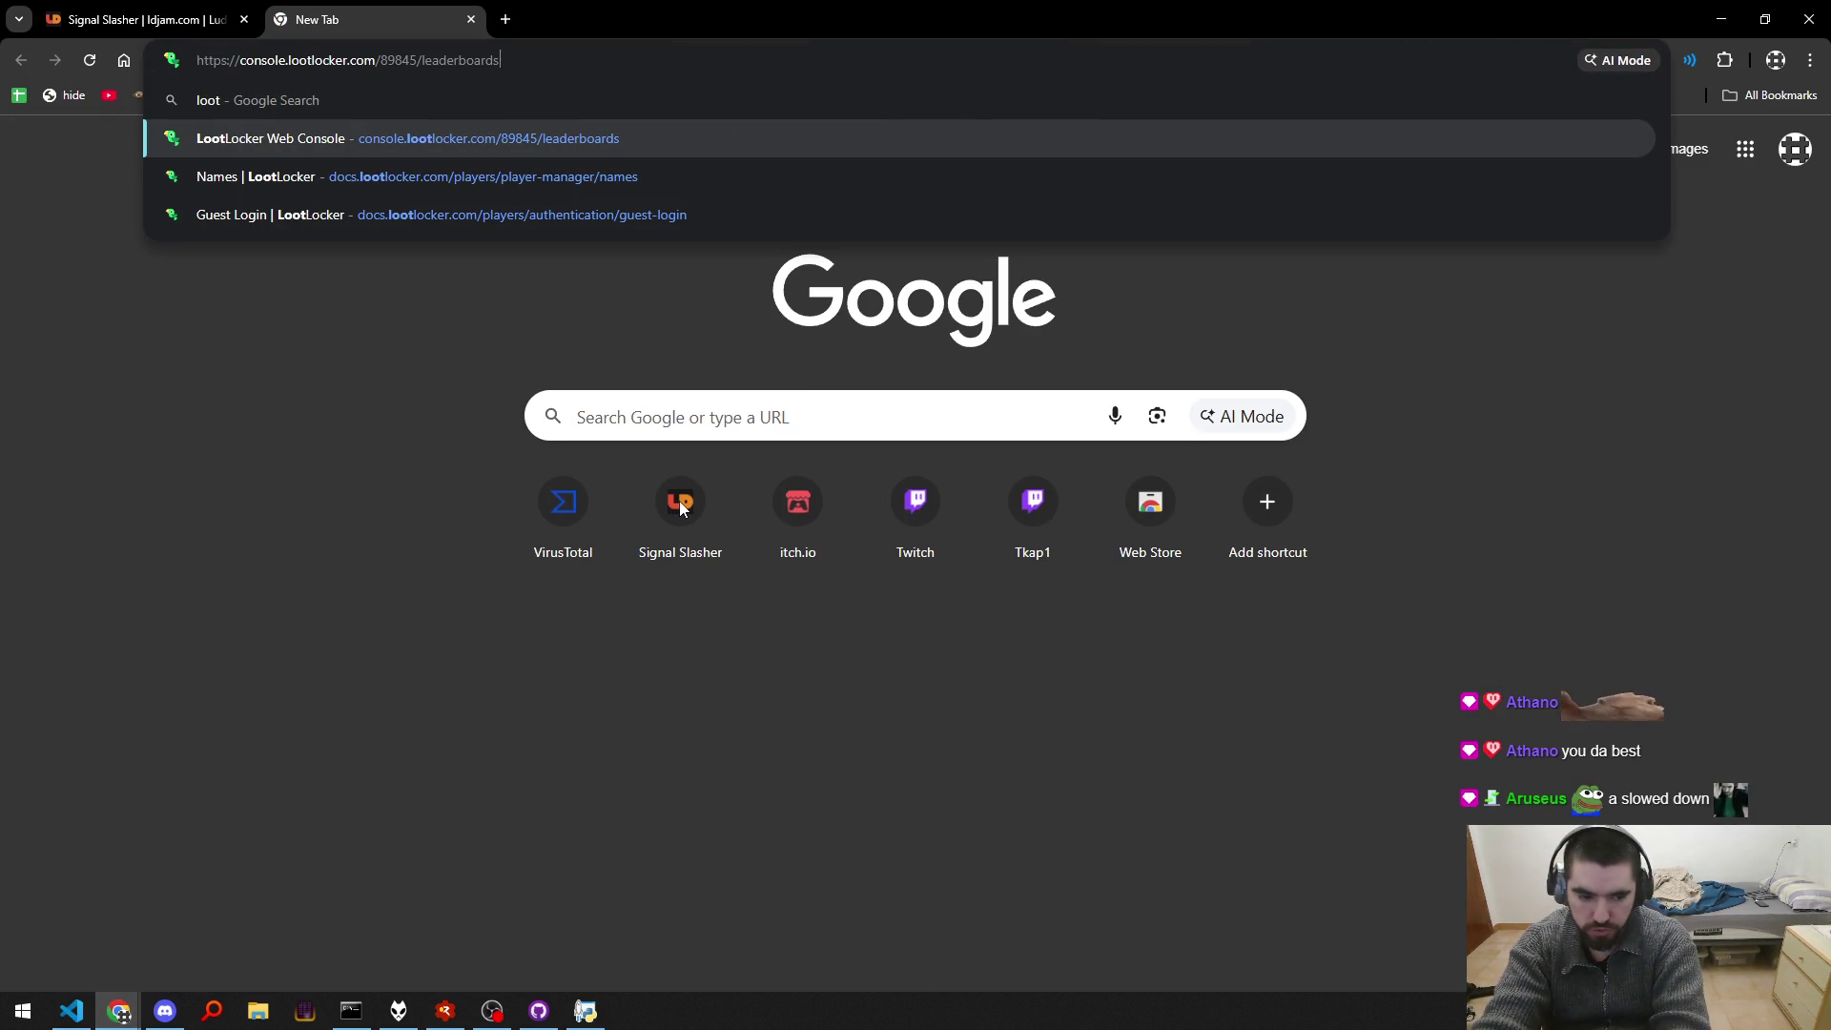
{"action": "key", "text": "Return"}
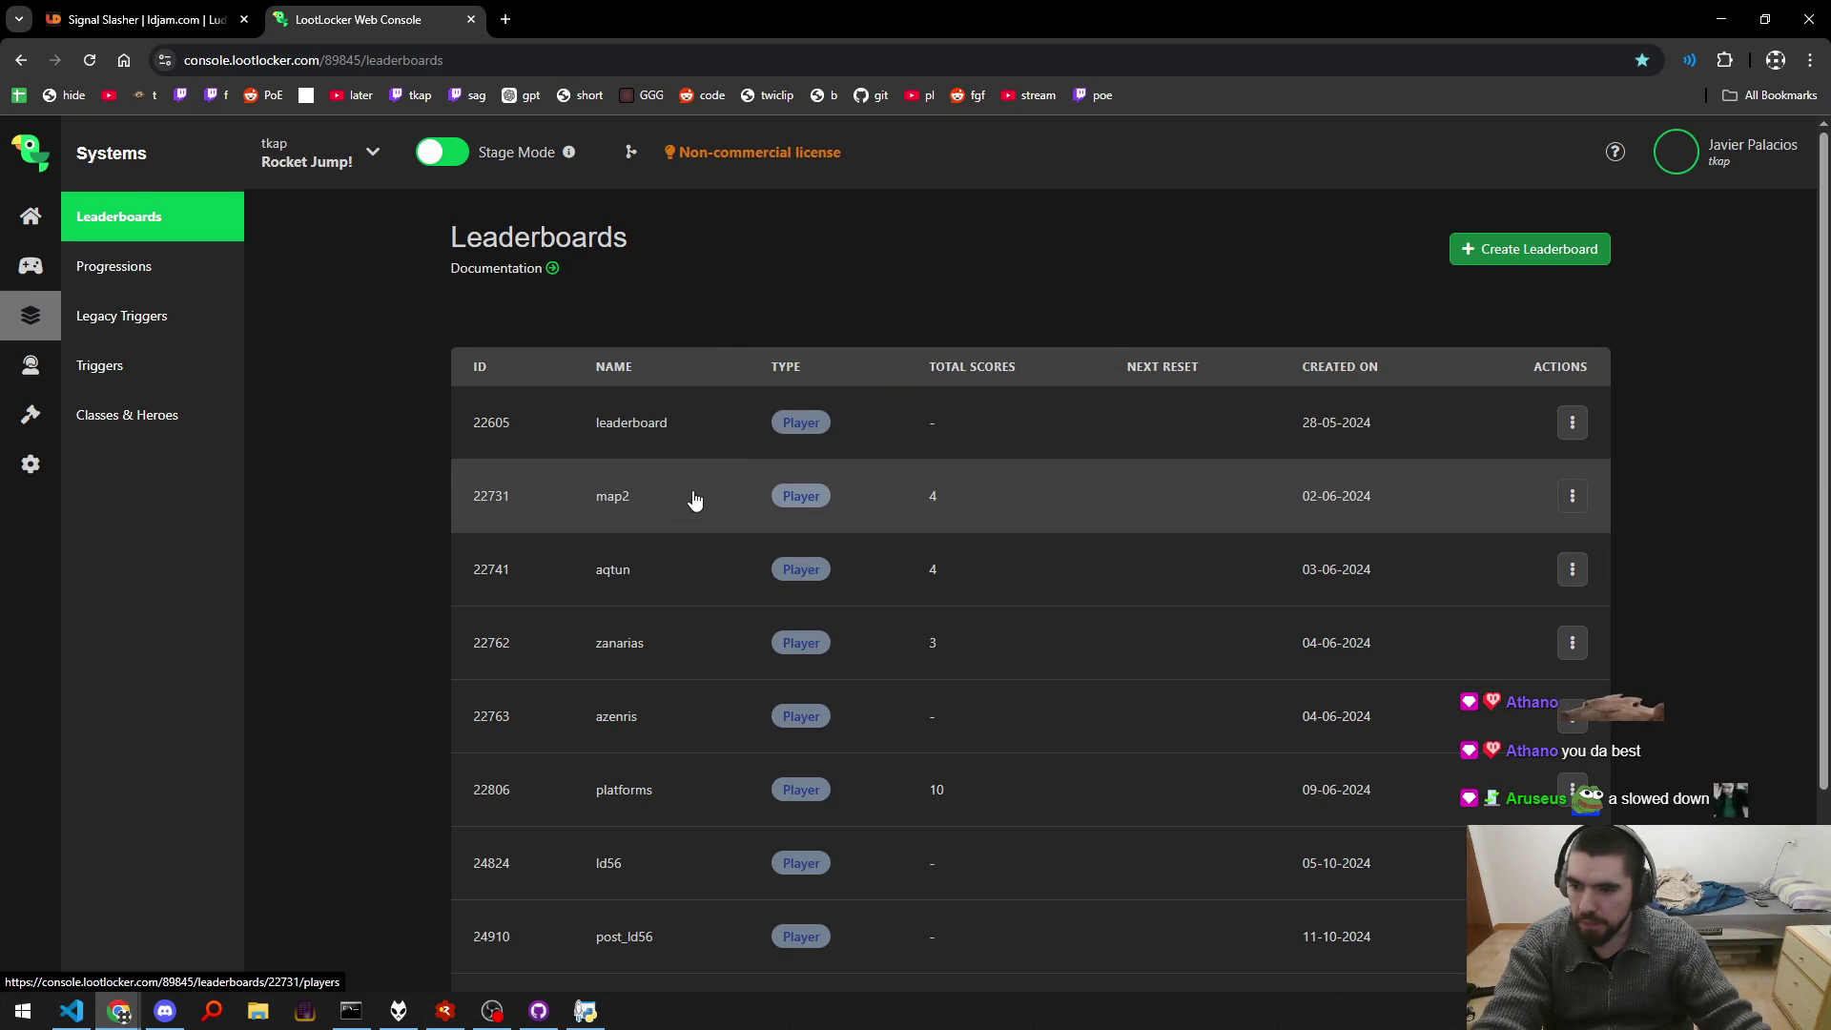
Step: Create leaderboard 'Signal Slasher 2', sorted ascending, with Game API writes enabled
{"action": "left_click", "coordinate": [1505, 256]}
{"action": "left_click", "coordinate": [1114, 372]}
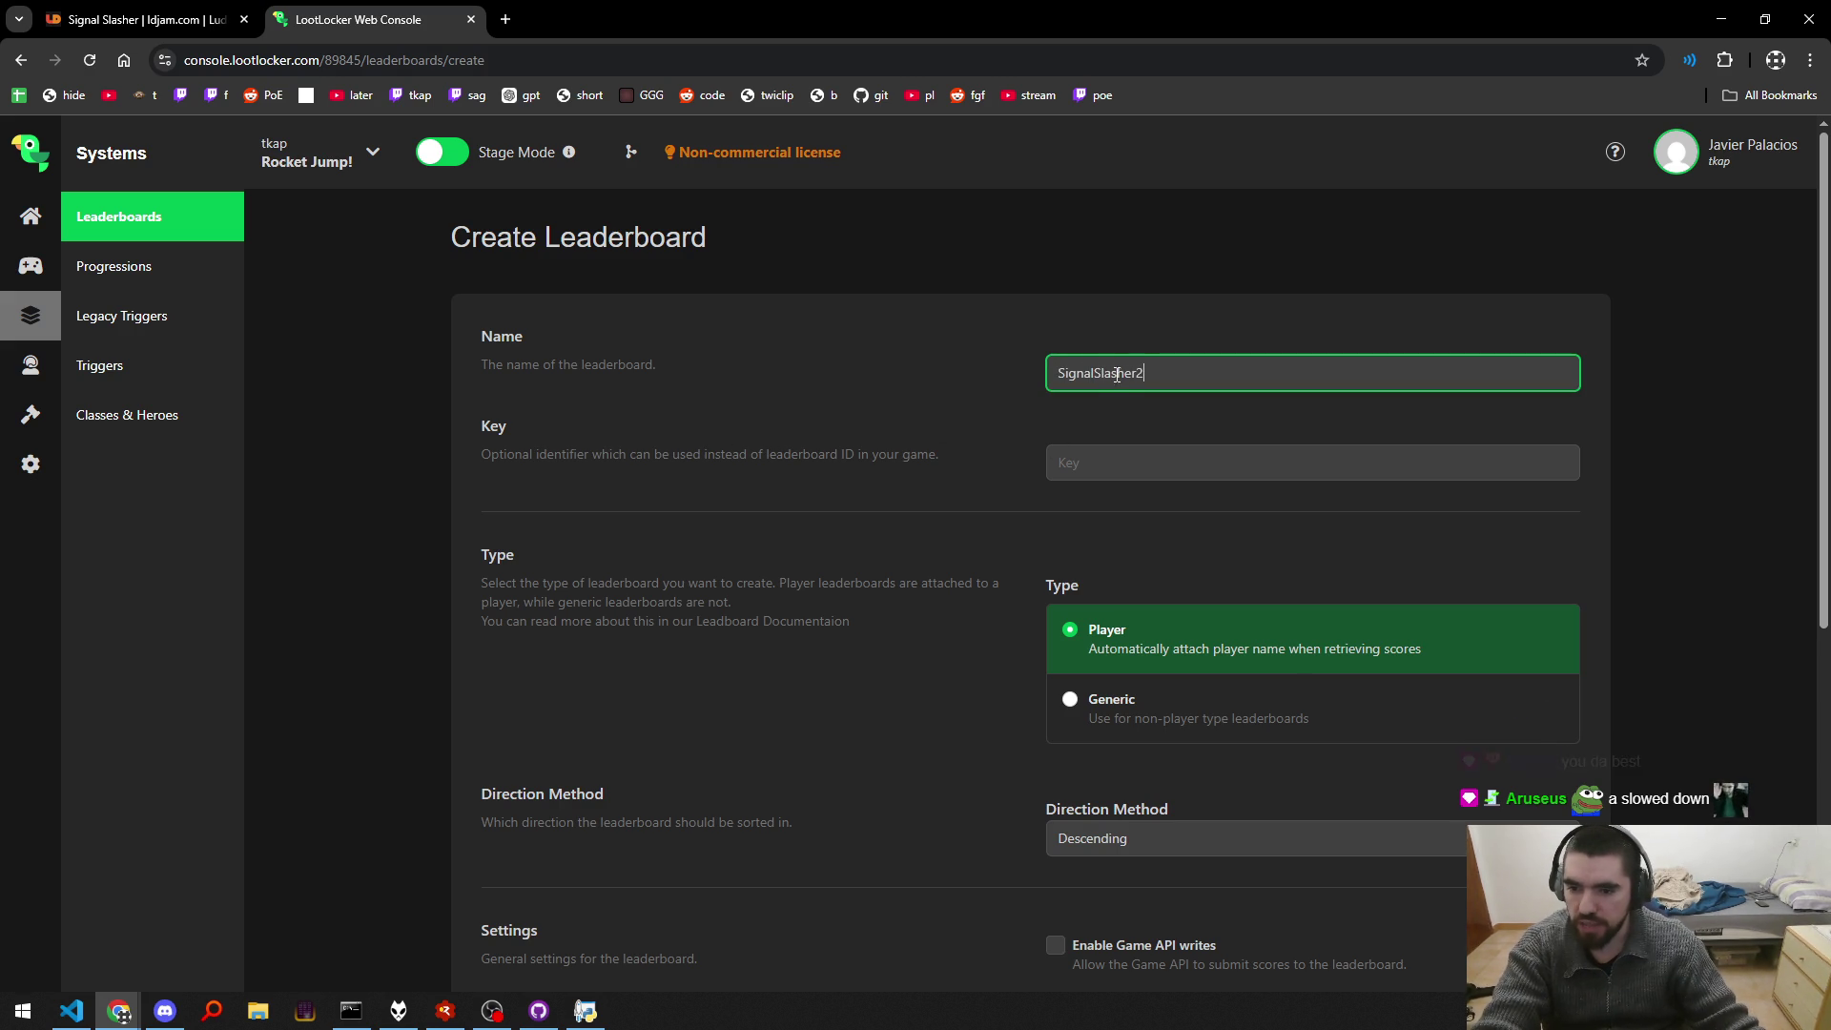
{"action": "key", "text": "End"}
{"action": "key", "text": "Left"}
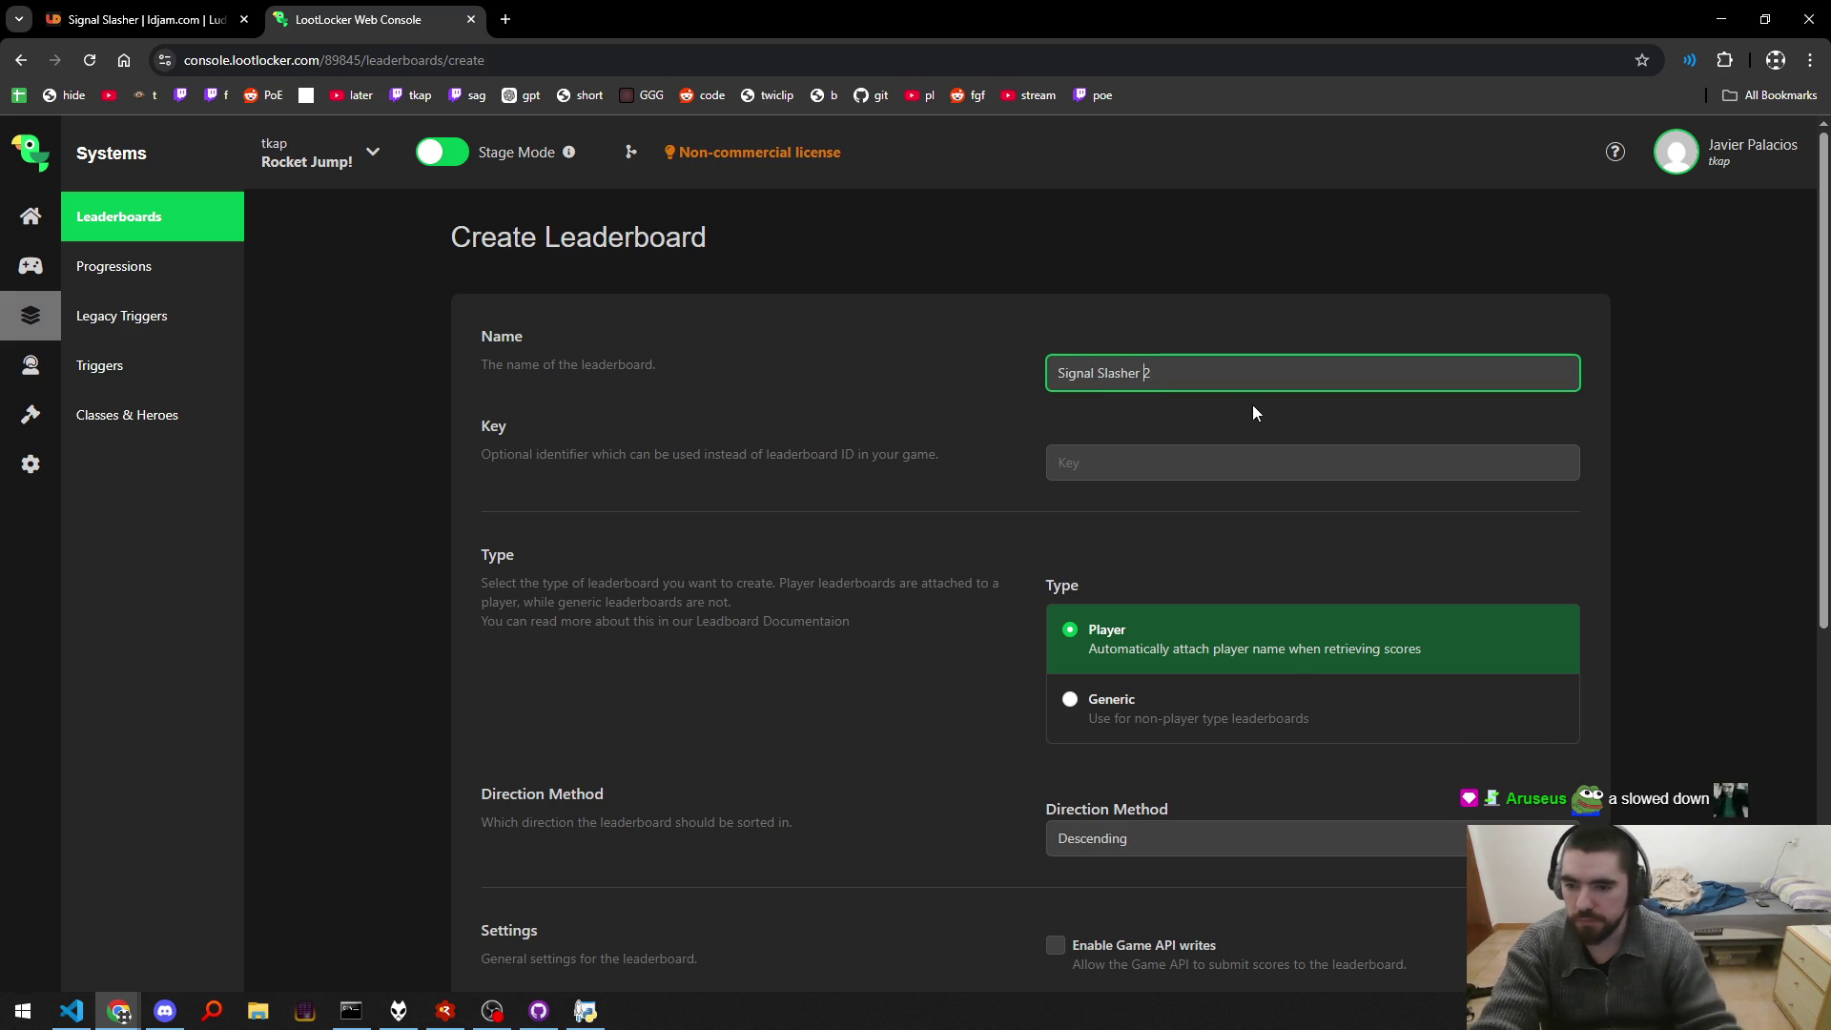
{"action": "scroll", "coordinate": [925, 534], "scroll_direction": "down", "scroll_amount": 5}
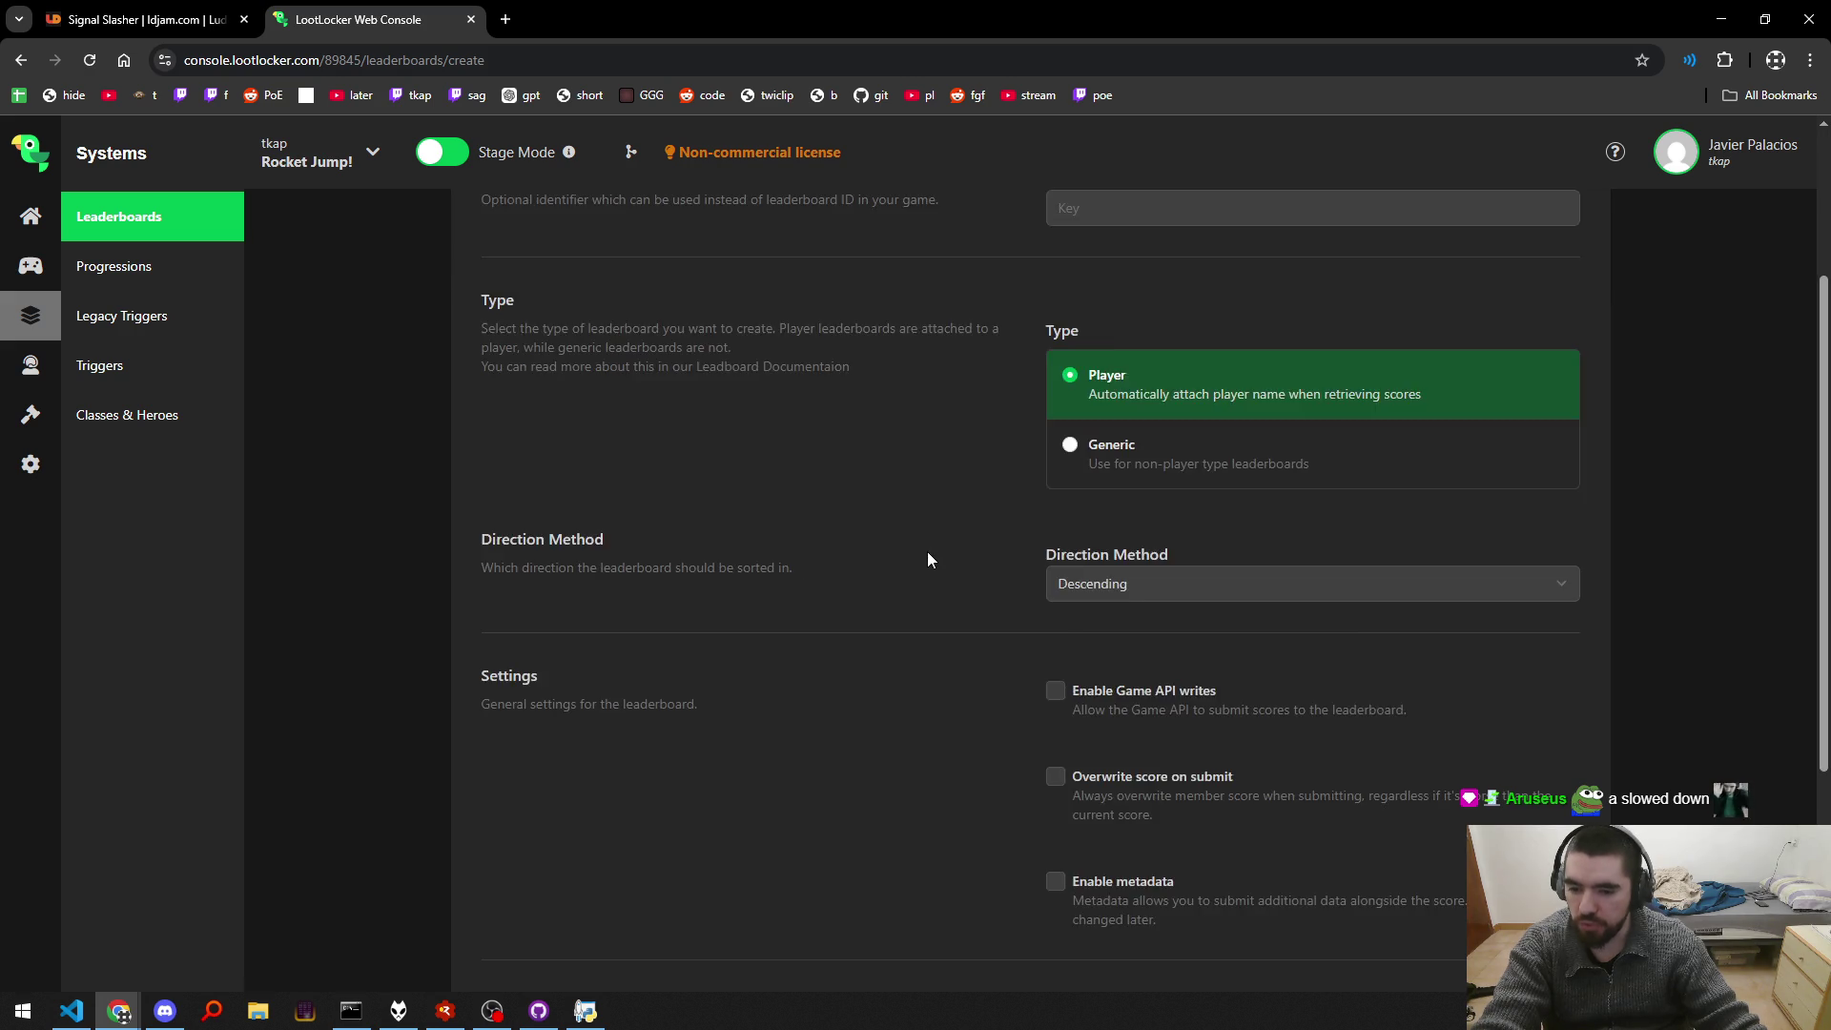
{"action": "left_click", "coordinate": [1055, 437]}
{"action": "left_click", "coordinate": [1097, 330]}
{"action": "left_click", "coordinate": [1087, 388]}
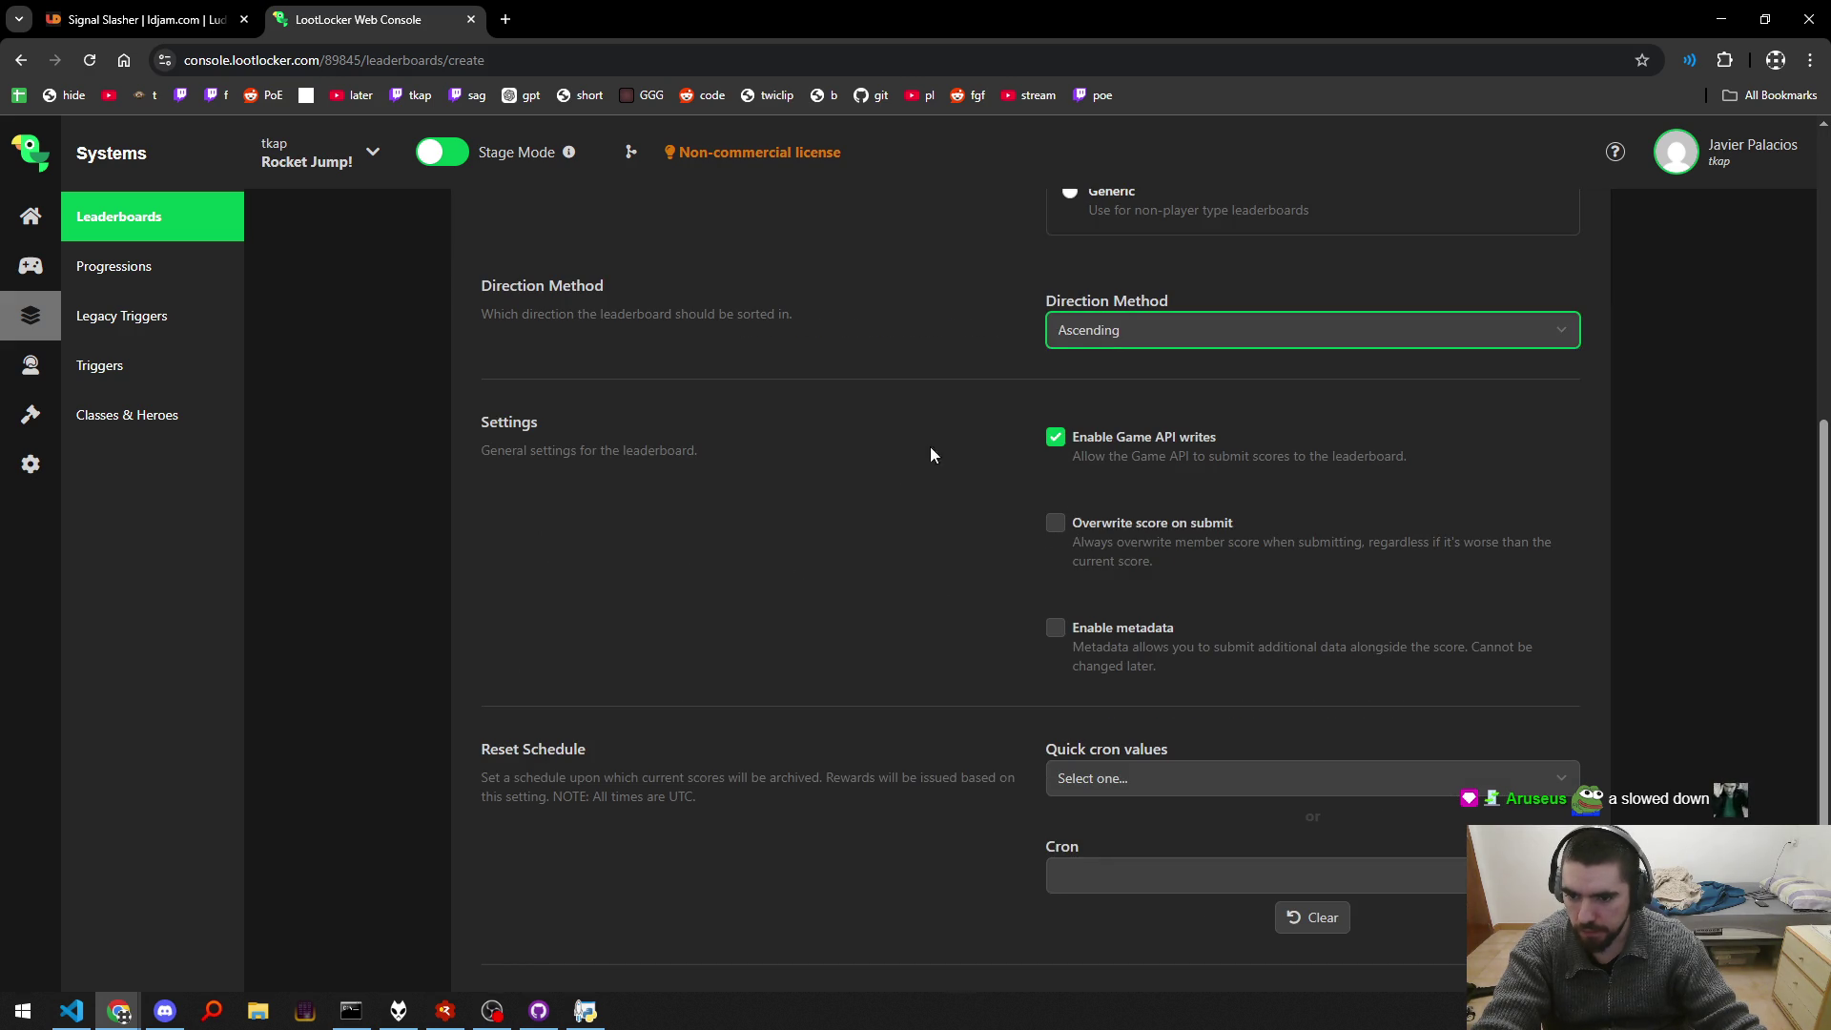
{"action": "scroll", "coordinate": [954, 534], "scroll_direction": "down", "scroll_amount": 1}
{"action": "left_click", "coordinate": [1526, 906]}
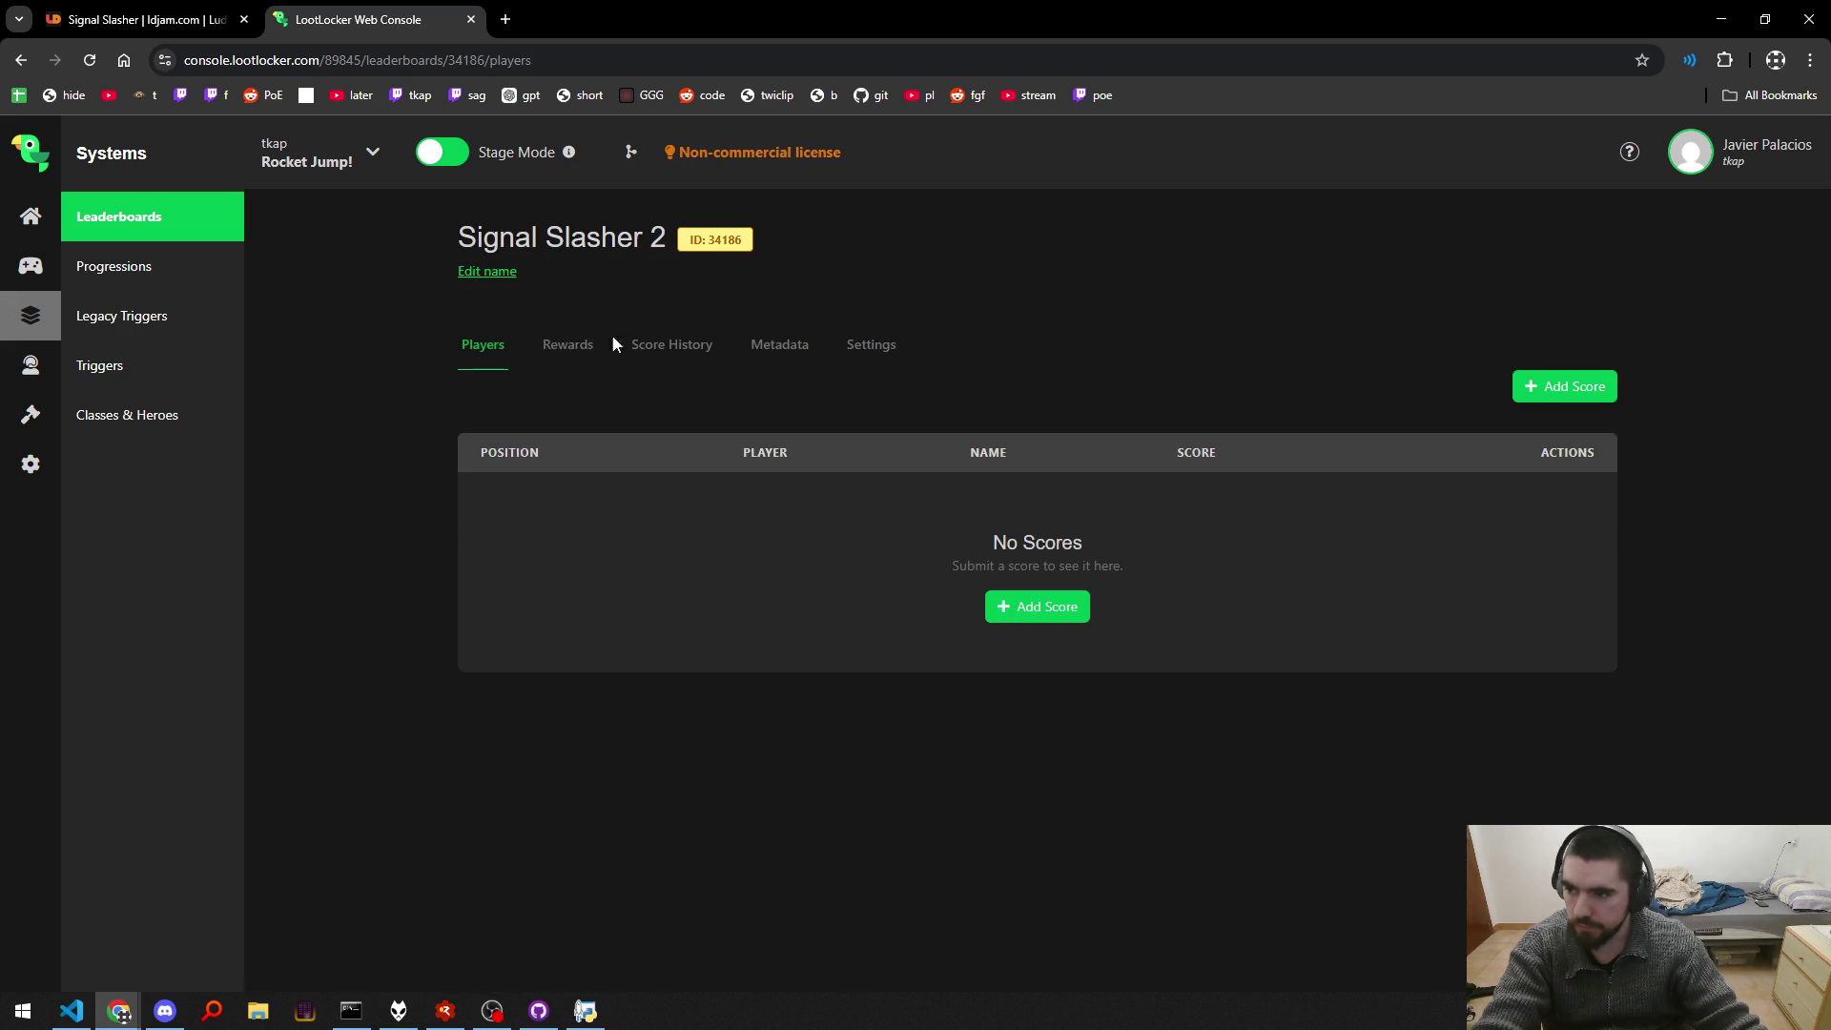
Step: Open config.h in VS Code and undo a paste of the ID on the wrong line
{"action": "key", "text": "alt+Tab"}
{"action": "key", "text": "ctrl+p"}
{"action": "type", "text": "config"}
{"action": "key", "text": "Return"}
{"action": "key", "text": "Down"}
{"action": "key", "text": "Down"}
{"action": "key", "text": "Down"}
{"action": "key", "text": "End"}
{"action": "key", "text": "Left"}
{"action": "key", "text": "shift+Left"}
{"action": "type", "text": "34186"}
{"action": "key", "text": "ctrl+z"}
Step: Replace leaderboard ID 34127 with 34186 in config.h and save it
{"action": "key", "text": "Up"}
{"action": "key", "text": "Up"}
{"action": "key", "text": "Up"}
{"action": "key", "text": "End"}
{"action": "key", "text": "Left"}
{"action": "key", "text": "ctrl+shift+Left"}
{"action": "type", "text": "34186"}
{"action": "key", "text": "ctrl+s"}
Step: Rerun the build_em web build from the console
{"action": "key", "text": "alt+Tab"}
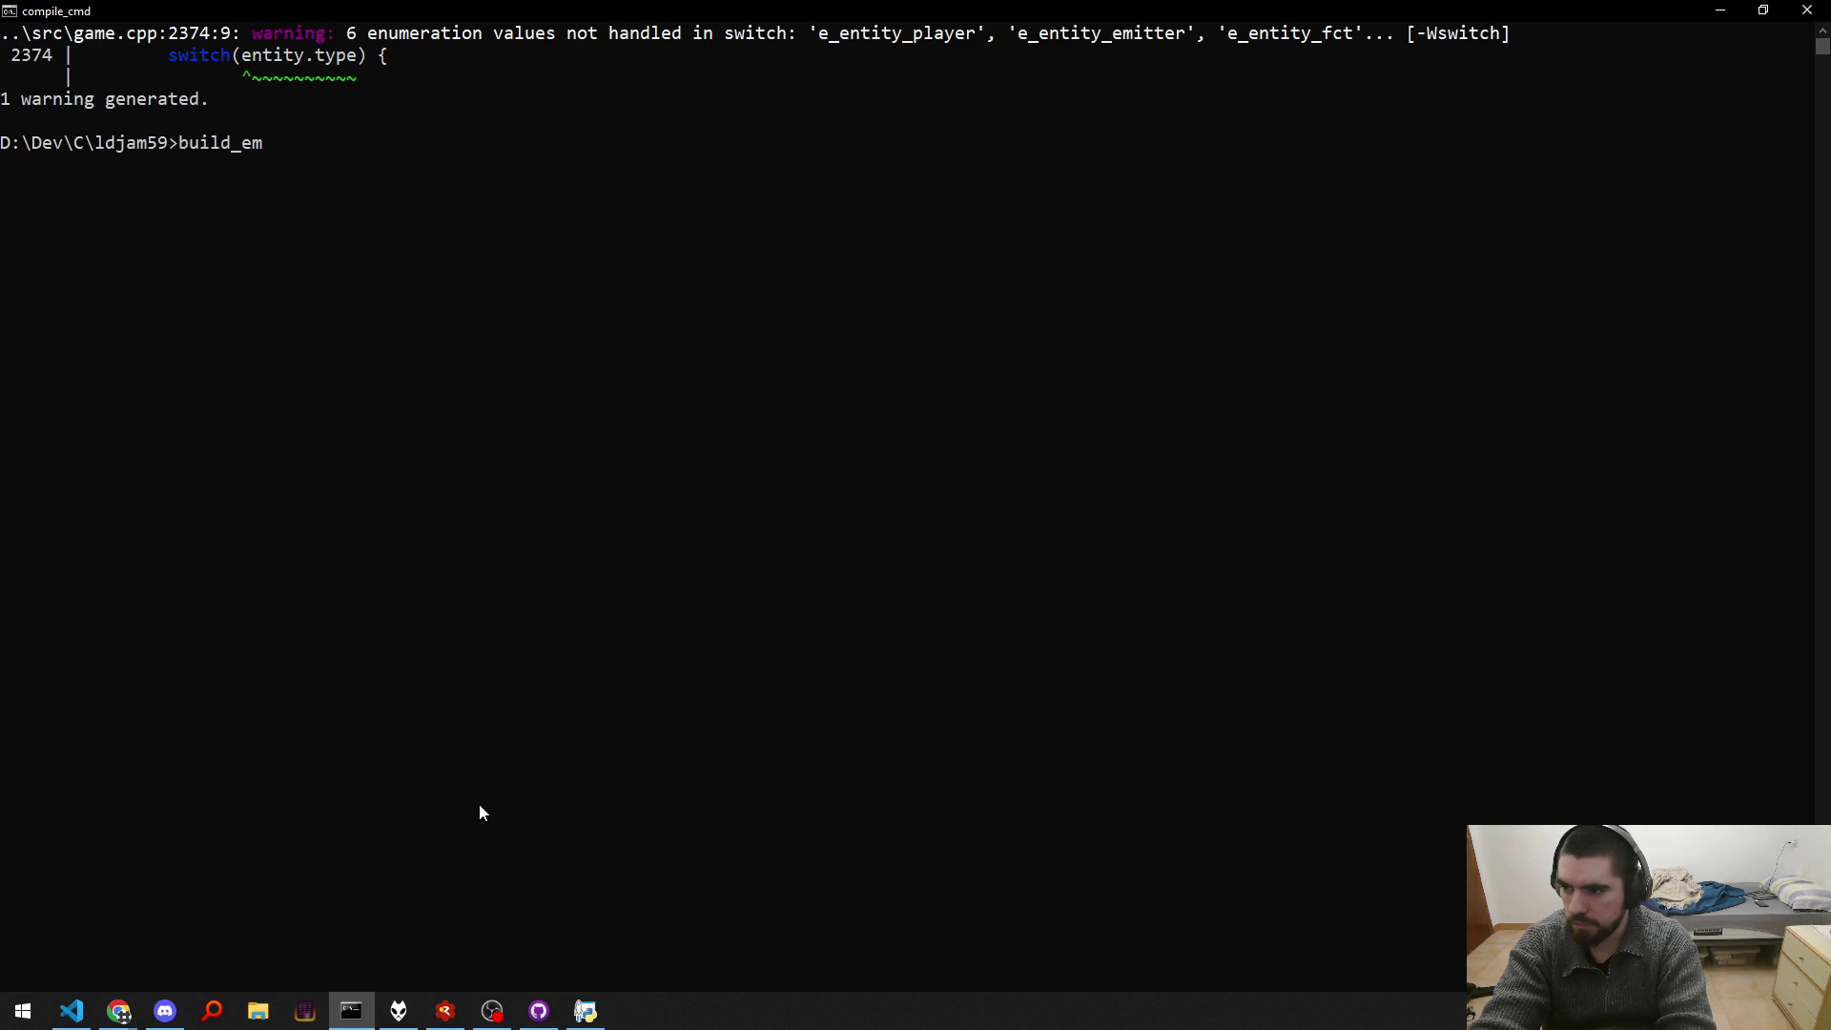
{"action": "key", "text": "Return"}
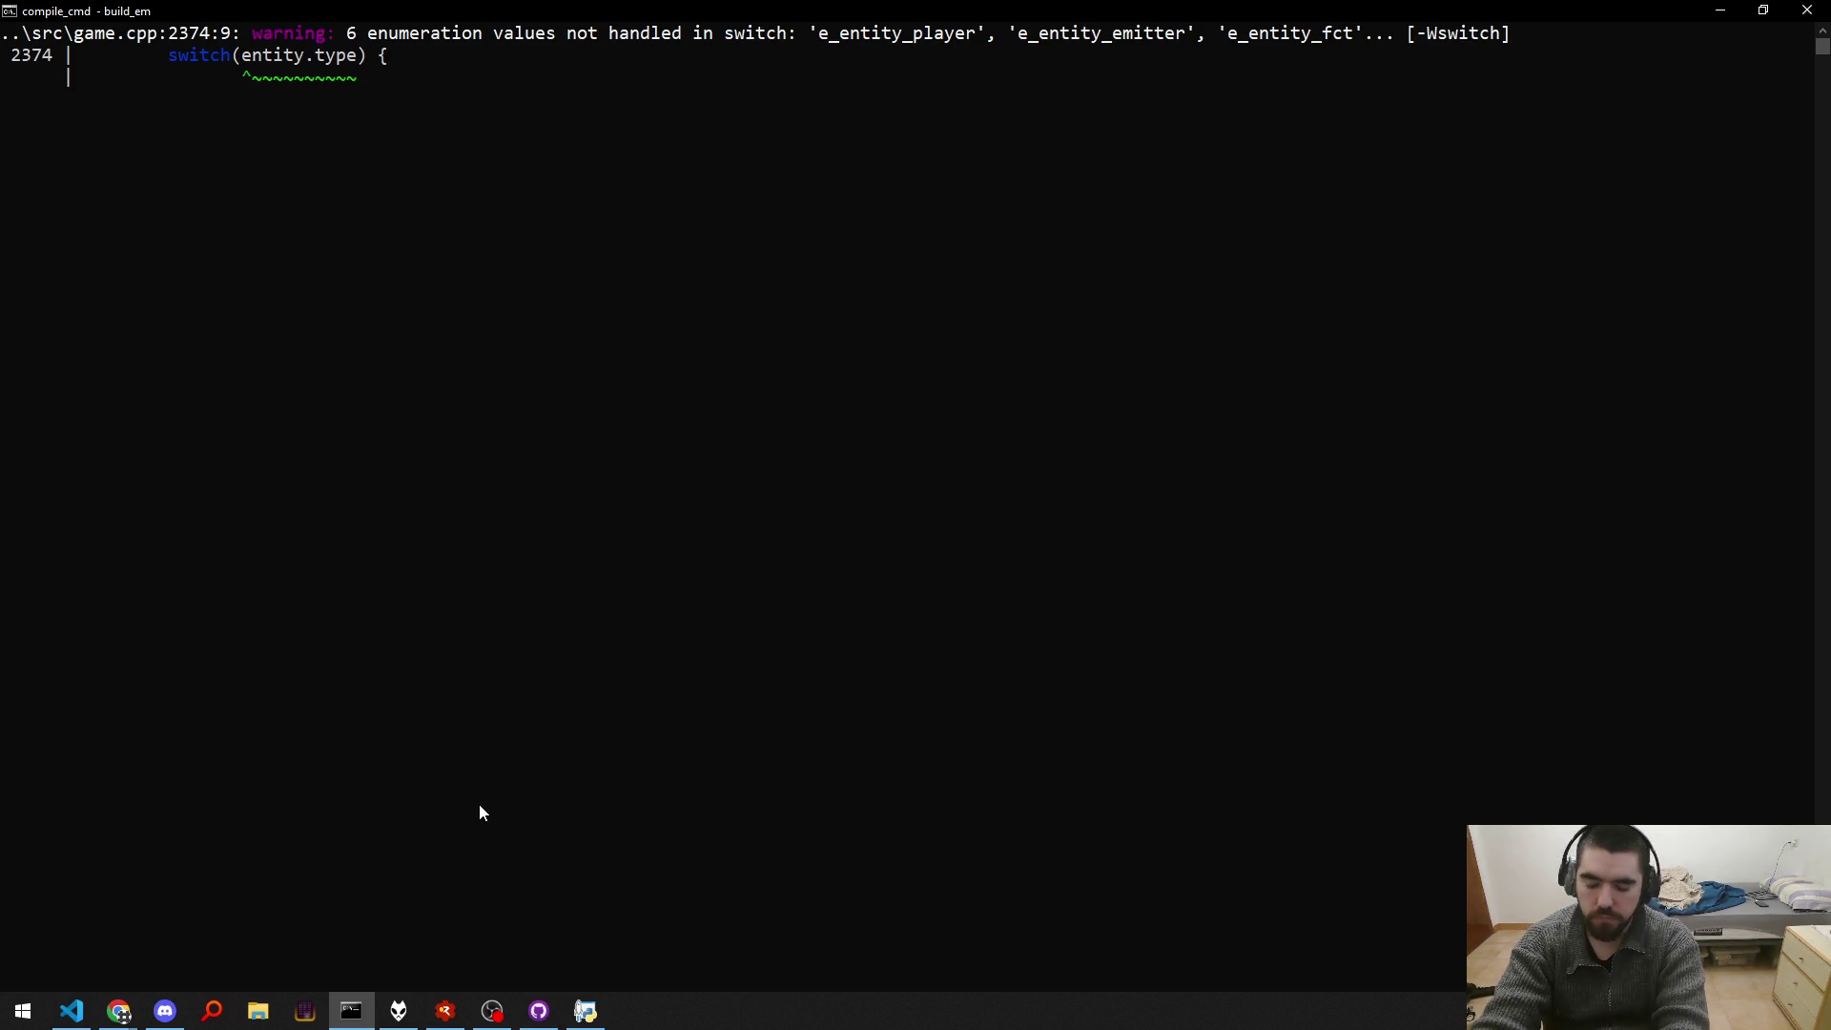
{"action": "key", "text": "super+2"}
{"action": "key", "text": "super+2"}
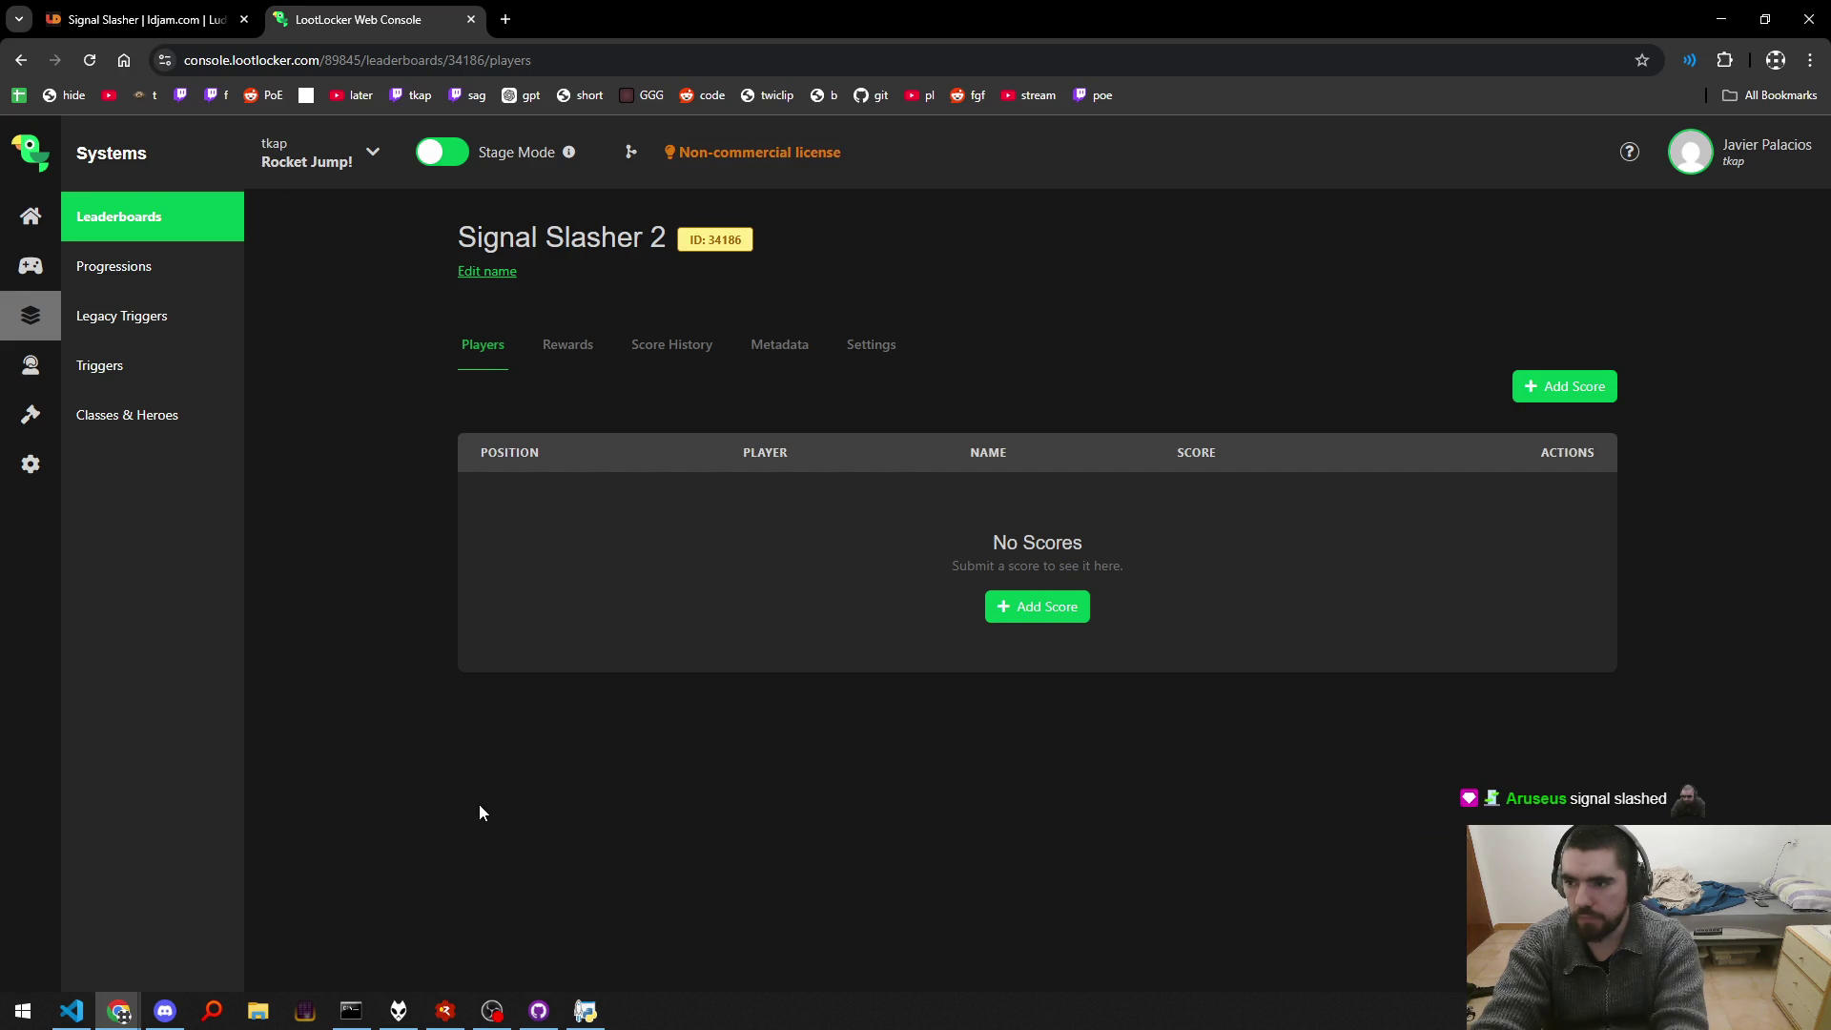
Step: Go to itch.io/jams and choose Upload new project, focusing the Title field
{"action": "key", "text": "ctrl+t"}
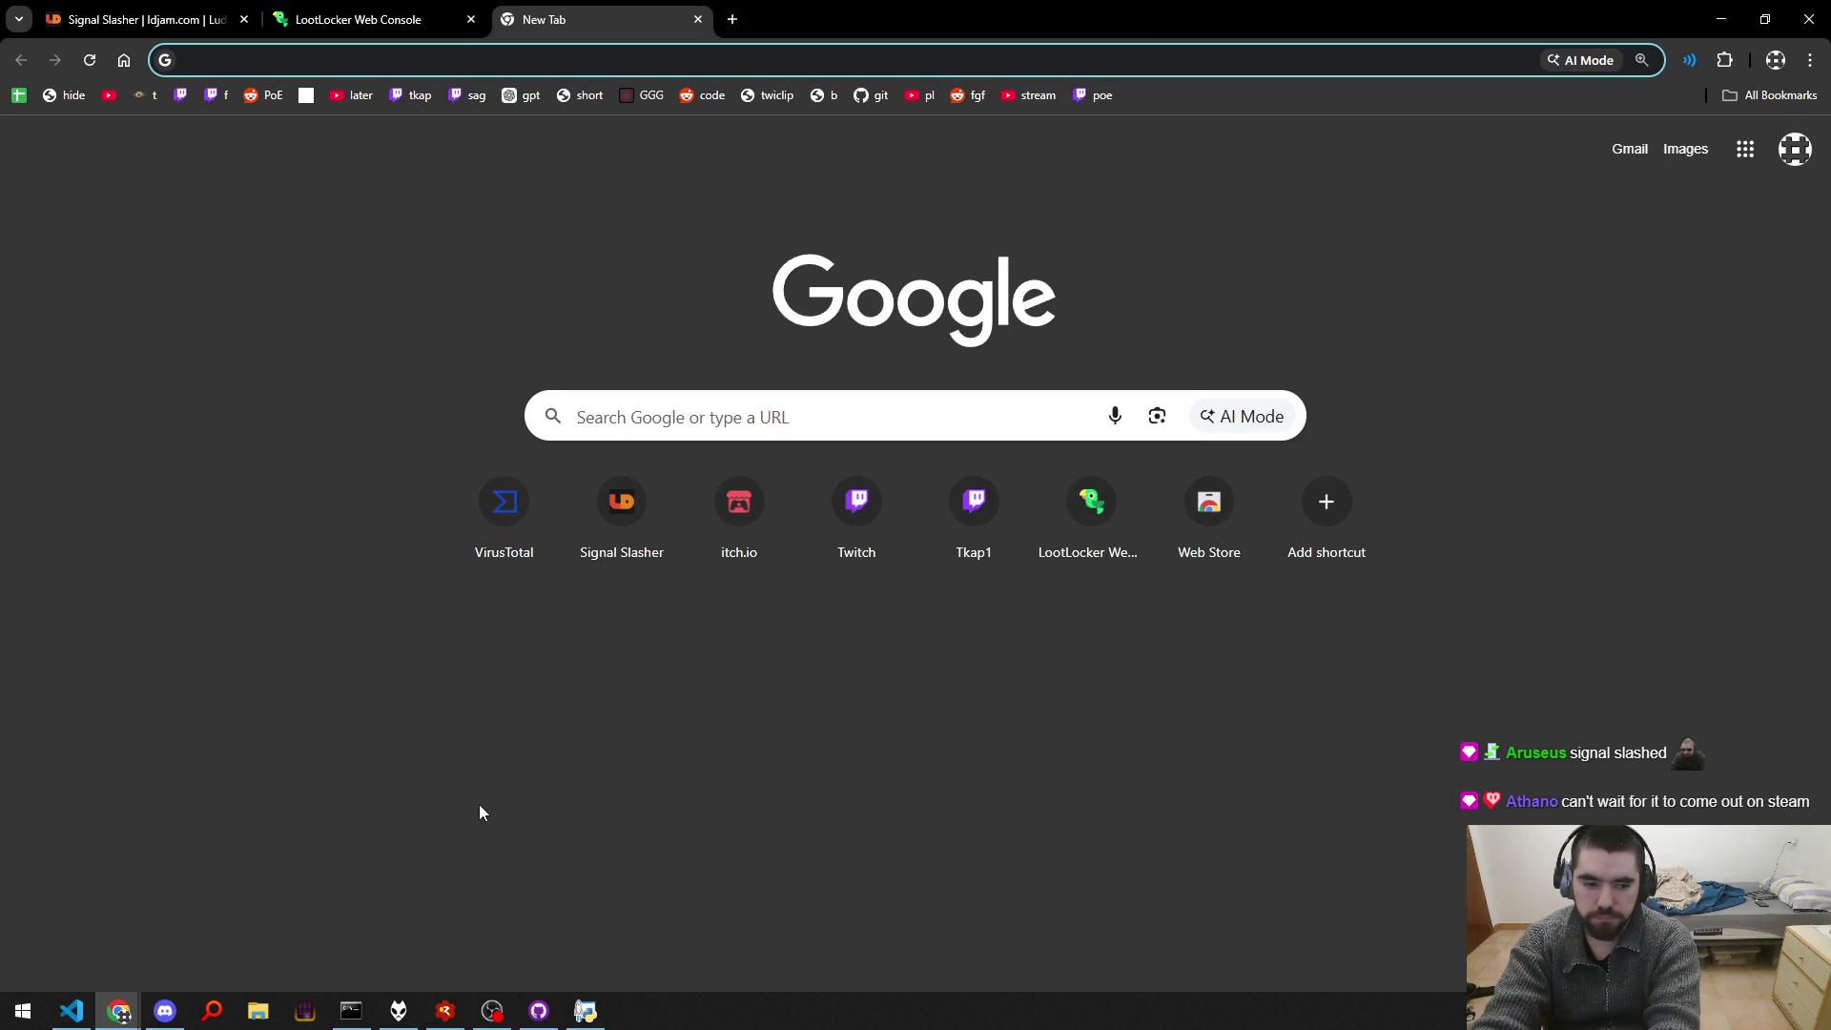
{"action": "type", "text": "itch.io/jams"}
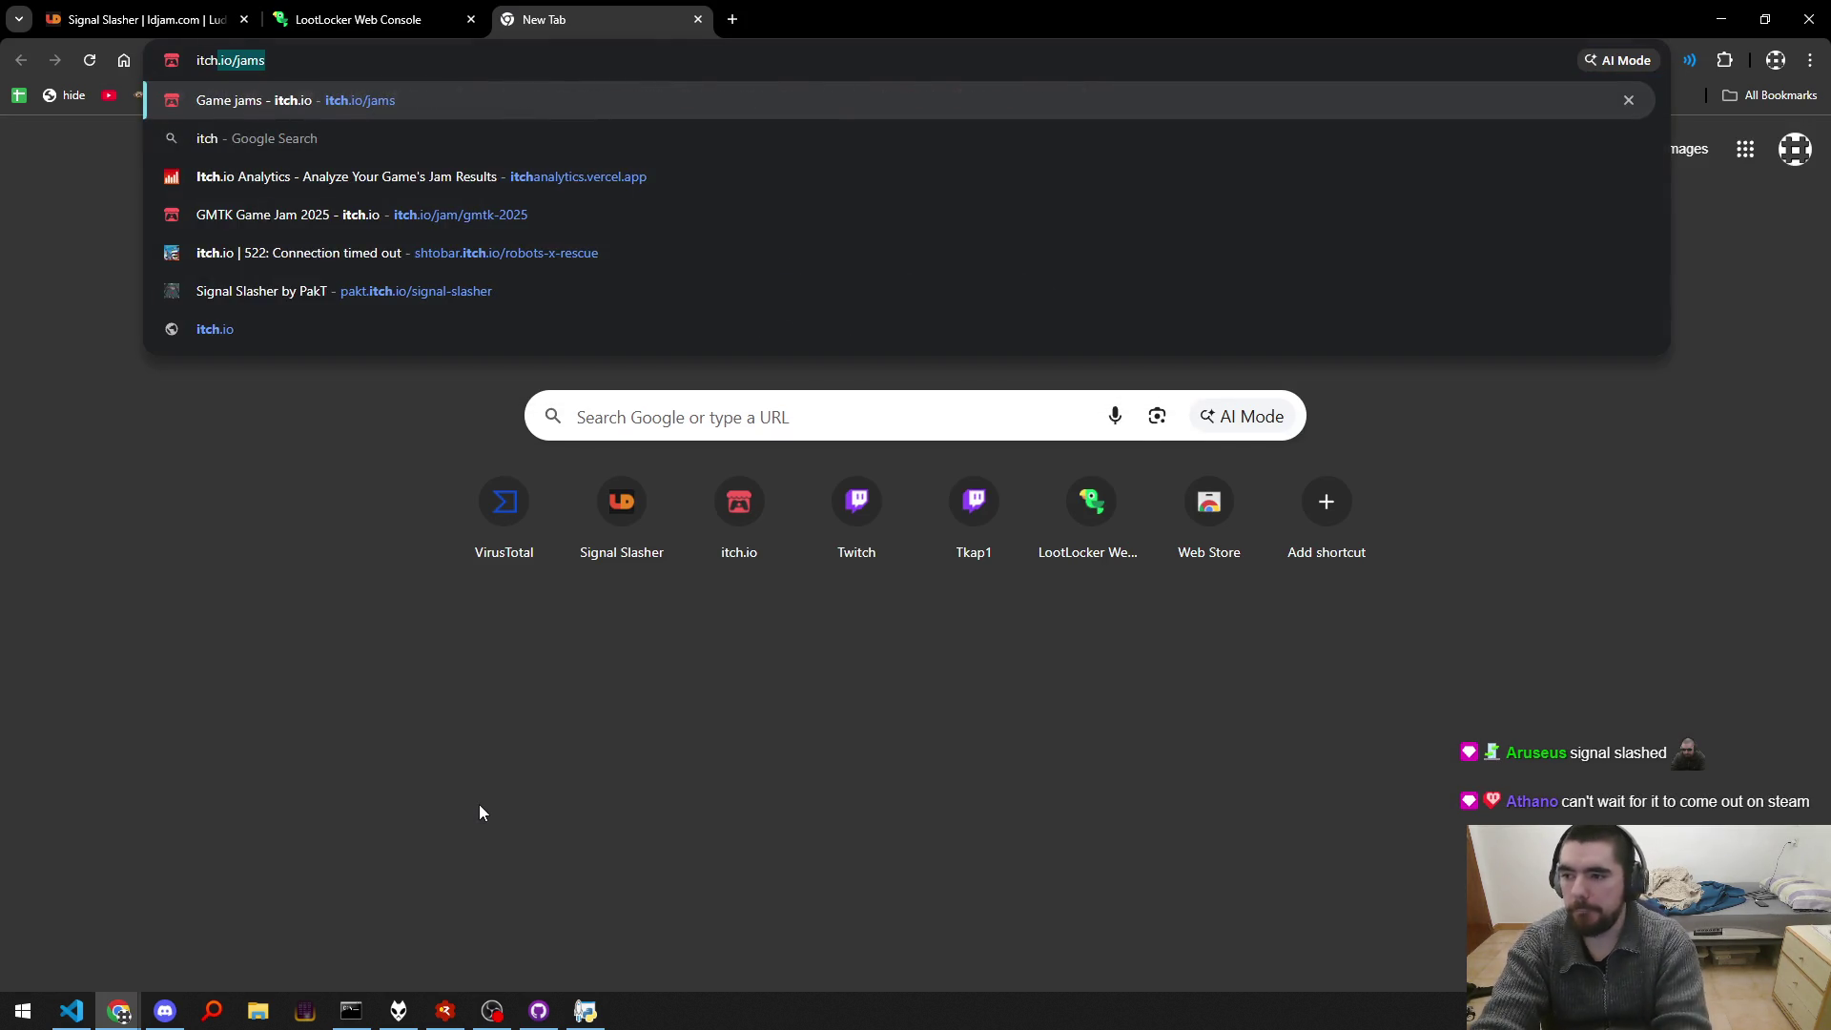
{"action": "key", "text": "Return"}
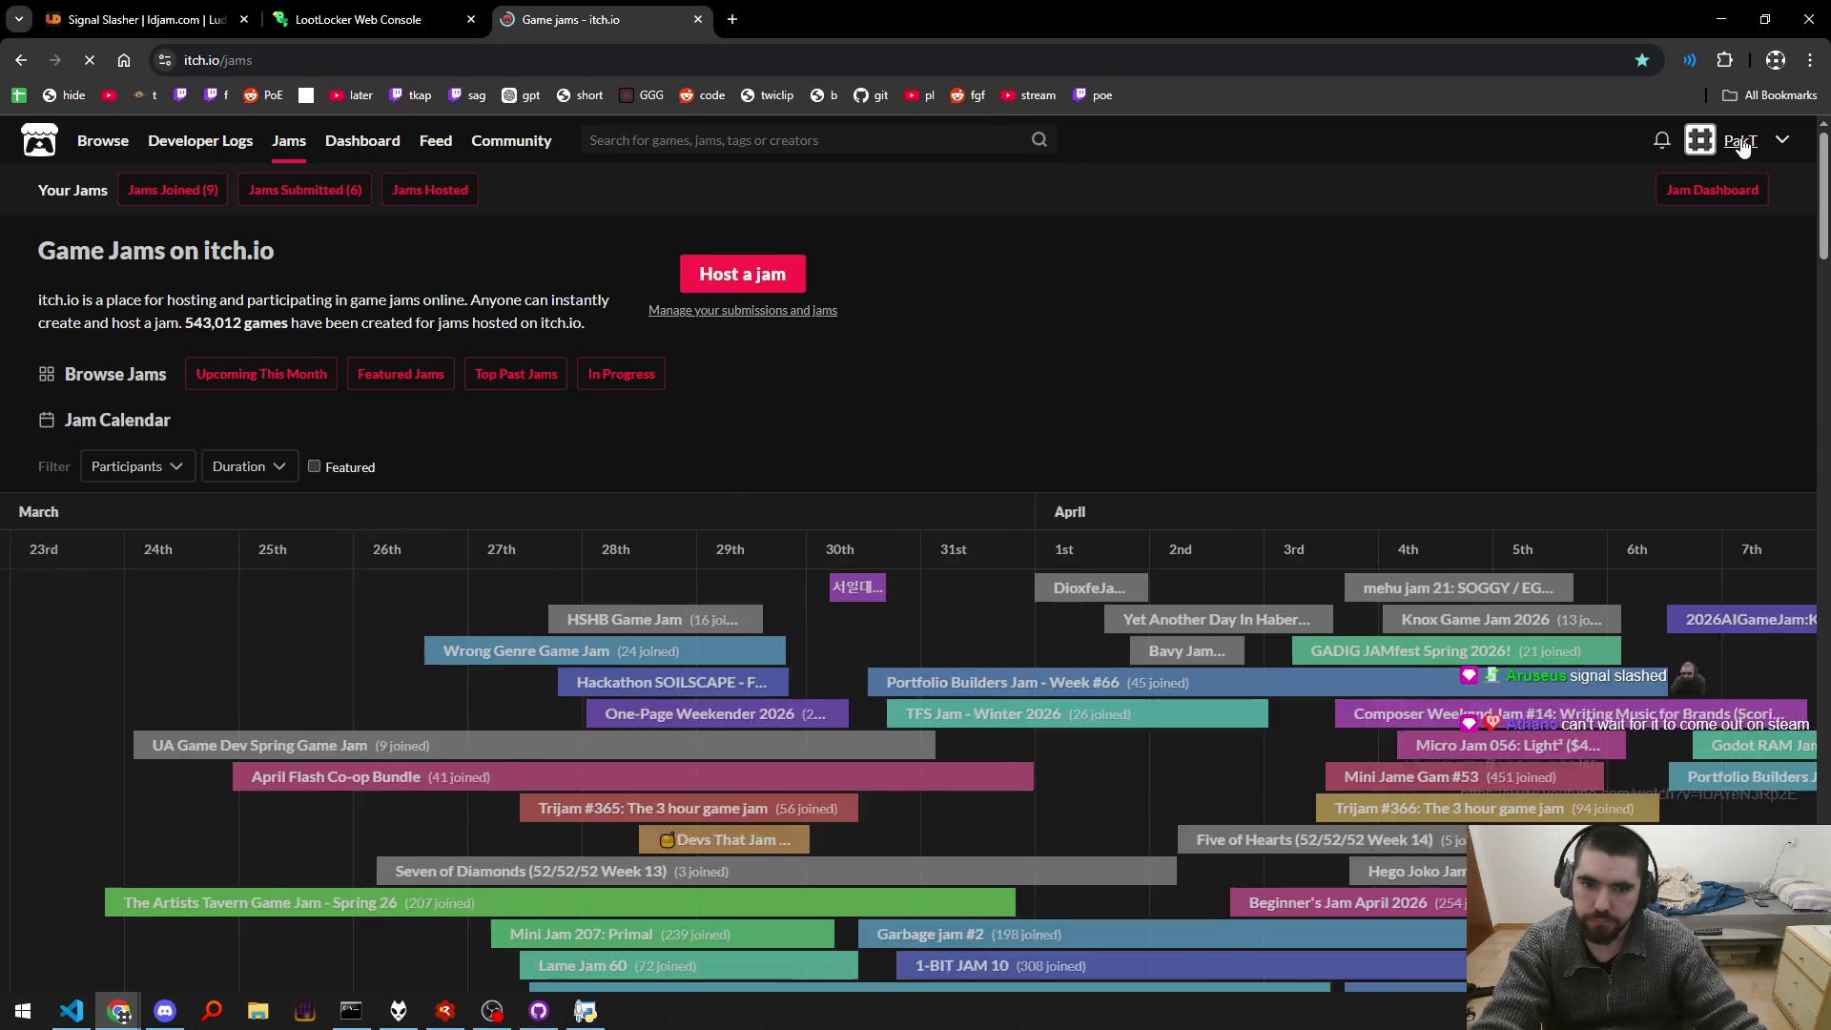
{"action": "left_click", "coordinate": [1734, 140]}
{"action": "left_click", "coordinate": [1782, 143]}
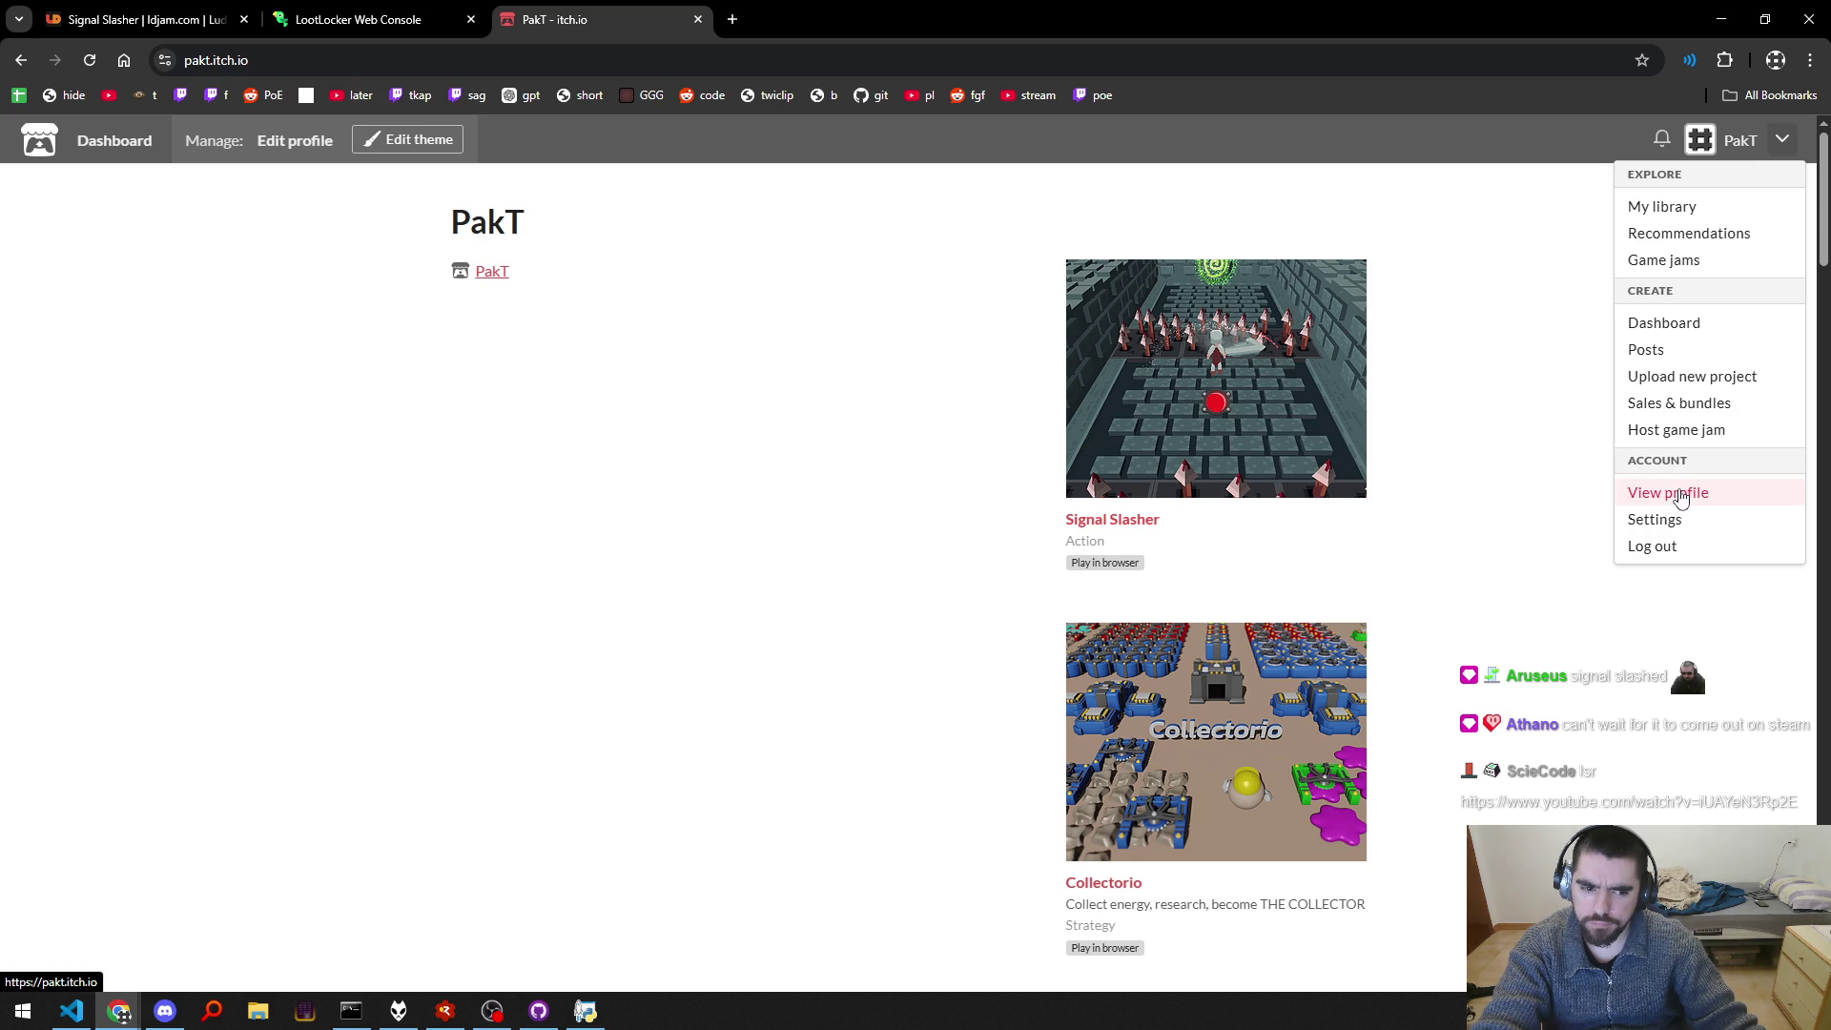
{"action": "left_click", "coordinate": [1639, 378]}
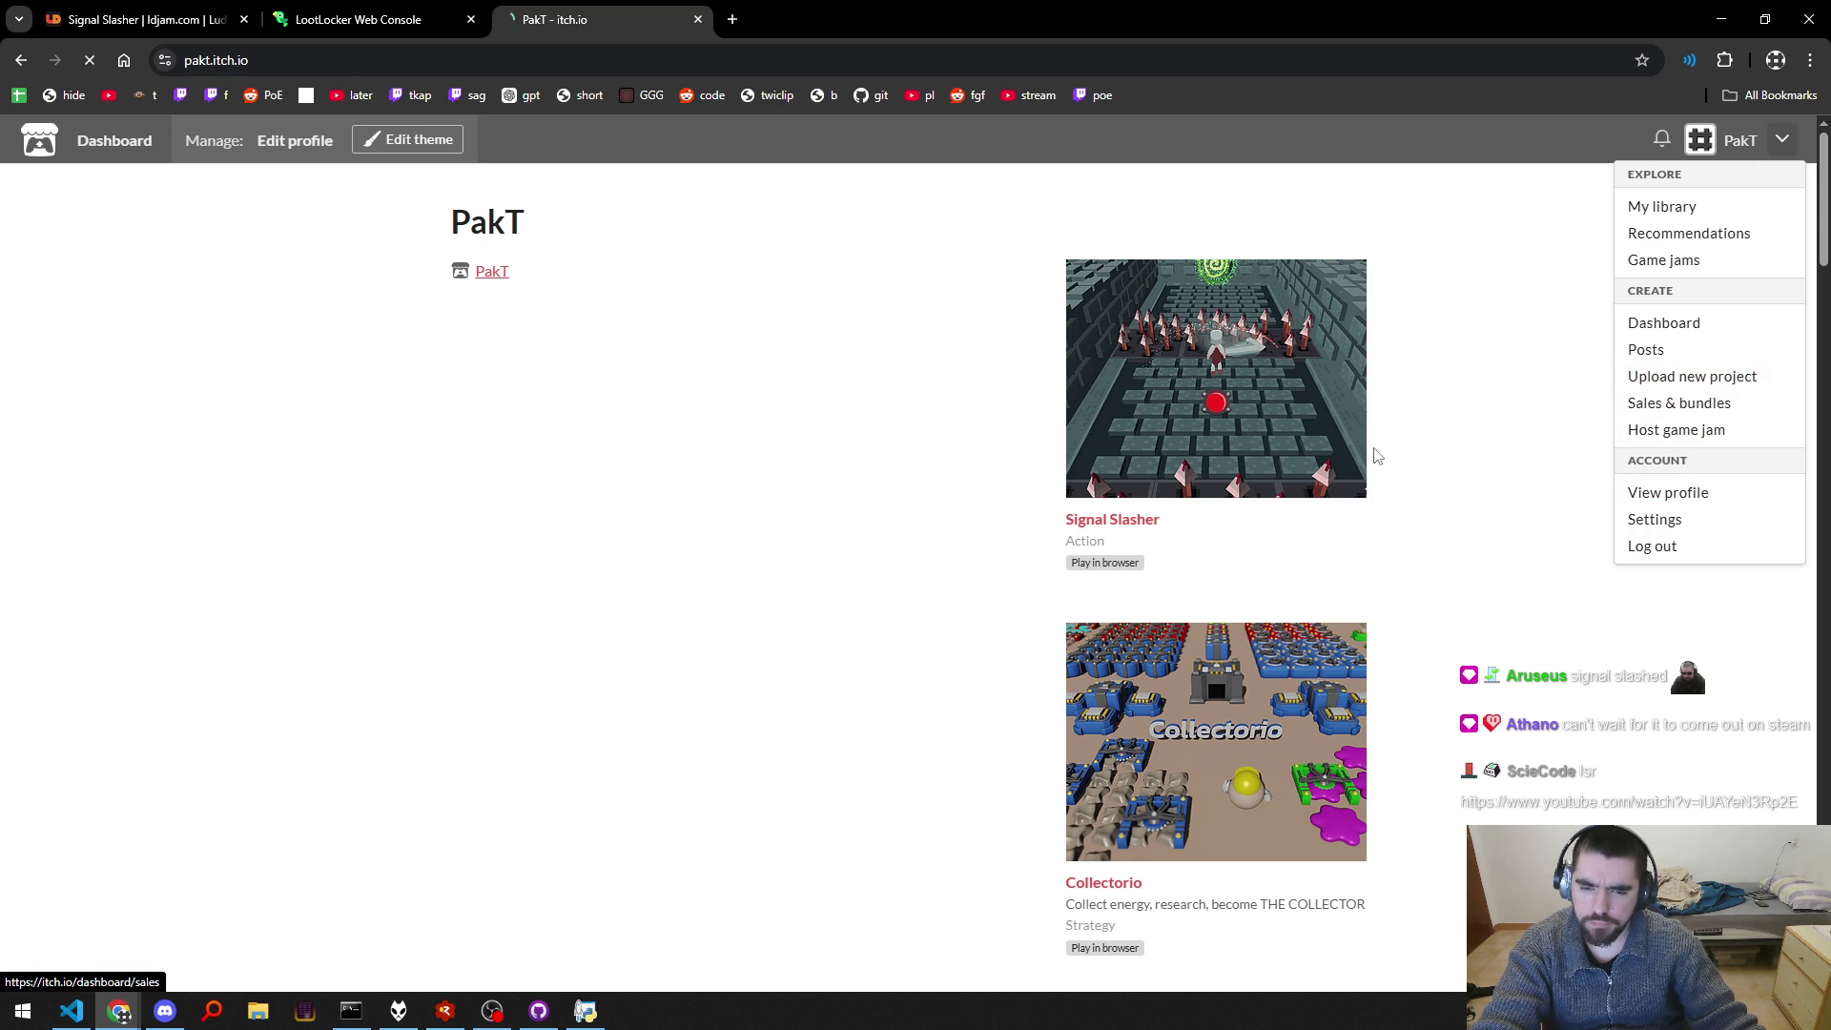
{"action": "left_click", "coordinate": [565, 450]}
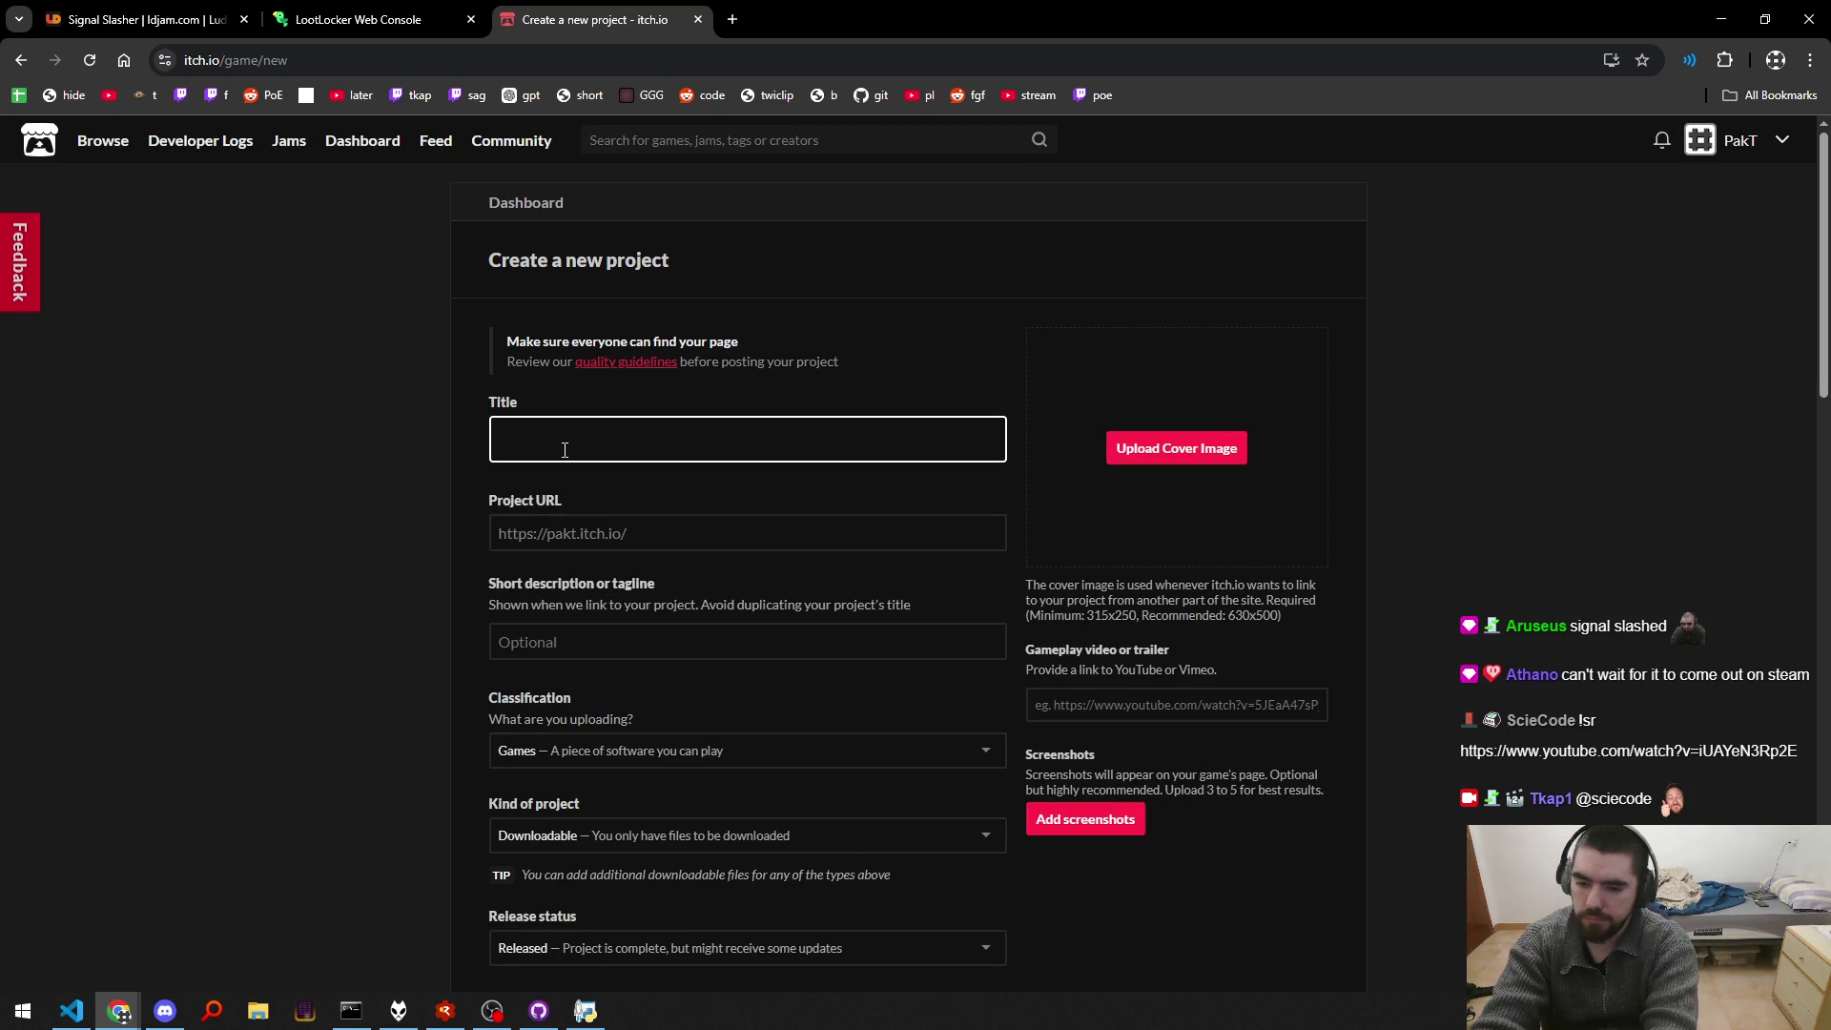
{"action": "key", "text": "BackSpace"}
{"action": "type", "text": "T"}
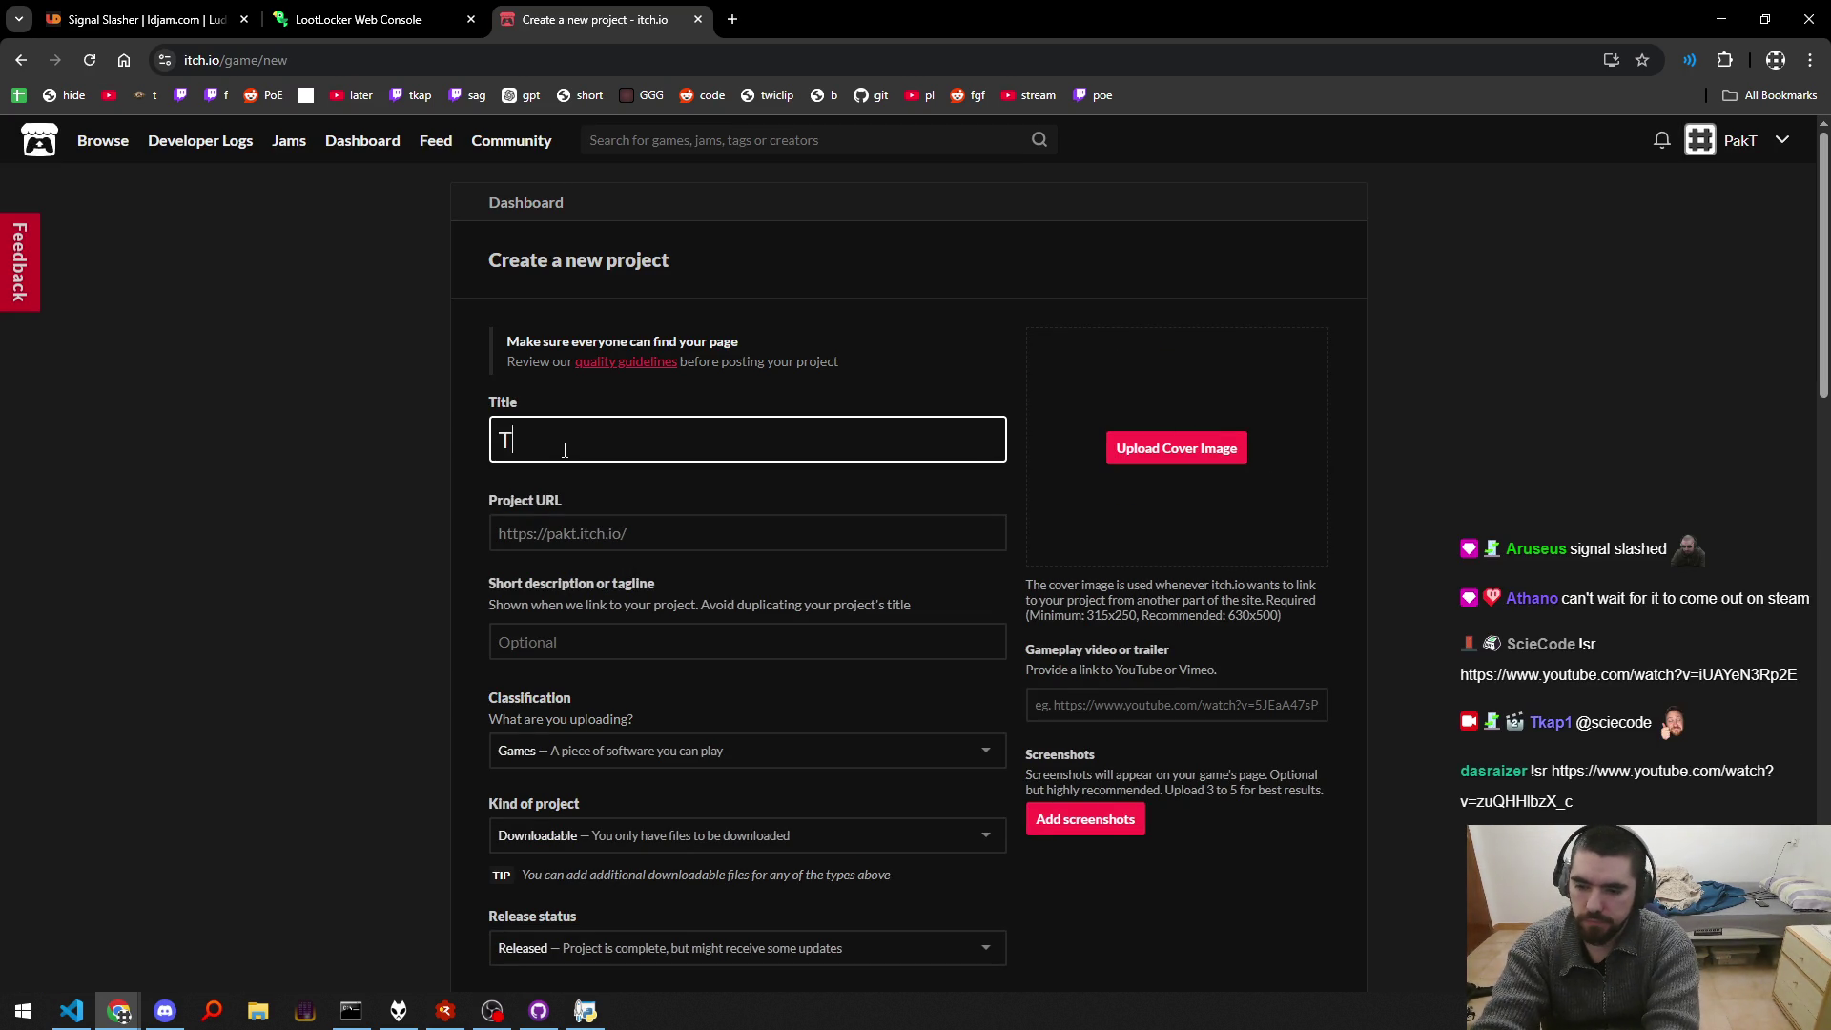
{"action": "left_click", "coordinate": [88, 439]}
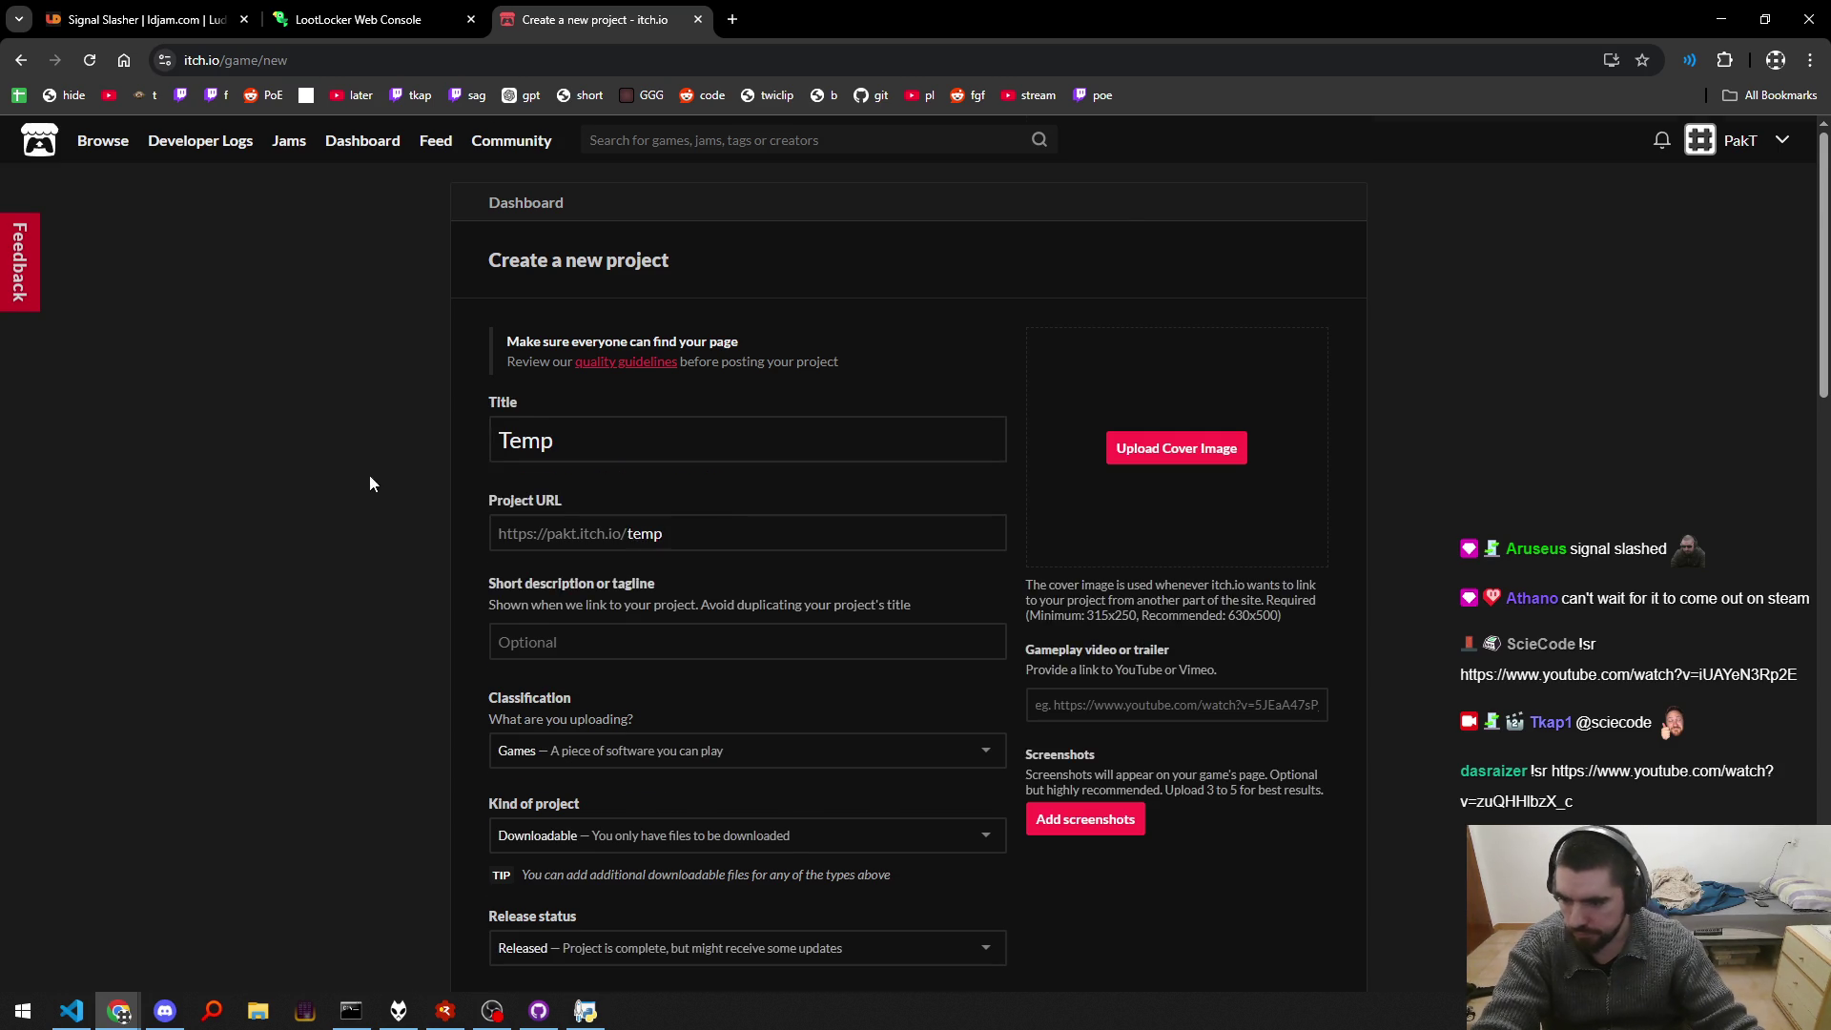
{"action": "scroll", "coordinate": [342, 472], "scroll_direction": "down", "scroll_amount": 3}
{"action": "left_click", "coordinate": [501, 581]}
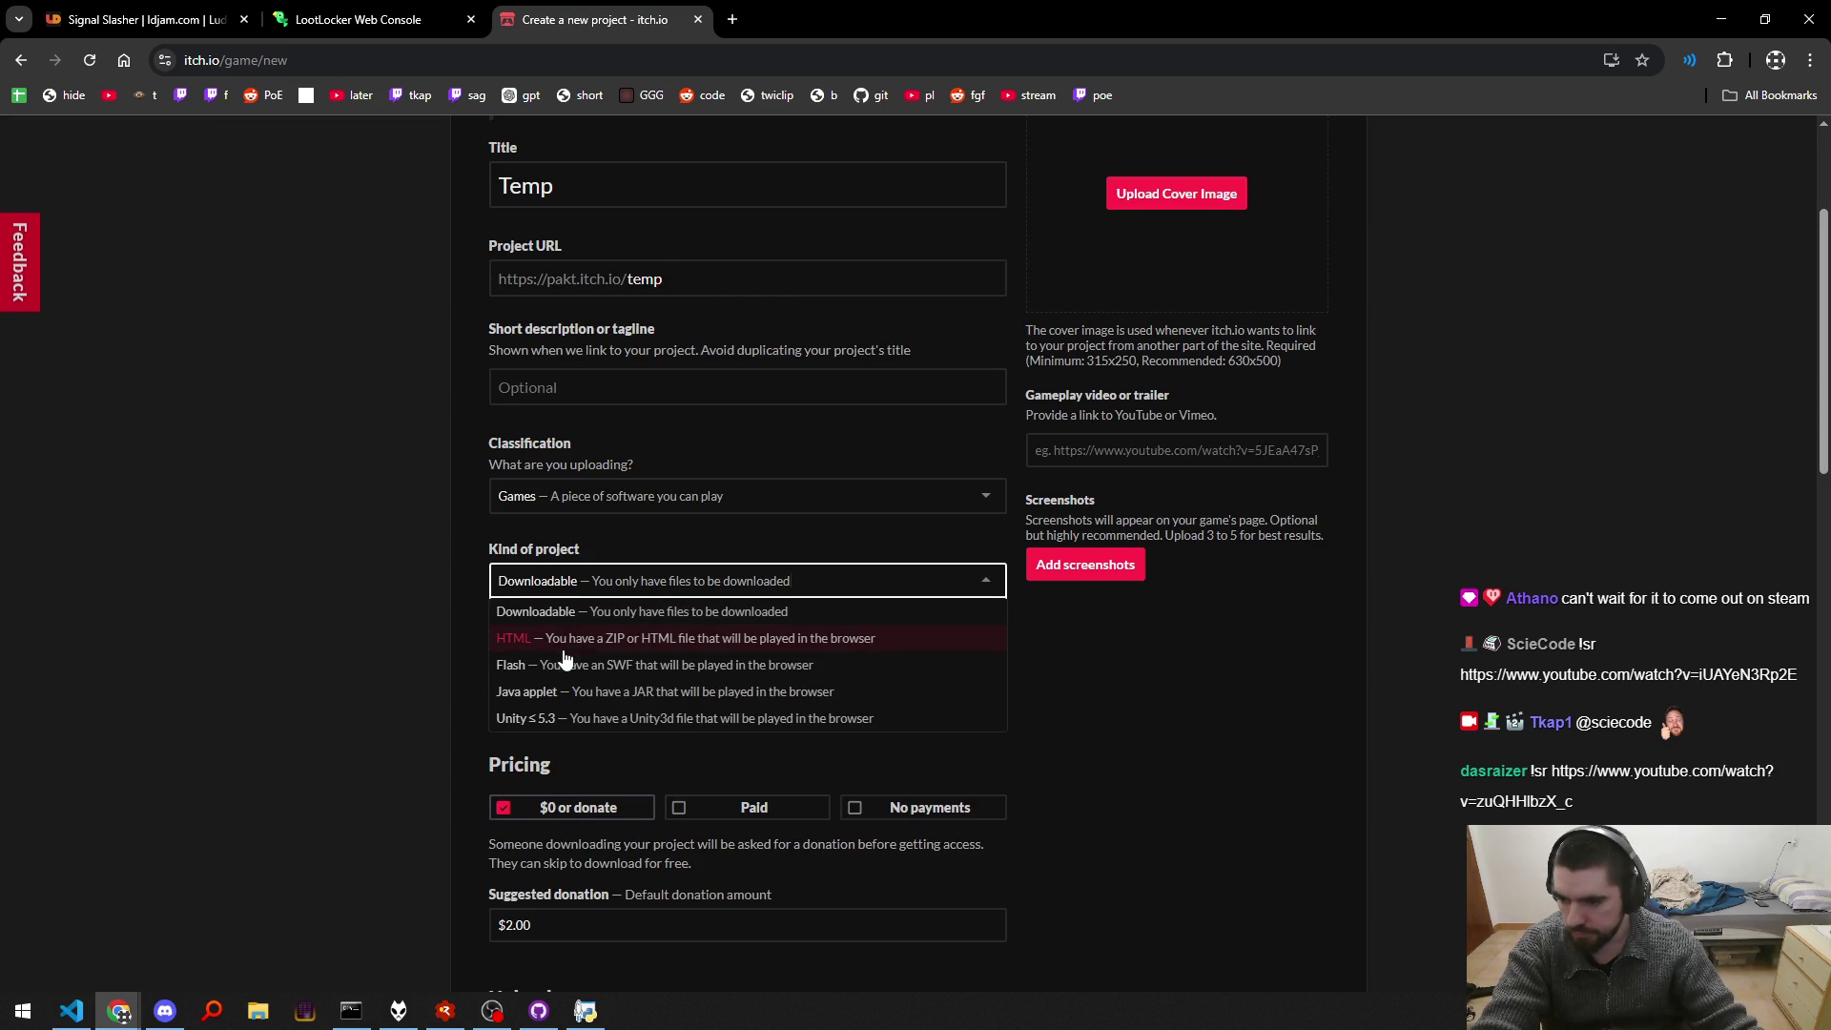
{"action": "left_click", "coordinate": [534, 639]}
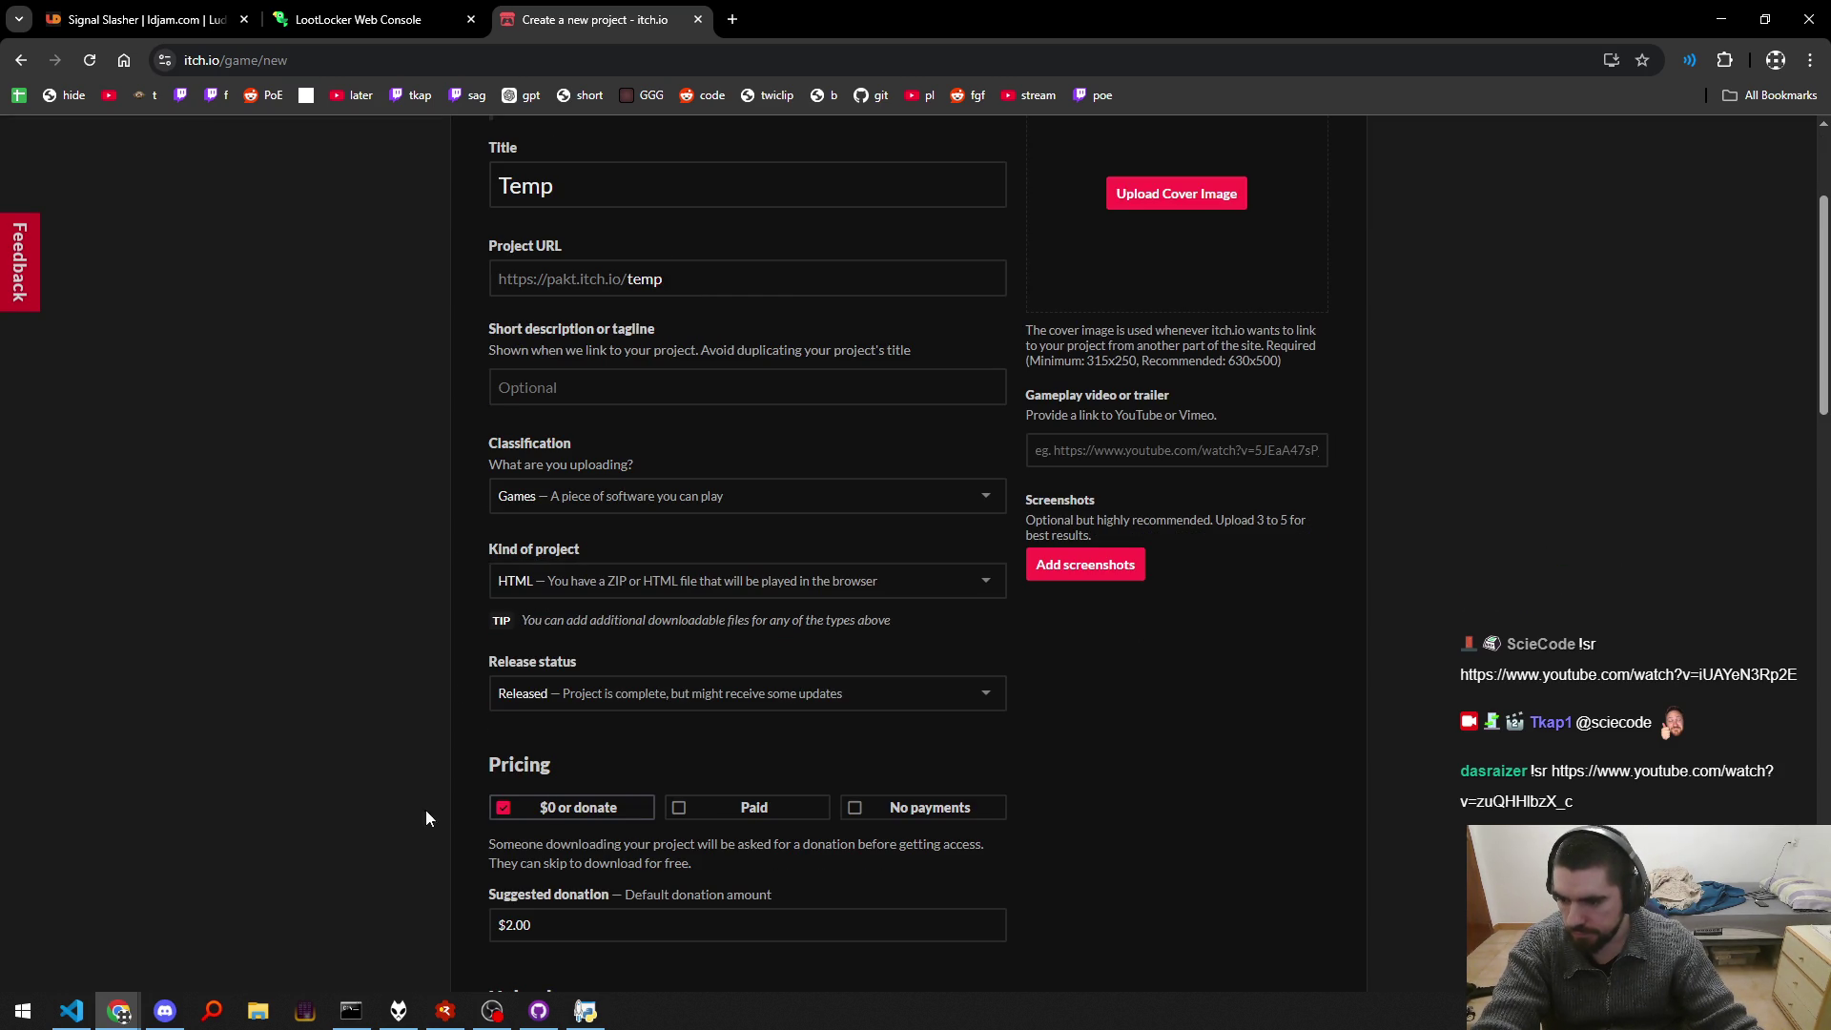
{"action": "left_click", "coordinate": [353, 1009]}
{"action": "left_click", "coordinate": [357, 1009]}
{"action": "left_click", "coordinate": [351, 1012]}
{"action": "left_click", "coordinate": [351, 1013]}
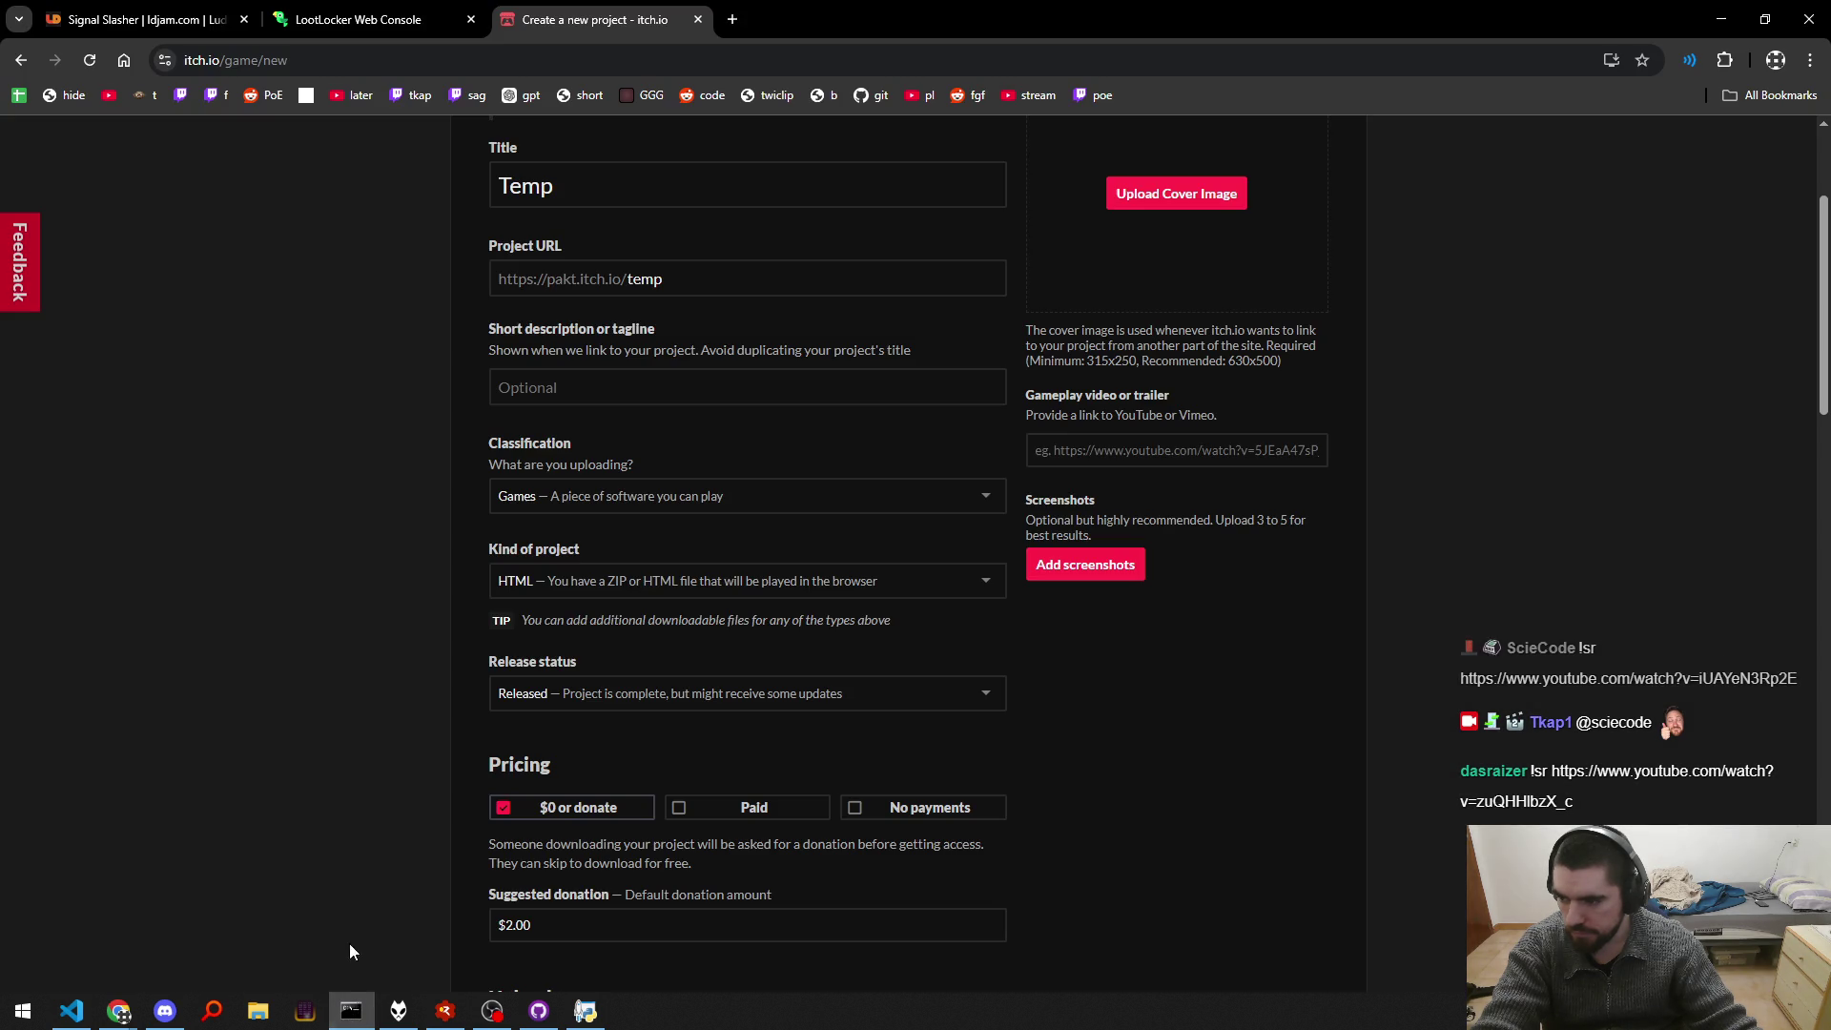
{"action": "left_click", "coordinate": [603, 706]}
{"action": "left_click", "coordinate": [534, 749]}
{"action": "scroll", "coordinate": [464, 713], "scroll_direction": "down", "scroll_amount": 12}
{"action": "scroll", "coordinate": [460, 712], "scroll_direction": "down", "scroll_amount": 10}
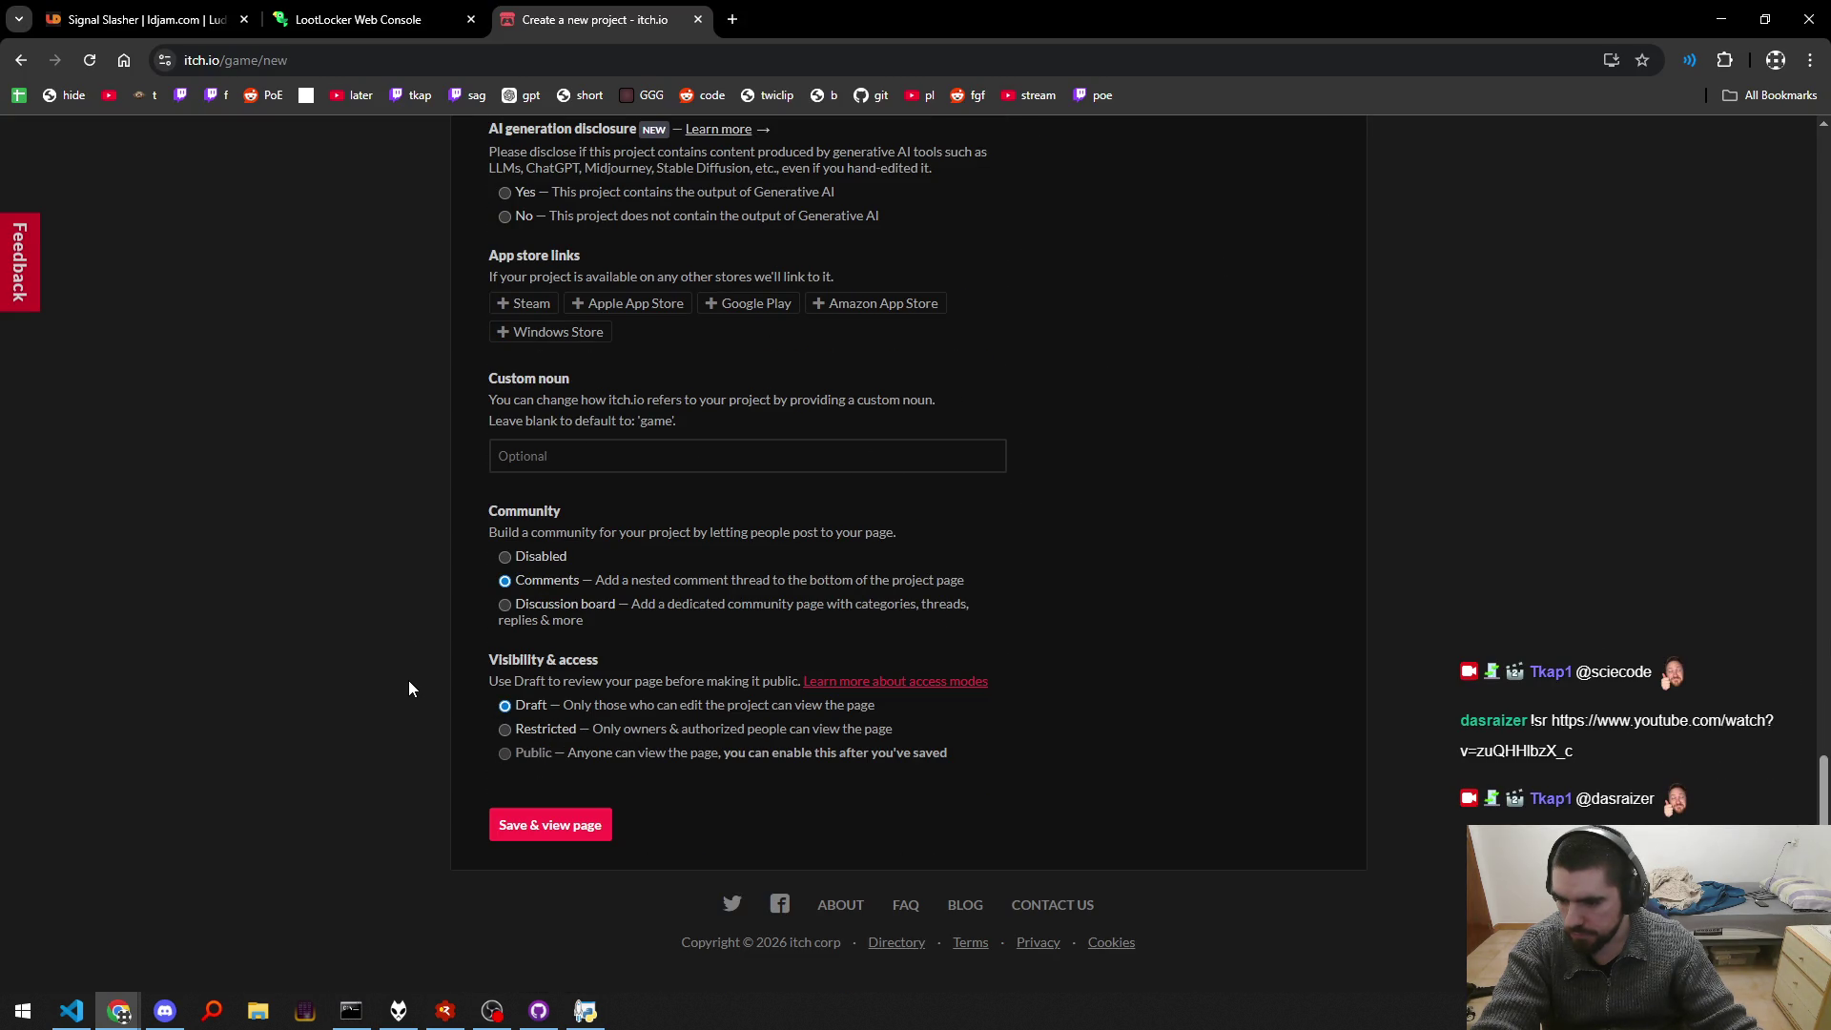
{"action": "left_click", "coordinate": [506, 731]}
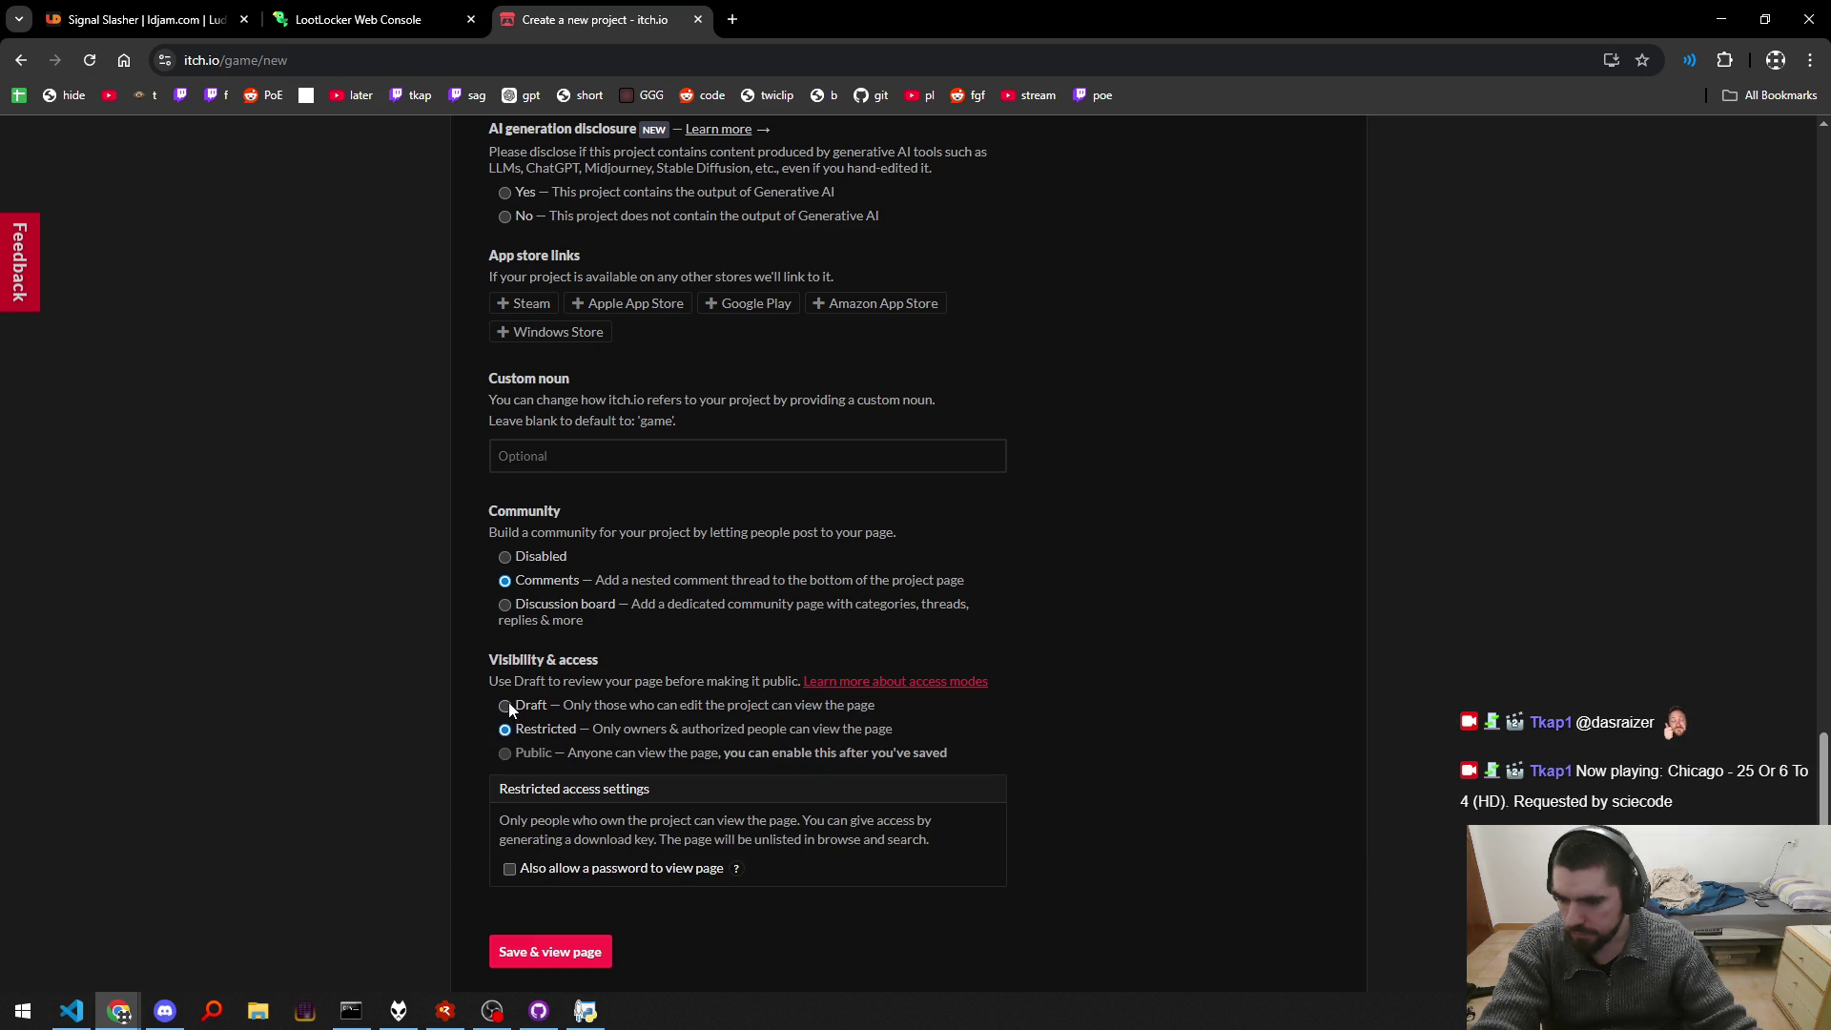
{"action": "left_click", "coordinate": [506, 706]}
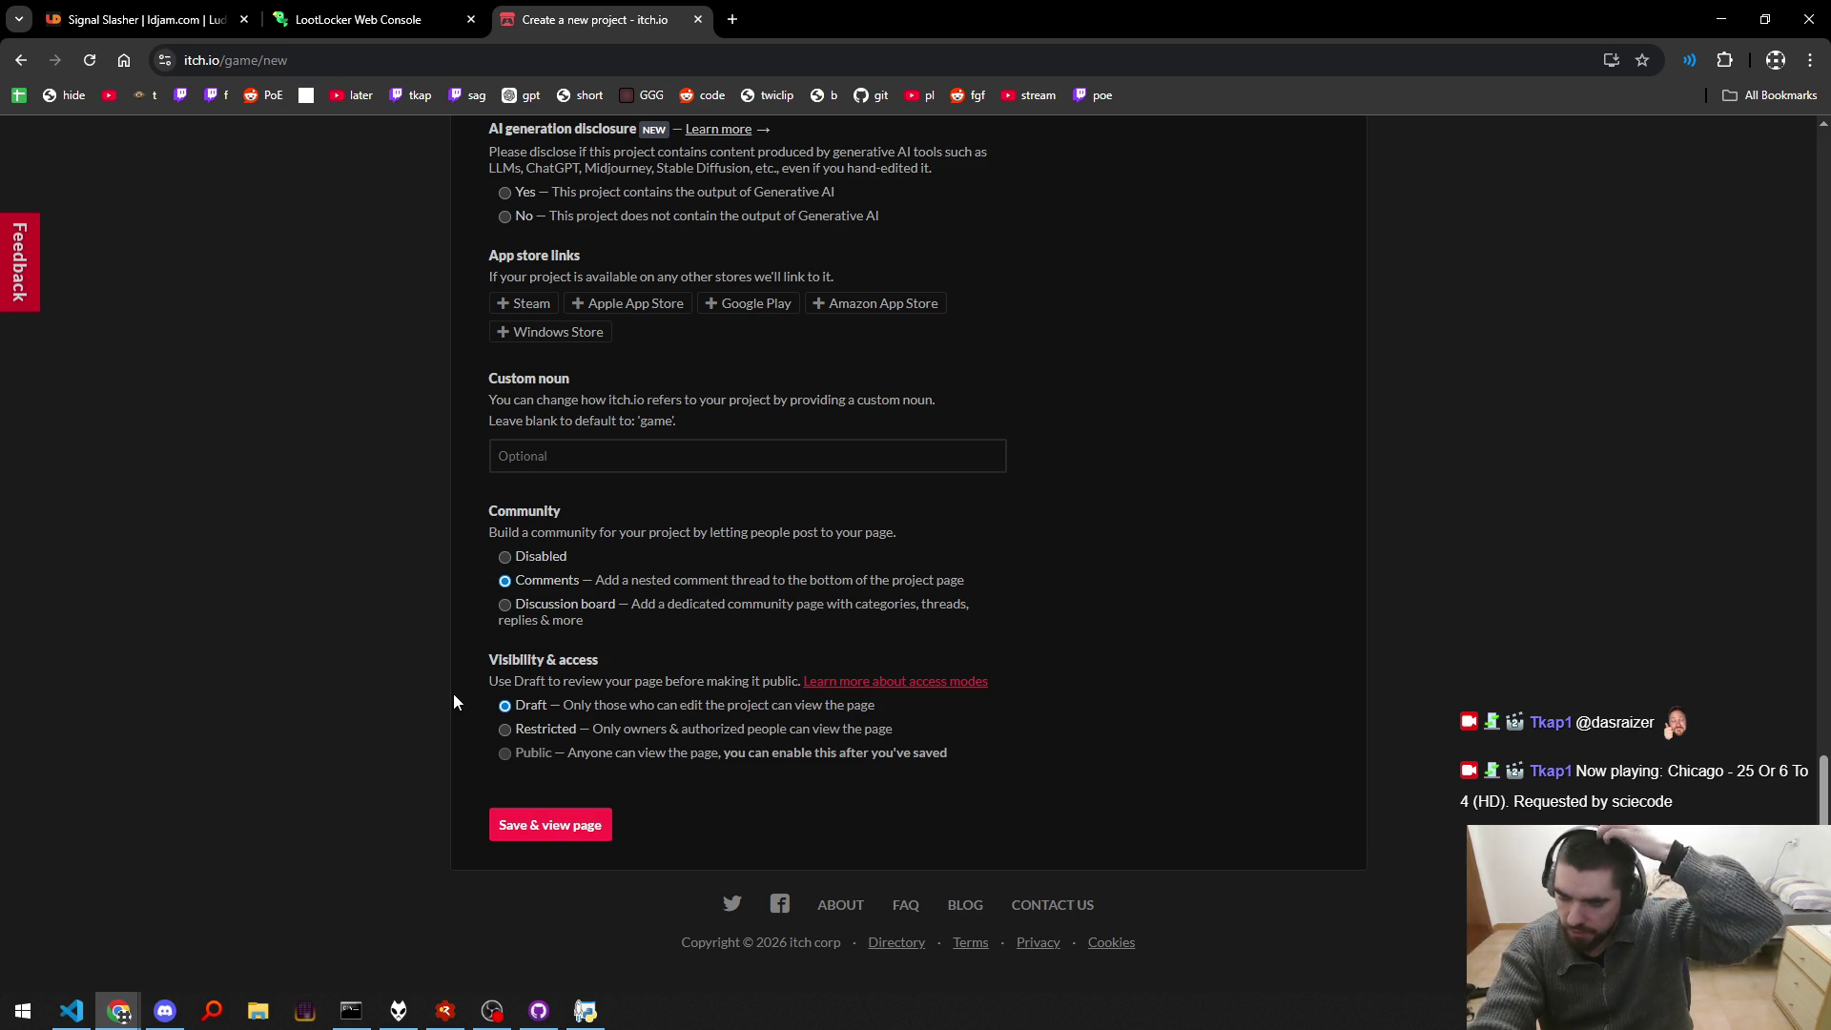
{"action": "scroll", "coordinate": [454, 690], "scroll_direction": "up", "scroll_amount": 10}
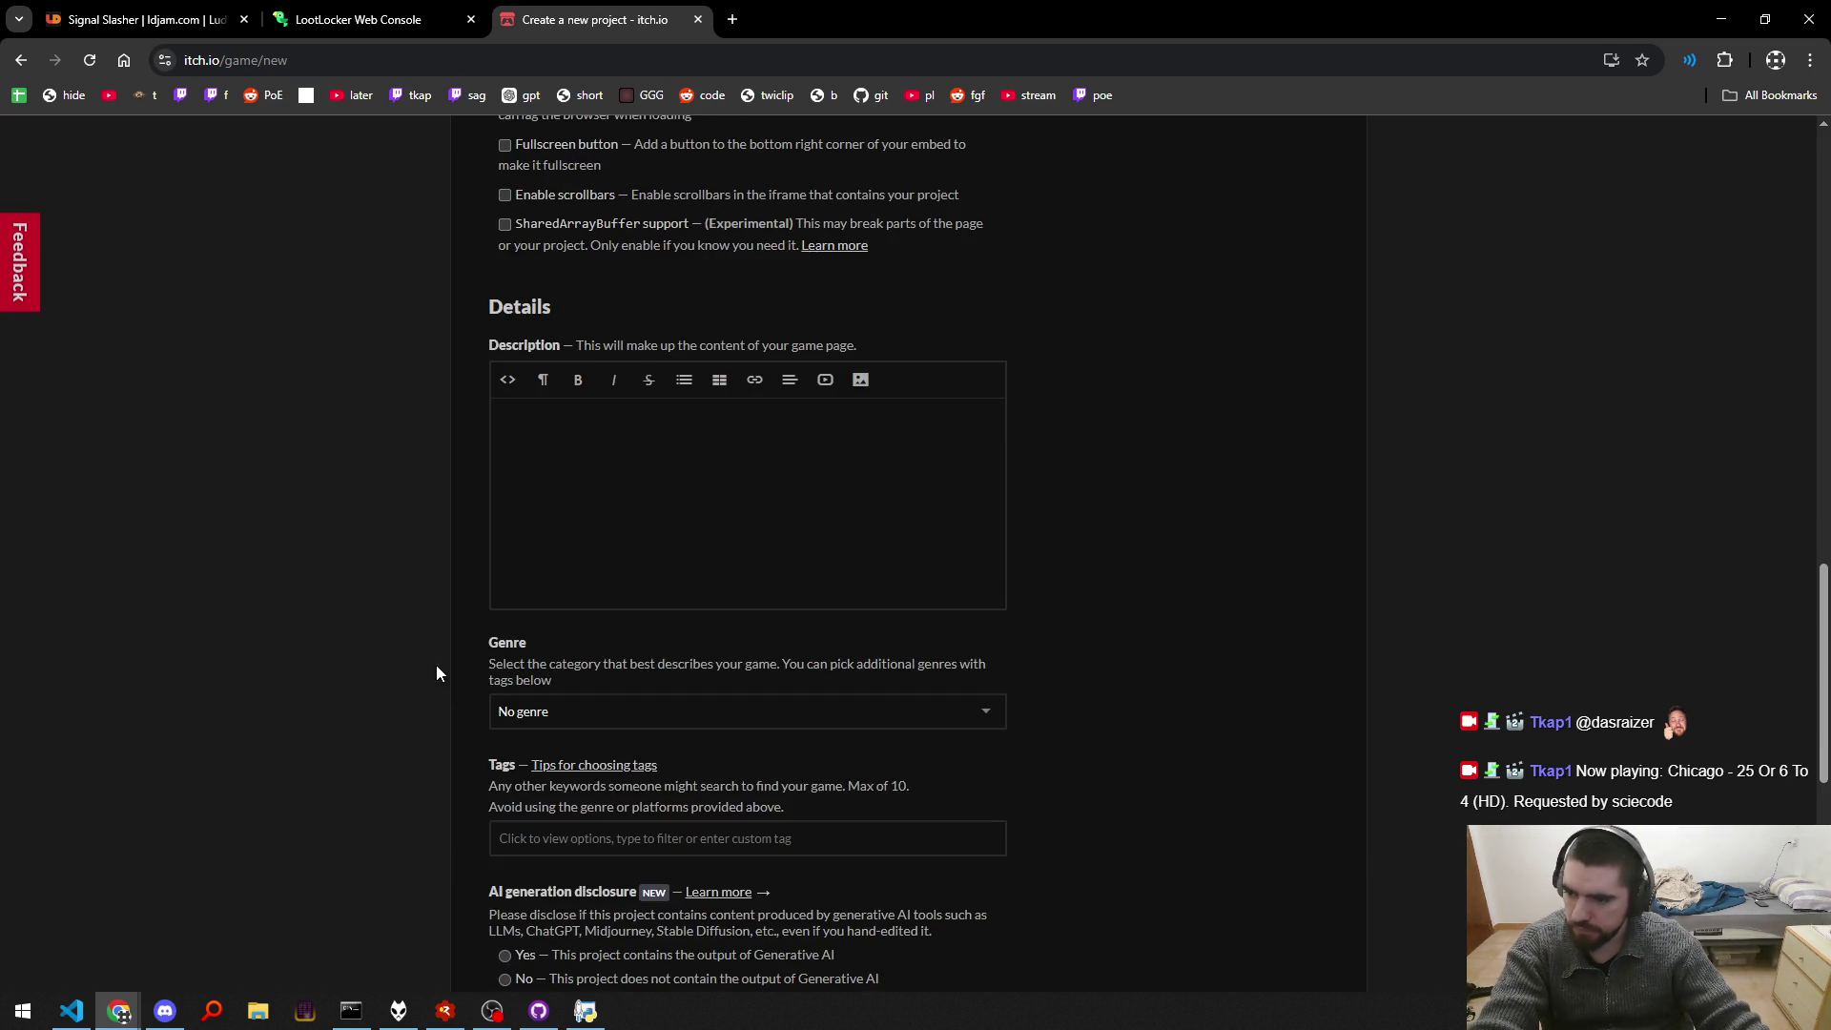
Step: Read the world size at the top of config.h in VS Code
{"action": "scroll", "coordinate": [414, 650], "scroll_direction": "up", "scroll_amount": 3}
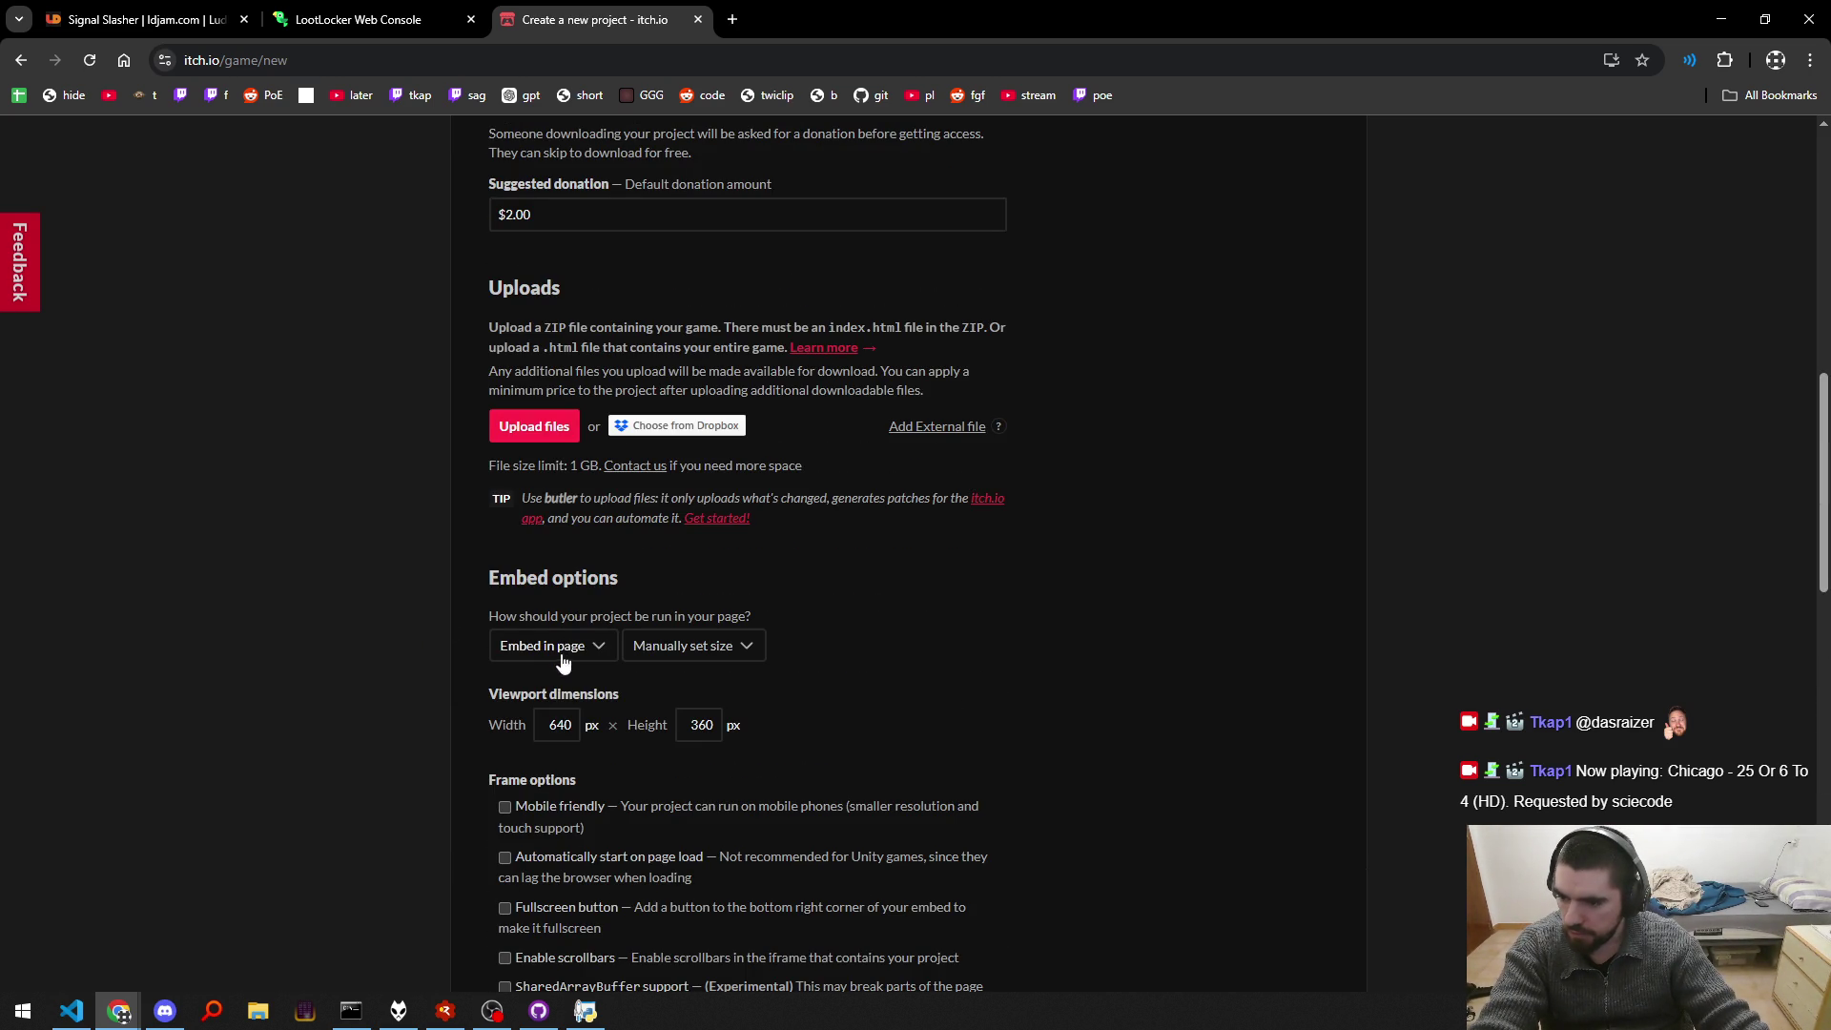
{"action": "key", "text": "alt+Tab"}
{"action": "key", "text": "ctrl+p"}
{"action": "type", "text": "co"}
{"action": "key", "text": "Return"}
{"action": "key", "text": "ctrl+Home"}
{"action": "key", "text": "alt+Tab"}
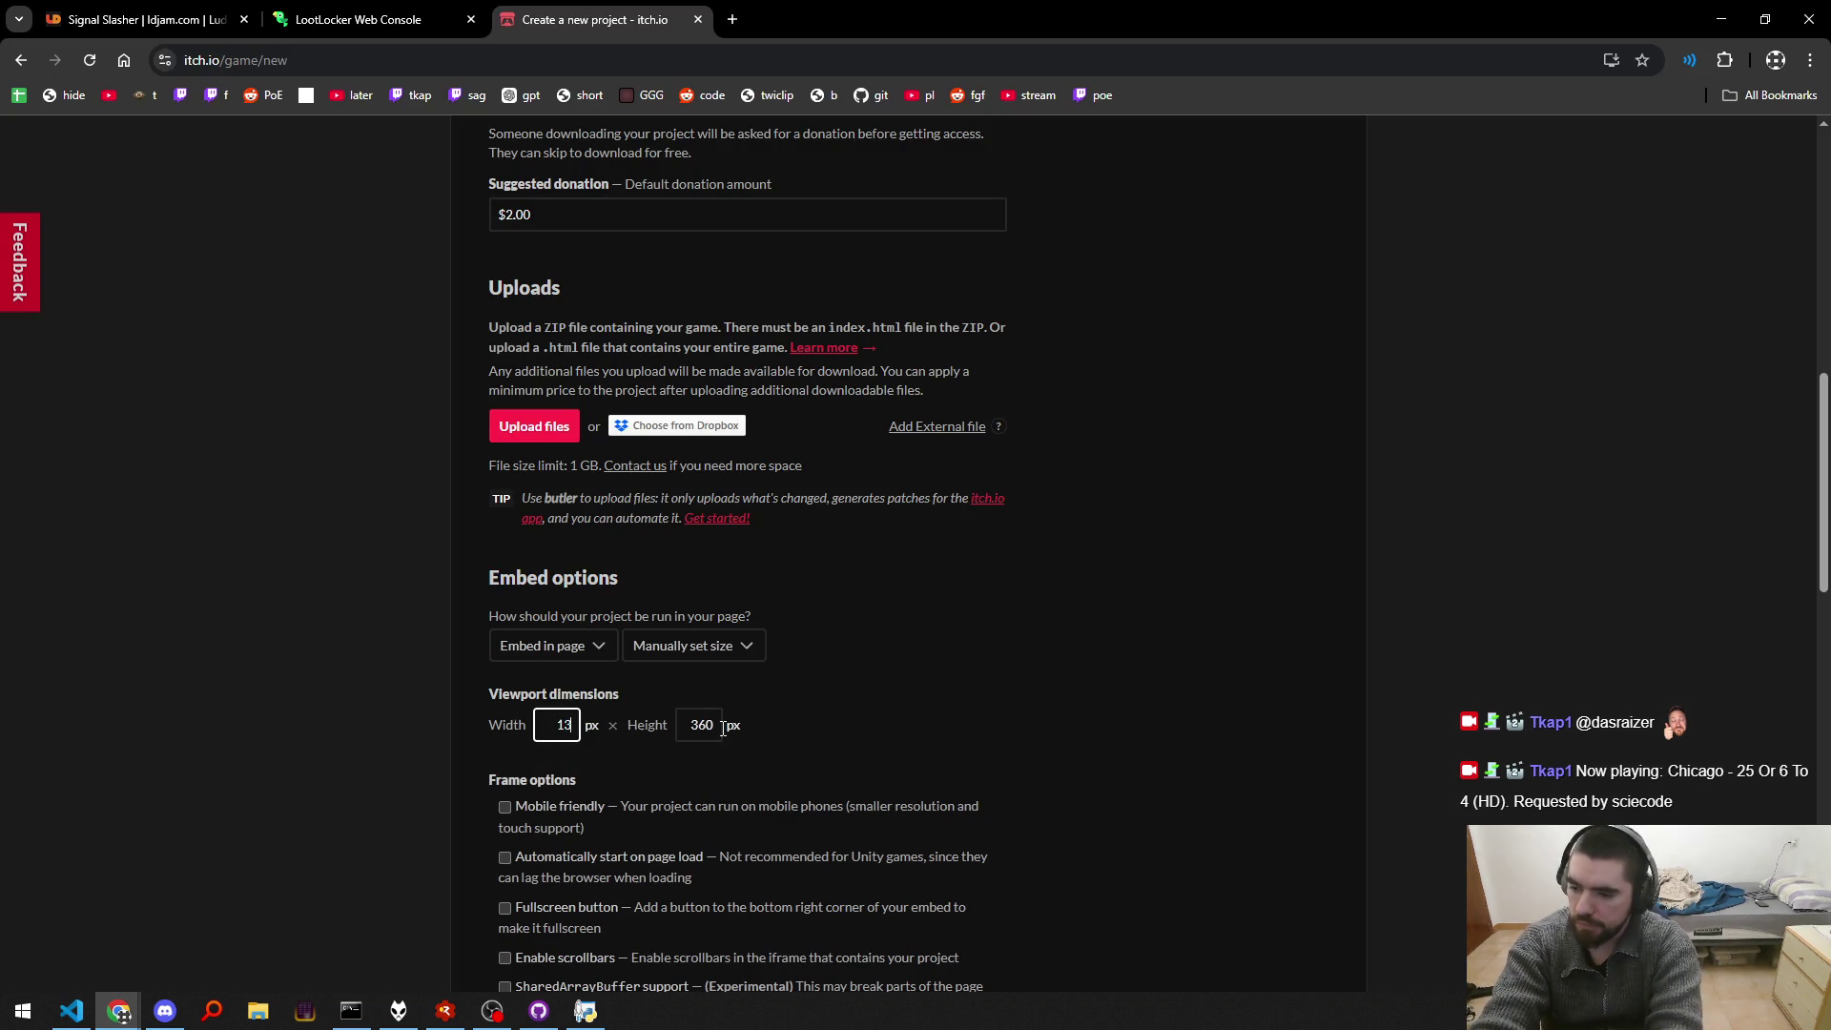
Step: Recheck config.h and set the viewport height to 768
{"action": "left_click", "coordinate": [723, 727]}
{"action": "key", "text": "alt+Tab"}
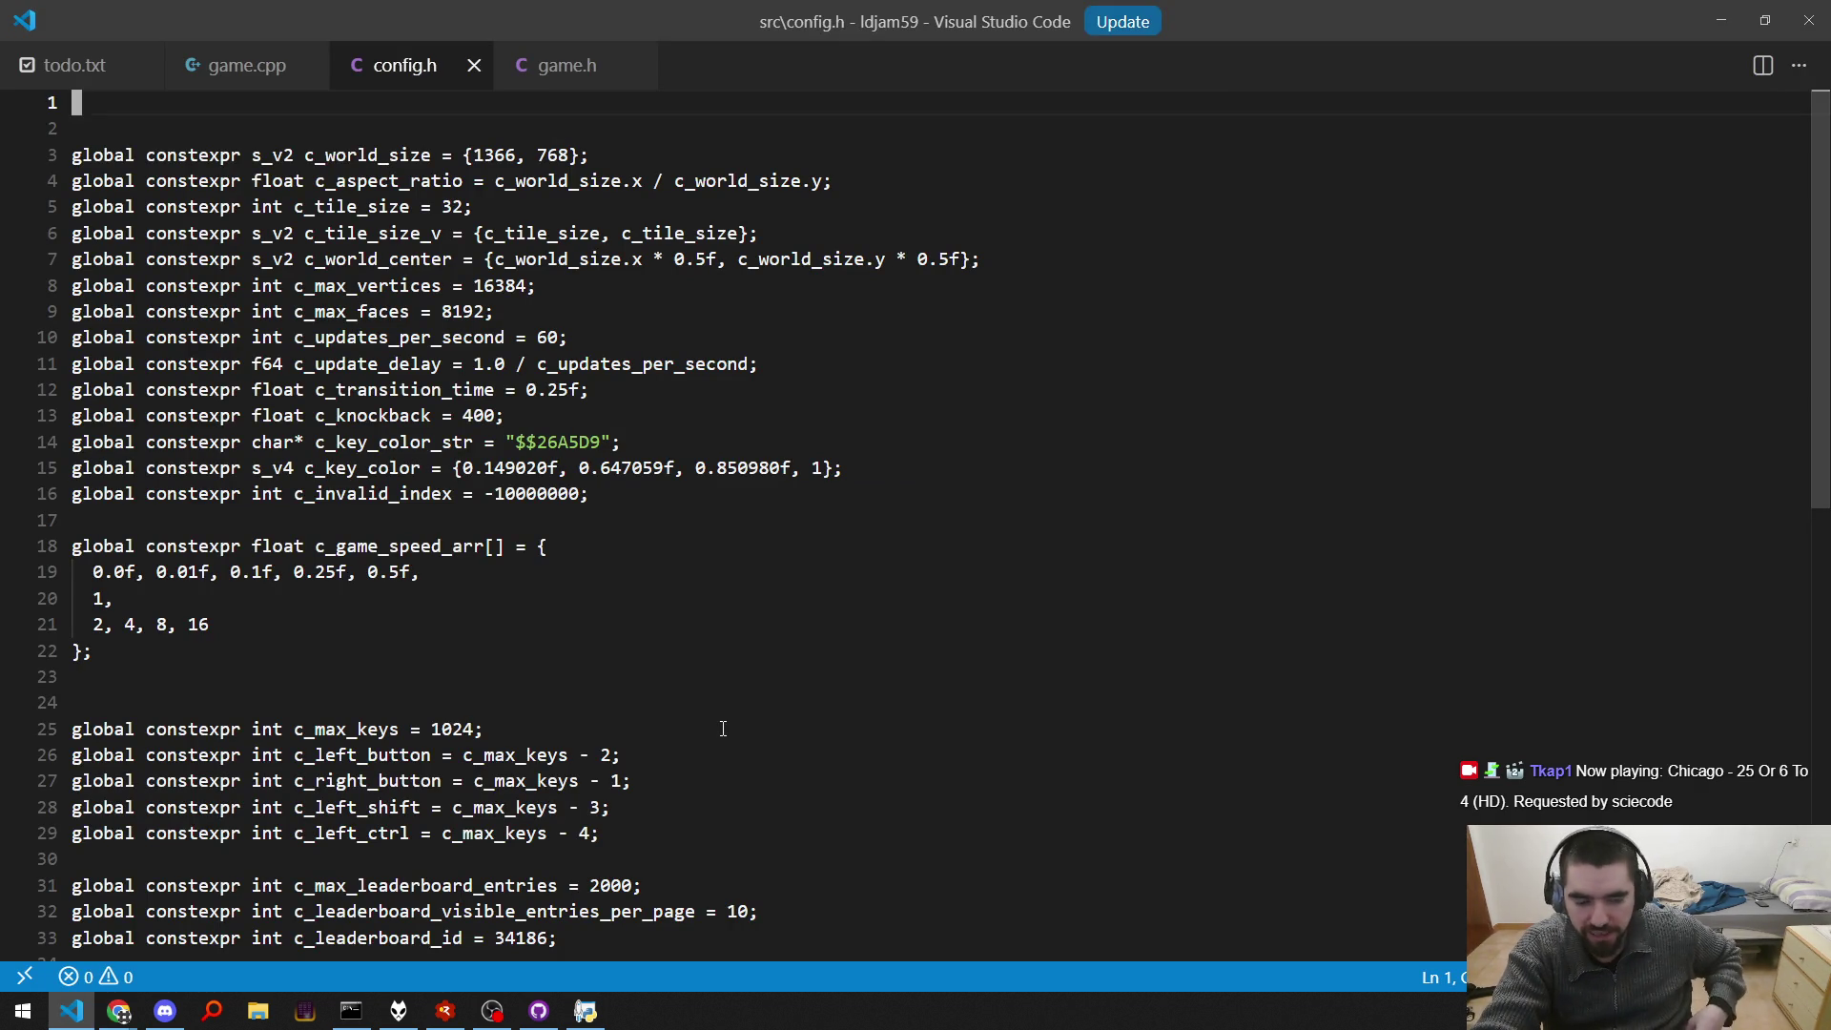
{"action": "key", "text": "alt+Tab"}
{"action": "key", "text": "ctrl+a"}
{"action": "type", "text": "7"}
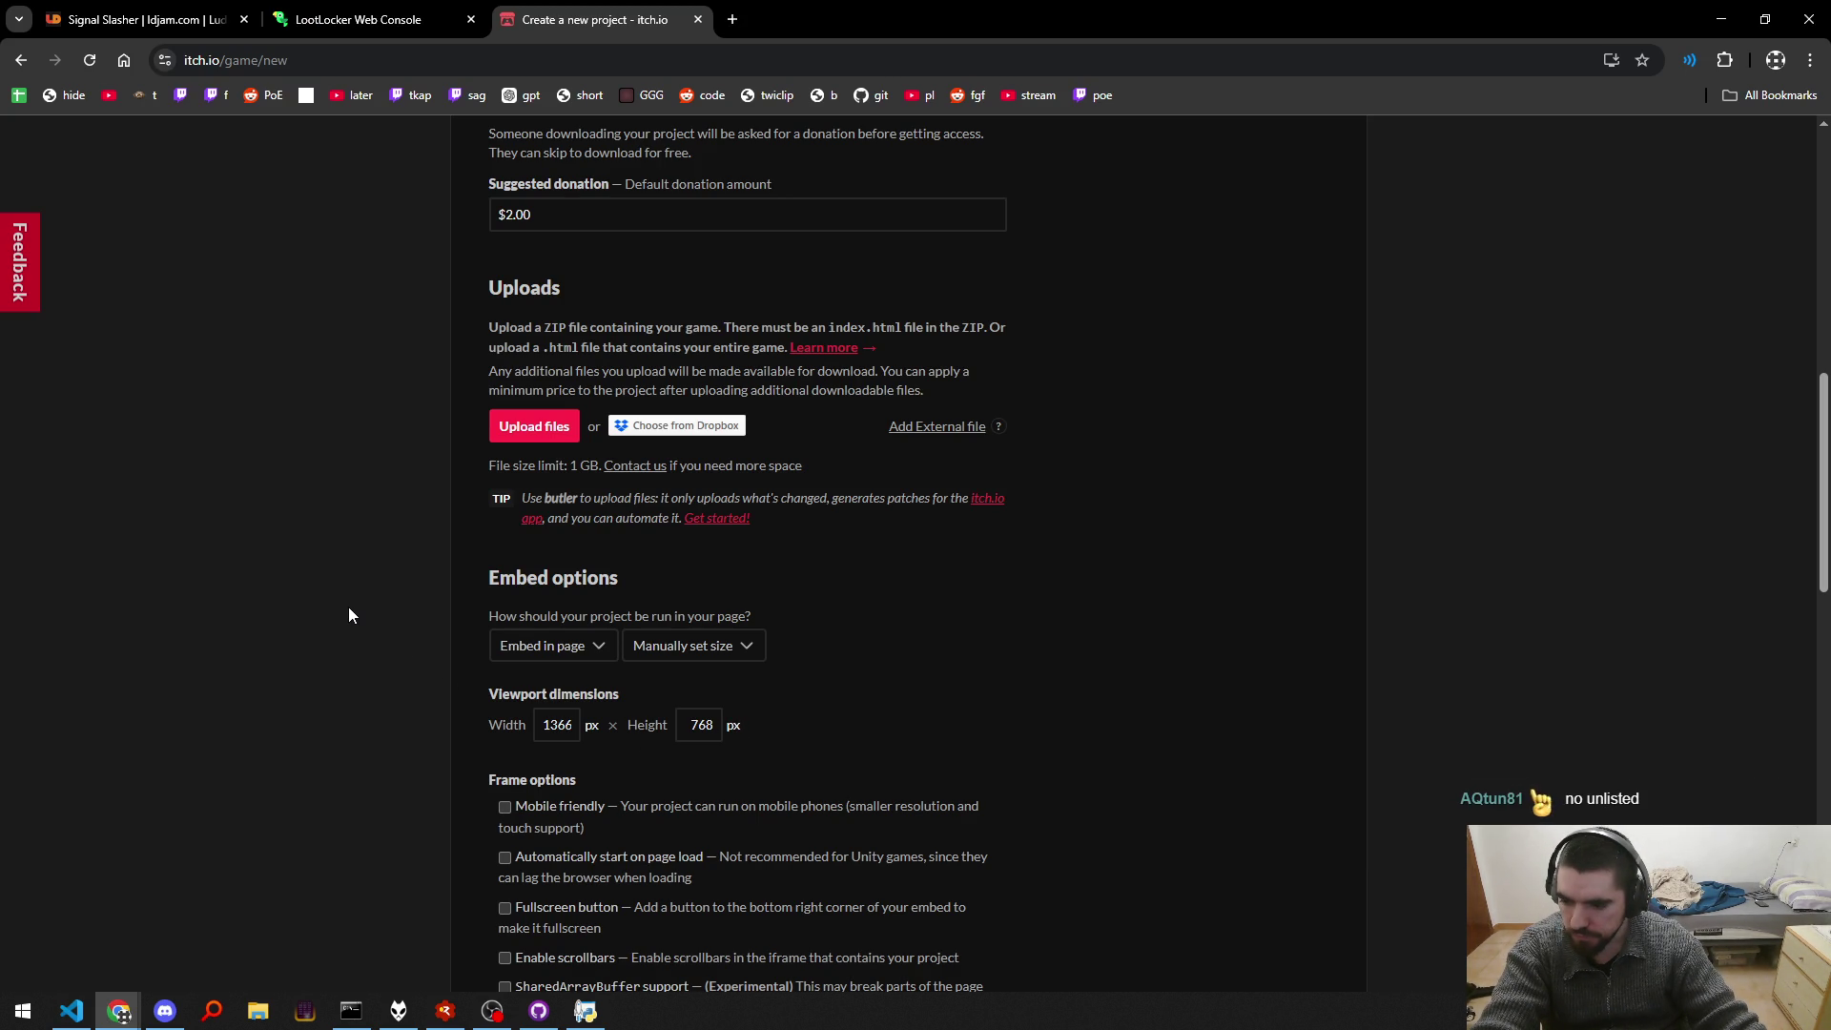
{"action": "scroll", "coordinate": [347, 607], "scroll_direction": "up", "scroll_amount": 15}
Step: Rename the project title to 'test'
{"action": "double_click", "coordinate": [526, 441]}
{"action": "type", "text": "test"}
{"action": "left_click", "coordinate": [344, 554]}
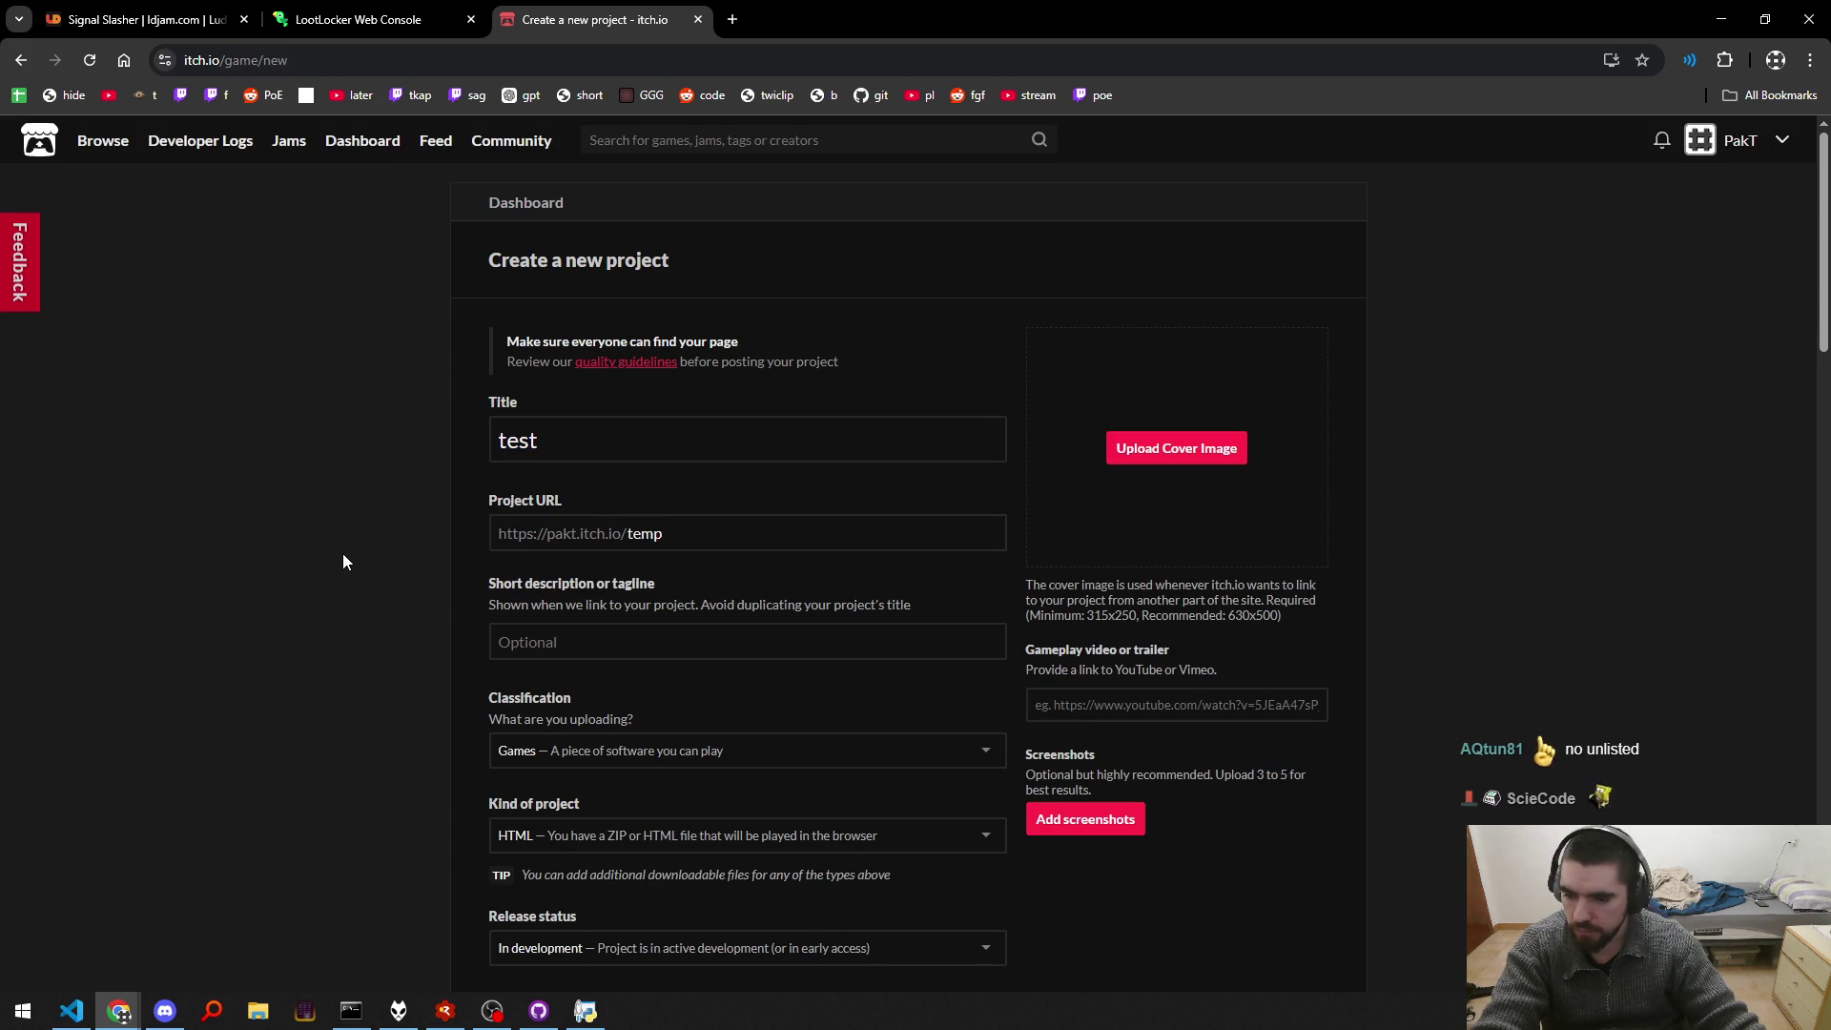
Step: Set the AI generation disclosure to No, declaring the project has no generative AI content
{"action": "scroll", "coordinate": [380, 604], "scroll_direction": "down", "scroll_amount": 8}
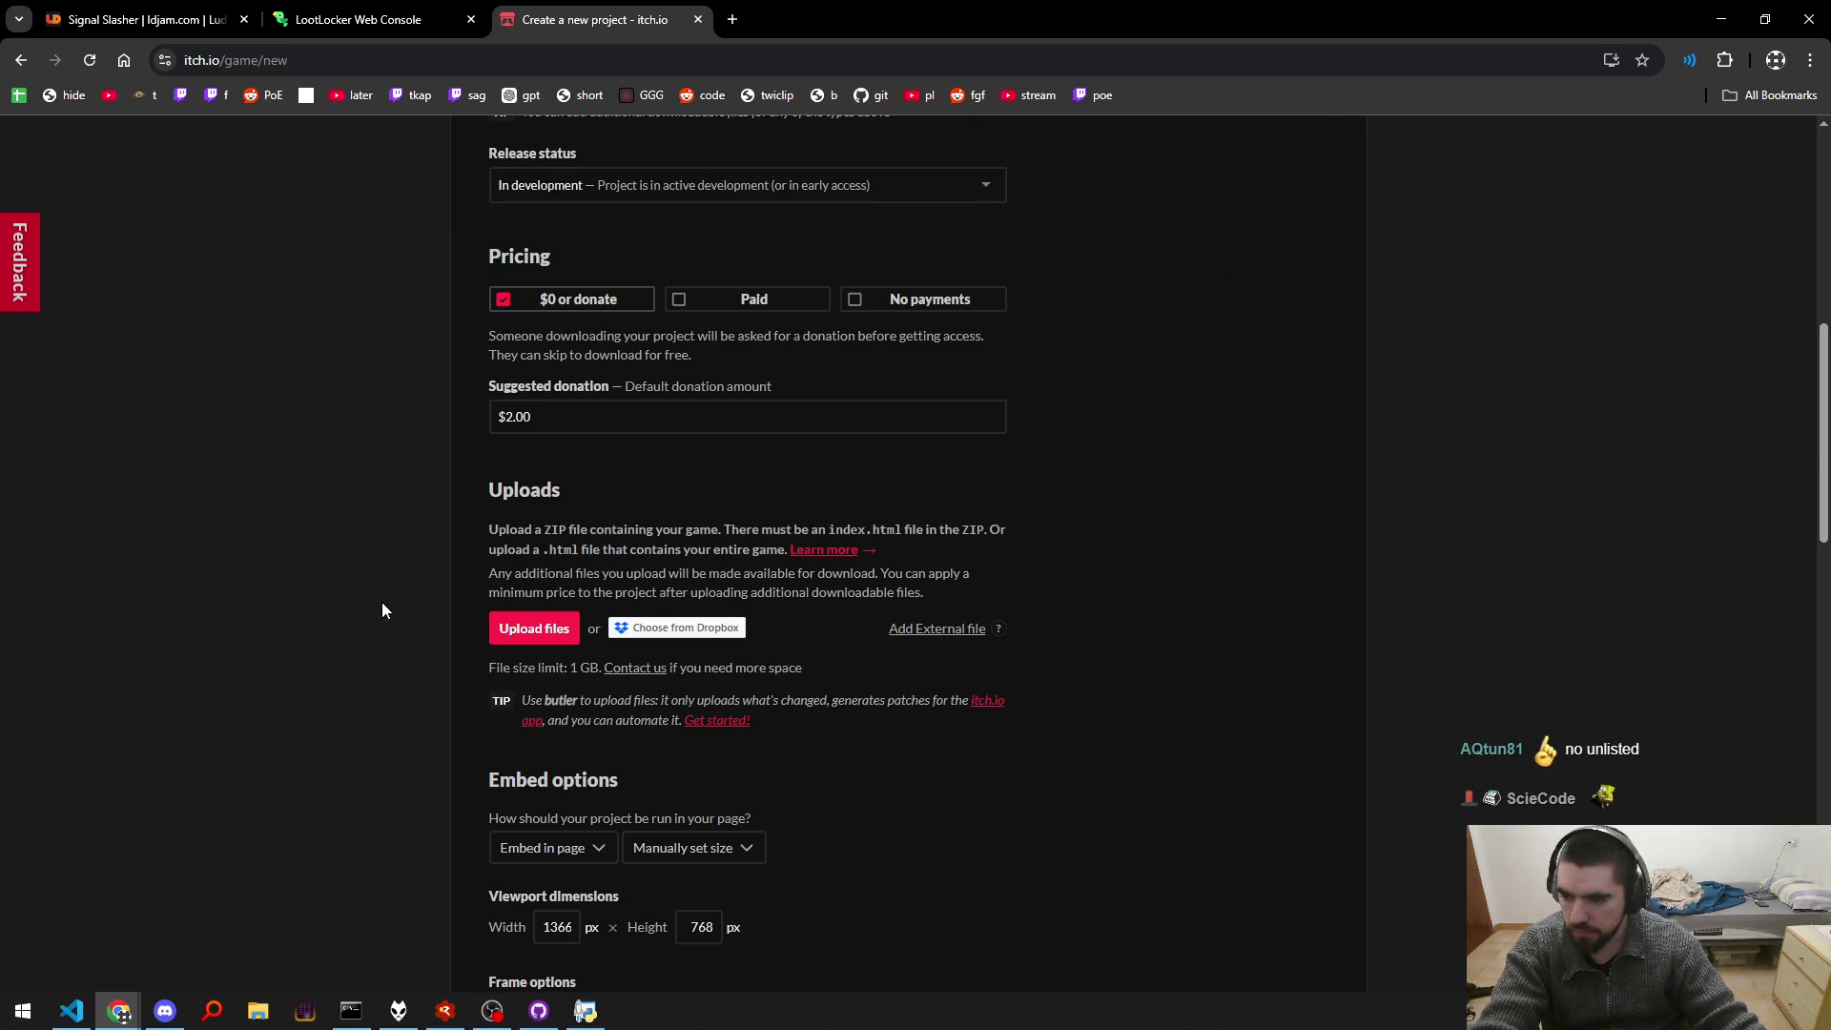
{"action": "scroll", "coordinate": [385, 605], "scroll_direction": "down", "scroll_amount": 3}
{"action": "scroll", "coordinate": [442, 647], "scroll_direction": "down", "scroll_amount": 3}
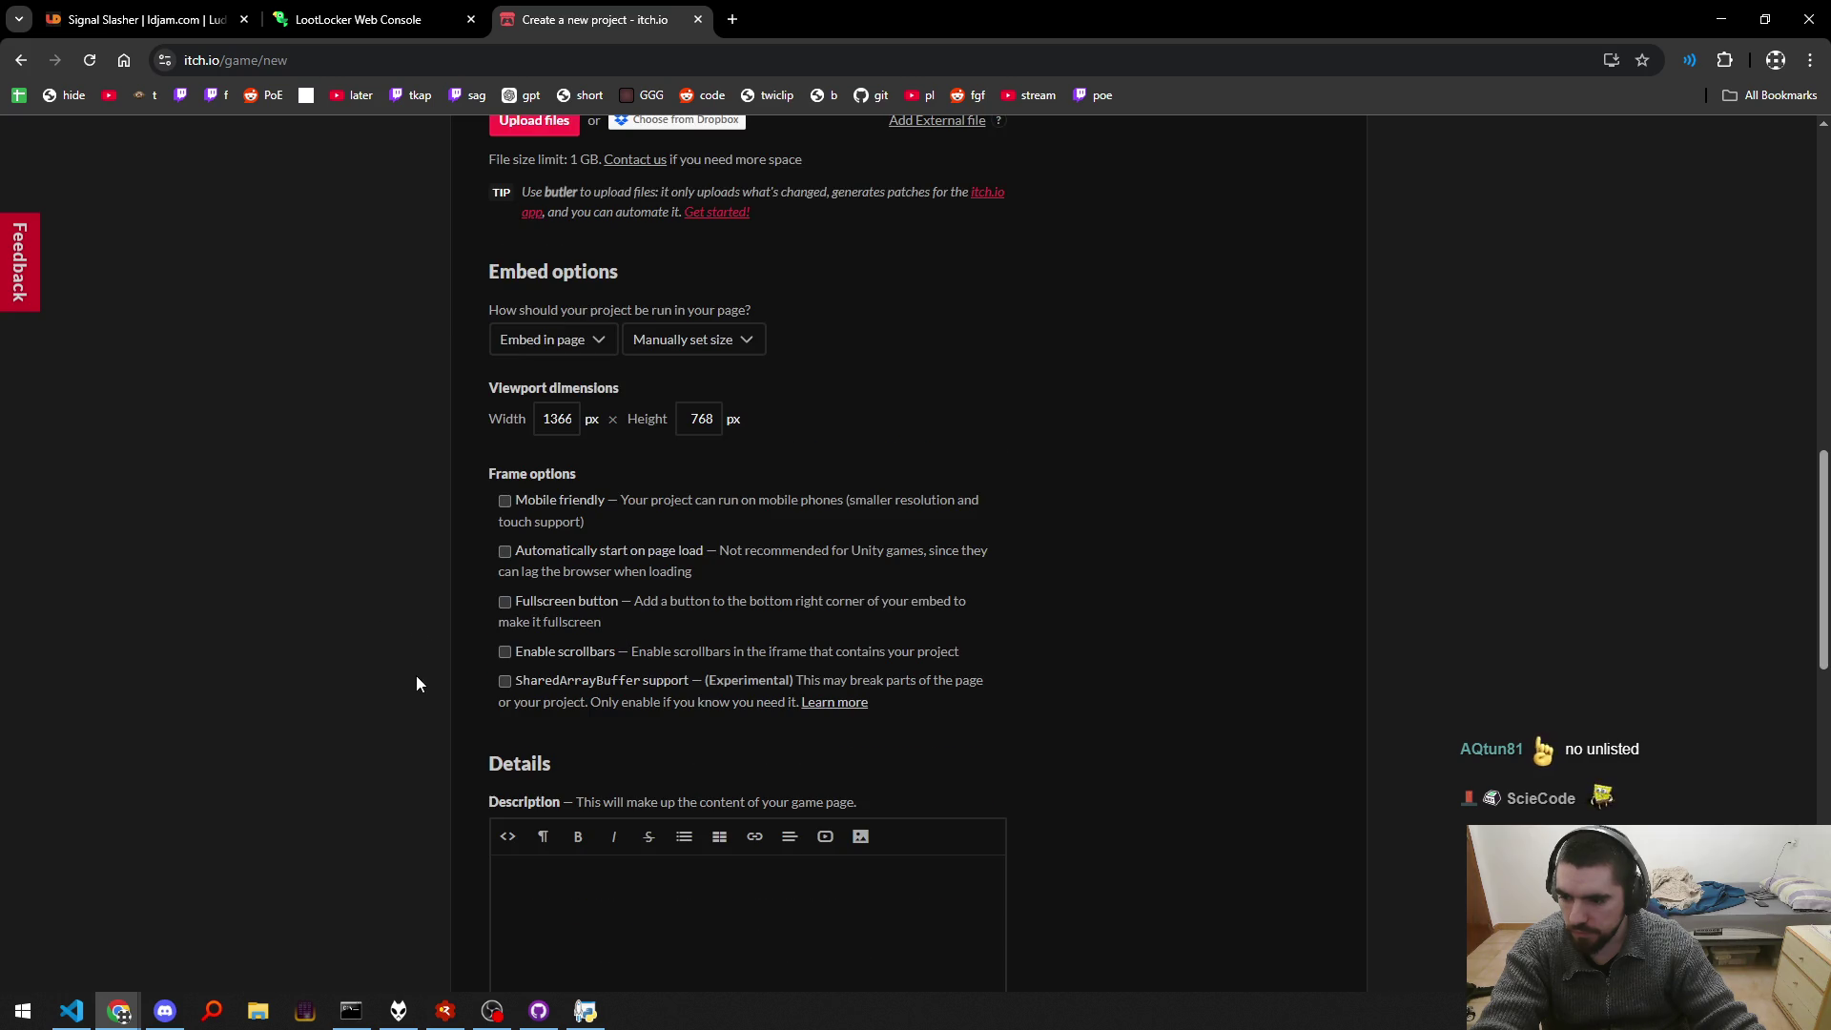
{"action": "scroll", "coordinate": [426, 597], "scroll_direction": "down", "scroll_amount": 8}
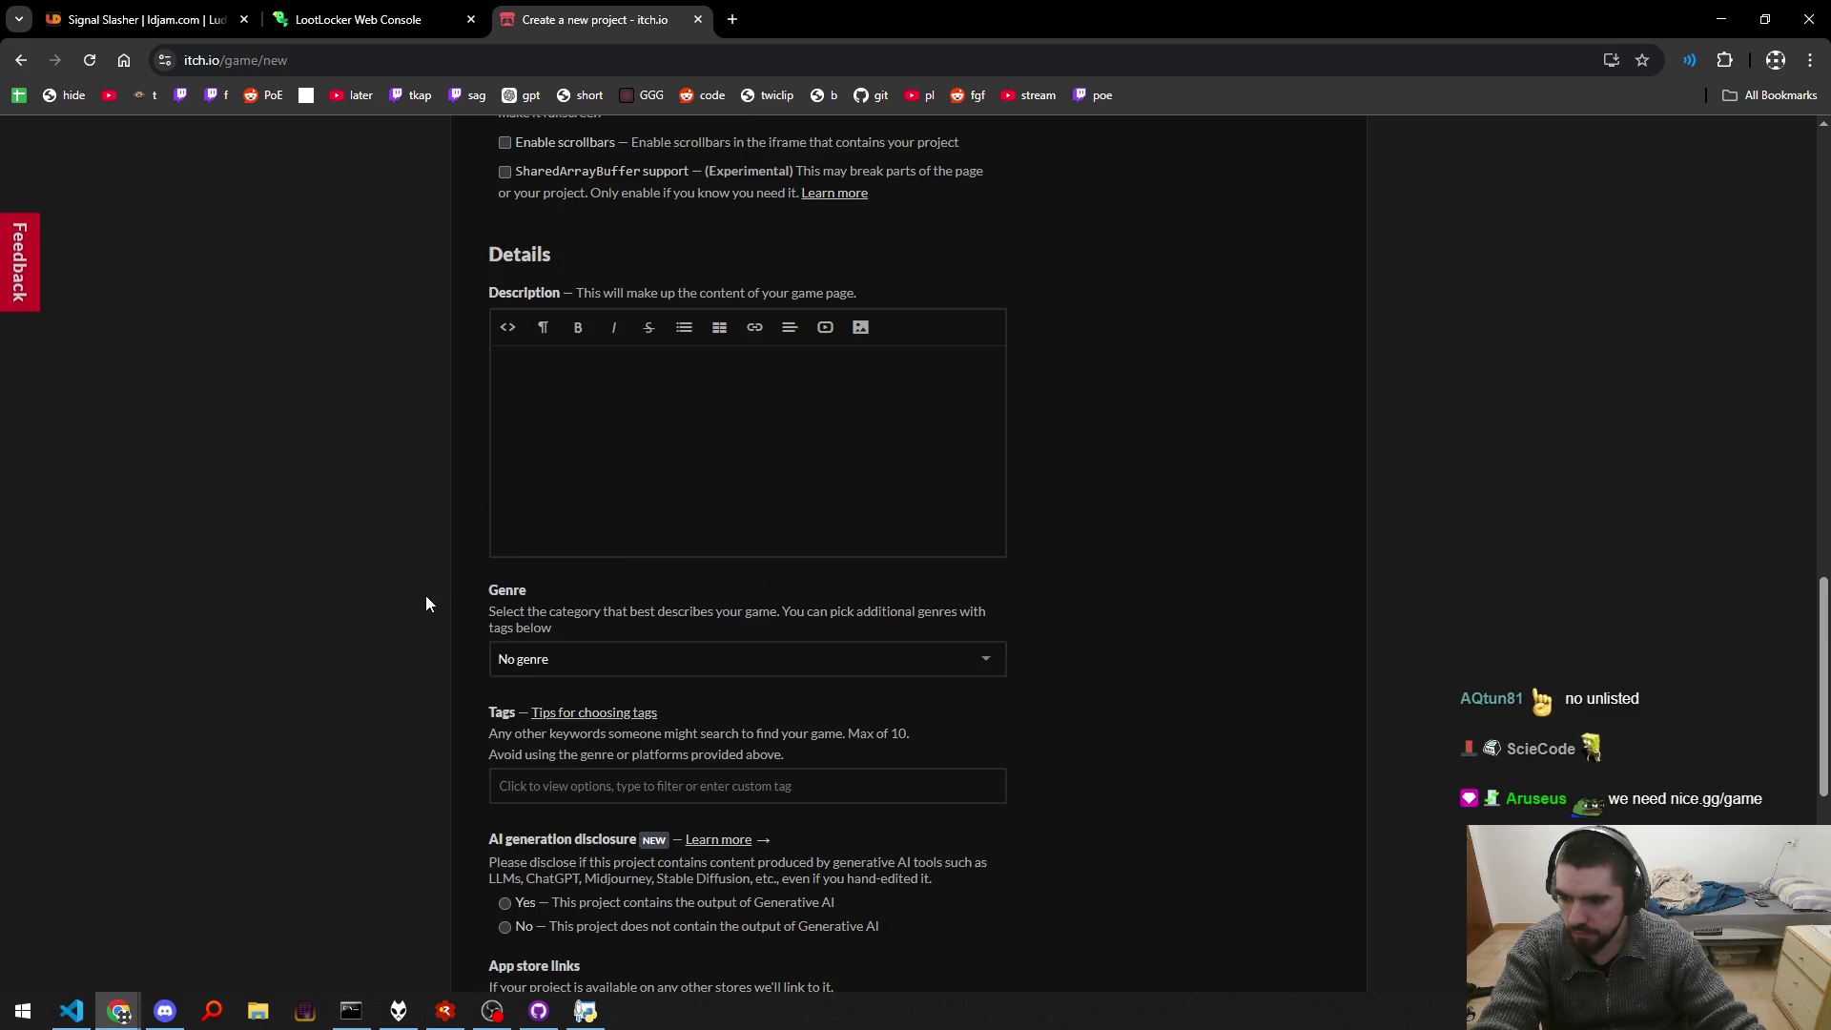
{"action": "left_click", "coordinate": [504, 673]}
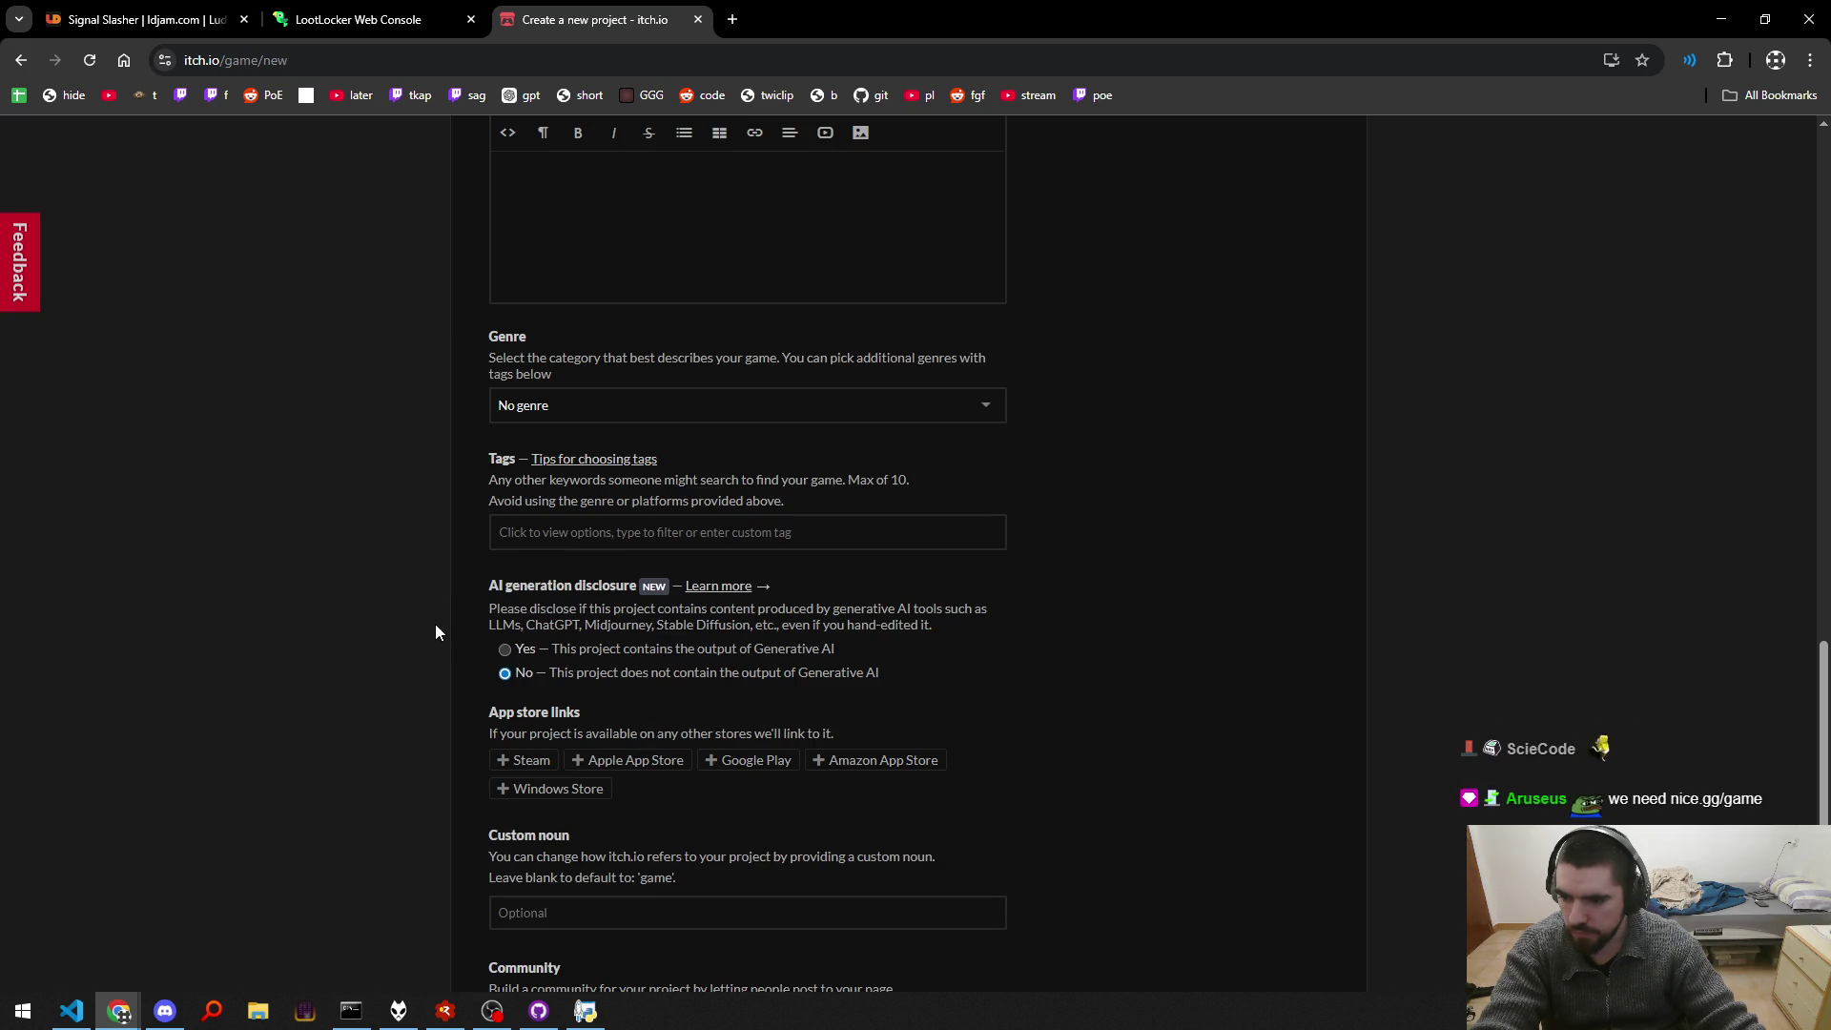
{"action": "scroll", "coordinate": [433, 620], "scroll_direction": "down", "scroll_amount": 3}
{"action": "scroll", "coordinate": [427, 633], "scroll_direction": "down", "scroll_amount": 2}
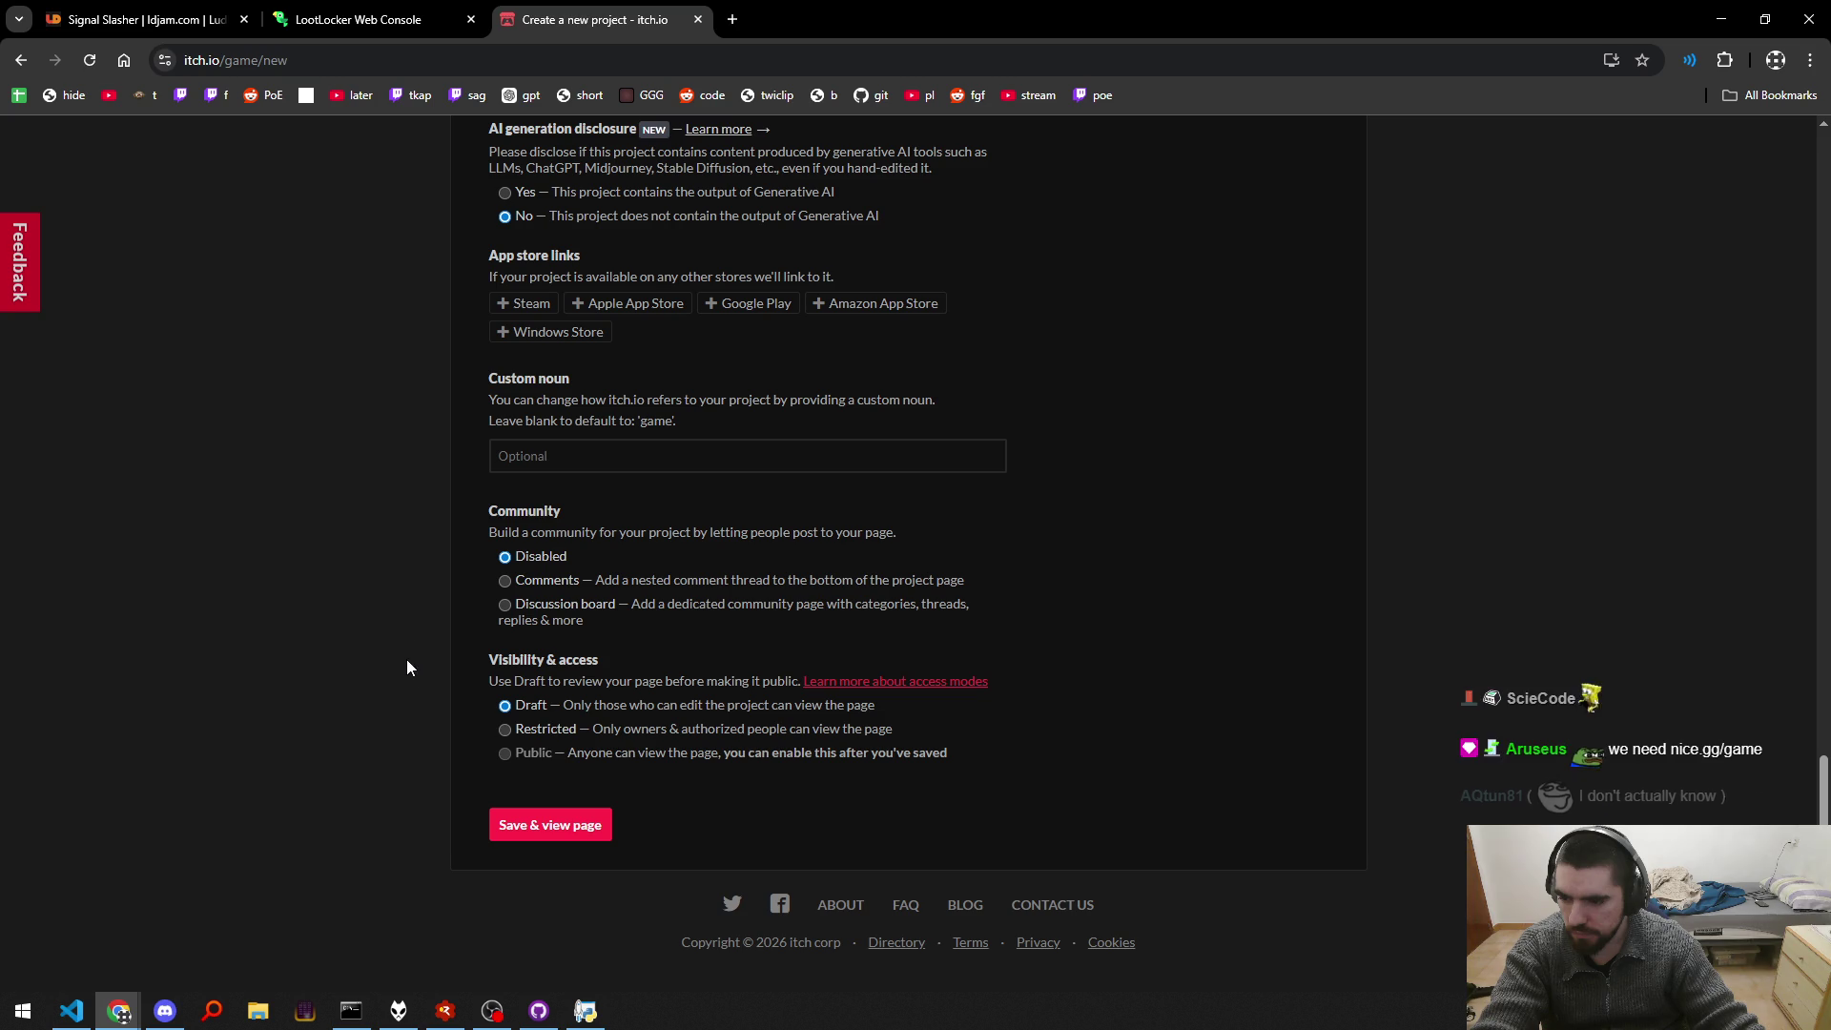
{"action": "scroll", "coordinate": [405, 706], "scroll_direction": "up", "scroll_amount": 15}
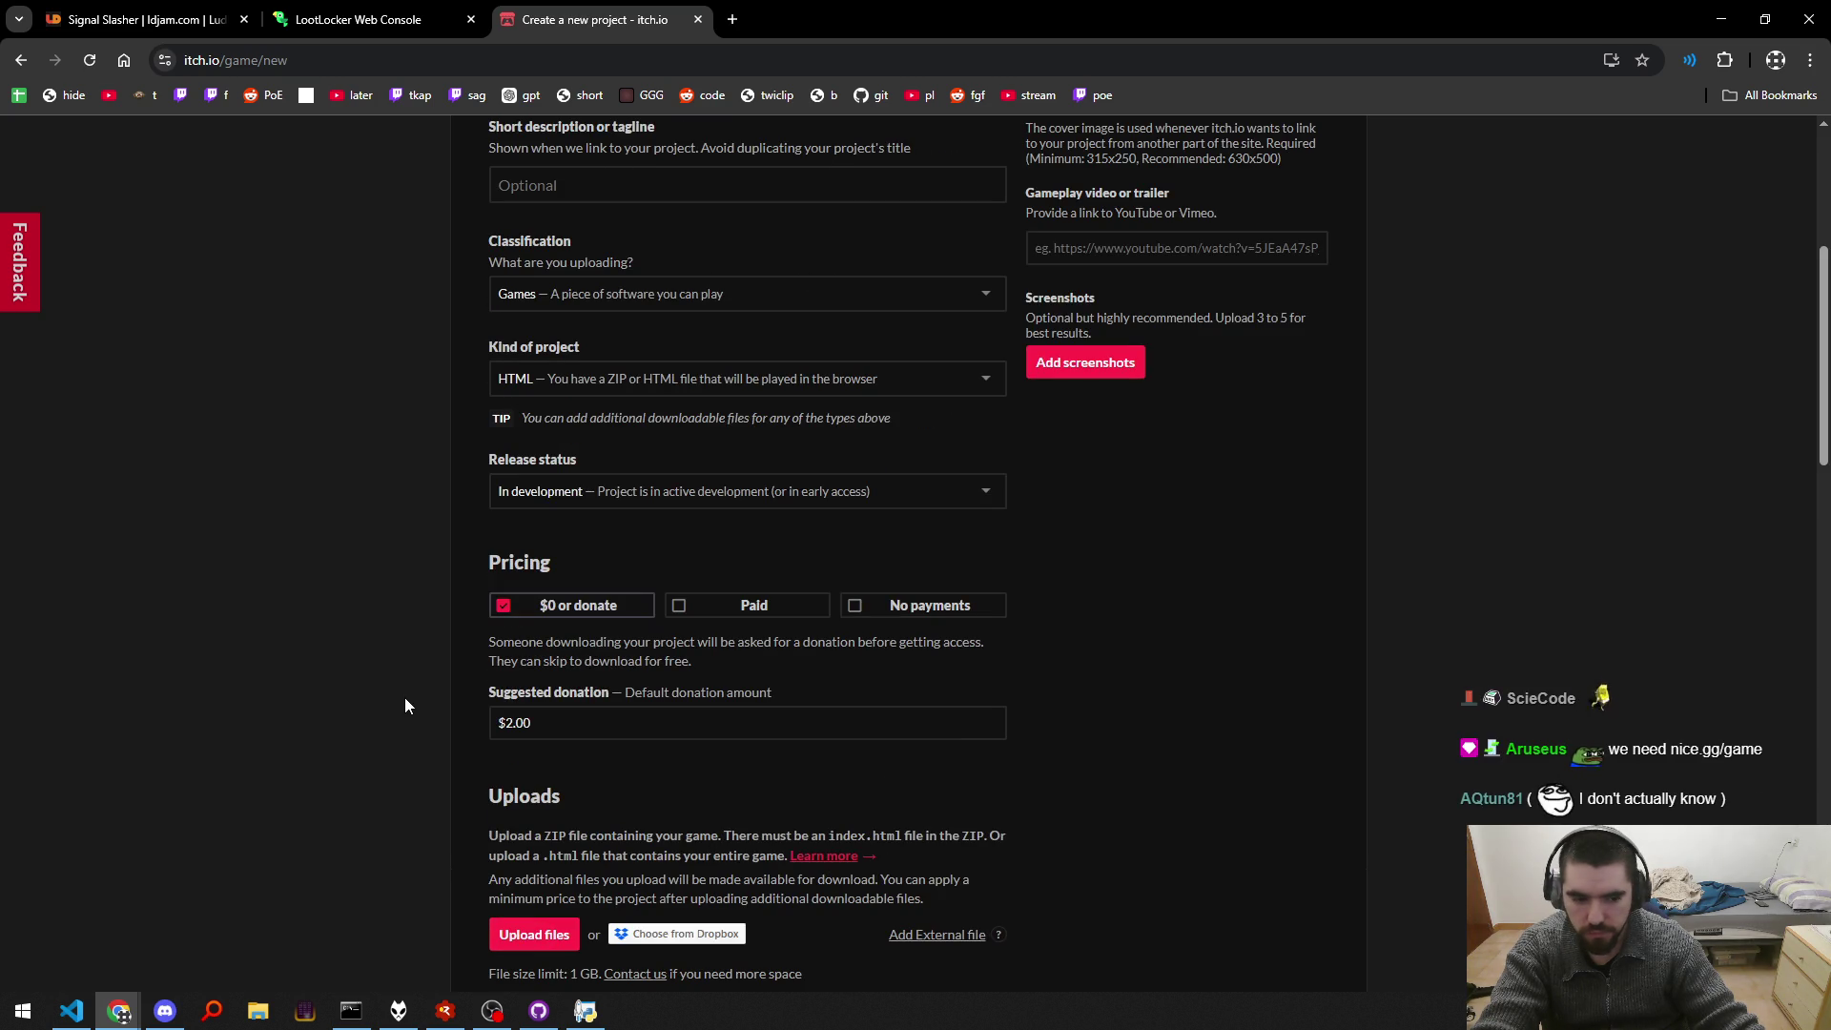
{"action": "scroll", "coordinate": [403, 698], "scroll_direction": "up", "scroll_amount": 5}
{"action": "scroll", "coordinate": [403, 698], "scroll_direction": "down", "scroll_amount": 5}
{"action": "scroll", "coordinate": [403, 700], "scroll_direction": "up", "scroll_amount": 5}
{"action": "scroll", "coordinate": [402, 700], "scroll_direction": "down", "scroll_amount": 6}
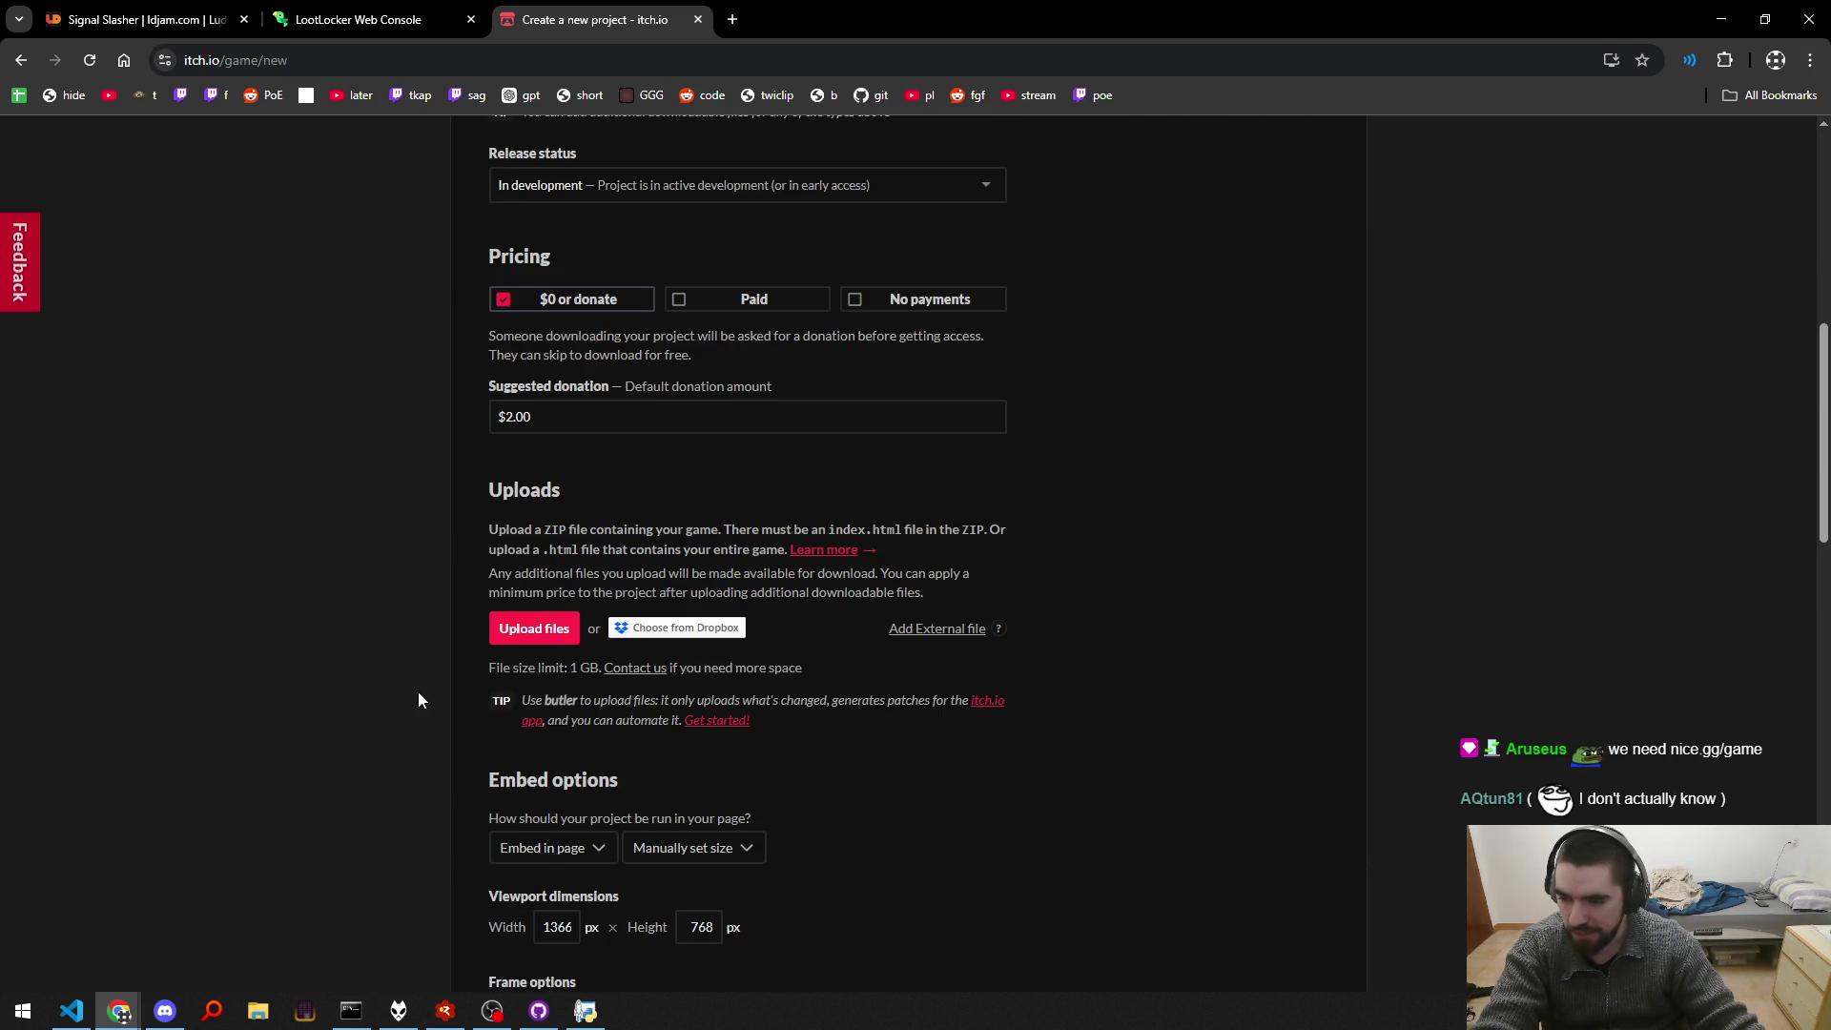
{"action": "scroll", "coordinate": [418, 690], "scroll_direction": "down", "scroll_amount": 3}
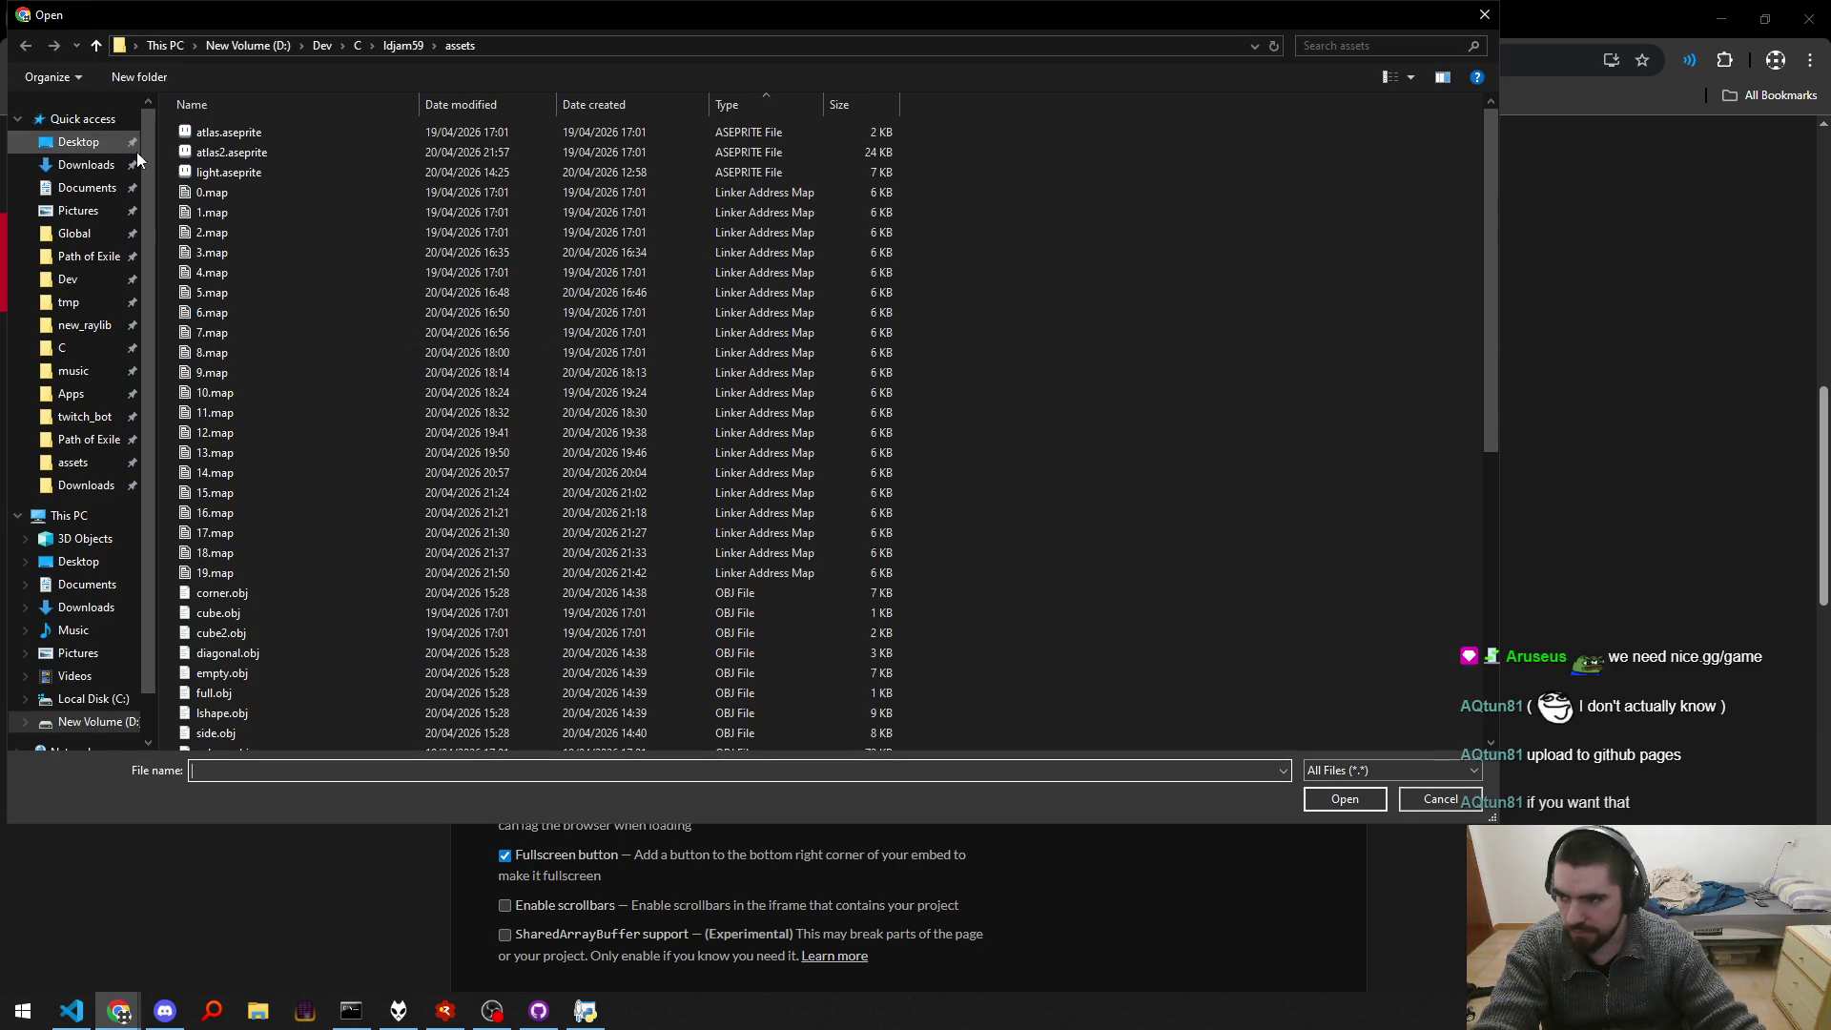
Step: Delete the mistakenly uploaded shell.html file
{"action": "left_click", "coordinate": [407, 48]}
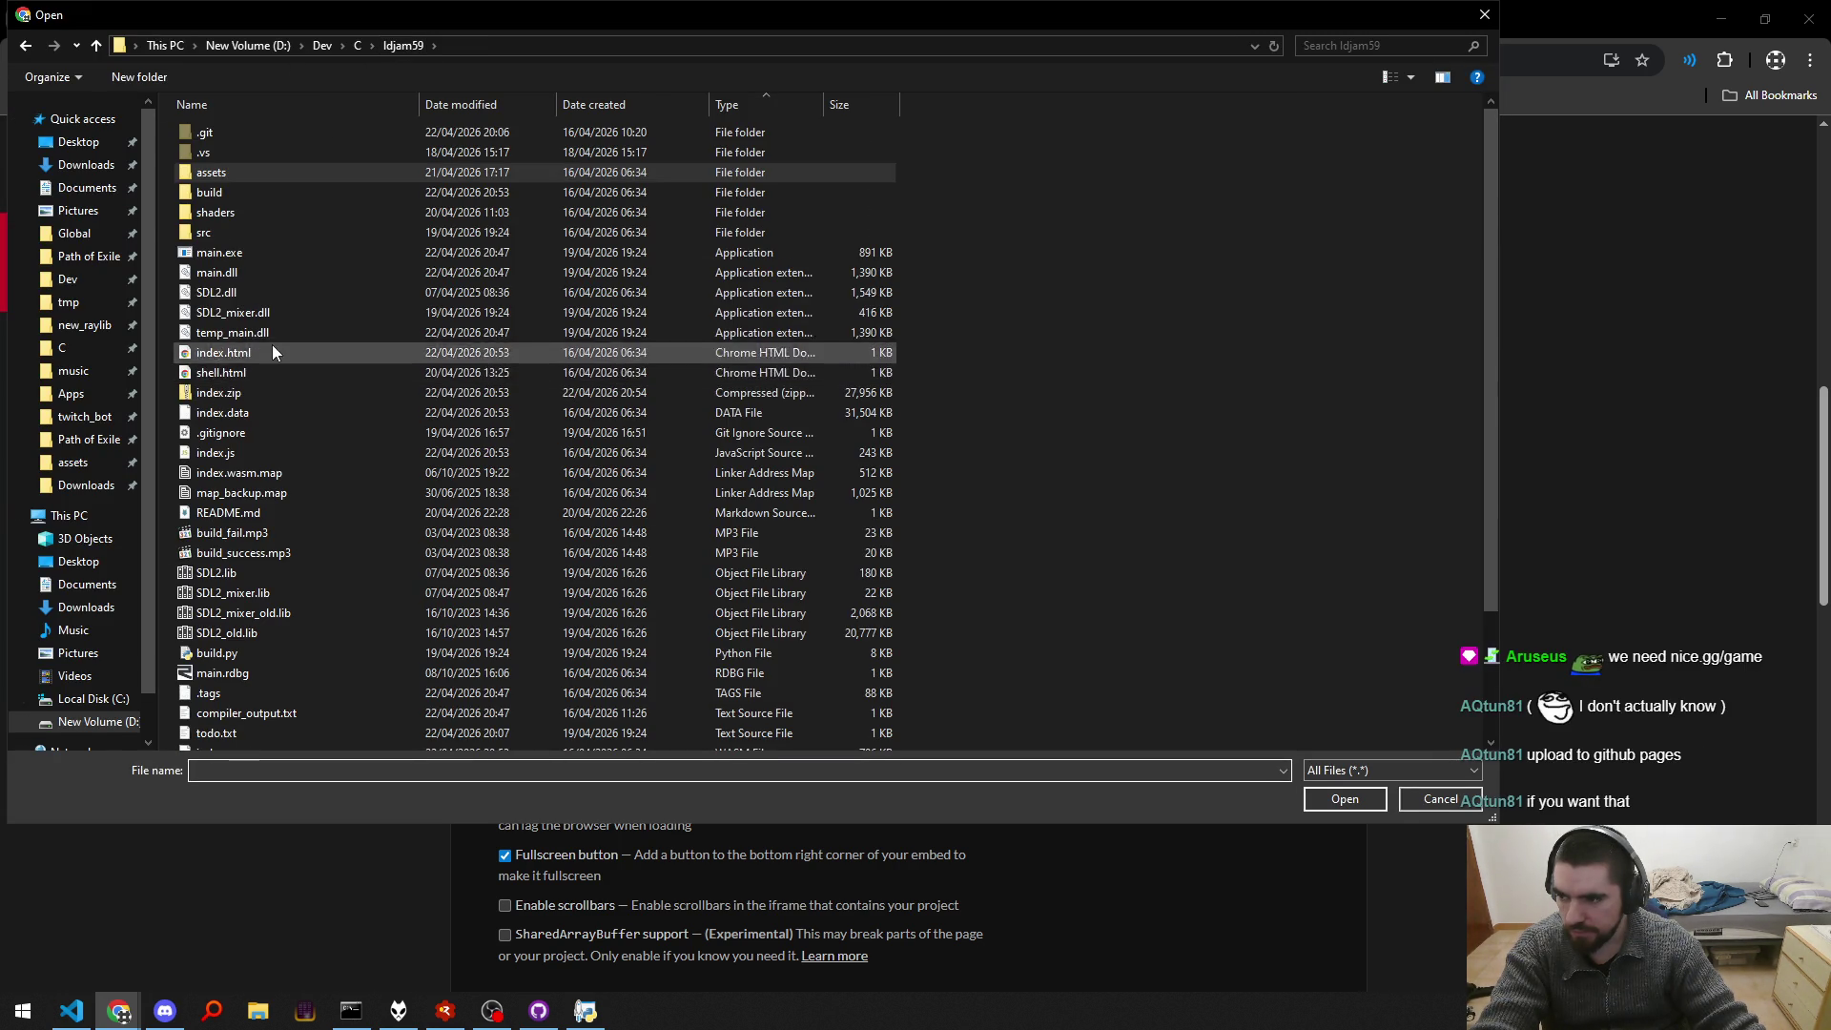
{"action": "double_click", "coordinate": [224, 374]}
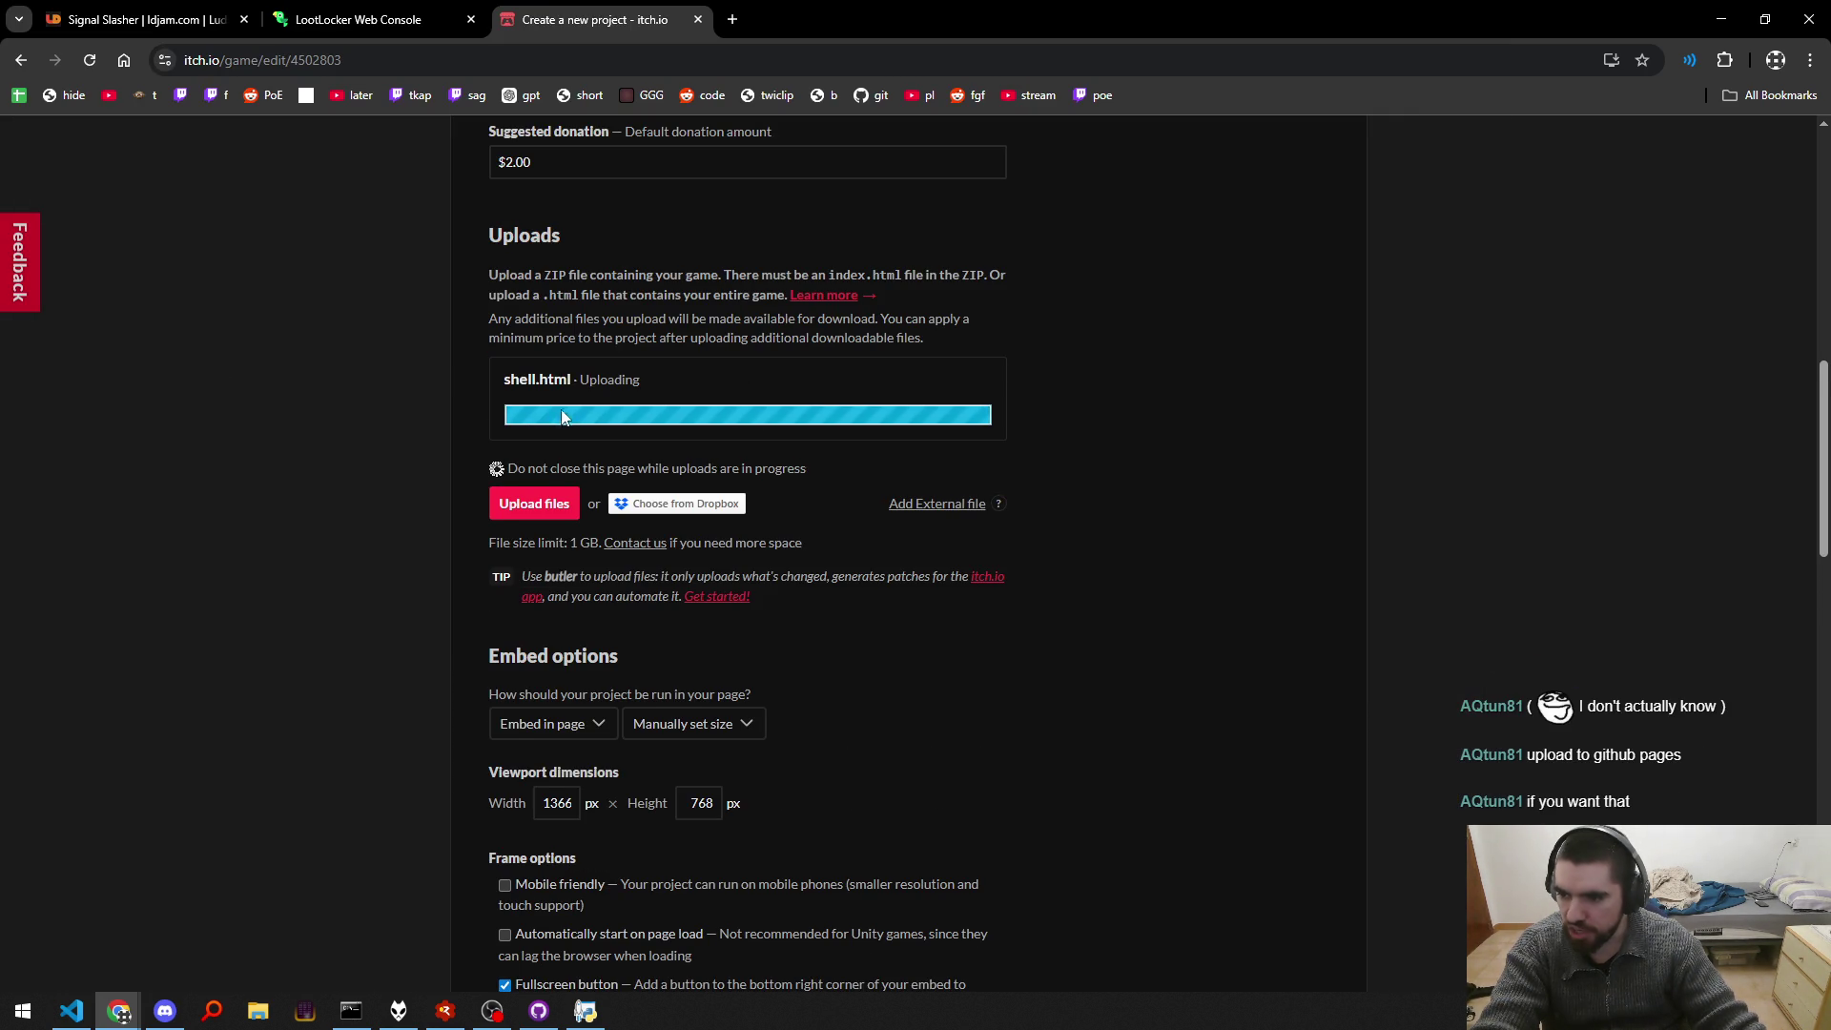
{"action": "left_click", "coordinate": [954, 371]}
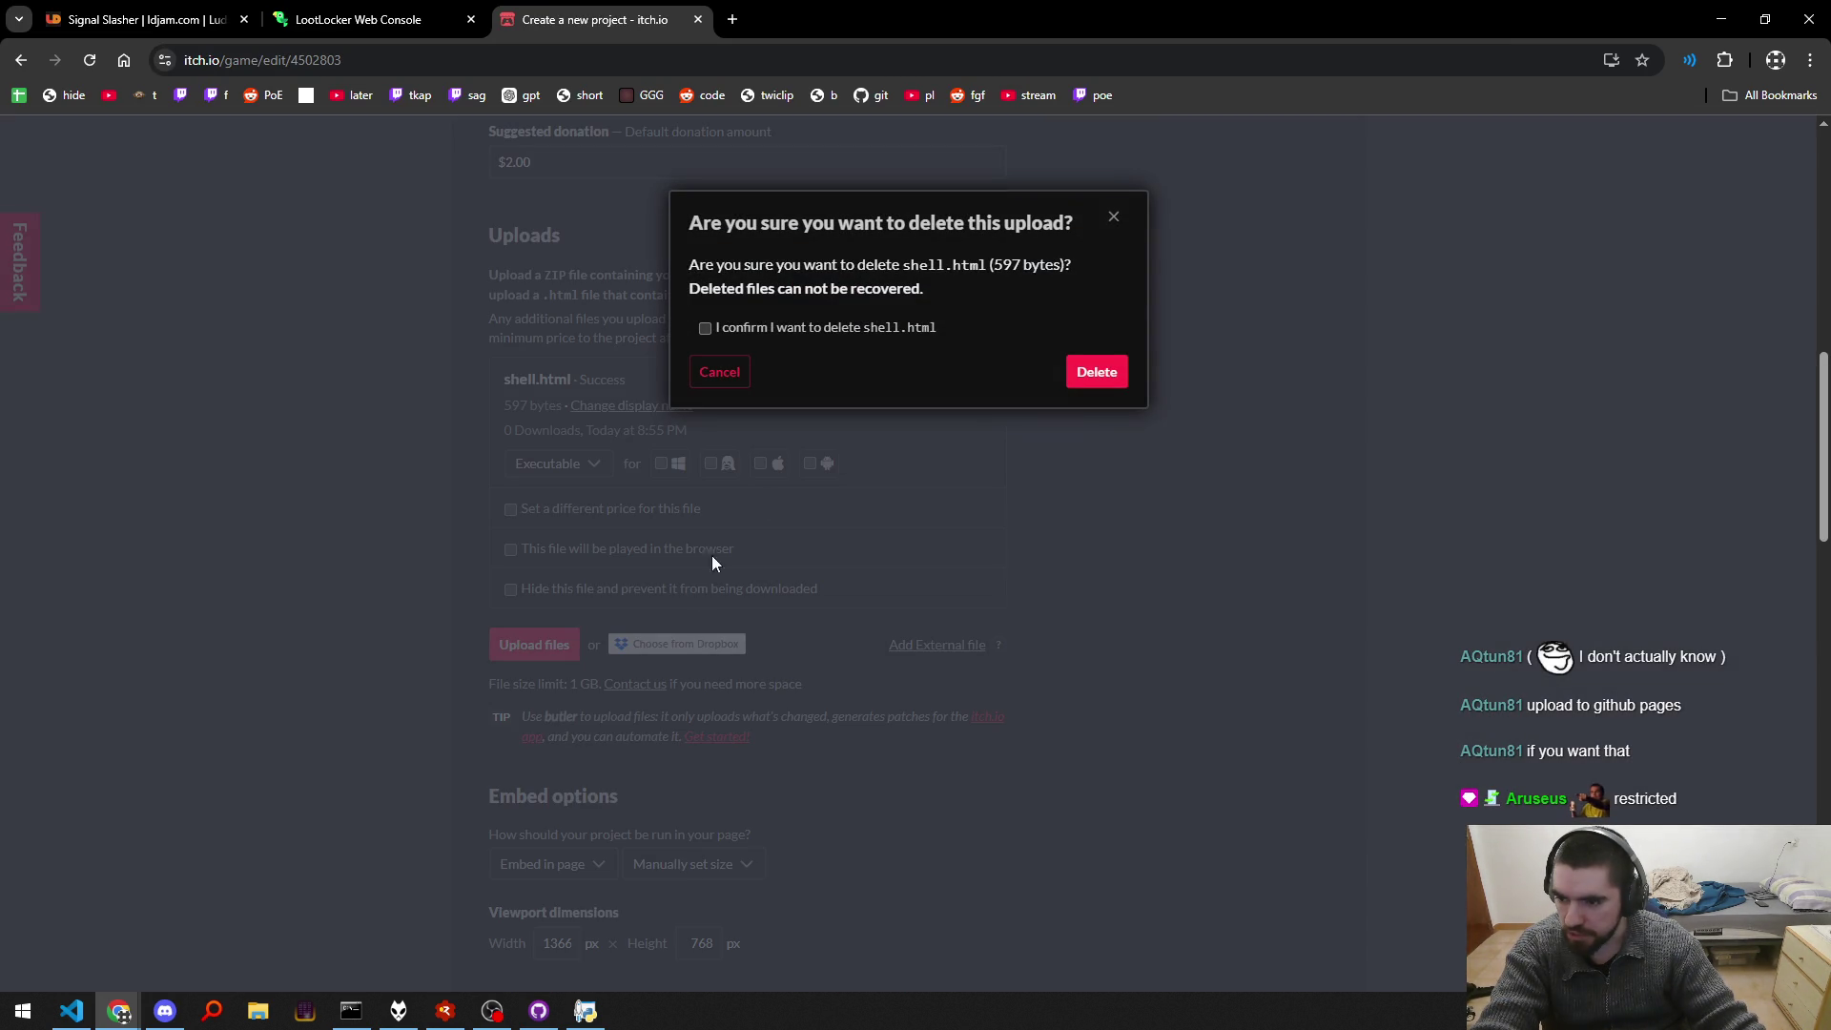
{"action": "left_click", "coordinate": [1085, 372]}
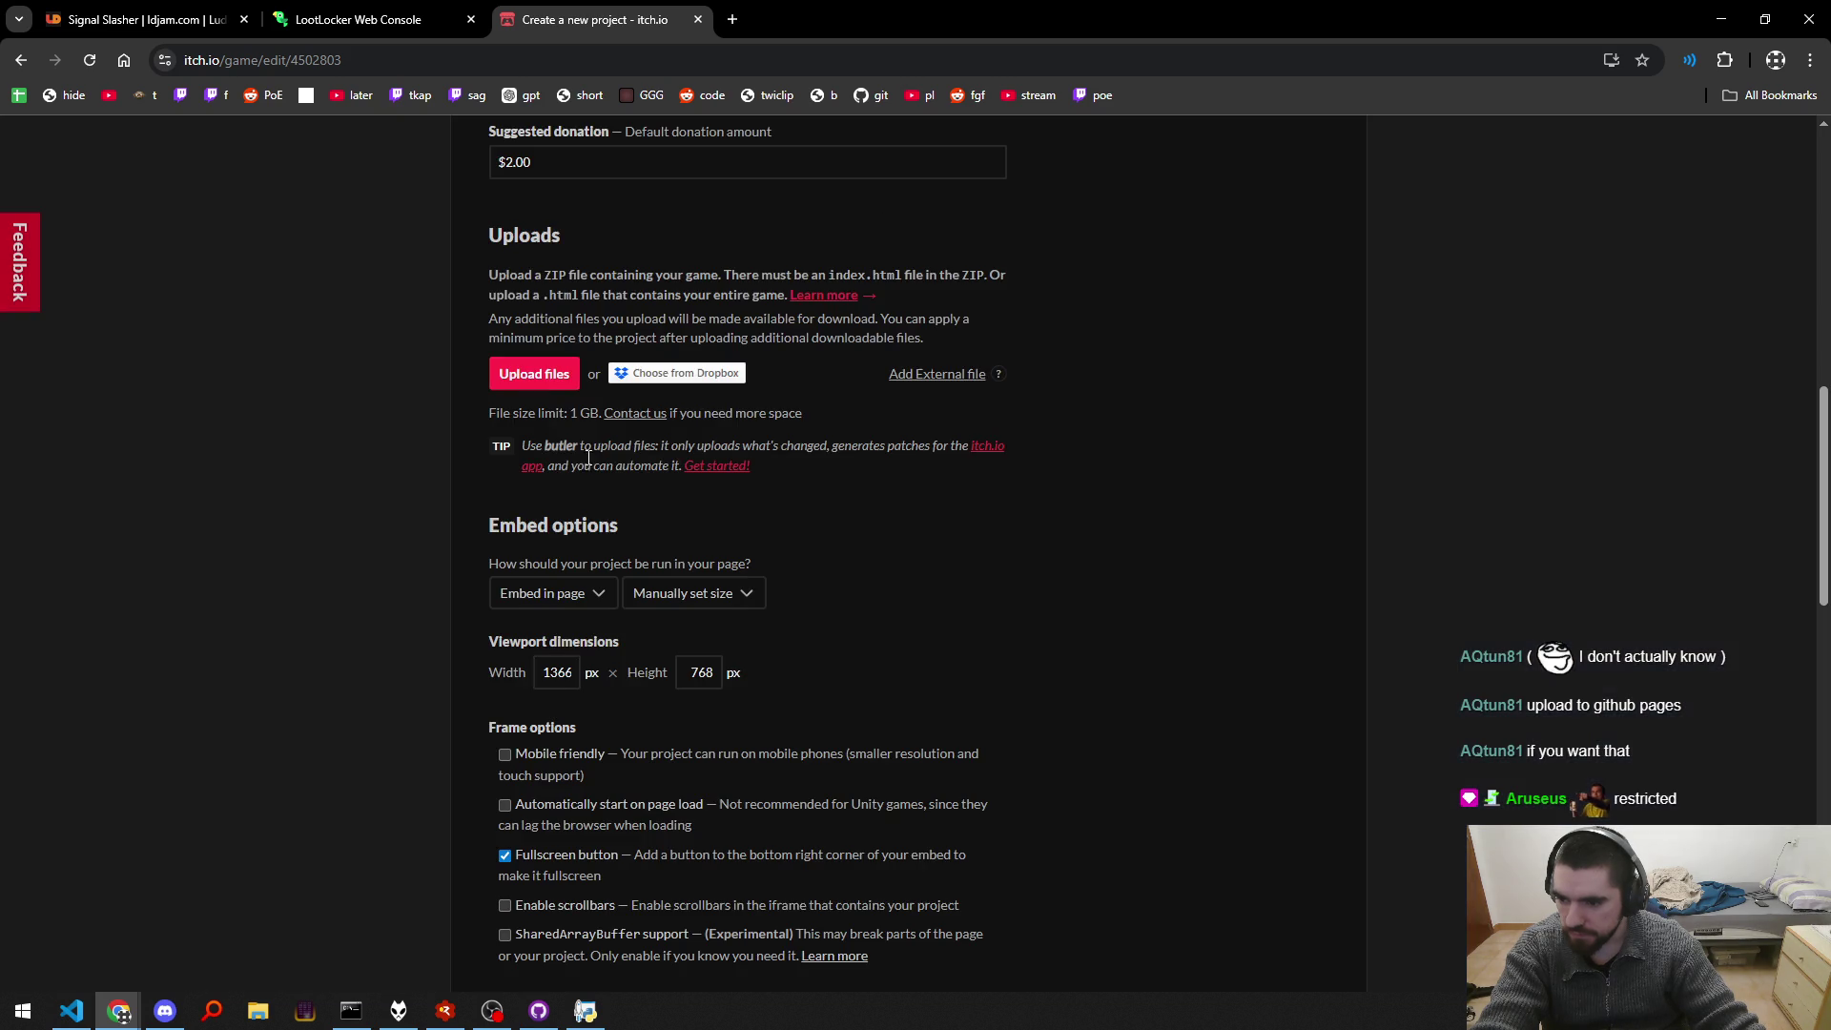
Step: Upload index.zip from the ldjam59 folder and mark it to be played in the browser
{"action": "left_click", "coordinate": [534, 373]}
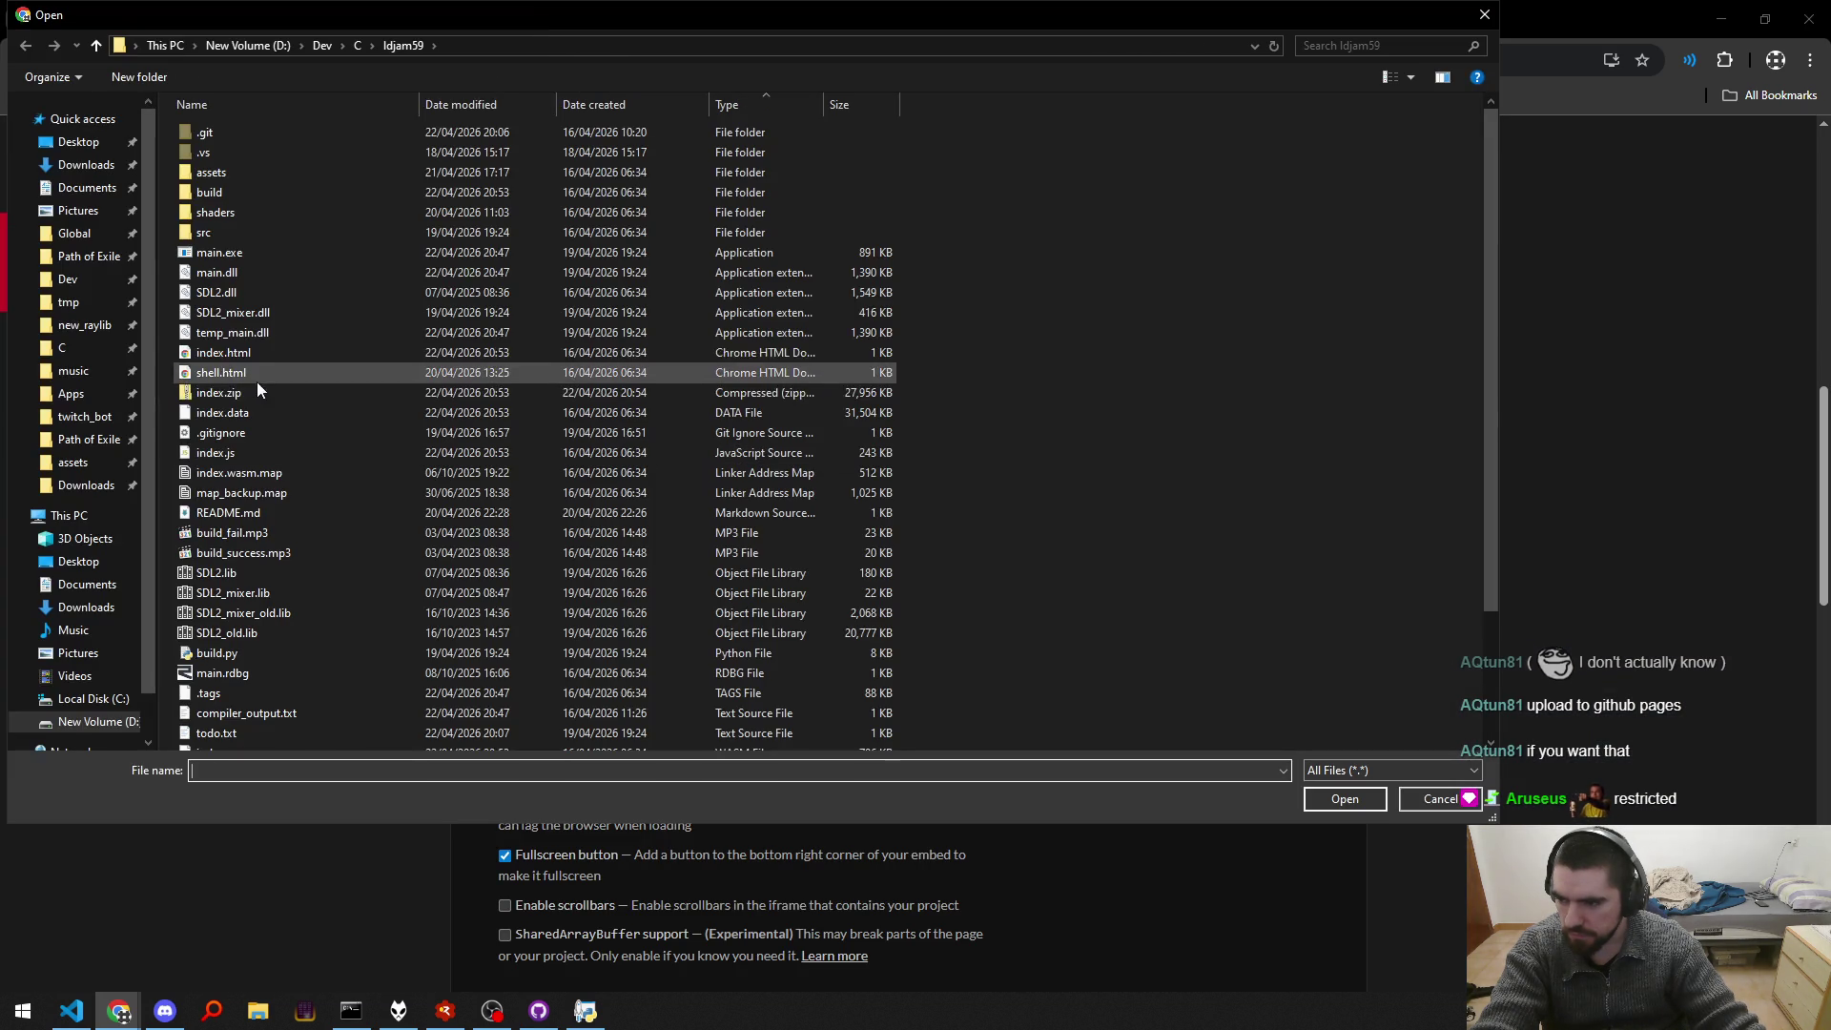
{"action": "left_click", "coordinate": [225, 399]}
{"action": "double_click", "coordinate": [226, 399]}
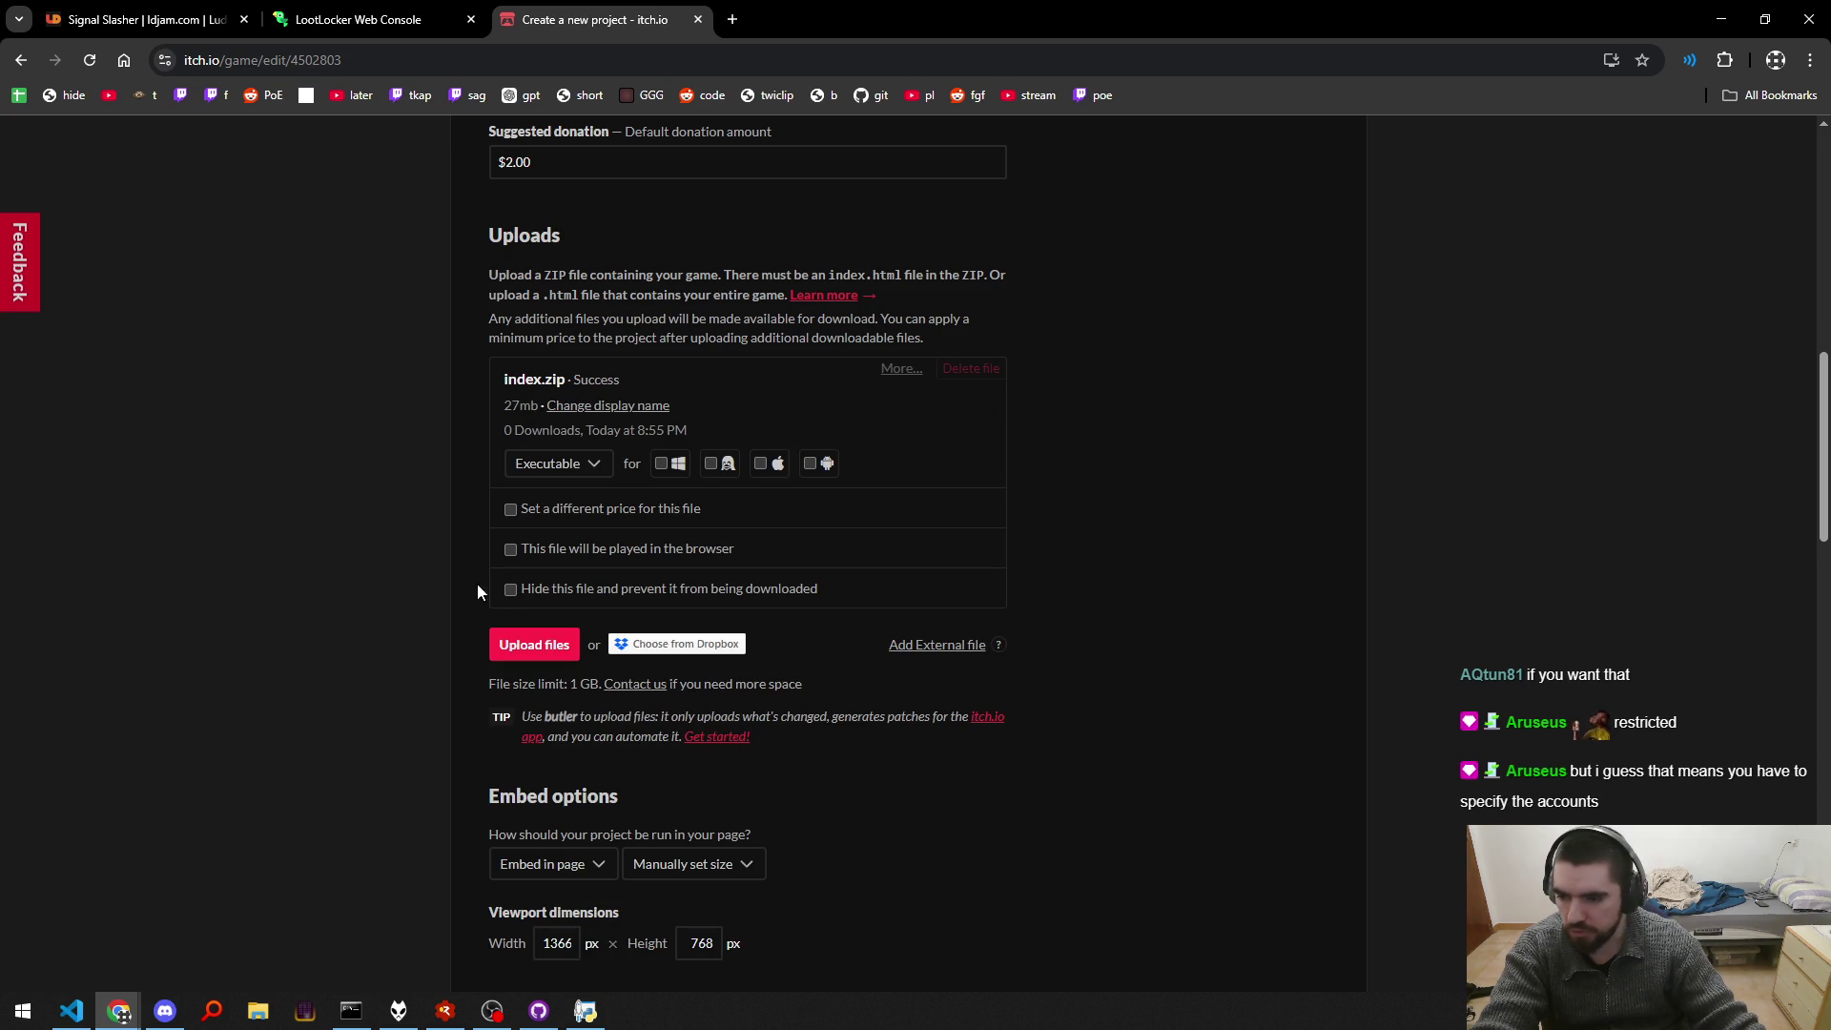
{"action": "left_click", "coordinate": [512, 550]}
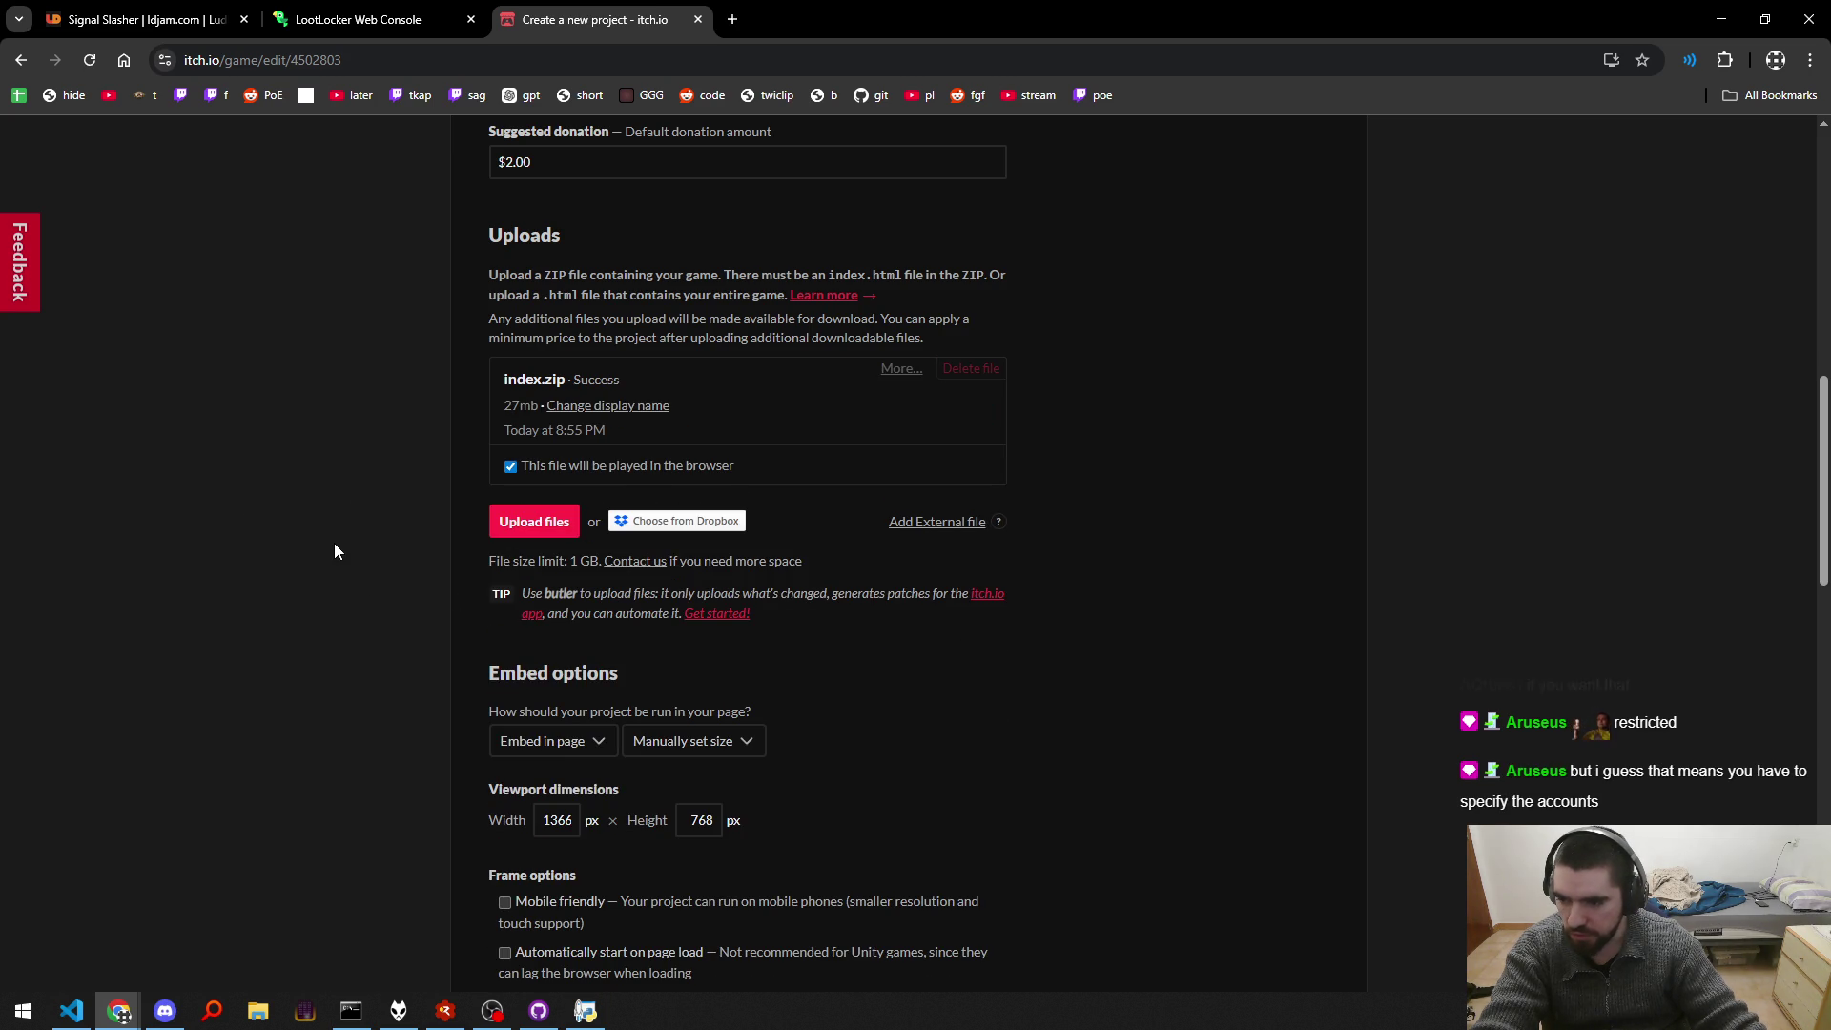
{"action": "scroll", "coordinate": [334, 551], "scroll_direction": "down", "scroll_amount": 9}
{"action": "scroll", "coordinate": [334, 551], "scroll_direction": "up", "scroll_amount": 20}
{"action": "left_click", "coordinate": [583, 450]}
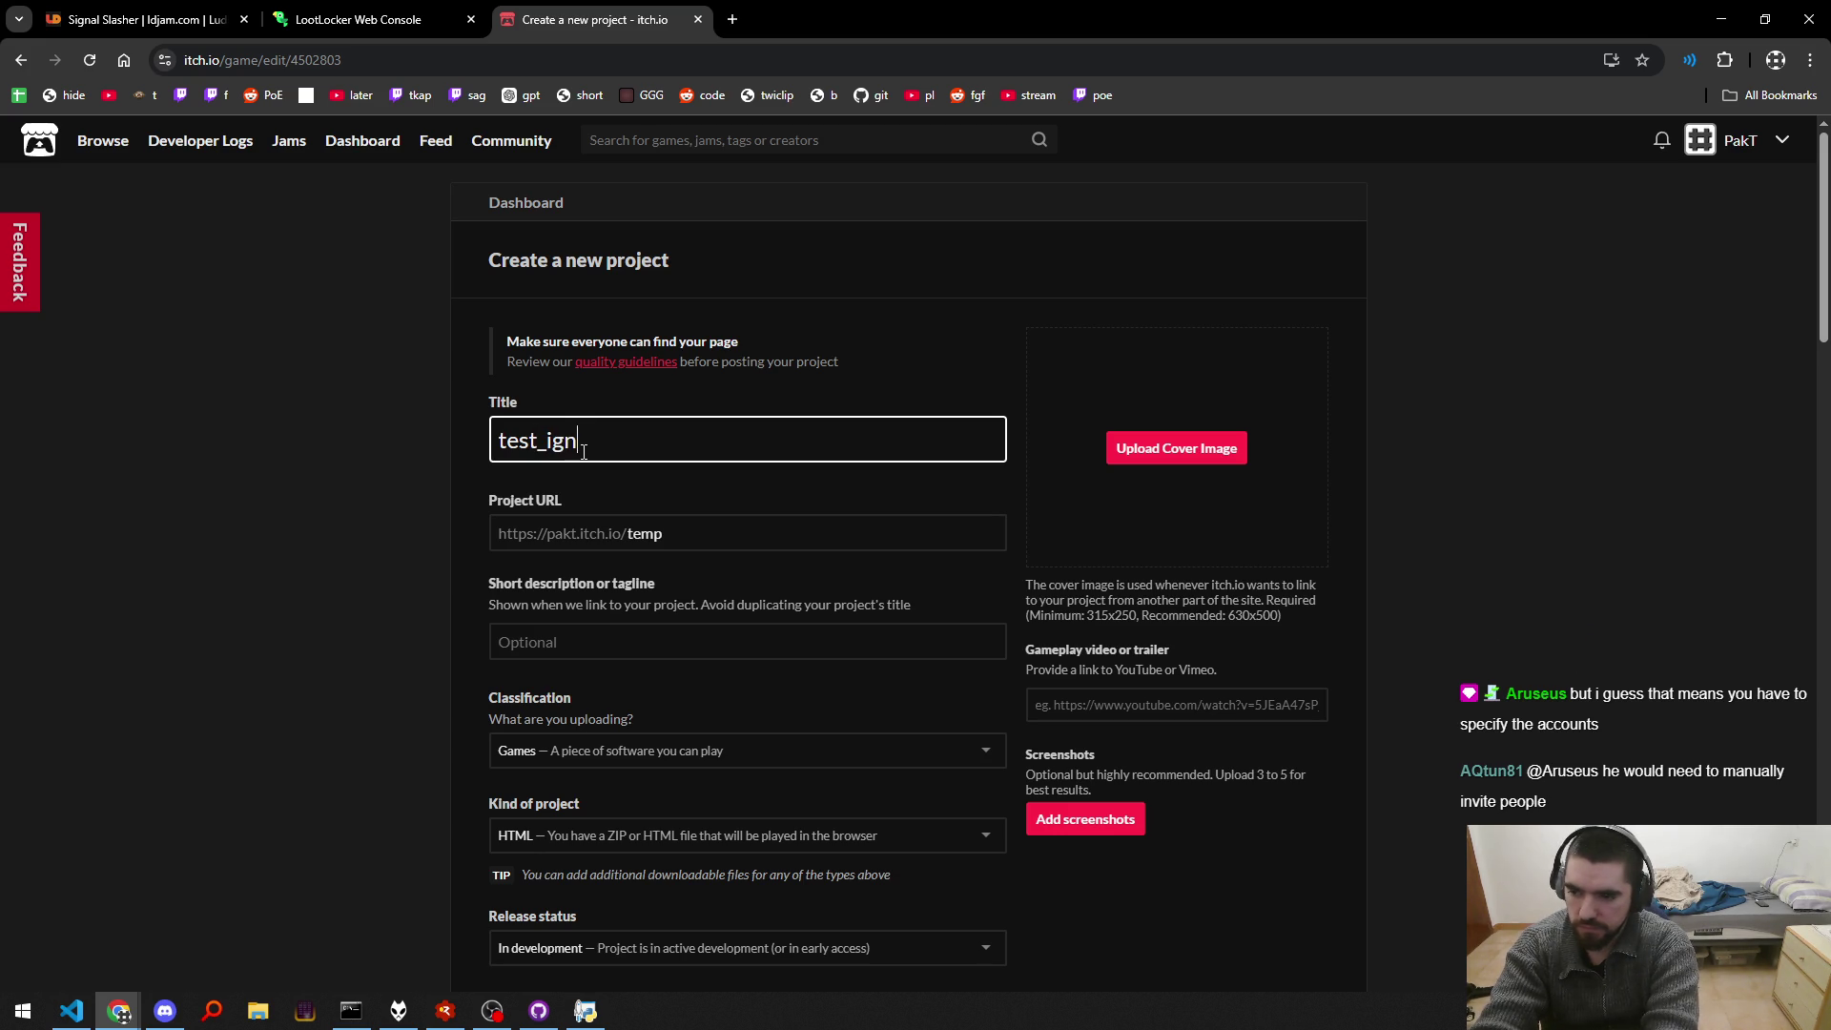
Step: Save the test_ignore project, view its page, and launch the embedded game
{"action": "scroll", "coordinate": [345, 625], "scroll_direction": "down", "scroll_amount": 15}
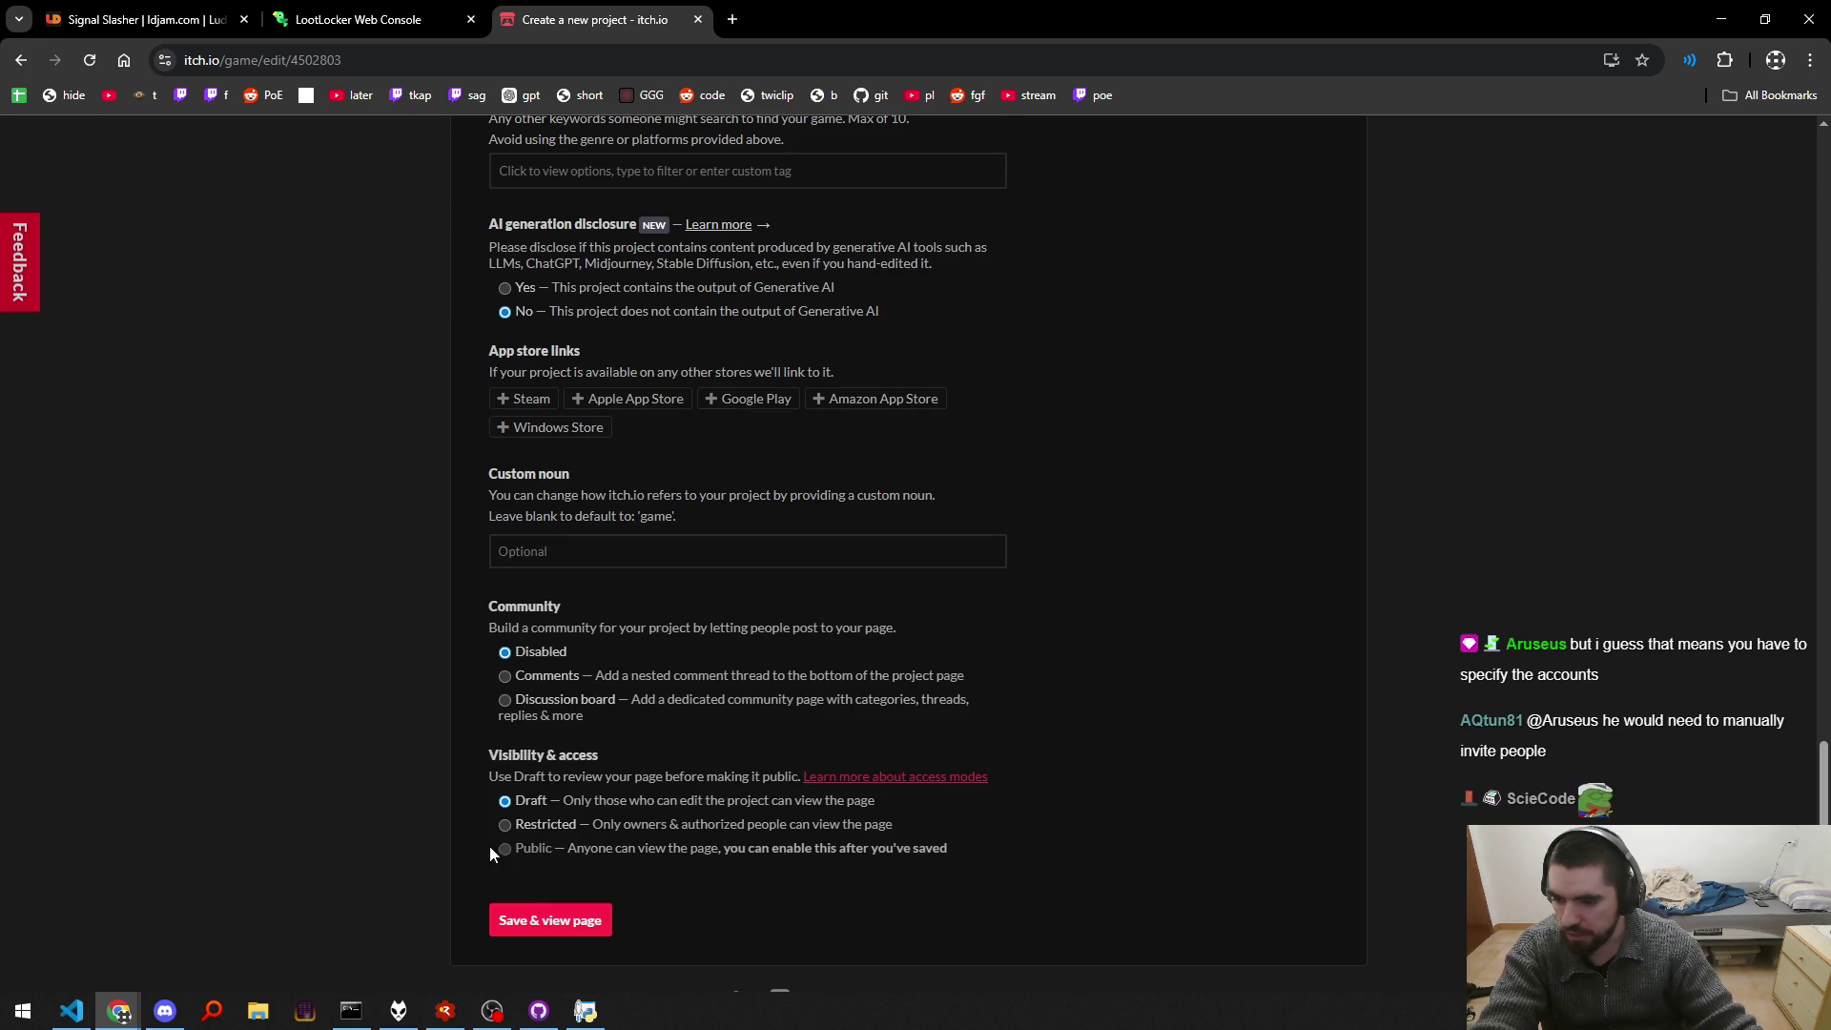
{"action": "left_click", "coordinate": [529, 921]}
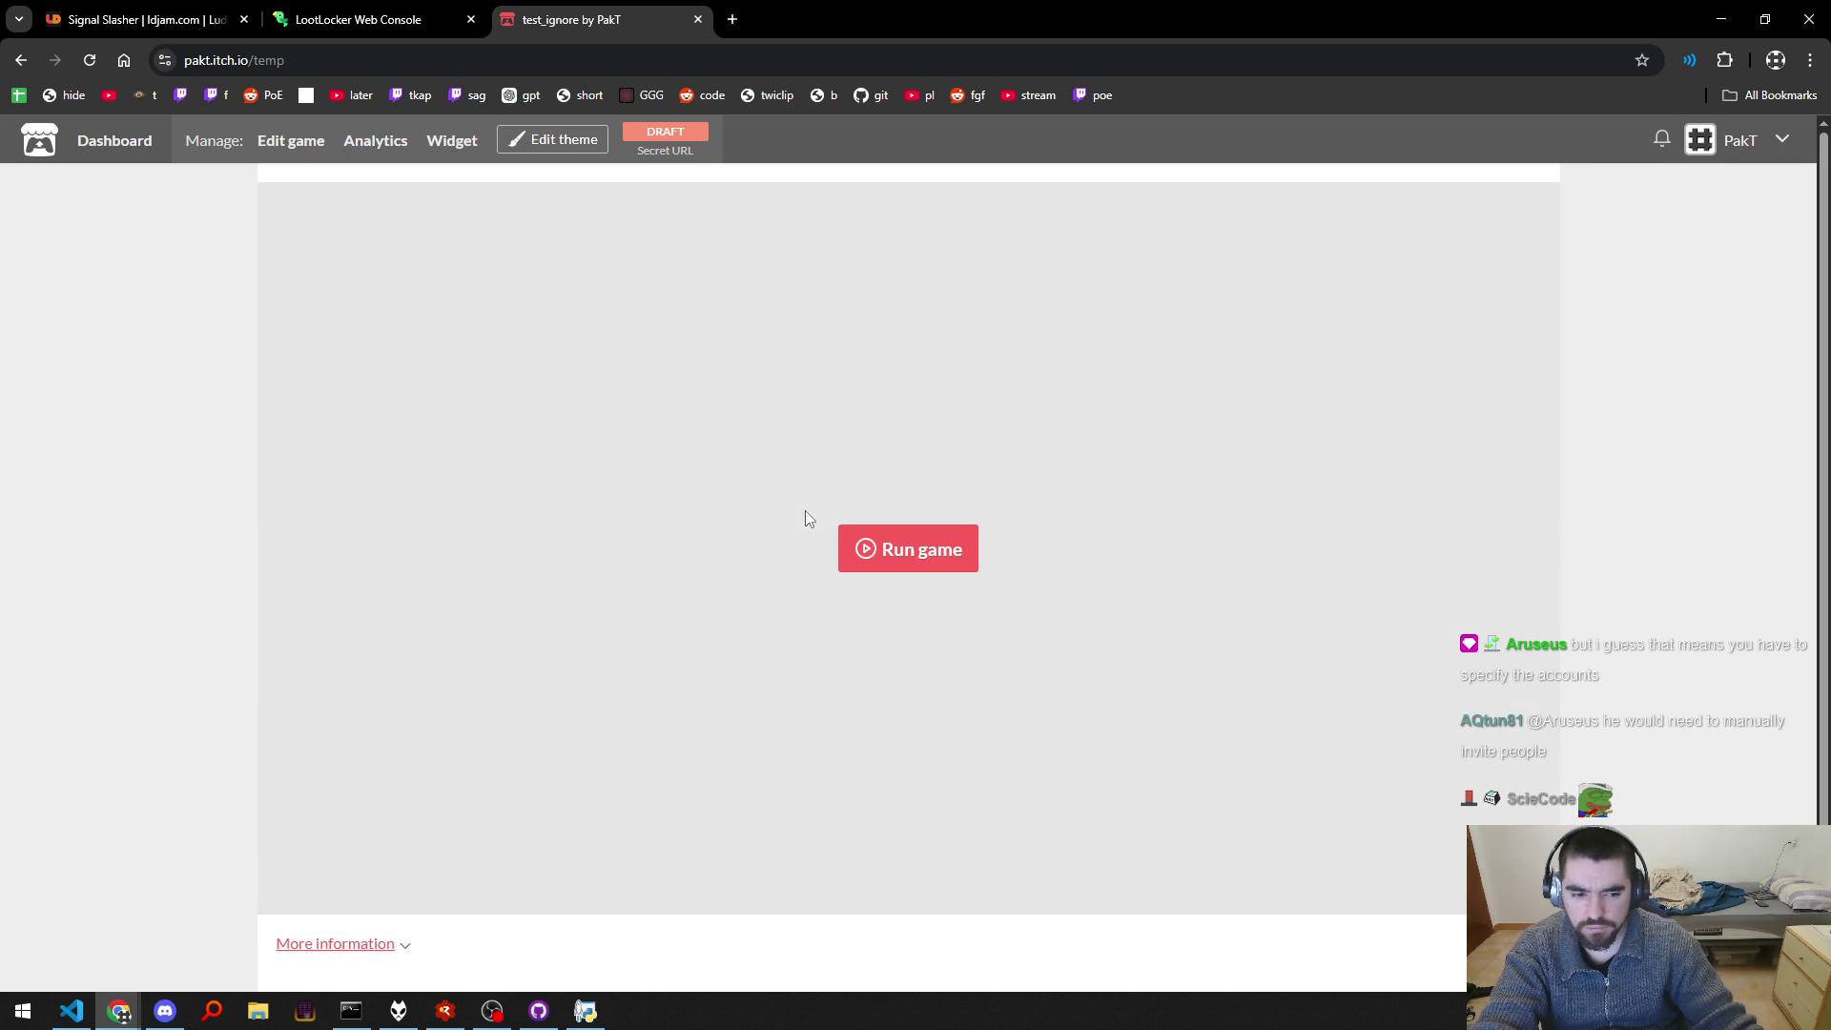
{"action": "left_click", "coordinate": [889, 564]}
{"action": "scroll", "coordinate": [238, 610], "scroll_direction": "down", "scroll_amount": 1}
{"action": "scroll", "coordinate": [239, 604], "scroll_direction": "up", "scroll_amount": 1}
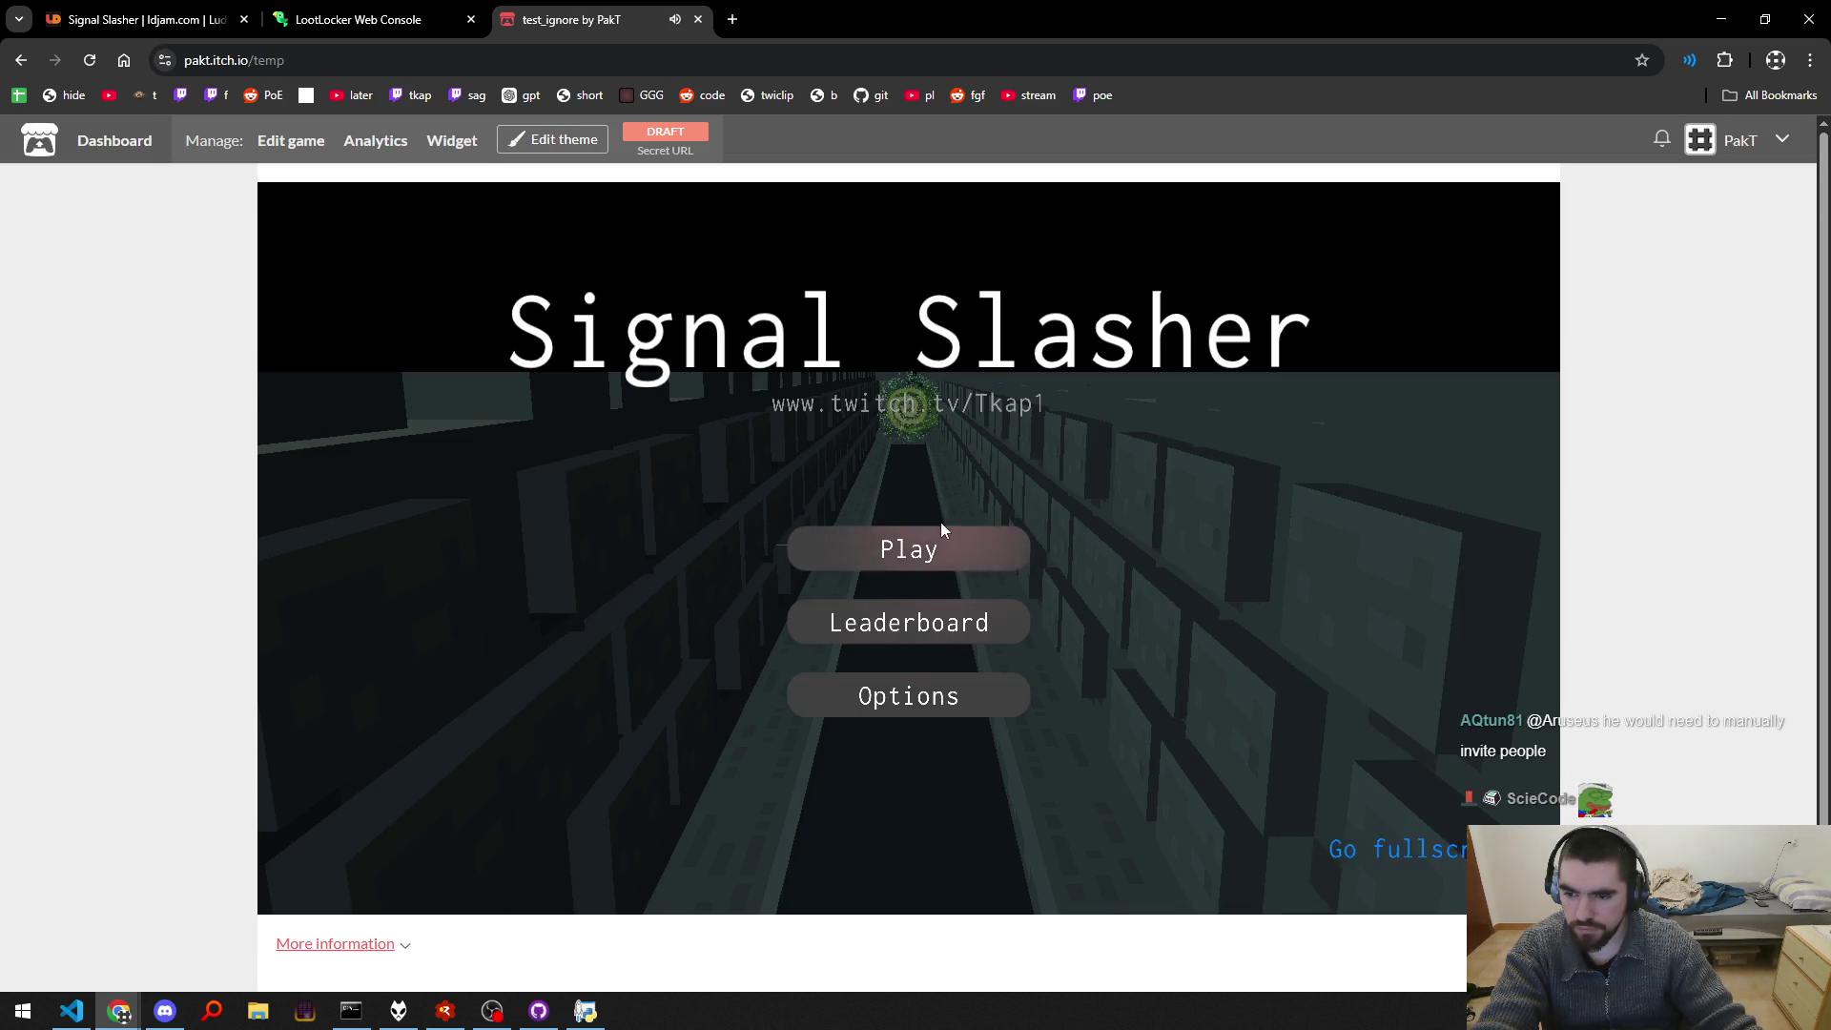
Step: Check the in-game leaderboard, start playing Signal Slasher, then return to the project's edit form
{"action": "left_click", "coordinate": [907, 615]}
{"action": "left_click", "coordinate": [1288, 852]}
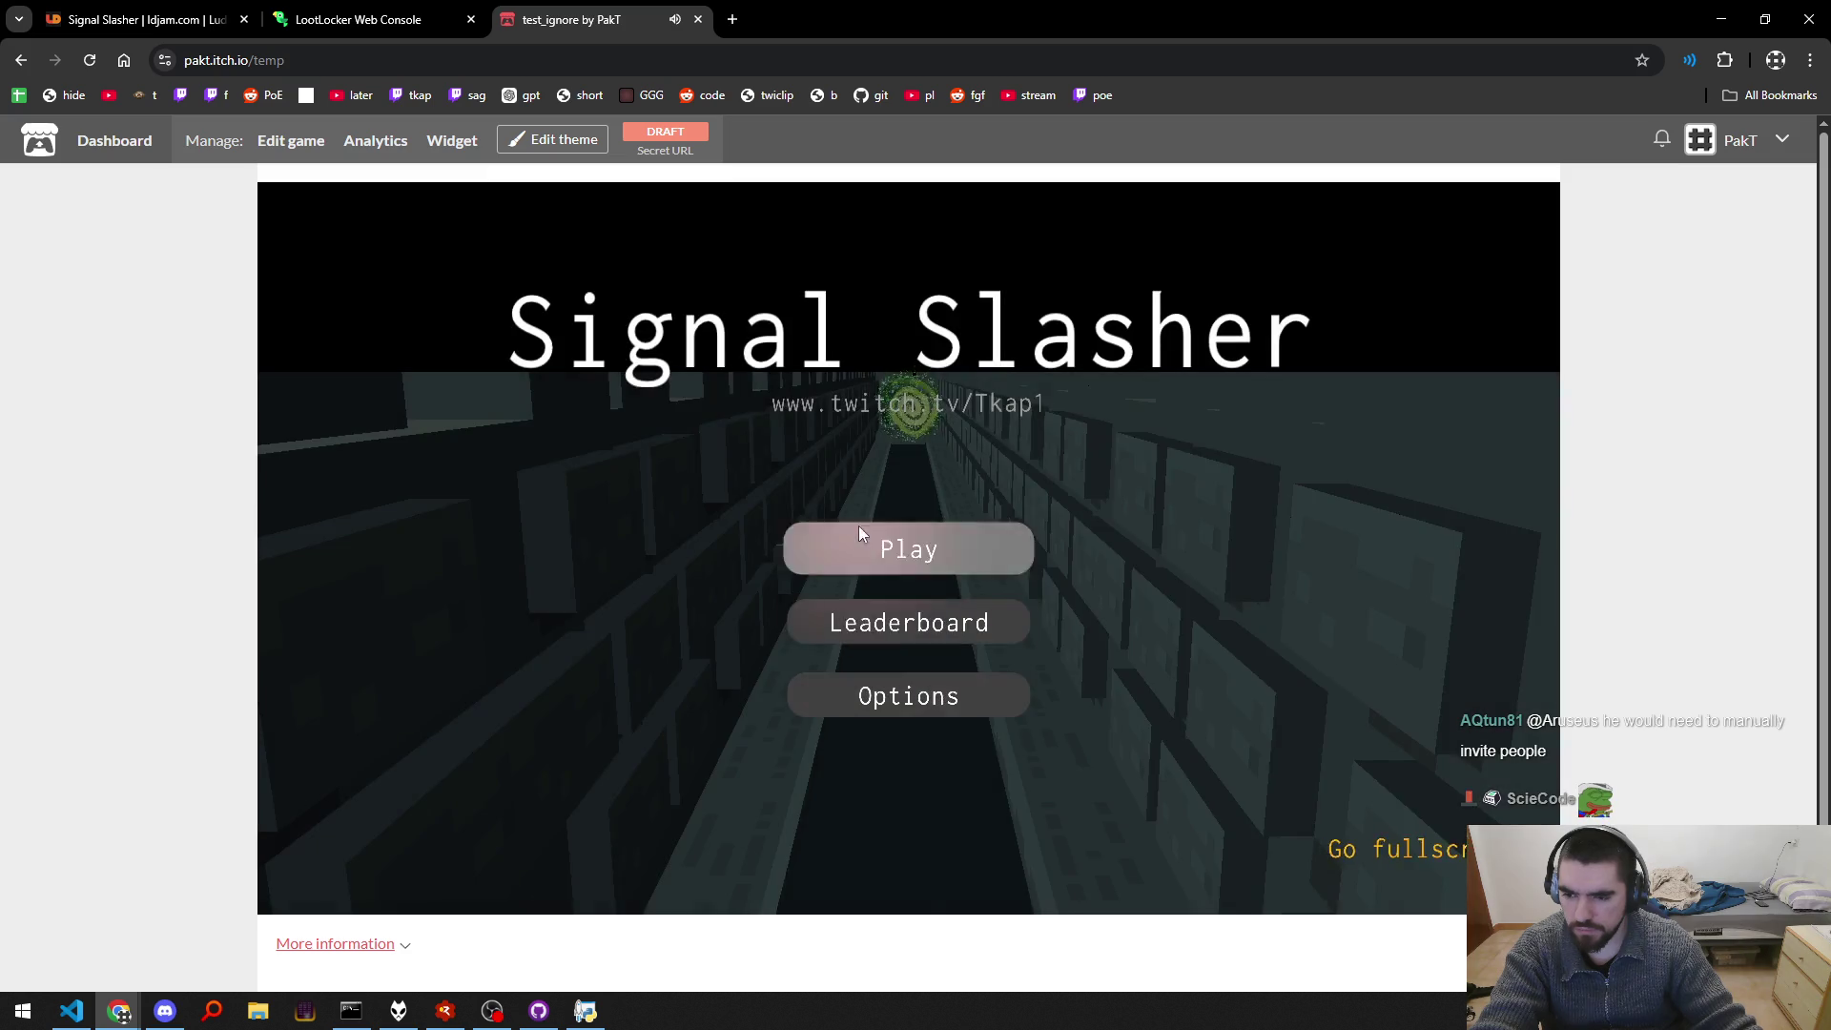
{"action": "left_click", "coordinate": [858, 544]}
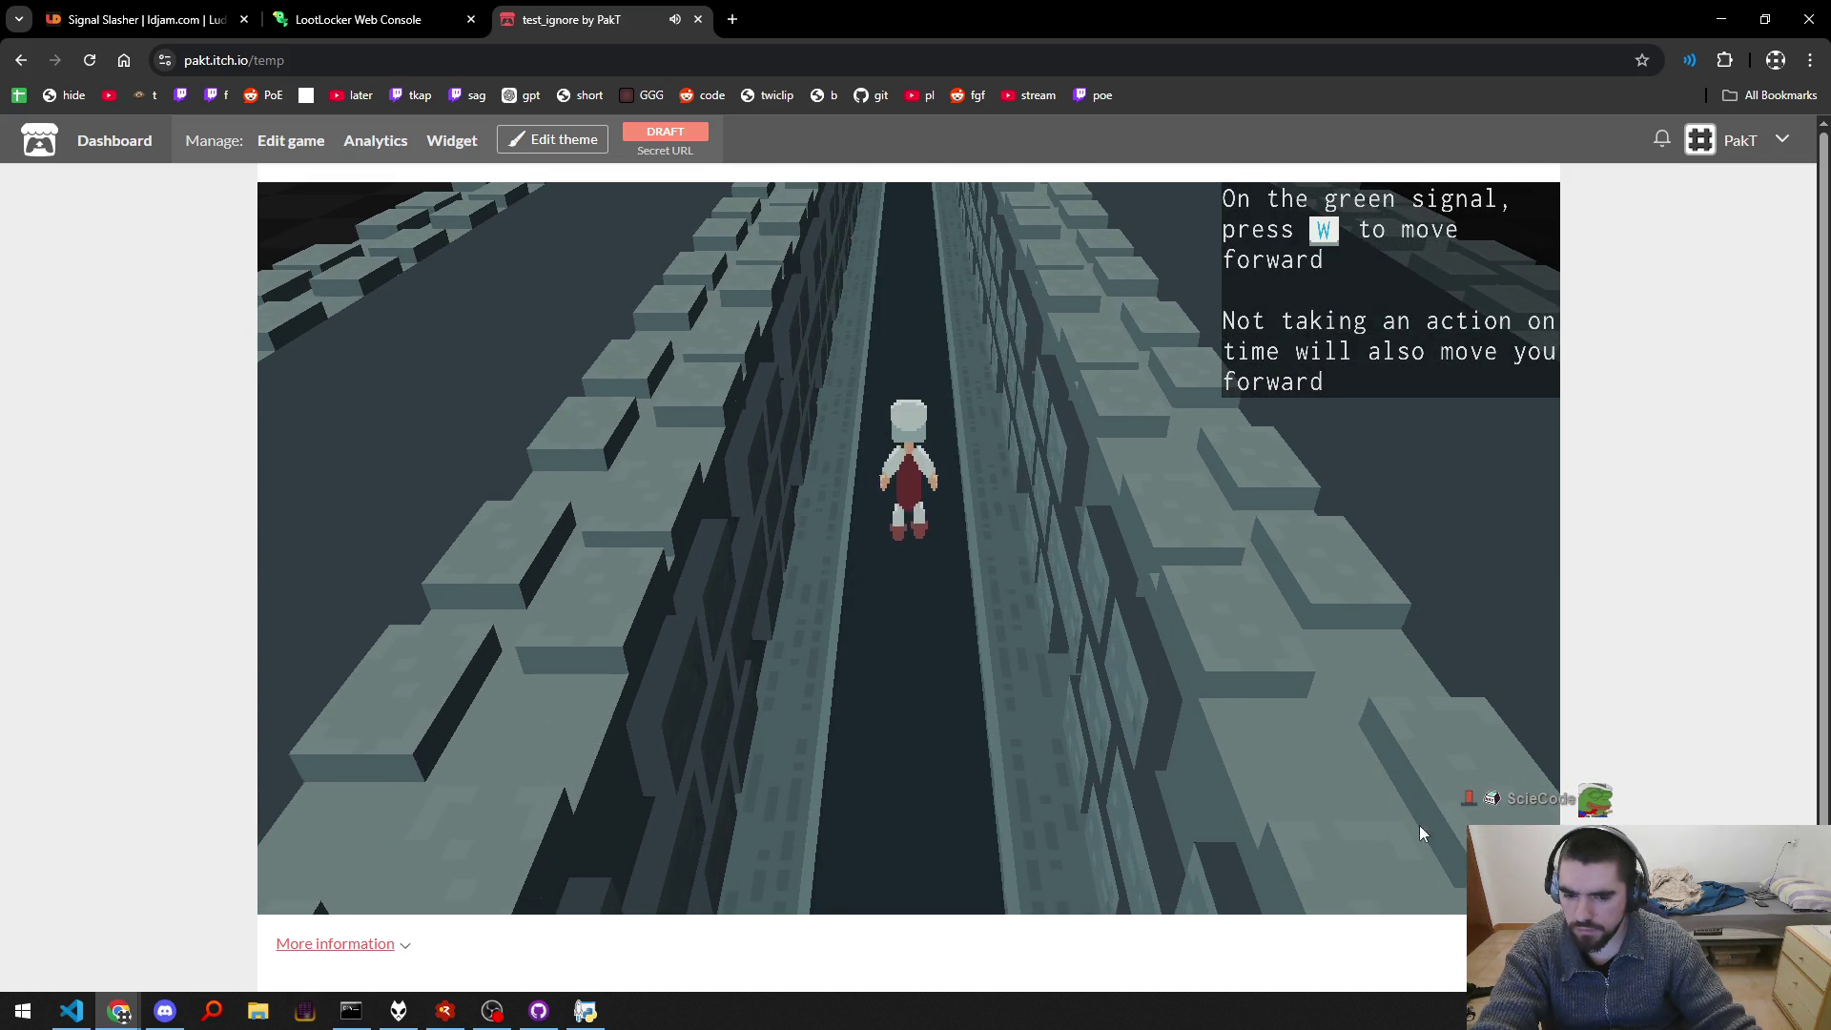
{"action": "left_click", "coordinate": [563, 141]}
{"action": "left_click", "coordinate": [553, 141]}
{"action": "left_click", "coordinate": [310, 143]}
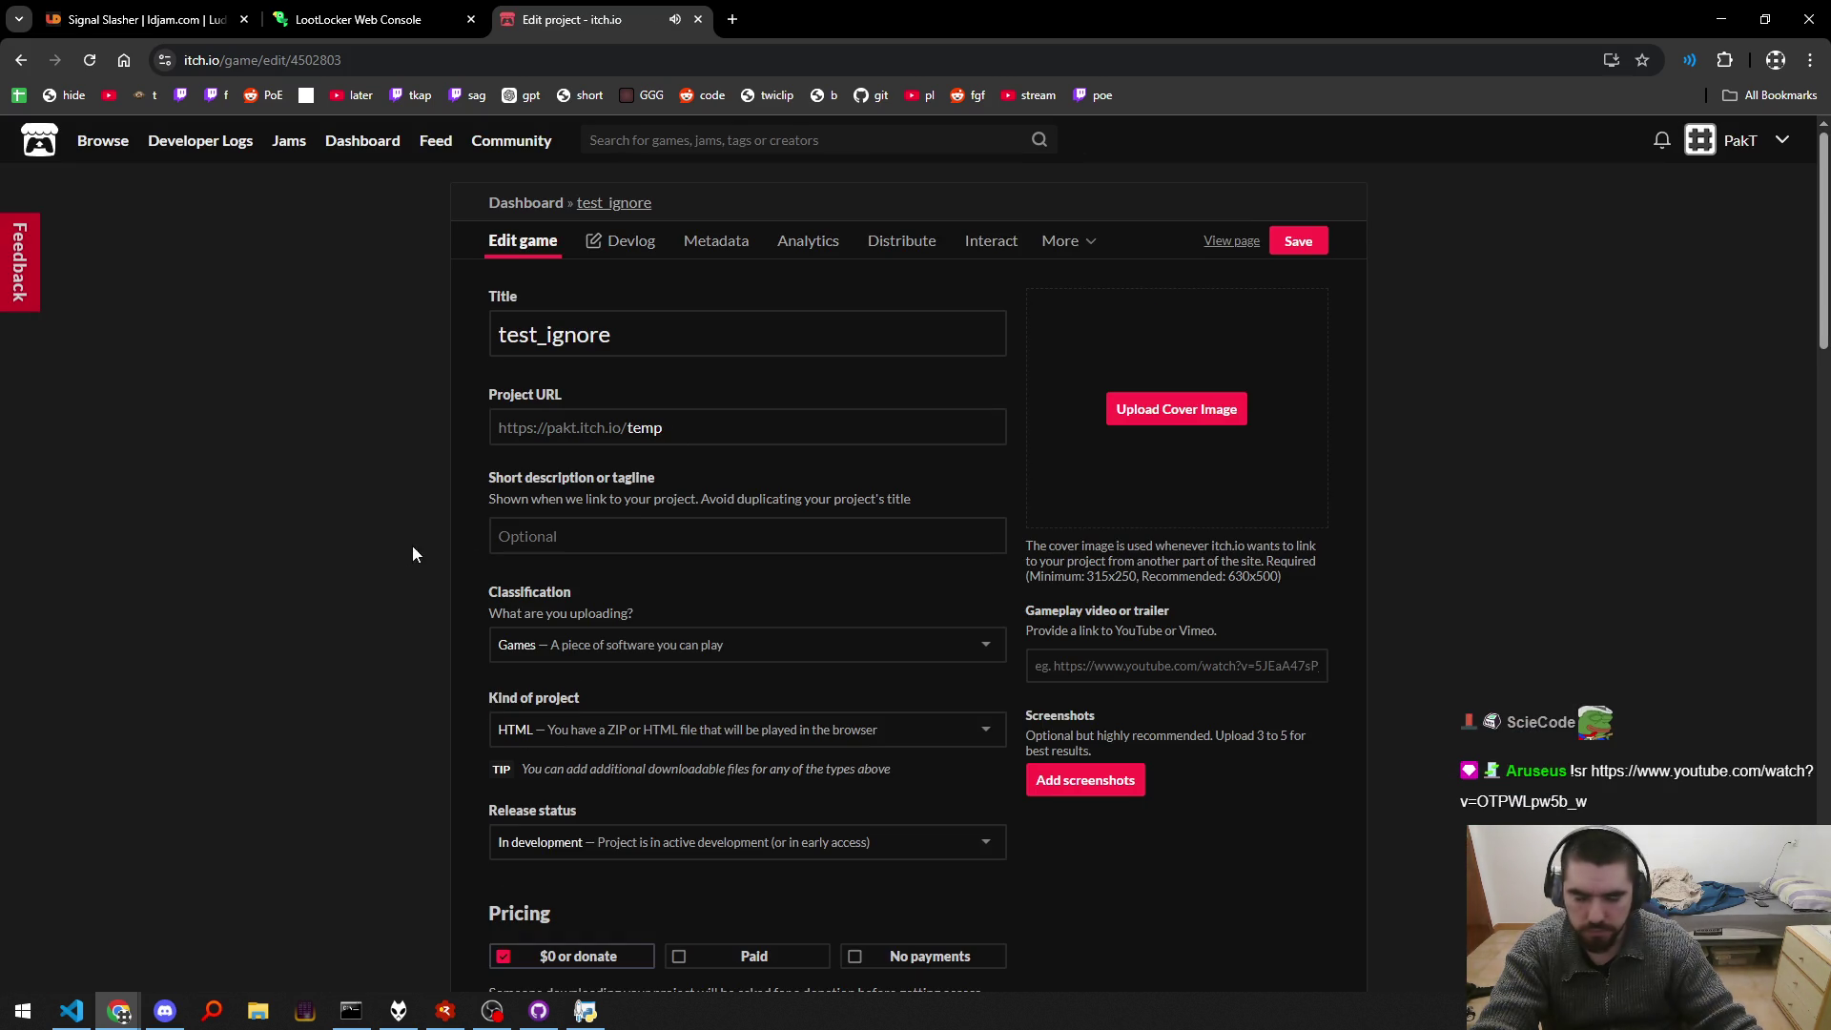
Step: Set test_ignore's visibility to Public, save, and open its game page
{"action": "scroll", "coordinate": [410, 506], "scroll_direction": "down", "scroll_amount": 20}
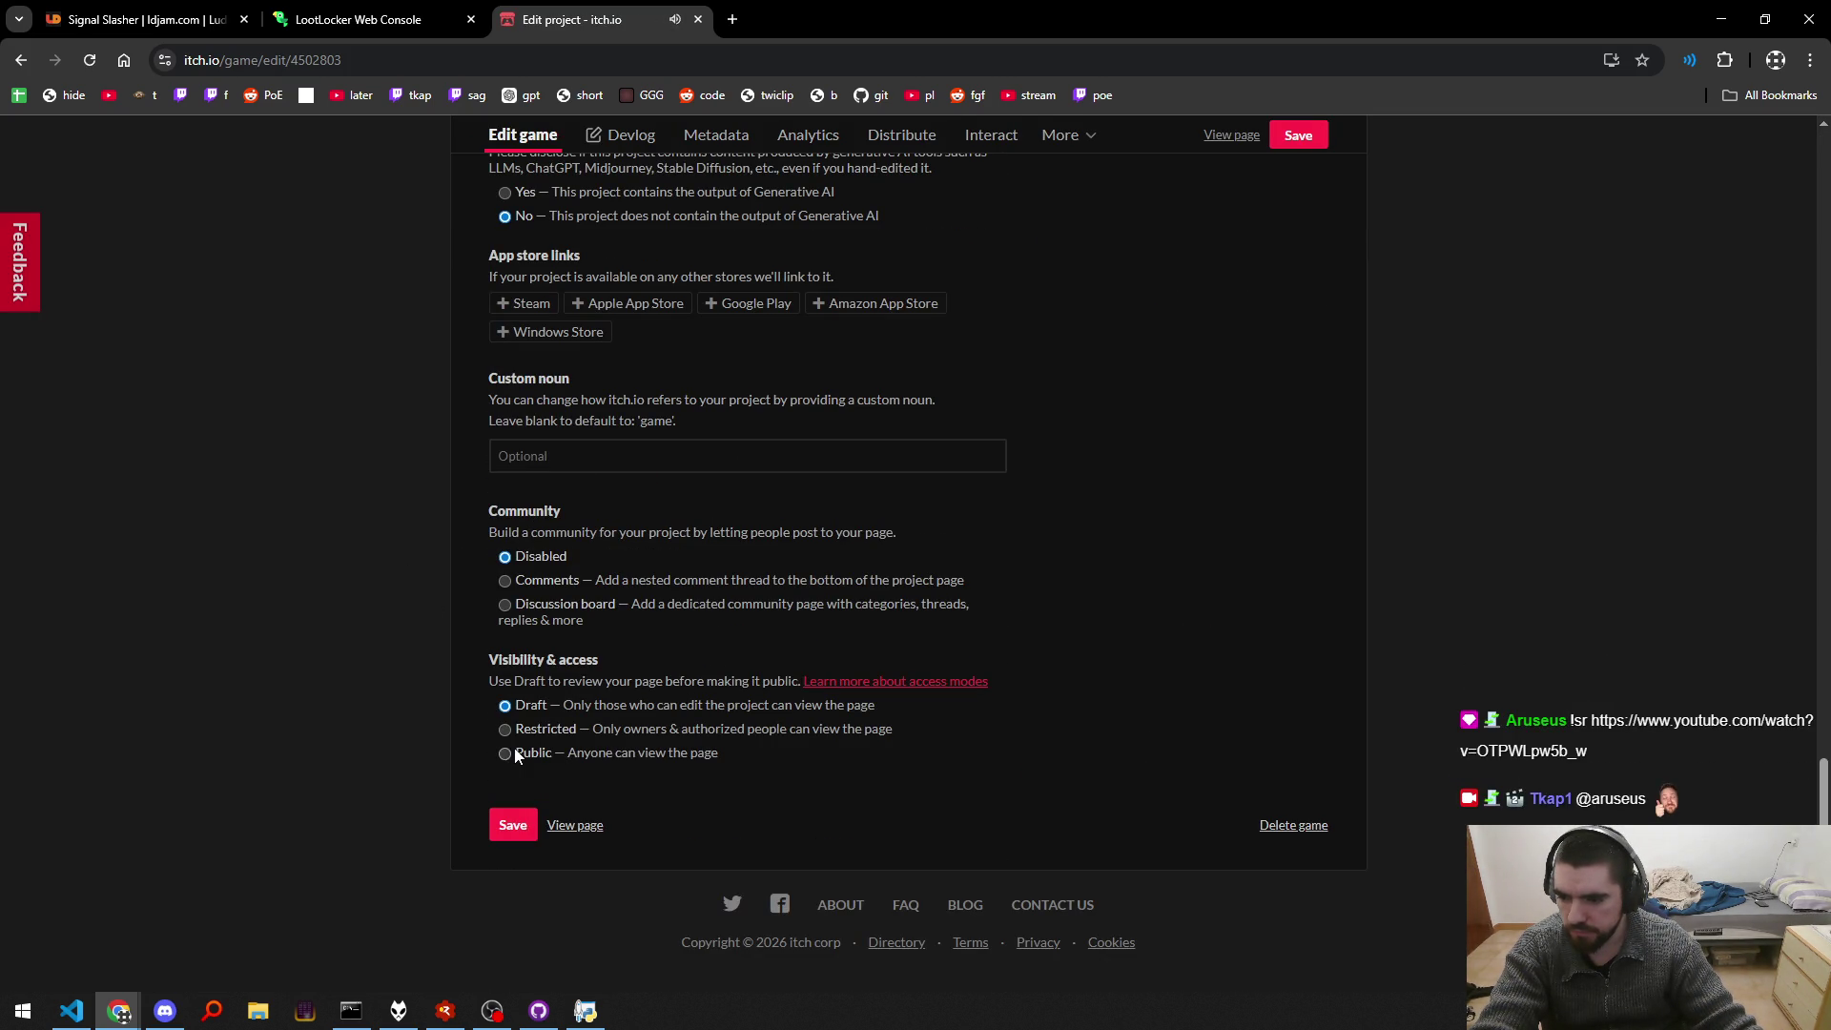
{"action": "left_click", "coordinate": [507, 756]}
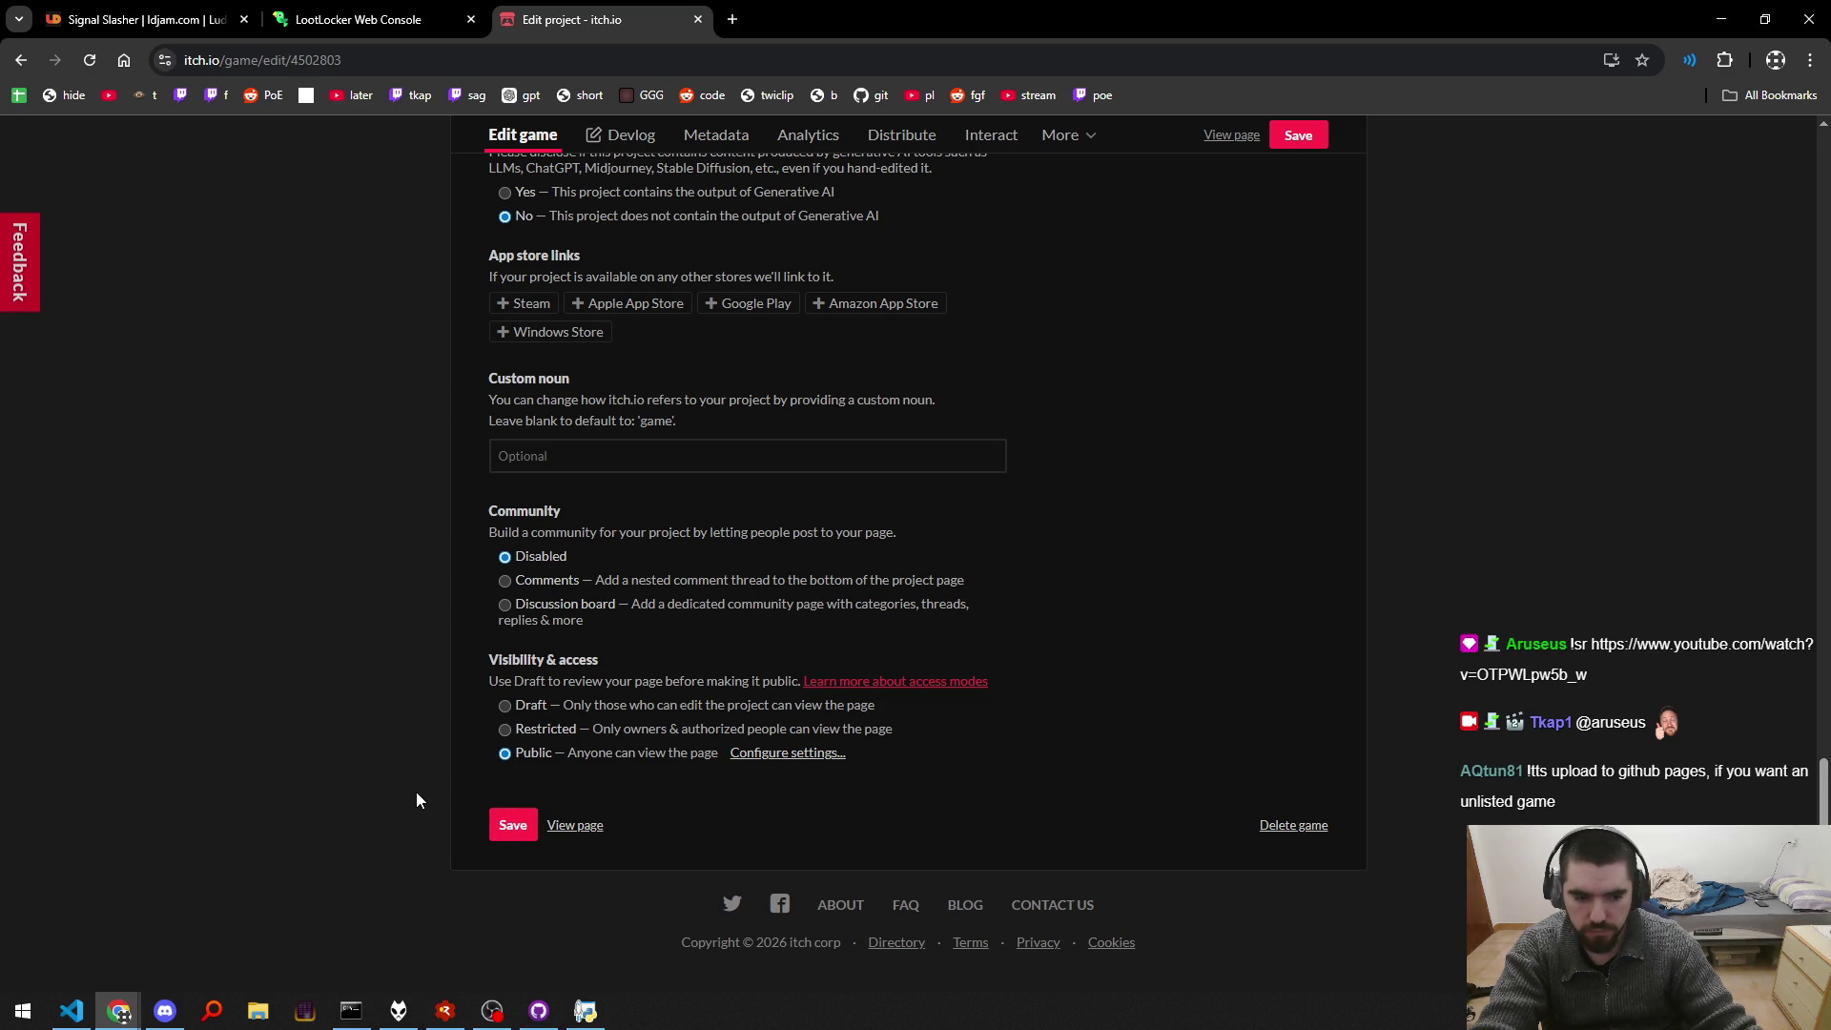
{"action": "left_click", "coordinate": [513, 828]}
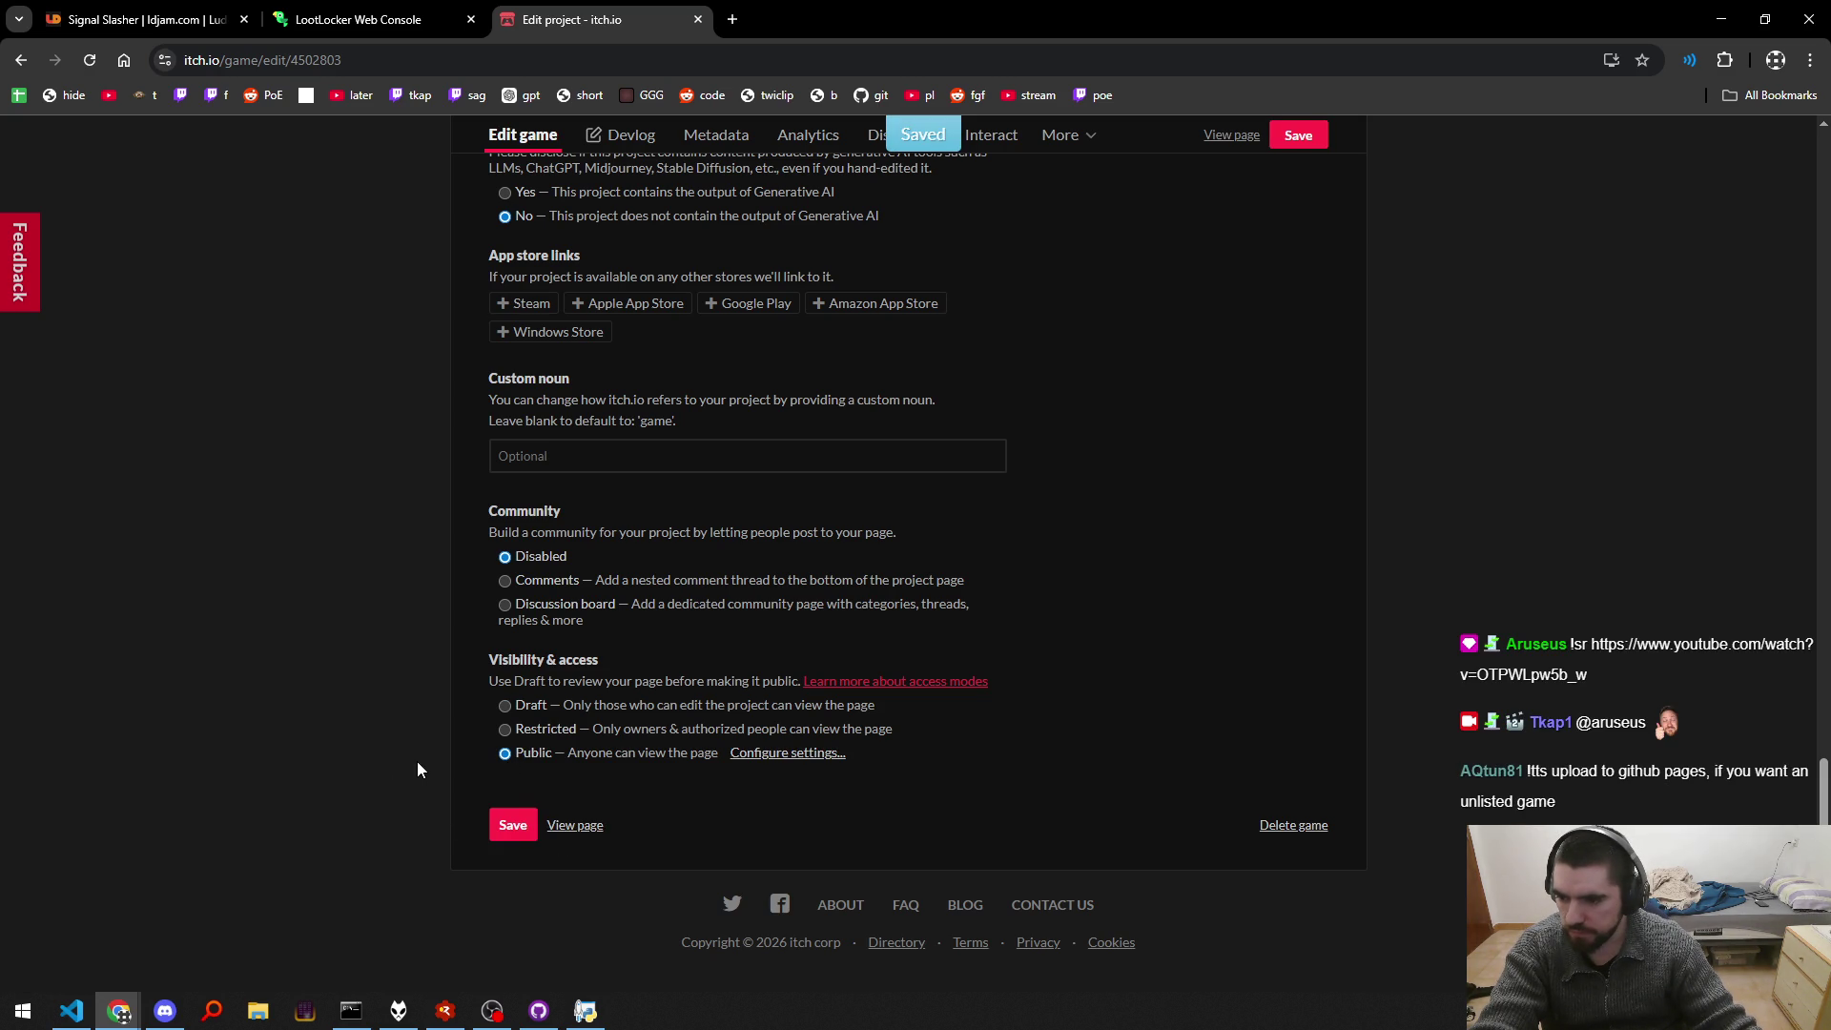
{"action": "scroll", "coordinate": [416, 761], "scroll_direction": "up", "scroll_amount": 15}
{"action": "scroll", "coordinate": [415, 761], "scroll_direction": "up", "scroll_amount": 10}
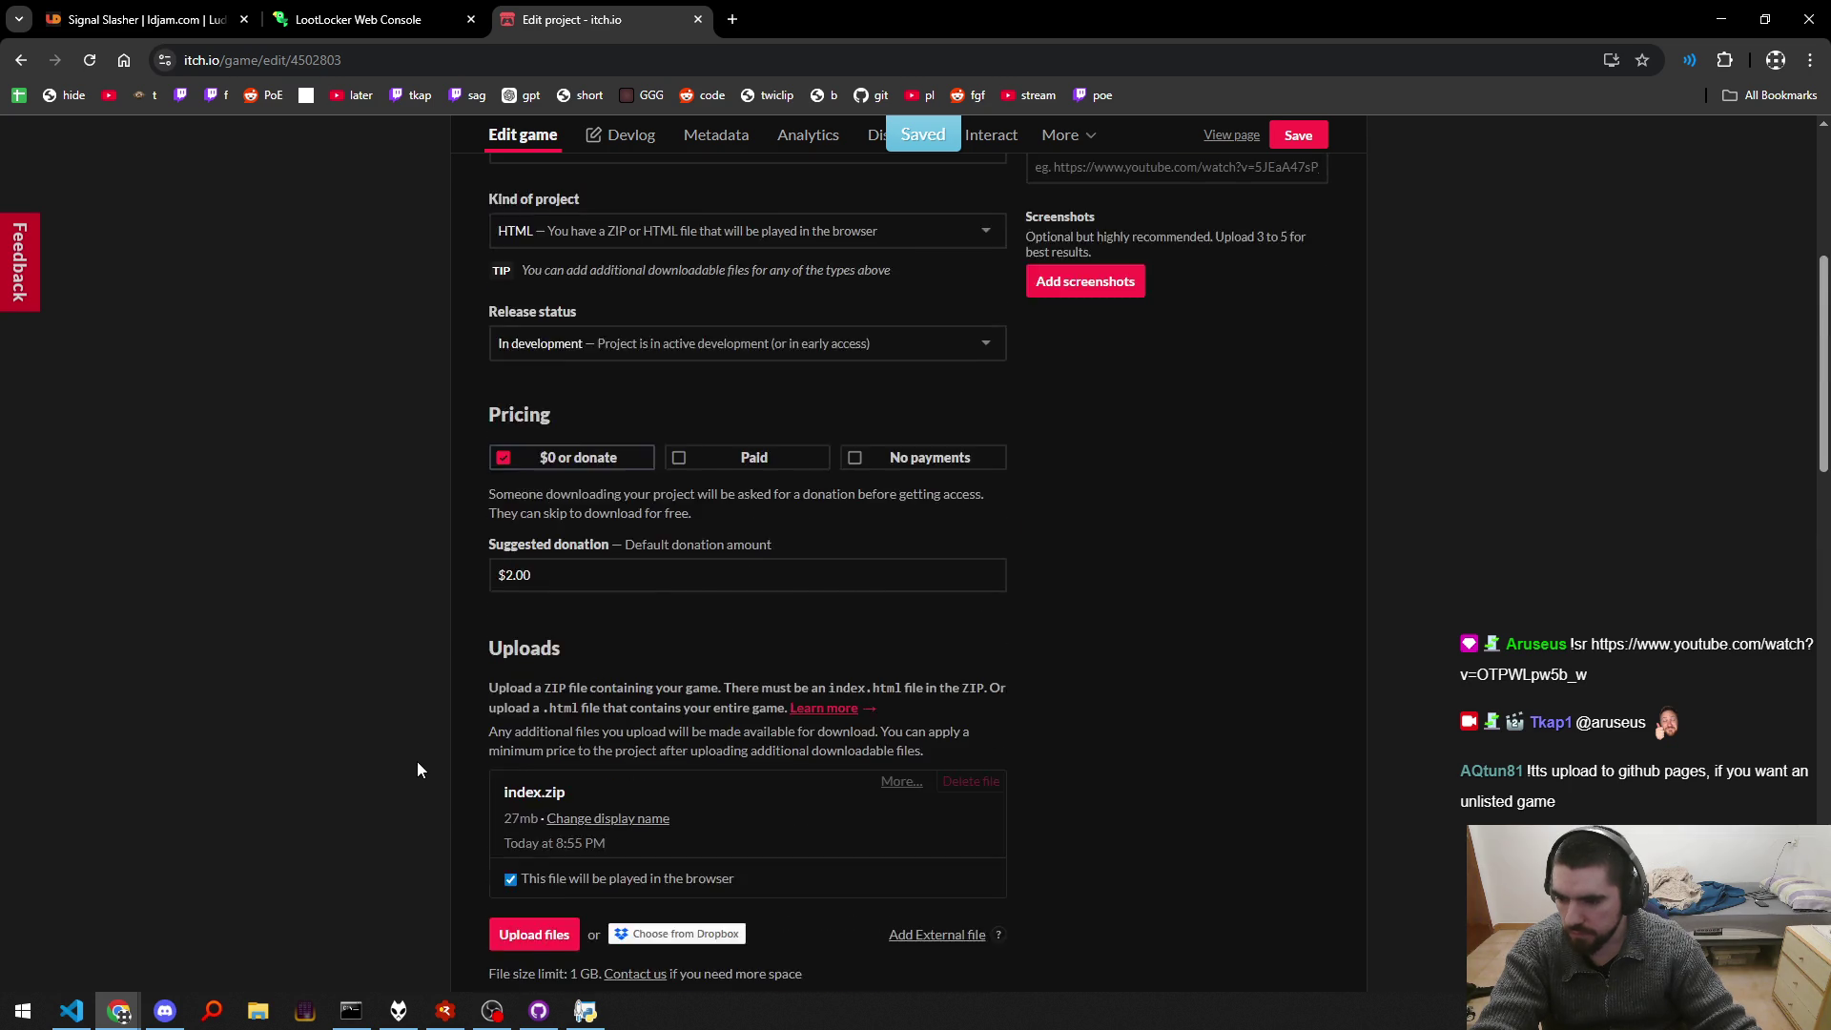
{"action": "scroll", "coordinate": [477, 747], "scroll_direction": "down", "scroll_amount": 20}
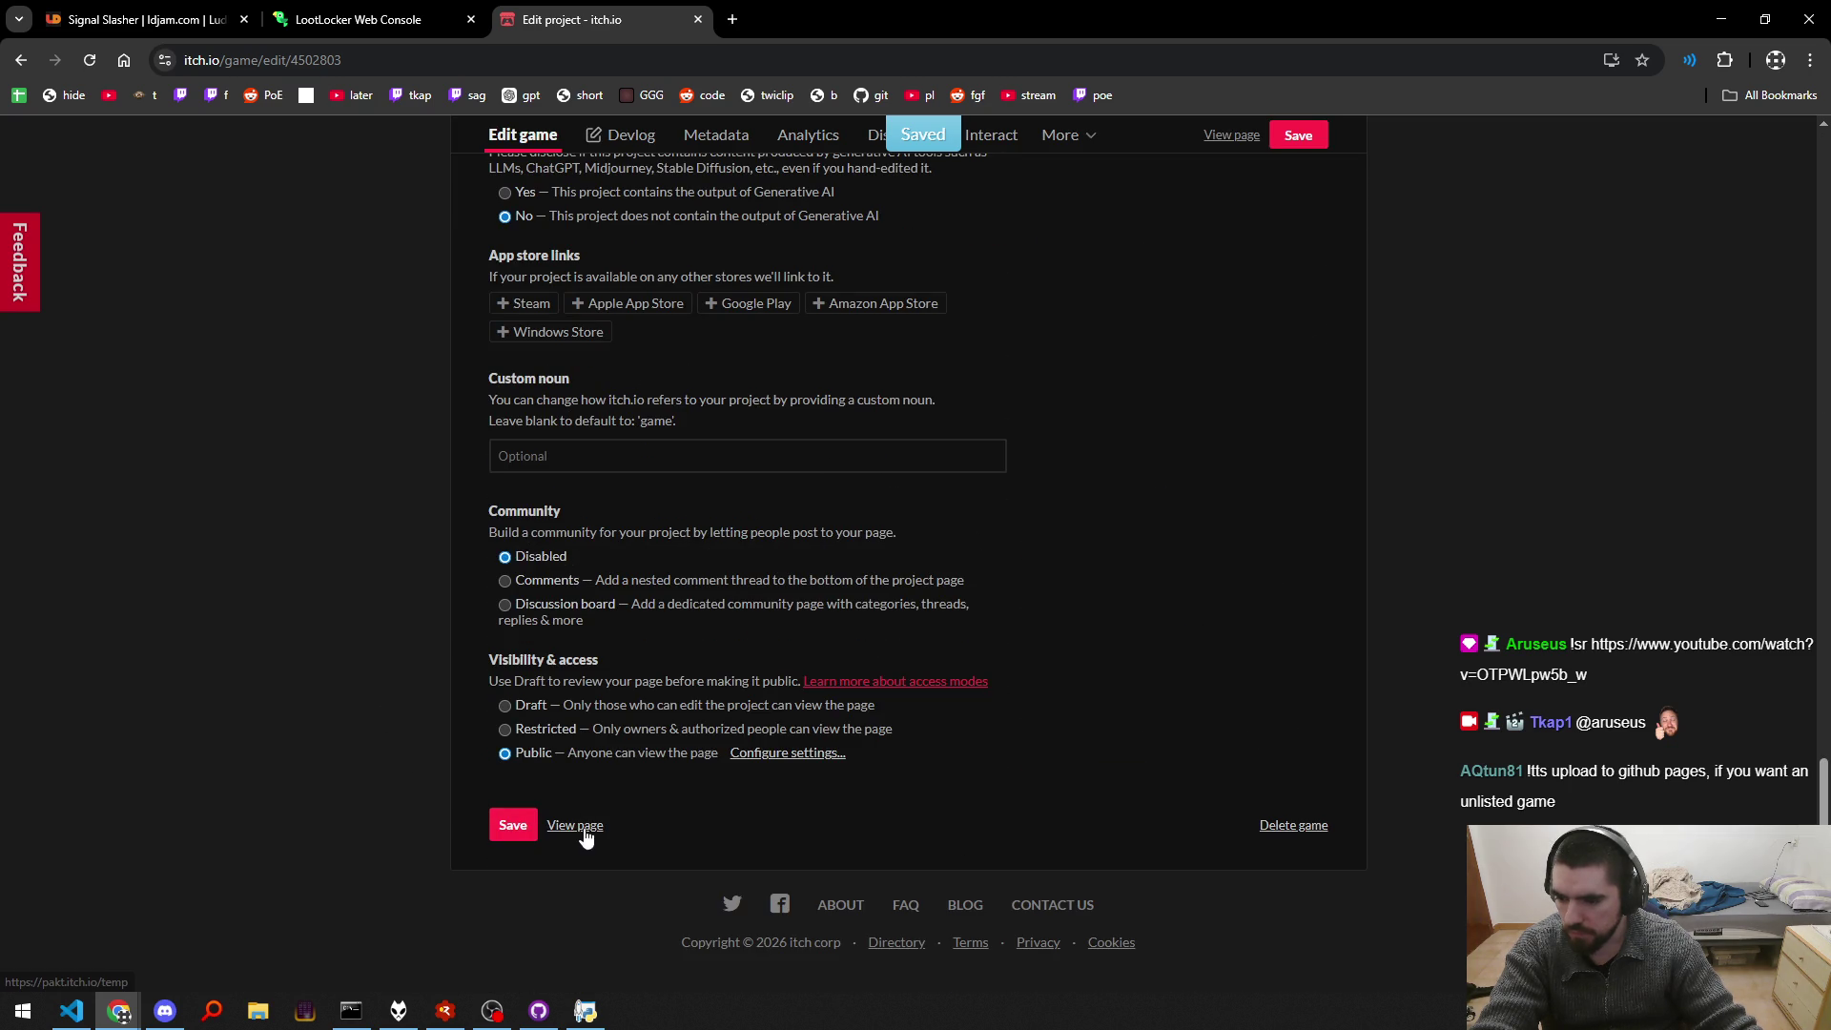
{"action": "left_click", "coordinate": [584, 828]}
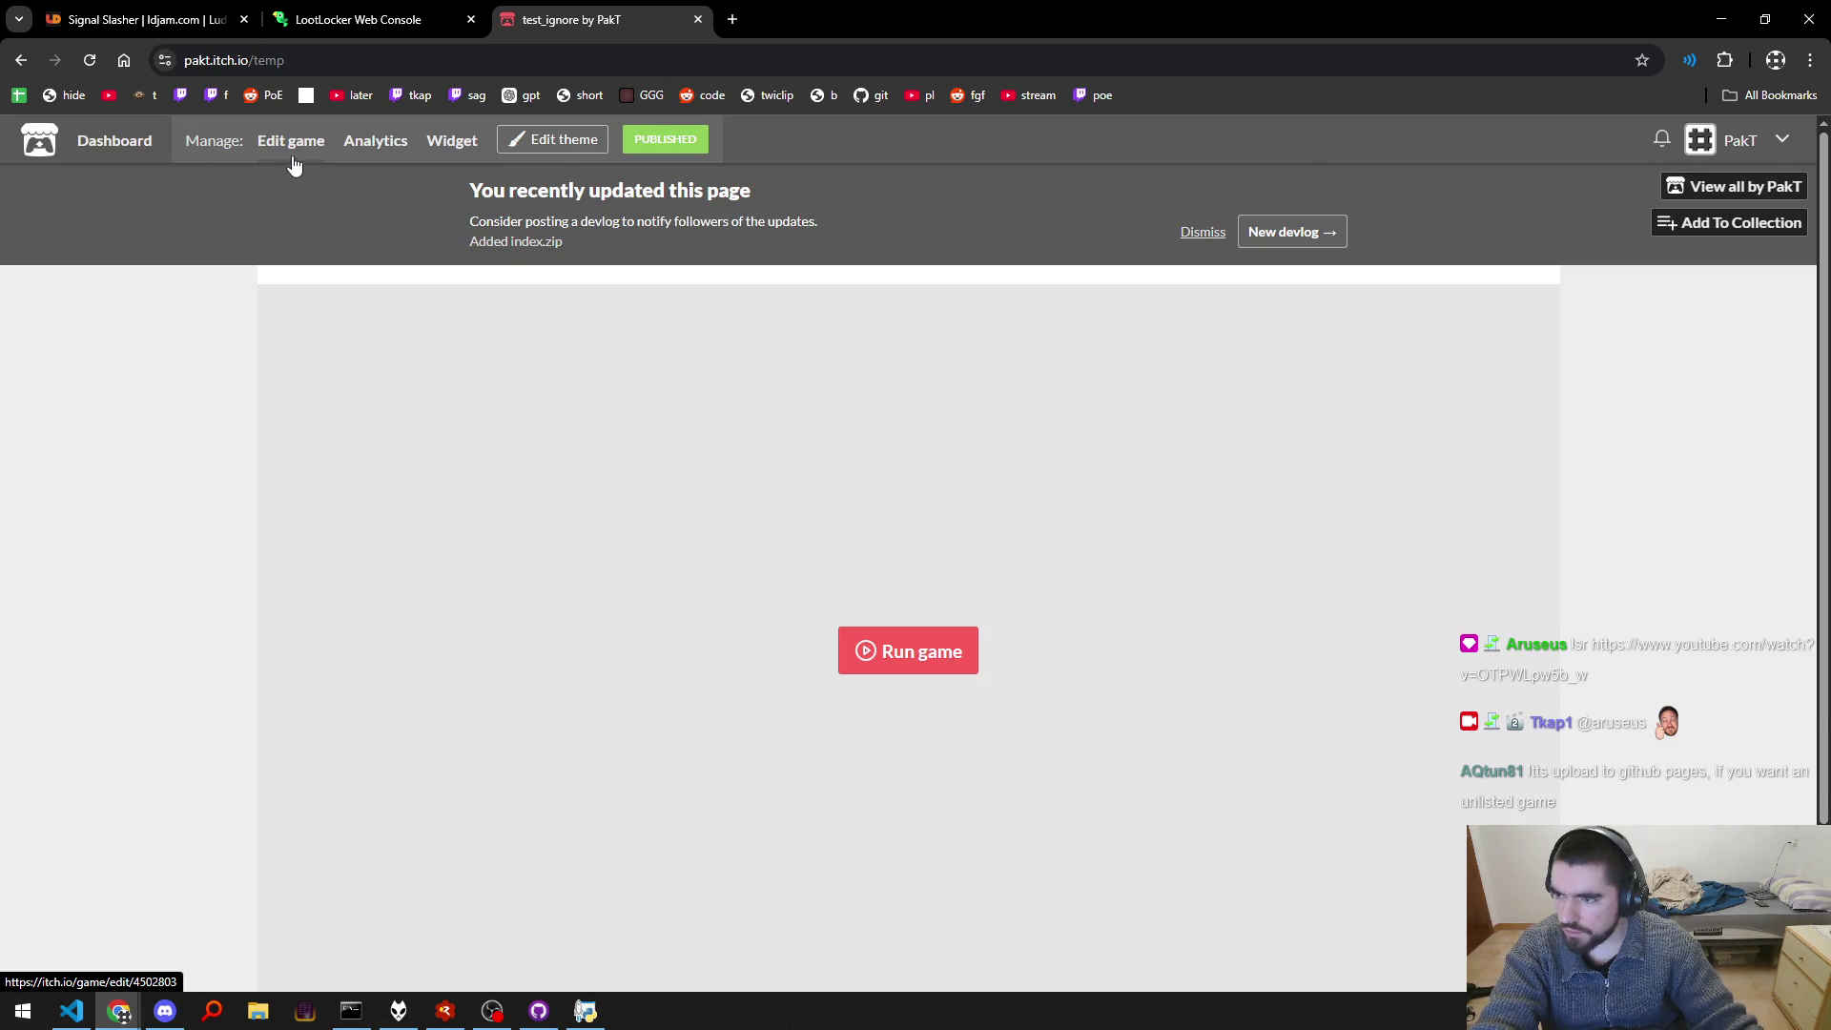
Step: Show the public access options and save the updated access settings
{"action": "scroll", "coordinate": [415, 769], "scroll_direction": "down", "scroll_amount": 15}
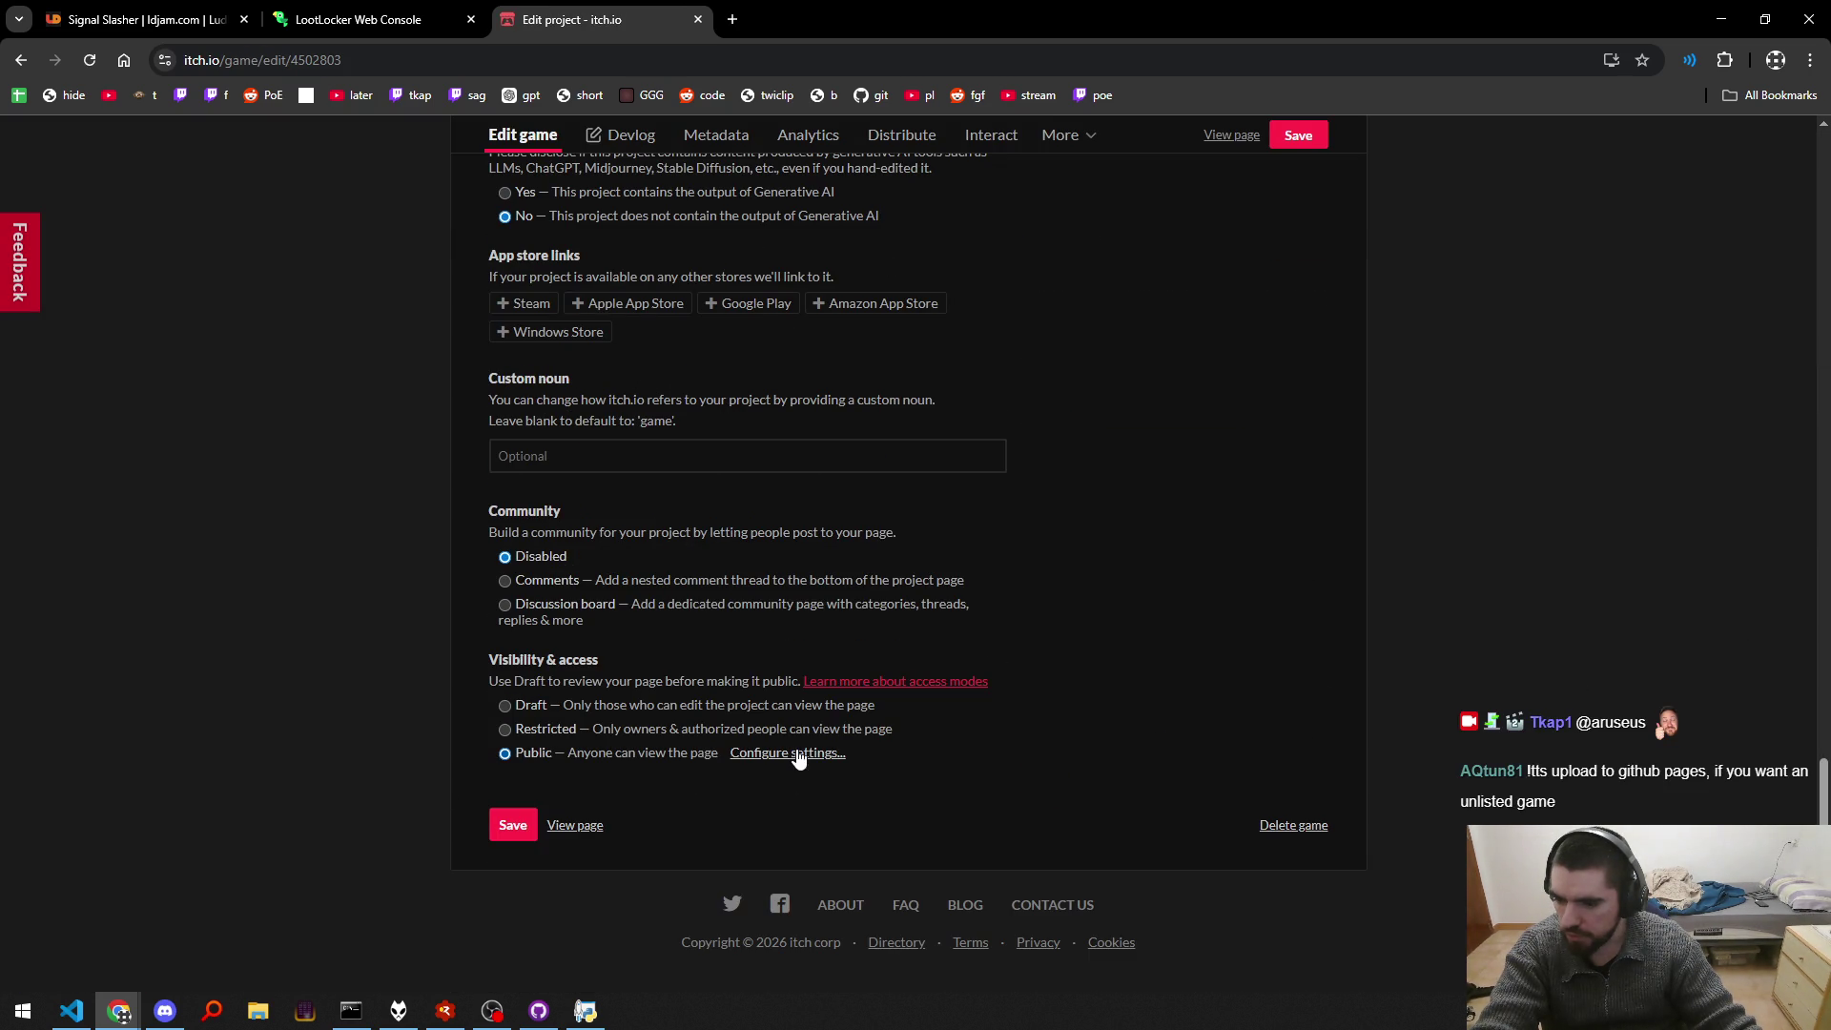
{"action": "left_click", "coordinate": [797, 754]}
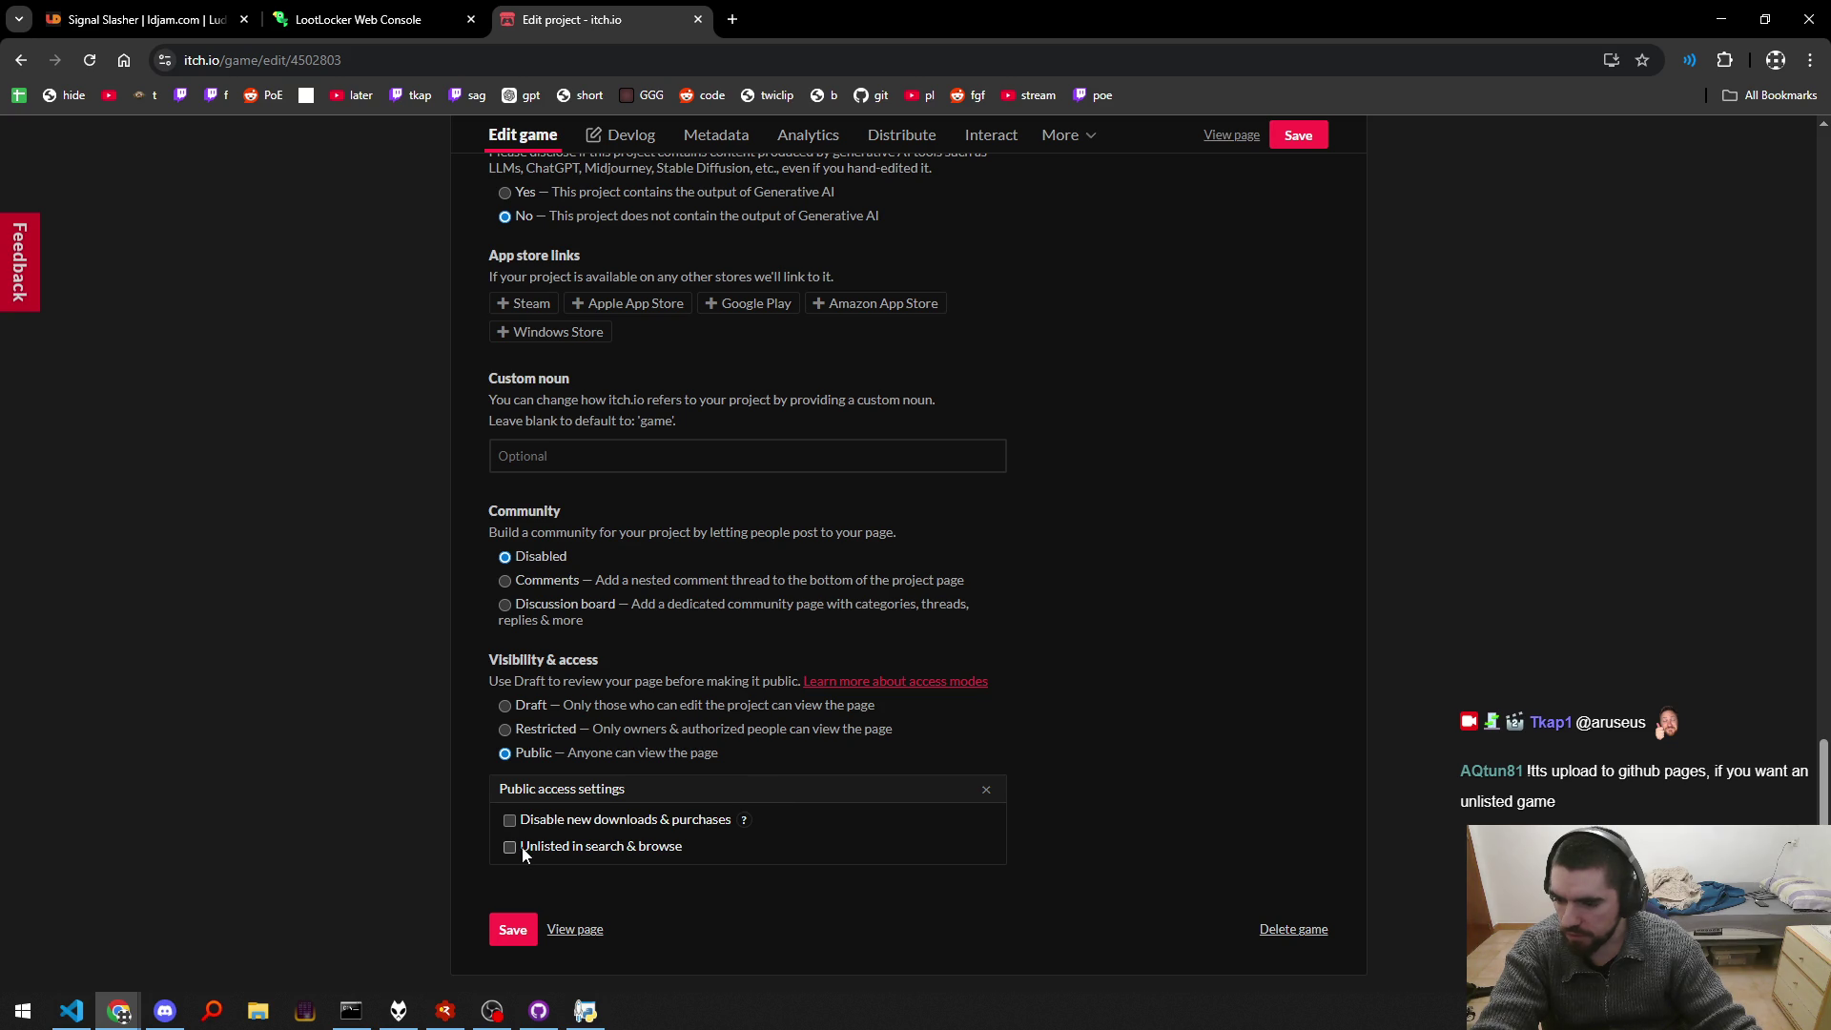
{"action": "left_click", "coordinate": [512, 929]}
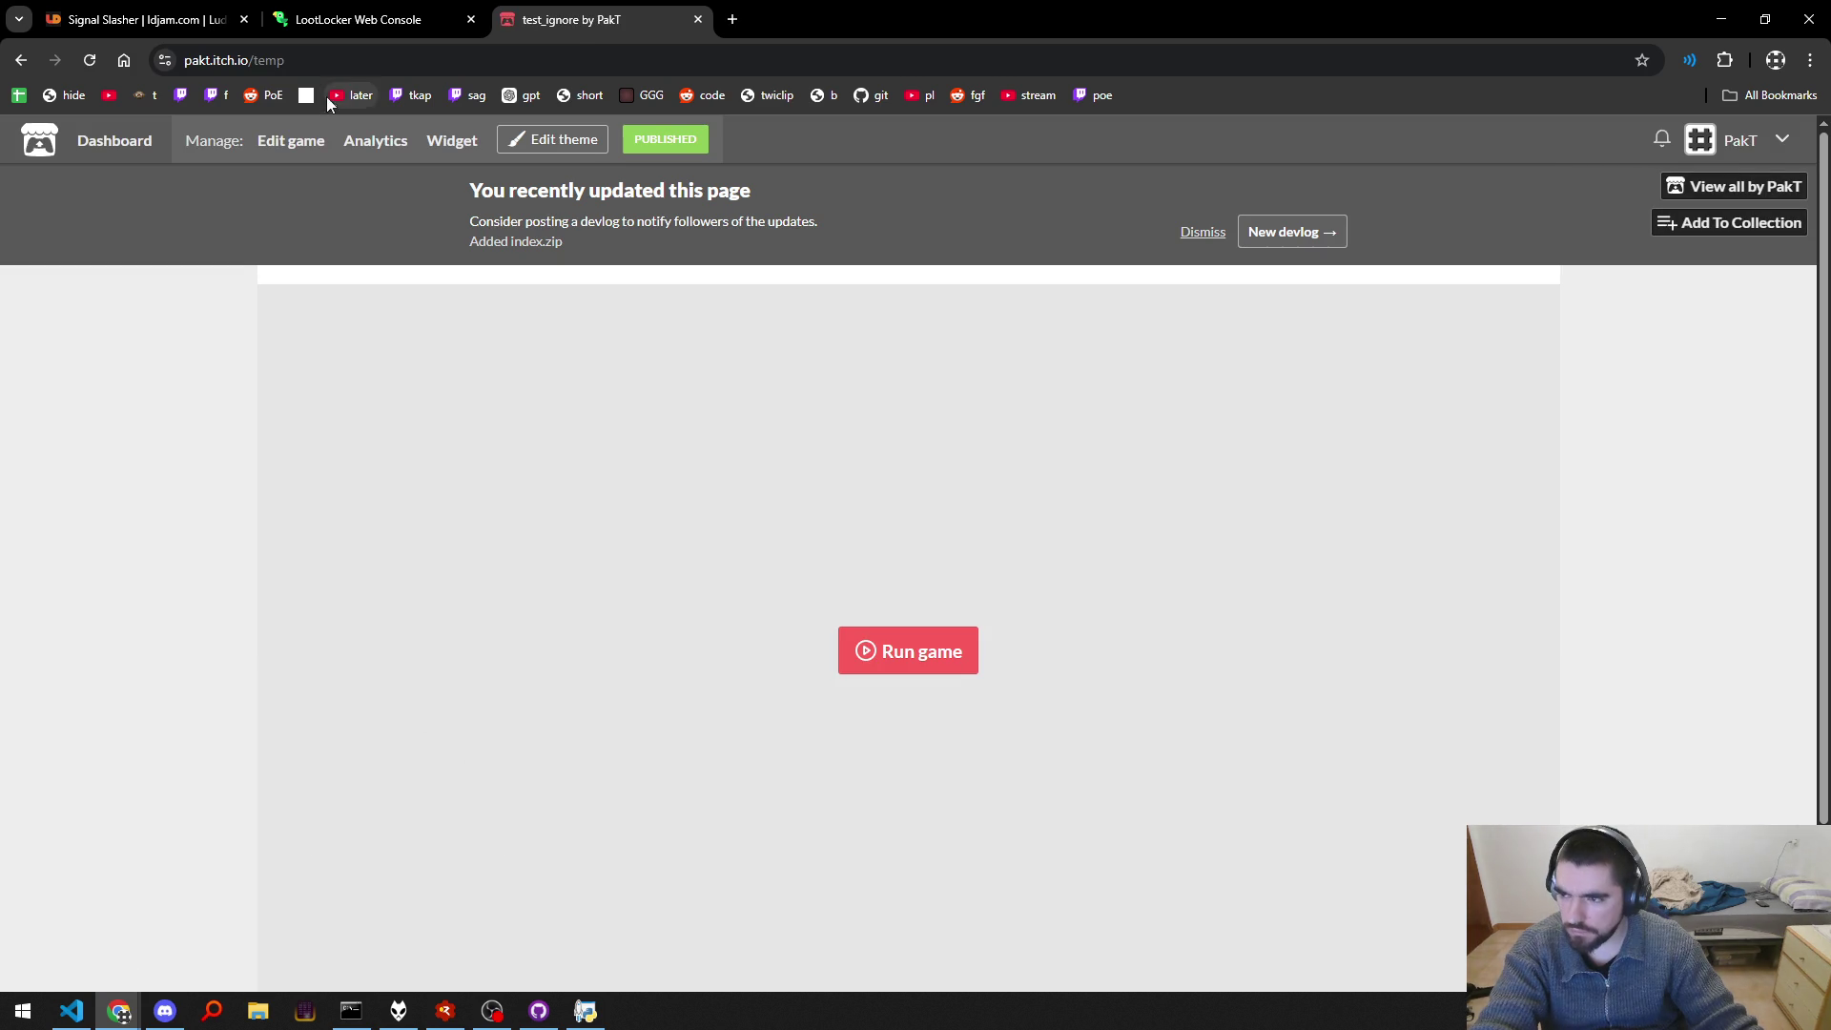
Step: Change the project URL from temp to temp-ignore, save, and open the page at its new address
{"action": "left_click", "coordinate": [248, 60]}
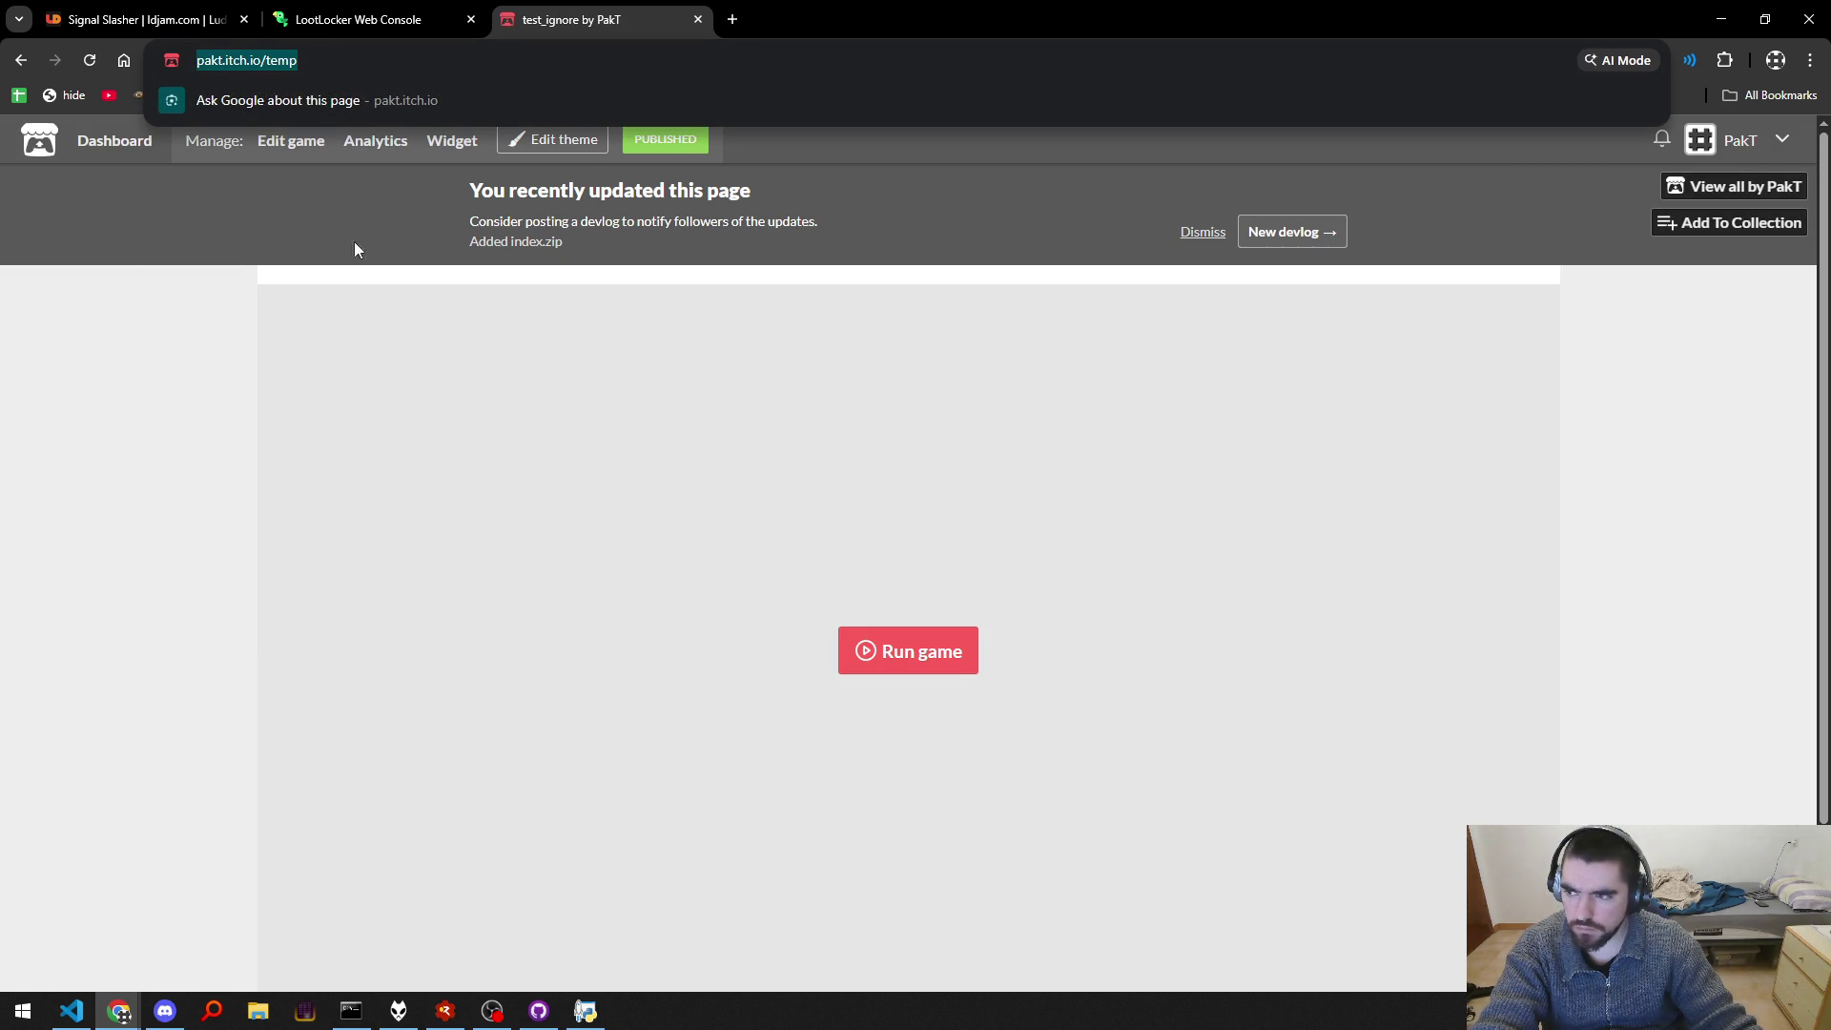
{"action": "left_click", "coordinate": [291, 141]}
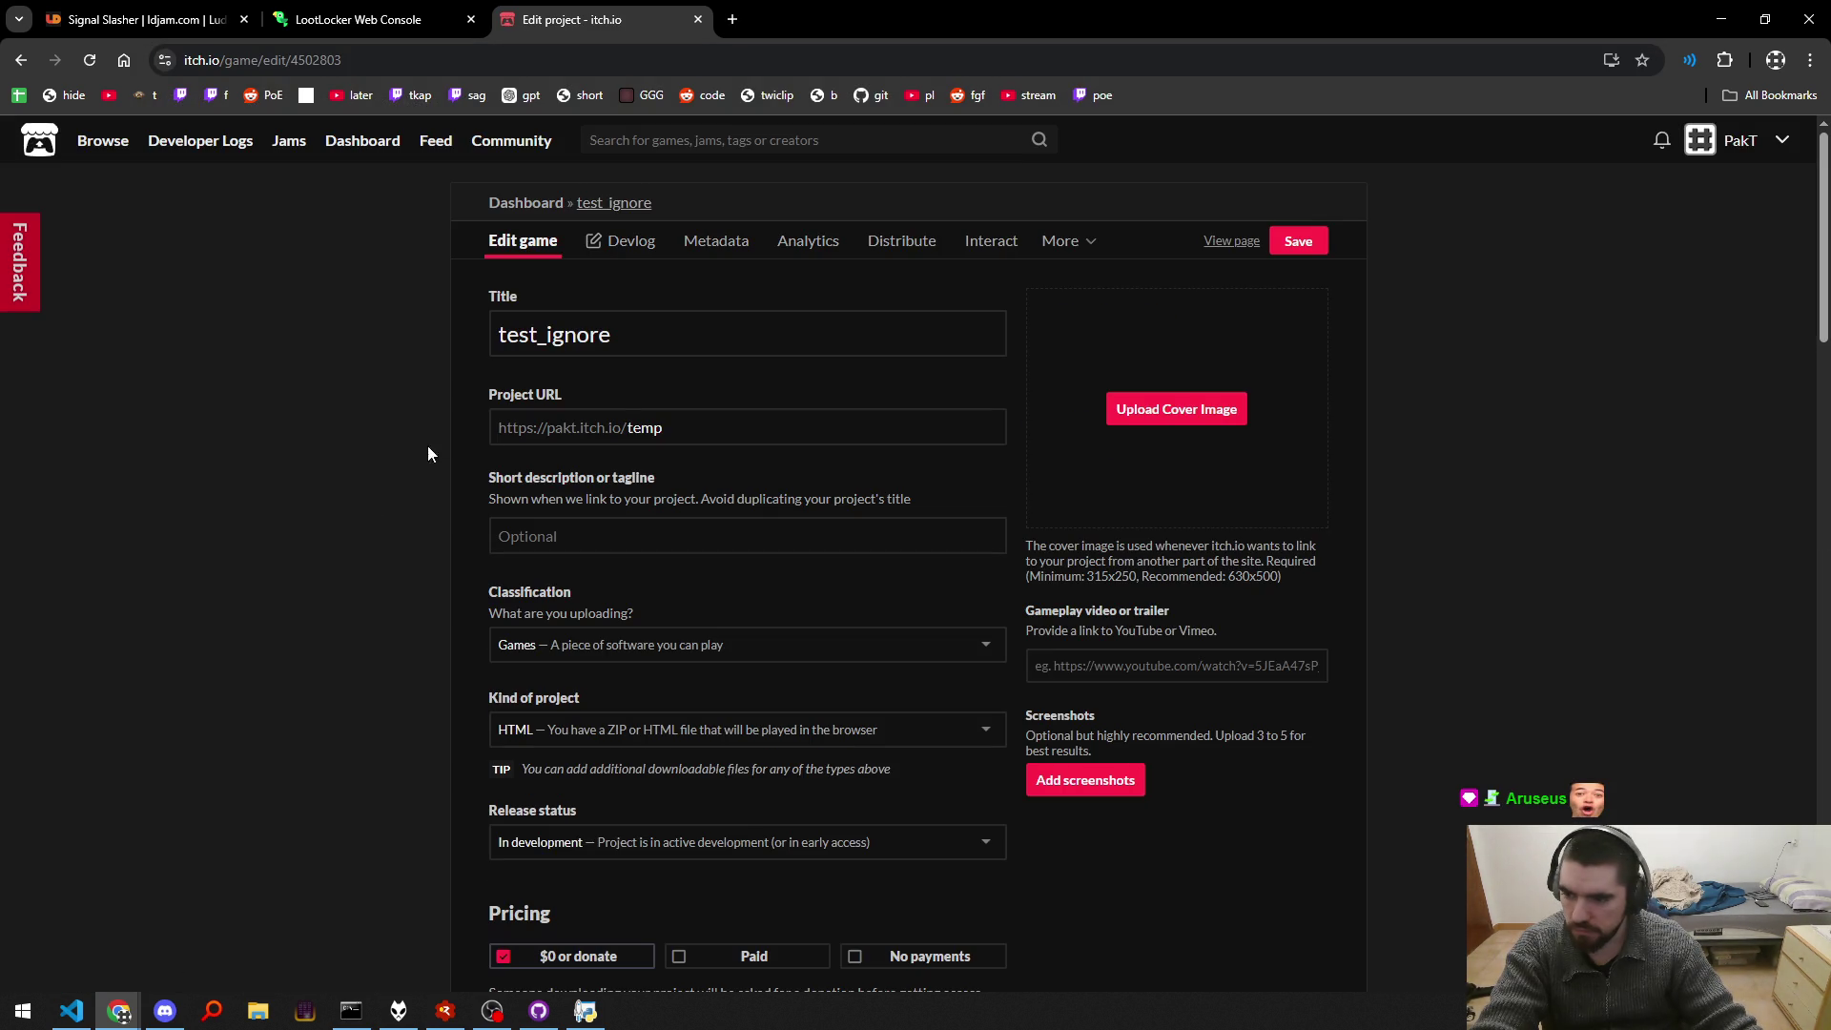
{"action": "left_click", "coordinate": [705, 428]}
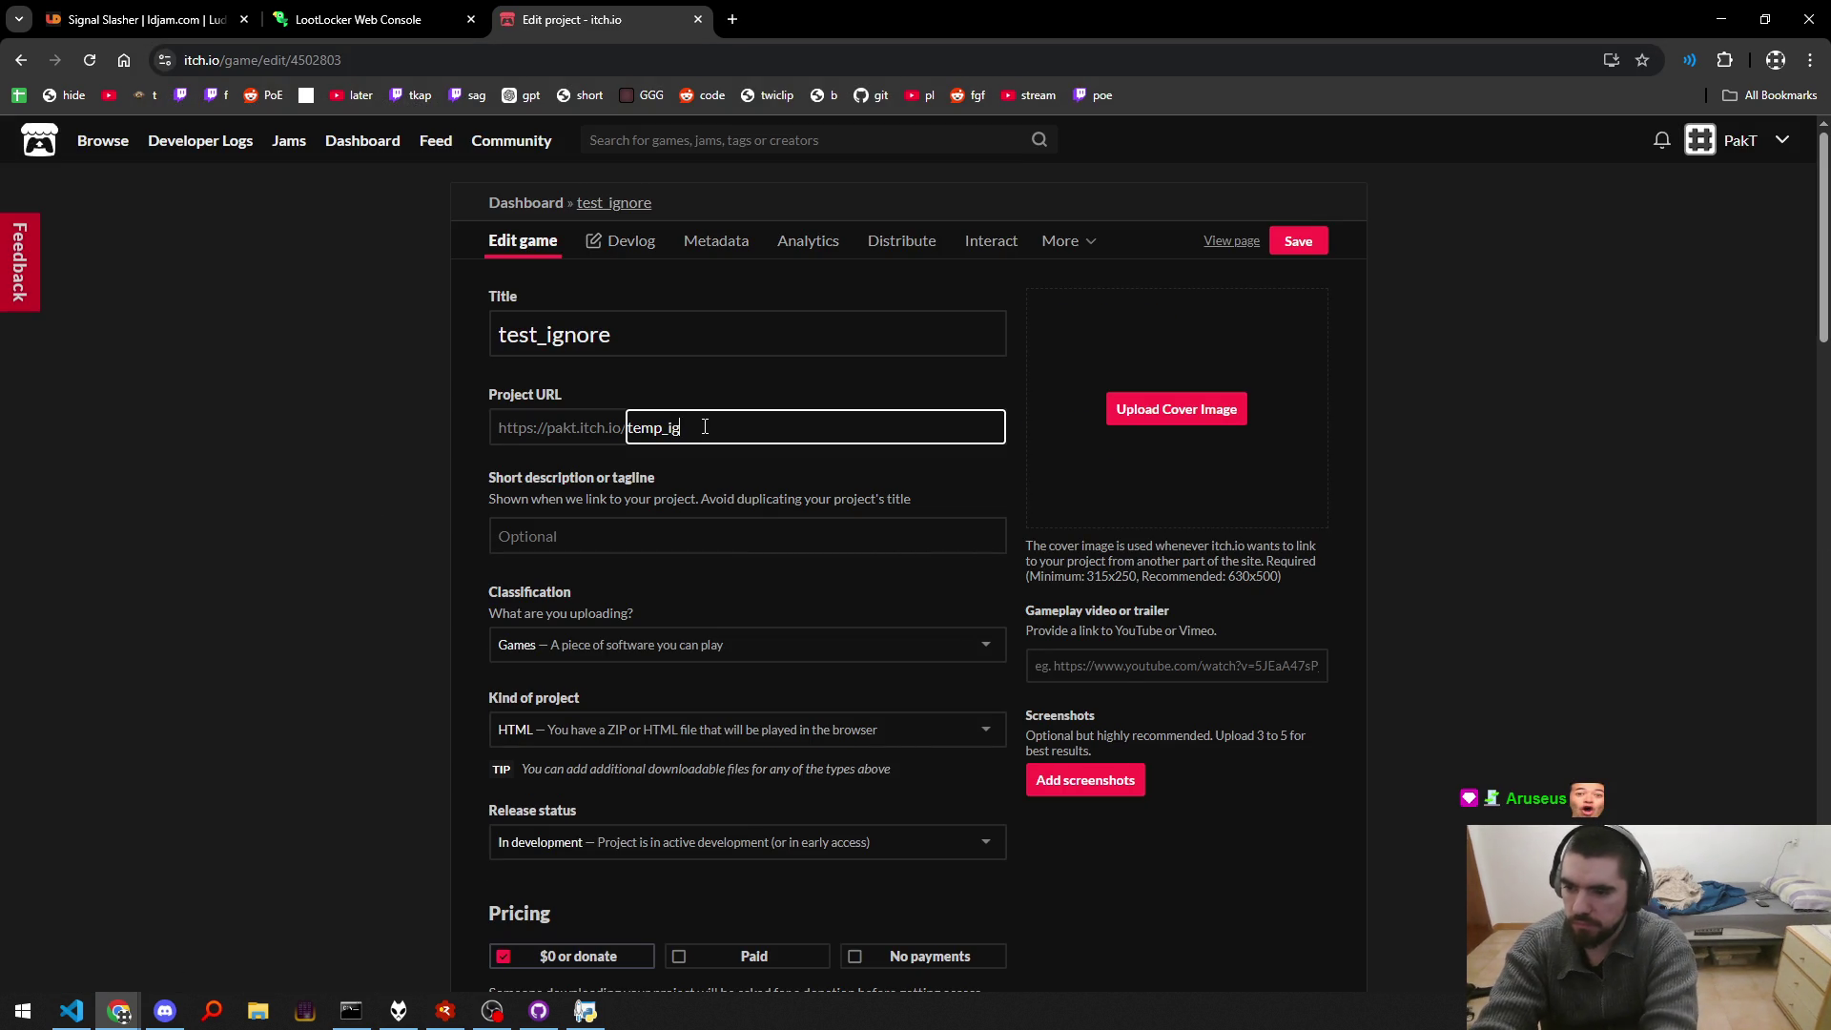
{"action": "scroll", "coordinate": [287, 563], "scroll_direction": "down", "scroll_amount": 20}
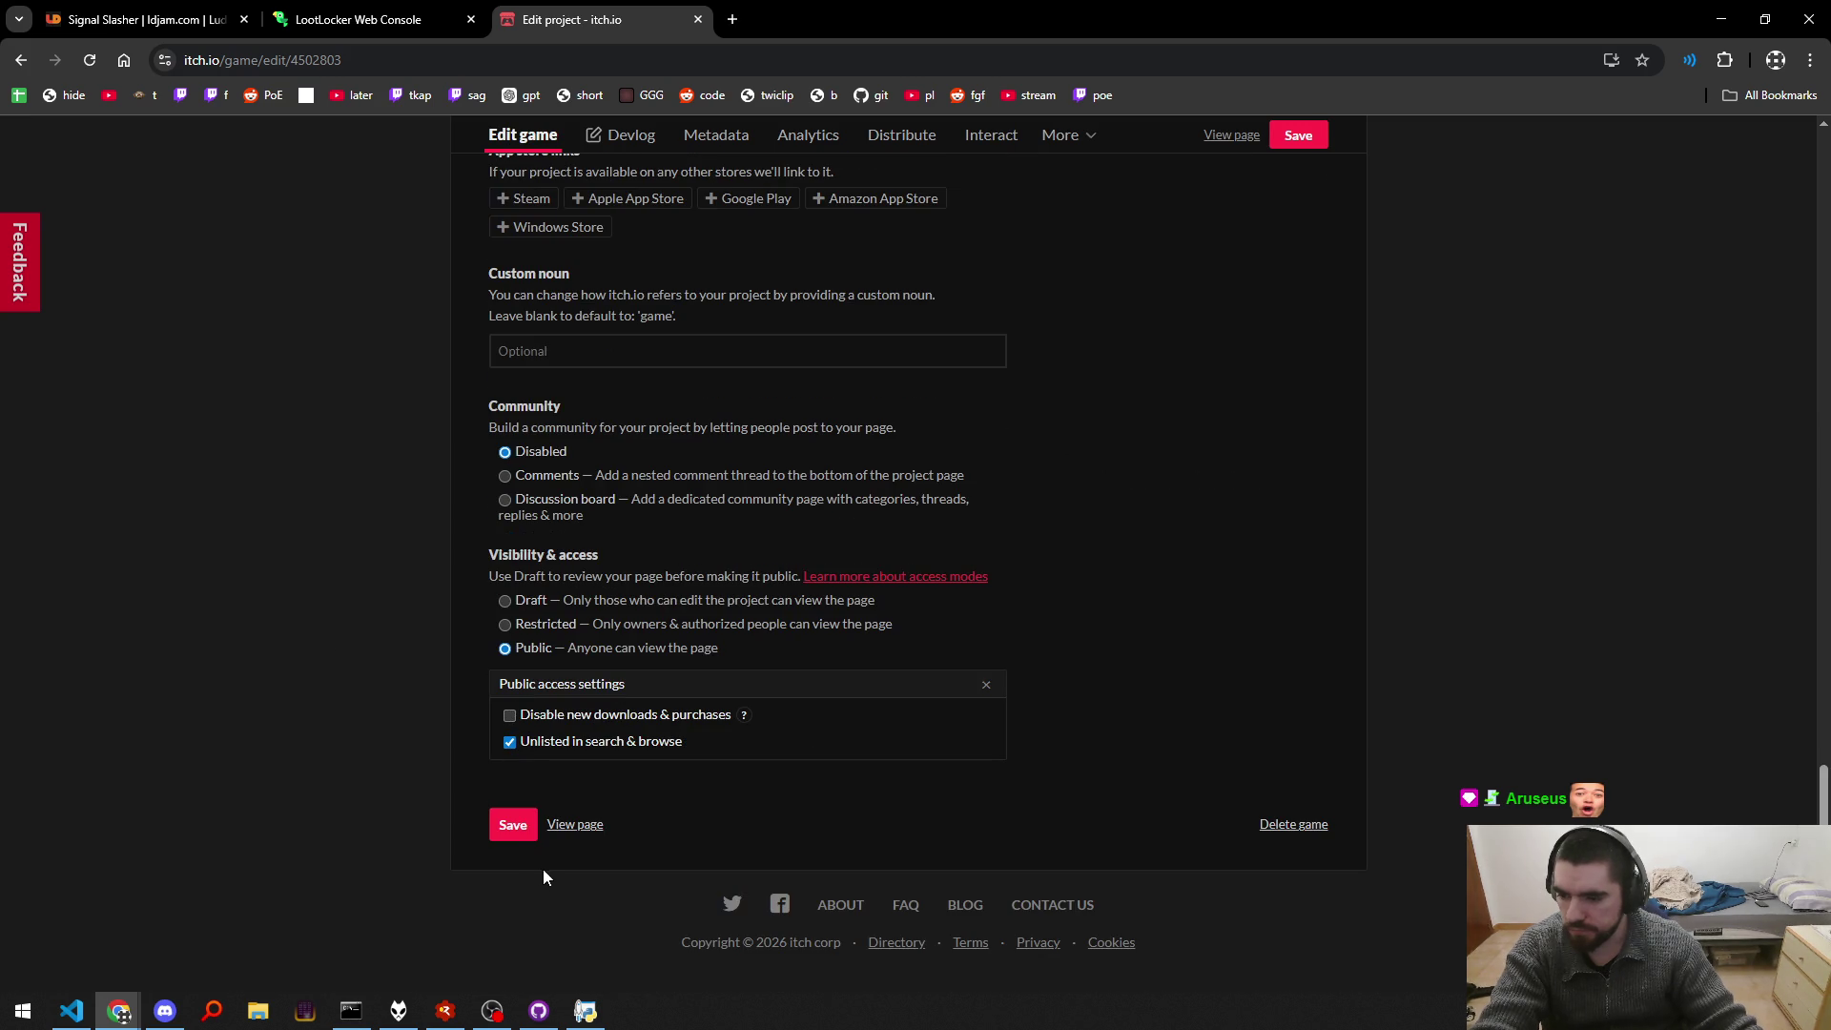
{"action": "left_click", "coordinate": [528, 827]}
{"action": "left_click", "coordinate": [587, 837]}
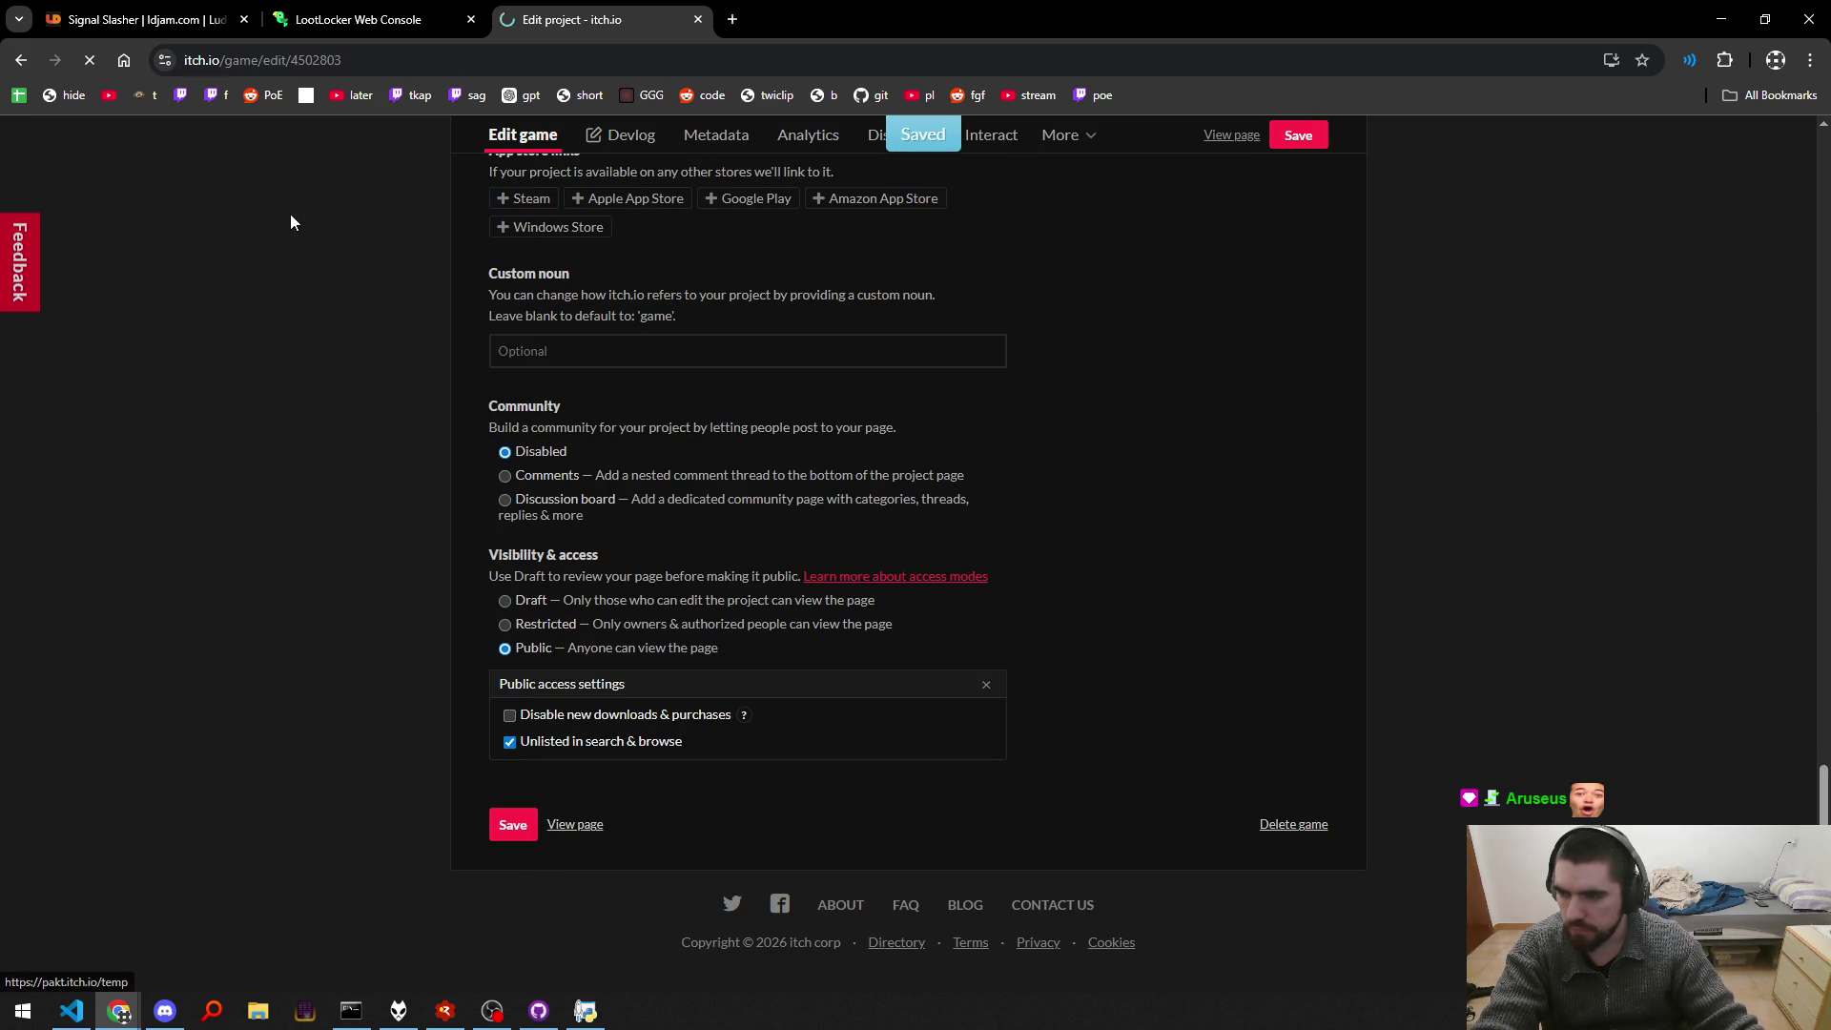
{"action": "left_click", "coordinate": [360, 72]}
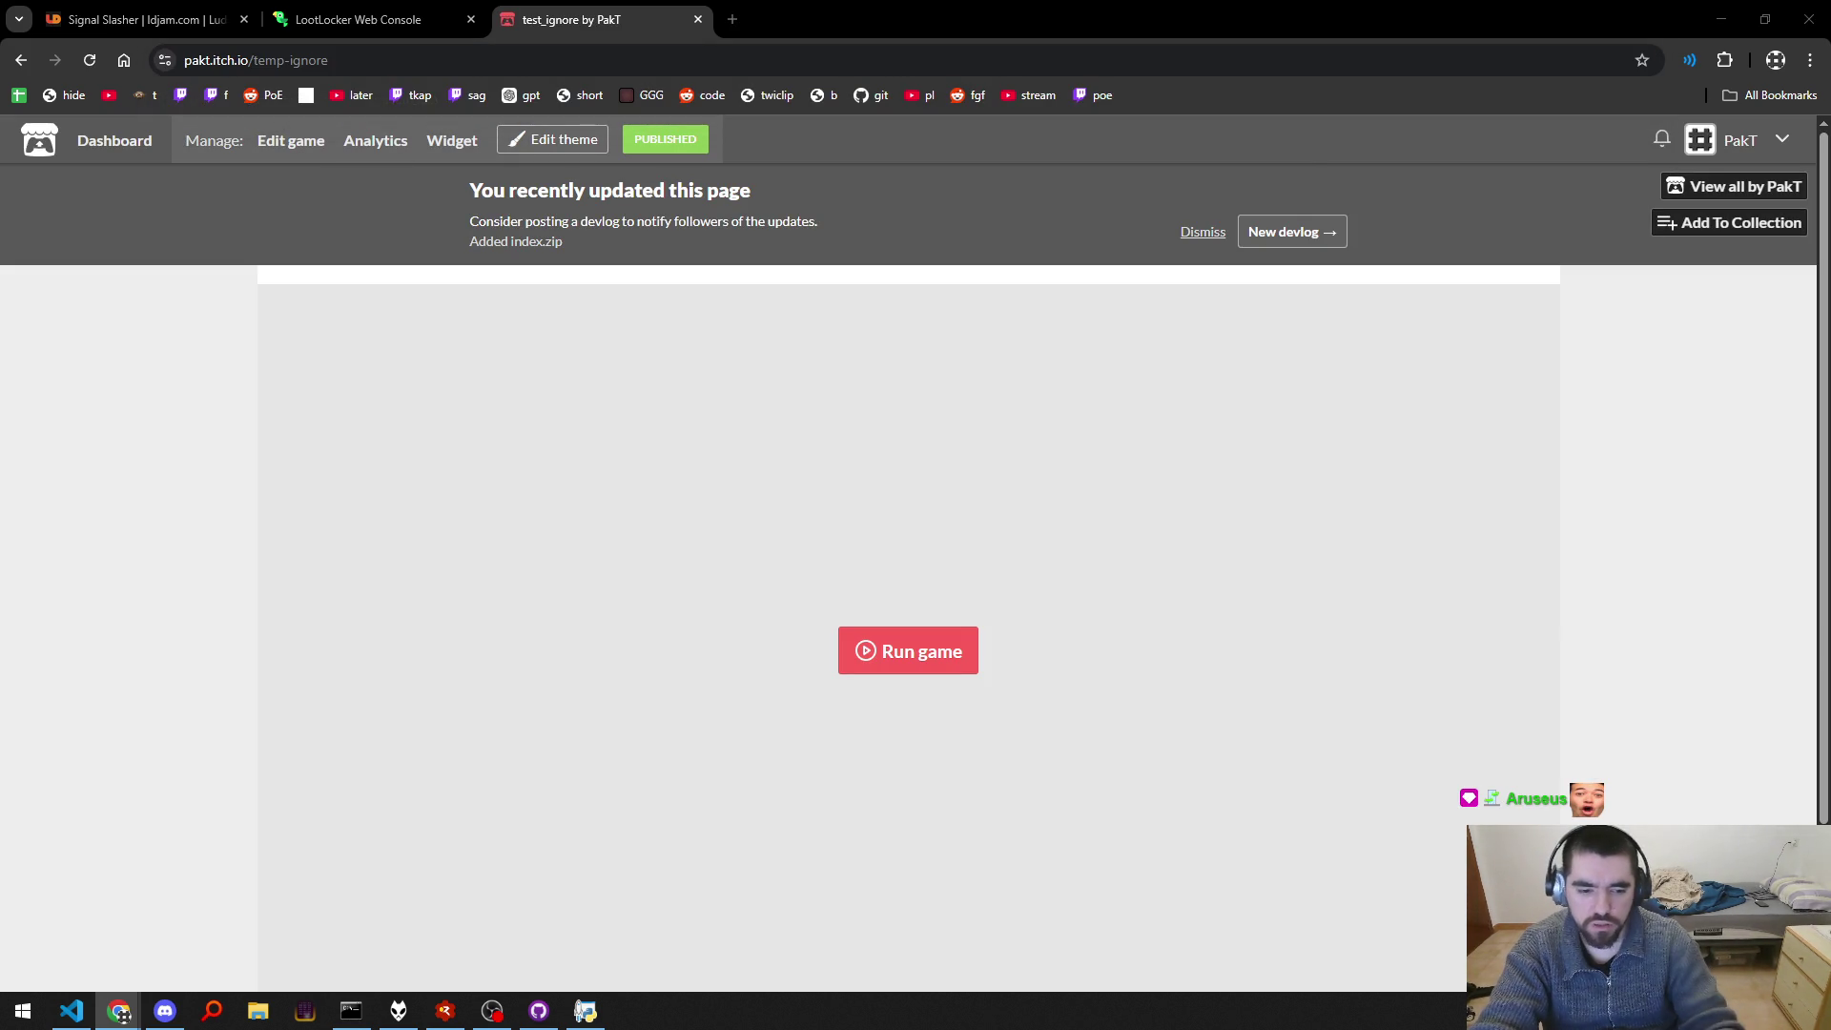
{"action": "left_click", "coordinate": [287, 576]}
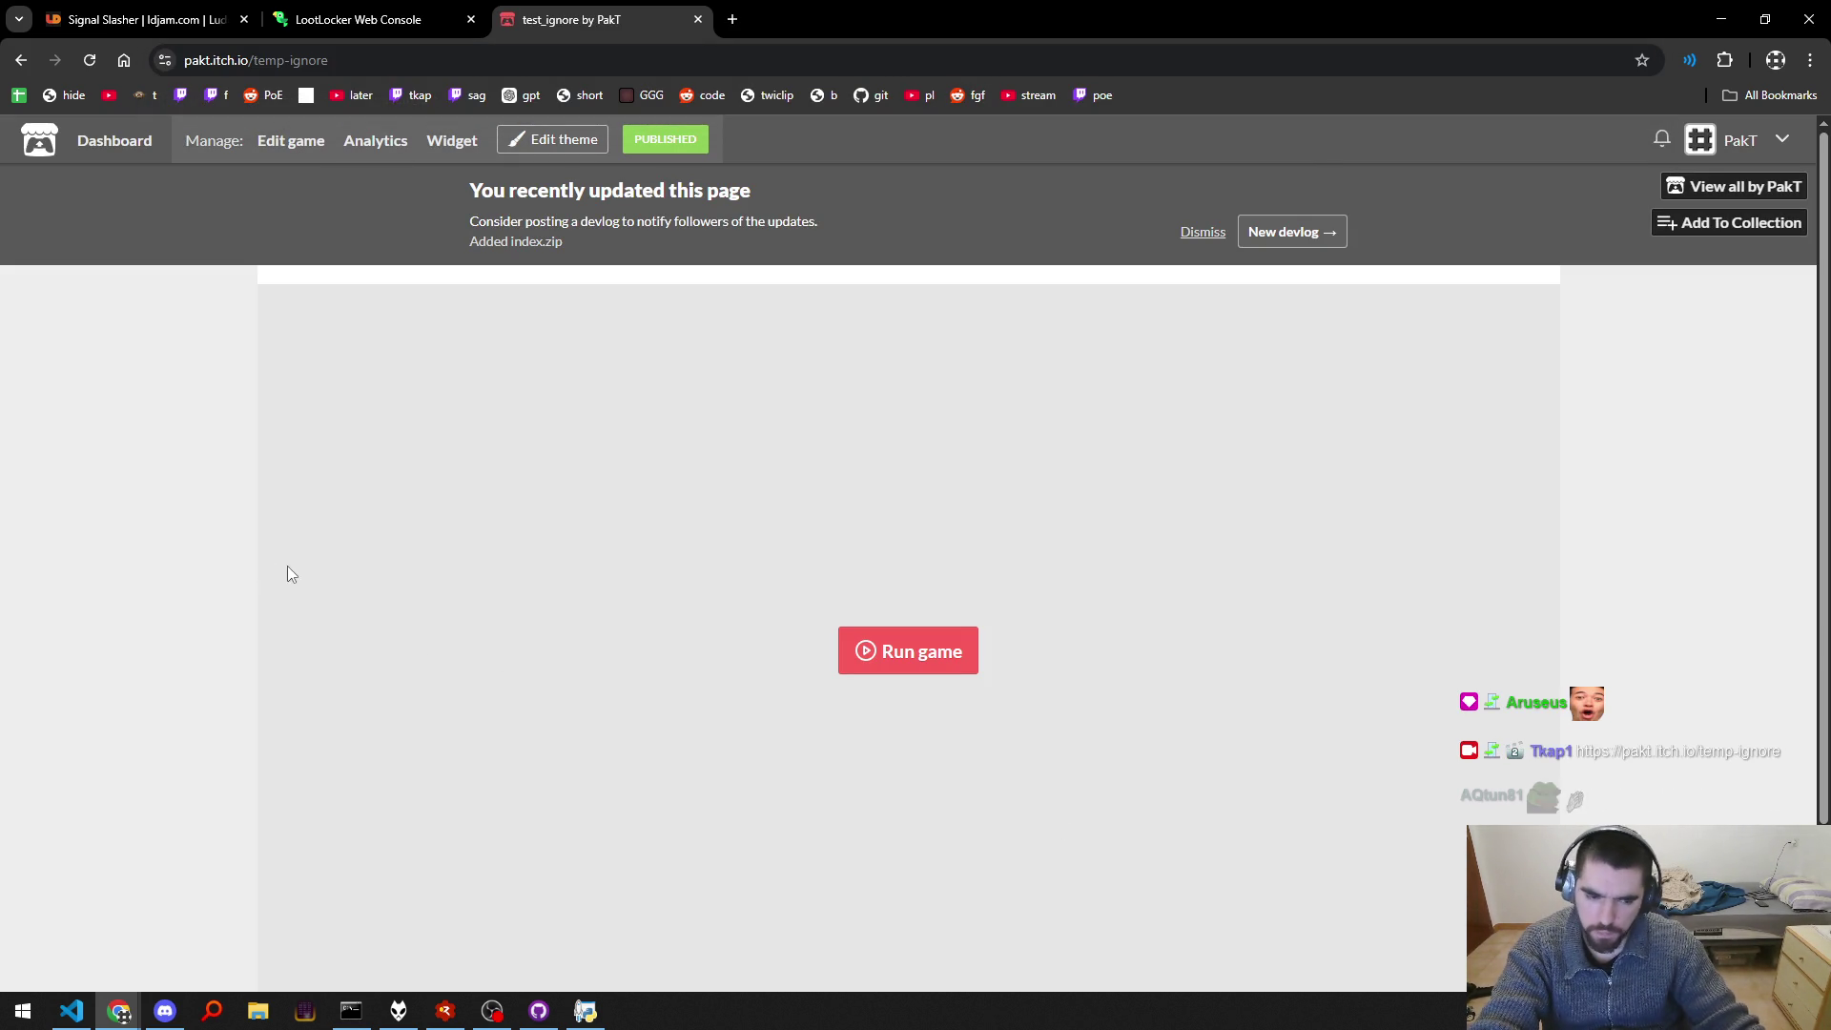
Step: Launch Signal Slasher from its itch.io page, start playing, and switch to fullscreen
{"action": "left_click", "coordinate": [959, 658]}
{"action": "scroll", "coordinate": [385, 570], "scroll_direction": "down", "scroll_amount": 2}
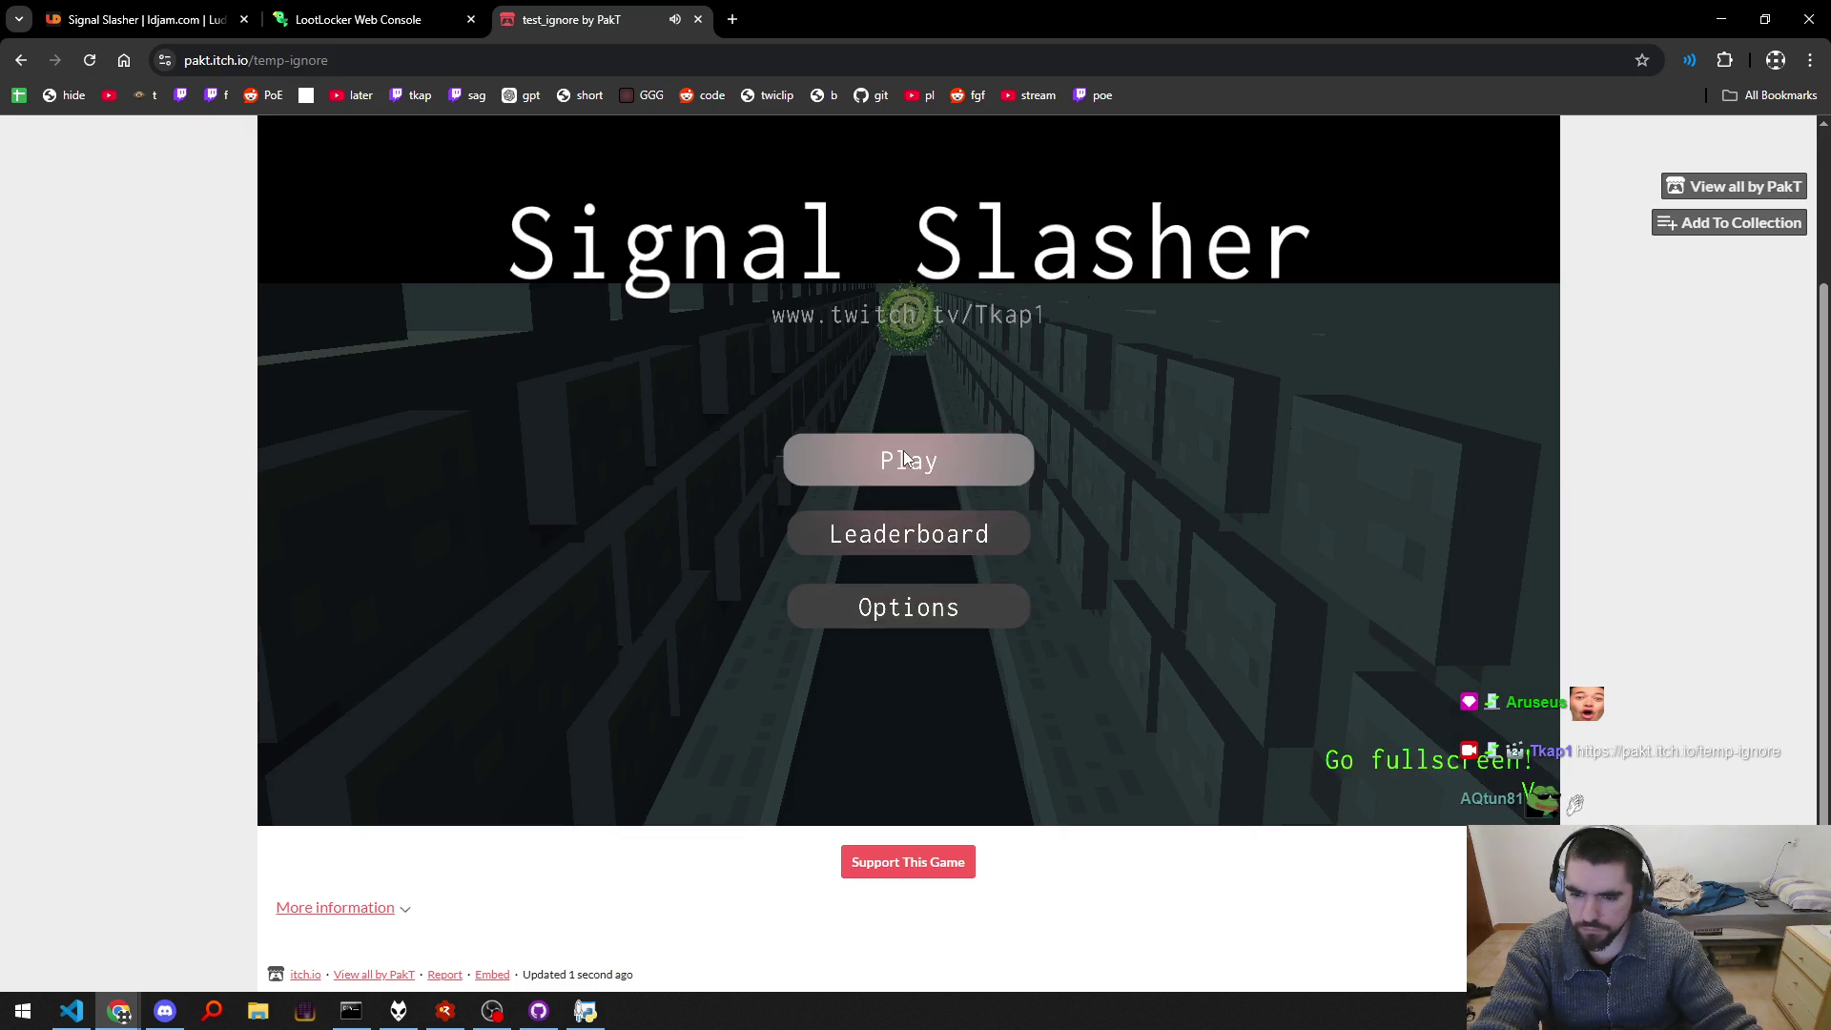
{"action": "left_click", "coordinate": [906, 460]}
{"action": "left_click", "coordinate": [1540, 807]}
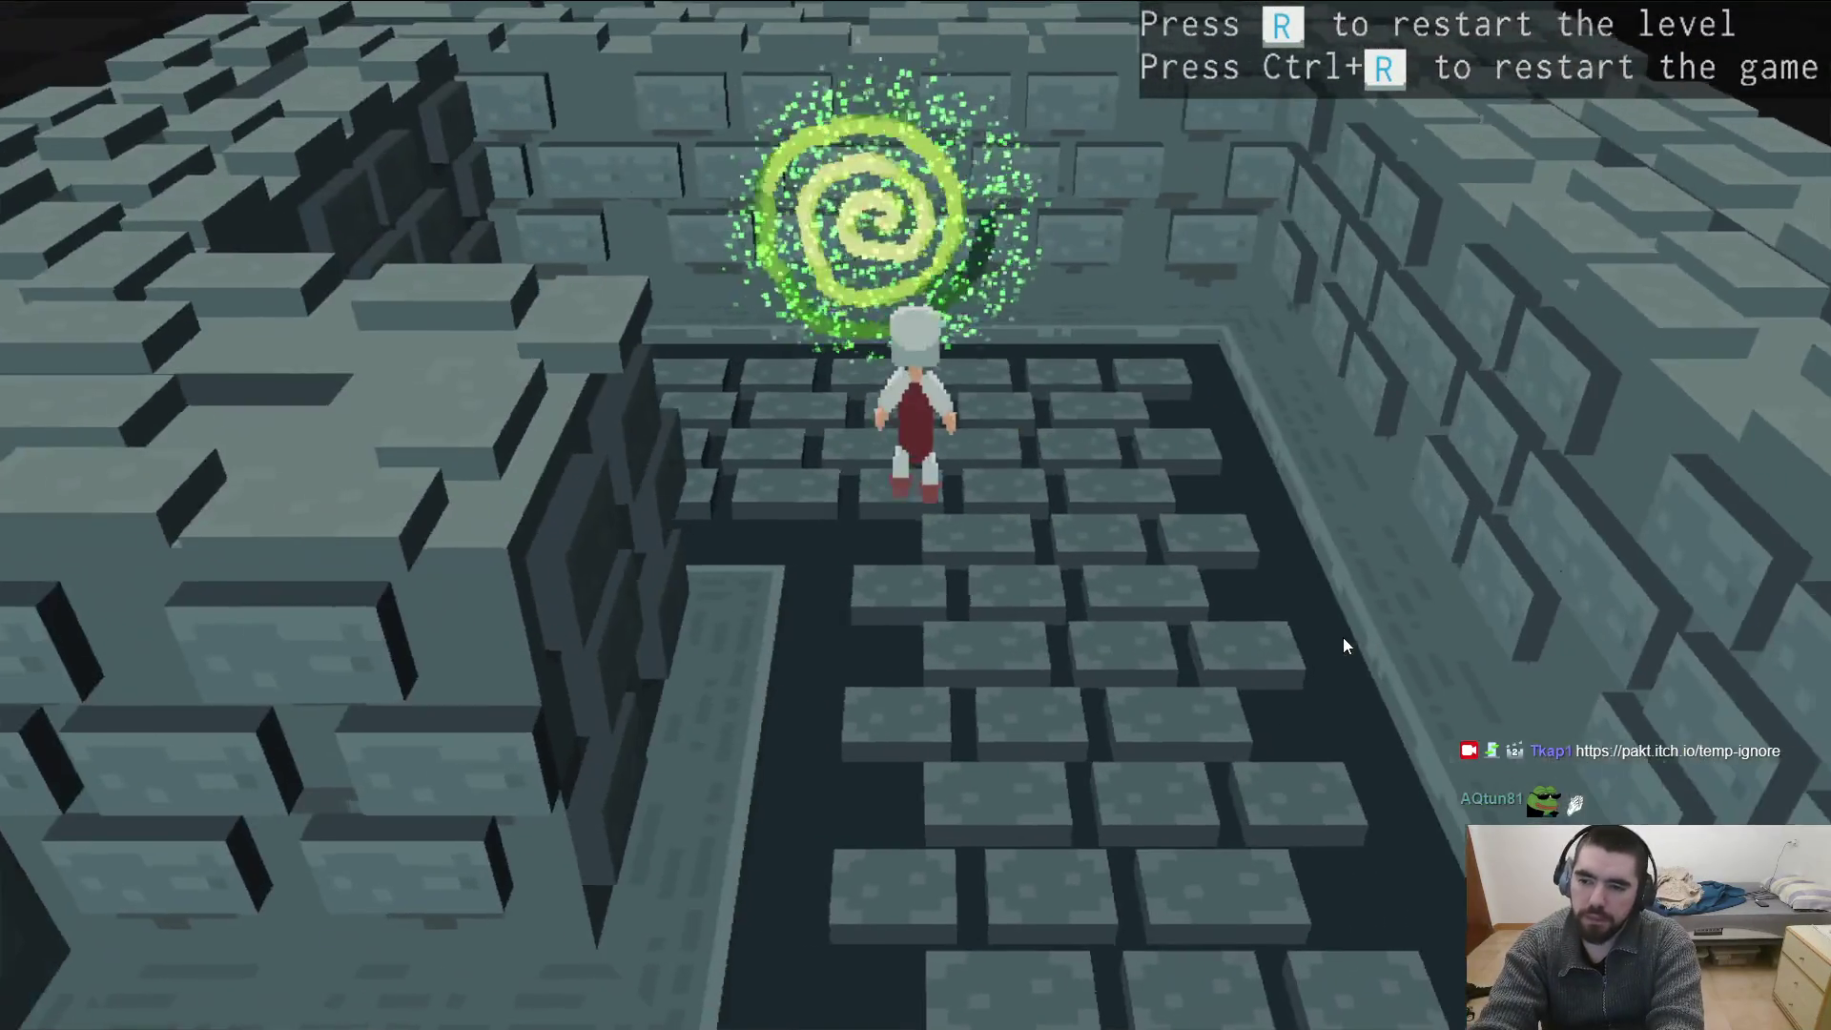
Step: Slash the pink enemy, cross the spike field into the portal, and run up the corridor level
{"action": "key", "text": "f"}
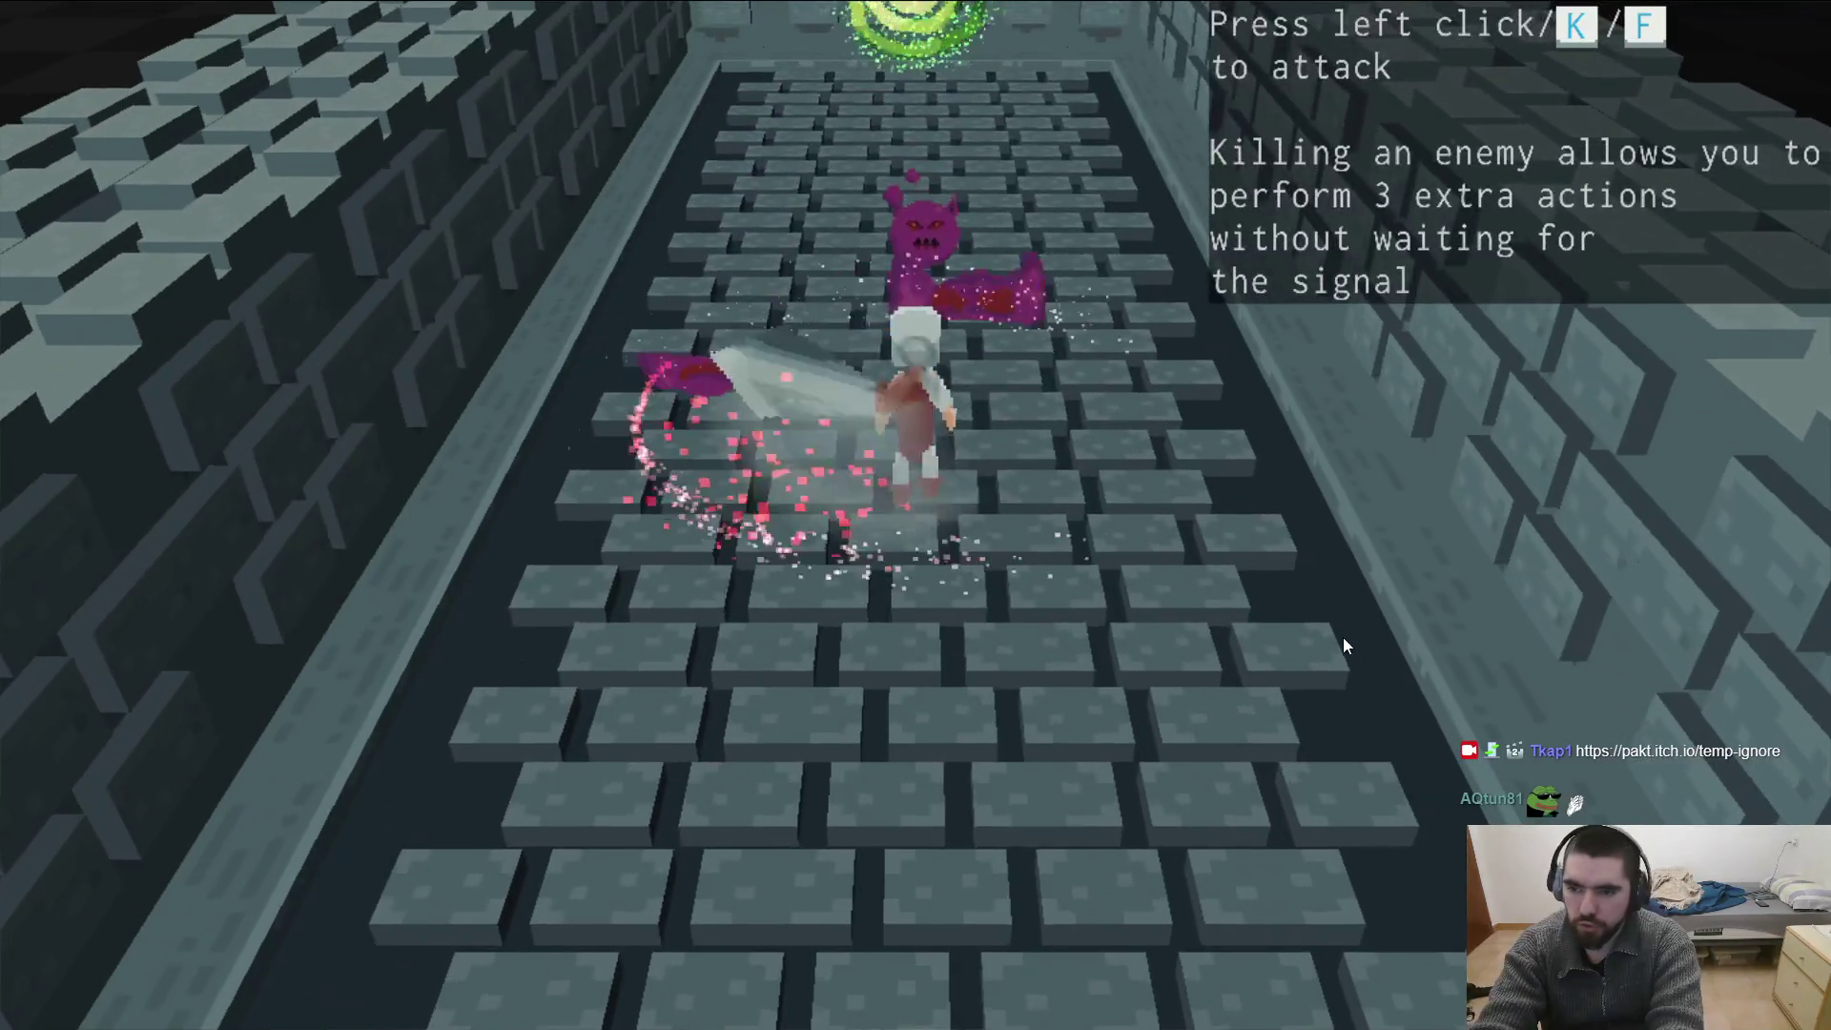
{"action": "key", "text": "a"}
{"action": "key", "text": "f"}
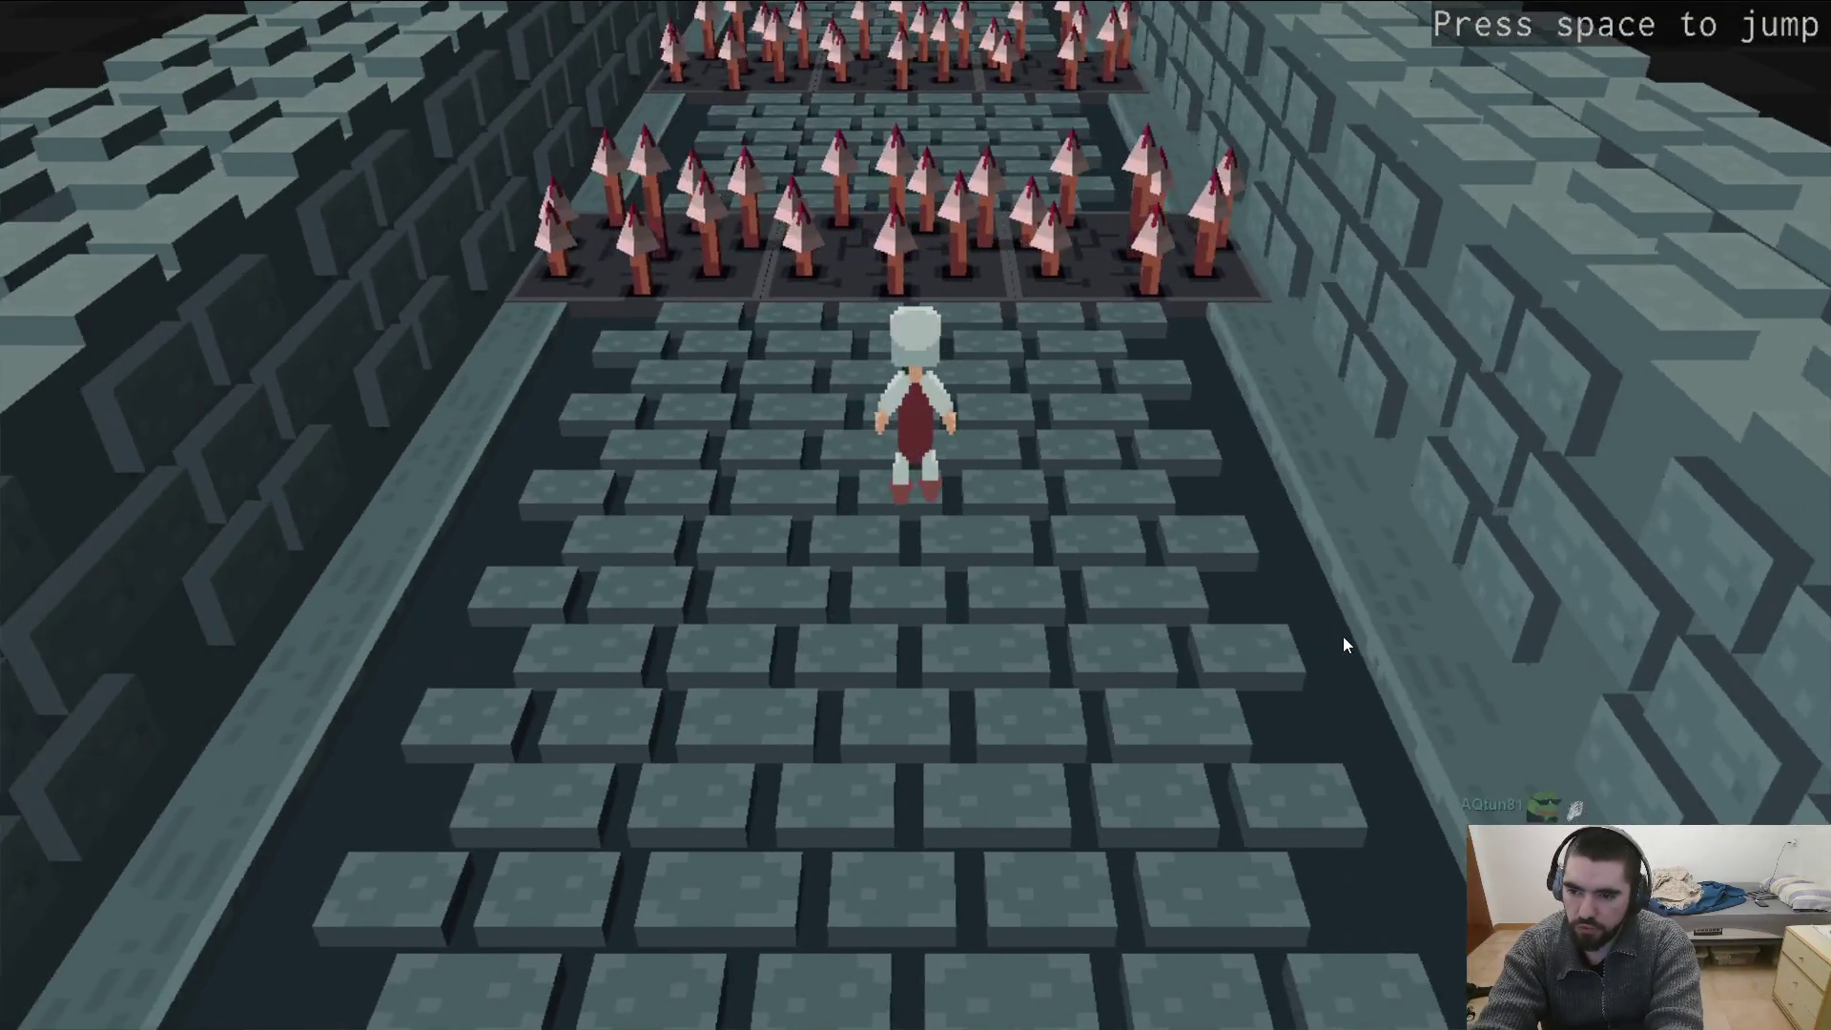
{"action": "key", "text": "w"}
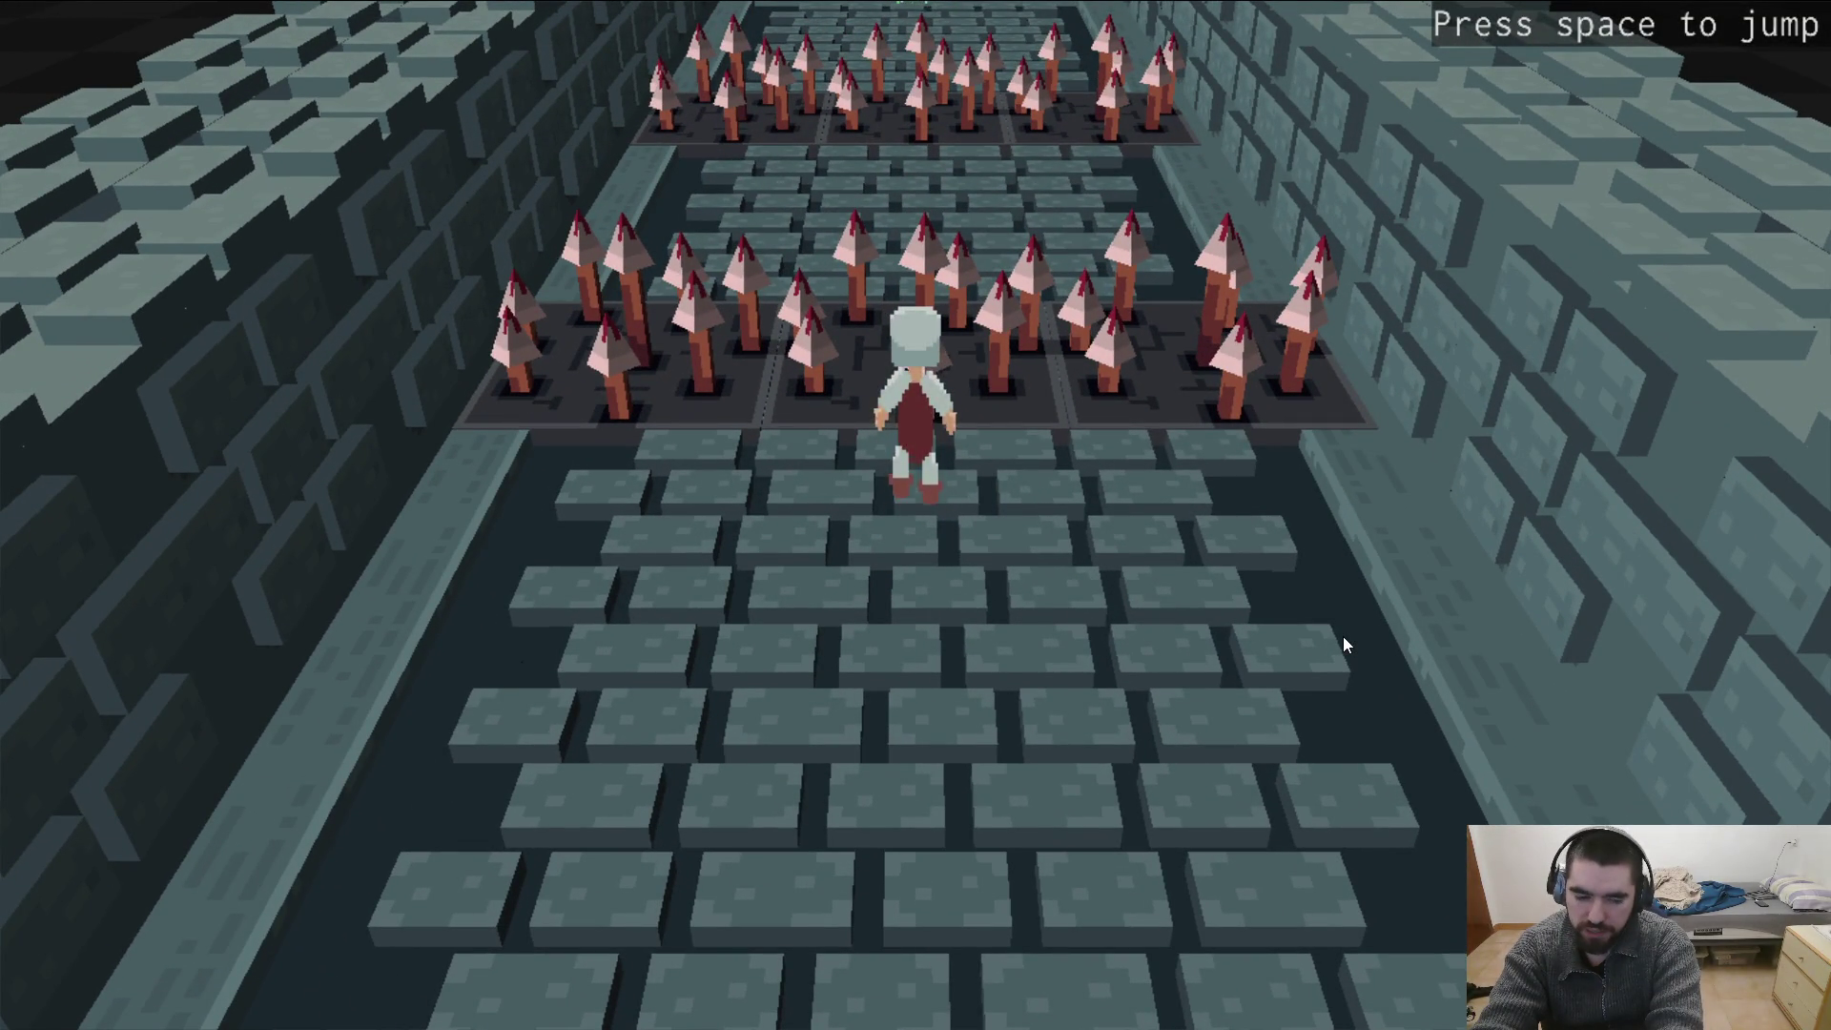
{"action": "key", "text": "w"}
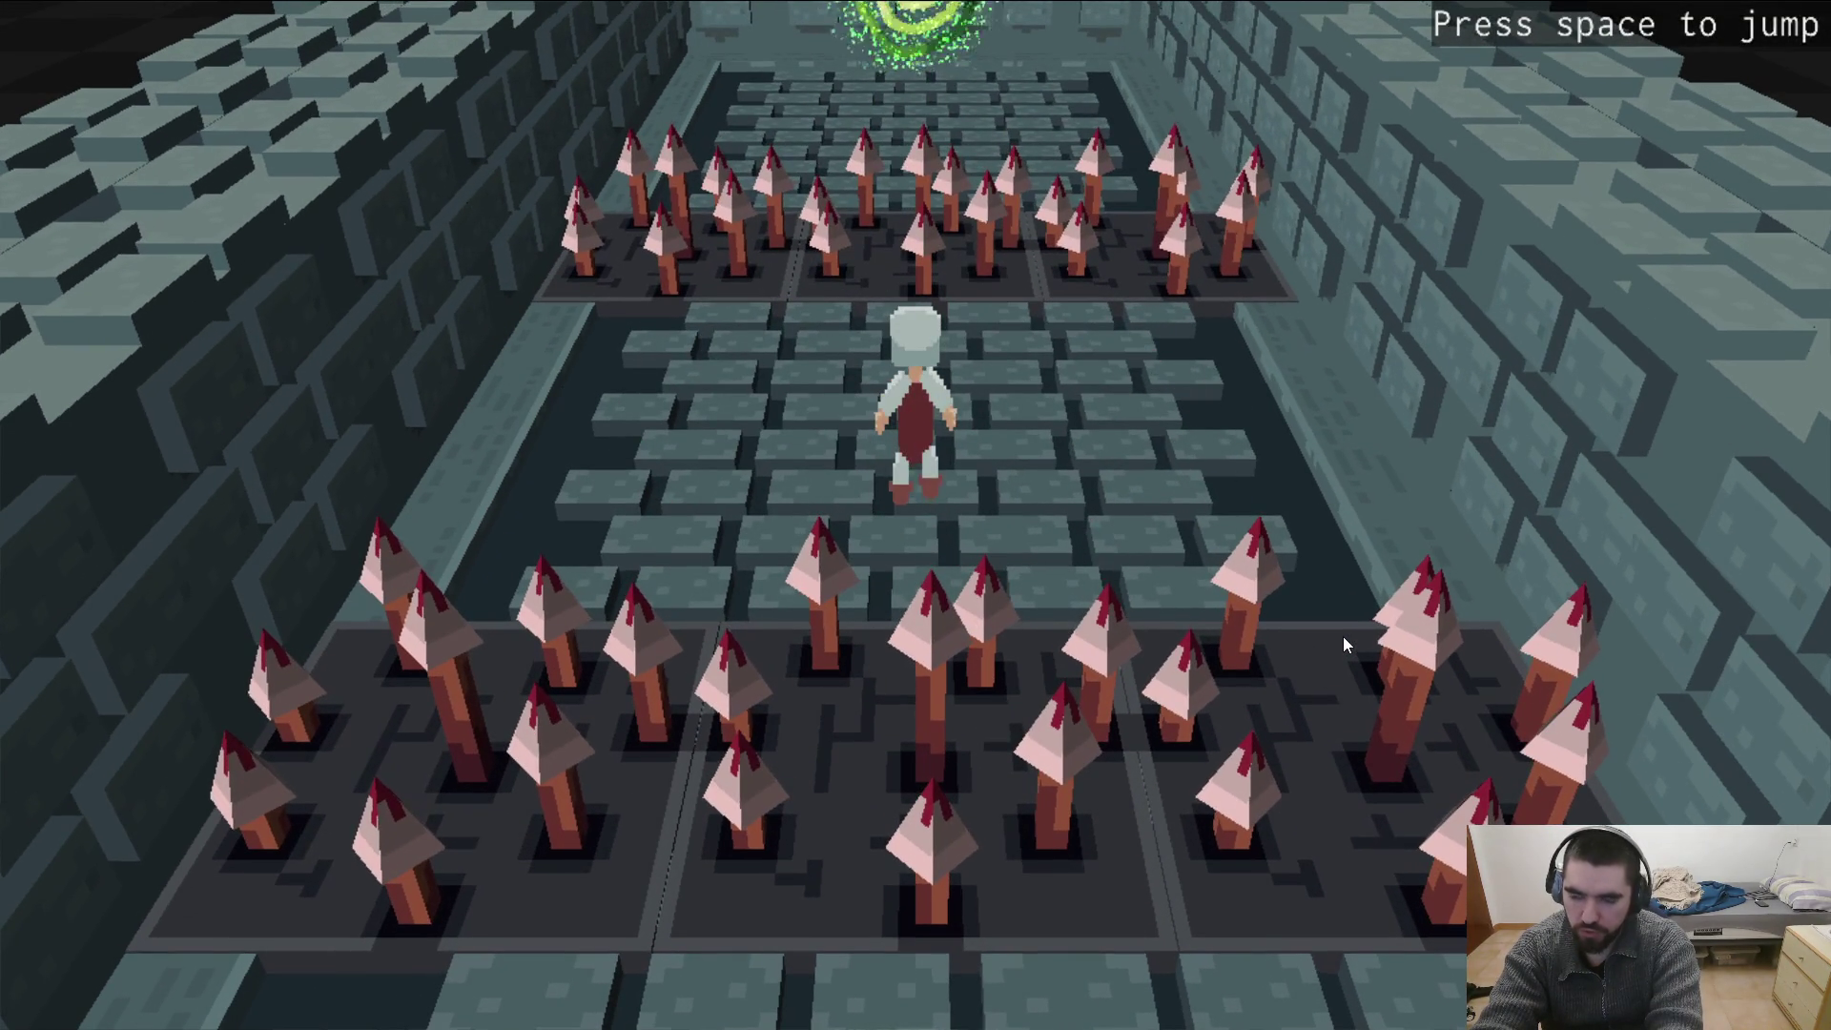
{"action": "key", "text": "w"}
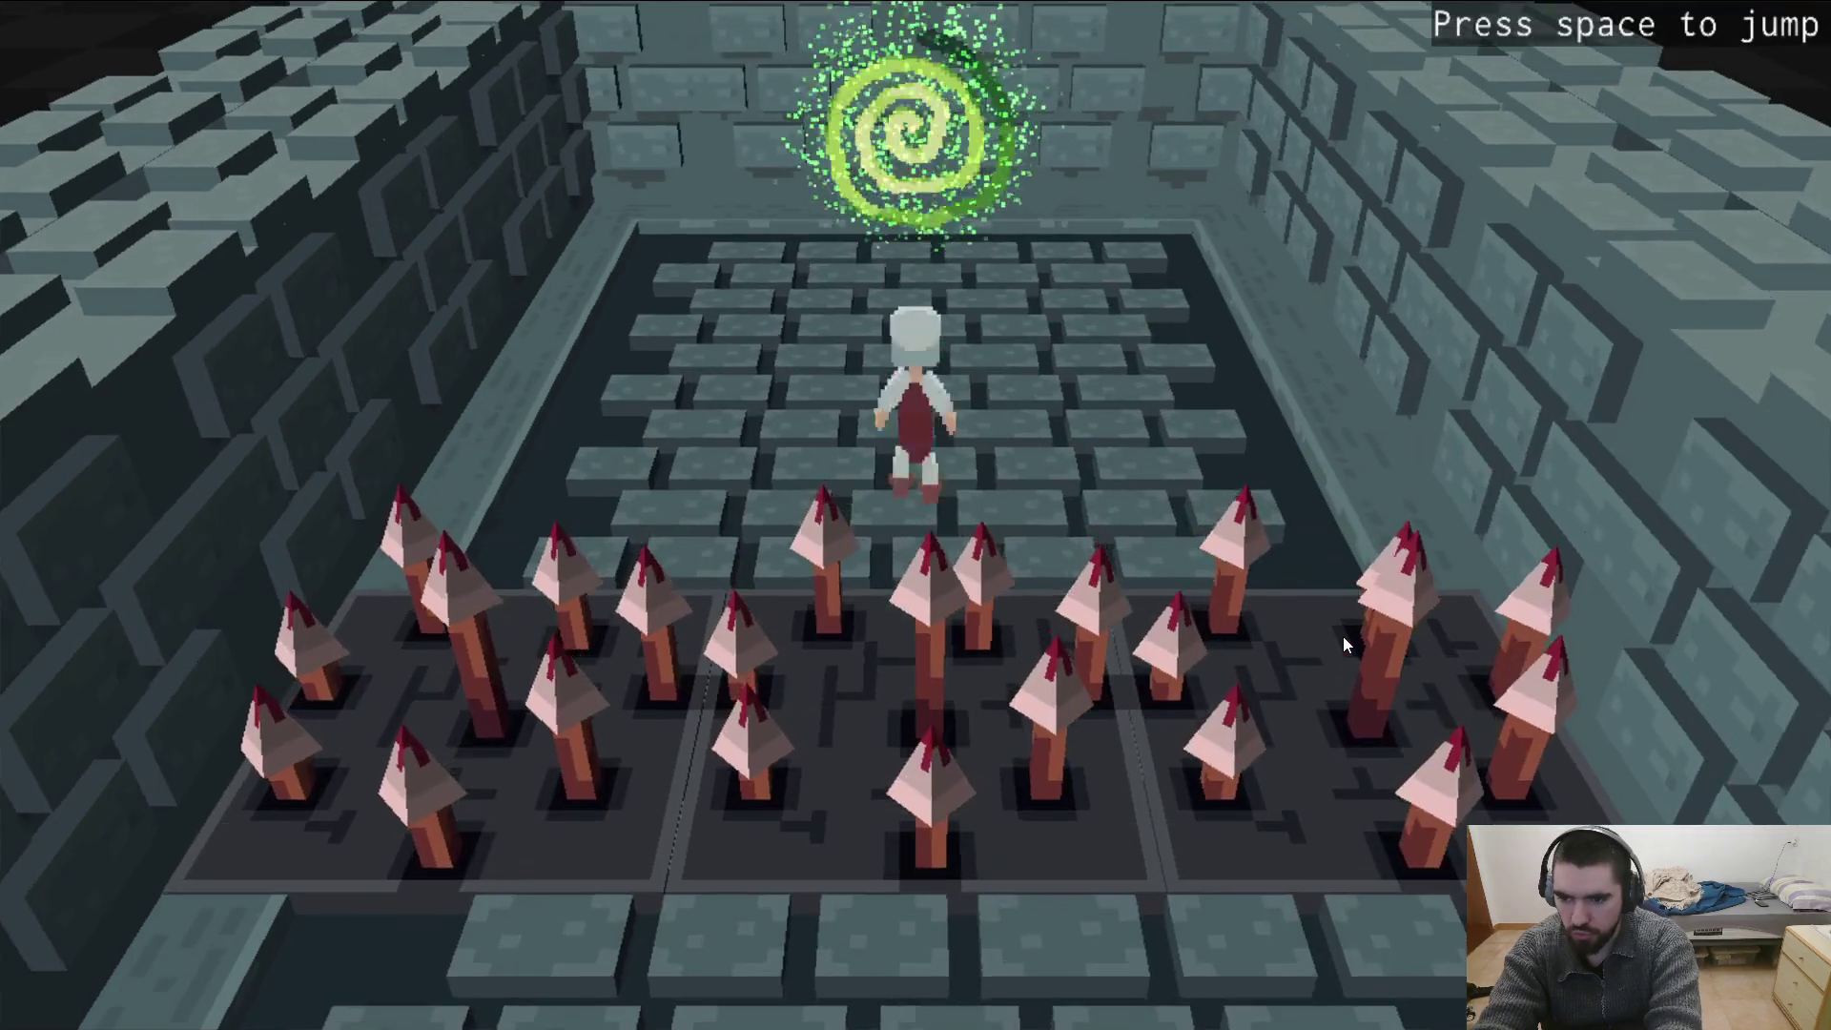
{"action": "key", "text": "a"}
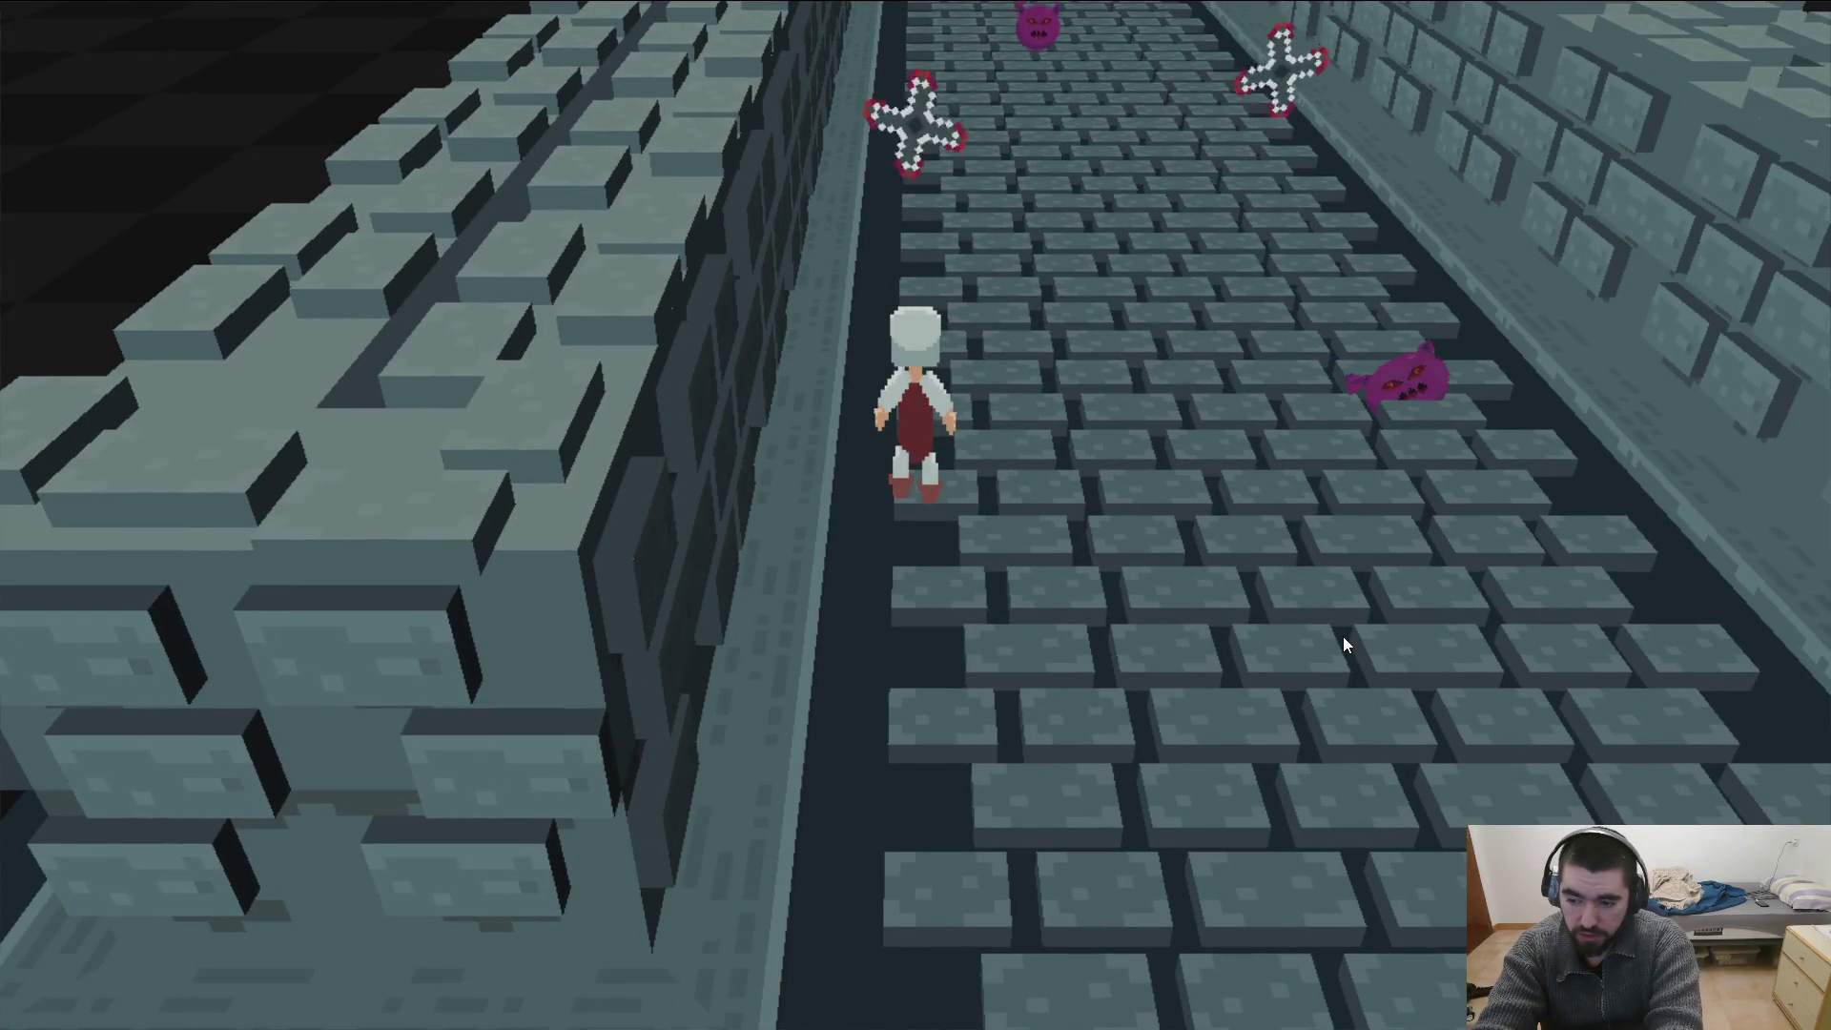
{"action": "key", "text": "d"}
{"action": "key", "text": "a"}
{"action": "key", "text": "a"}
{"action": "key", "text": "w"}
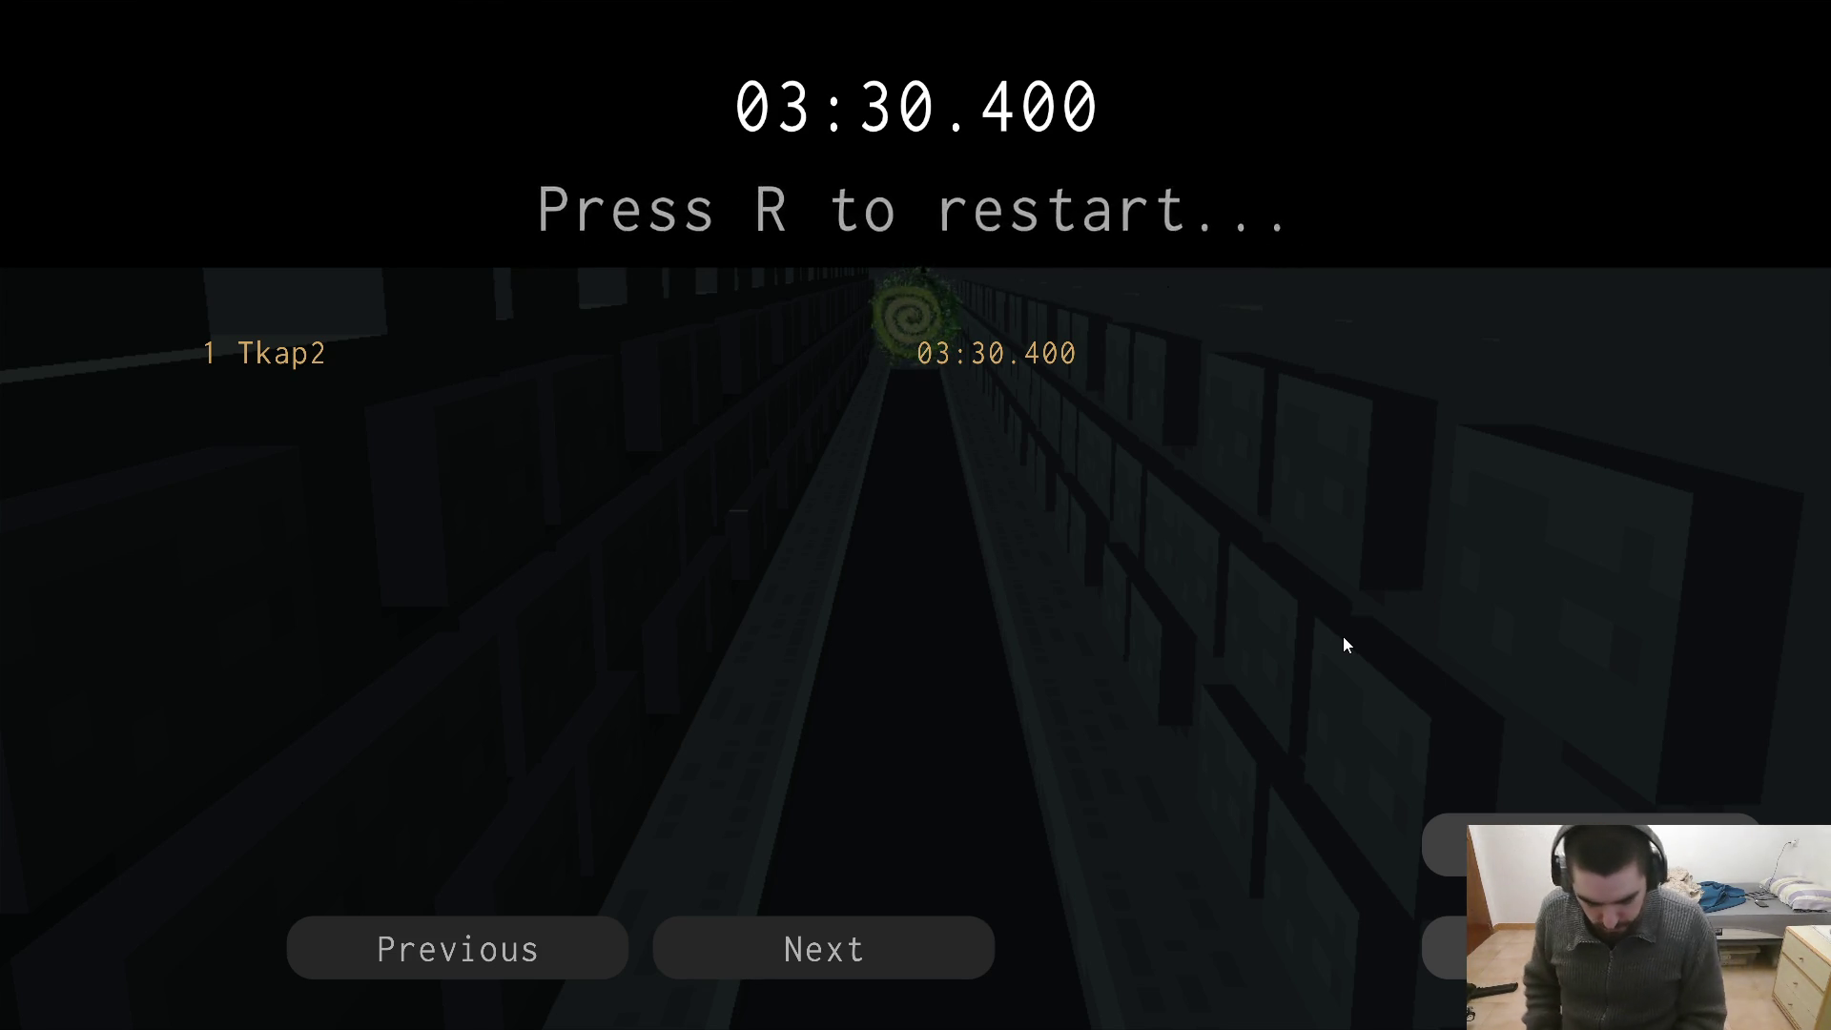
Step: Leave the results screen, view the leaderboard, and return to the main menu
{"action": "left_click", "coordinate": [1445, 844]}
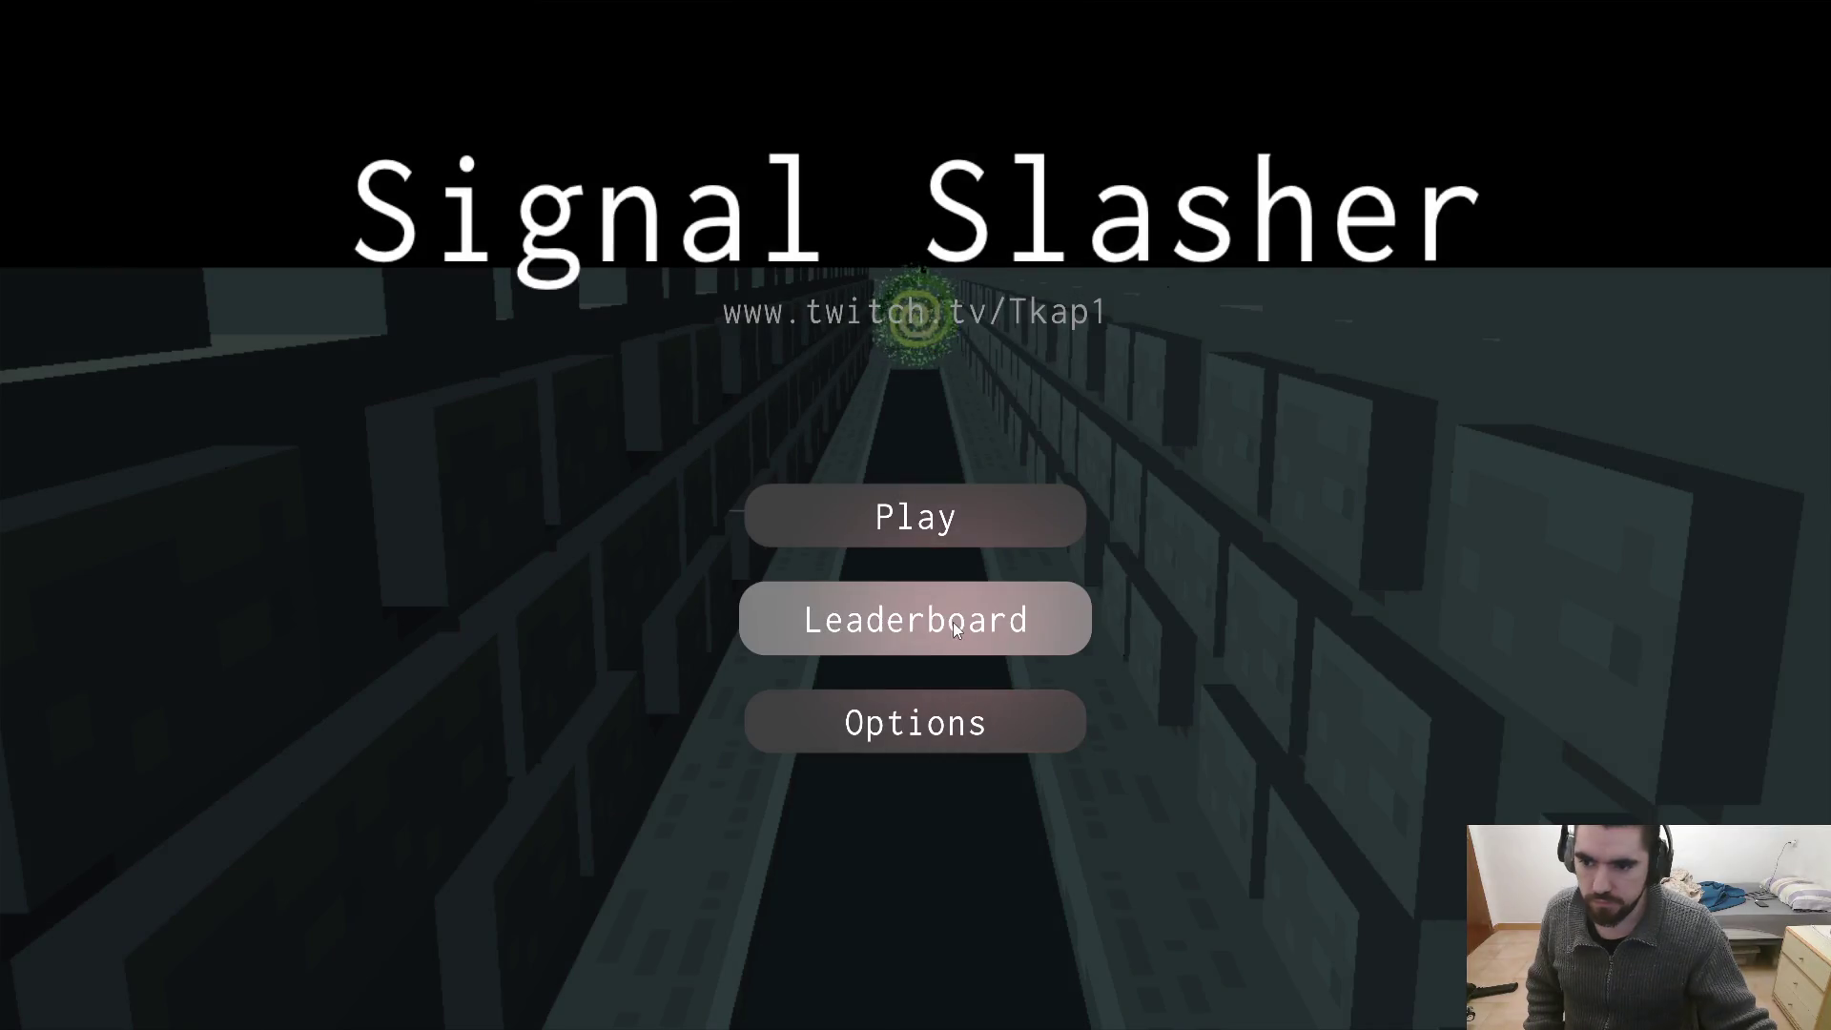
{"action": "left_click", "coordinate": [953, 622]}
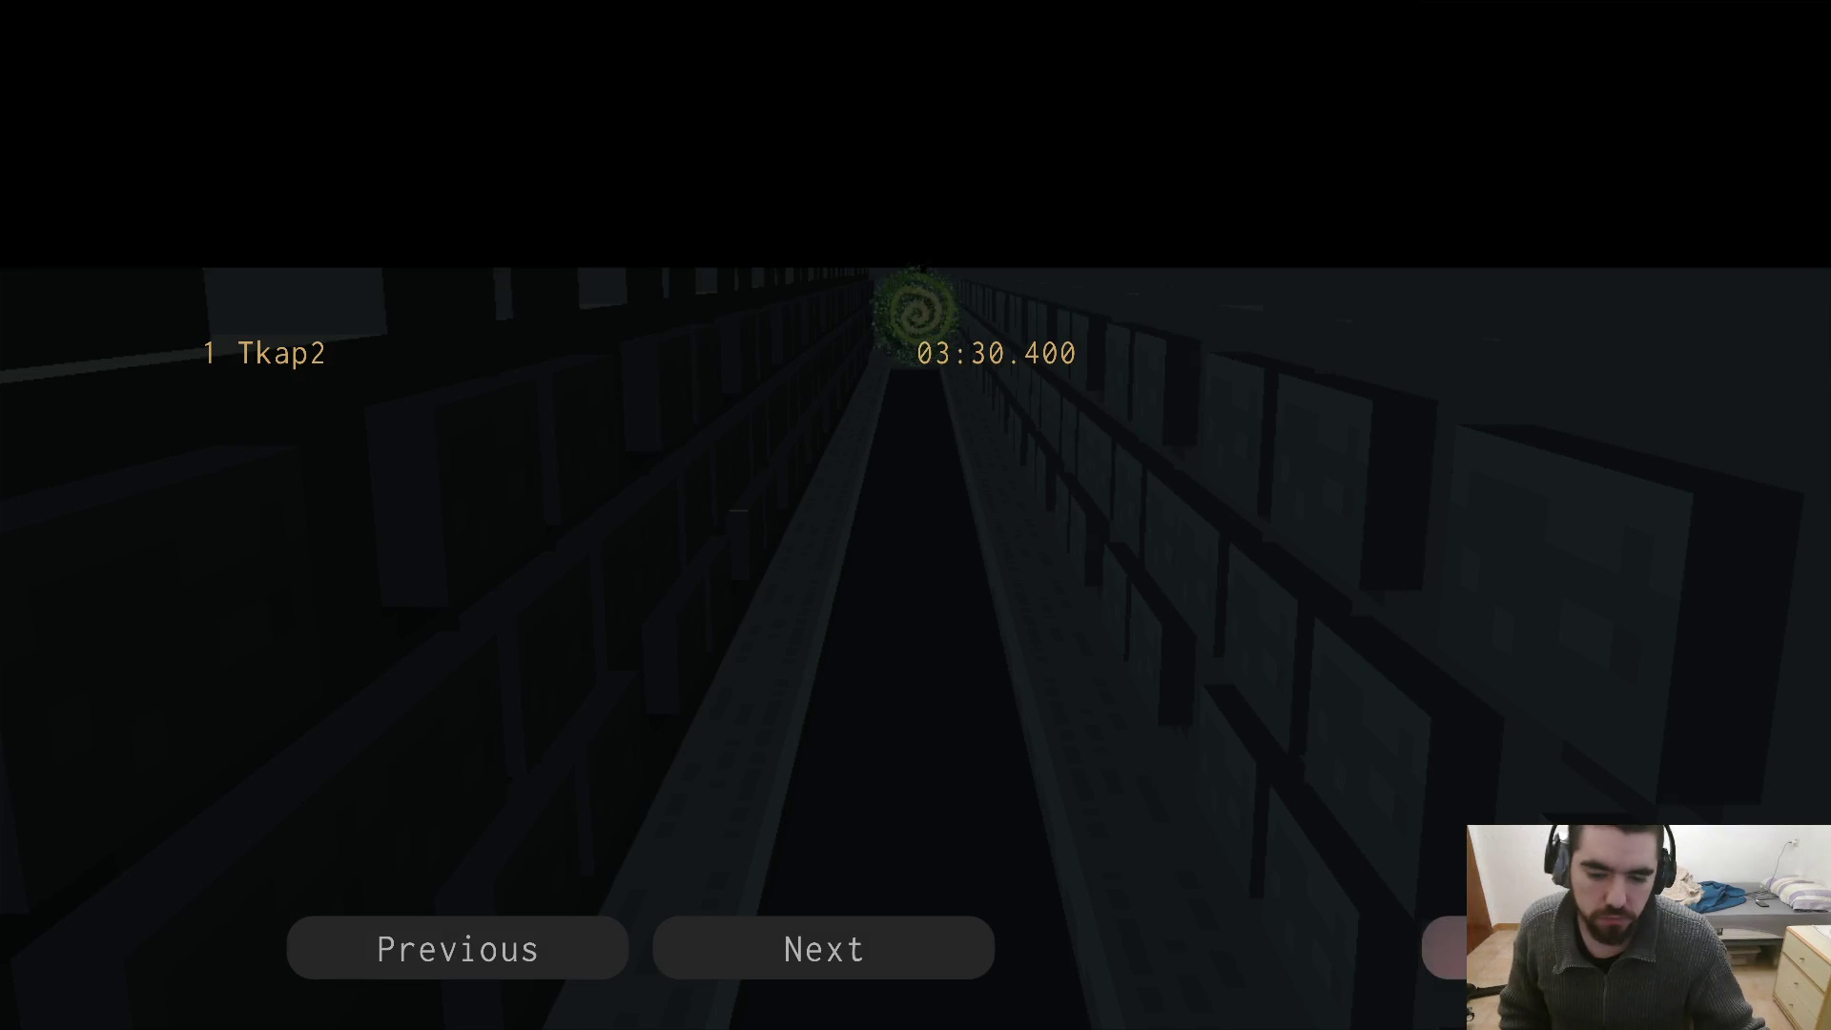
{"action": "left_click", "coordinate": [1445, 949]}
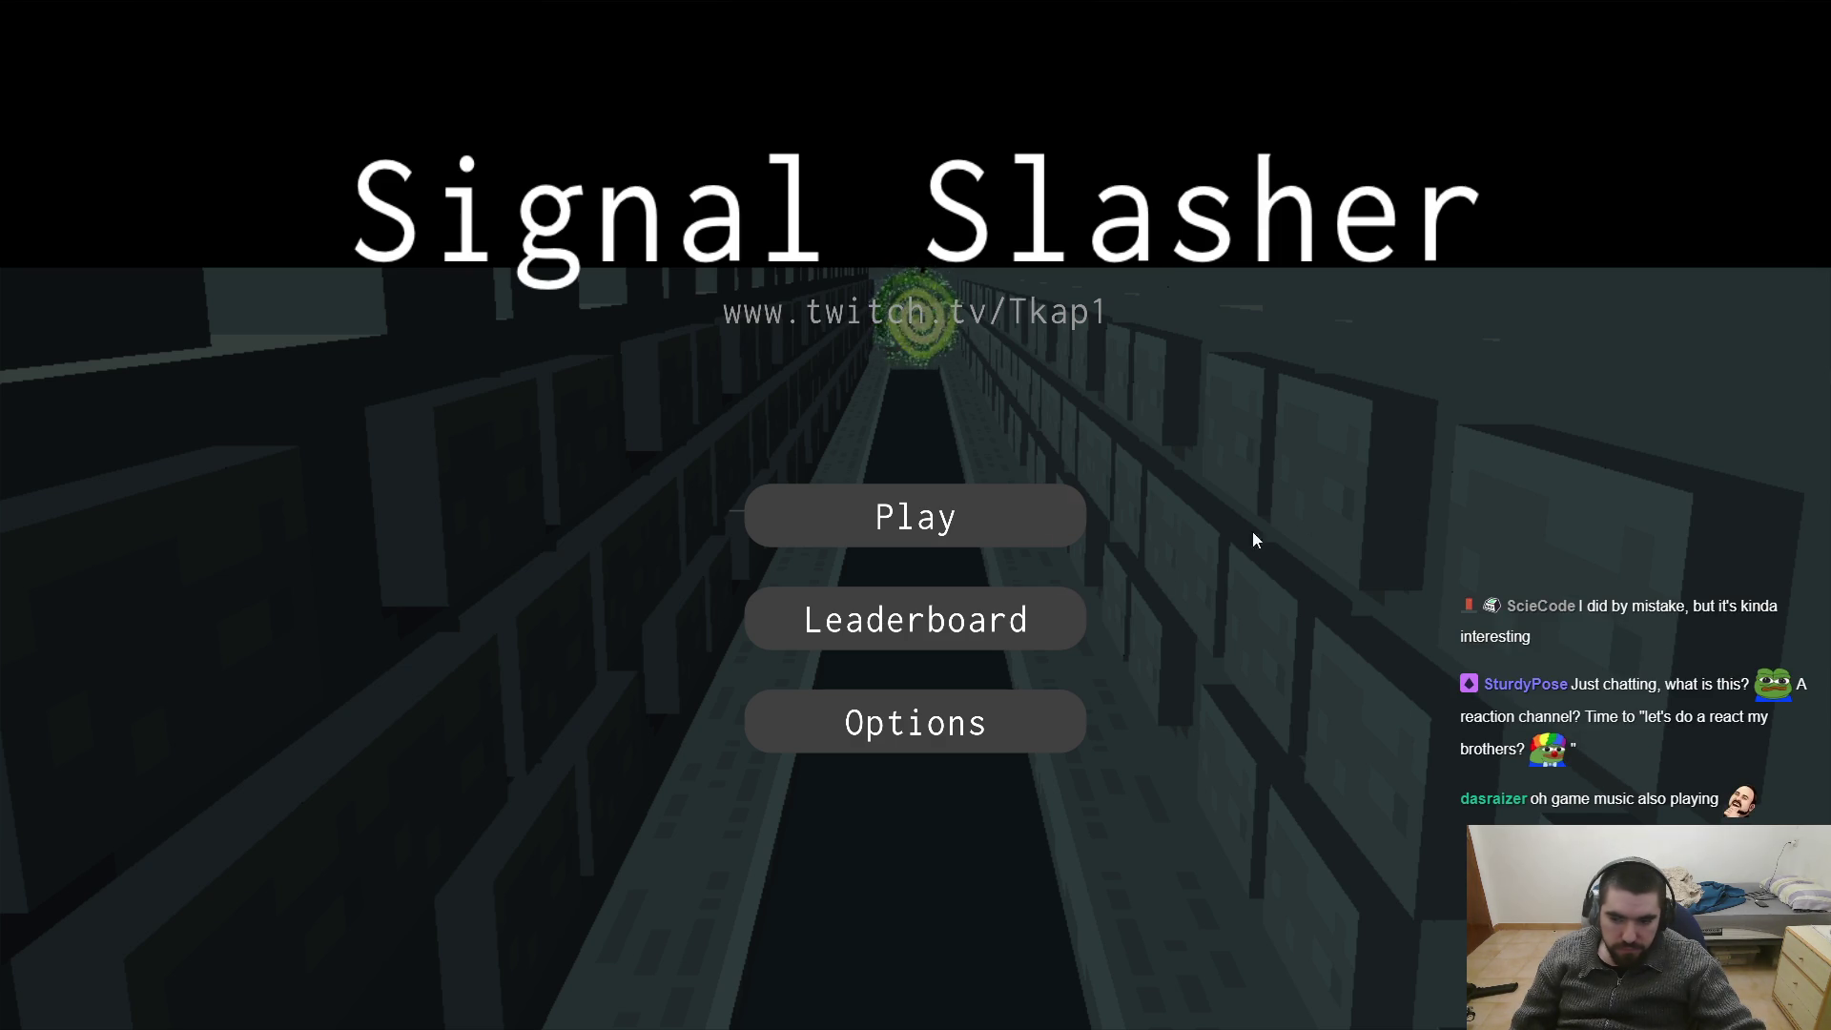
Step: Turn the game music off in the settings and return to the main menu
{"action": "left_click", "coordinate": [972, 721]}
{"action": "left_click", "coordinate": [911, 235]}
{"action": "key", "text": "Escape"}
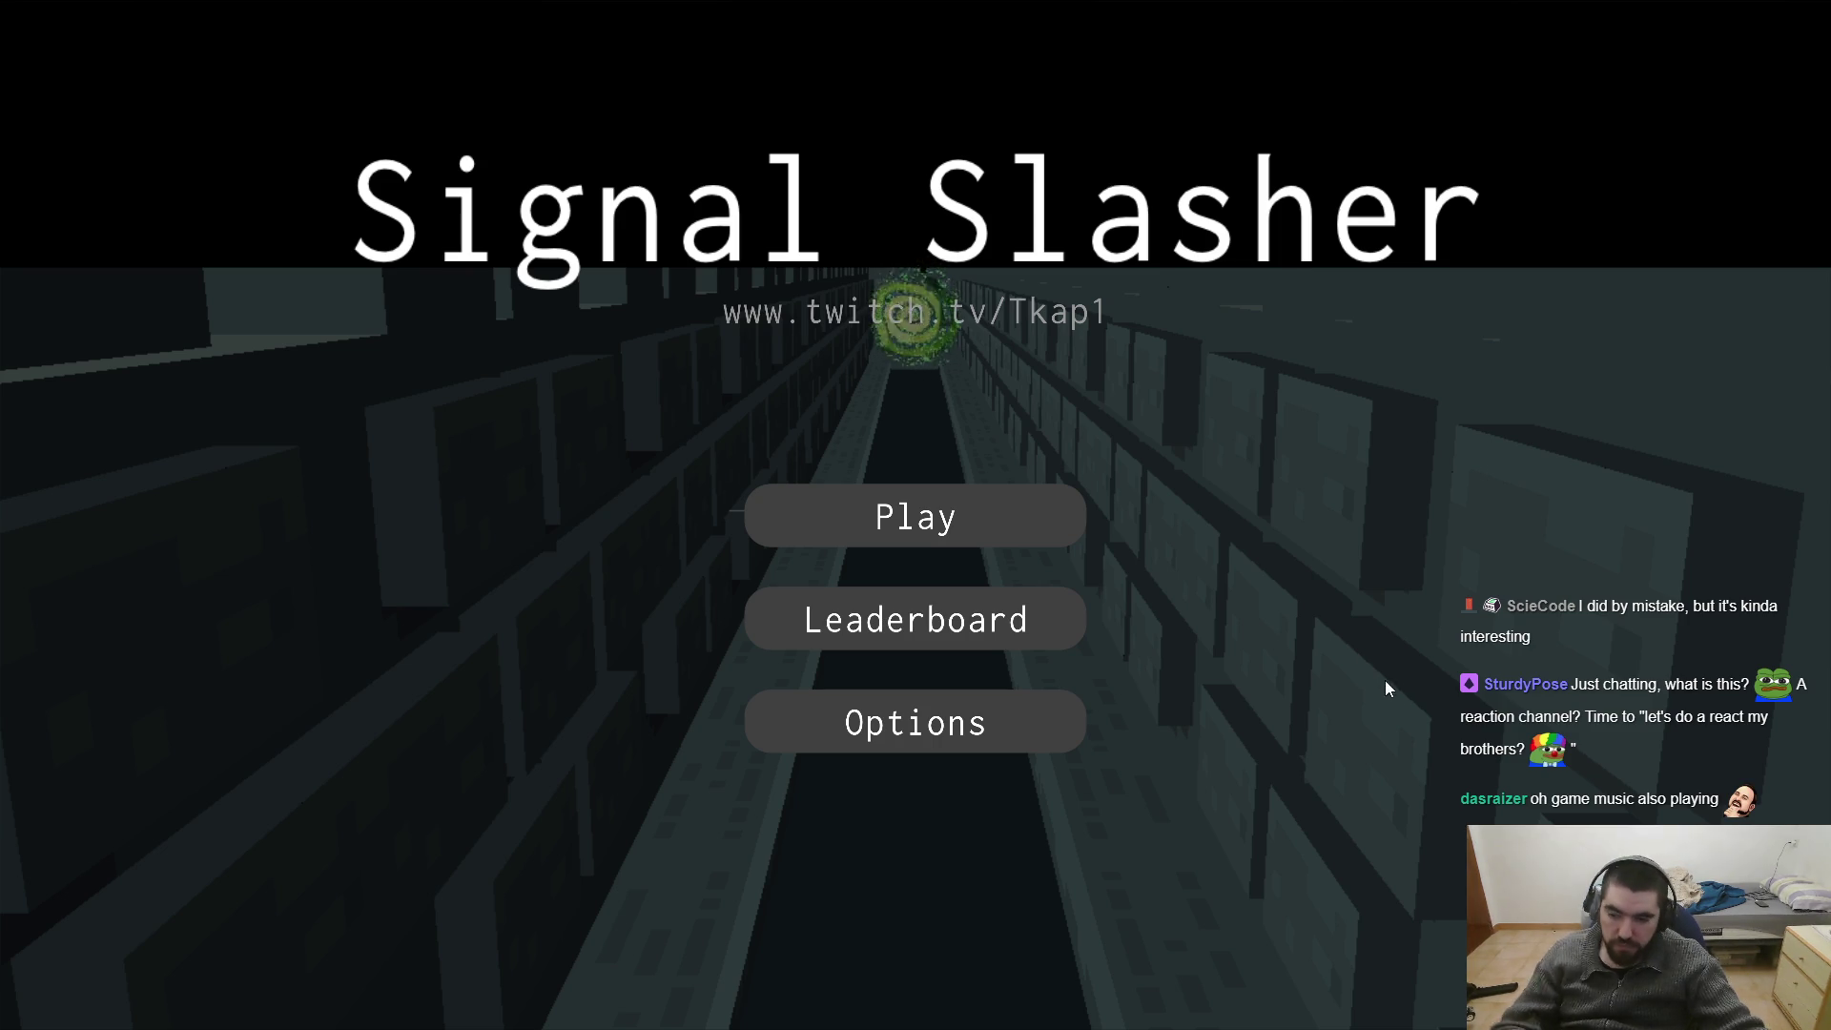
Step: Reopen the options, toggle fullscreen off and on, and go back to the main menu
{"action": "left_click", "coordinate": [855, 706]}
{"action": "key", "text": "Escape"}
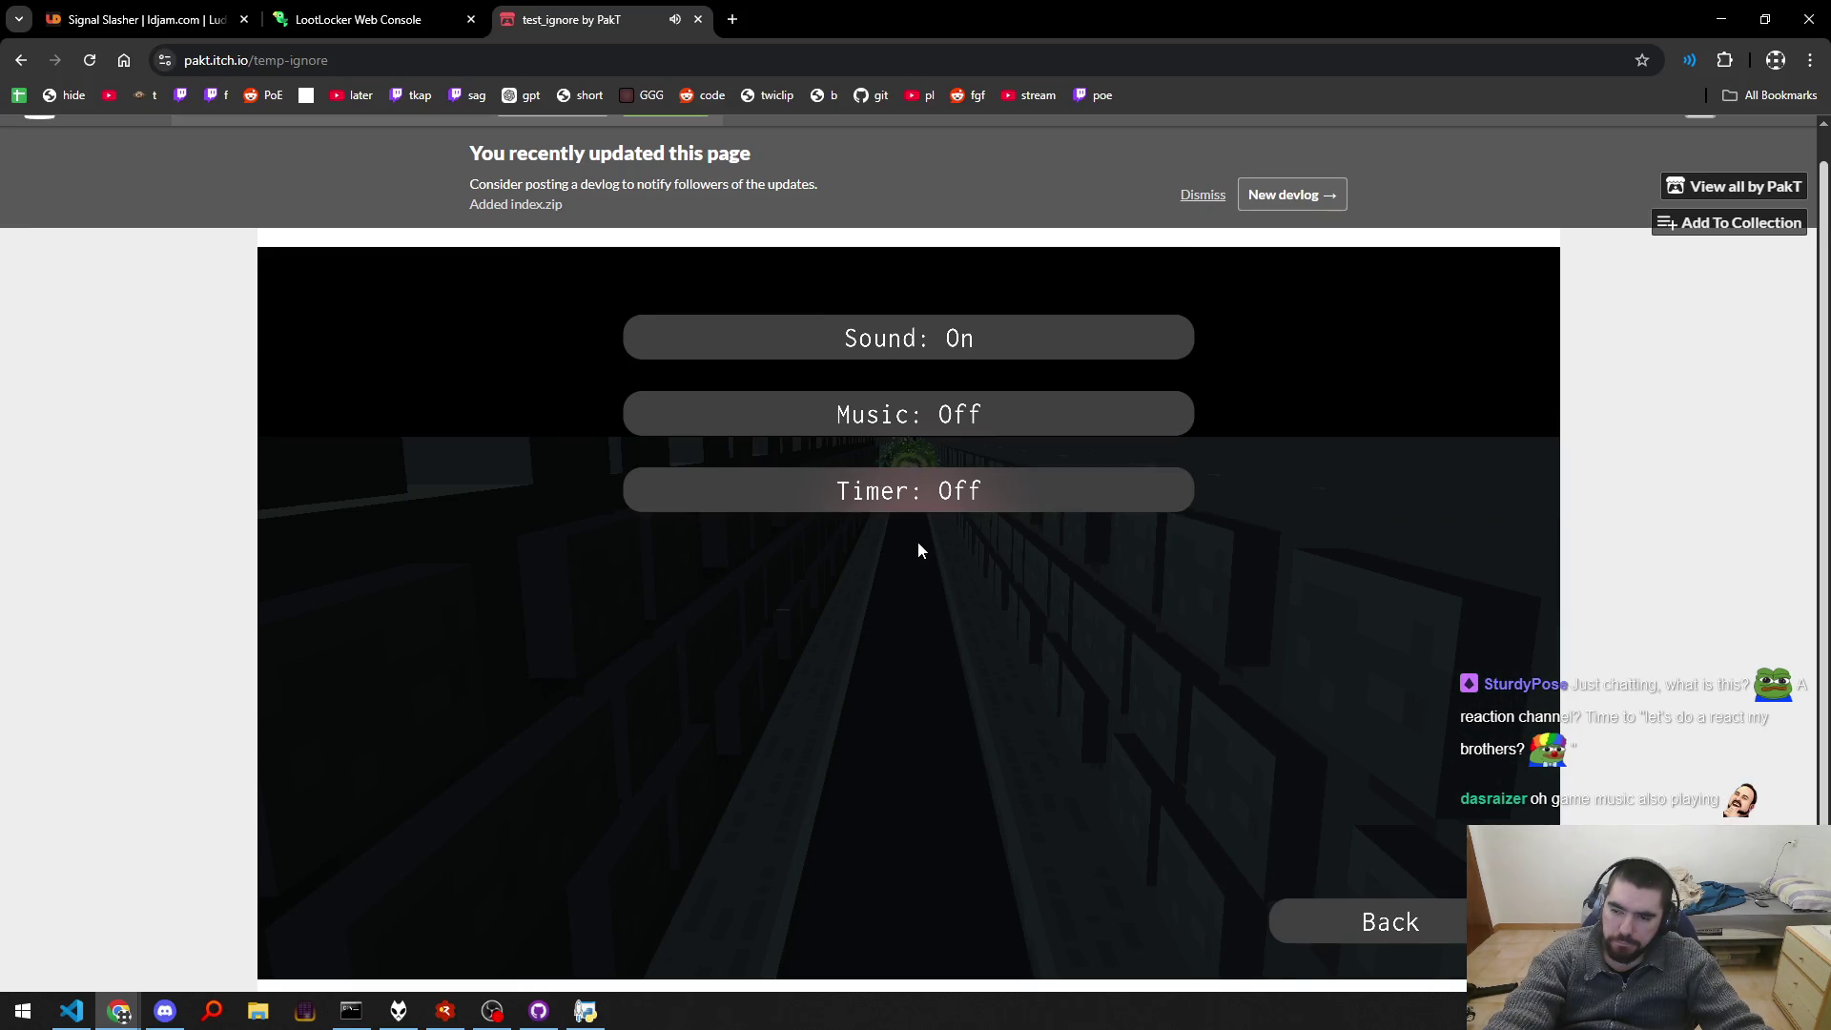
{"action": "left_click", "coordinate": [1322, 677]}
{"action": "key", "text": "Escape"}
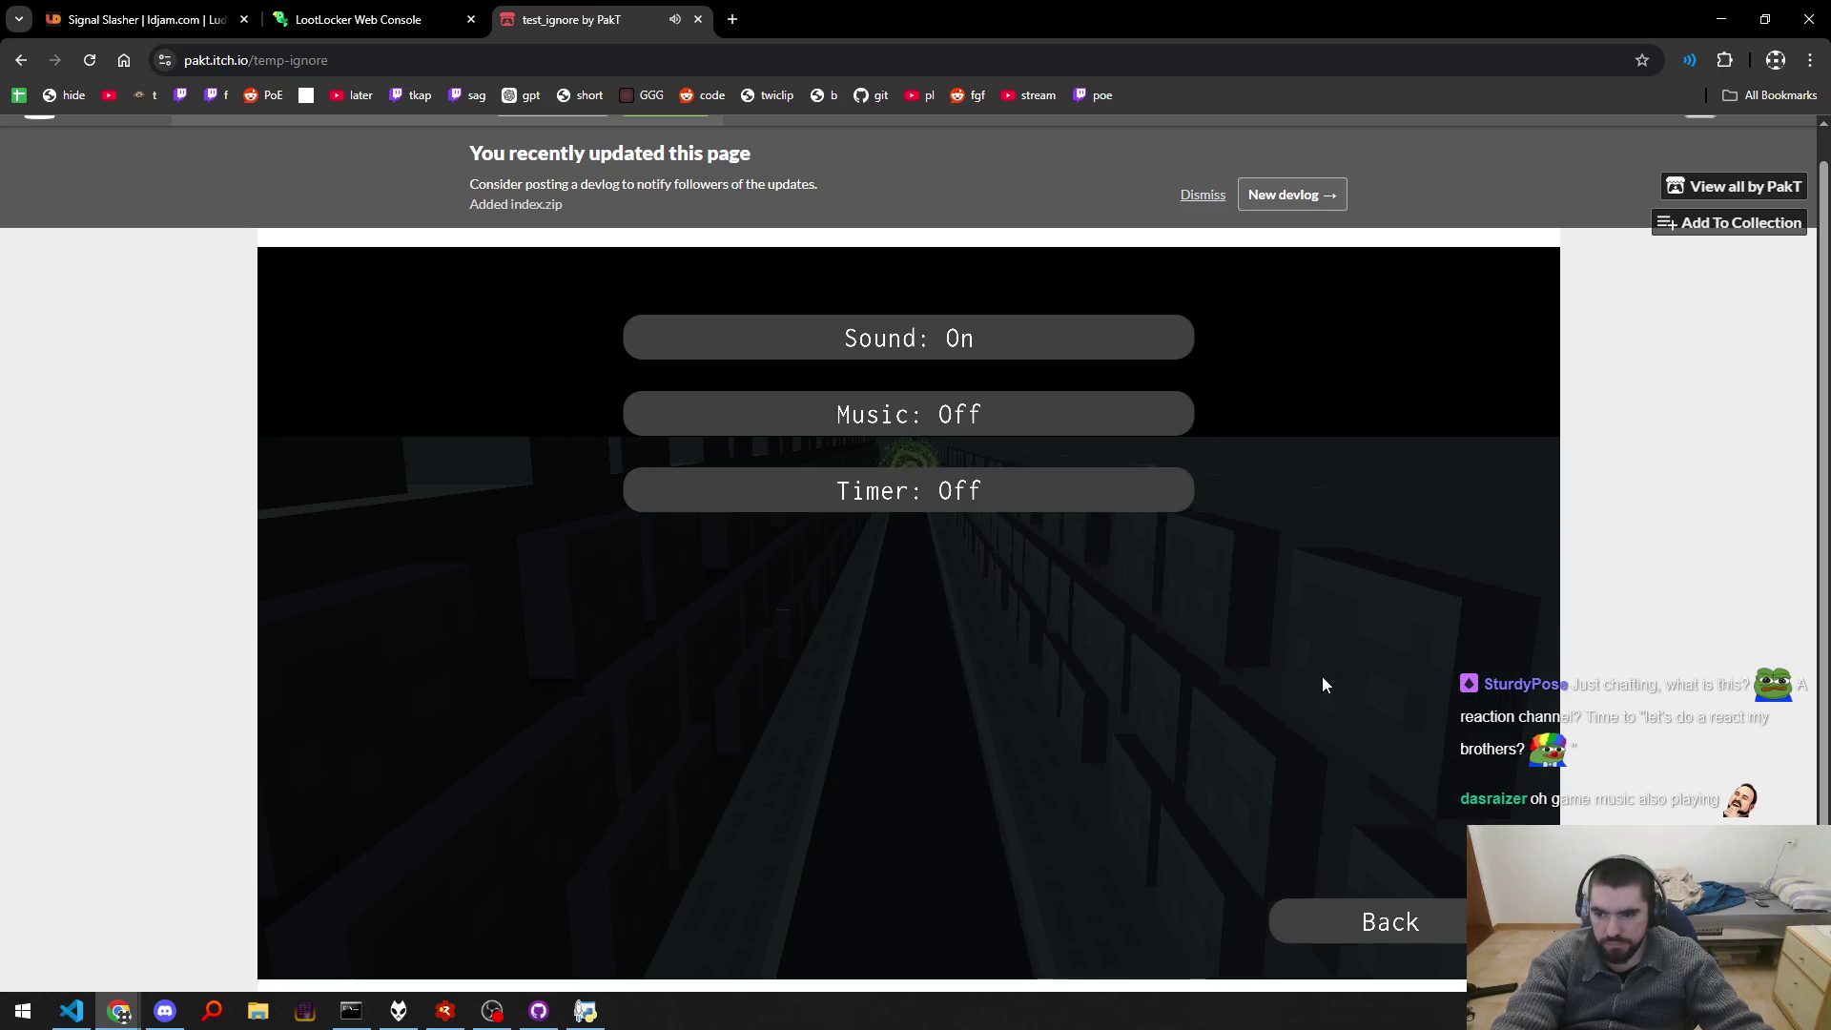
{"action": "left_click", "coordinate": [1000, 259]}
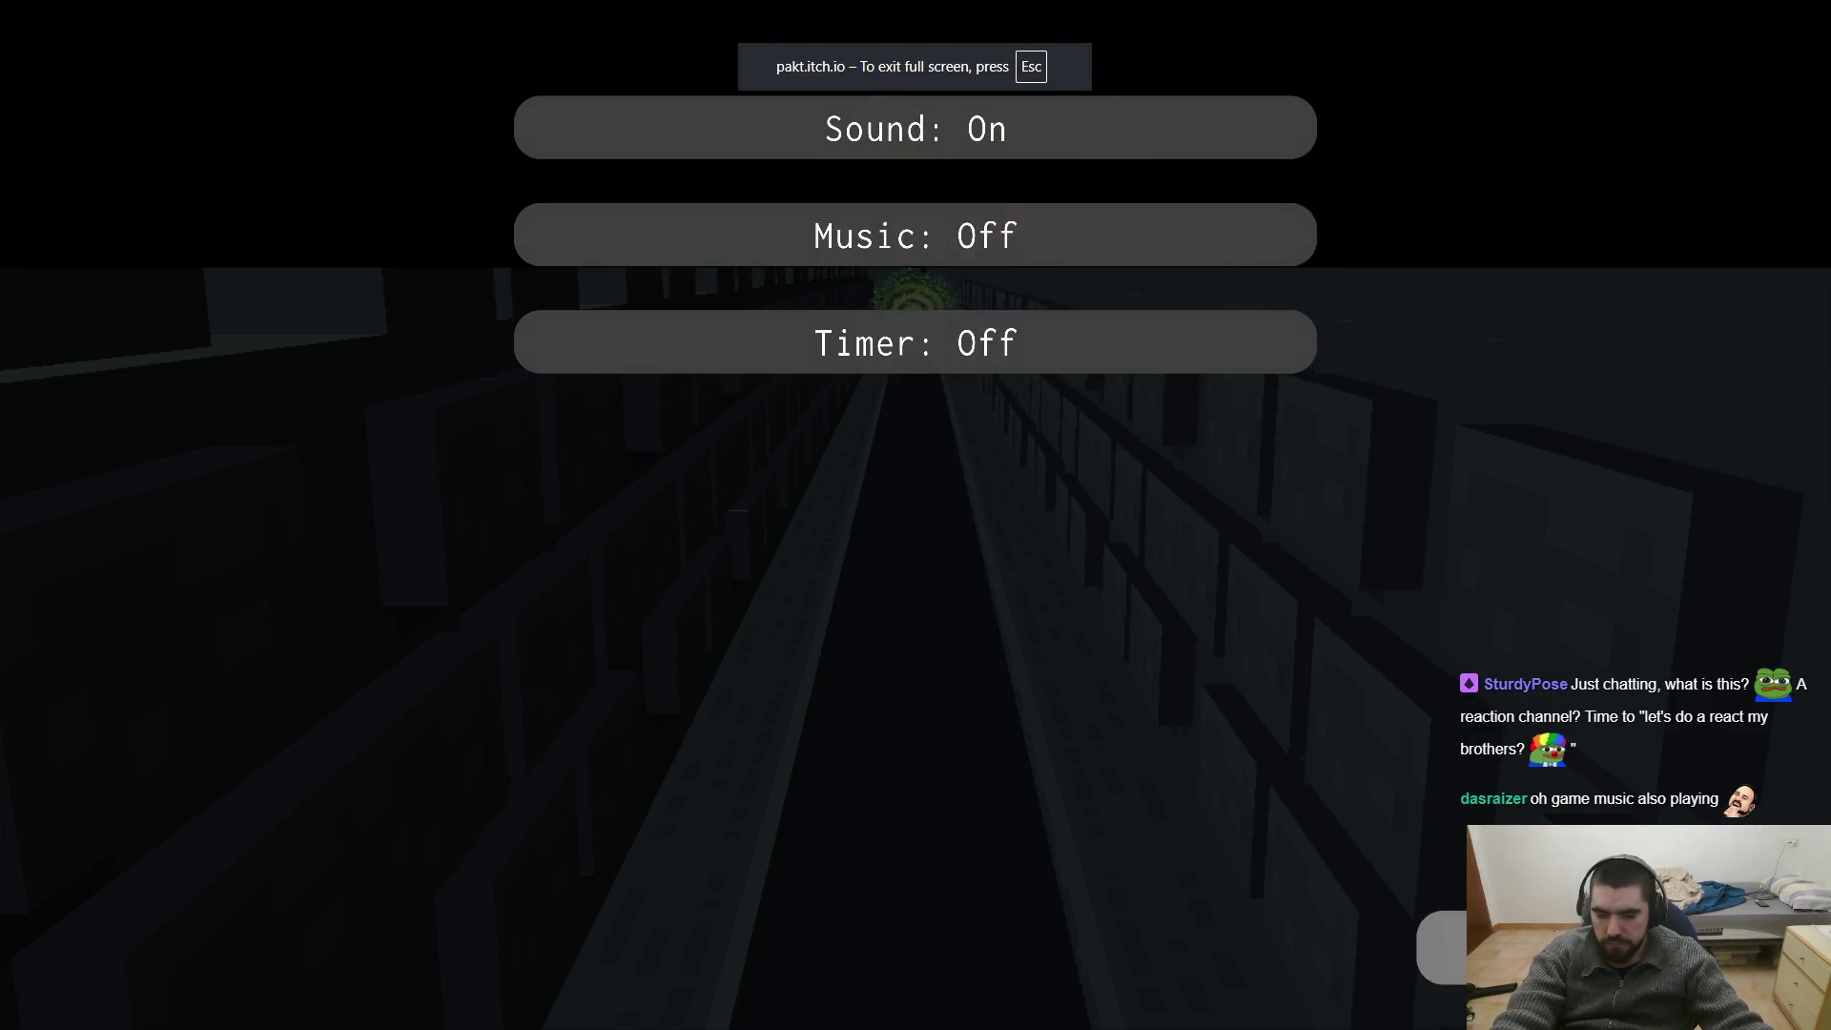
{"action": "key", "text": "Escape"}
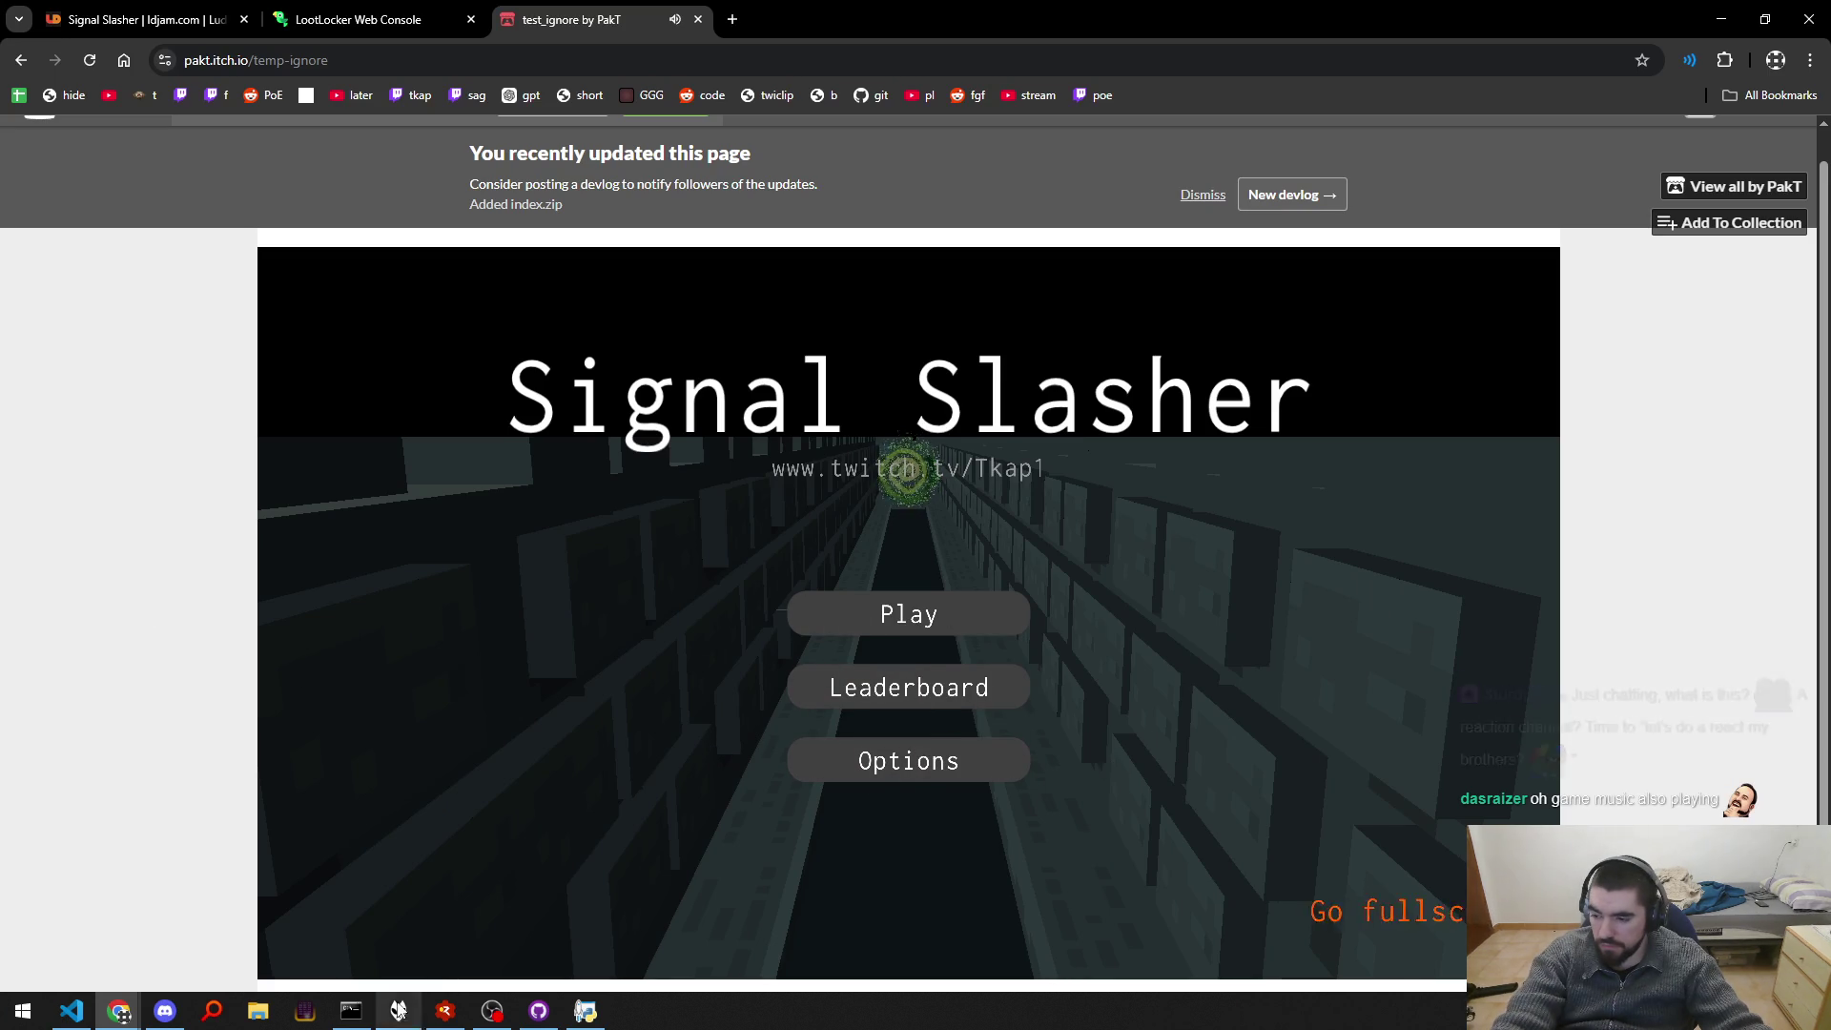
{"action": "left_click", "coordinate": [72, 1011]}
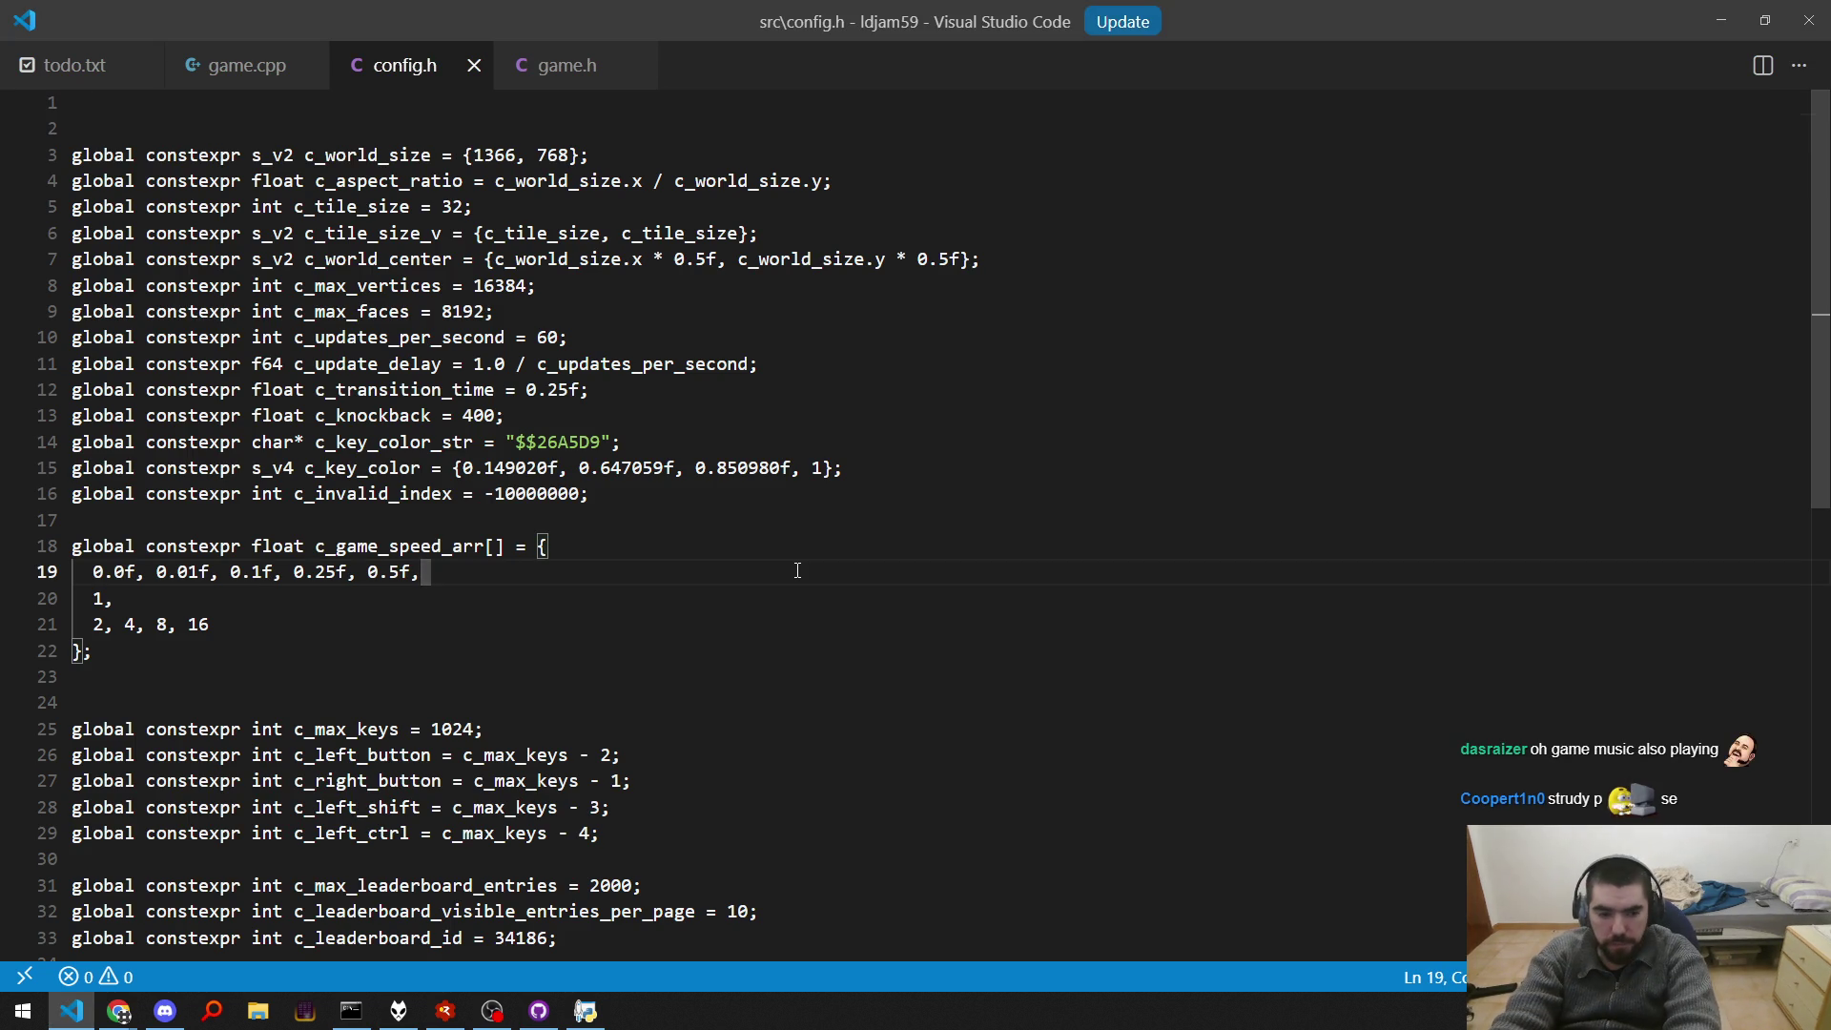
Step: Open config.h and locate the c_transition_time line by searching 'transition'
{"action": "key", "text": "ctrl+p"}
{"action": "type", "text": "conf"}
{"action": "key", "text": "Return"}
{"action": "key", "text": "ctrl+f"}
{"action": "type", "text": "transition"}
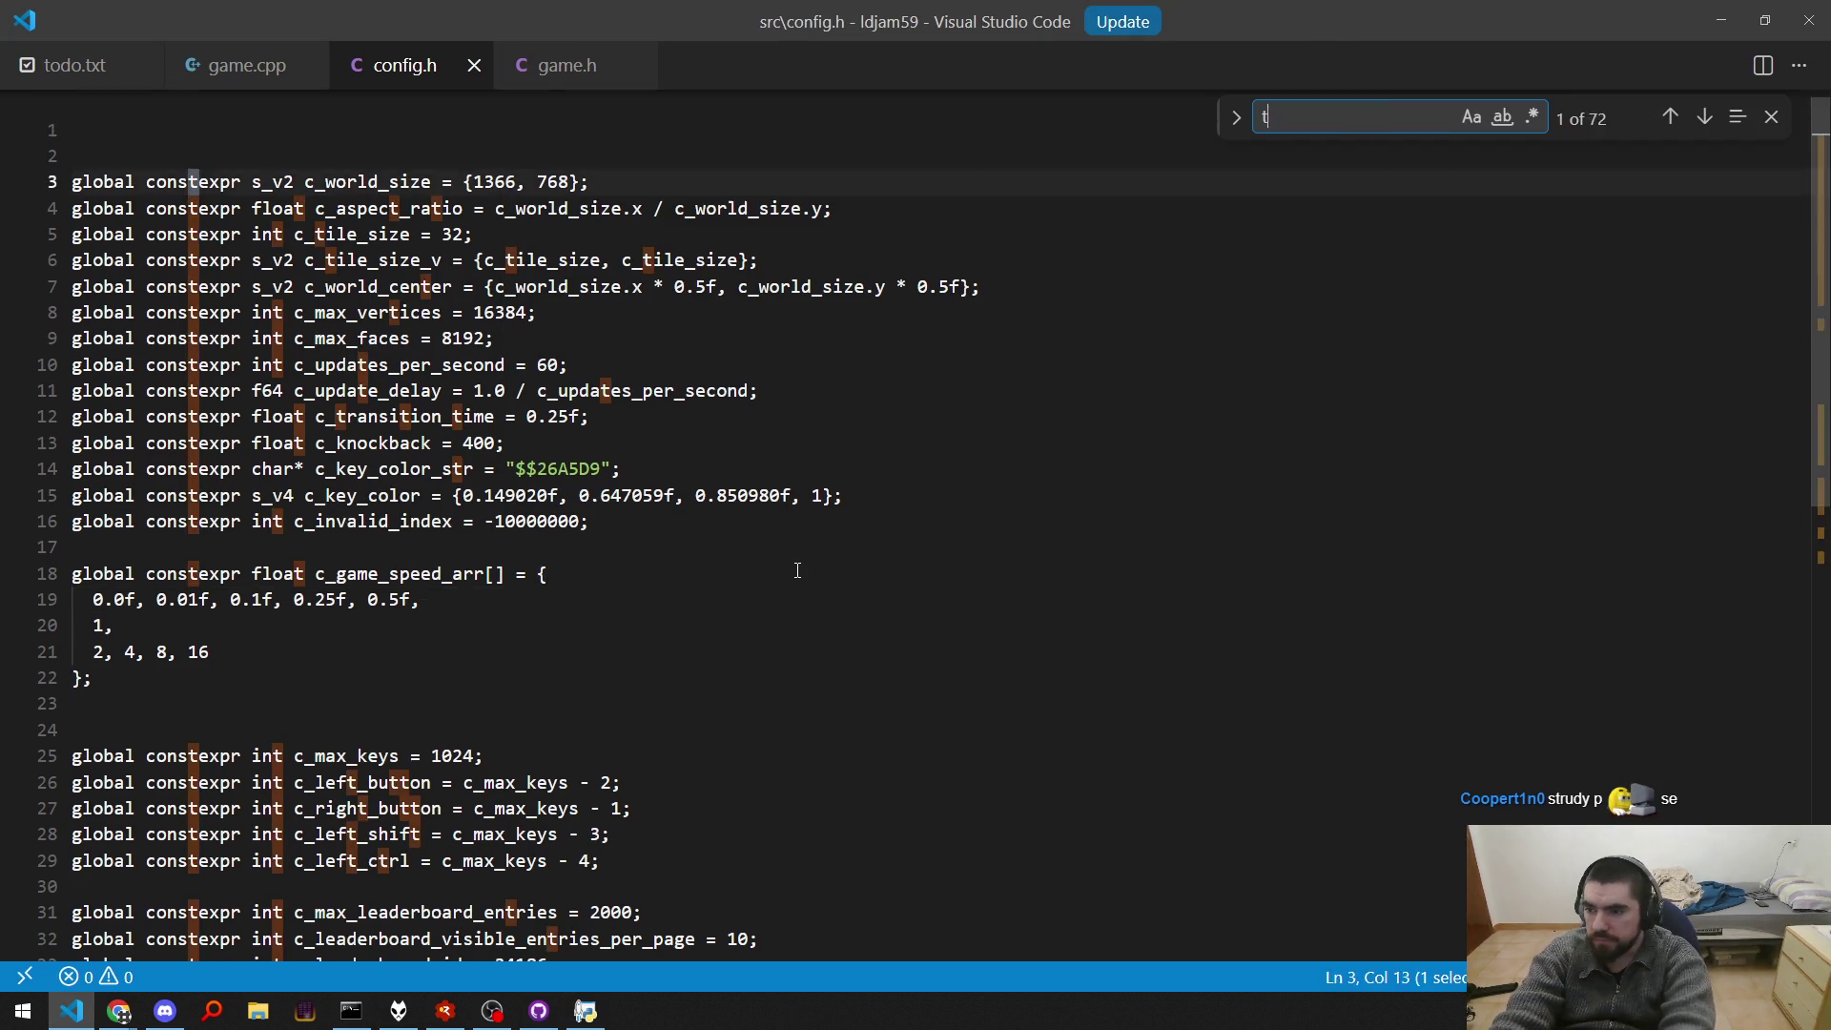
{"action": "key", "text": "Escape"}
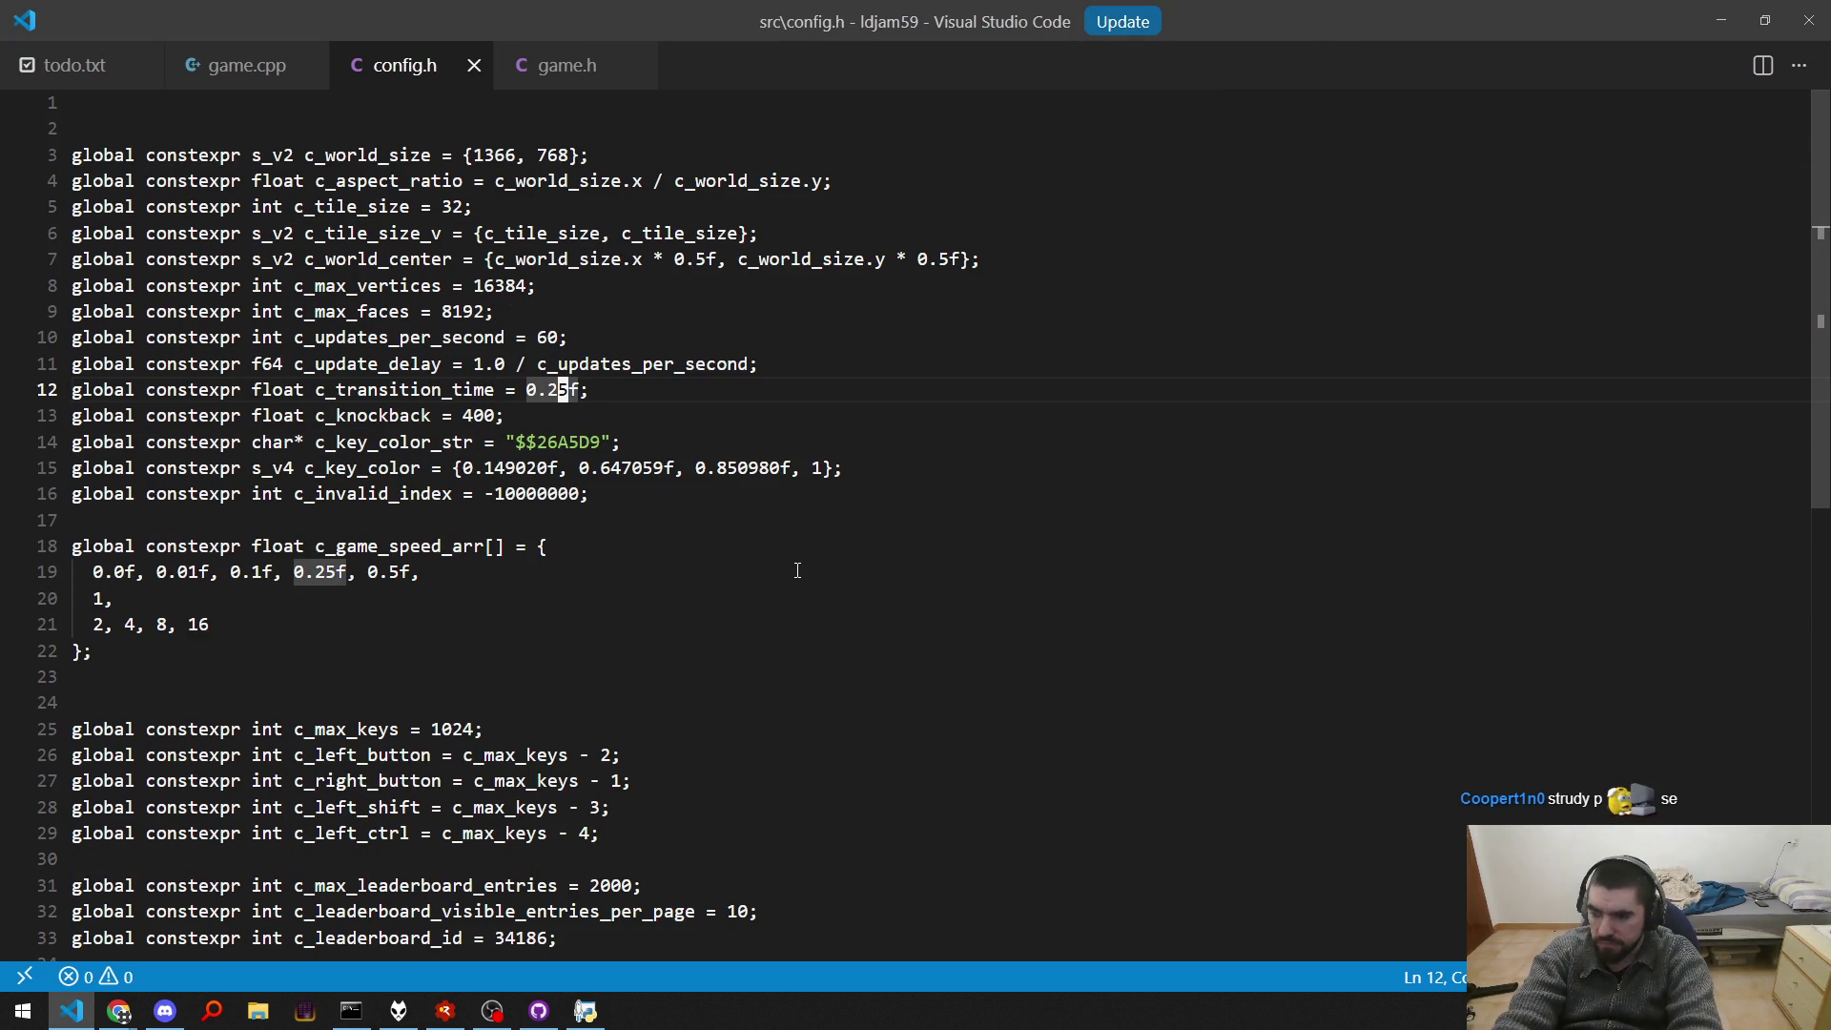
Step: Search the whole project for c_transition_time and step through its game.cpp matches
{"action": "key", "text": "ctrl+shift+f"}
{"action": "type", "text": "c_transition_time"}
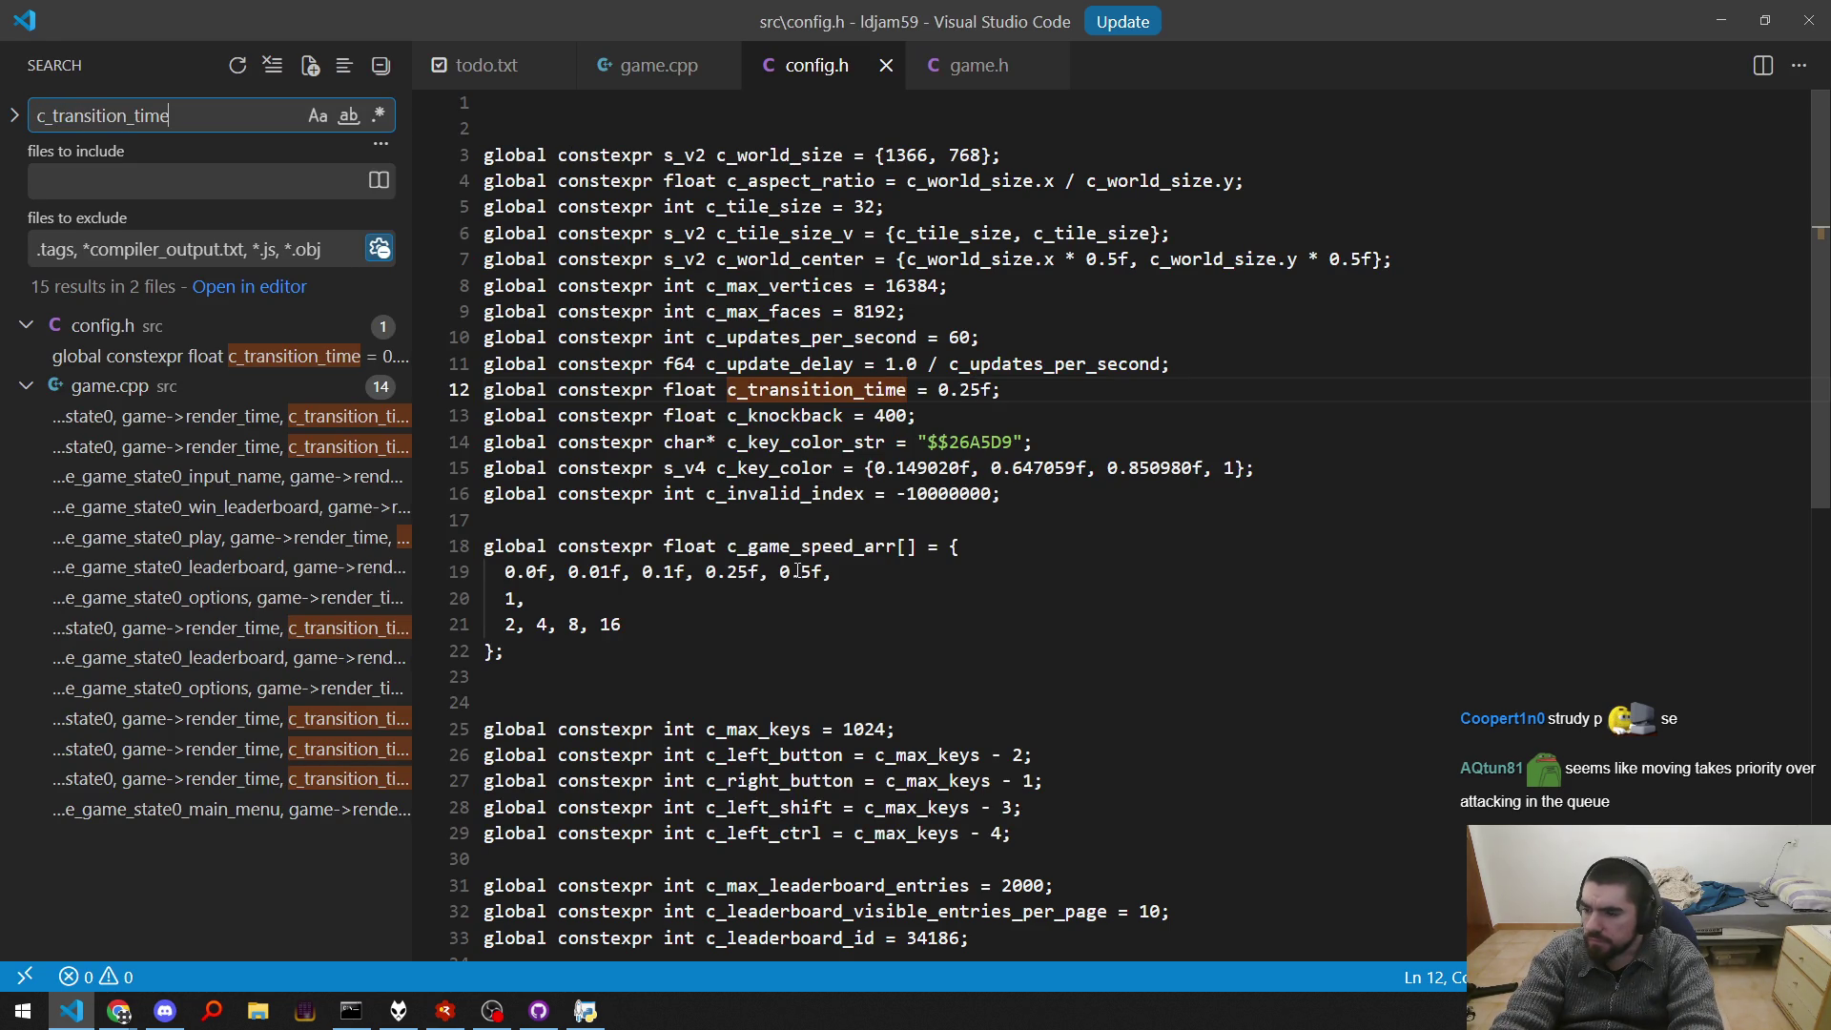
{"action": "key", "text": "F4"}
{"action": "key", "text": "F4"}
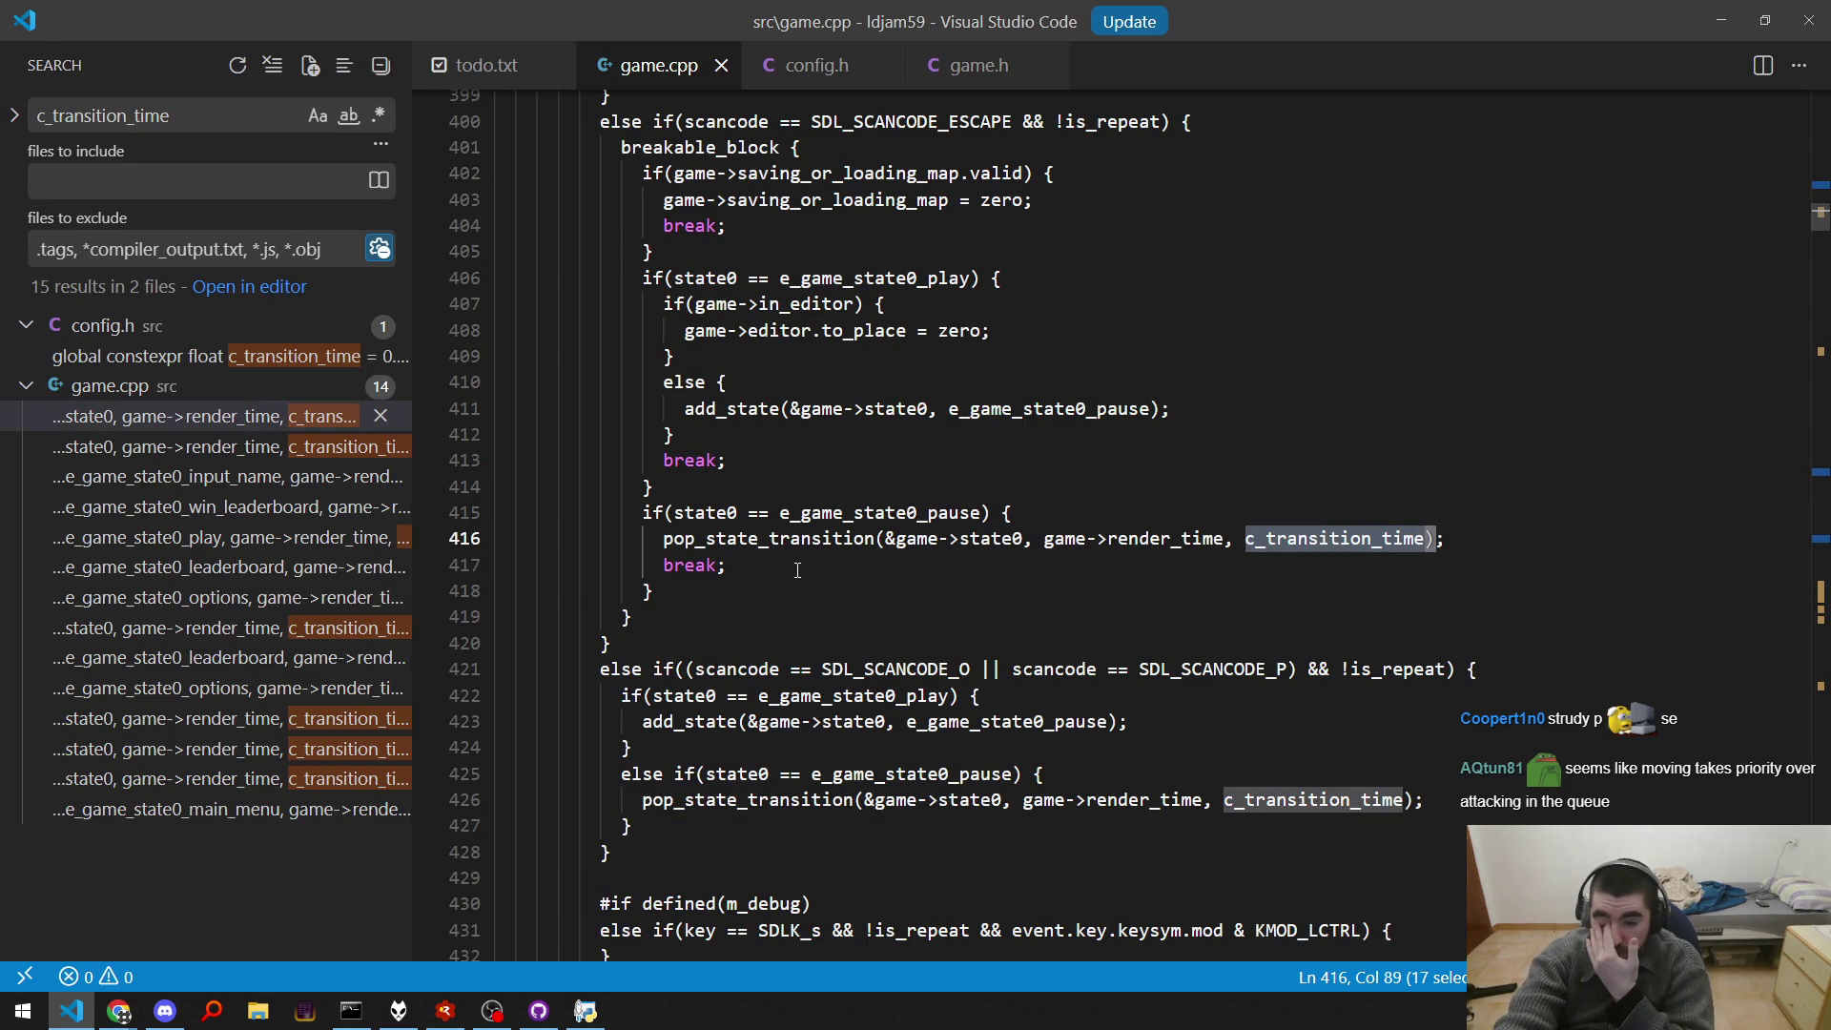
{"action": "key", "text": "F4"}
{"action": "key", "text": "F4"}
{"action": "key", "text": "F4"}
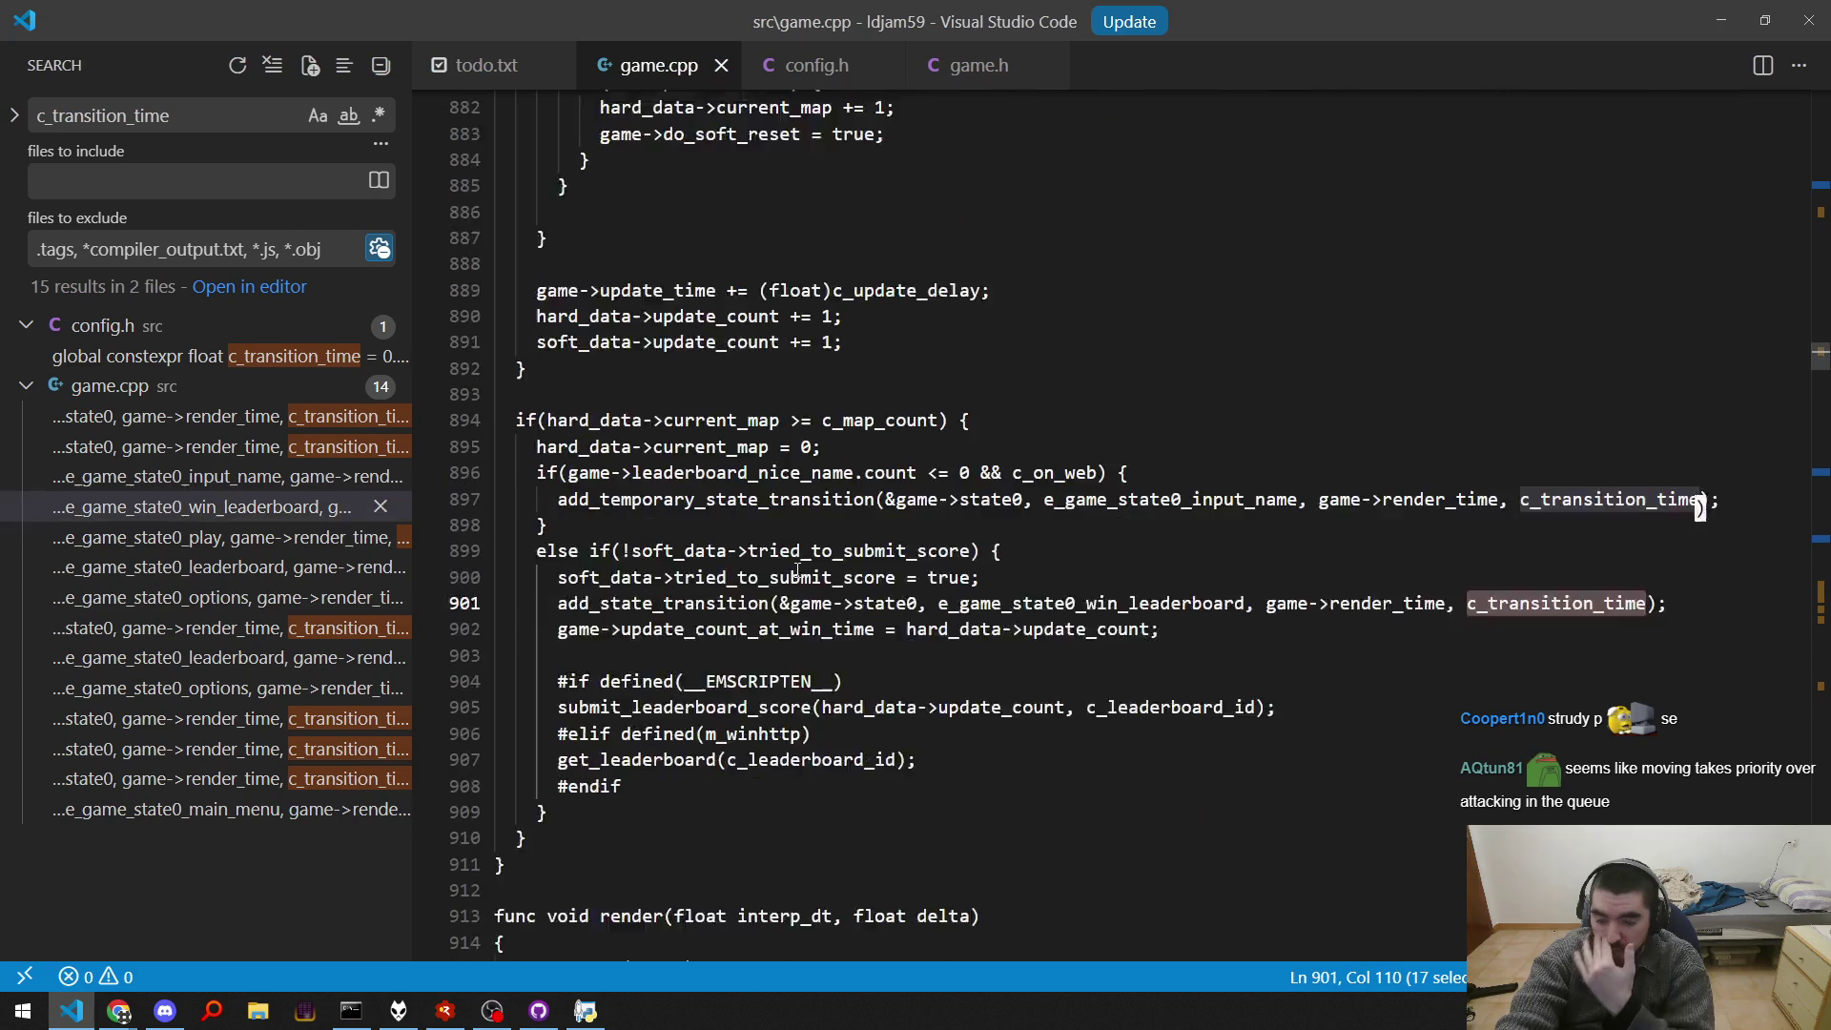
{"action": "key", "text": "Up"}
{"action": "key", "text": "Up"}
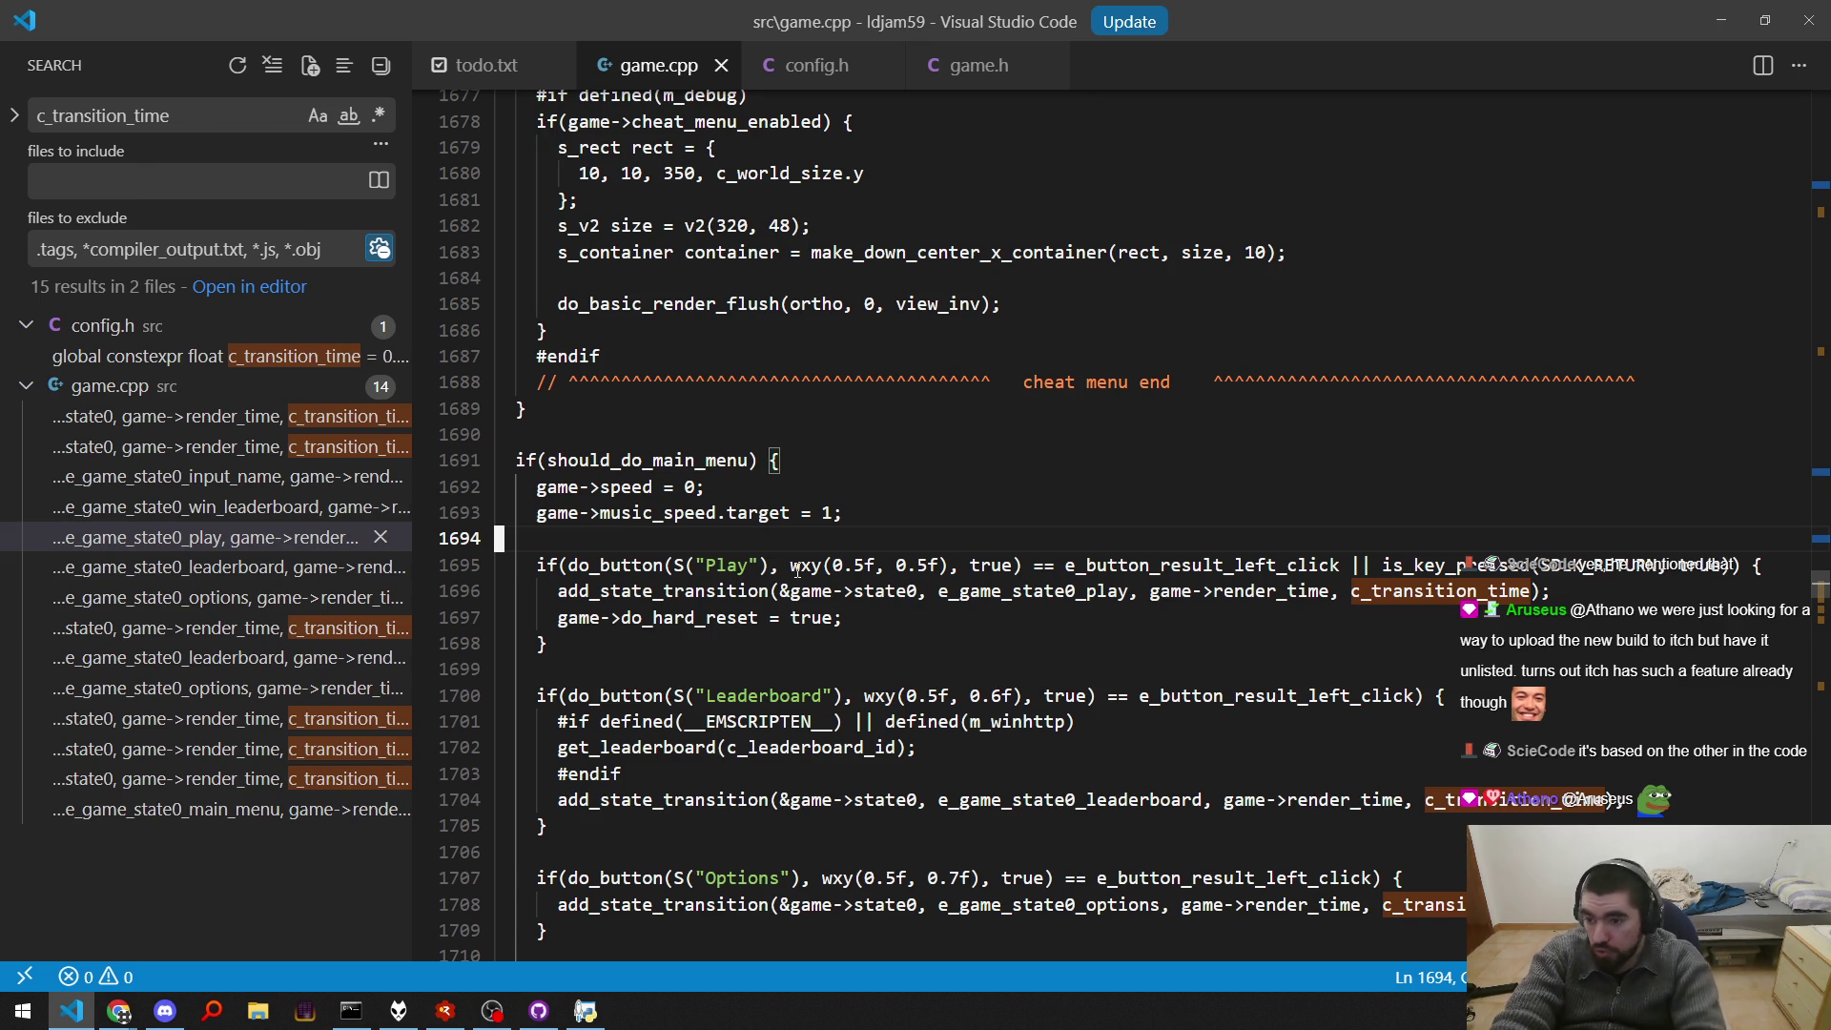
{"action": "key", "text": "ctrl+u"}
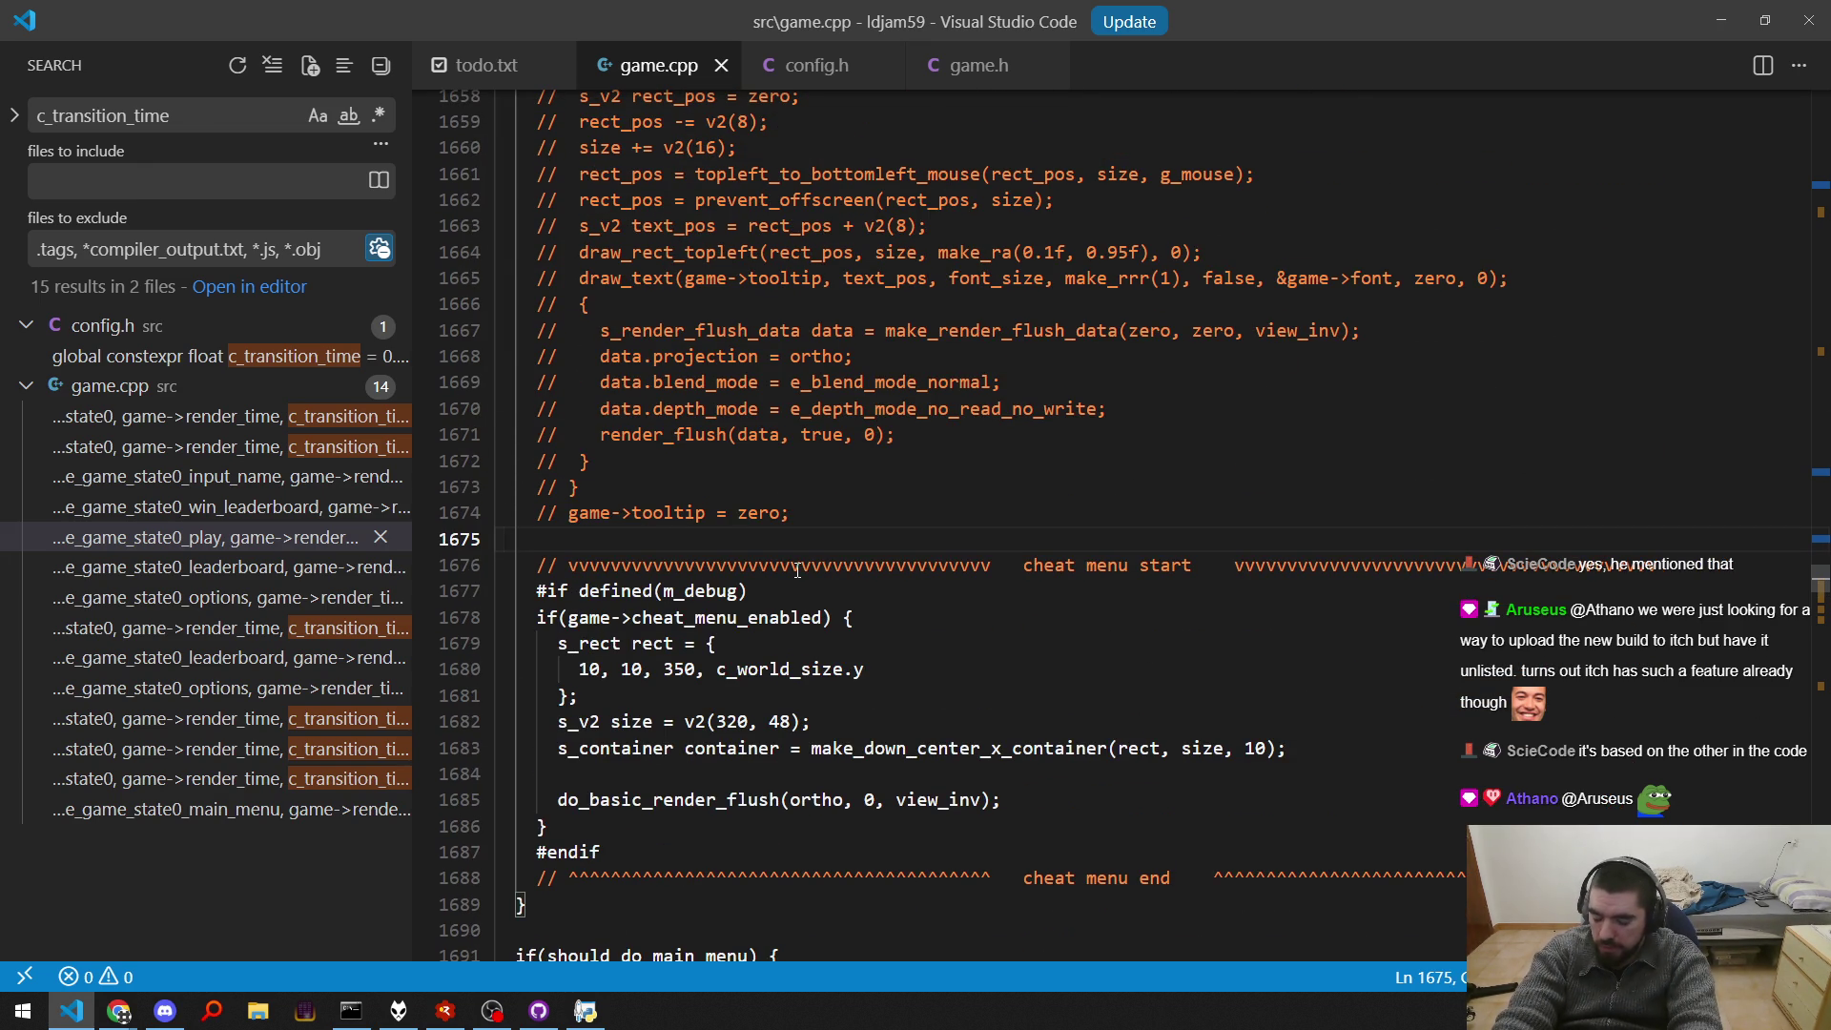
{"action": "key", "text": "ctrl+f"}
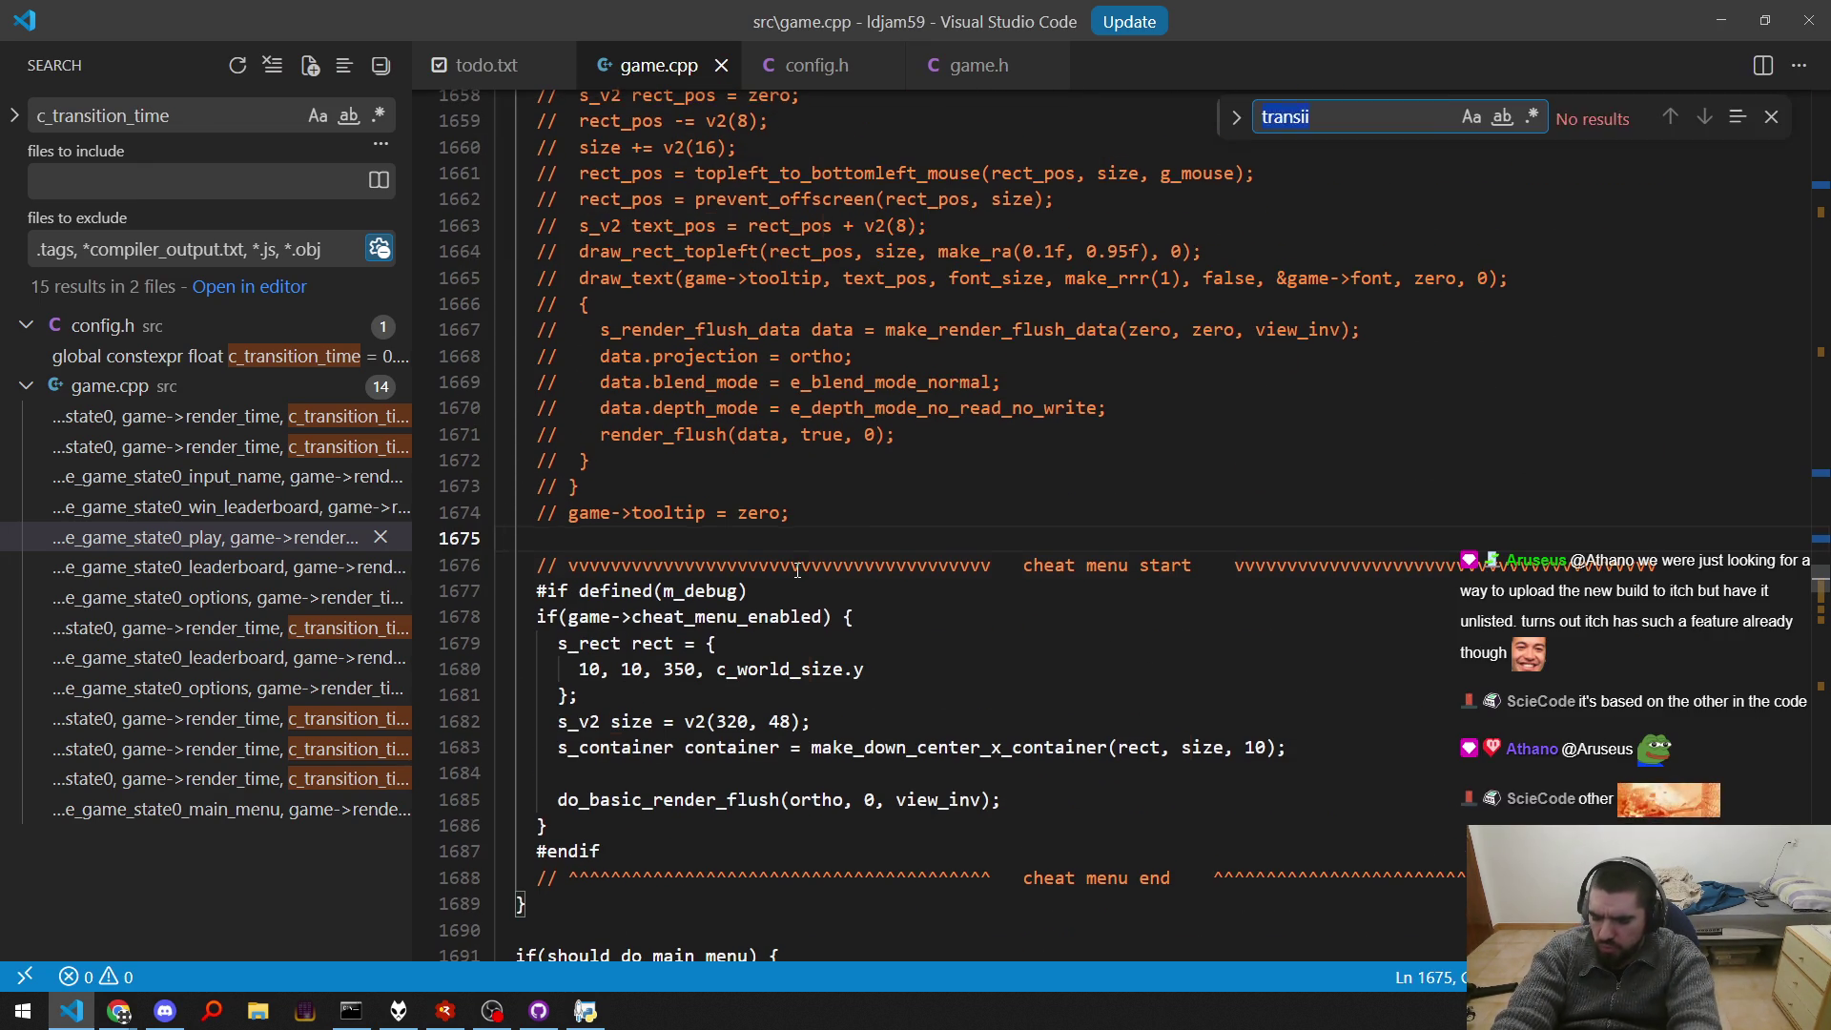
Step: Find 's_transition t = zero' in game.cpp and inspect the c_win_transition_duration definition
{"action": "type", "text": "s_transition t = zero"}
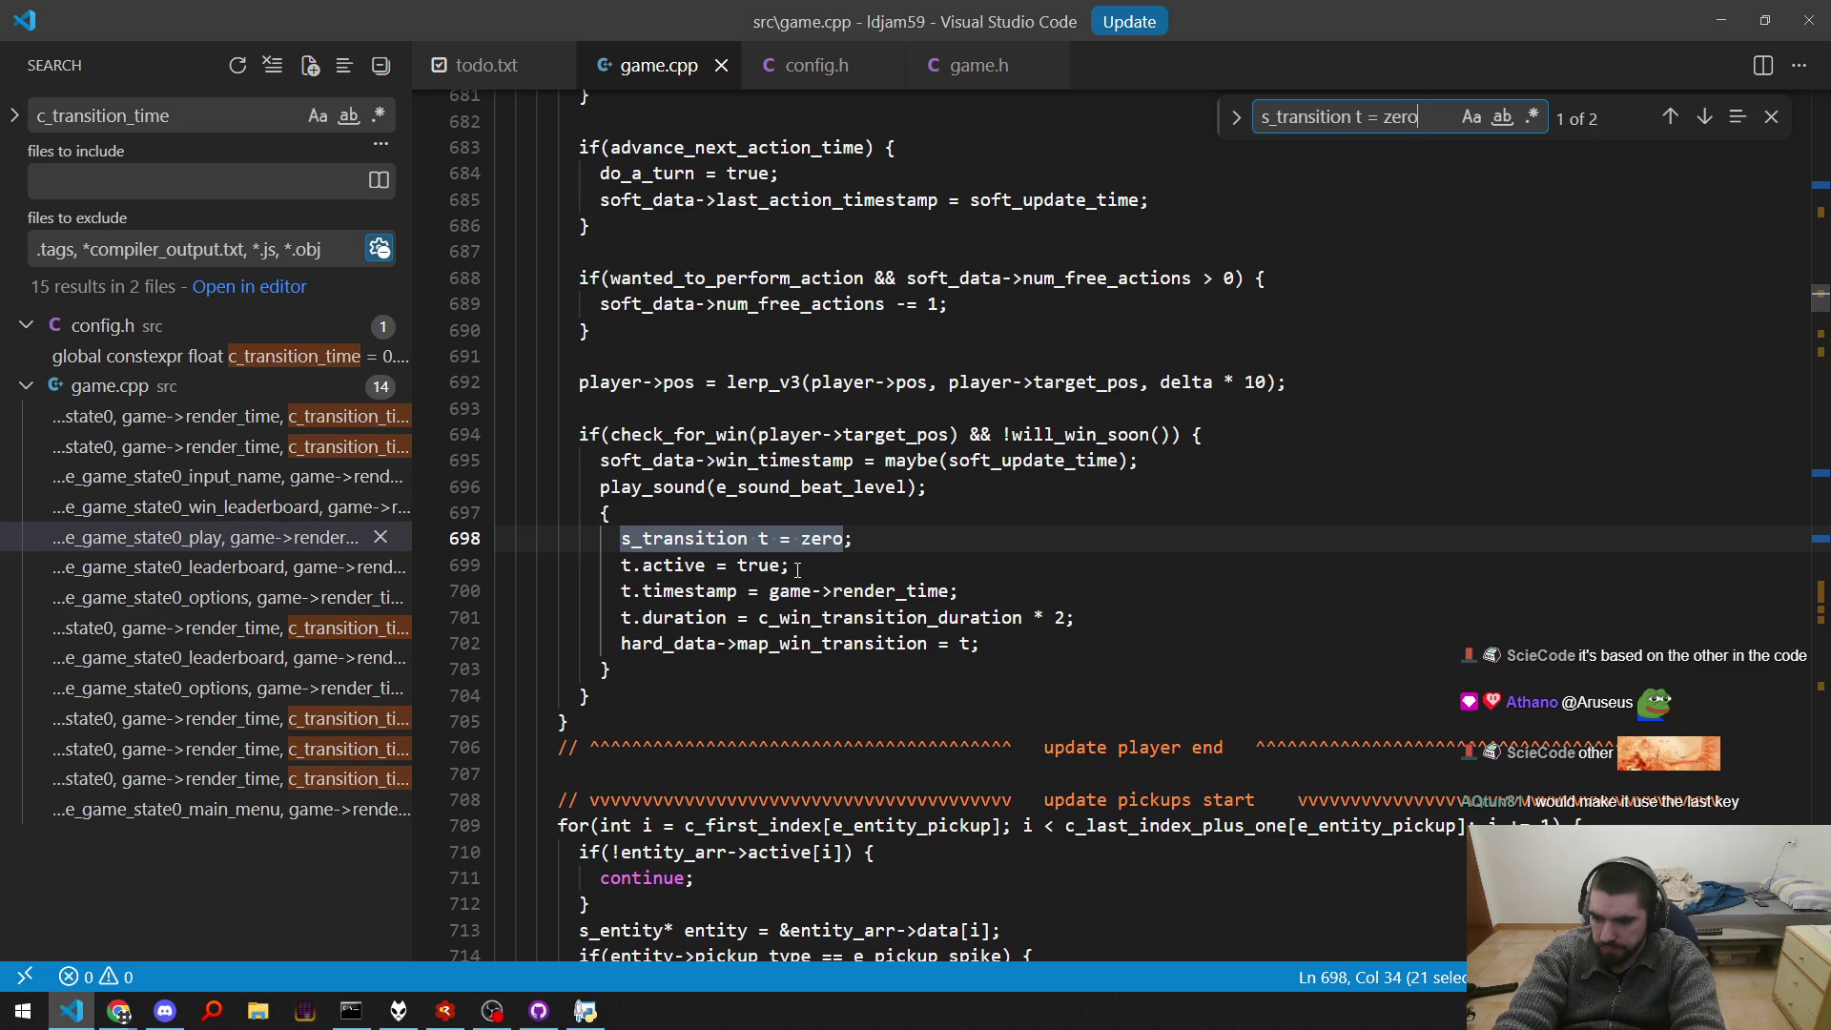
{"action": "key", "text": "Return"}
{"action": "key", "text": "Return"}
{"action": "key", "text": "Escape"}
{"action": "scroll", "coordinate": [798, 569], "scroll_direction": "down", "scroll_amount": 1}
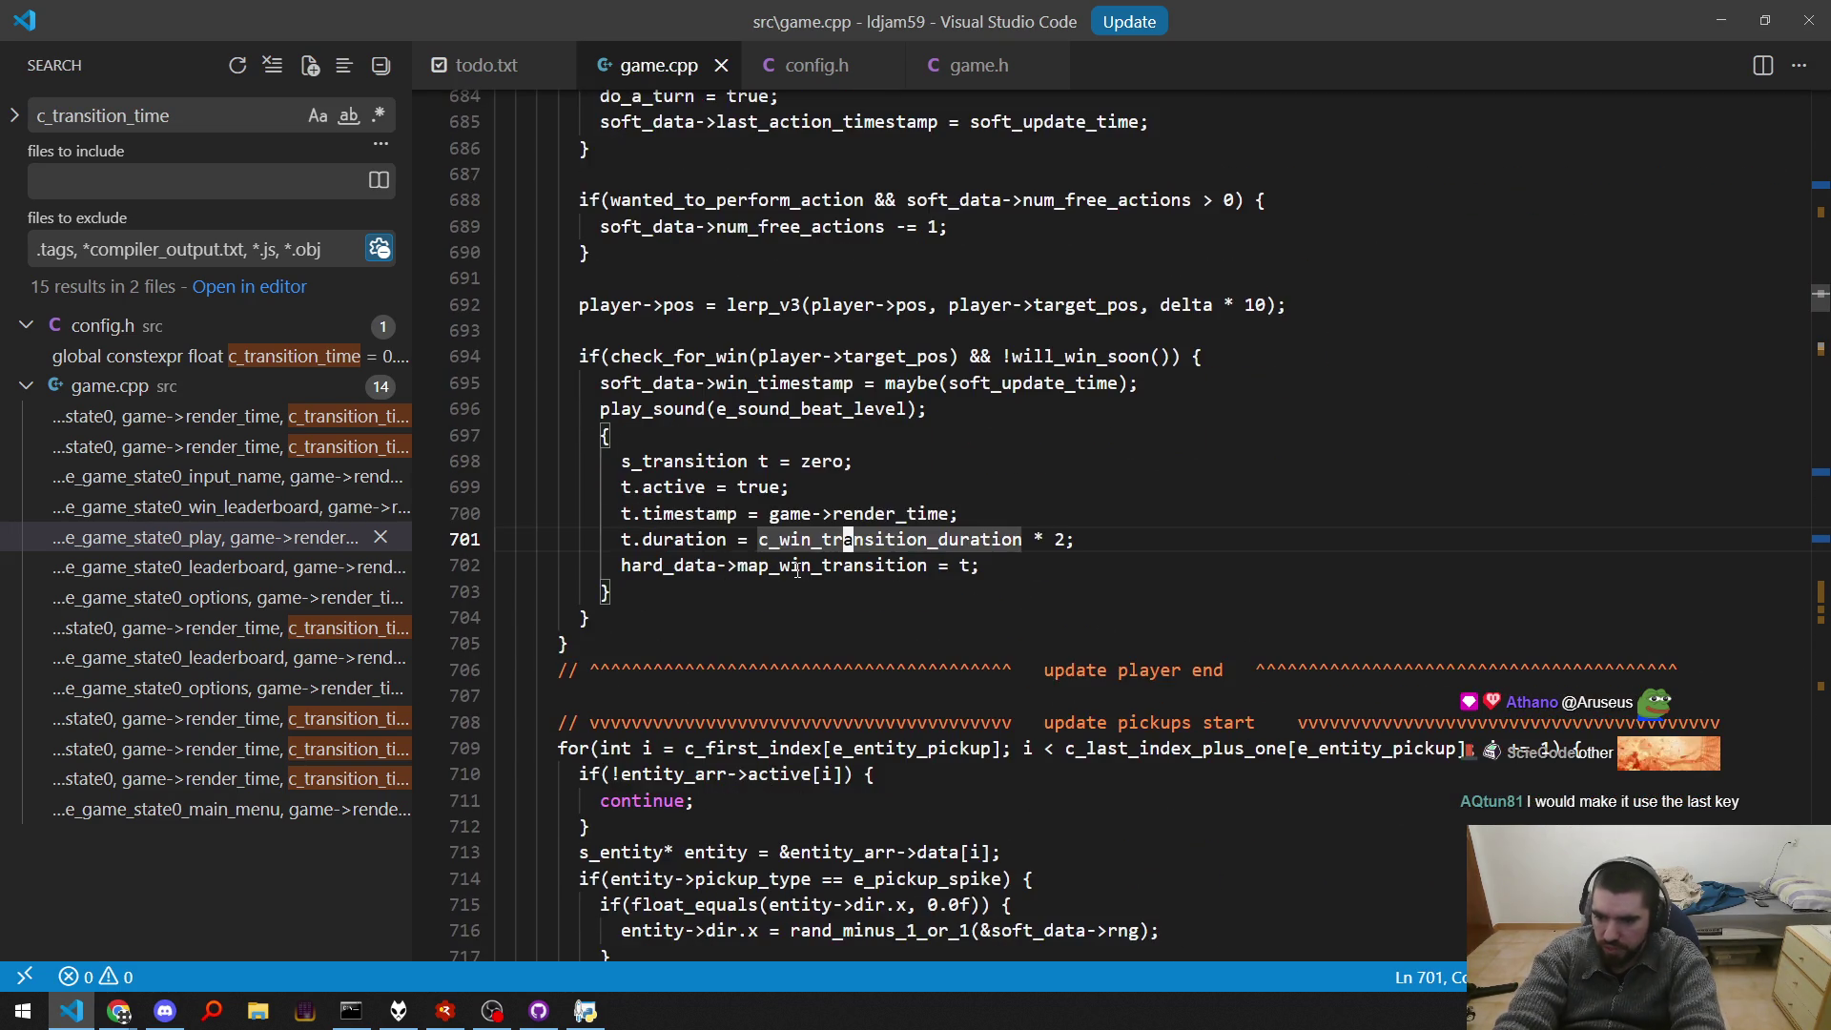
{"action": "left_click", "coordinate": [845, 540], "text": "ctrl"}
{"action": "key", "text": "Left"}
{"action": "key", "text": "Left"}
{"action": "key", "text": "Left"}
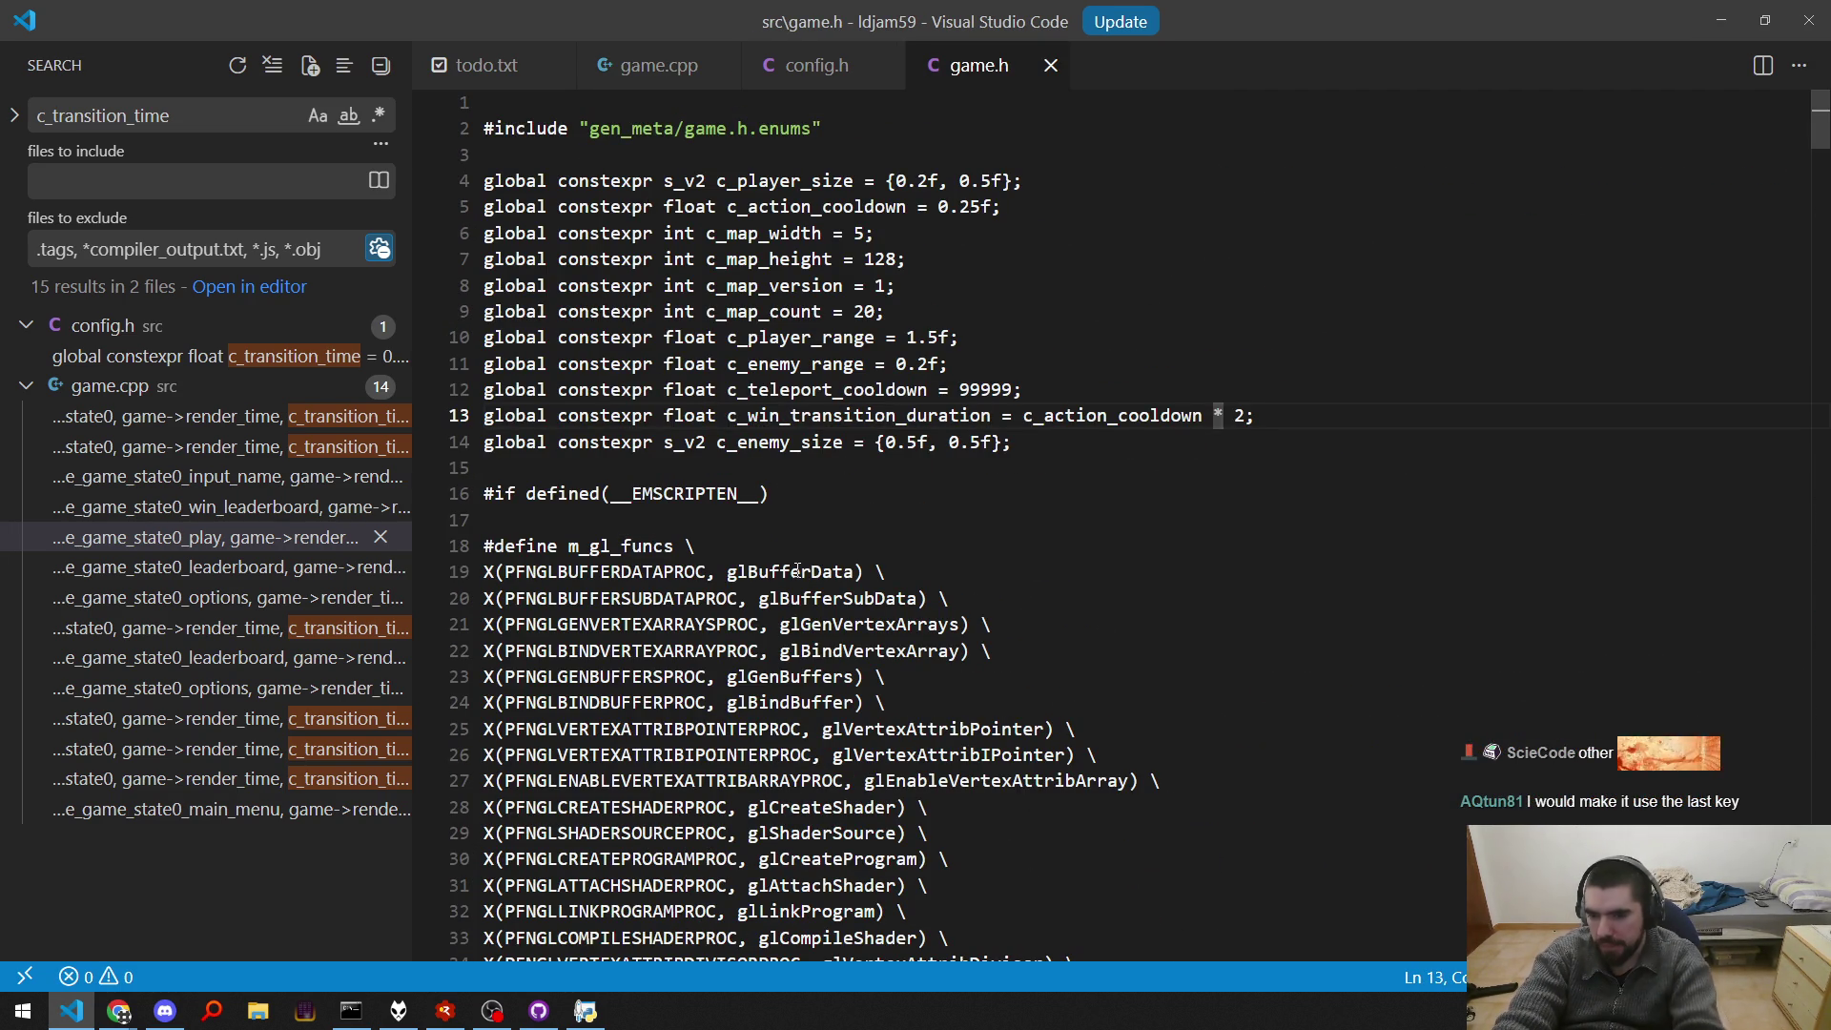
{"action": "key", "text": "alt+Left"}
Step: Change line 701's multiplier from 2 to 0.25f, then build and test the game
{"action": "key", "text": "End"}
{"action": "key", "text": "Left"}
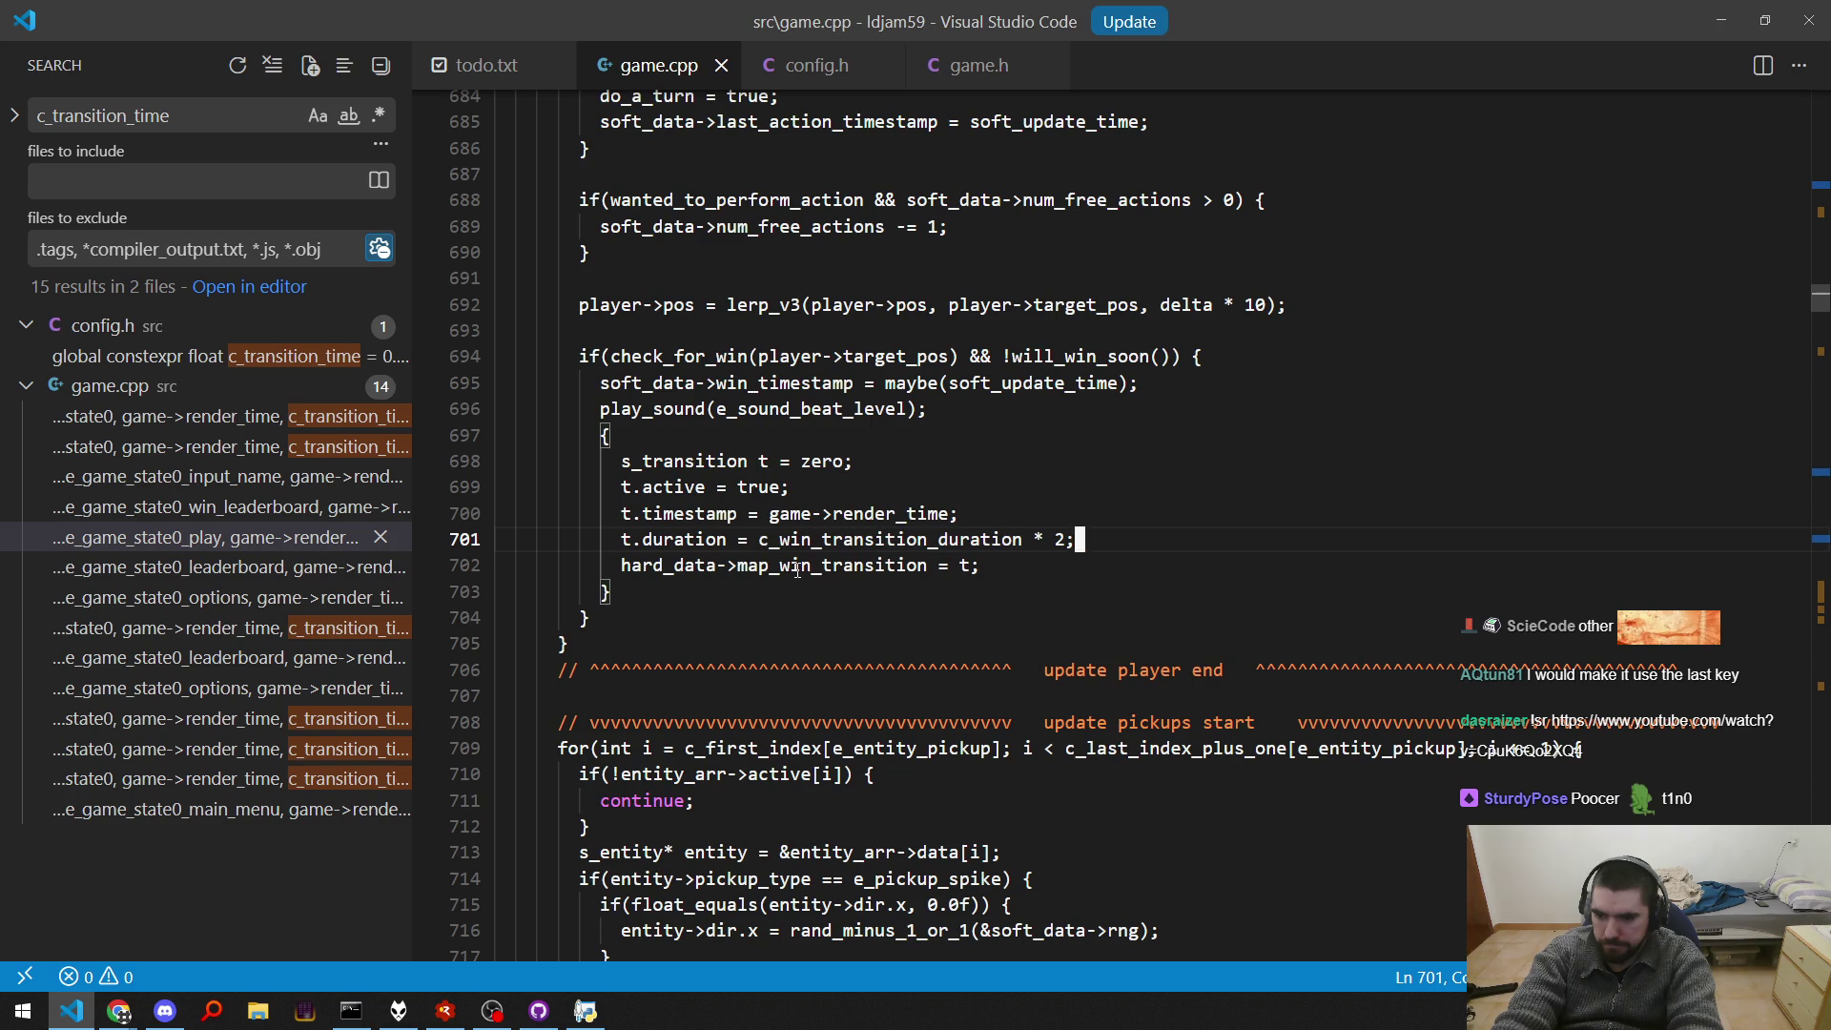
{"action": "key", "text": "BackSpace"}
{"action": "type", "text": "0.25f"}
{"action": "key", "text": "F5"}
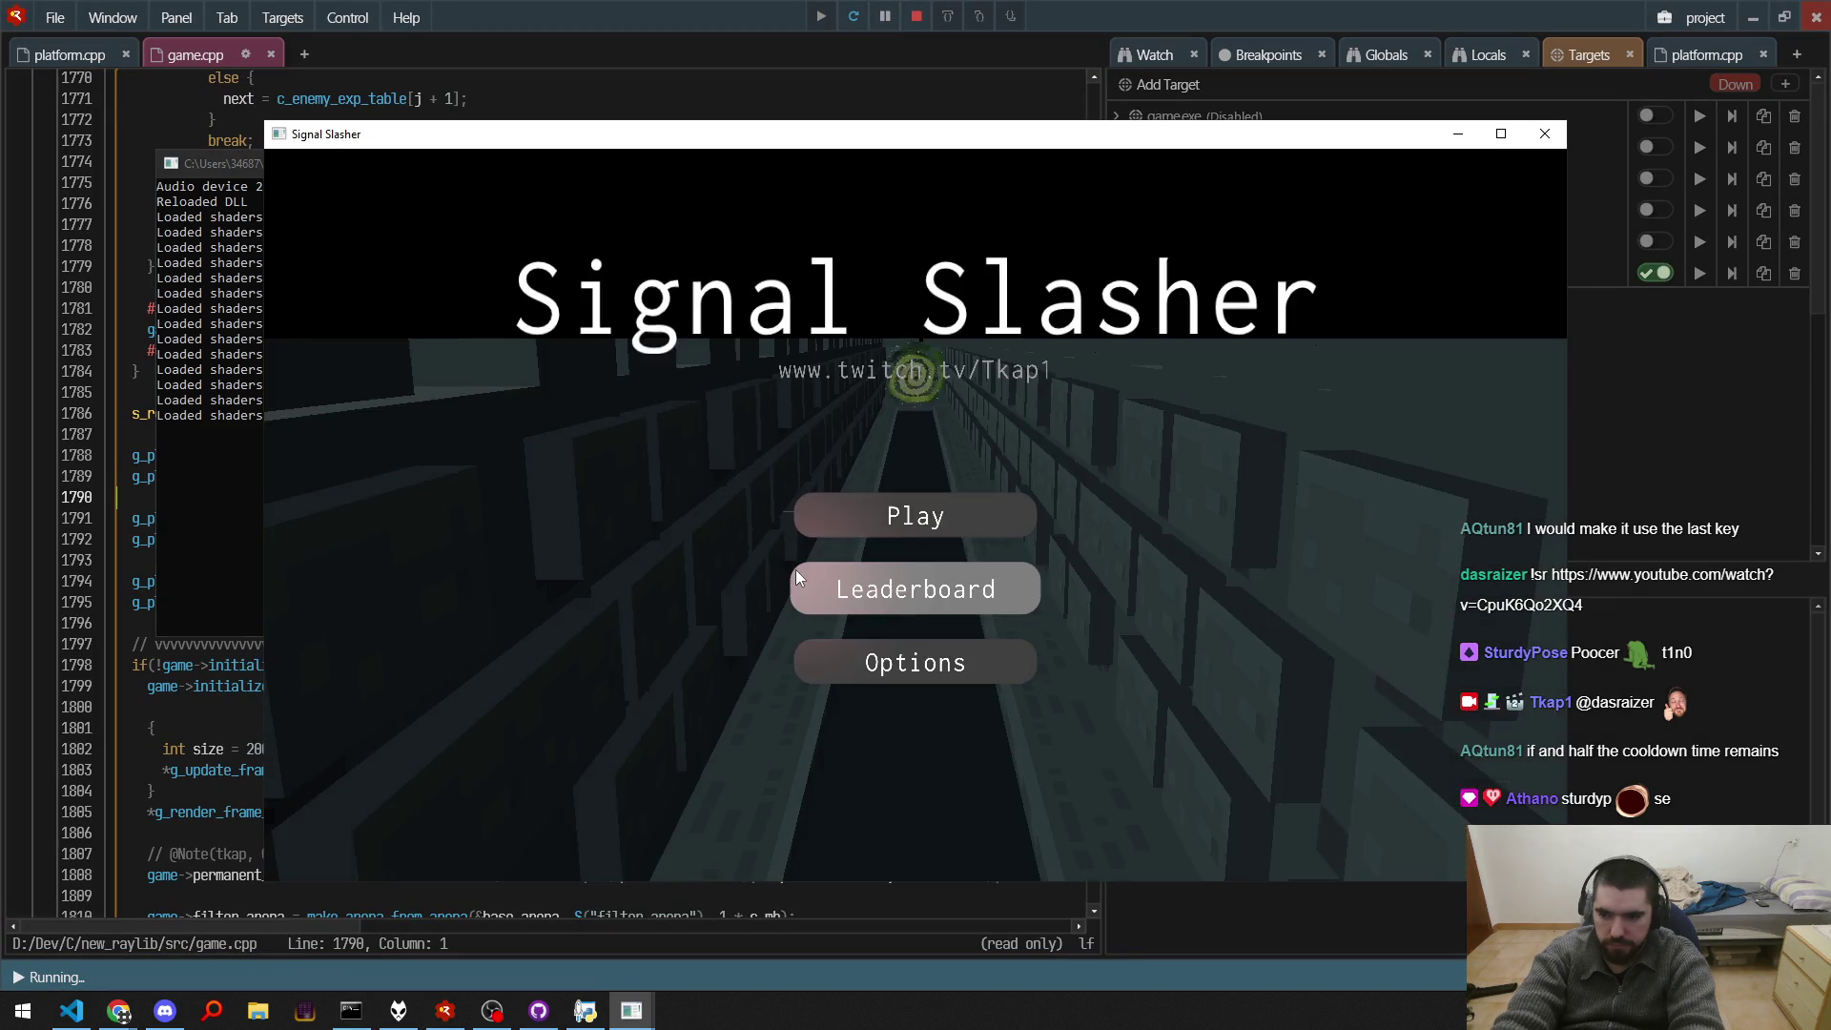
{"action": "key", "text": "w"}
{"action": "key", "text": "w"}
{"action": "key", "text": "alt+Tab"}
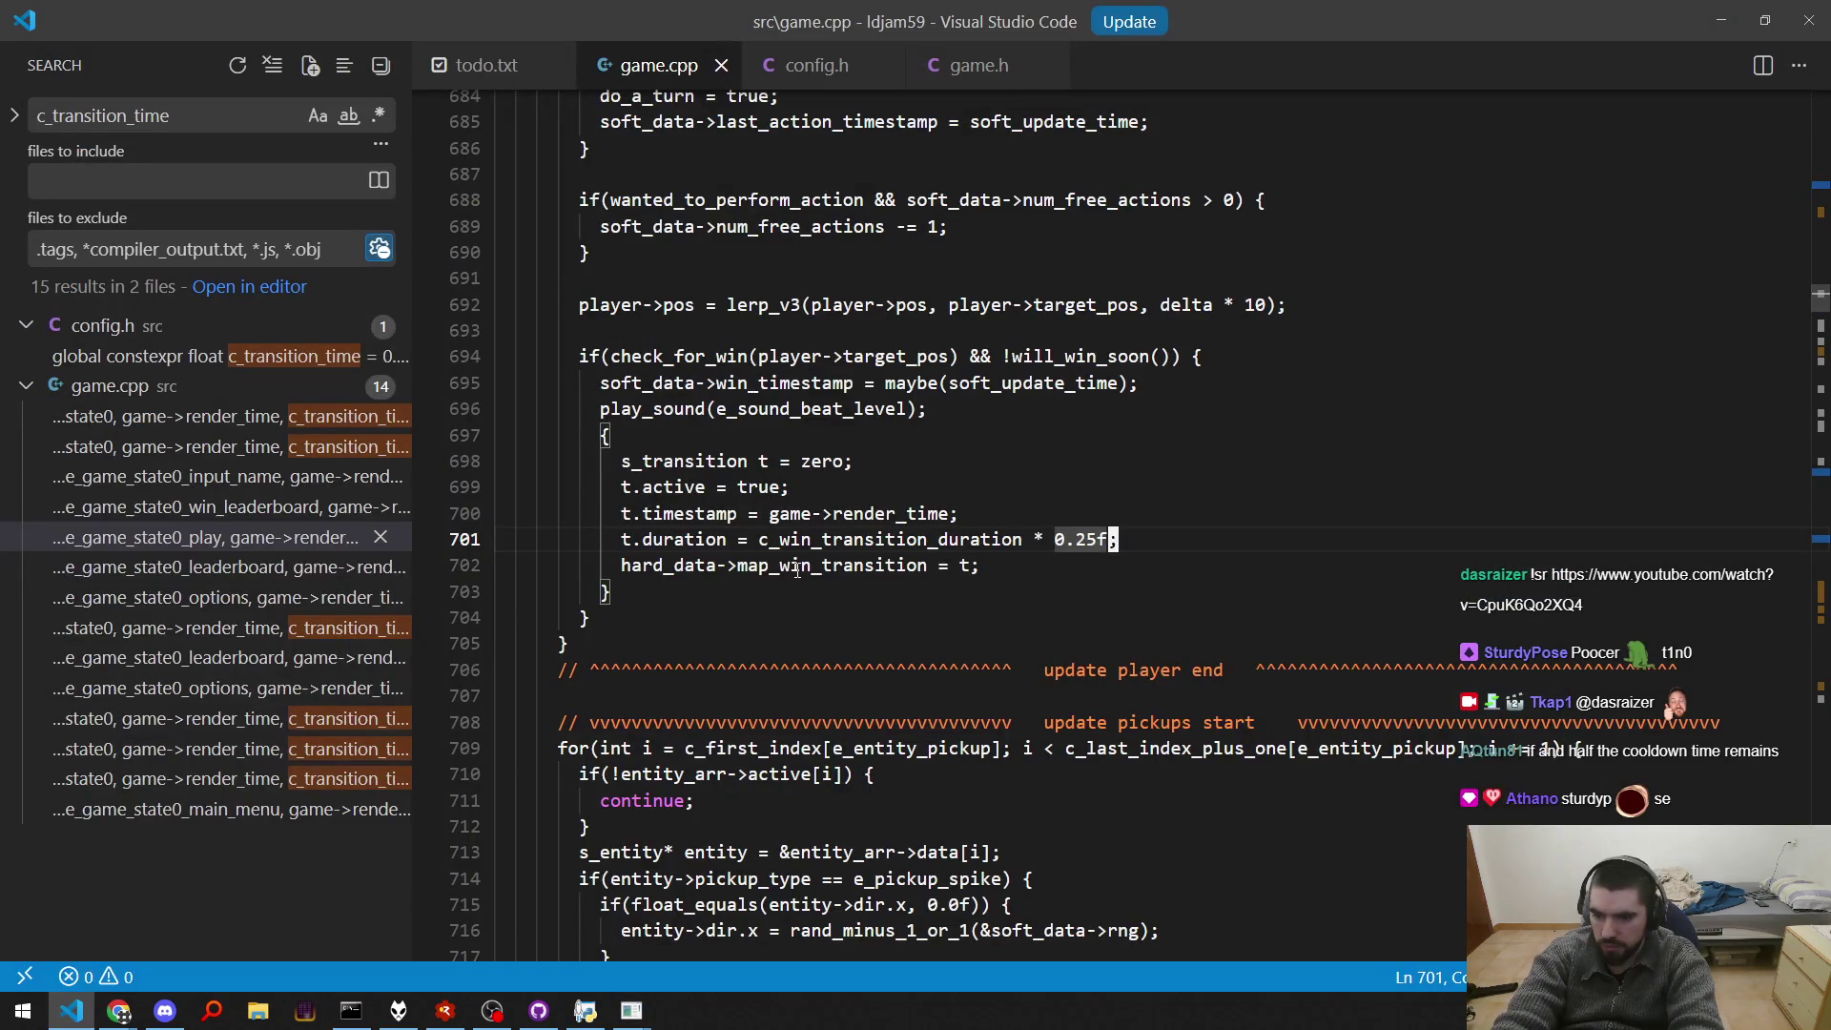
Step: Replace the 0.25f multiplier with 1.0f and rebuild the game
{"action": "key", "text": "Left"}
{"action": "key", "text": "Left"}
{"action": "key", "text": "Left"}
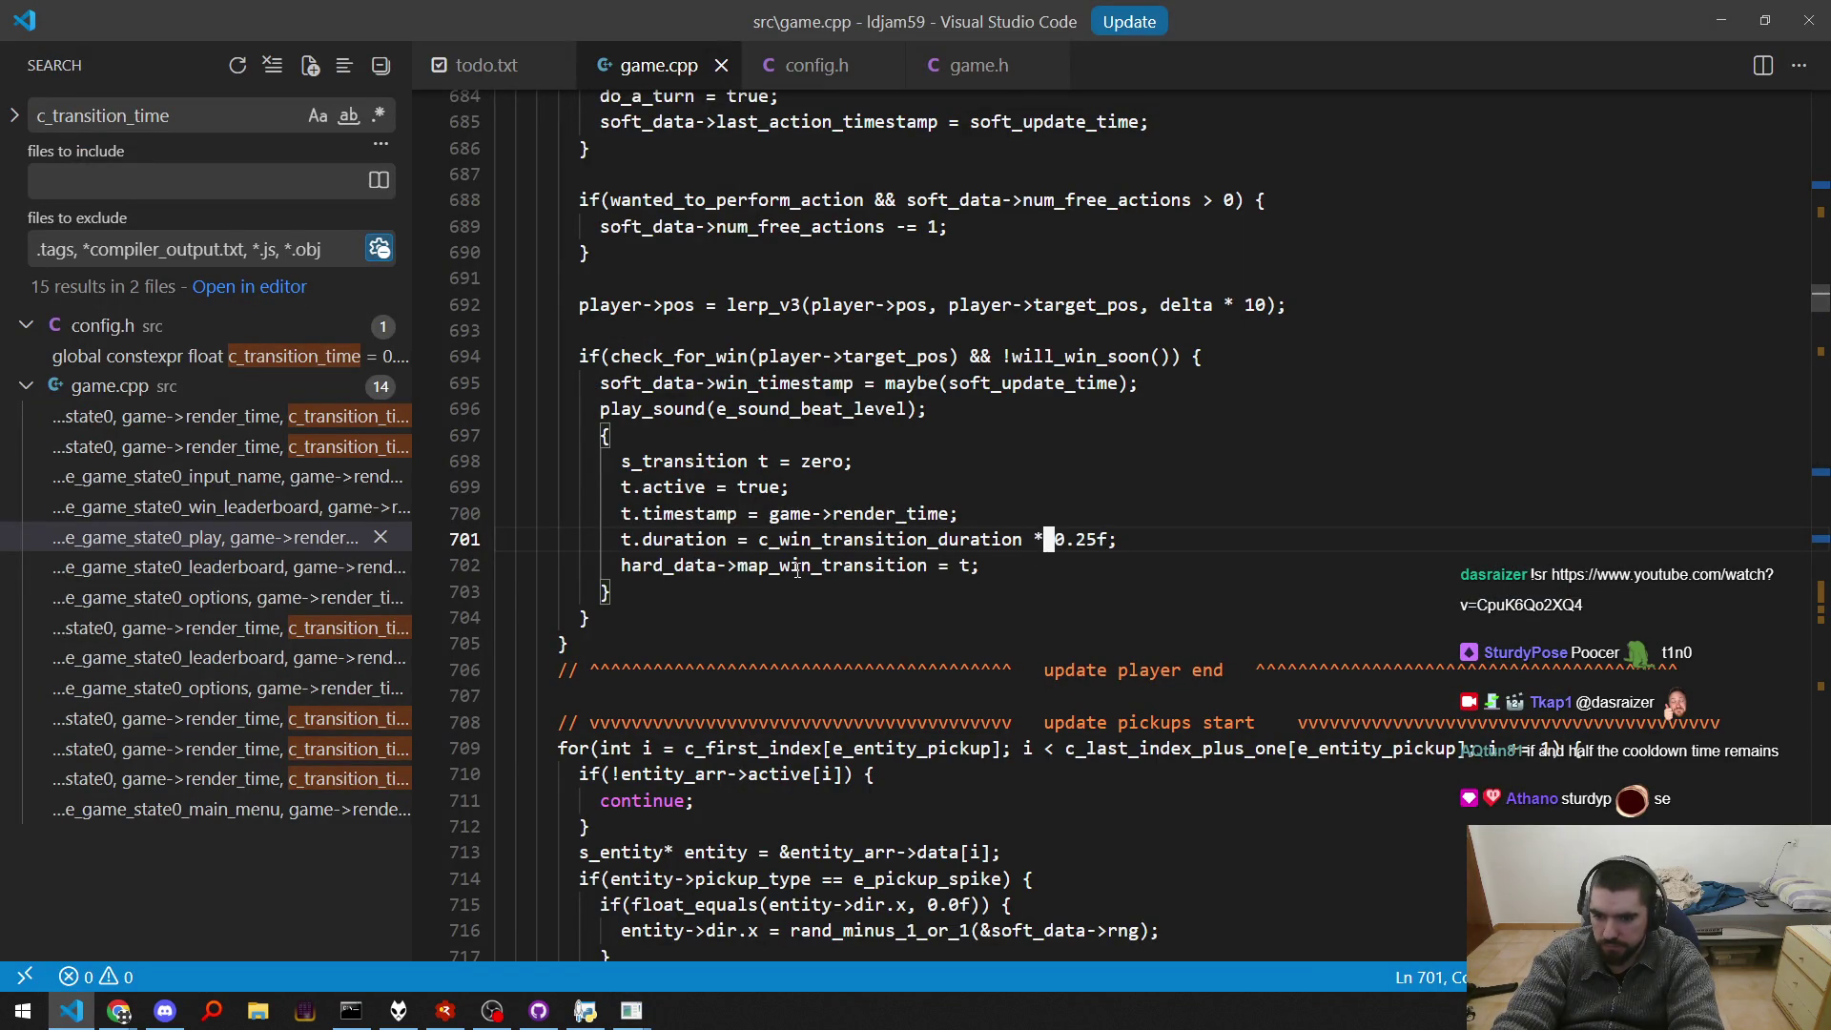
{"action": "key", "text": "shift+Right"}
{"action": "key", "text": "shift+Right"}
{"action": "key", "text": "shift+Right"}
{"action": "type", "text": "1.0"}
{"action": "key", "text": "F7"}
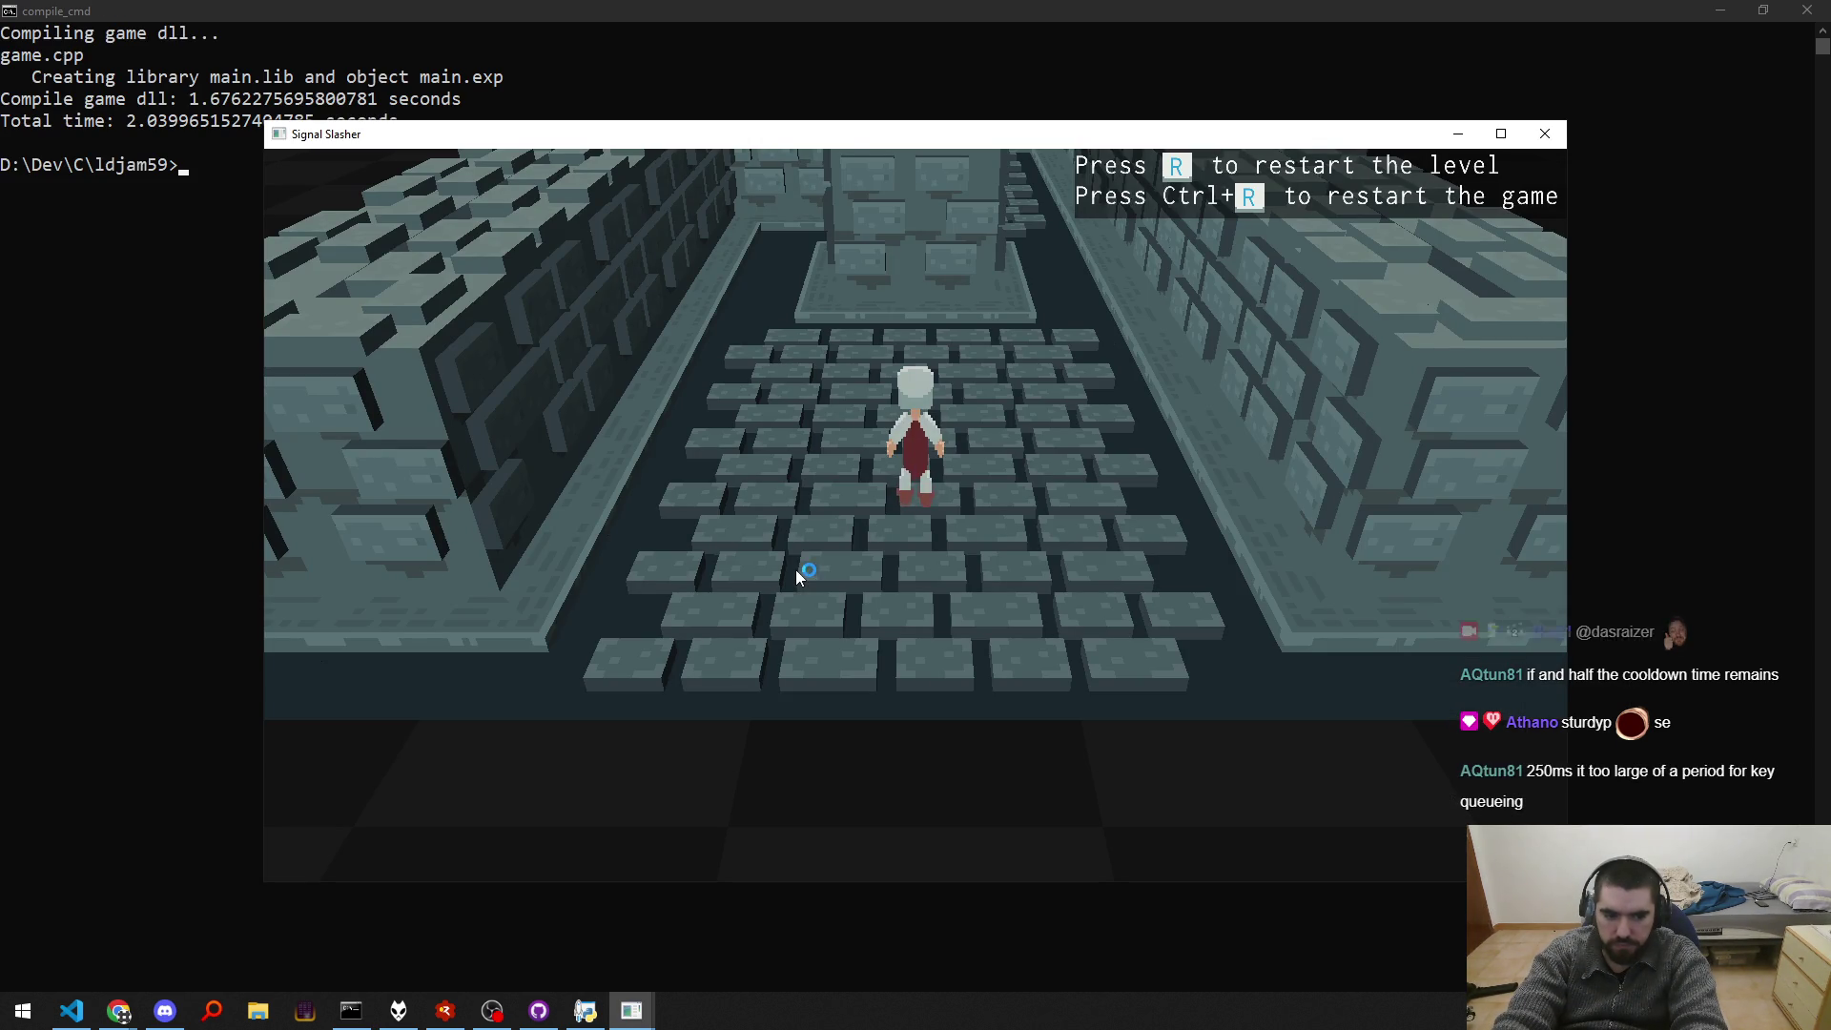
Step: Restart the game, slash the first enemy, and advance up the corridor to the portal
{"action": "key", "text": "ctrl+r"}
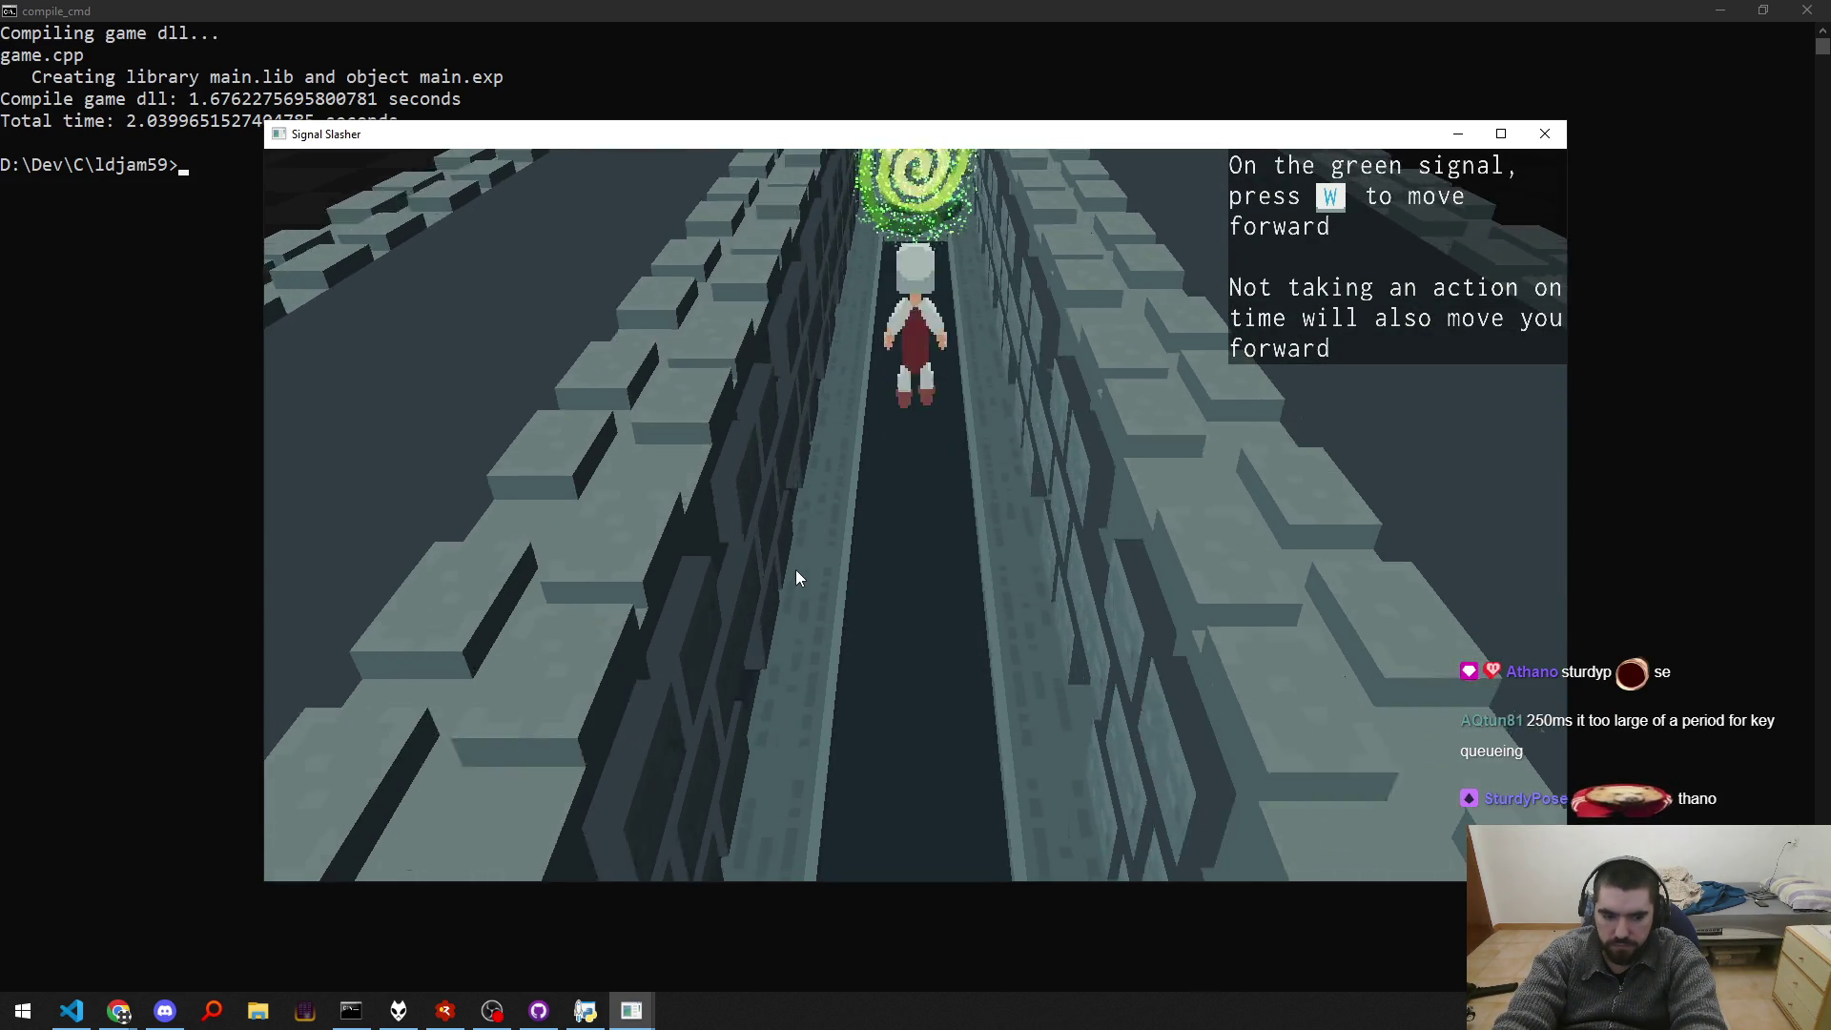
{"action": "key", "text": "w"}
{"action": "key", "text": "d"}
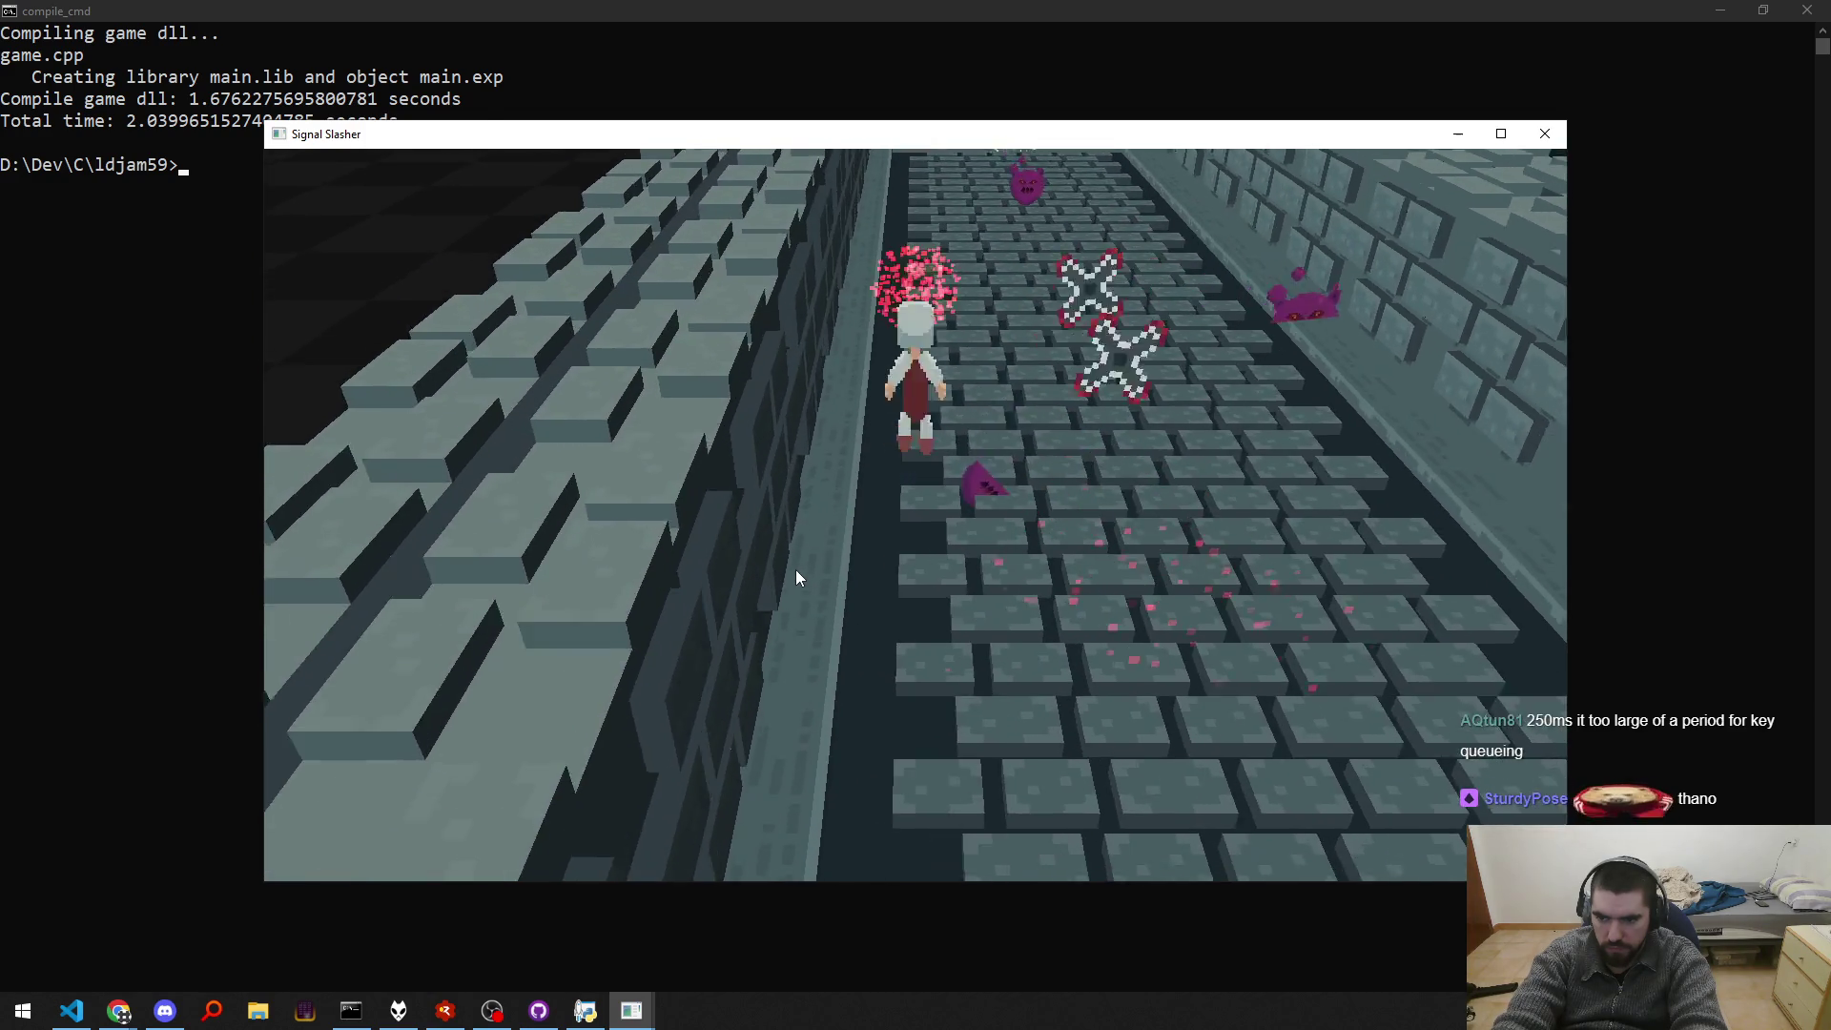
{"action": "key", "text": "Right"}
{"action": "key", "text": "Up"}
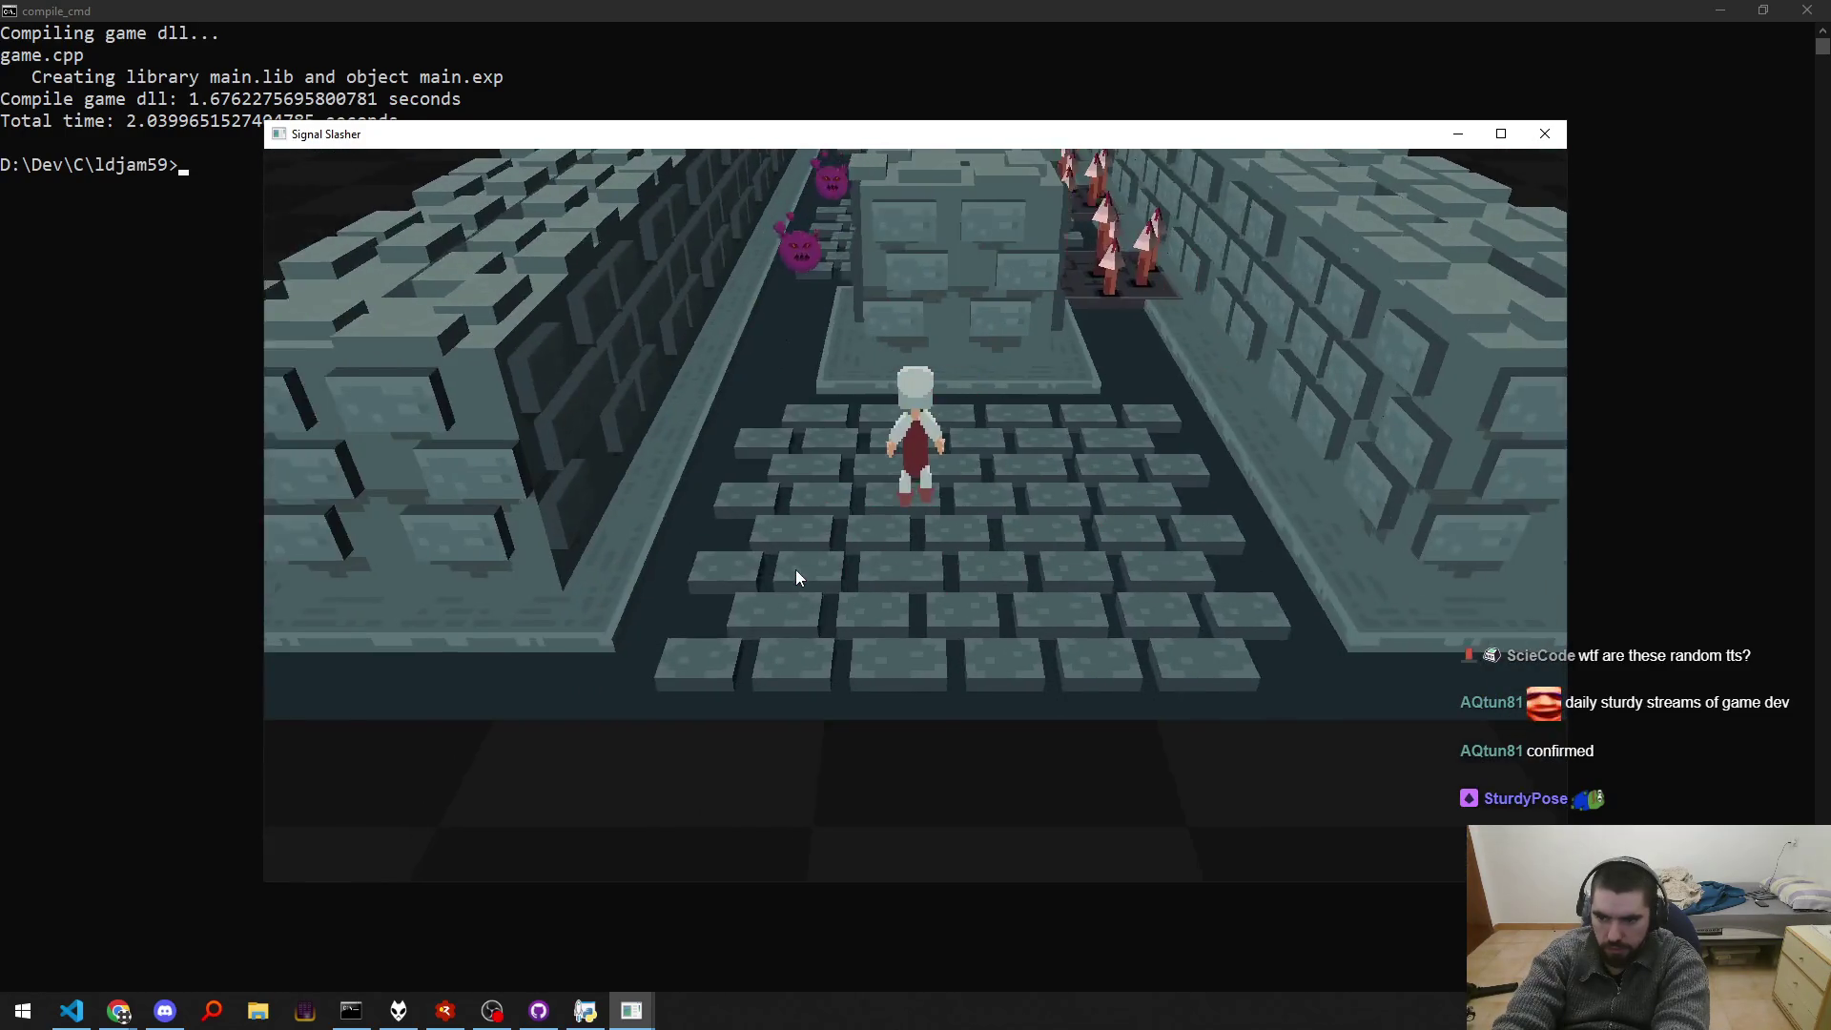
Step: Slash the enemies, run past the spike traps into the next portal, then close the game
{"action": "key", "text": "d"}
{"action": "left_click", "coordinate": [798, 577]}
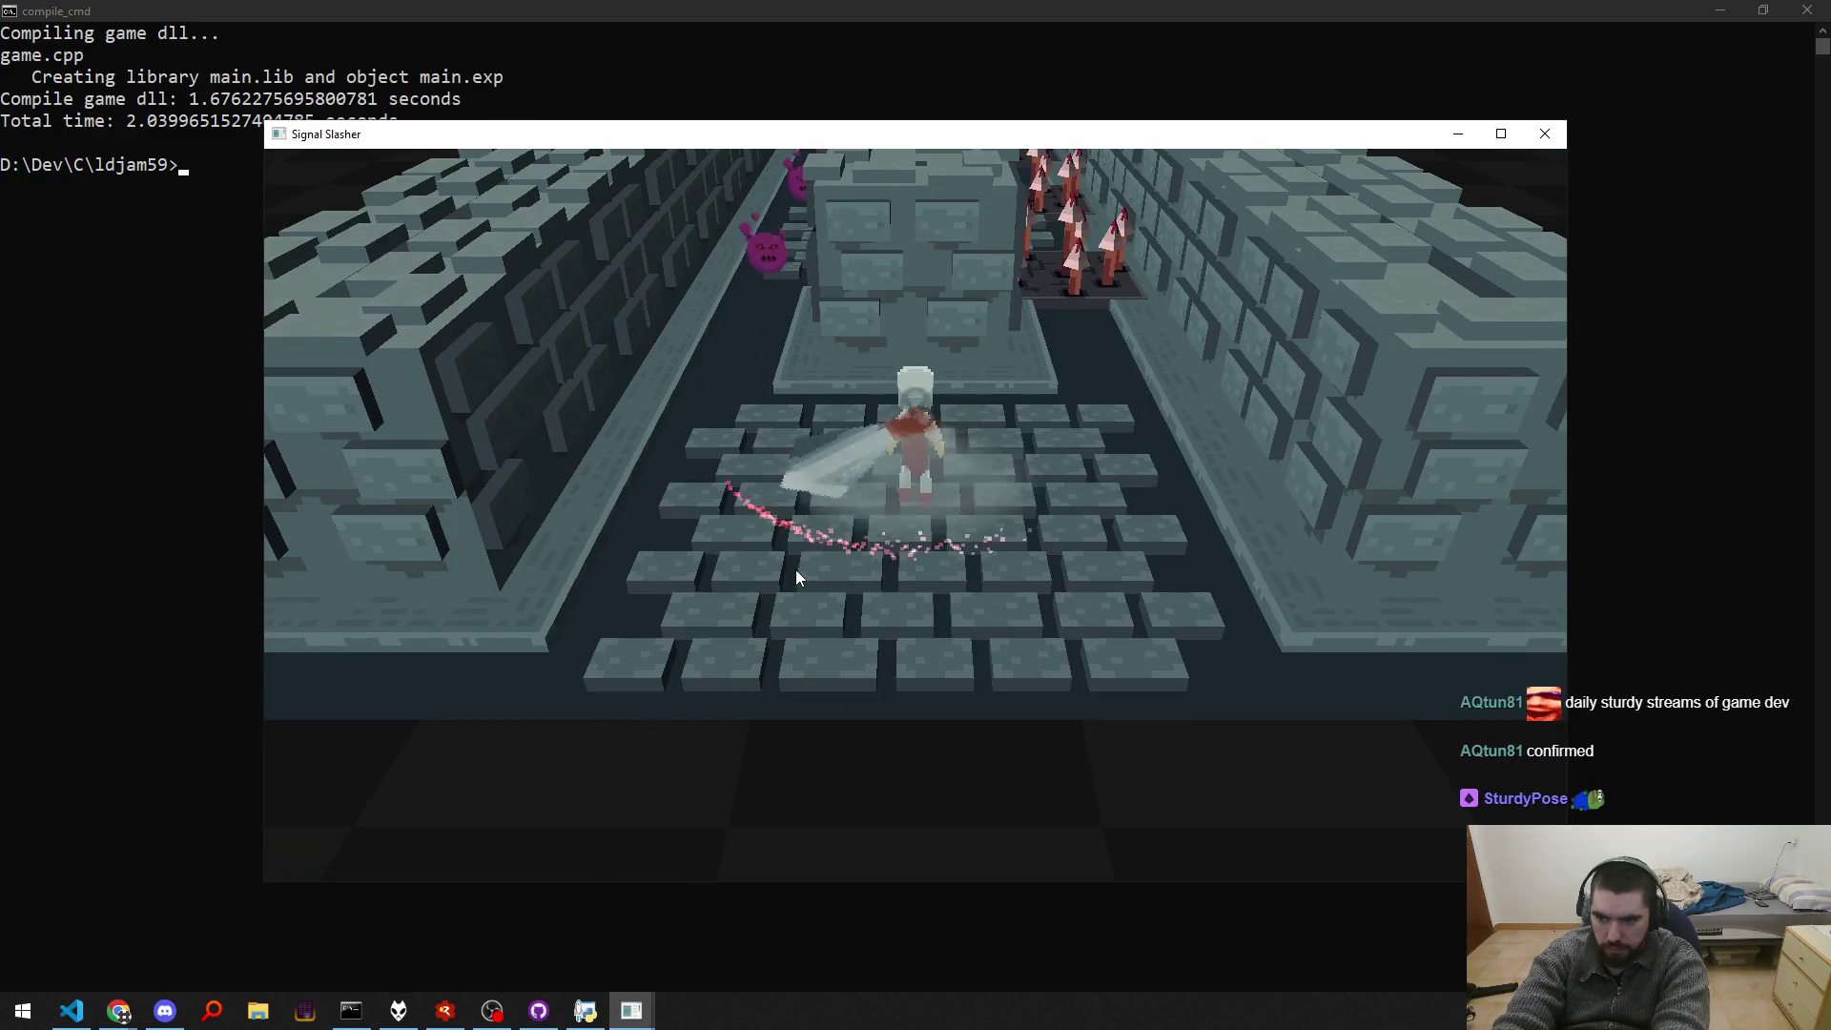
{"action": "key", "text": "a"}
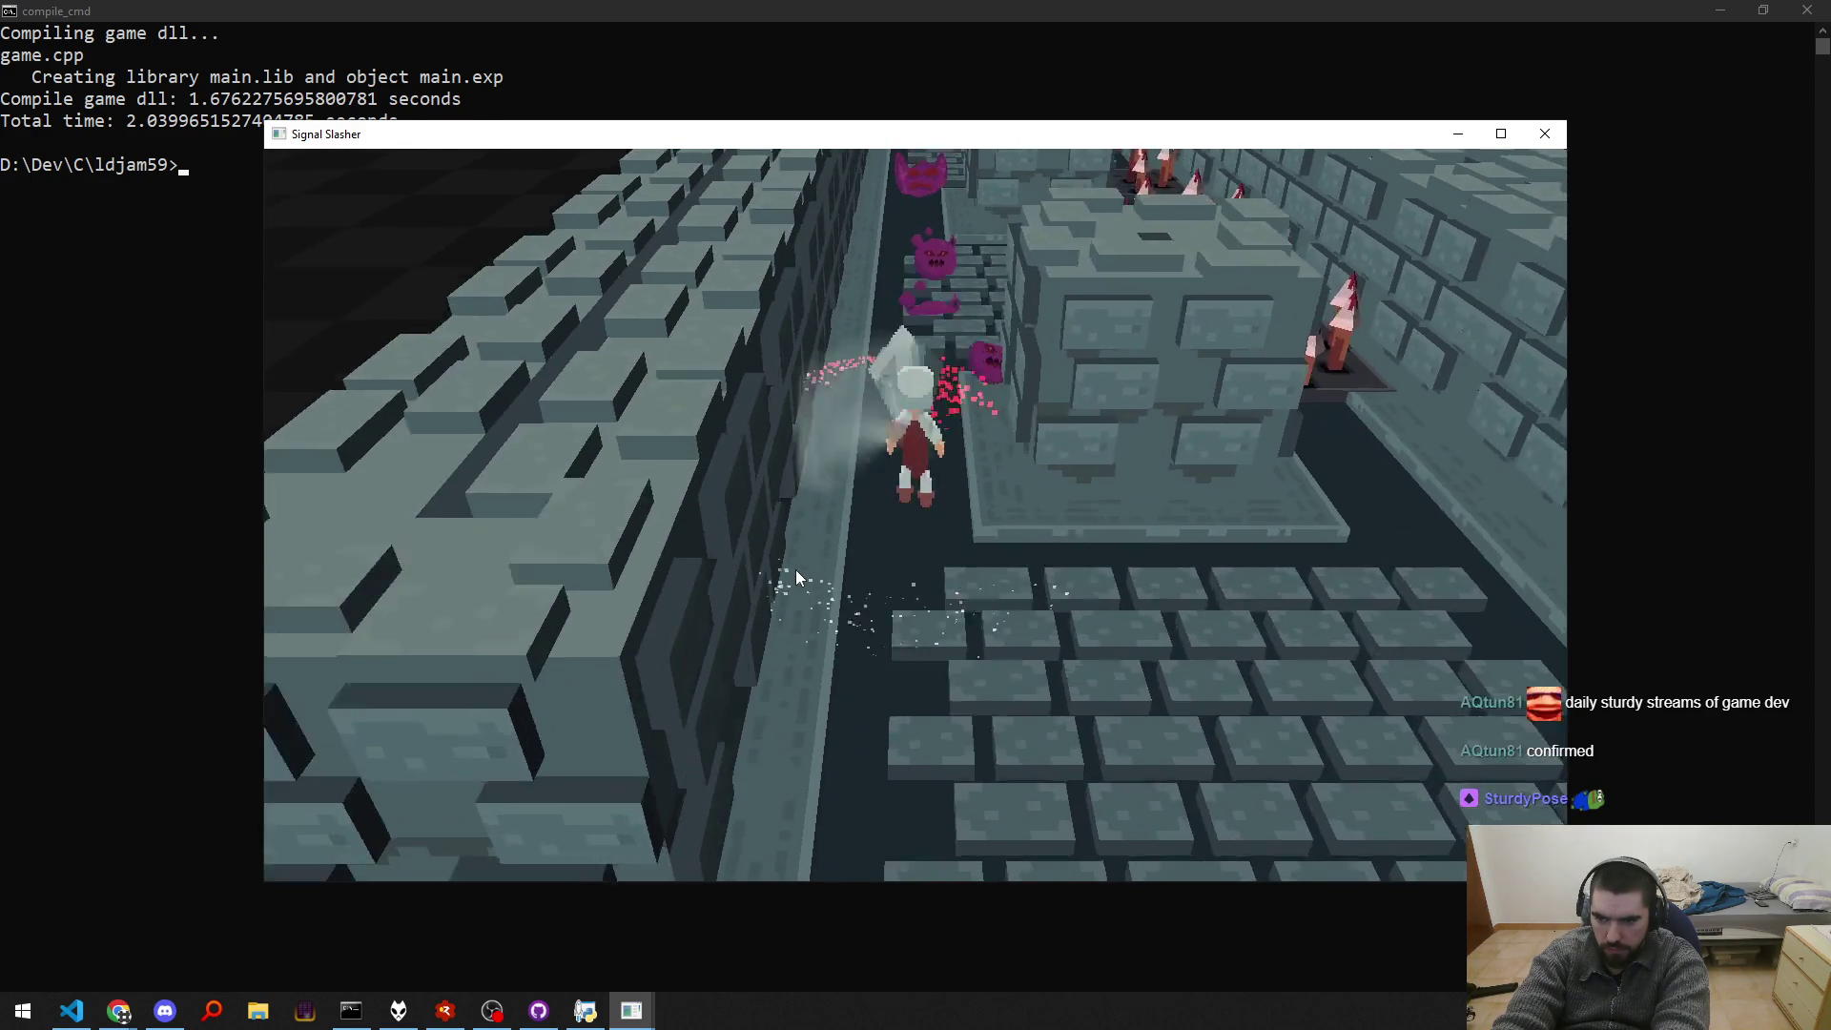
{"action": "key", "text": "w"}
{"action": "left_click", "coordinate": [797, 577]}
{"action": "key", "text": "w"}
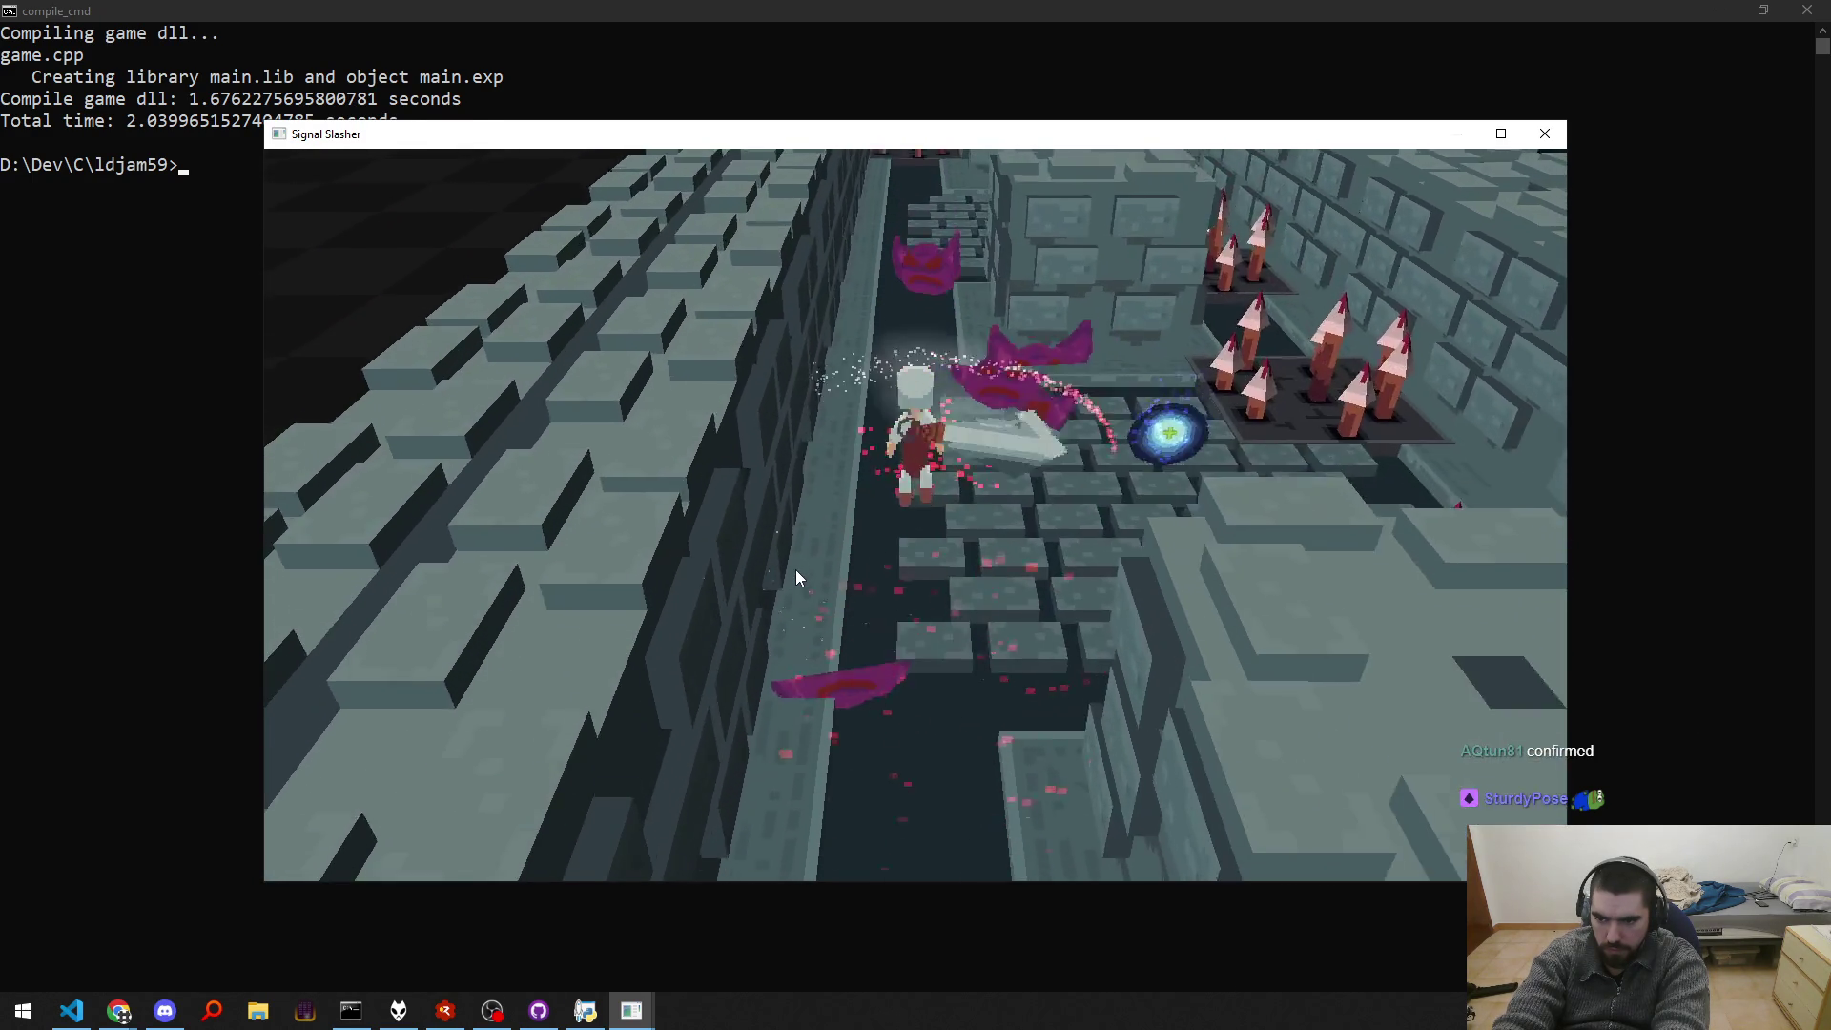
{"action": "key", "text": "w"}
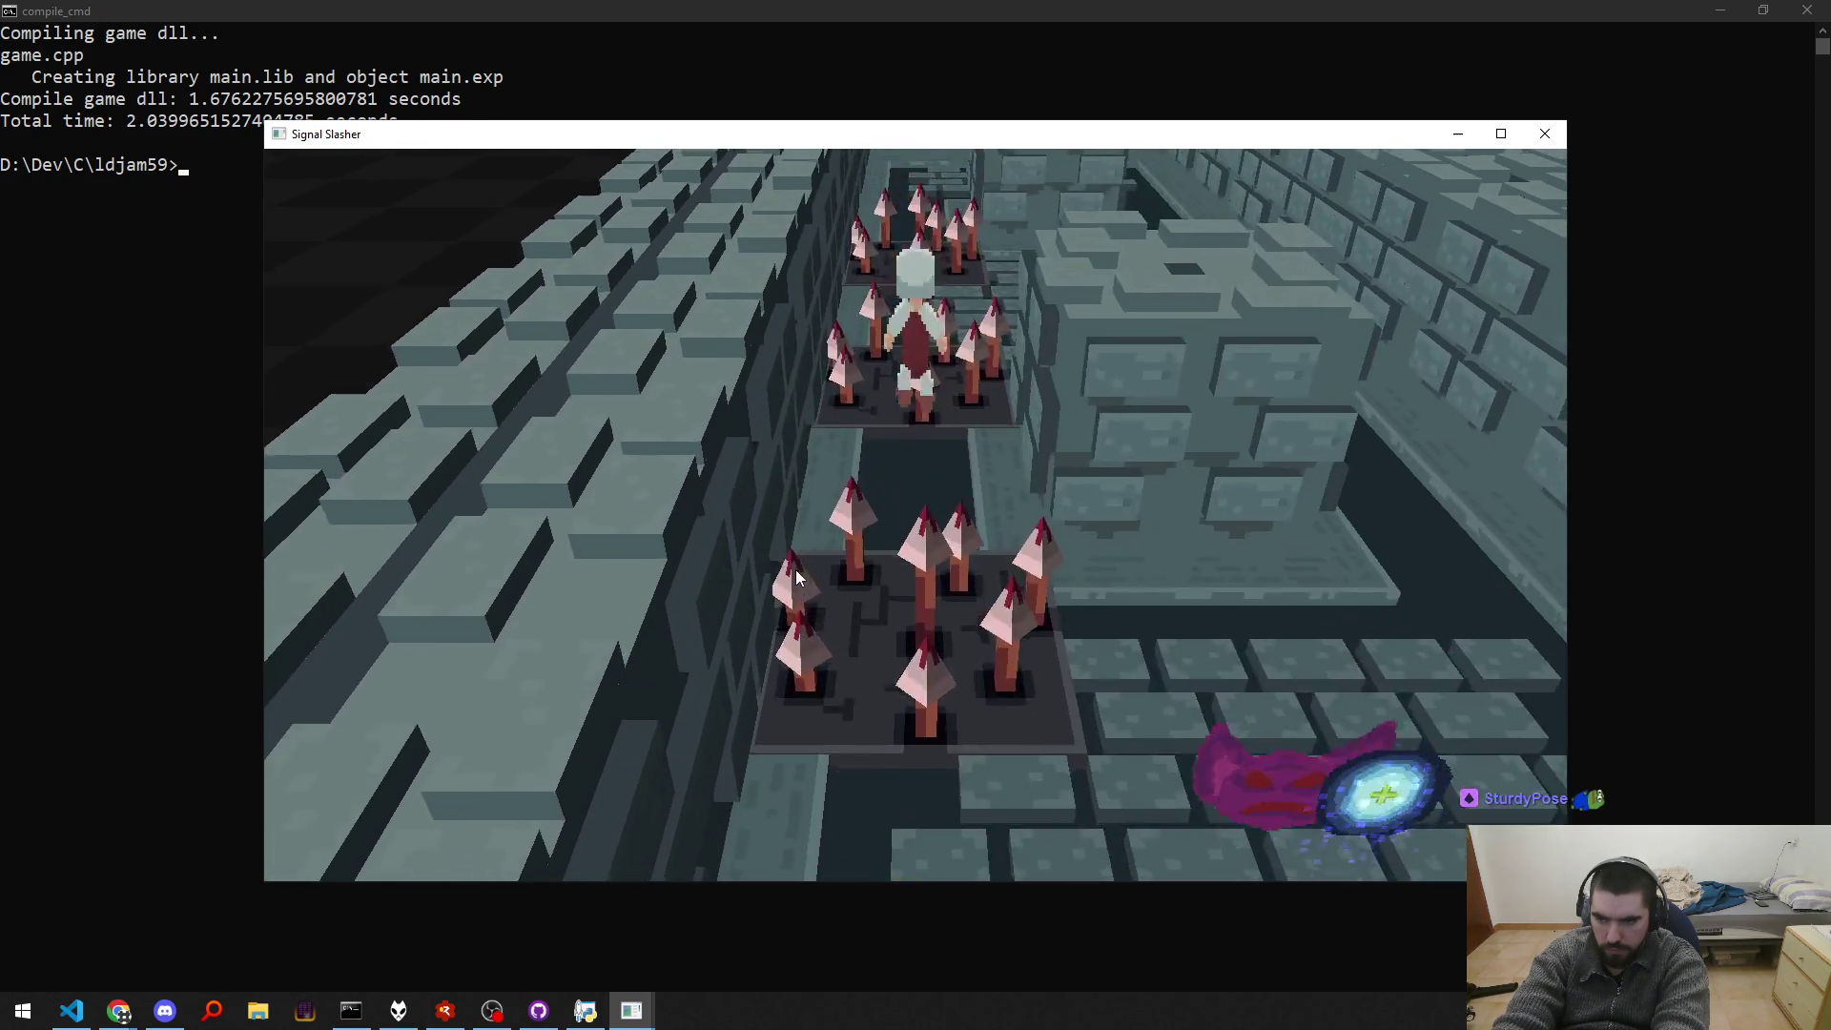
{"action": "key", "text": "Escape"}
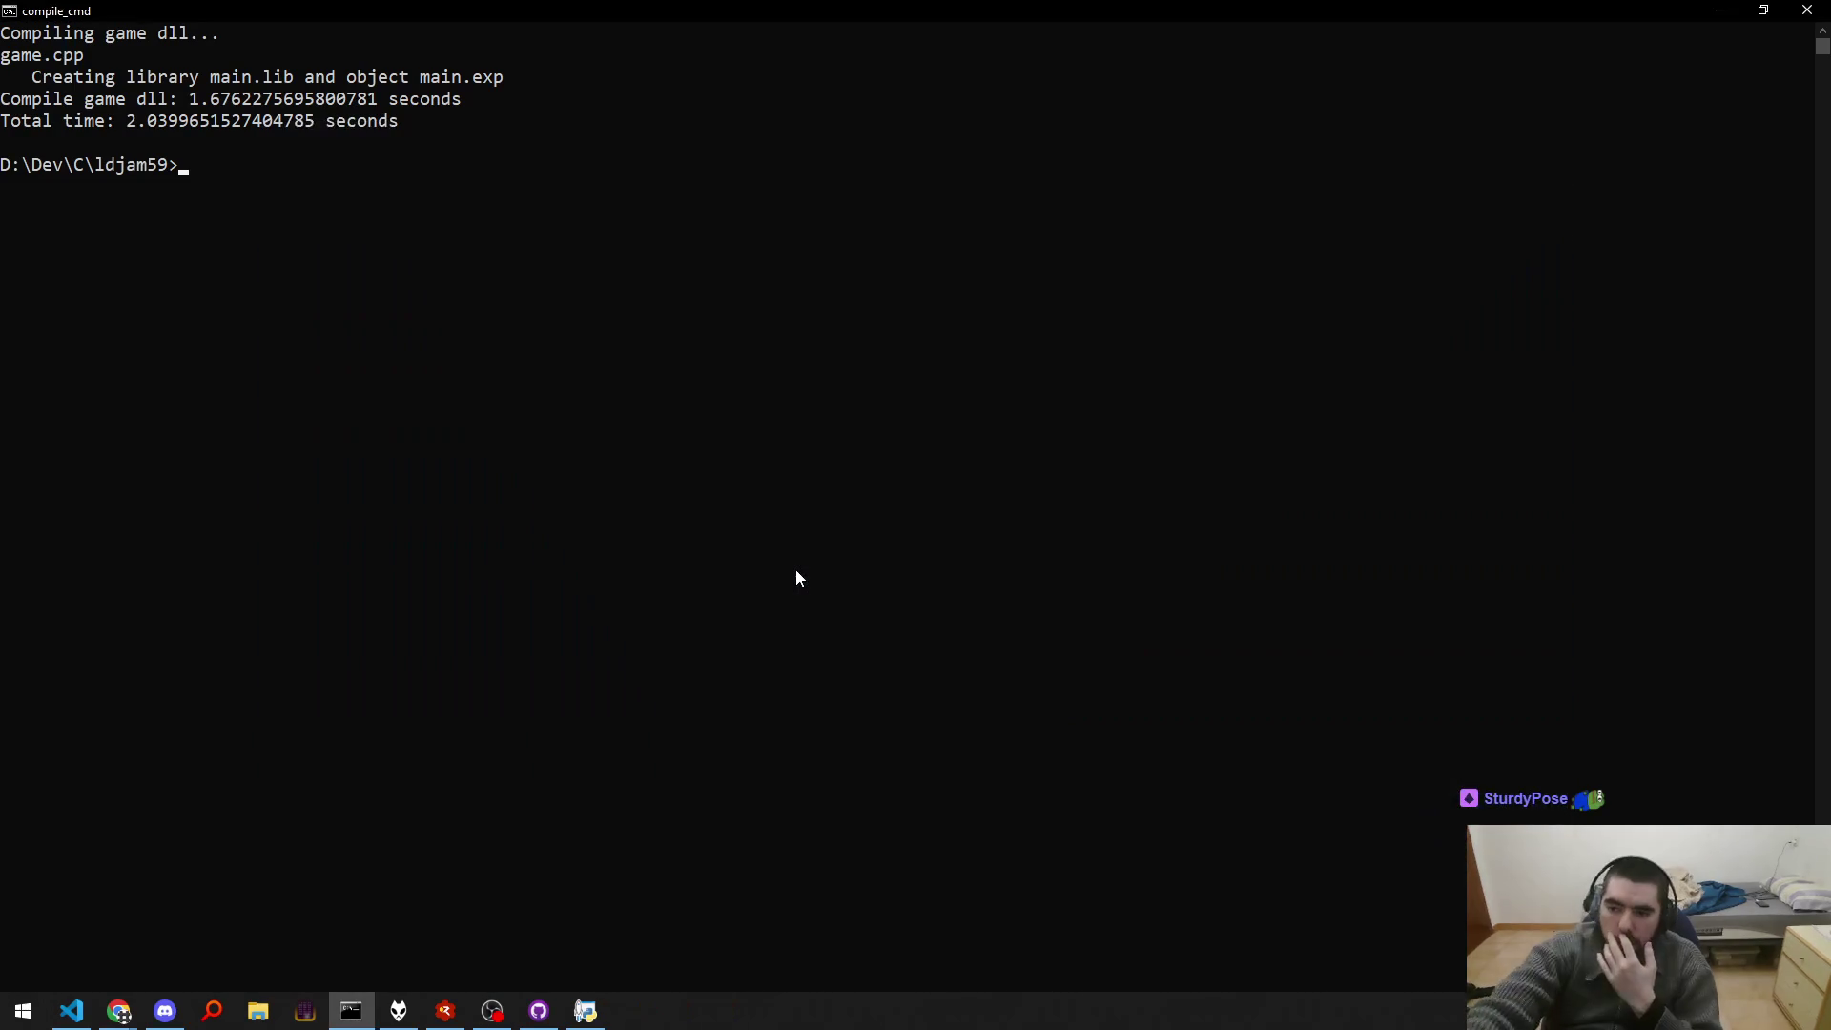
Step: Check the test build's leaderboard on itch.io, then return to the game's main menu
{"action": "key", "text": "super+2"}
{"action": "key", "text": "super+2"}
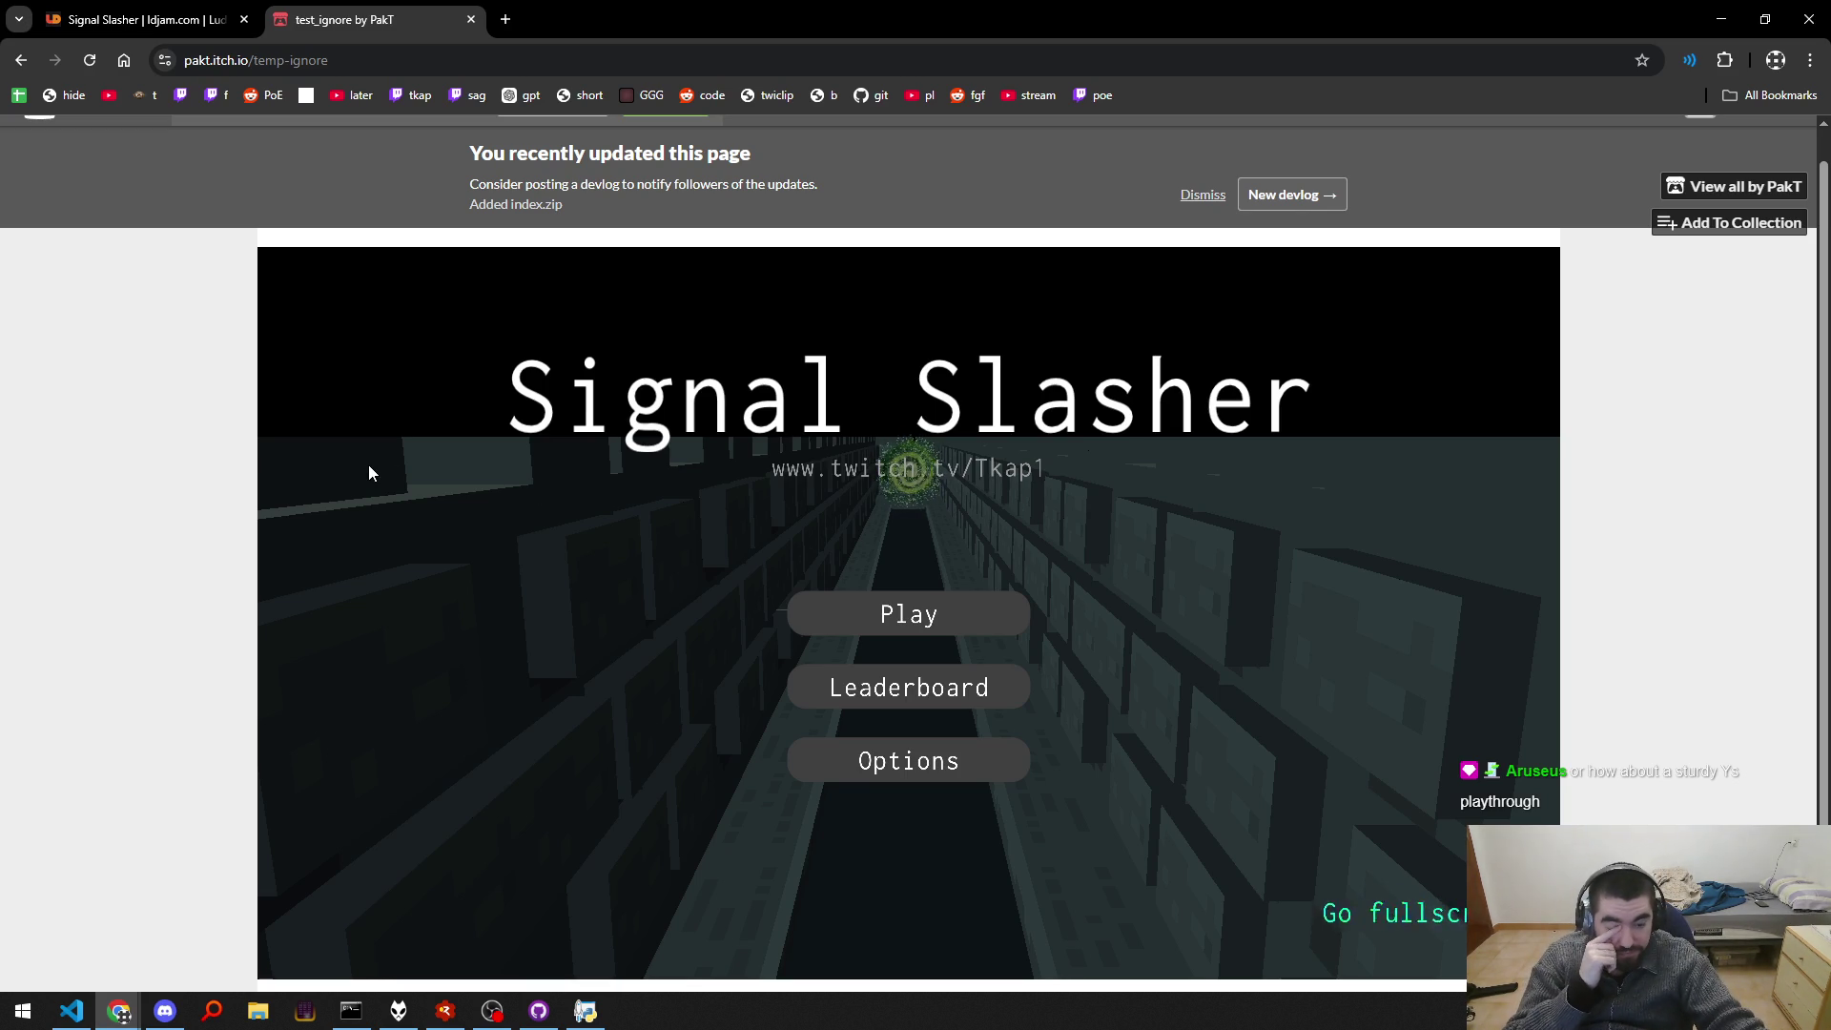
{"action": "scroll", "coordinate": [177, 414], "scroll_direction": "down", "scroll_amount": 2}
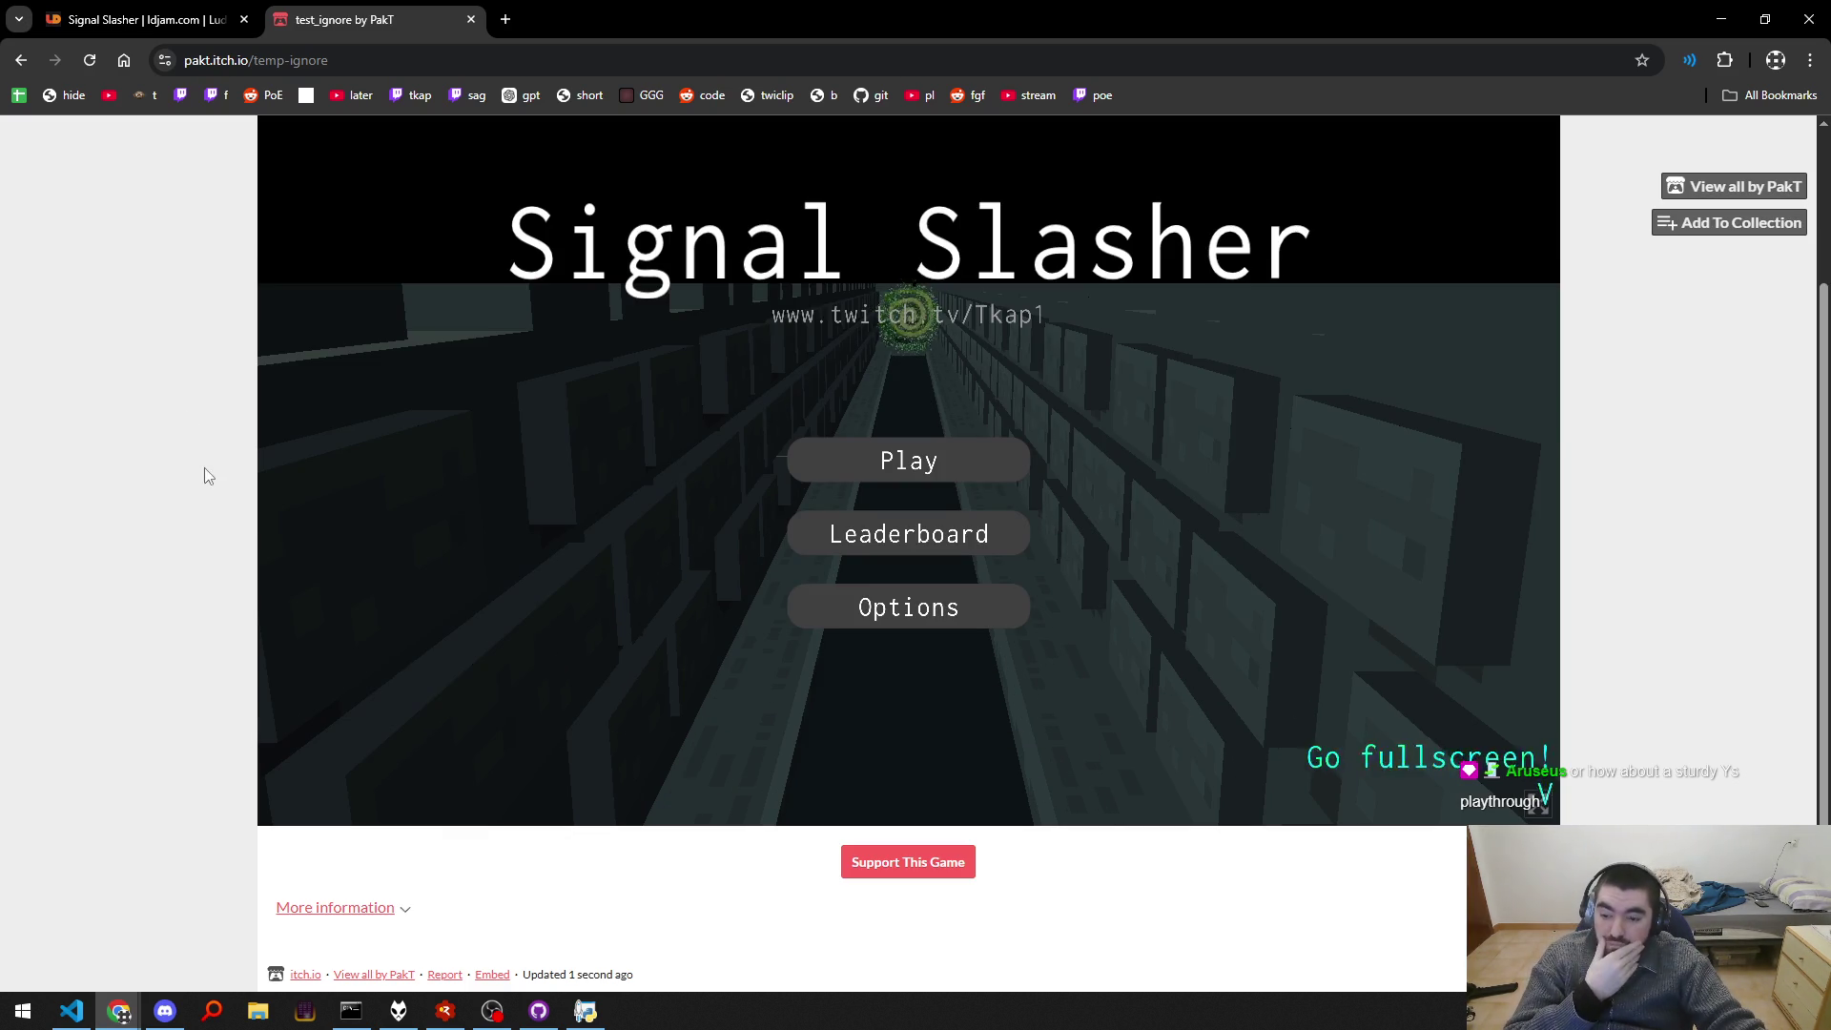
{"action": "left_click", "coordinate": [906, 534]}
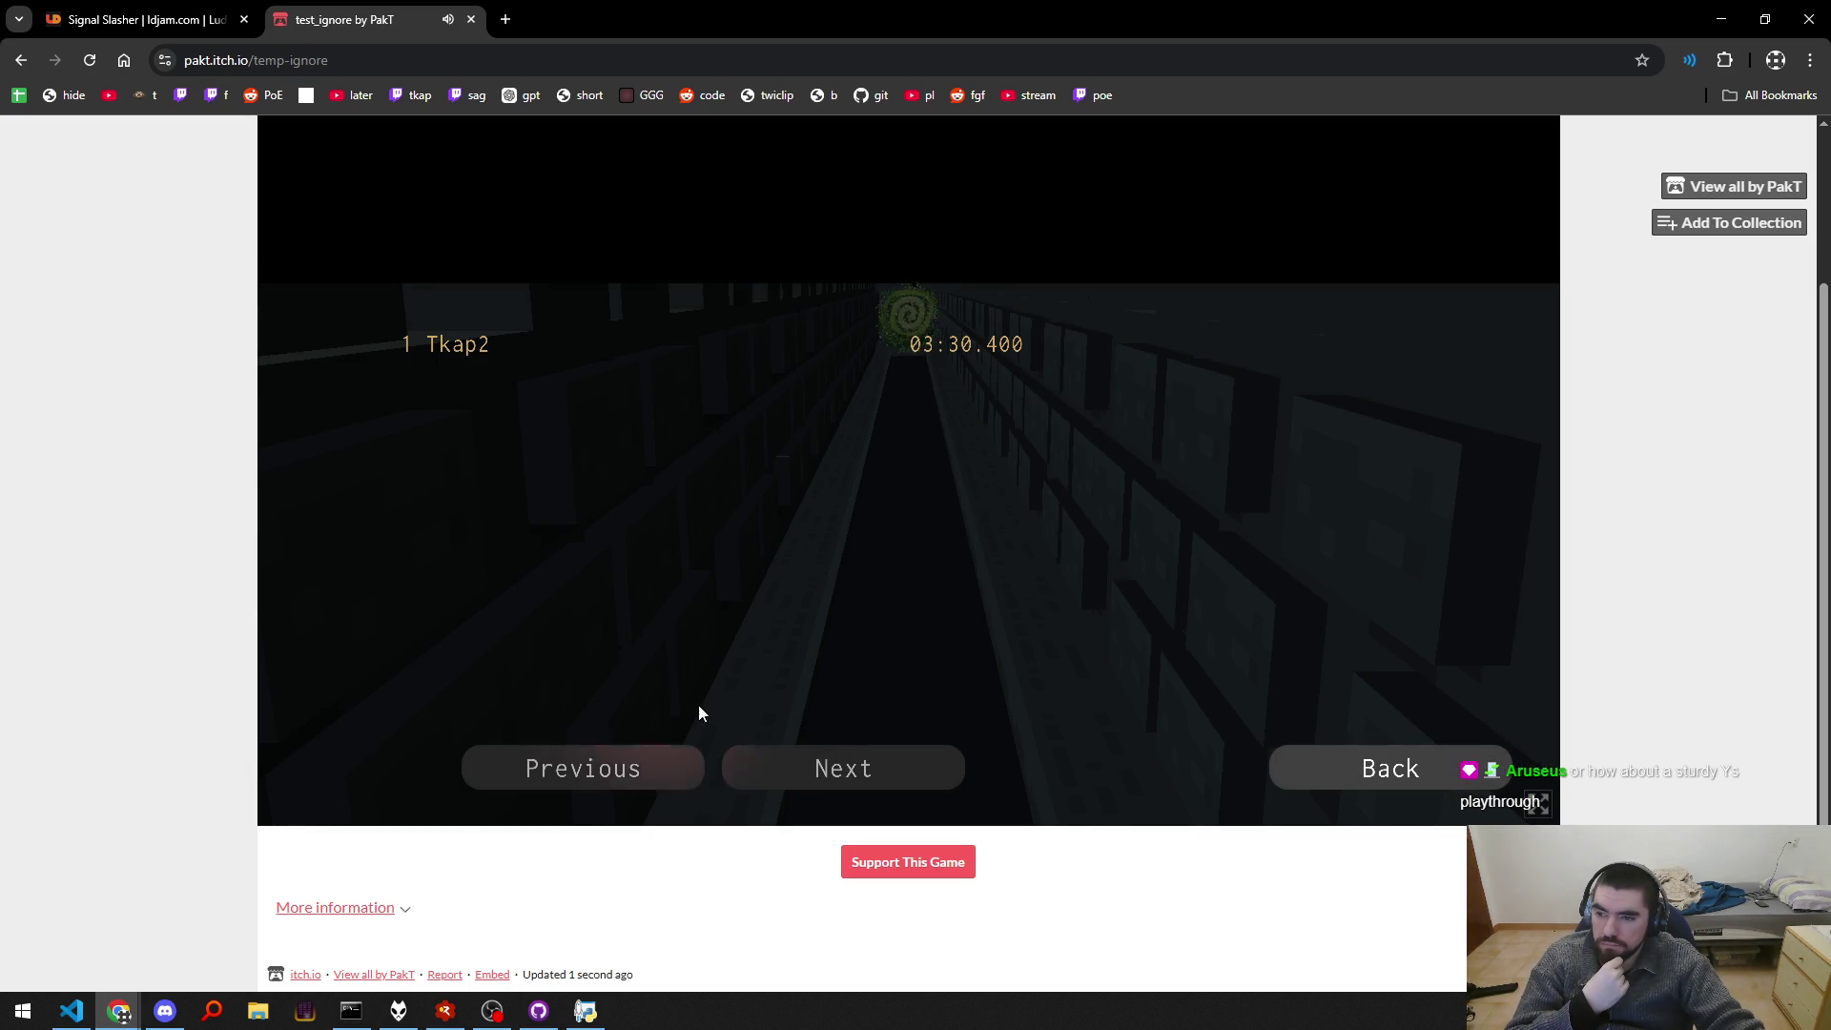
{"action": "key", "text": "Escape"}
{"action": "scroll", "coordinate": [118, 526], "scroll_direction": "up", "scroll_amount": 2}
Step: Copy the test page's web address and close the temp-ignore game page
{"action": "right_click", "coordinate": [118, 526]}
{"action": "left_click", "coordinate": [100, 518]}
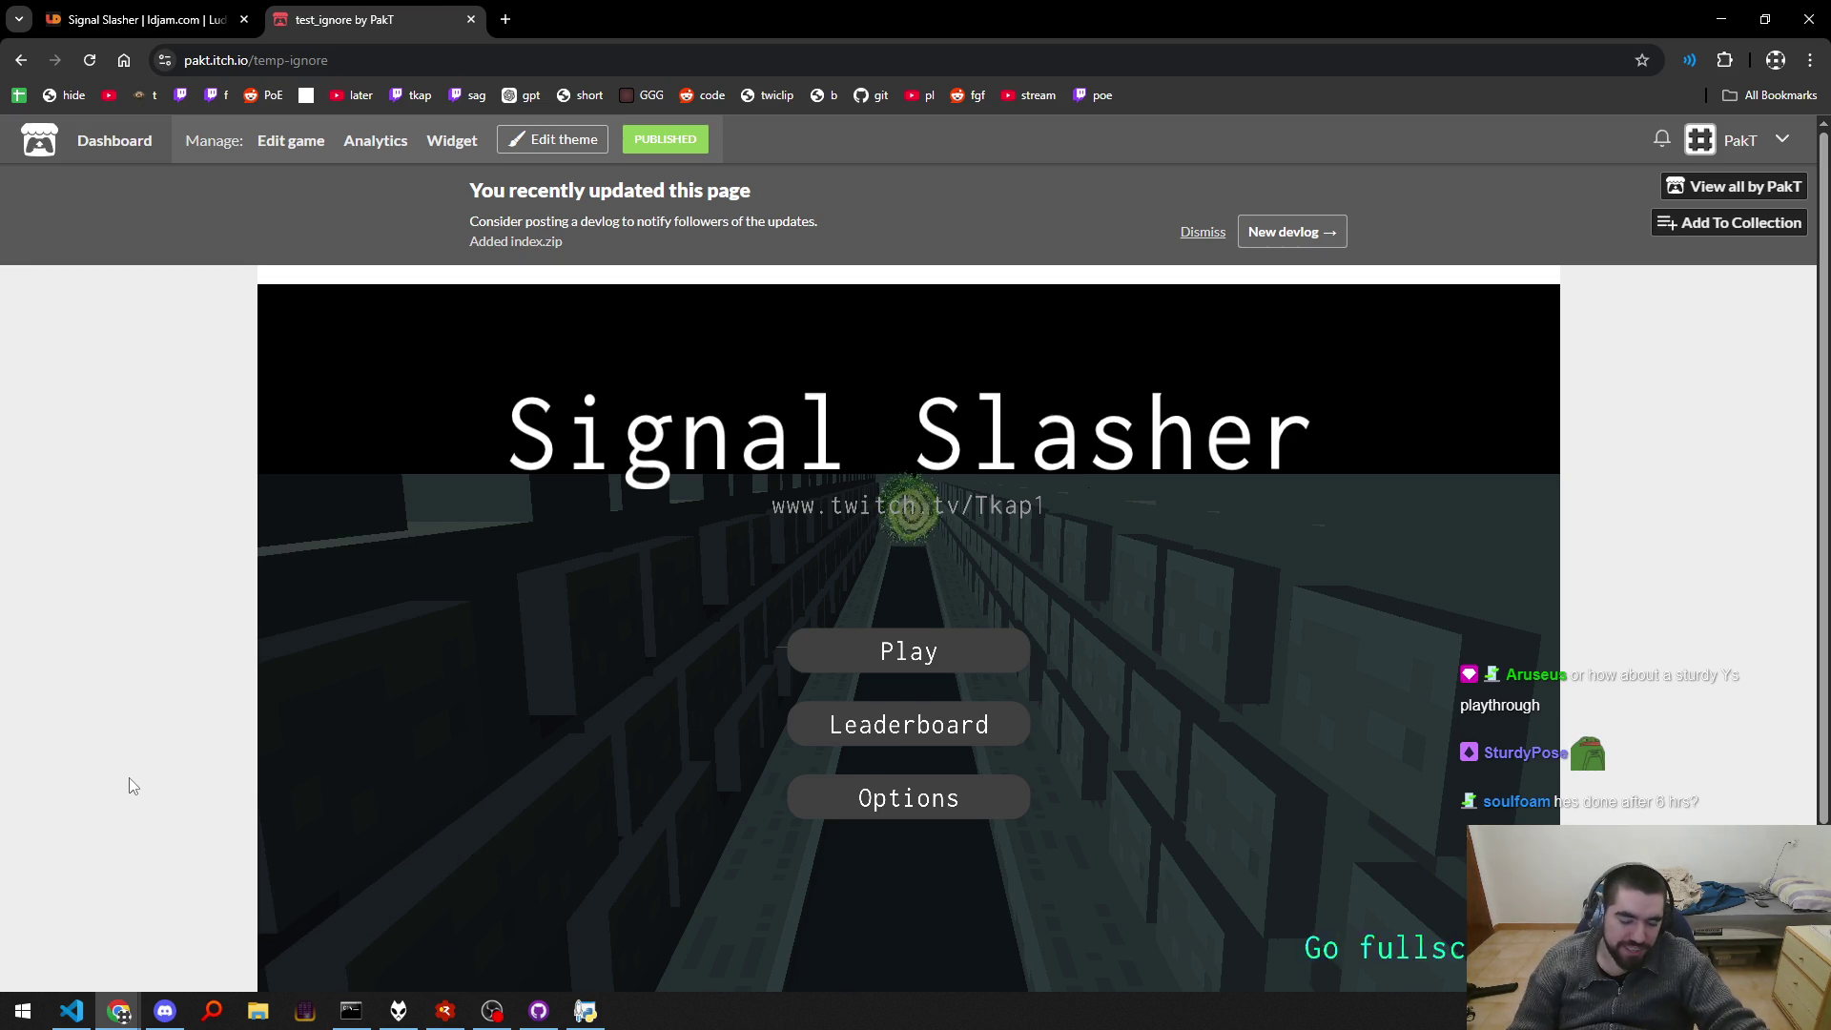
{"action": "right_click", "coordinate": [176, 382]}
{"action": "left_click", "coordinate": [175, 379]}
{"action": "key", "text": "ctrl+l"}
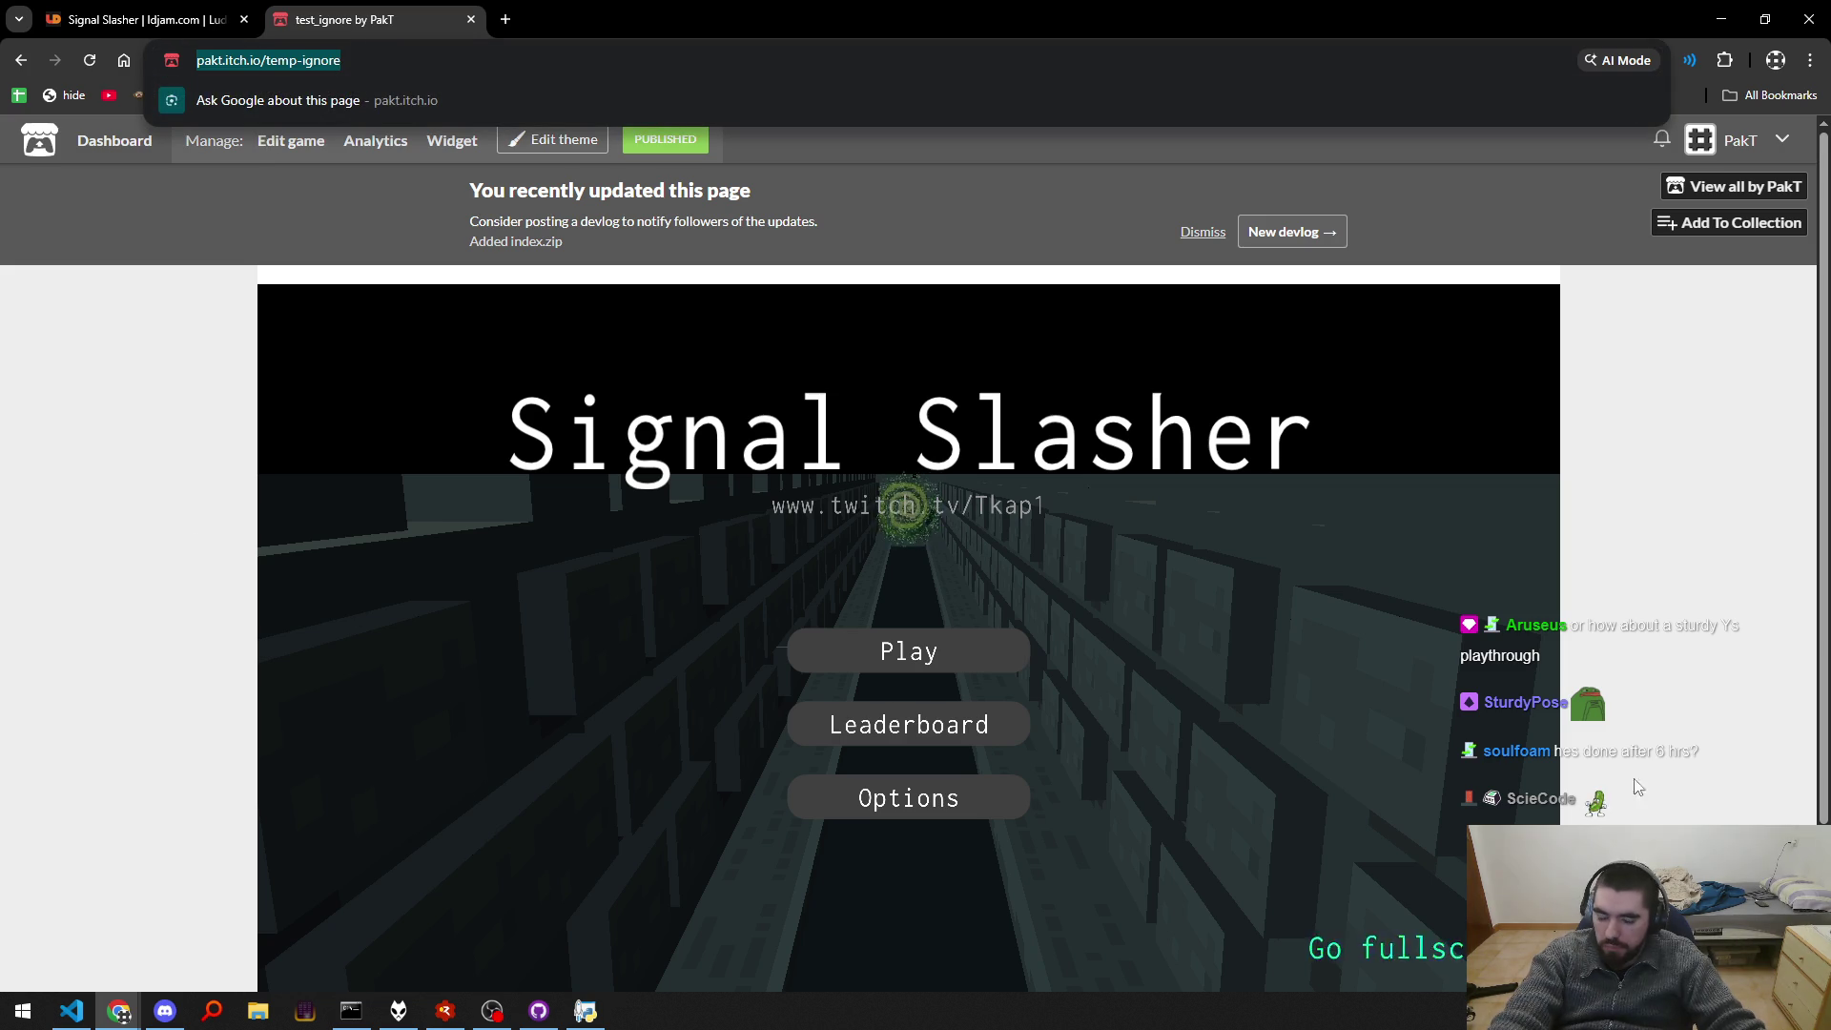
{"action": "left_click", "coordinate": [1126, 777]}
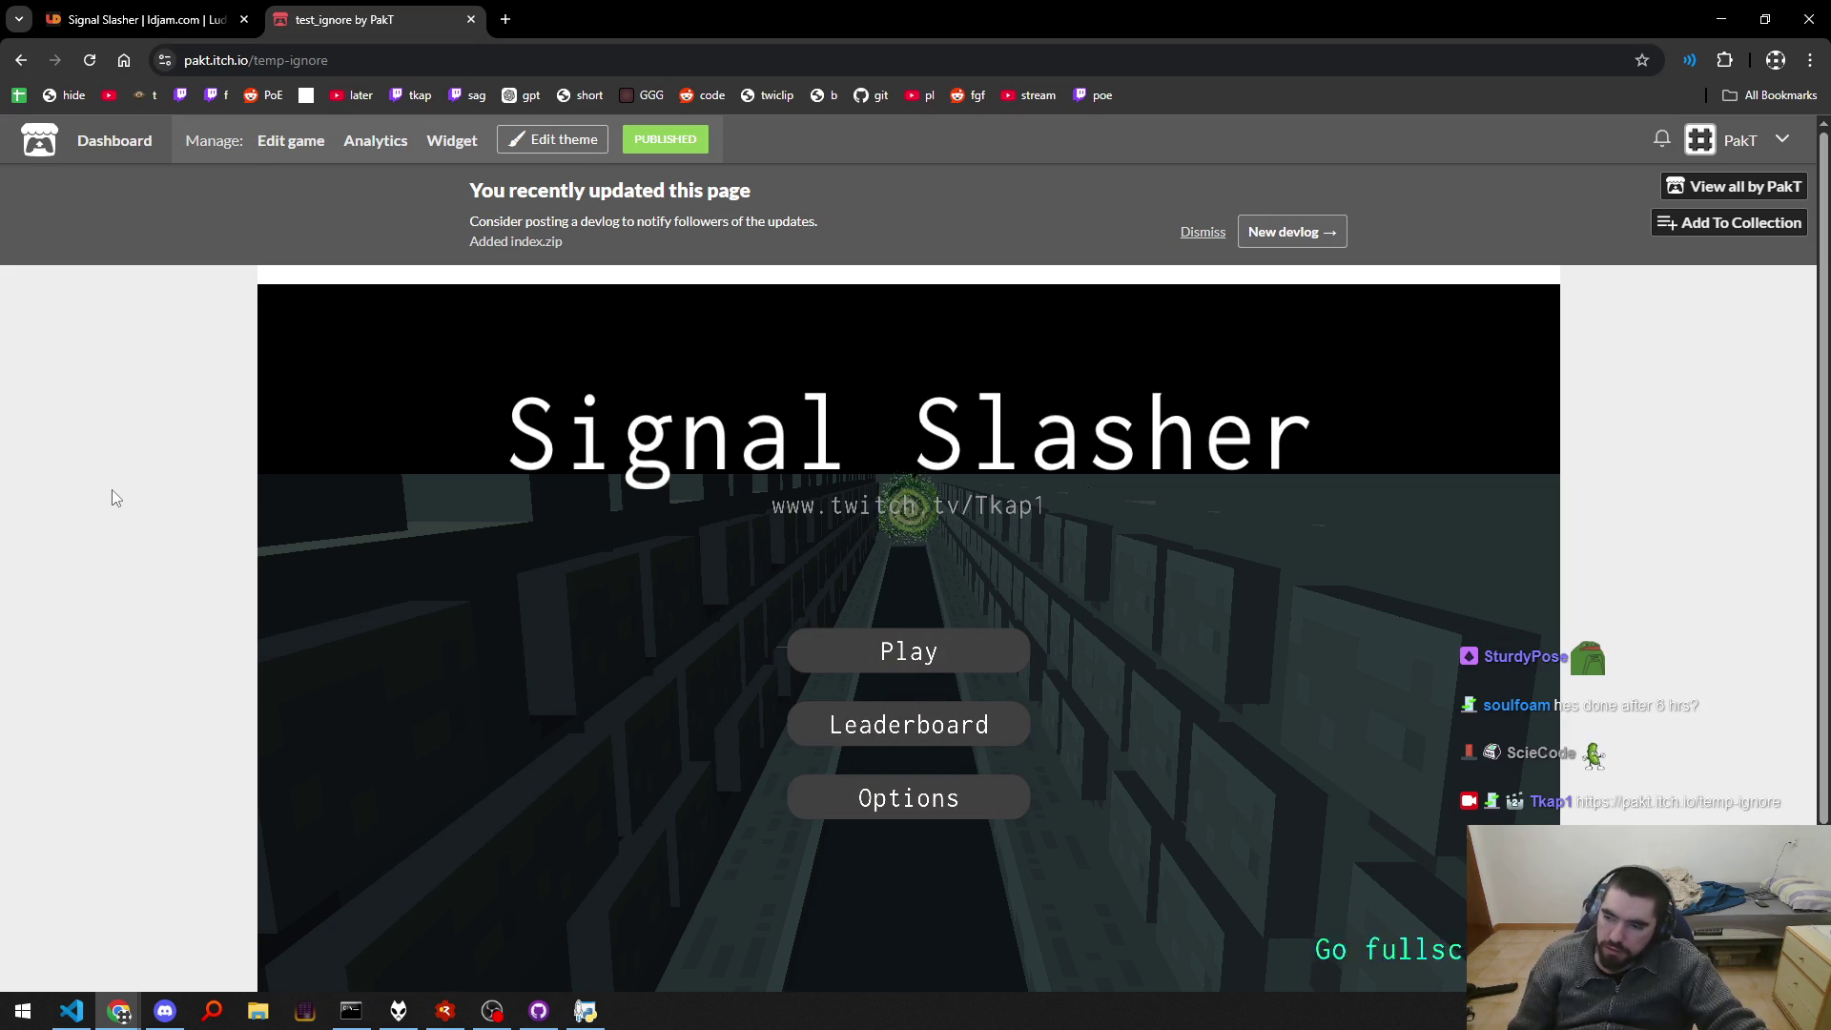
{"action": "key", "text": "ctrl+w"}
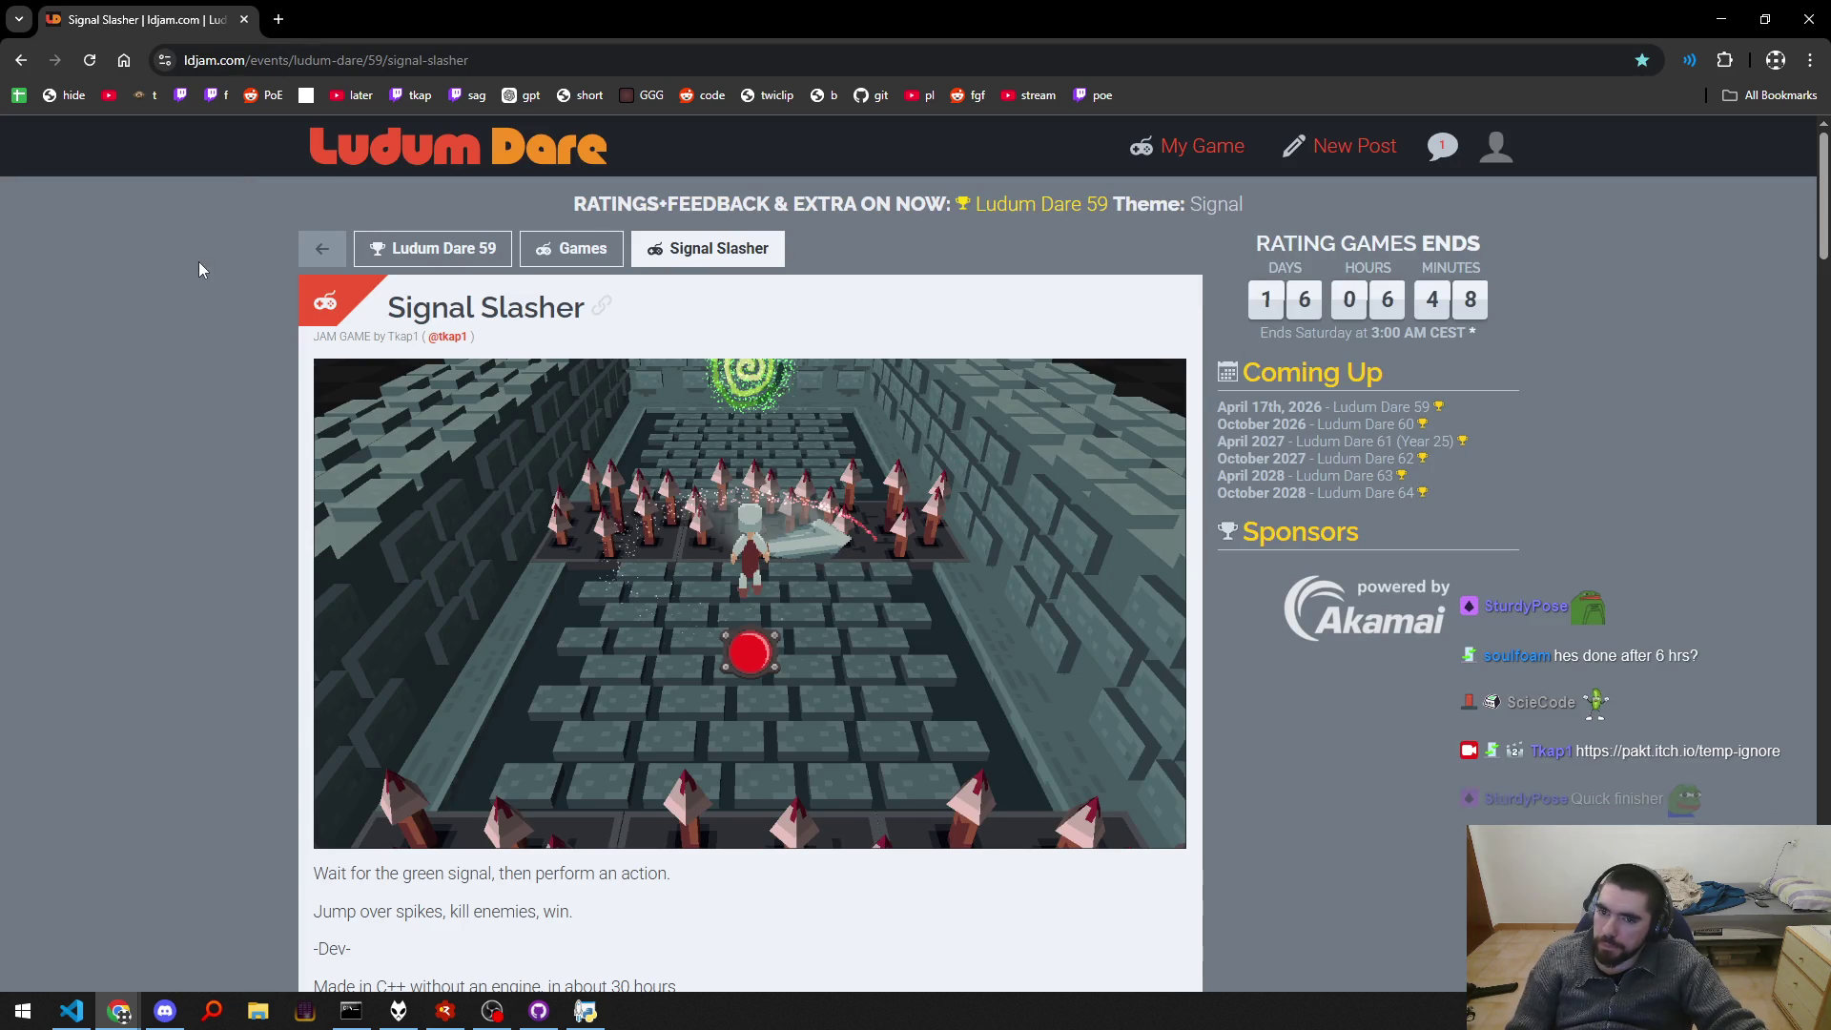
Step: Open the new-comment alert from Ludum Dare notifications and reload the Signal Slasher page
{"action": "left_click", "coordinate": [1442, 146]}
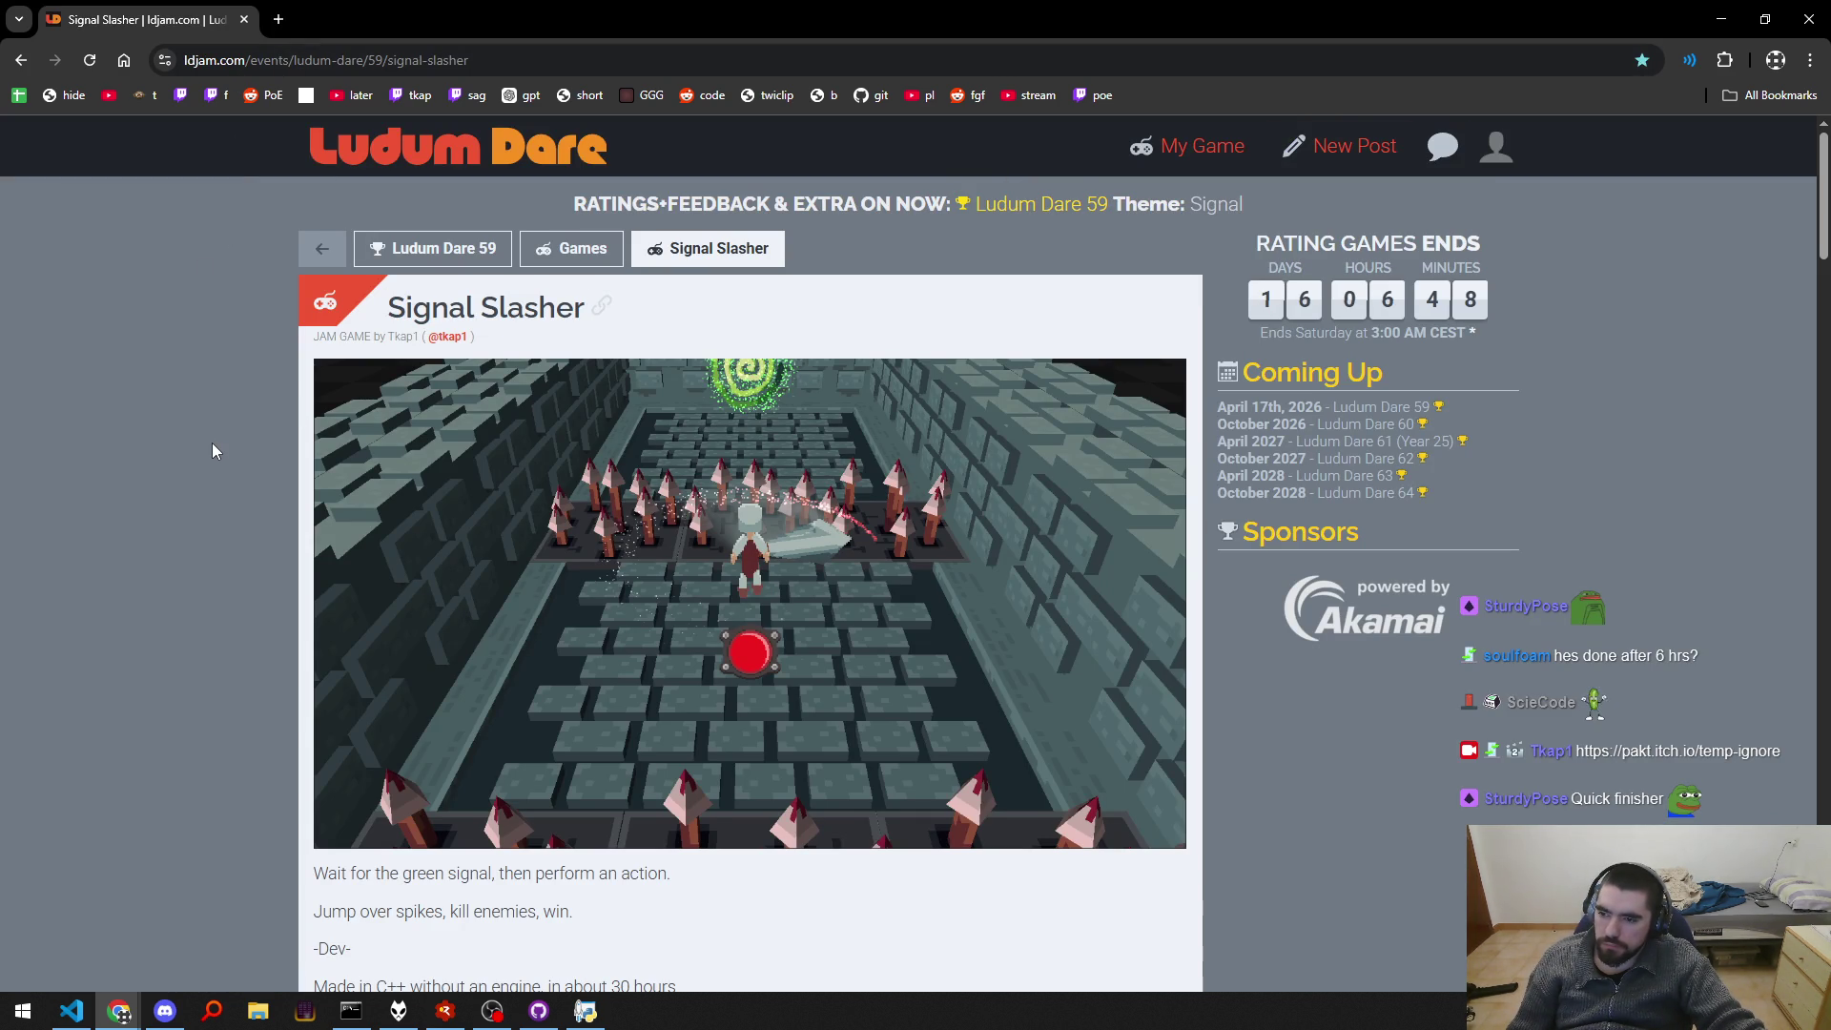
{"action": "scroll", "coordinate": [189, 558], "scroll_direction": "down", "scroll_amount": 20}
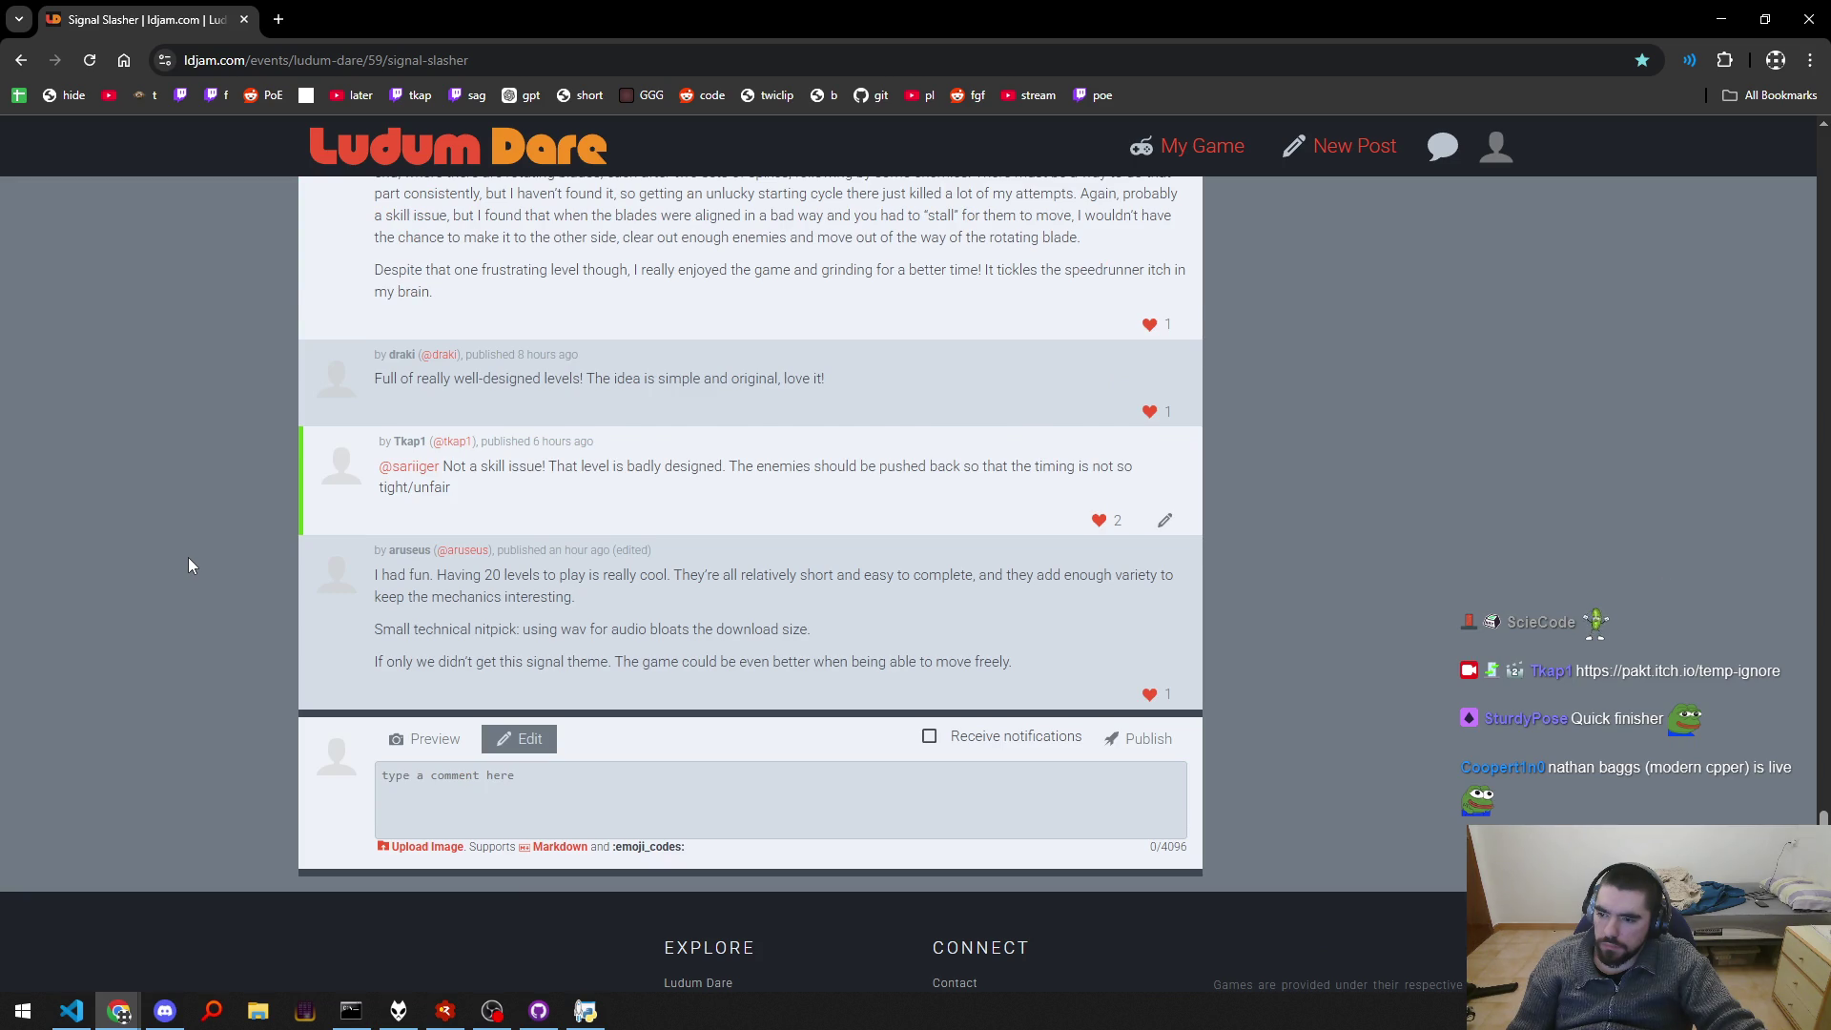
{"action": "scroll", "coordinate": [189, 566], "scroll_direction": "up", "scroll_amount": 3}
{"action": "left_click", "coordinate": [1443, 145]}
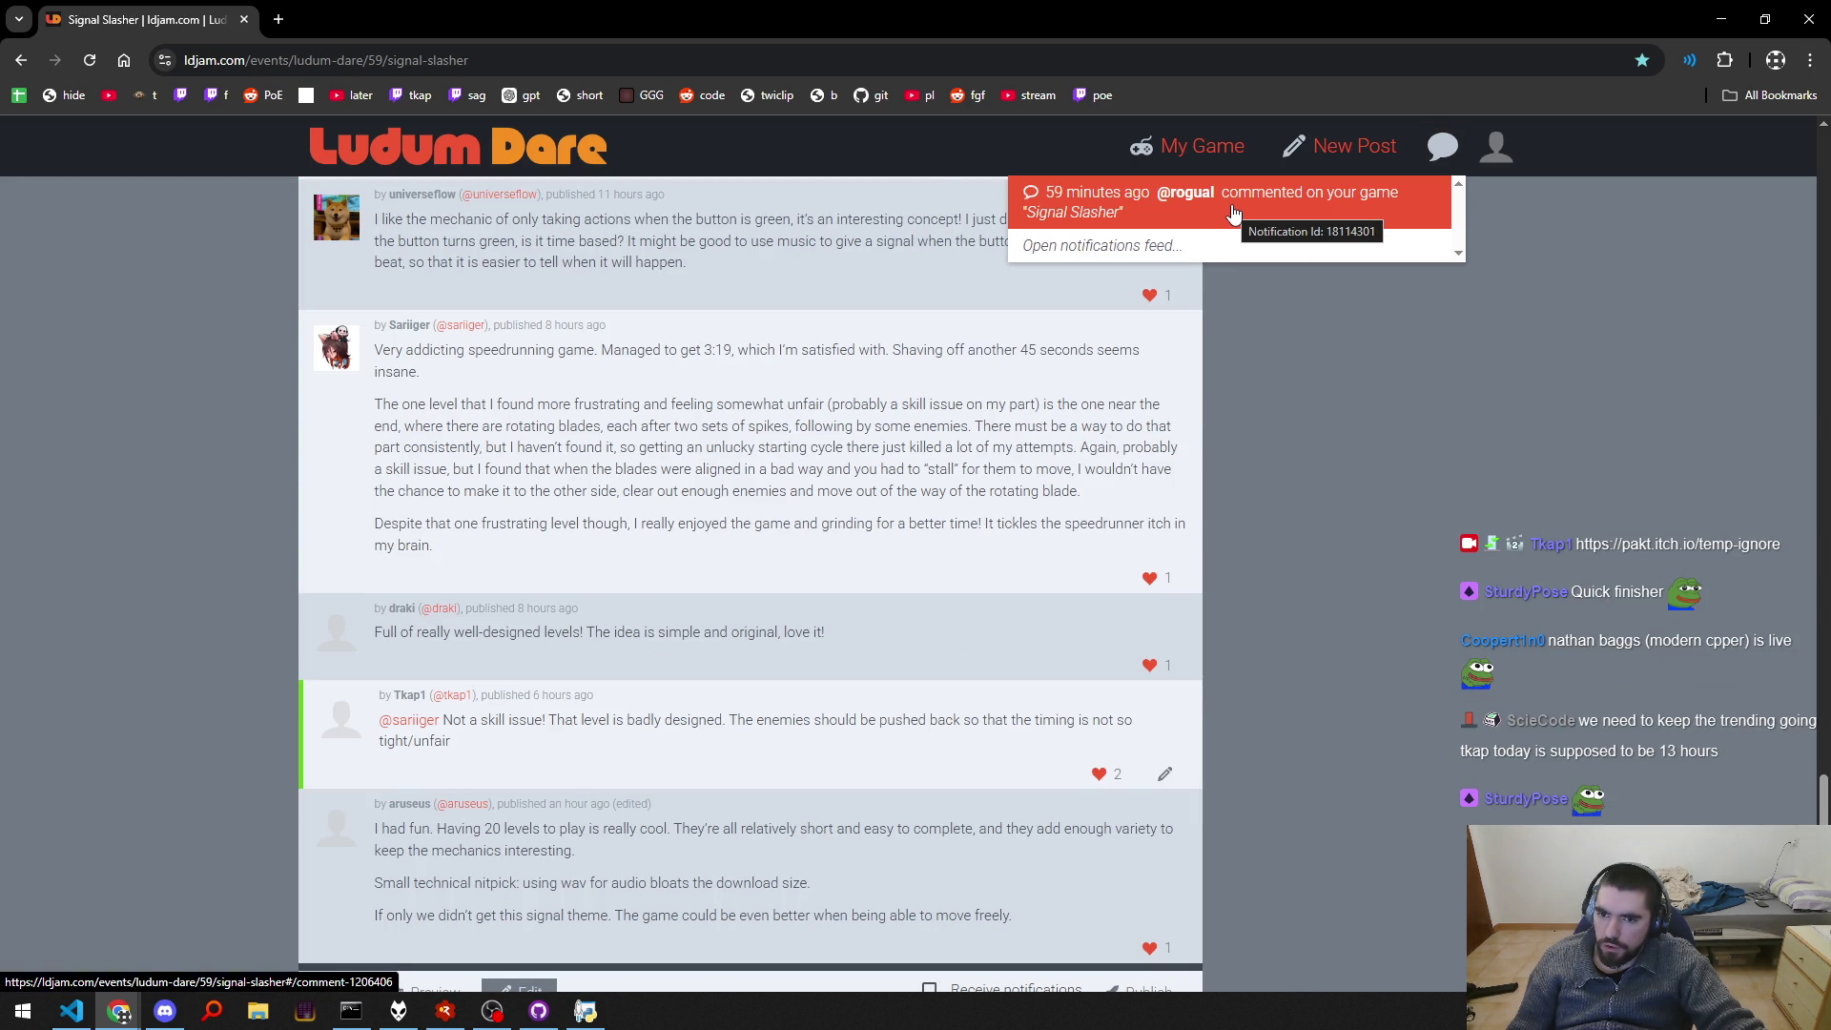
{"action": "left_click", "coordinate": [1233, 214]}
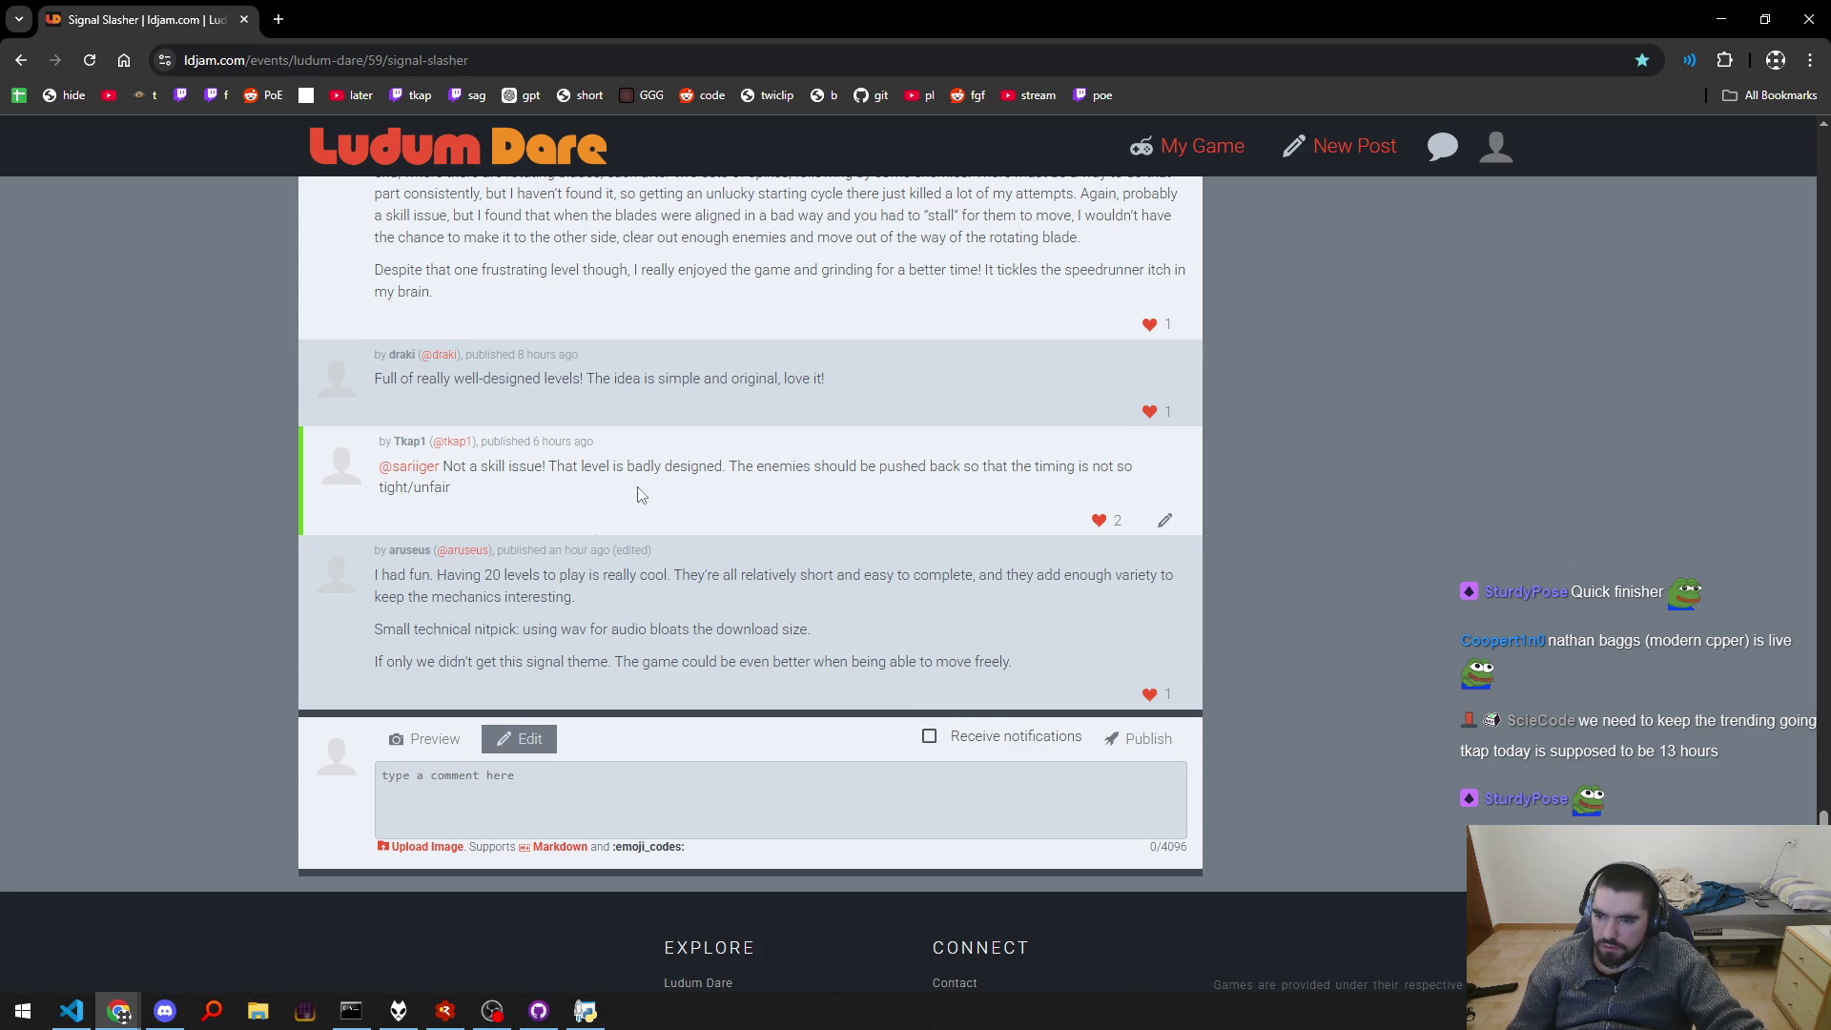
{"action": "left_click", "coordinate": [84, 66]}
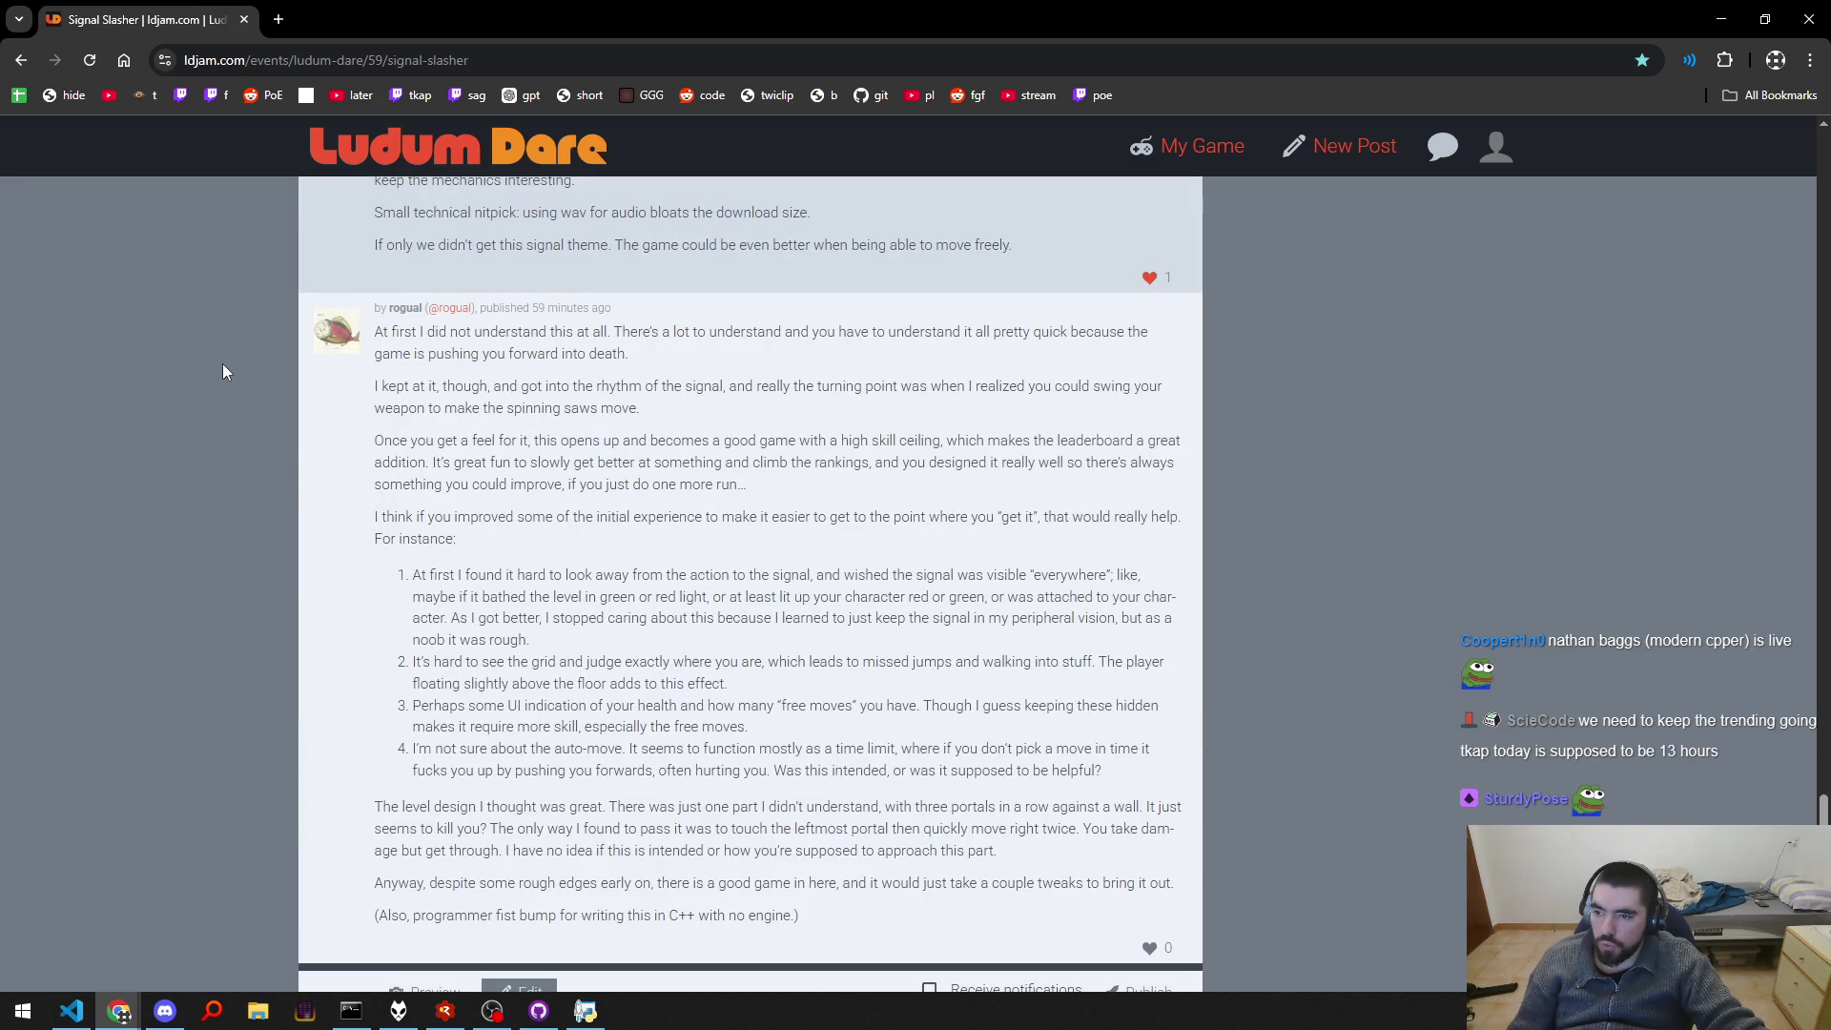
Step: Read the newest long feedback comment on Signal Slasher through to the end and like it
{"action": "right_click", "coordinate": [225, 371]}
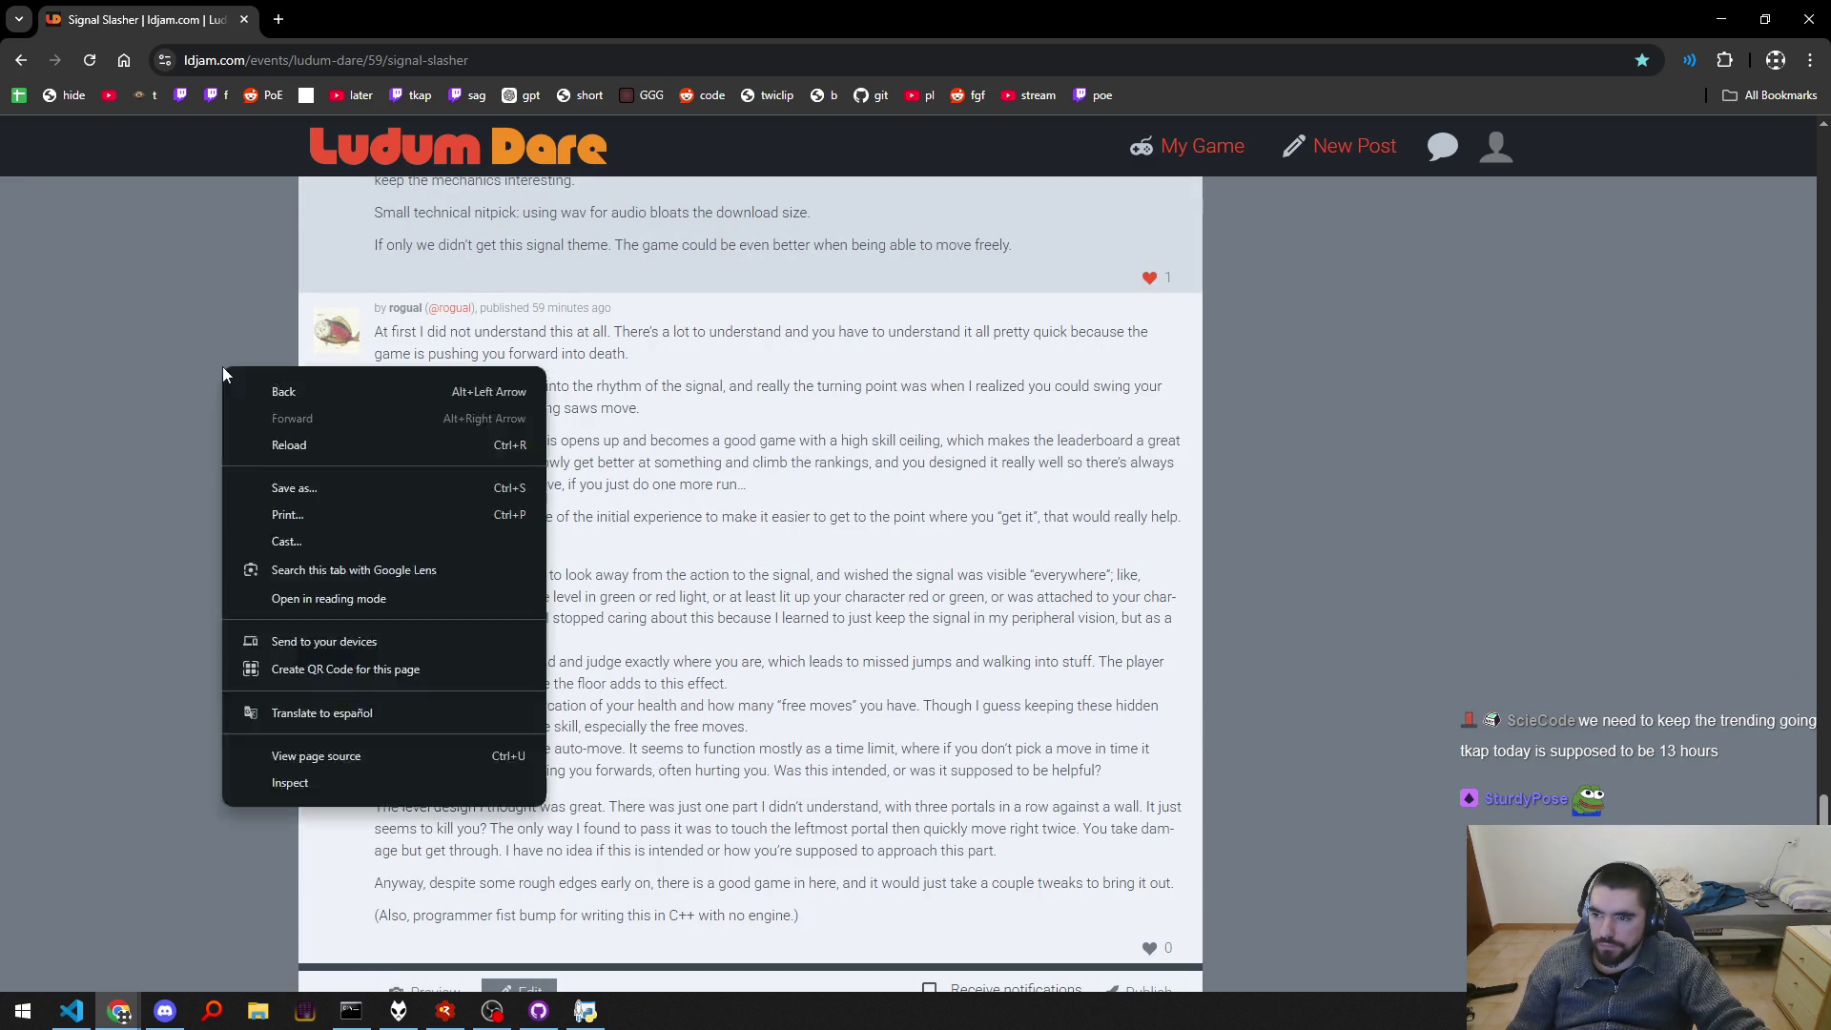
{"action": "middle_click", "coordinate": [221, 370]}
{"action": "middle_click", "coordinate": [217, 341]}
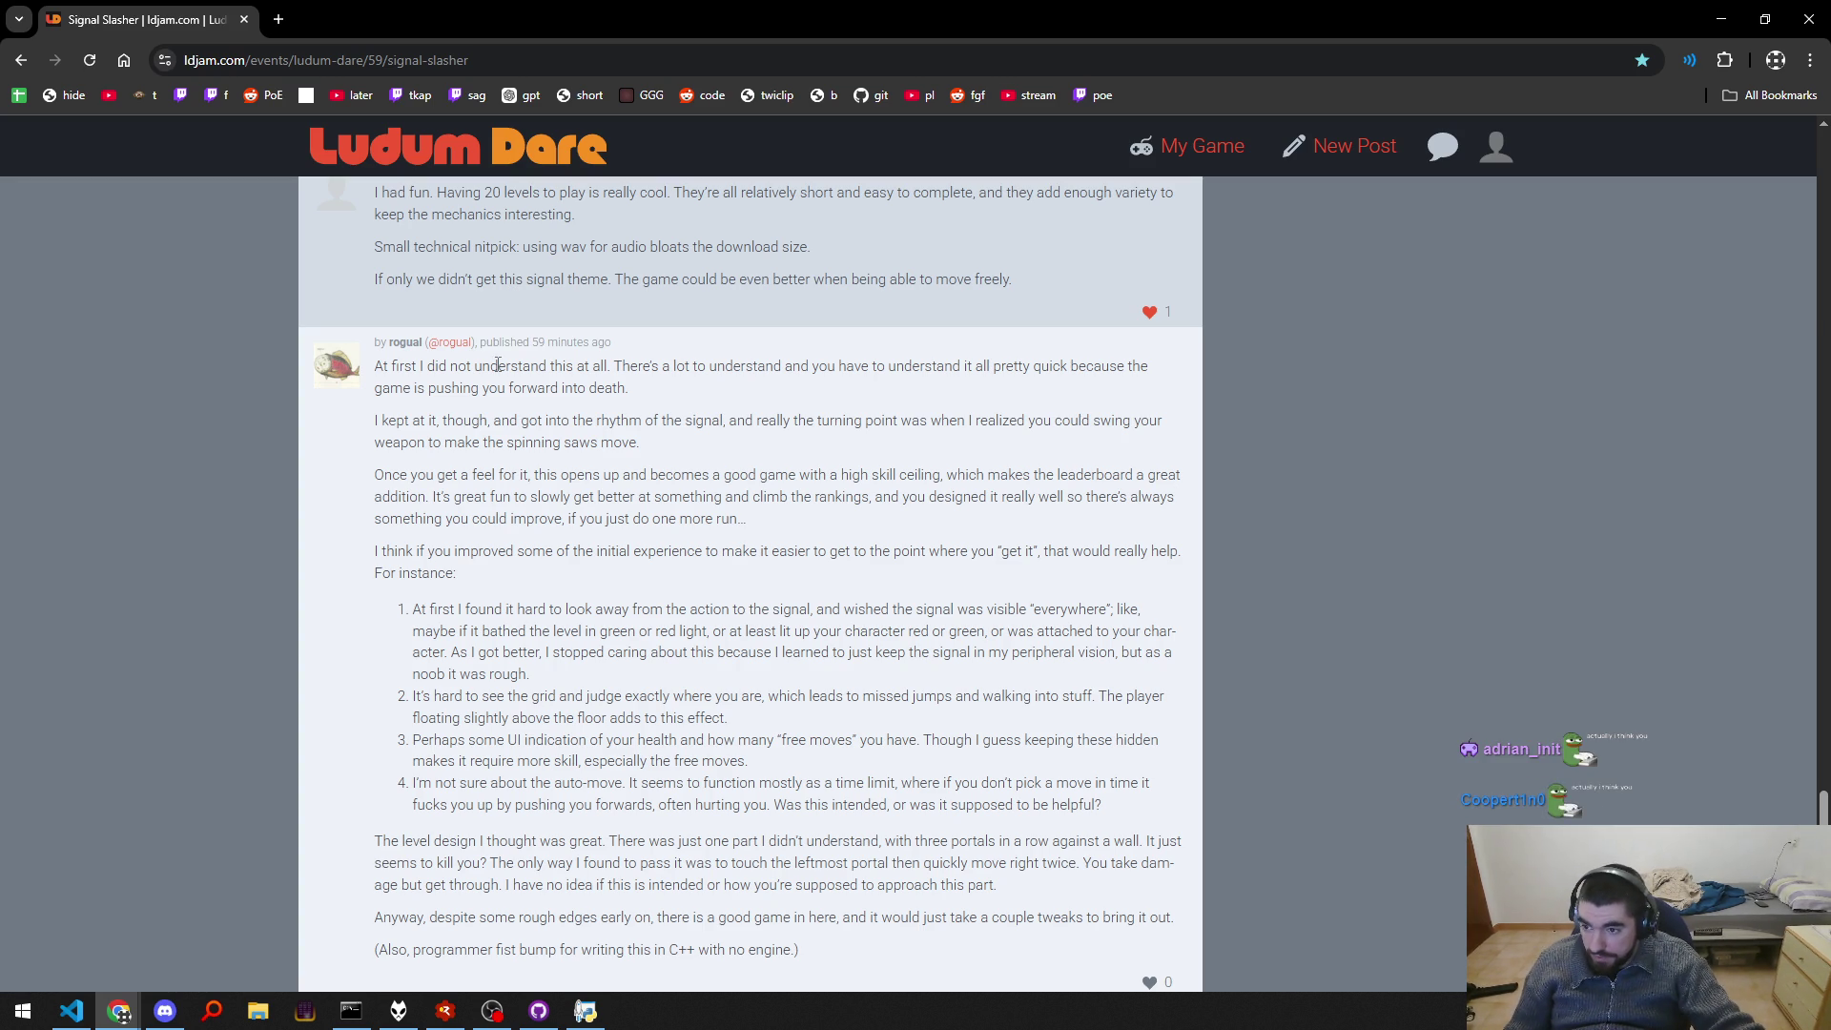
{"action": "double_click", "coordinate": [744, 366]}
{"action": "double_click", "coordinate": [910, 366]}
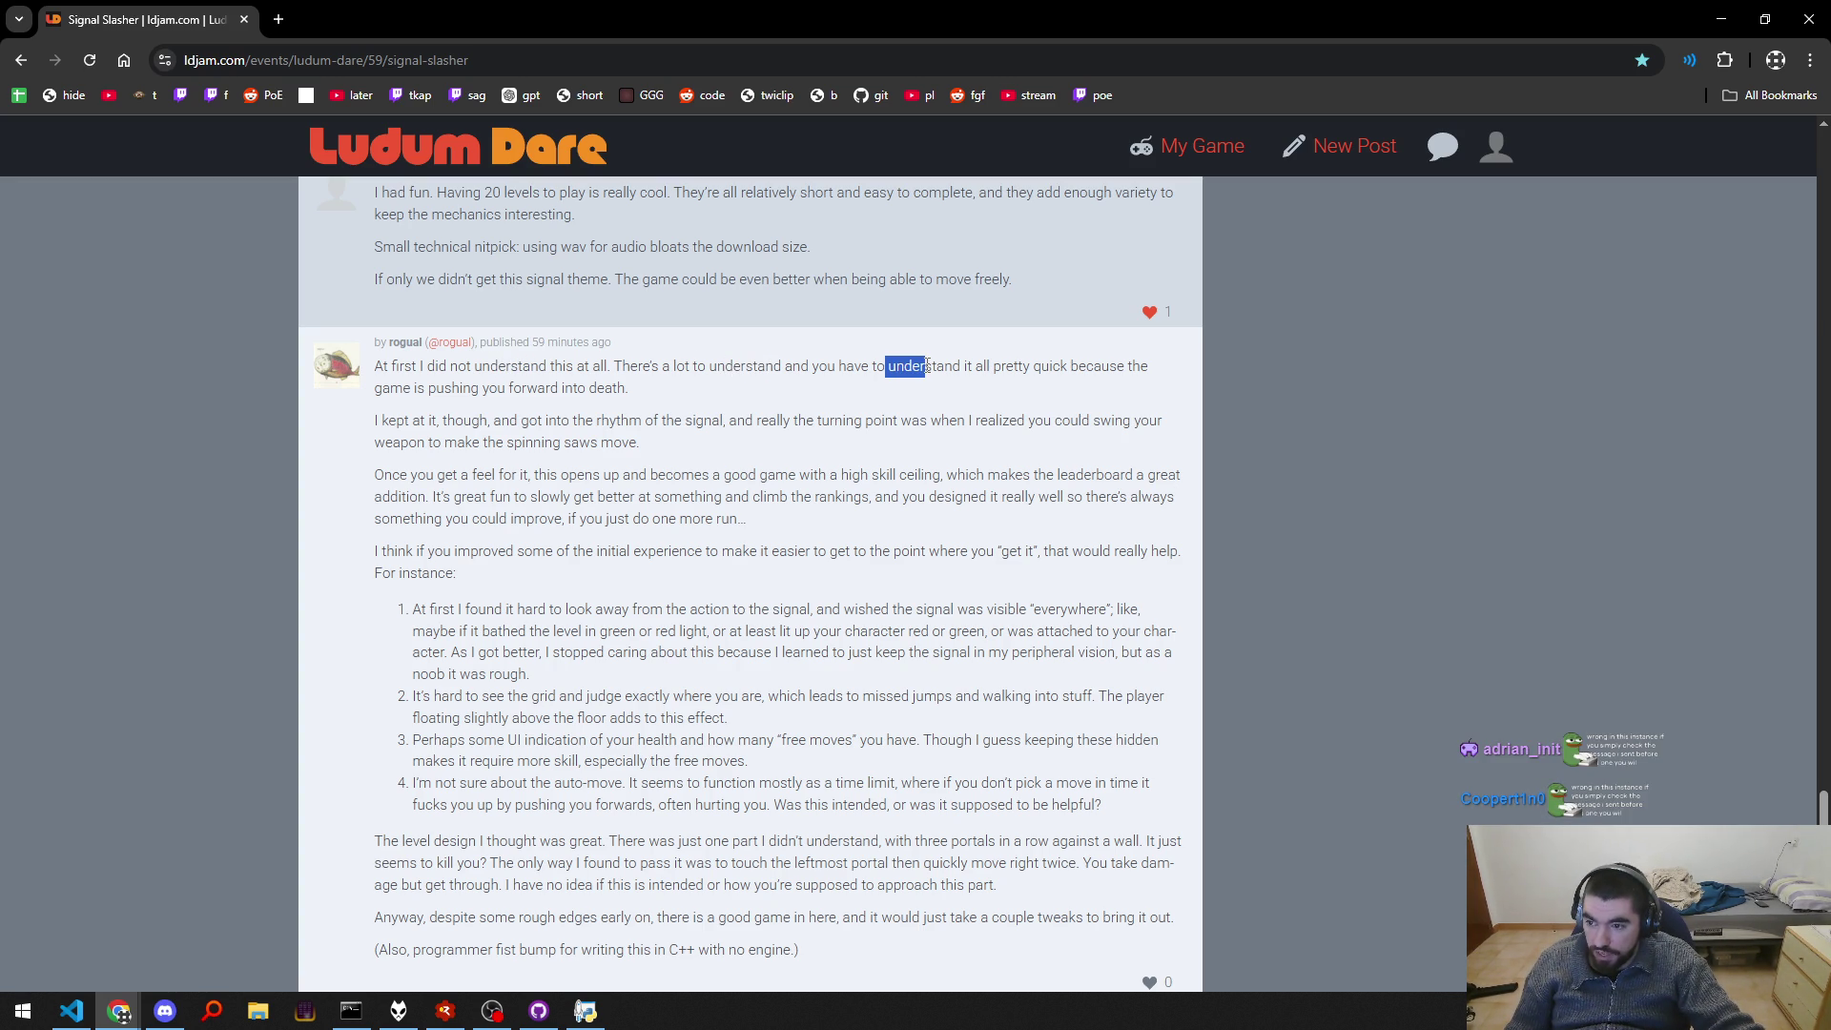
{"action": "left_click", "coordinate": [903, 367]}
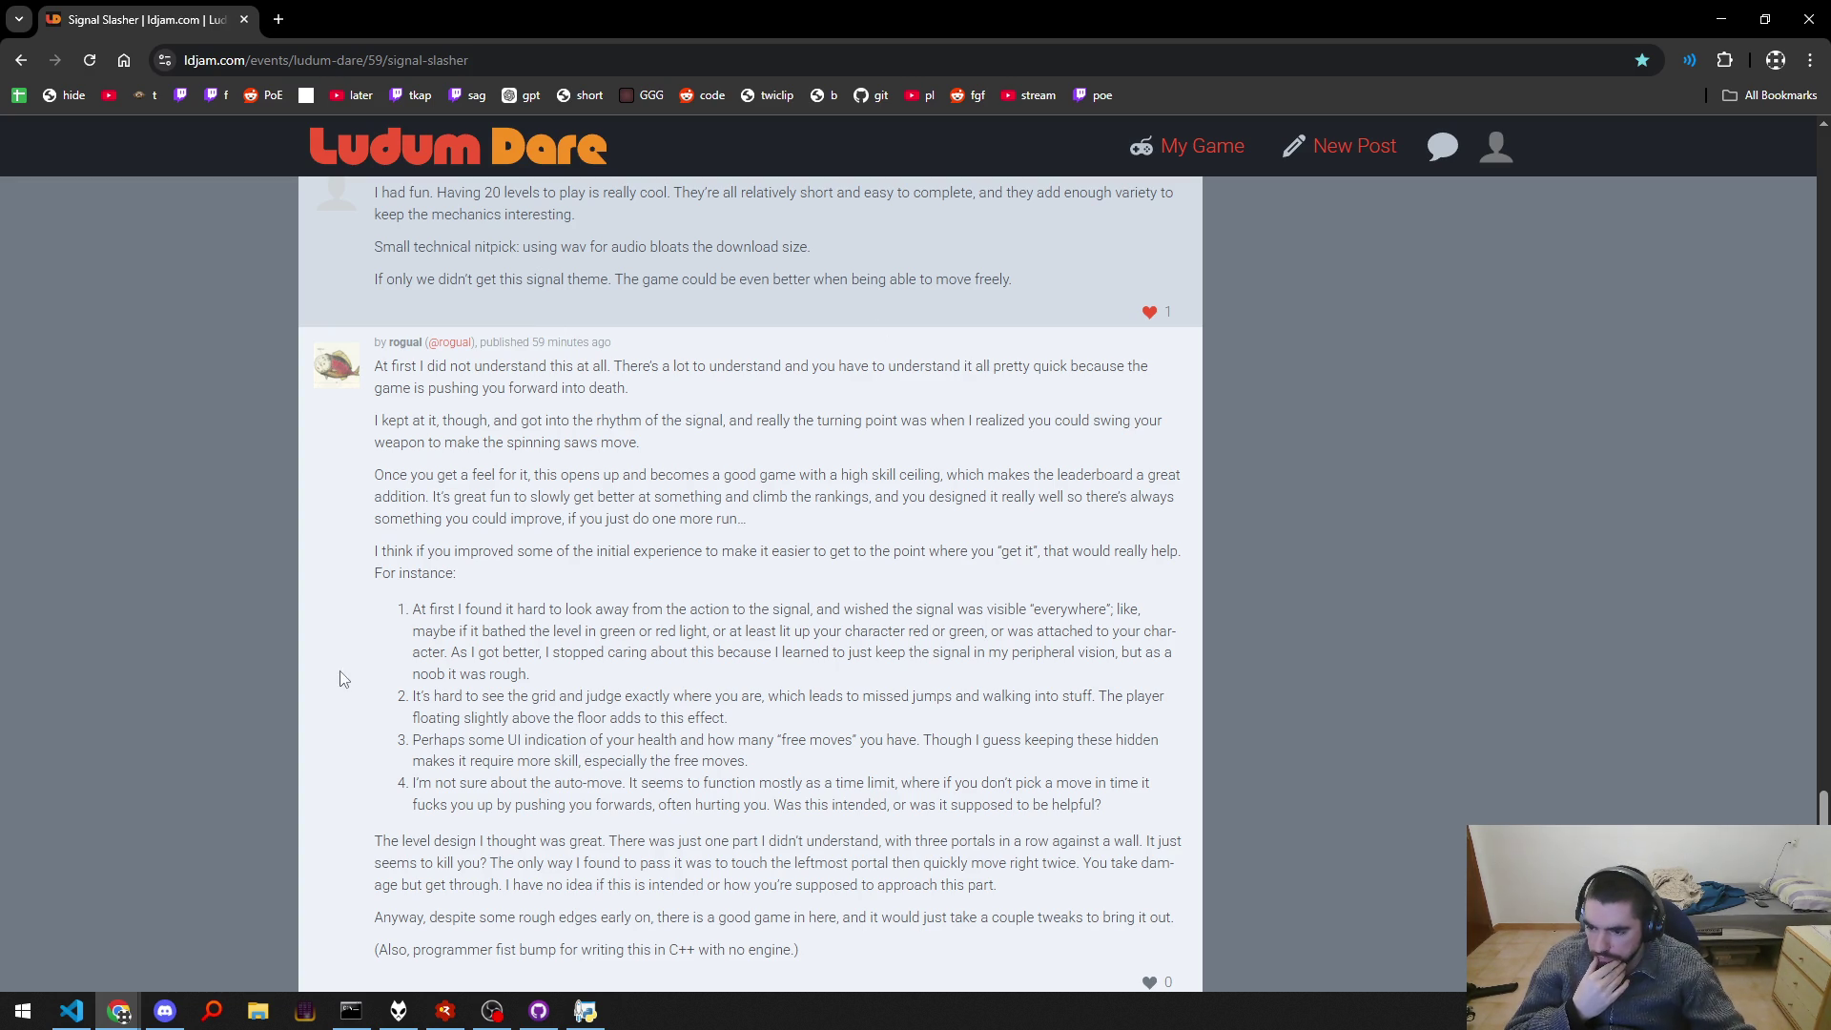
{"action": "middle_click", "coordinate": [594, 759]}
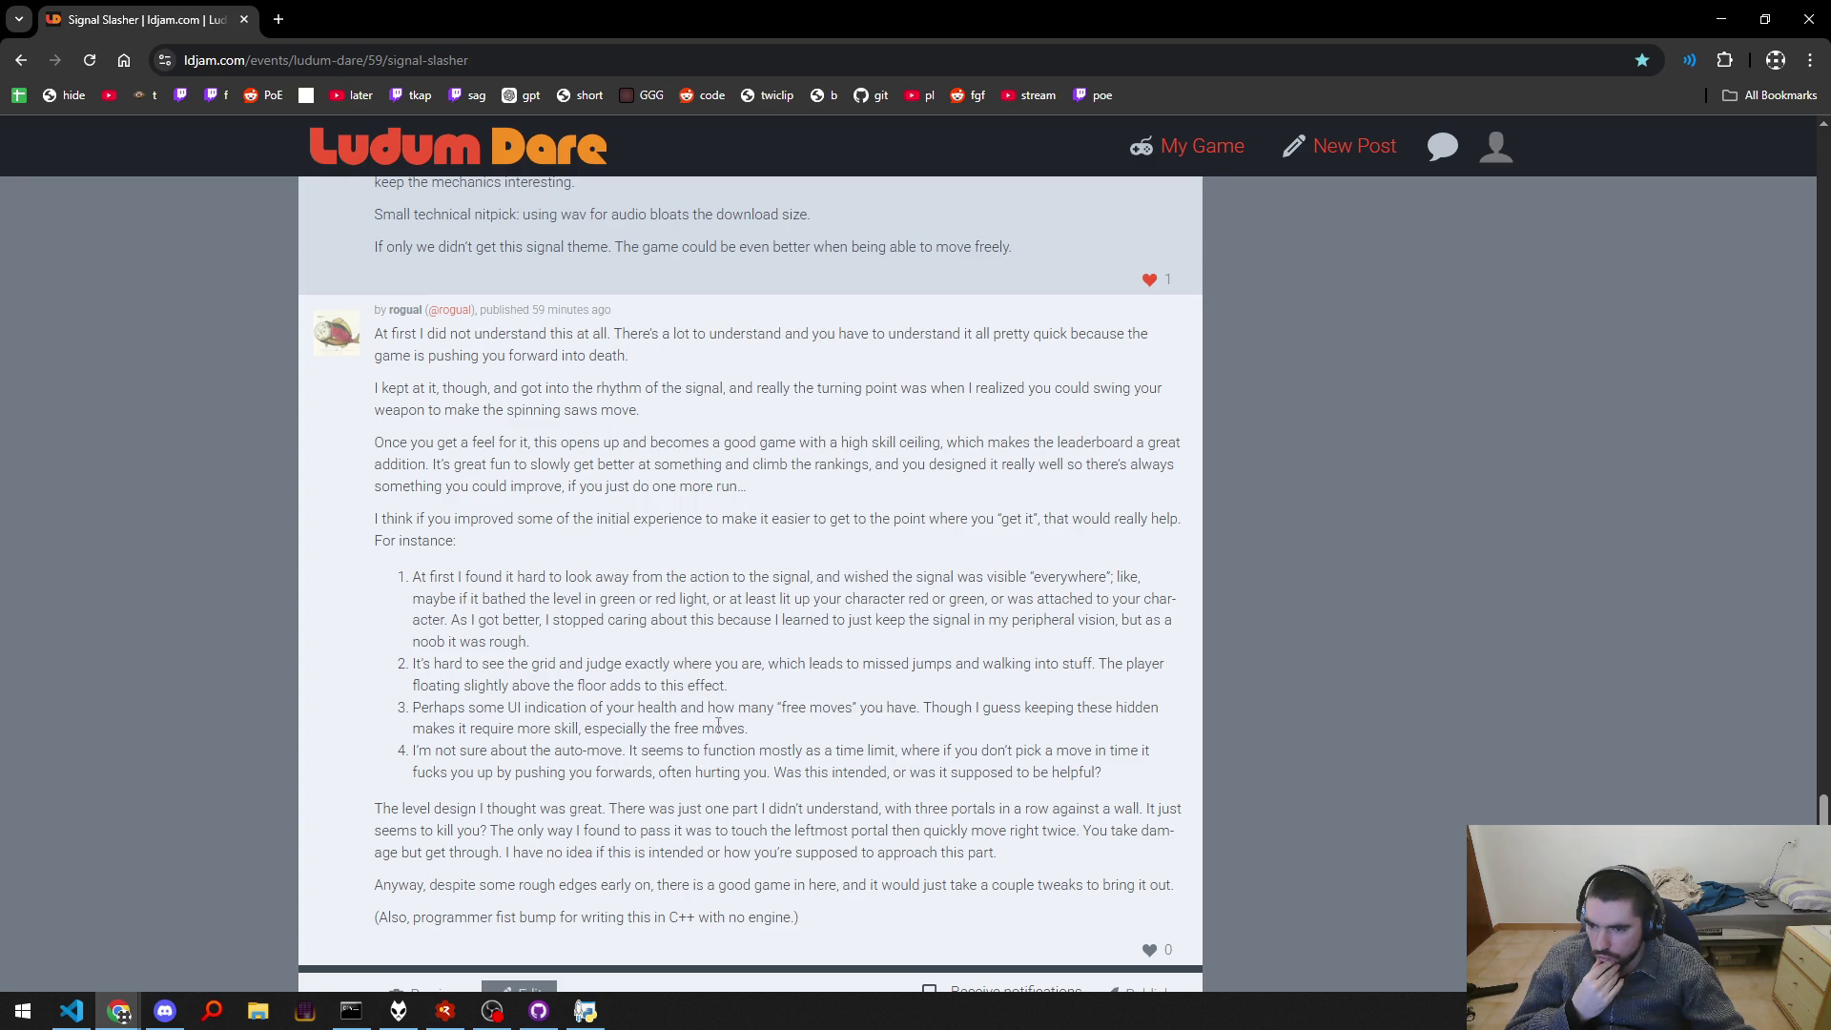
{"action": "left_click", "coordinate": [1150, 950]}
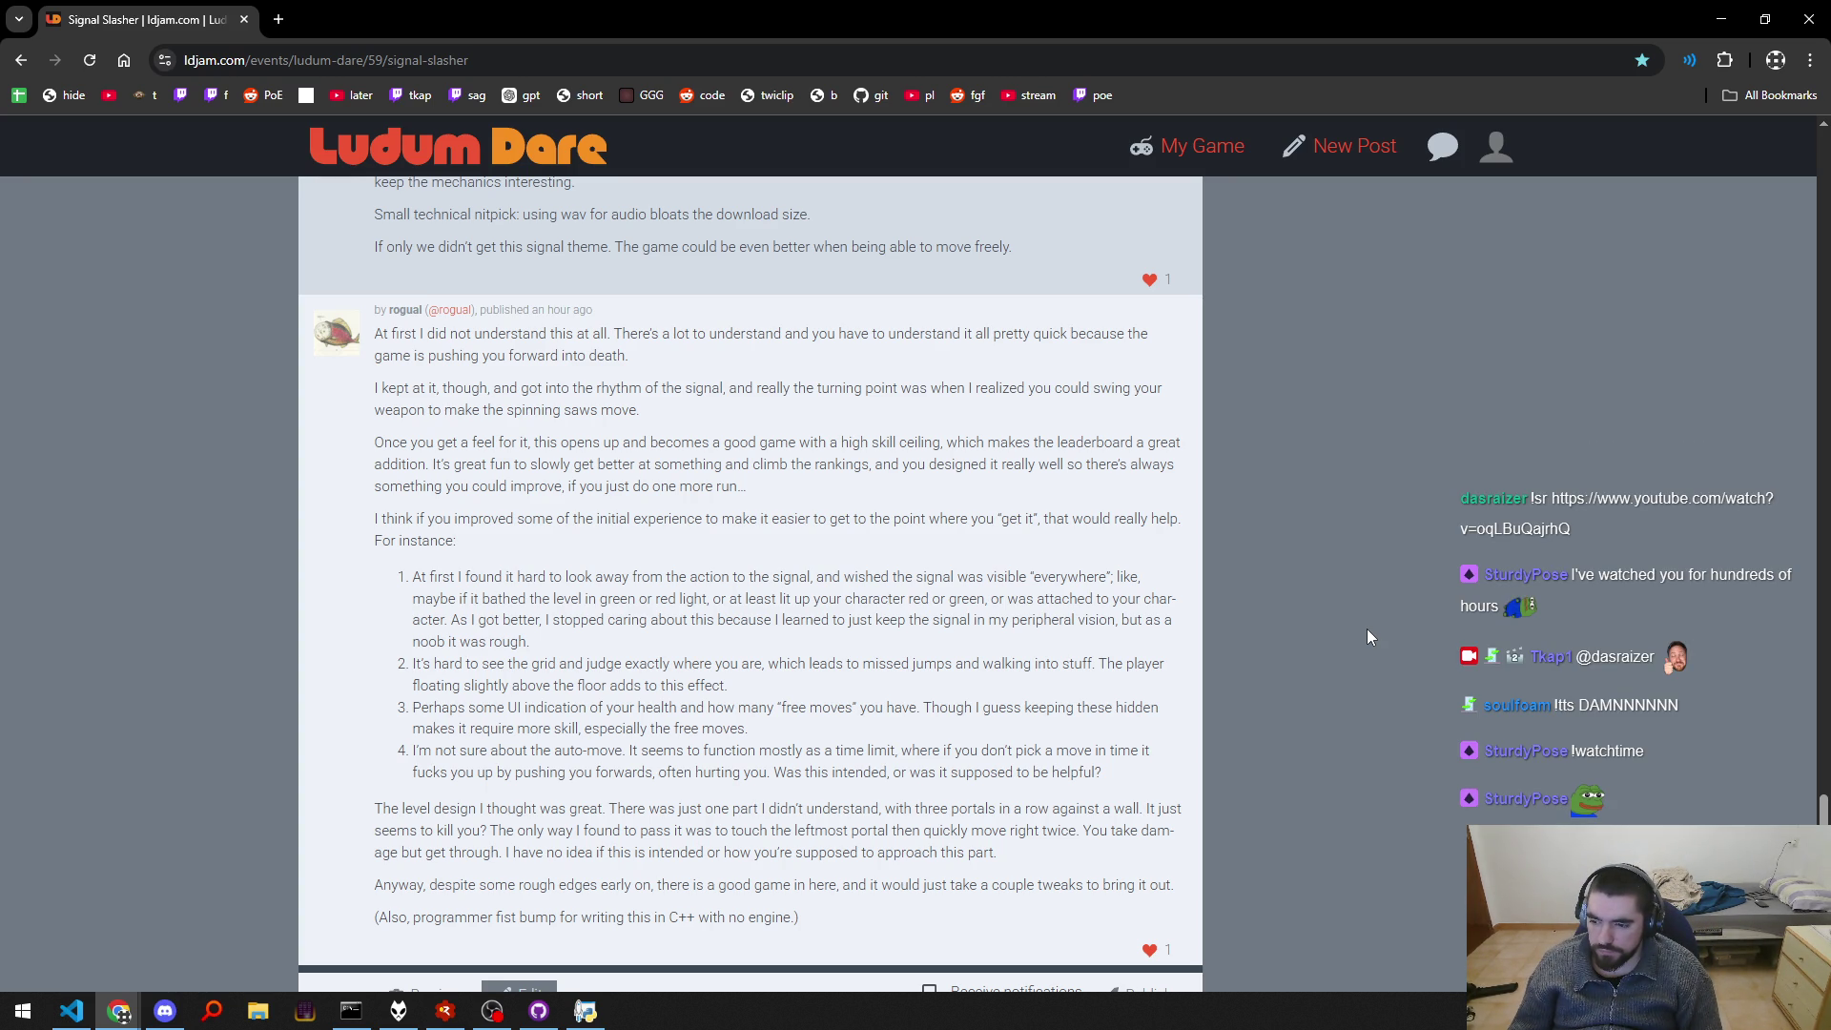
Step: Review the earlier comments about portals and timing, then return to the empty reply box
{"action": "scroll", "coordinate": [1366, 627], "scroll_direction": "up", "scroll_amount": 5}
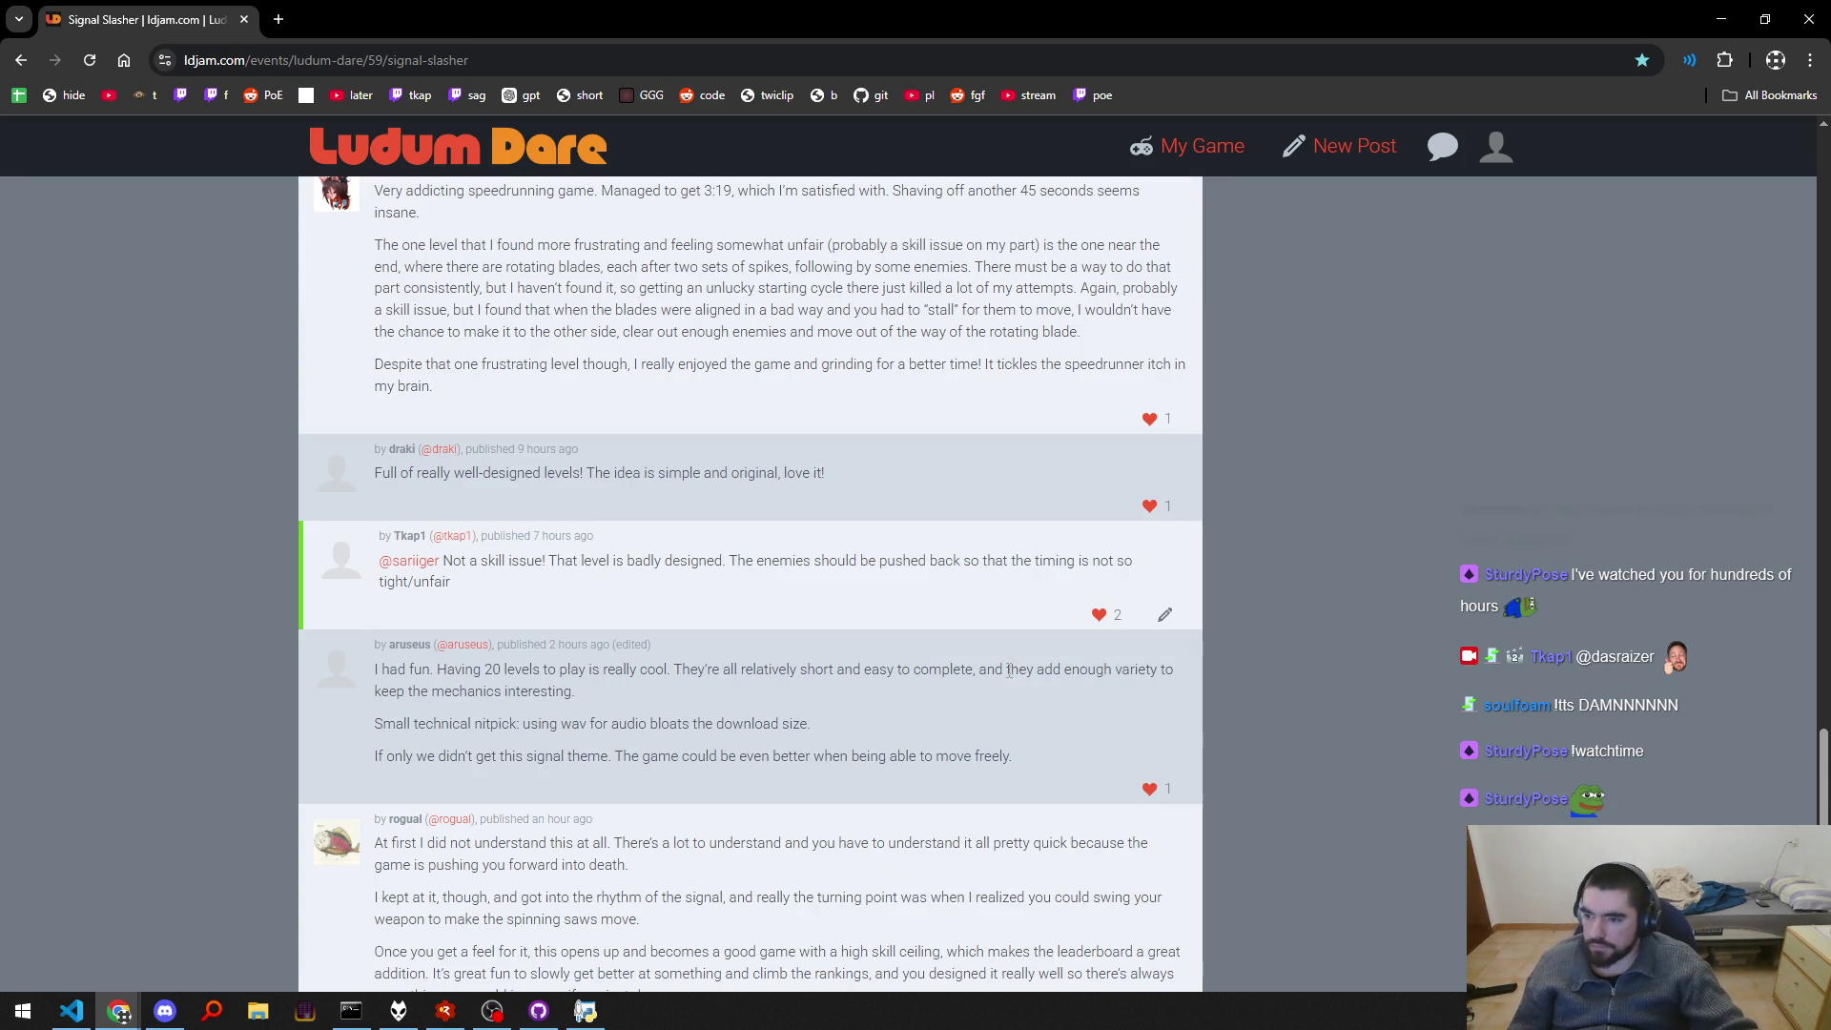
{"action": "scroll", "coordinate": [851, 749], "scroll_direction": "up", "scroll_amount": 9}
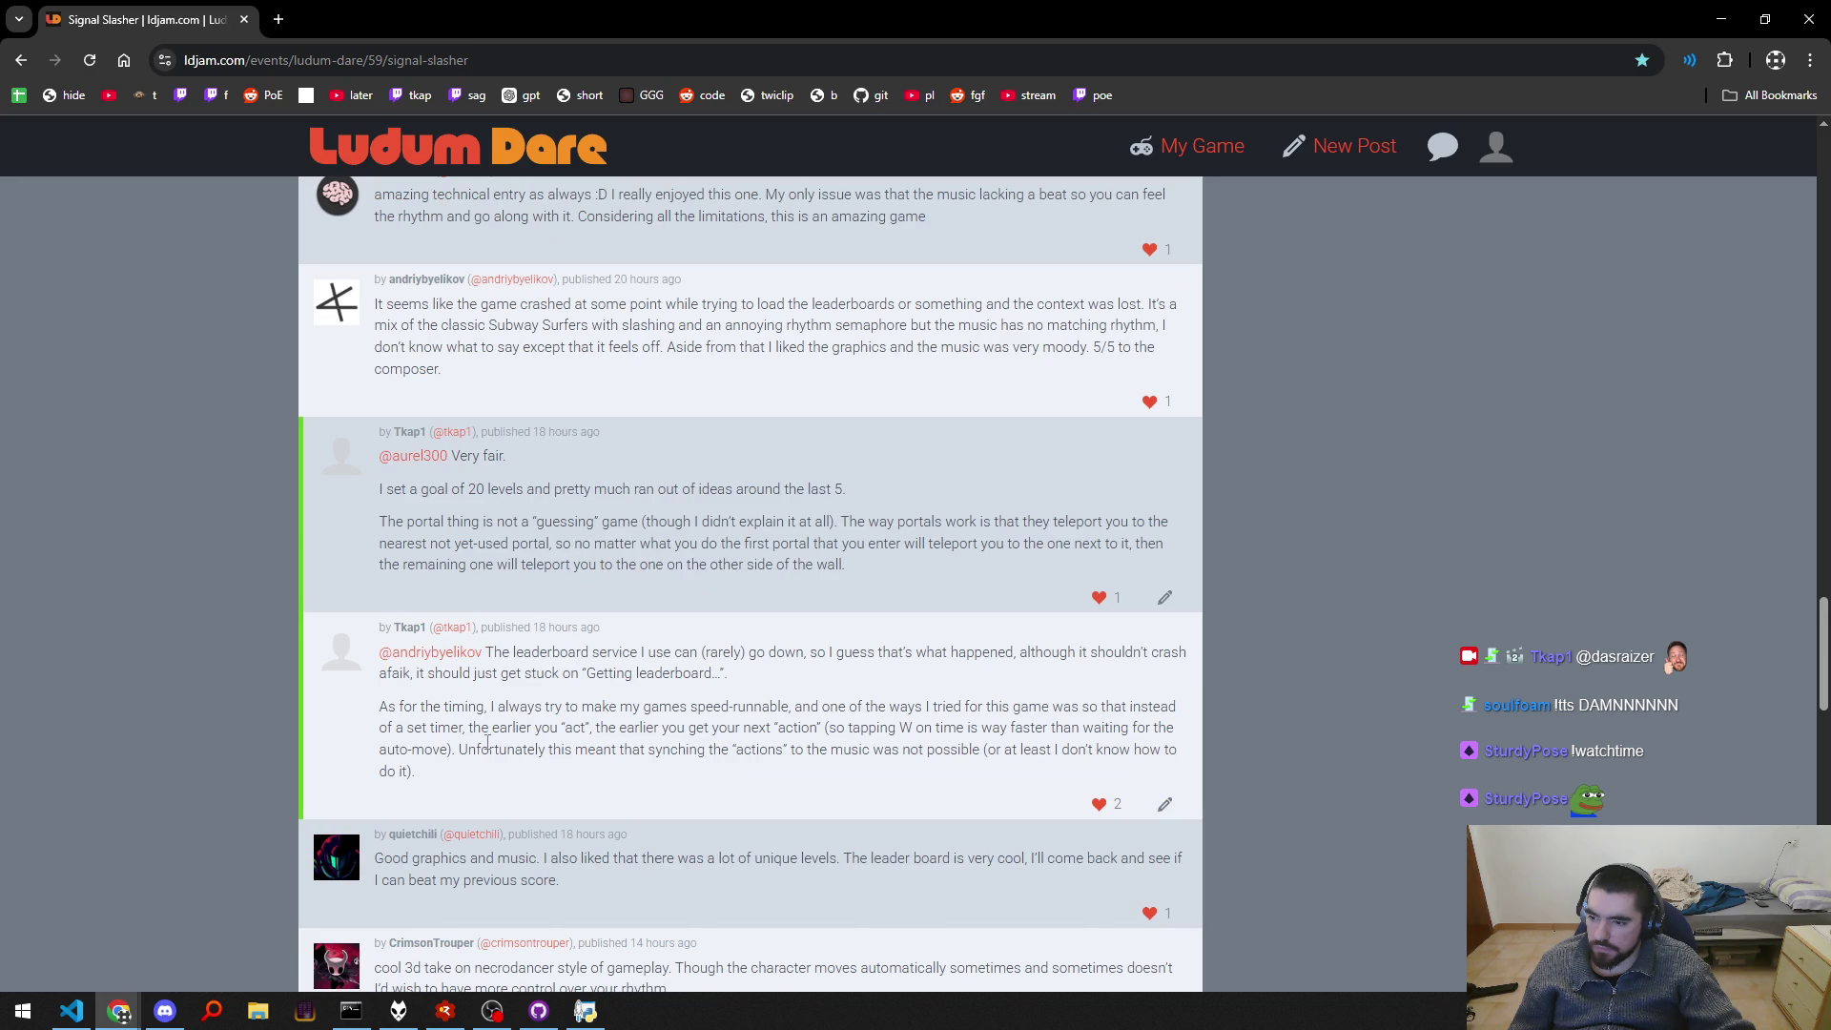
{"action": "scroll", "coordinate": [438, 734], "scroll_direction": "up", "scroll_amount": 5}
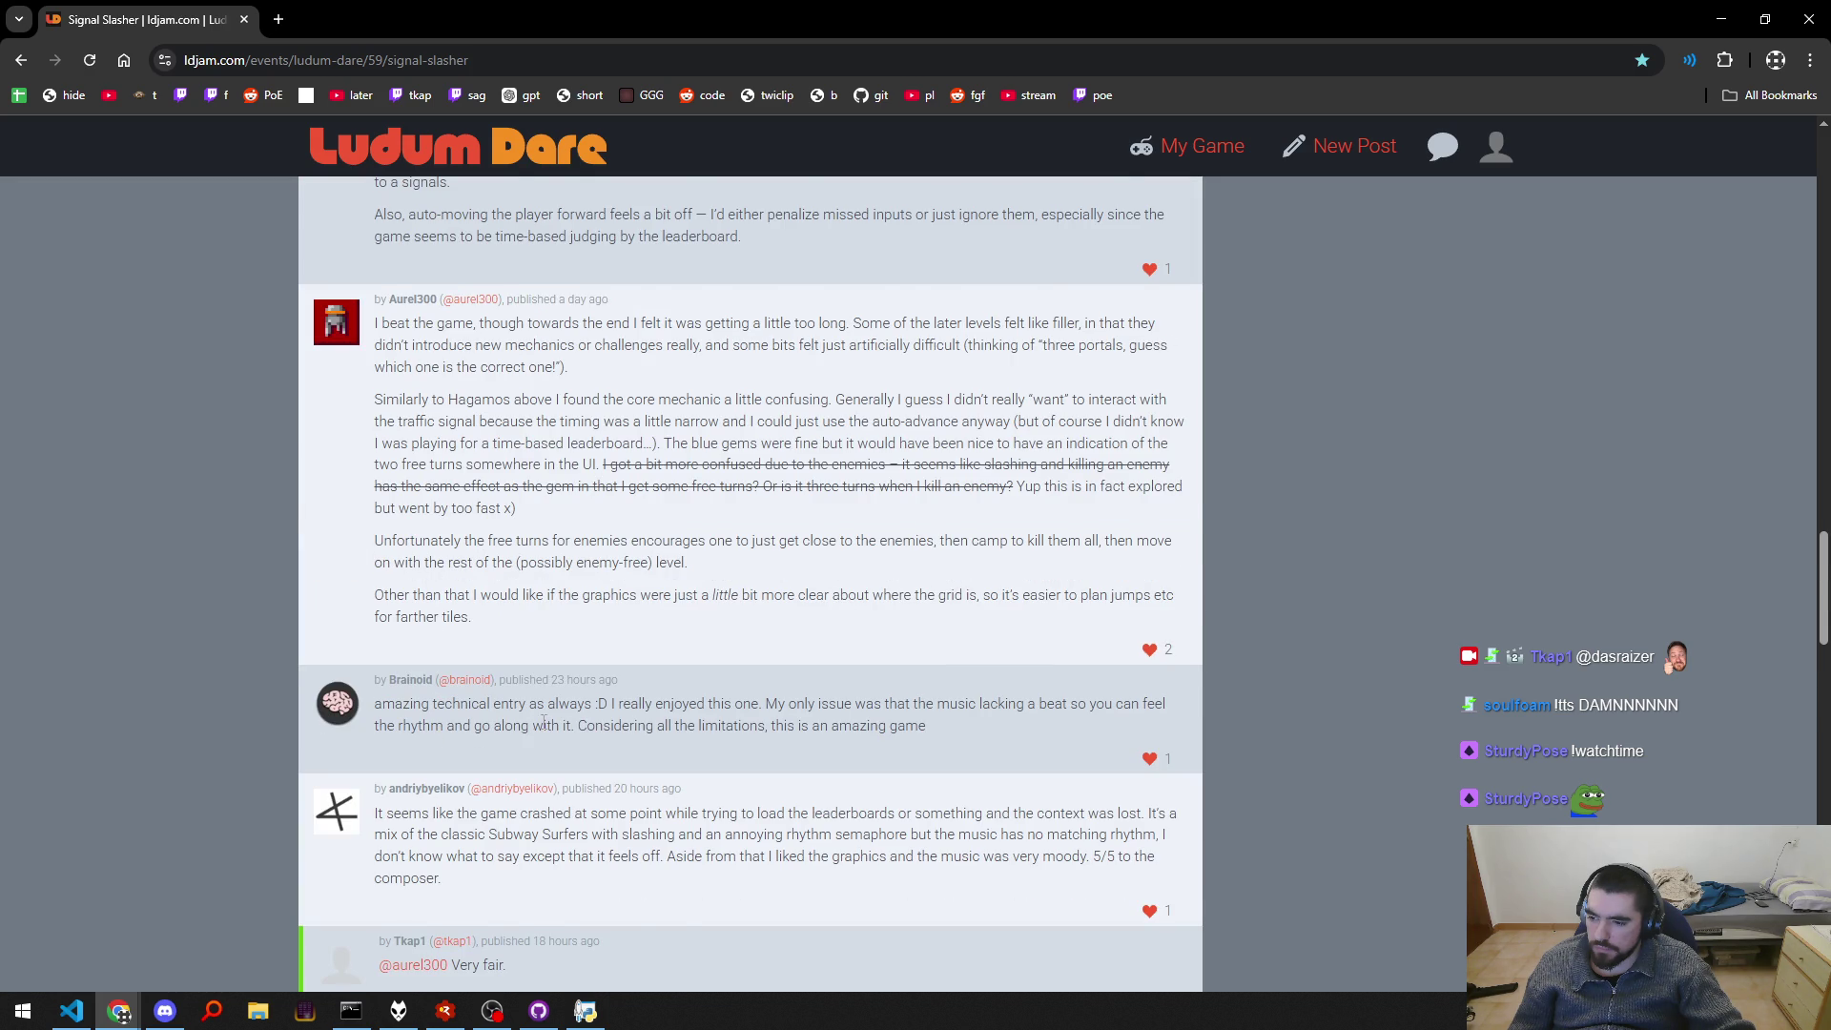
{"action": "scroll", "coordinate": [544, 722], "scroll_direction": "down", "scroll_amount": 3}
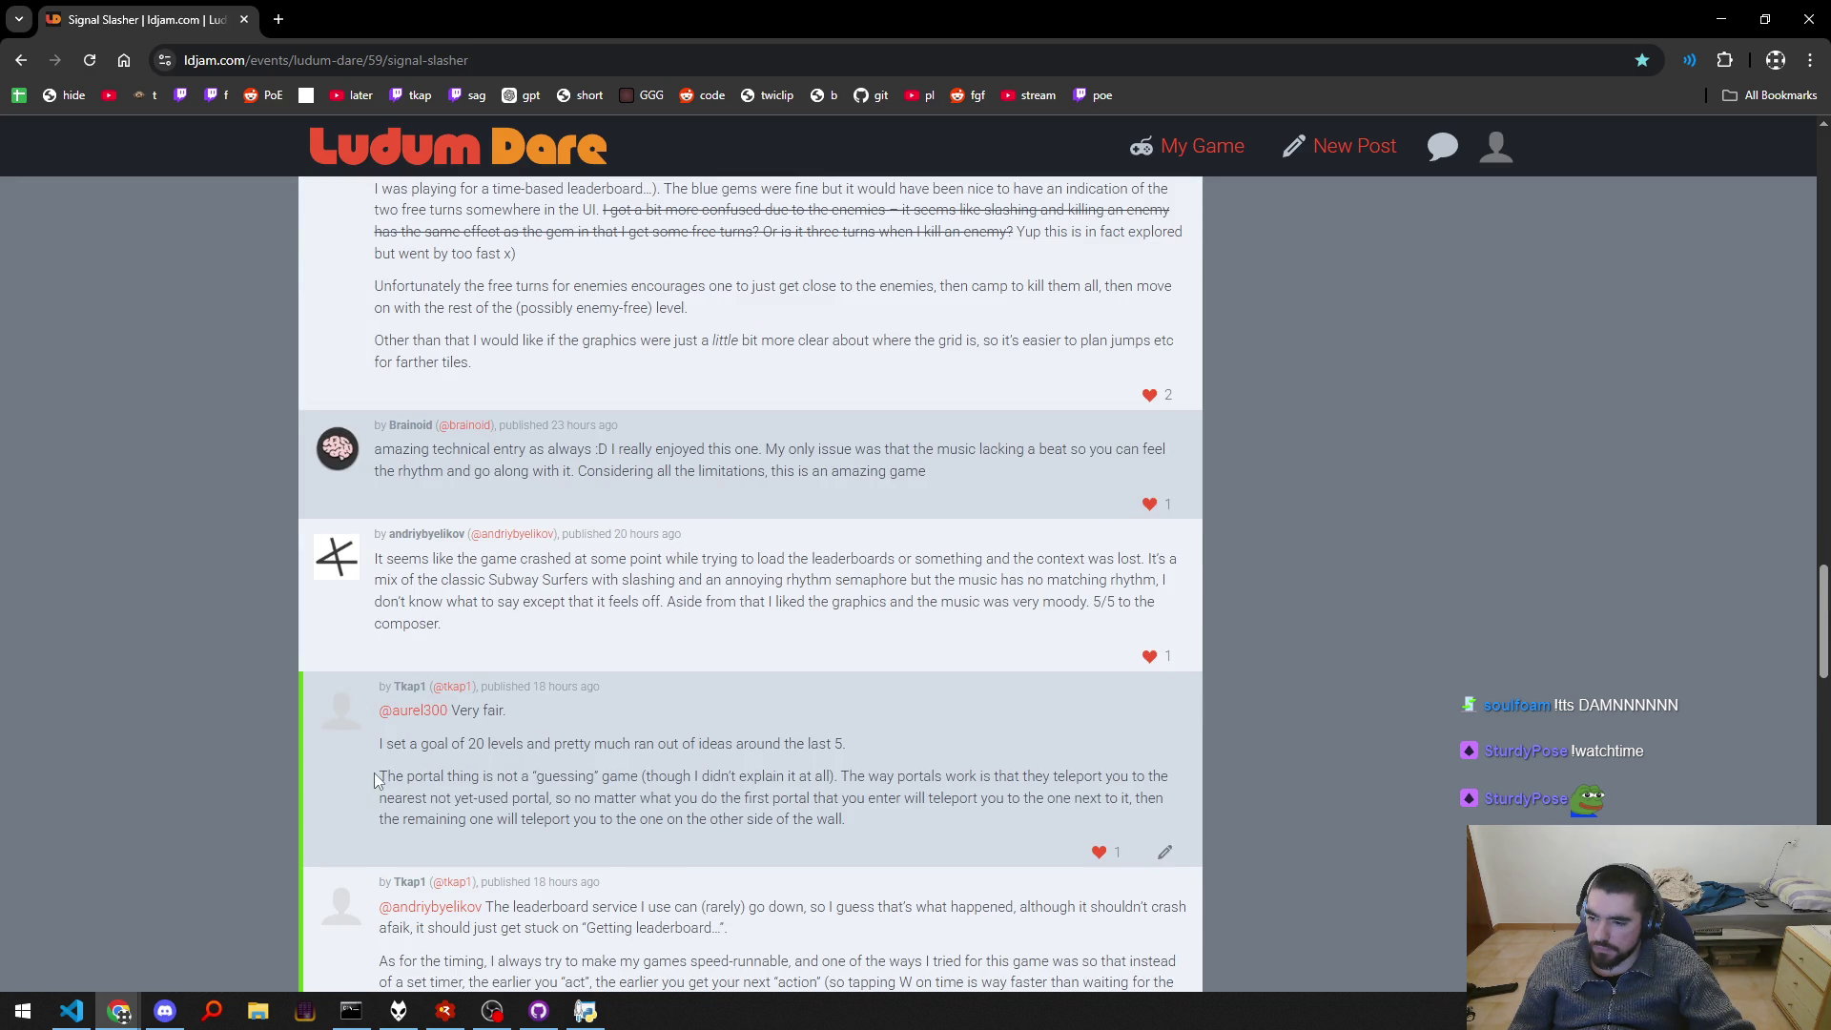
{"action": "left_click_drag", "start_coordinate": [377, 780], "coordinate": [877, 817]}
{"action": "left_click", "coordinate": [877, 788]}
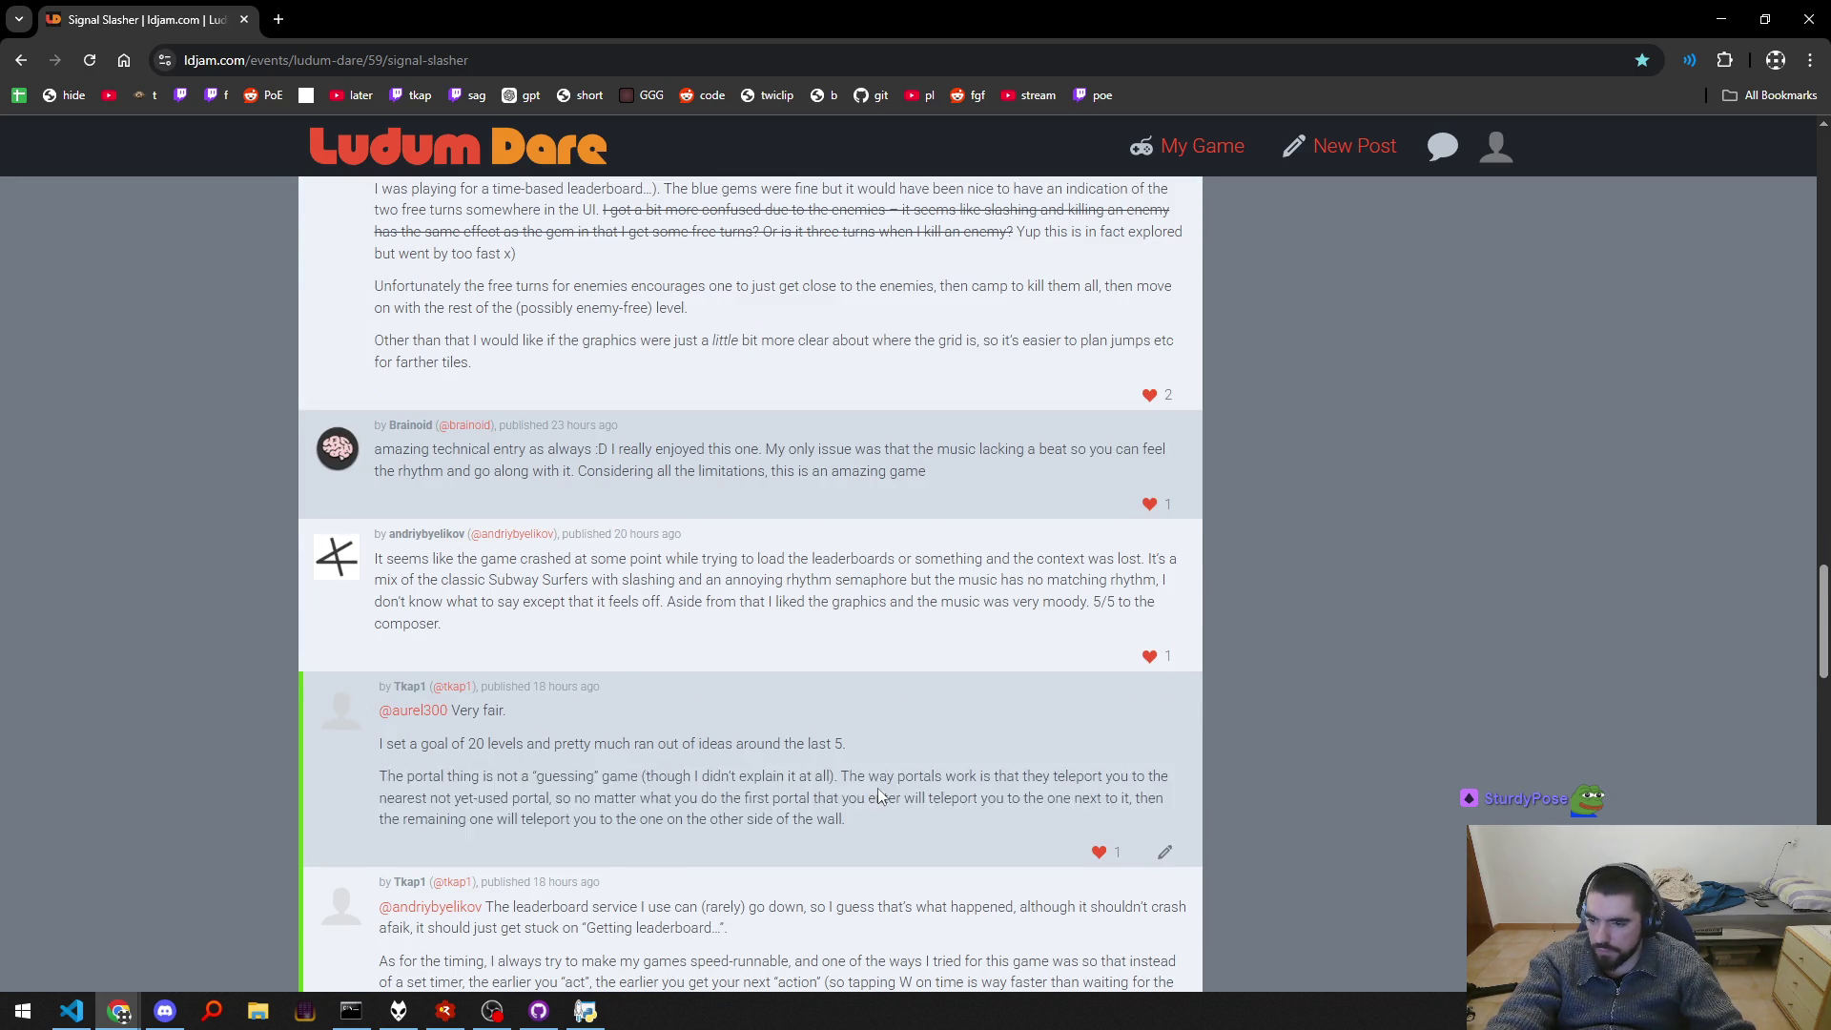
{"action": "scroll", "coordinate": [878, 790], "scroll_direction": "down", "scroll_amount": 20}
{"action": "scroll", "coordinate": [1053, 747], "scroll_direction": "up", "scroll_amount": 6}
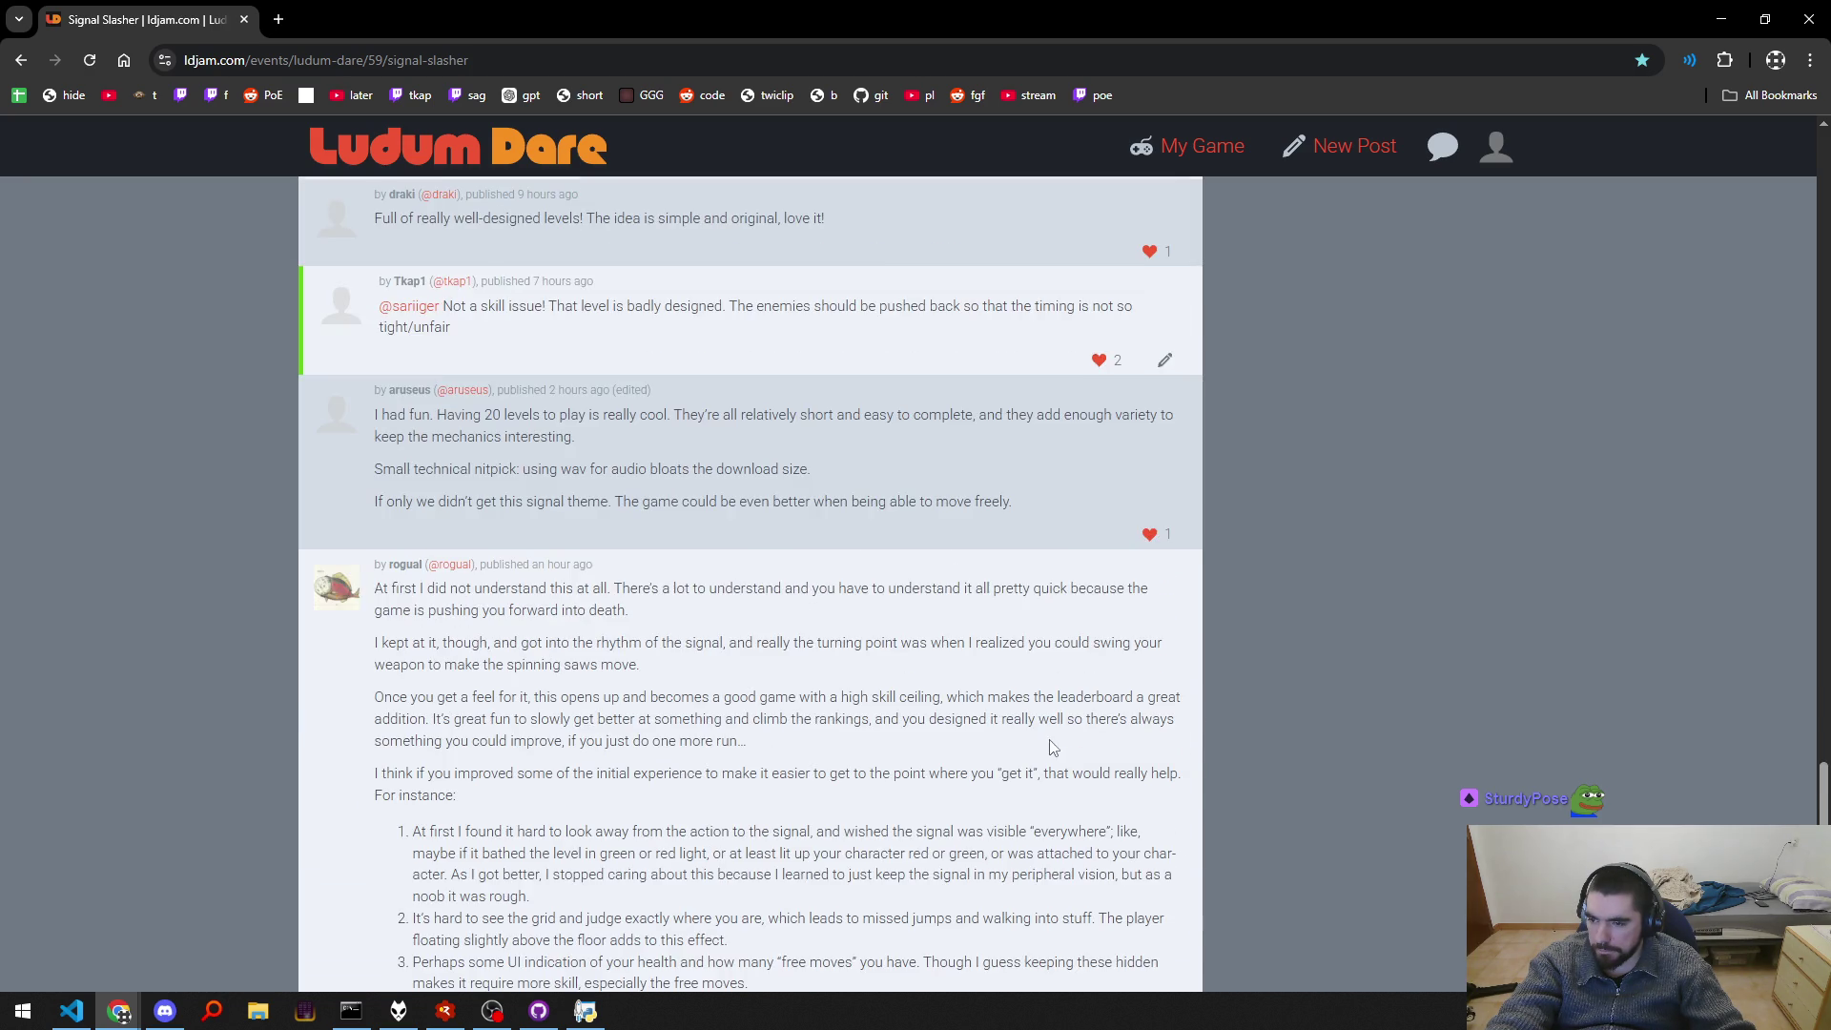
{"action": "scroll", "coordinate": [1053, 748], "scroll_direction": "down", "scroll_amount": 2}
{"action": "scroll", "coordinate": [1053, 748], "scroll_direction": "down", "scroll_amount": 4}
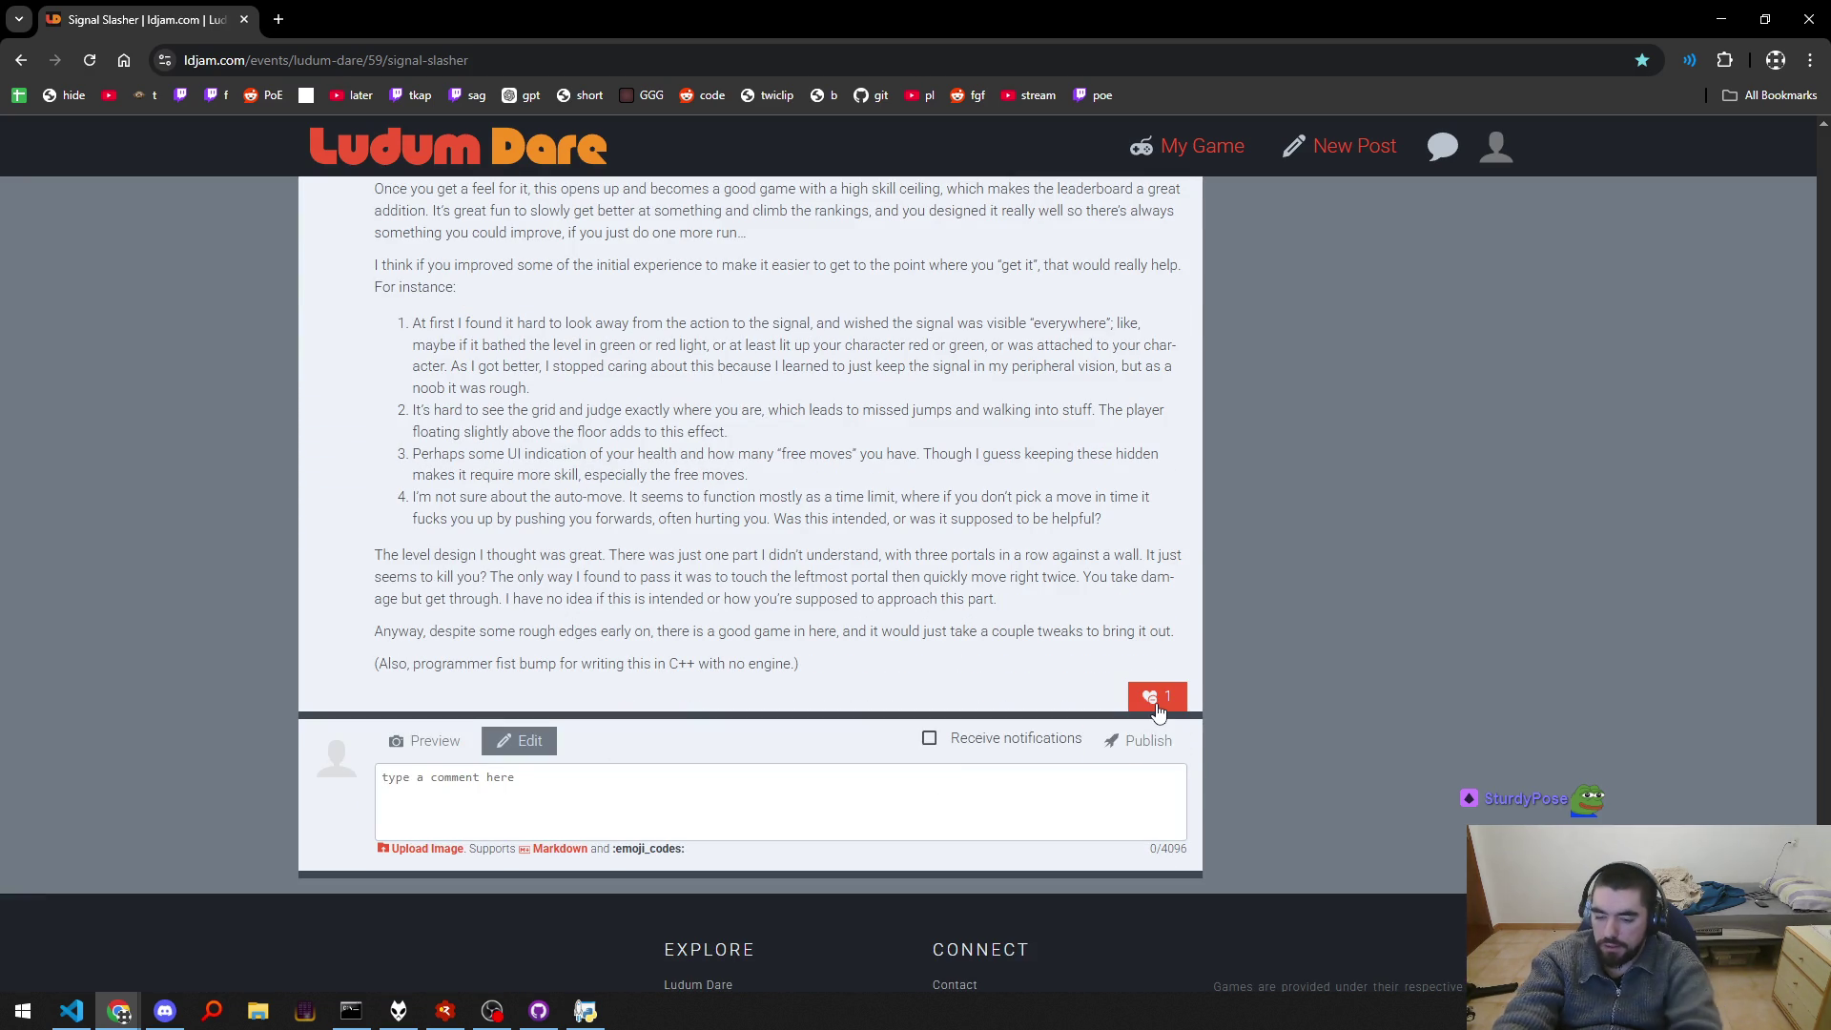
Step: Mention the reviewer, write 'Thank you, this is great feedback!' and start a new line with '1)'
{"action": "type", "text": "@rogual"}
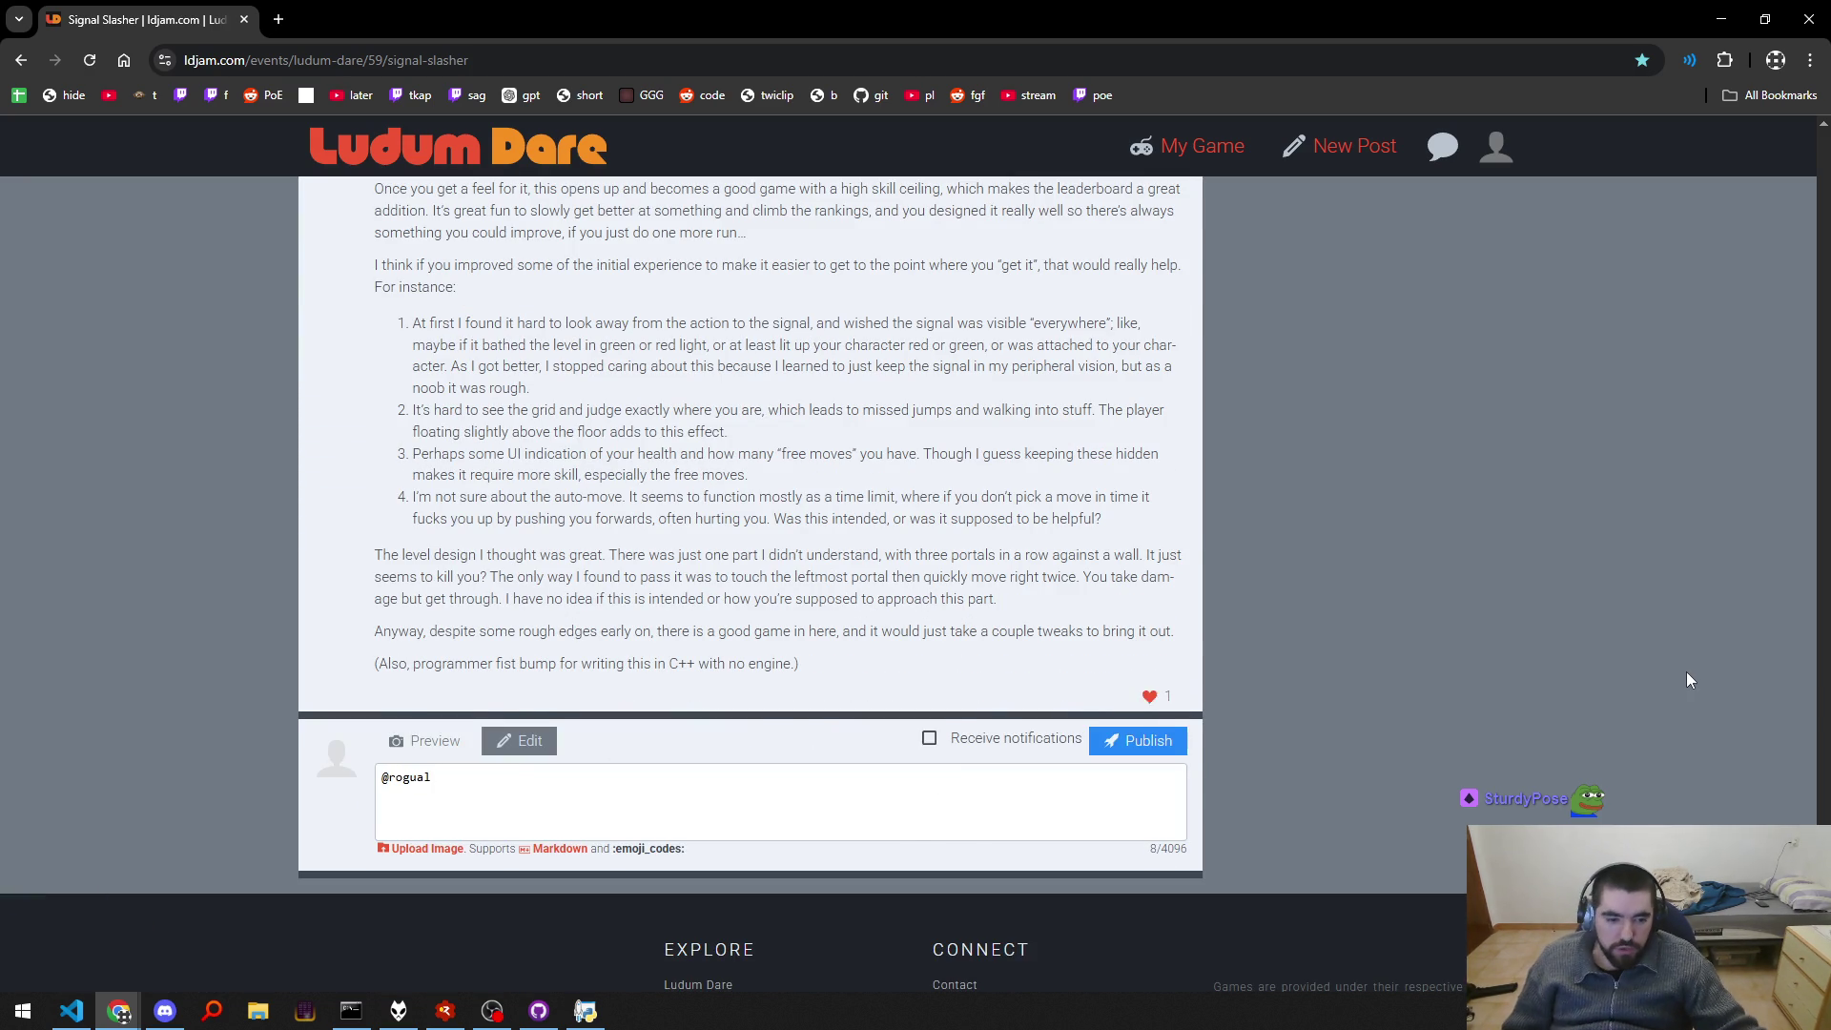
{"action": "scroll", "coordinate": [1687, 672], "scroll_direction": "up", "scroll_amount": 5}
{"action": "scroll", "coordinate": [1592, 689], "scroll_direction": "down", "scroll_amount": 5}
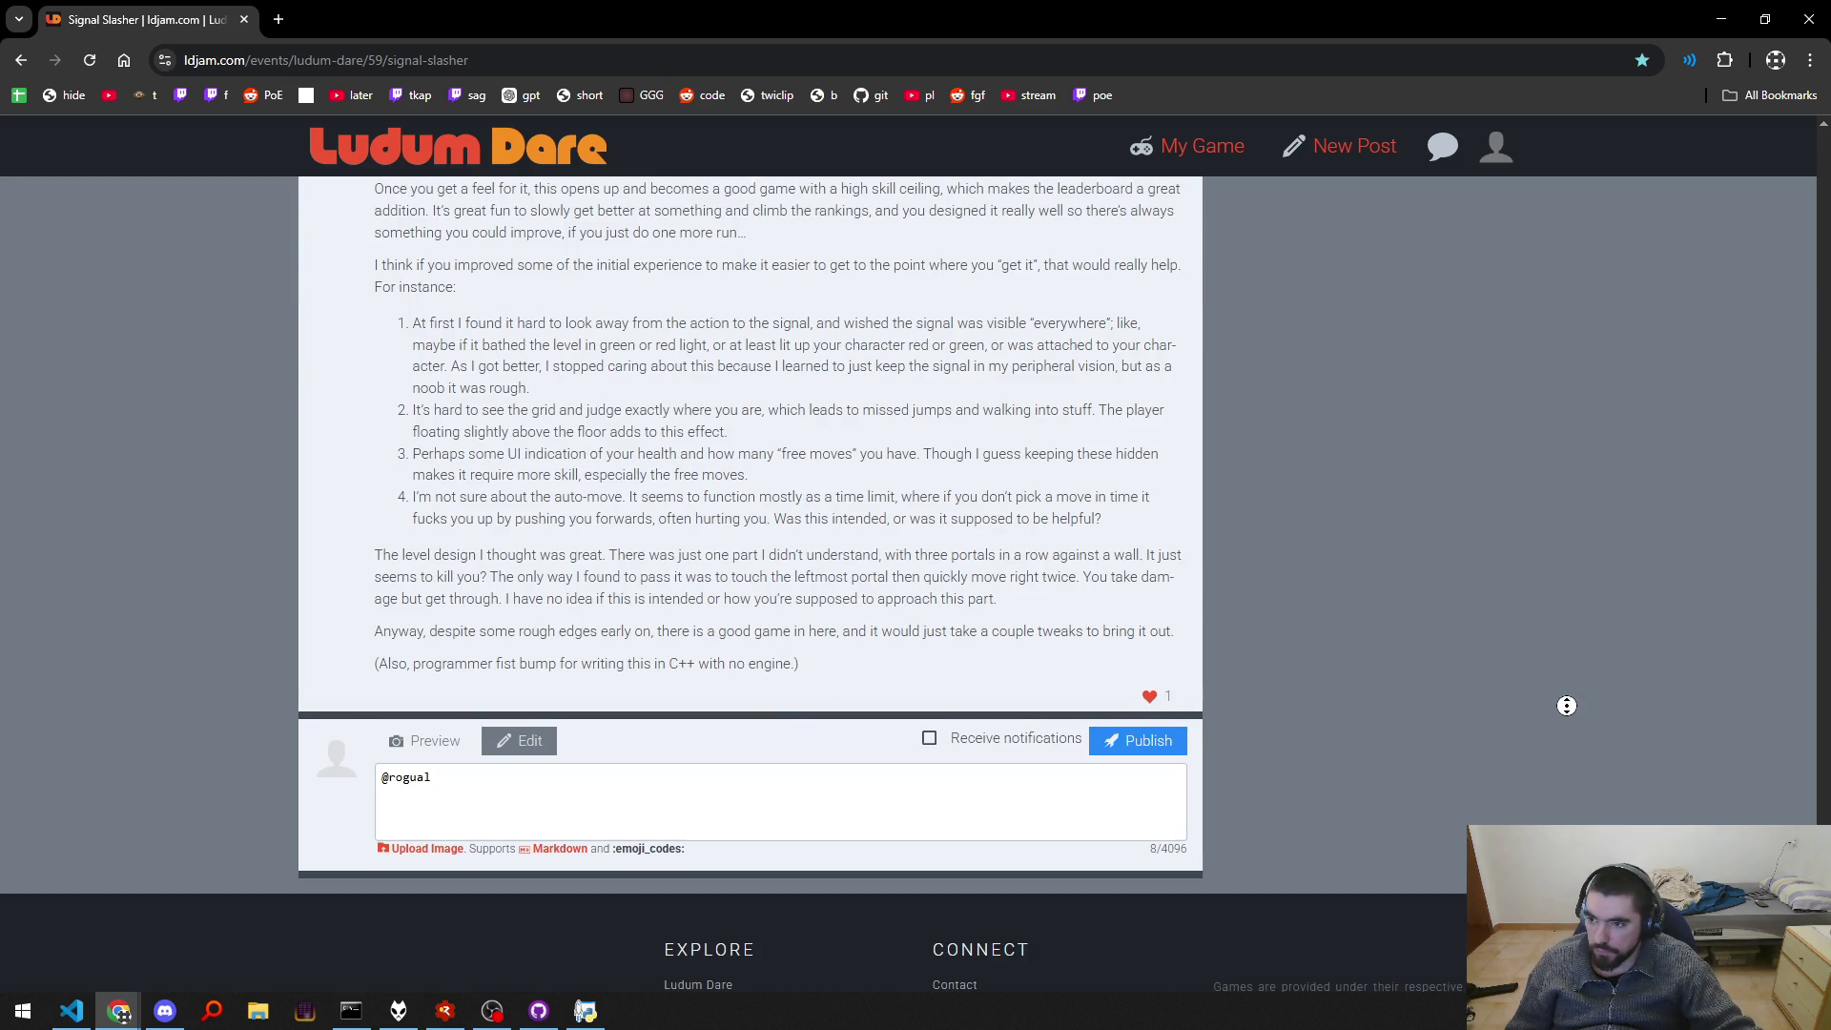
{"action": "scroll", "coordinate": [1566, 711], "scroll_direction": "up", "scroll_amount": 1}
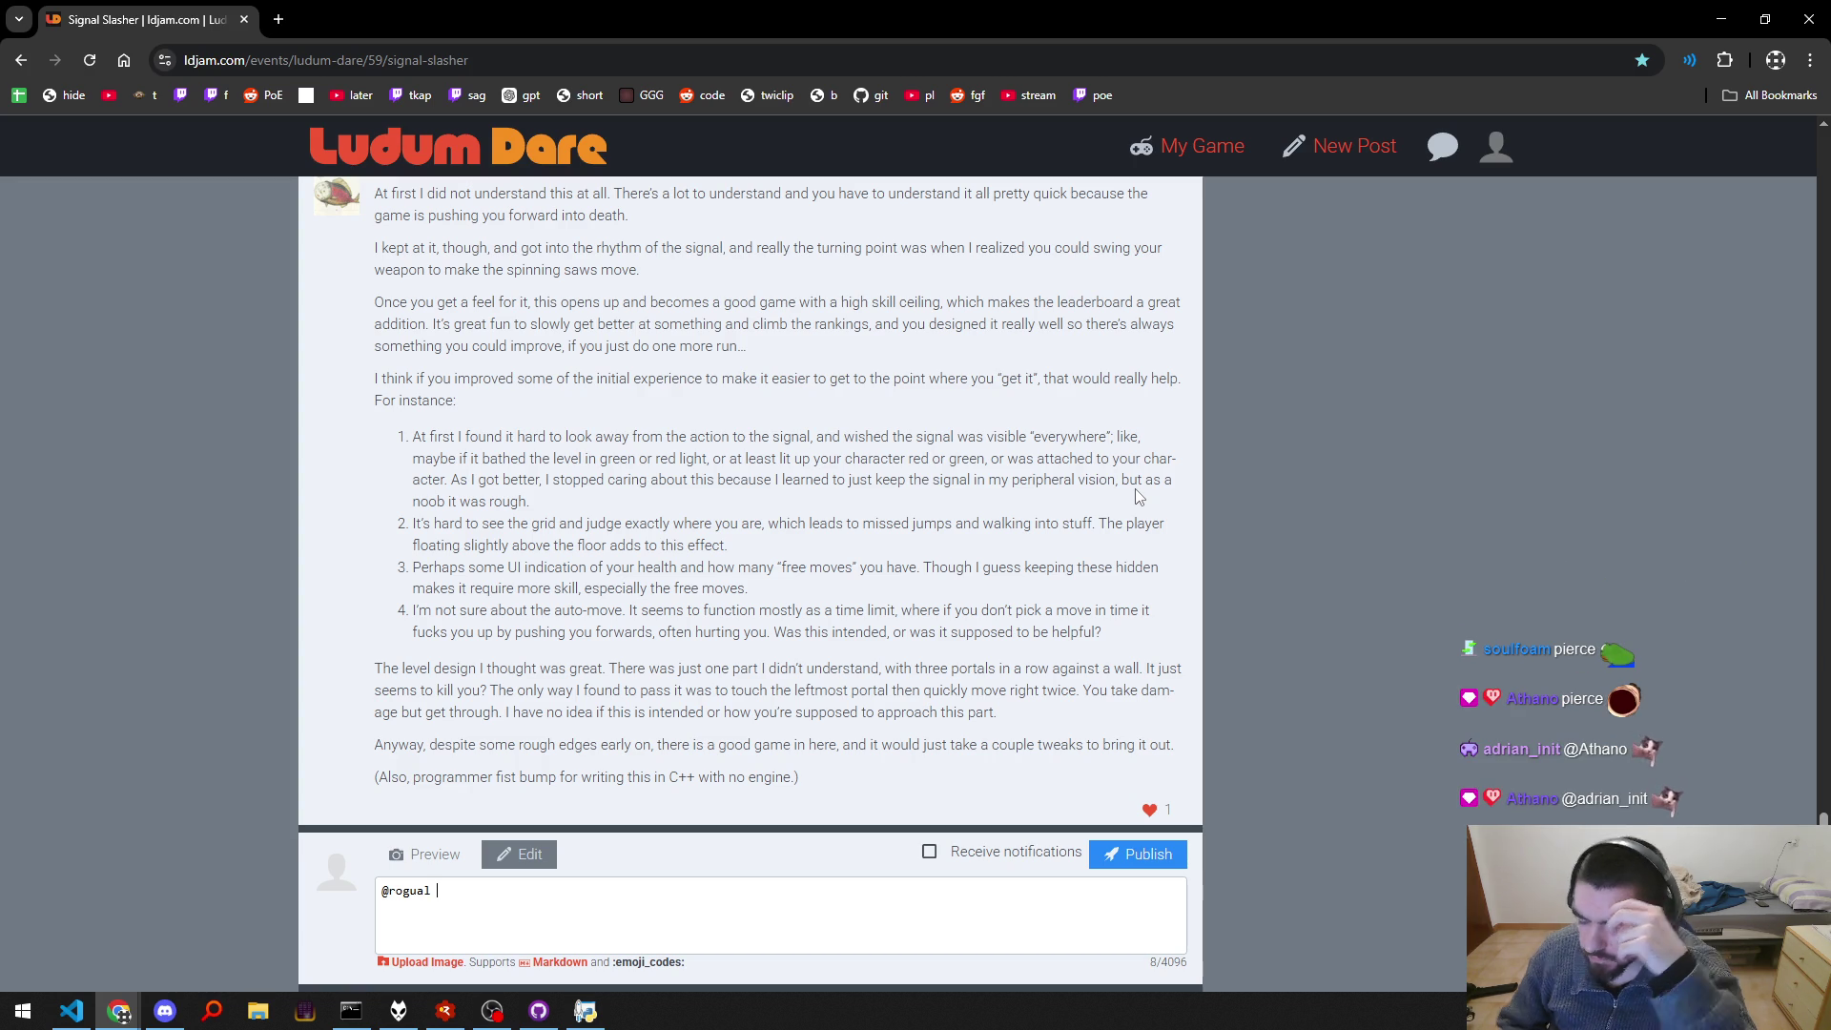
{"action": "type", "text": "Great f"}
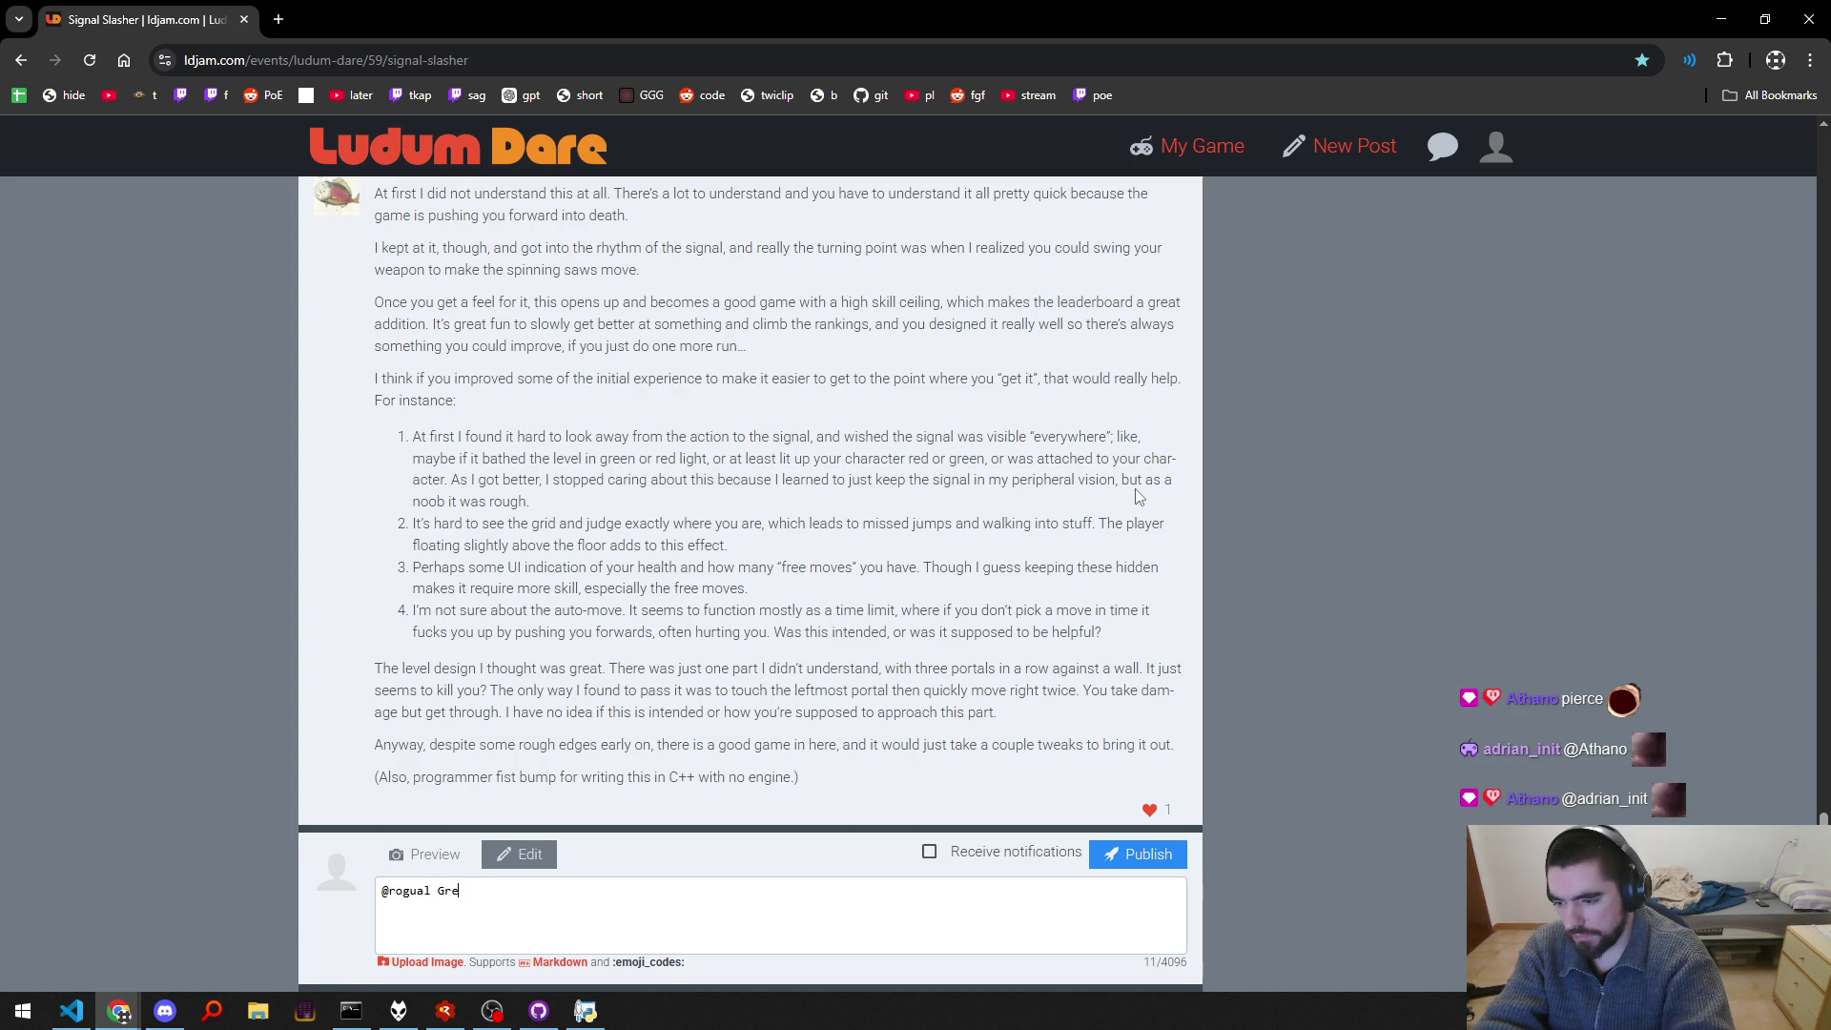
{"action": "key", "text": "BackSpace"}
{"action": "key", "text": "BackSpace"}
{"action": "key", "text": "BackSpace"}
{"action": "type", "text": "Thank you, this is g"}
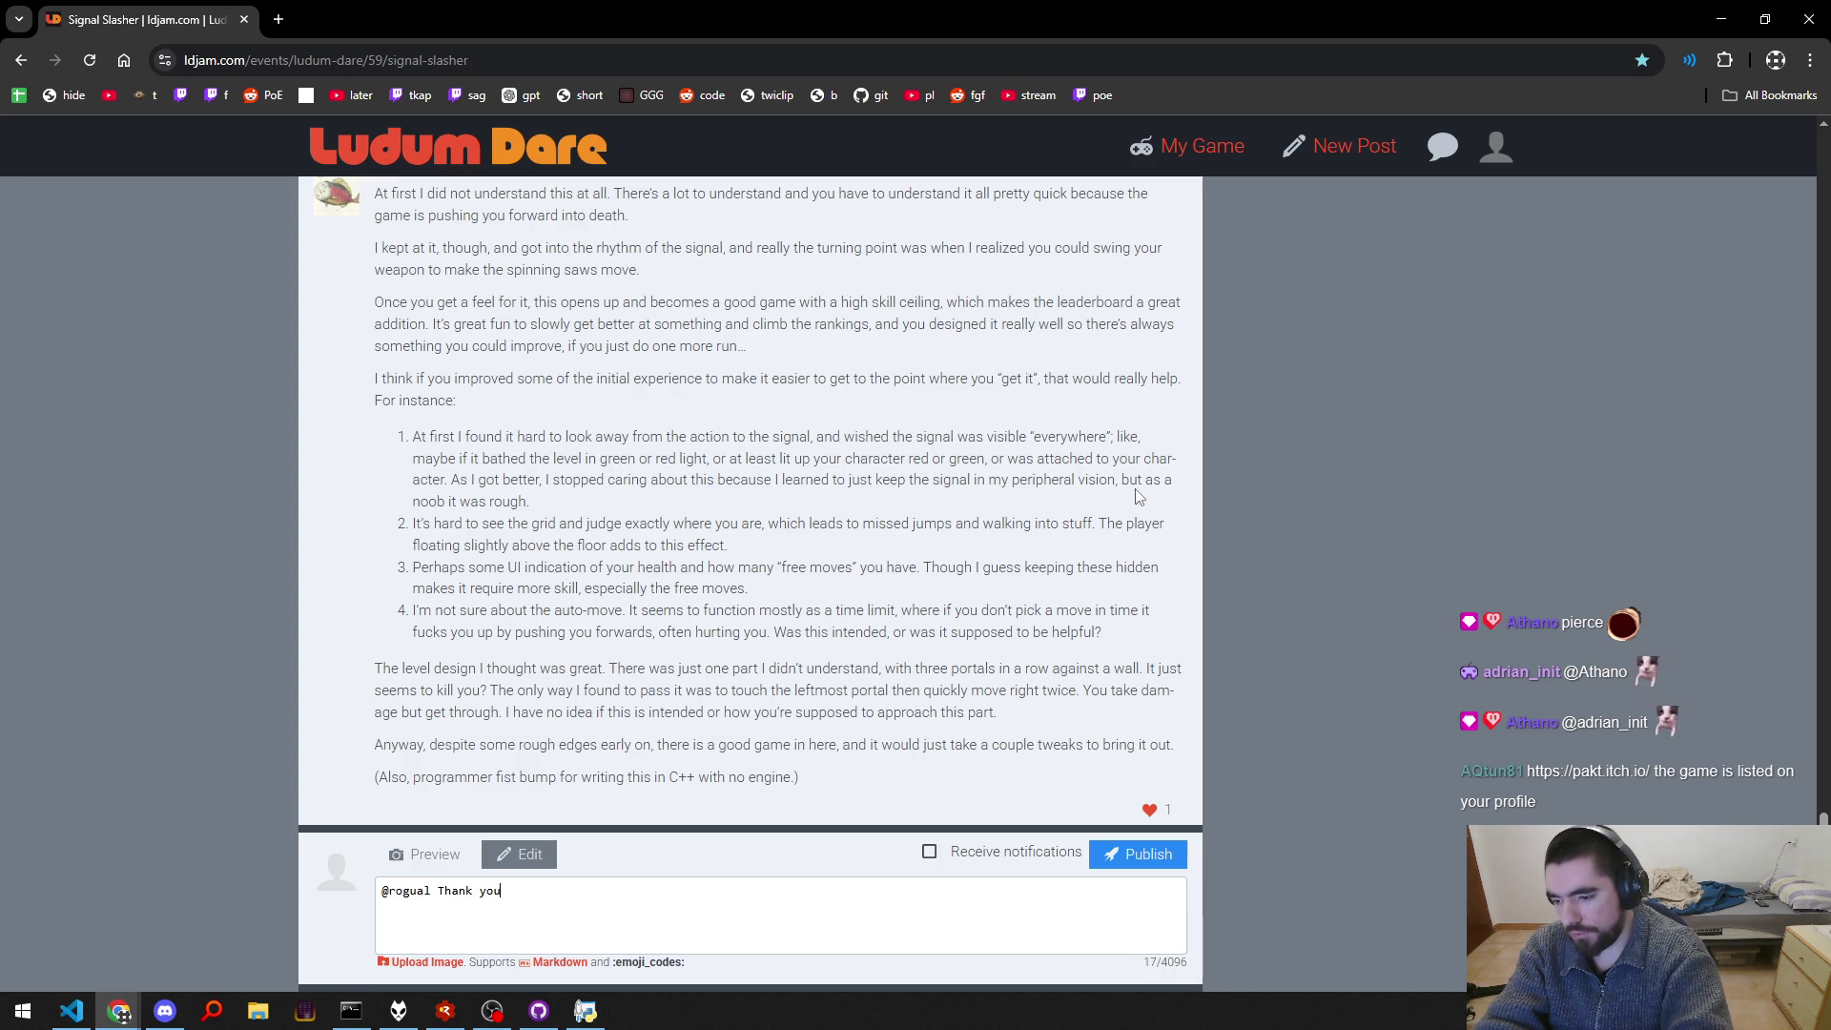
{"action": "type", "text": "reat feedback!"}
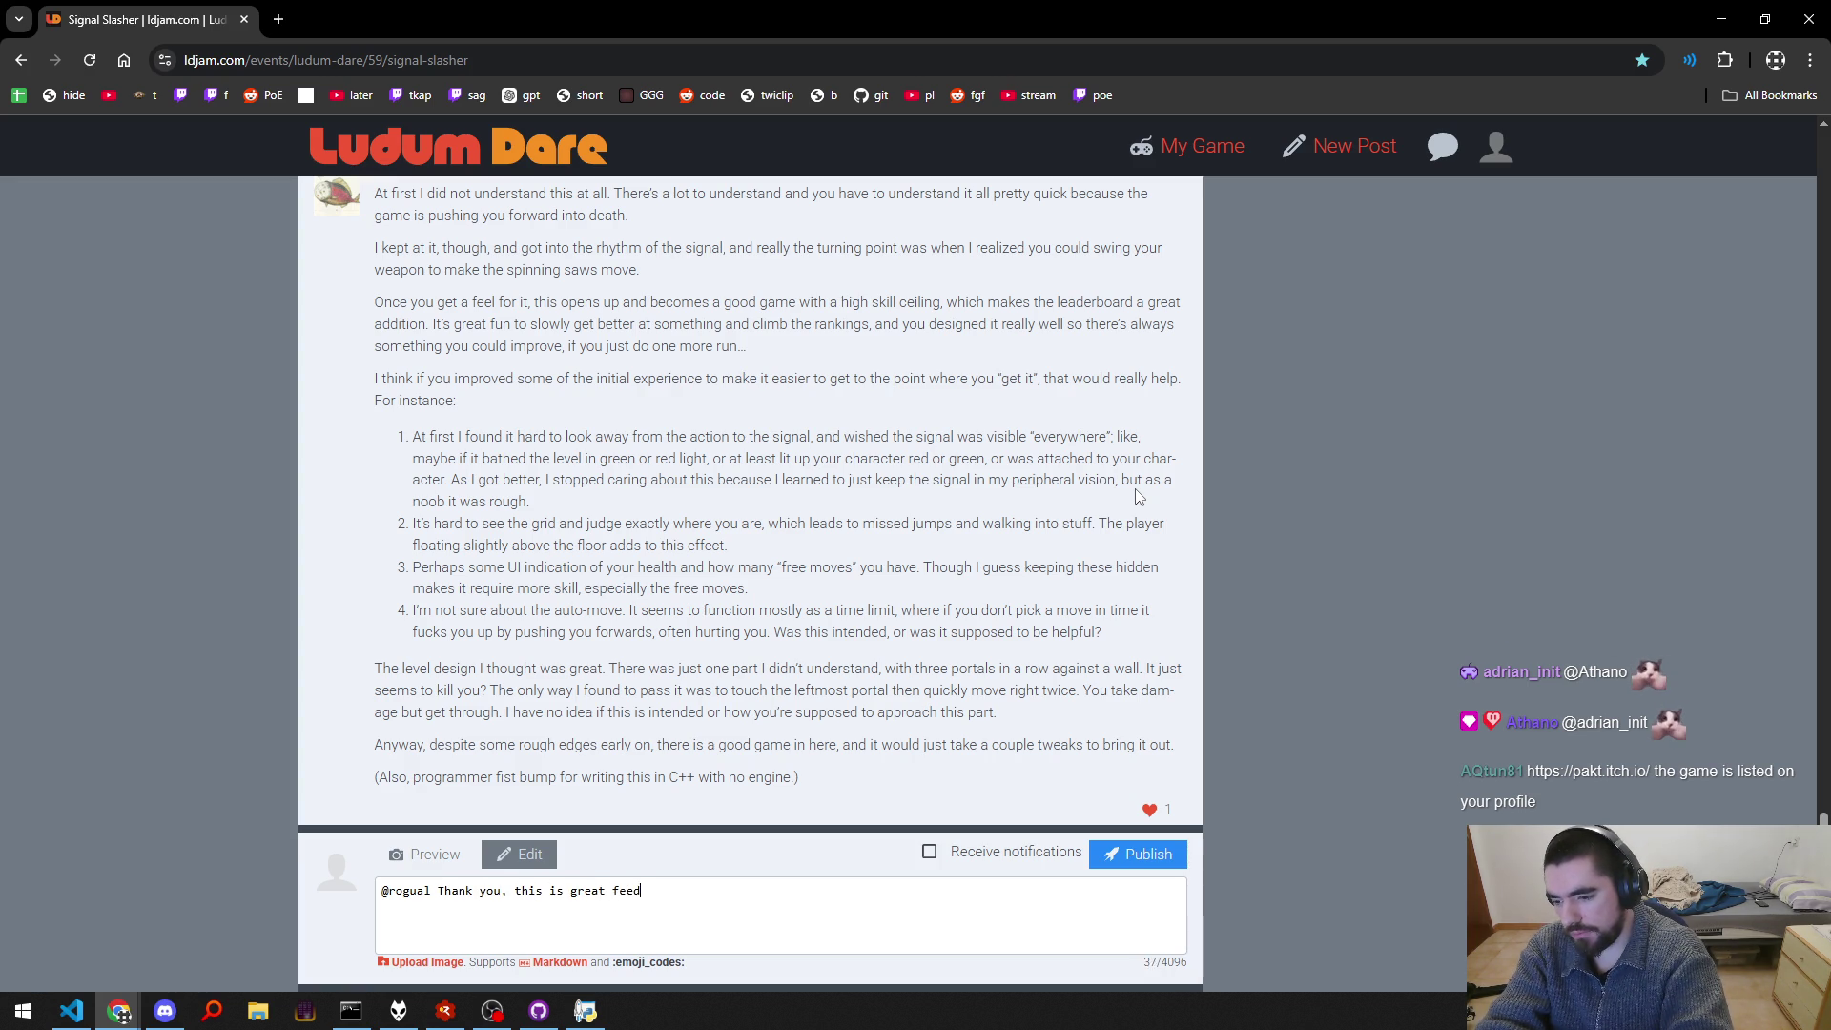
{"action": "key", "text": "Return"}
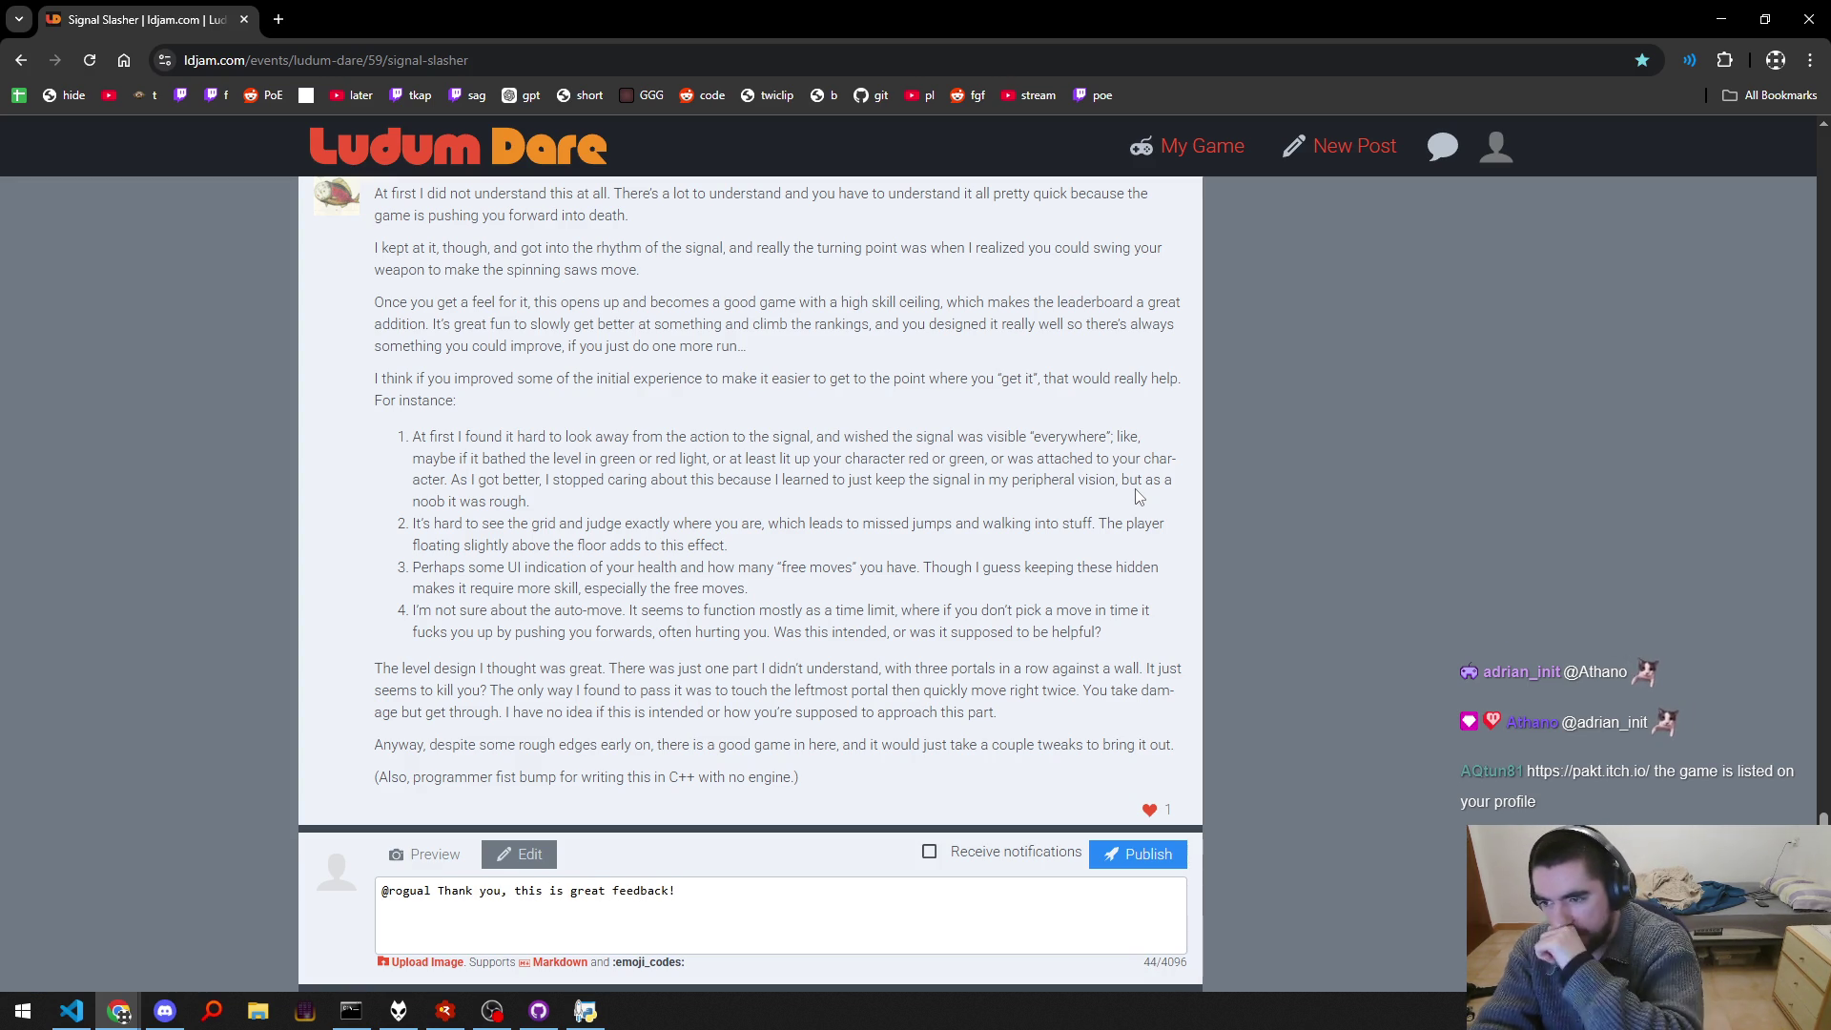
{"action": "type", "text": "1)"}
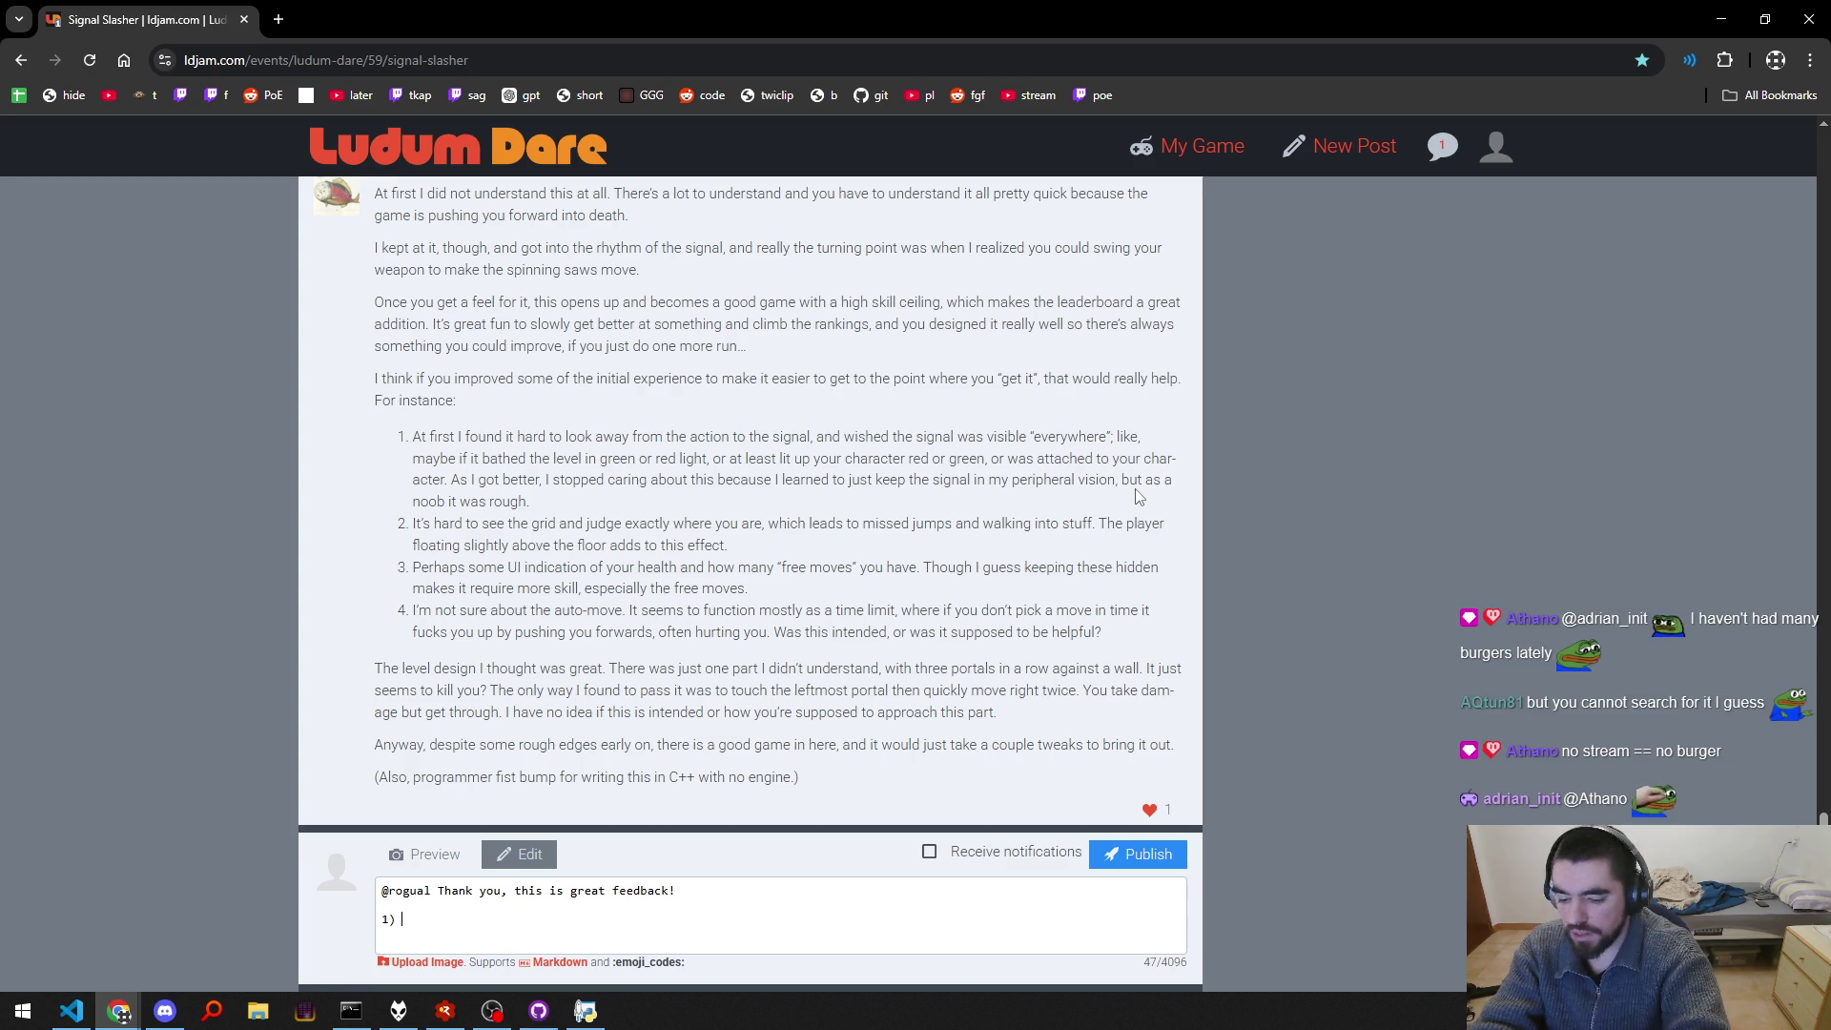
Step: Write point 1: 'Makes sense. While developing I never really looked at the indicator. I got used to the…'
{"action": "type", "text": "Makes sn"}
{"action": "key", "text": "BackSpace"}
{"action": "type", "text": "ense. While develo"}
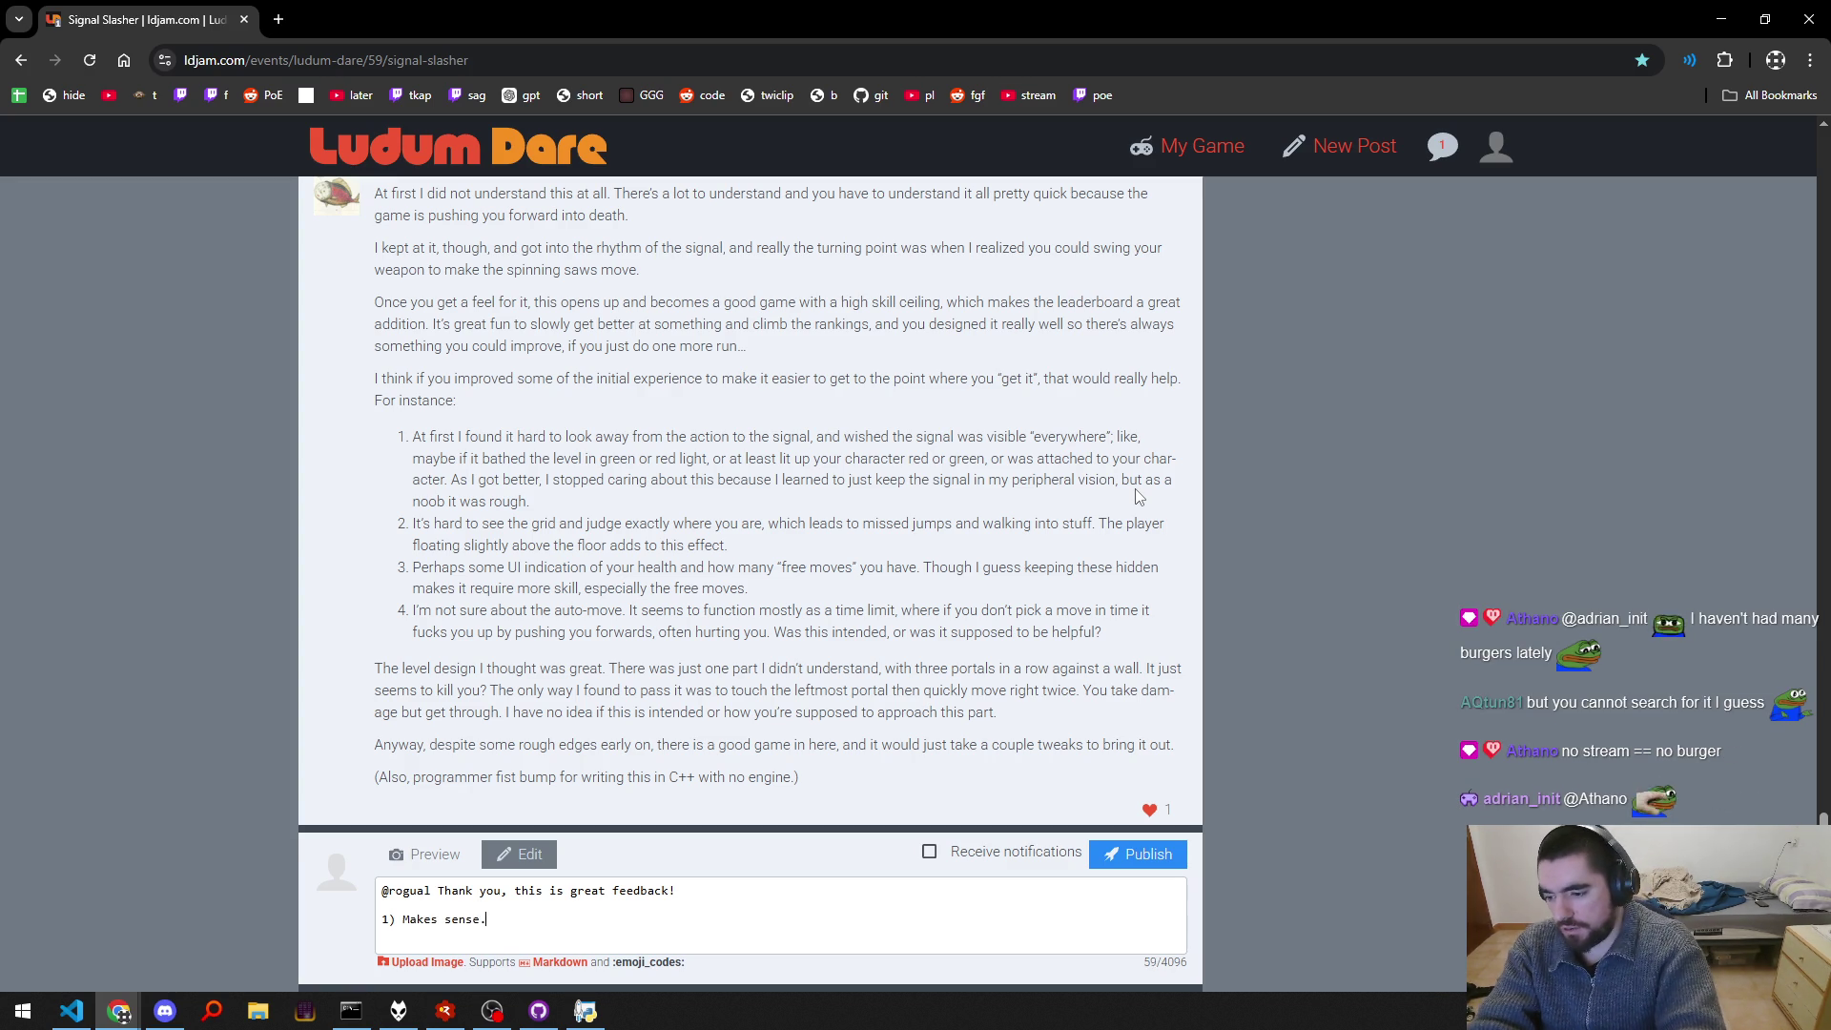
{"action": "type", "text": "ping "}
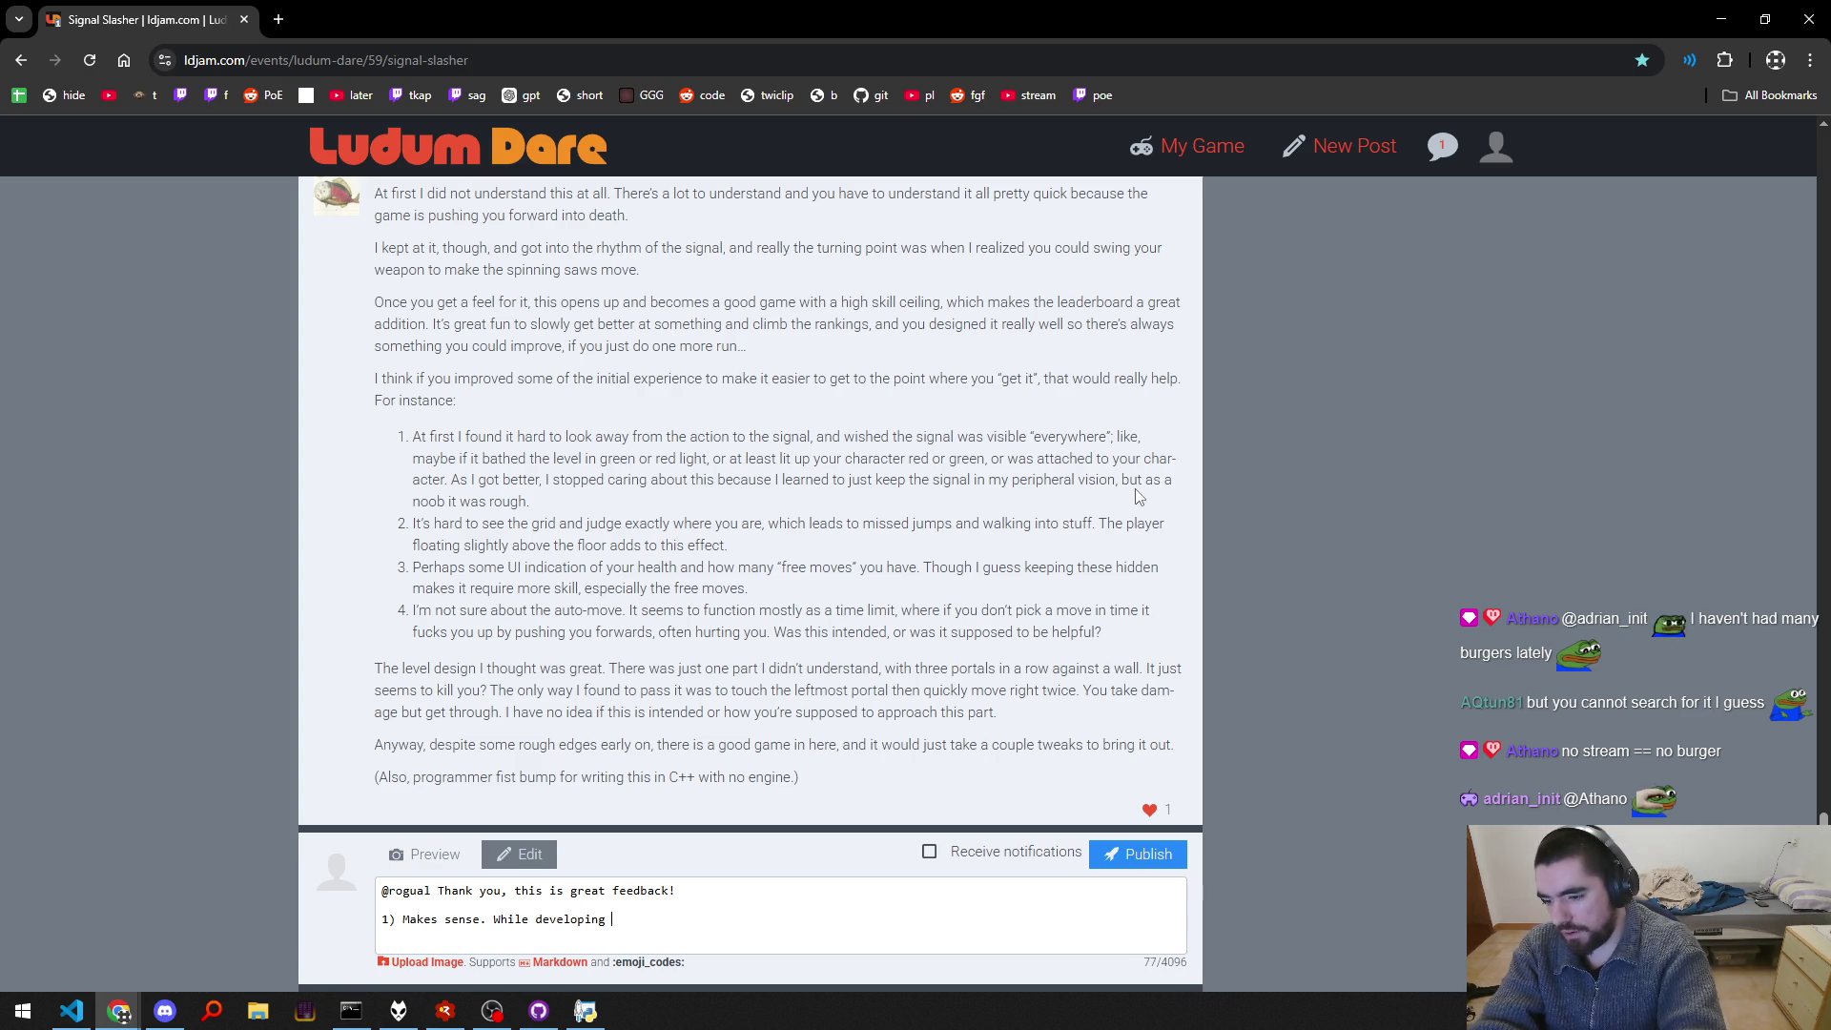
{"action": "type", "text": "I ne"}
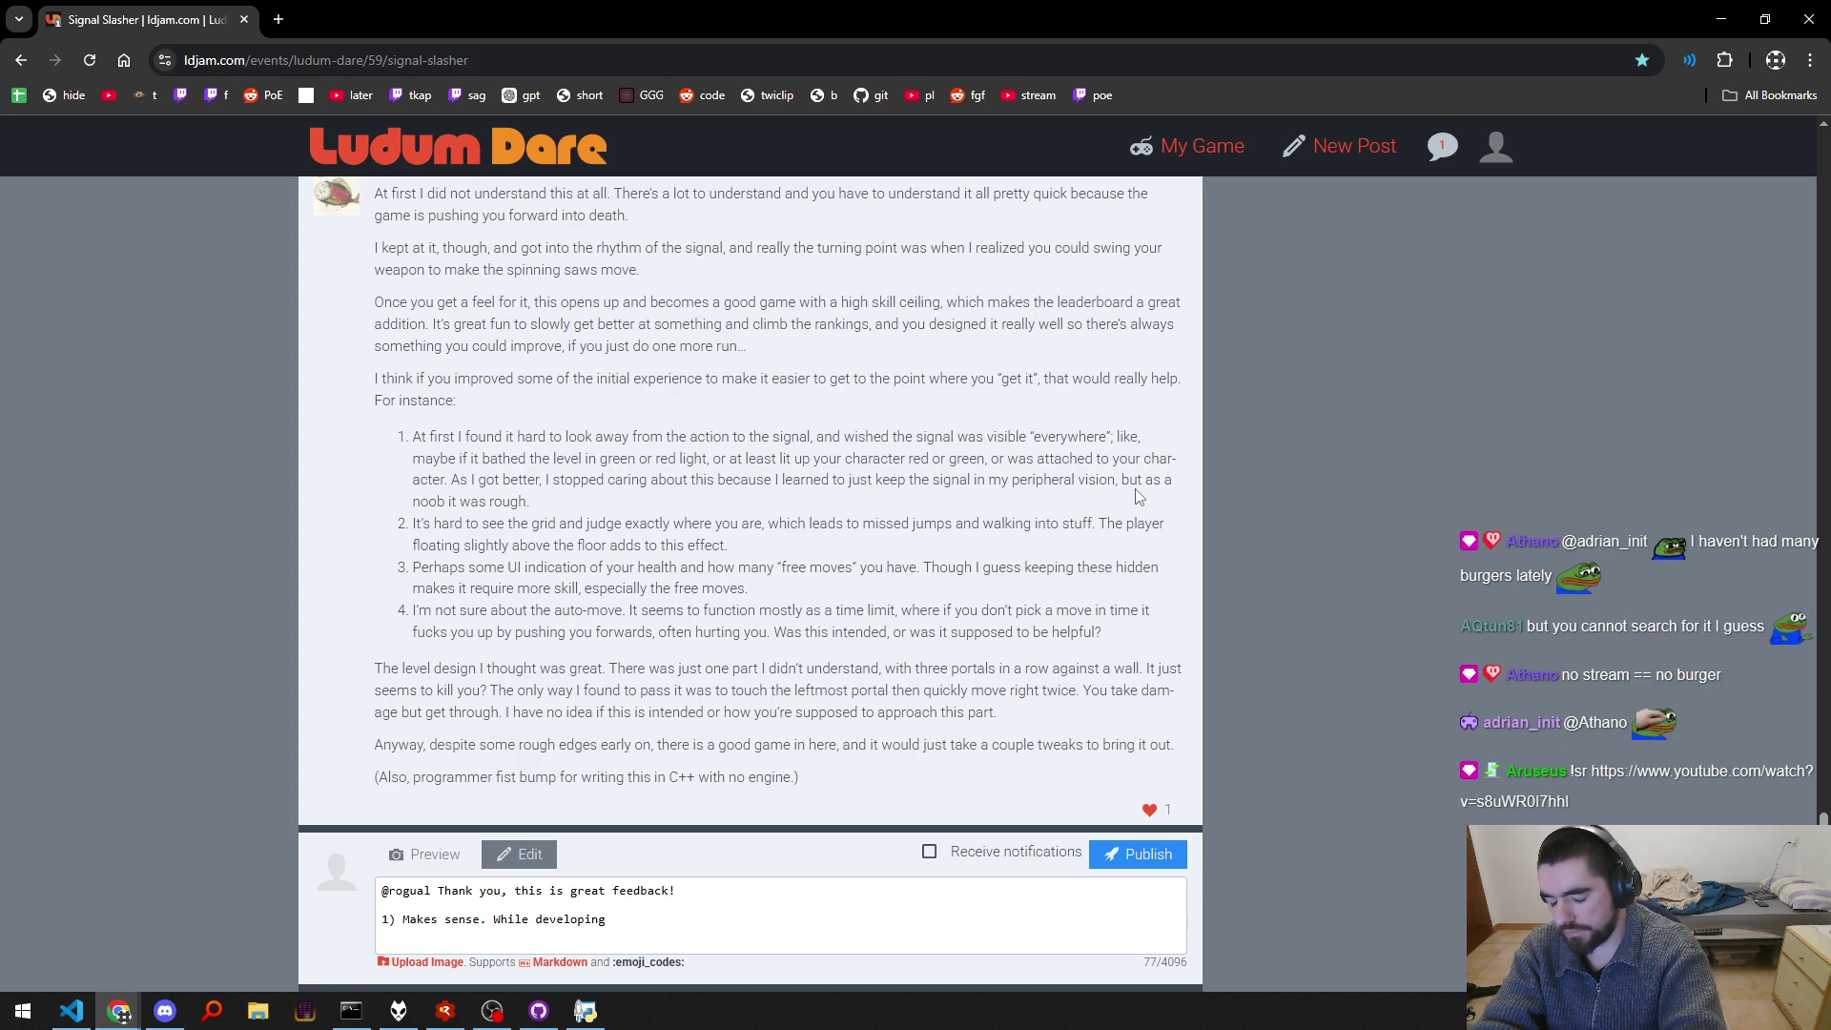
{"action": "type", "text": "ver real"}
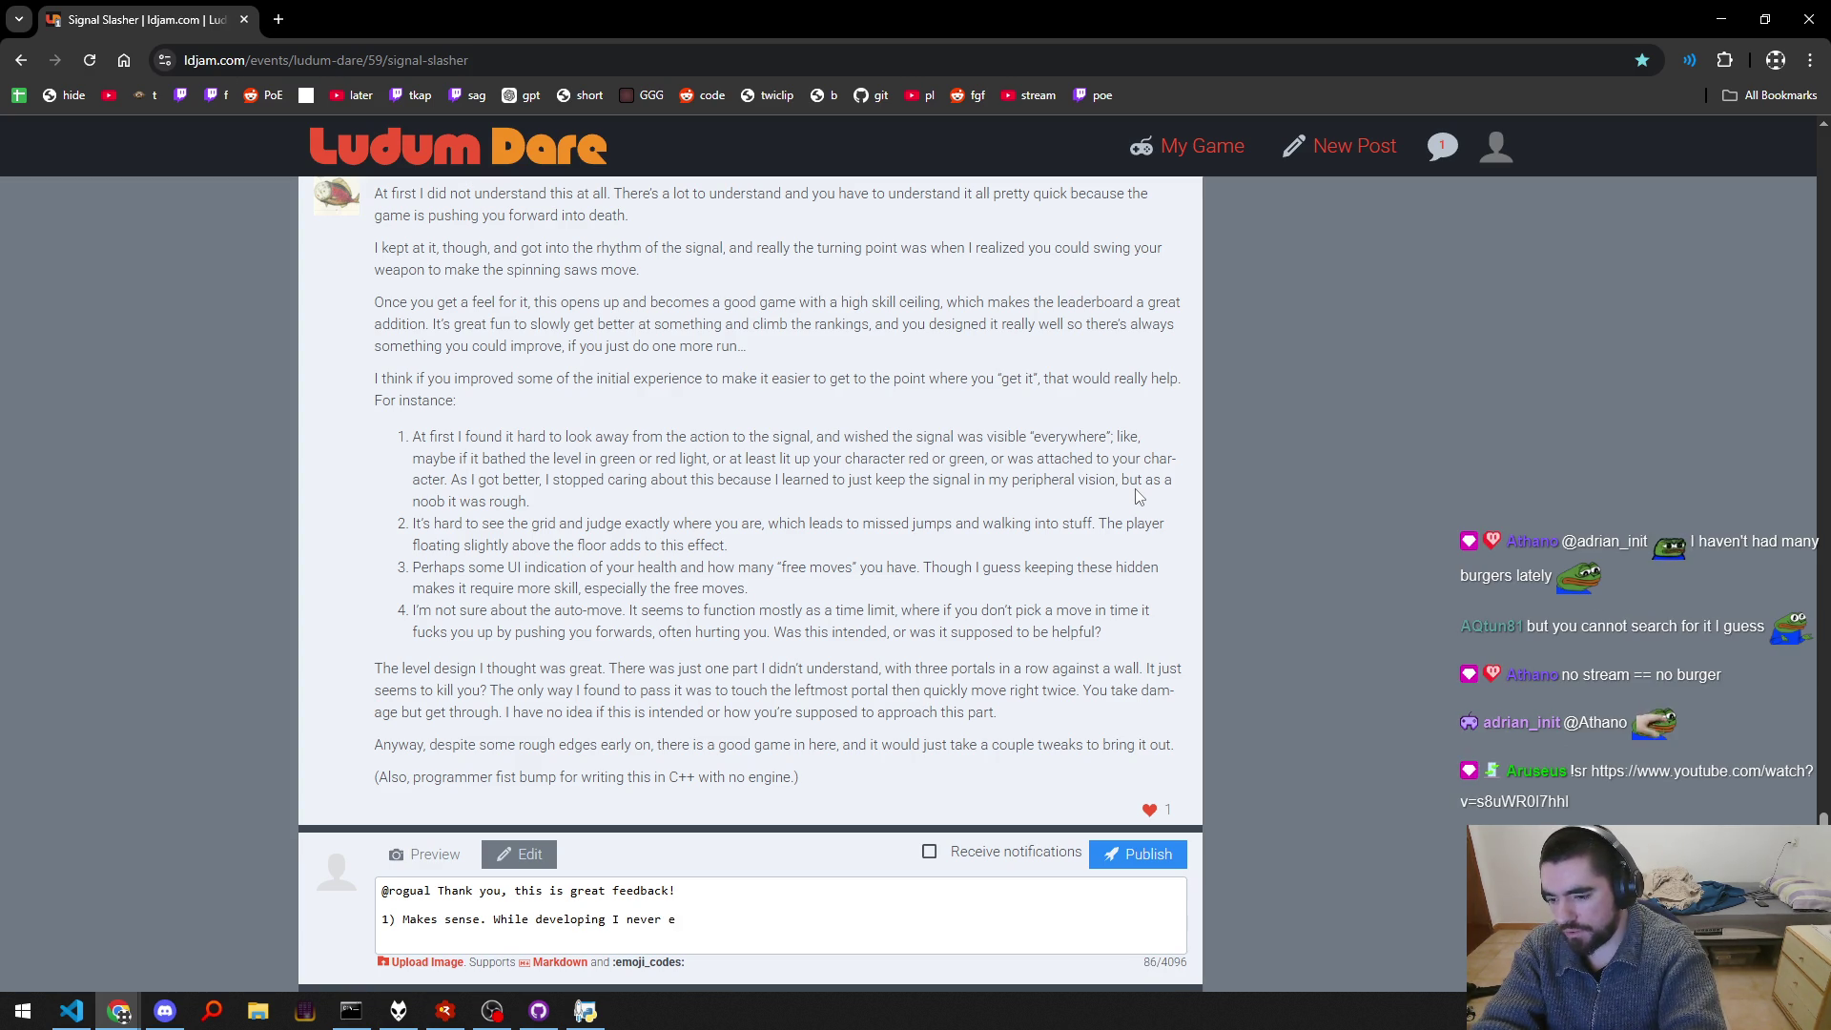
{"action": "type", "text": "ly looked at the ind"}
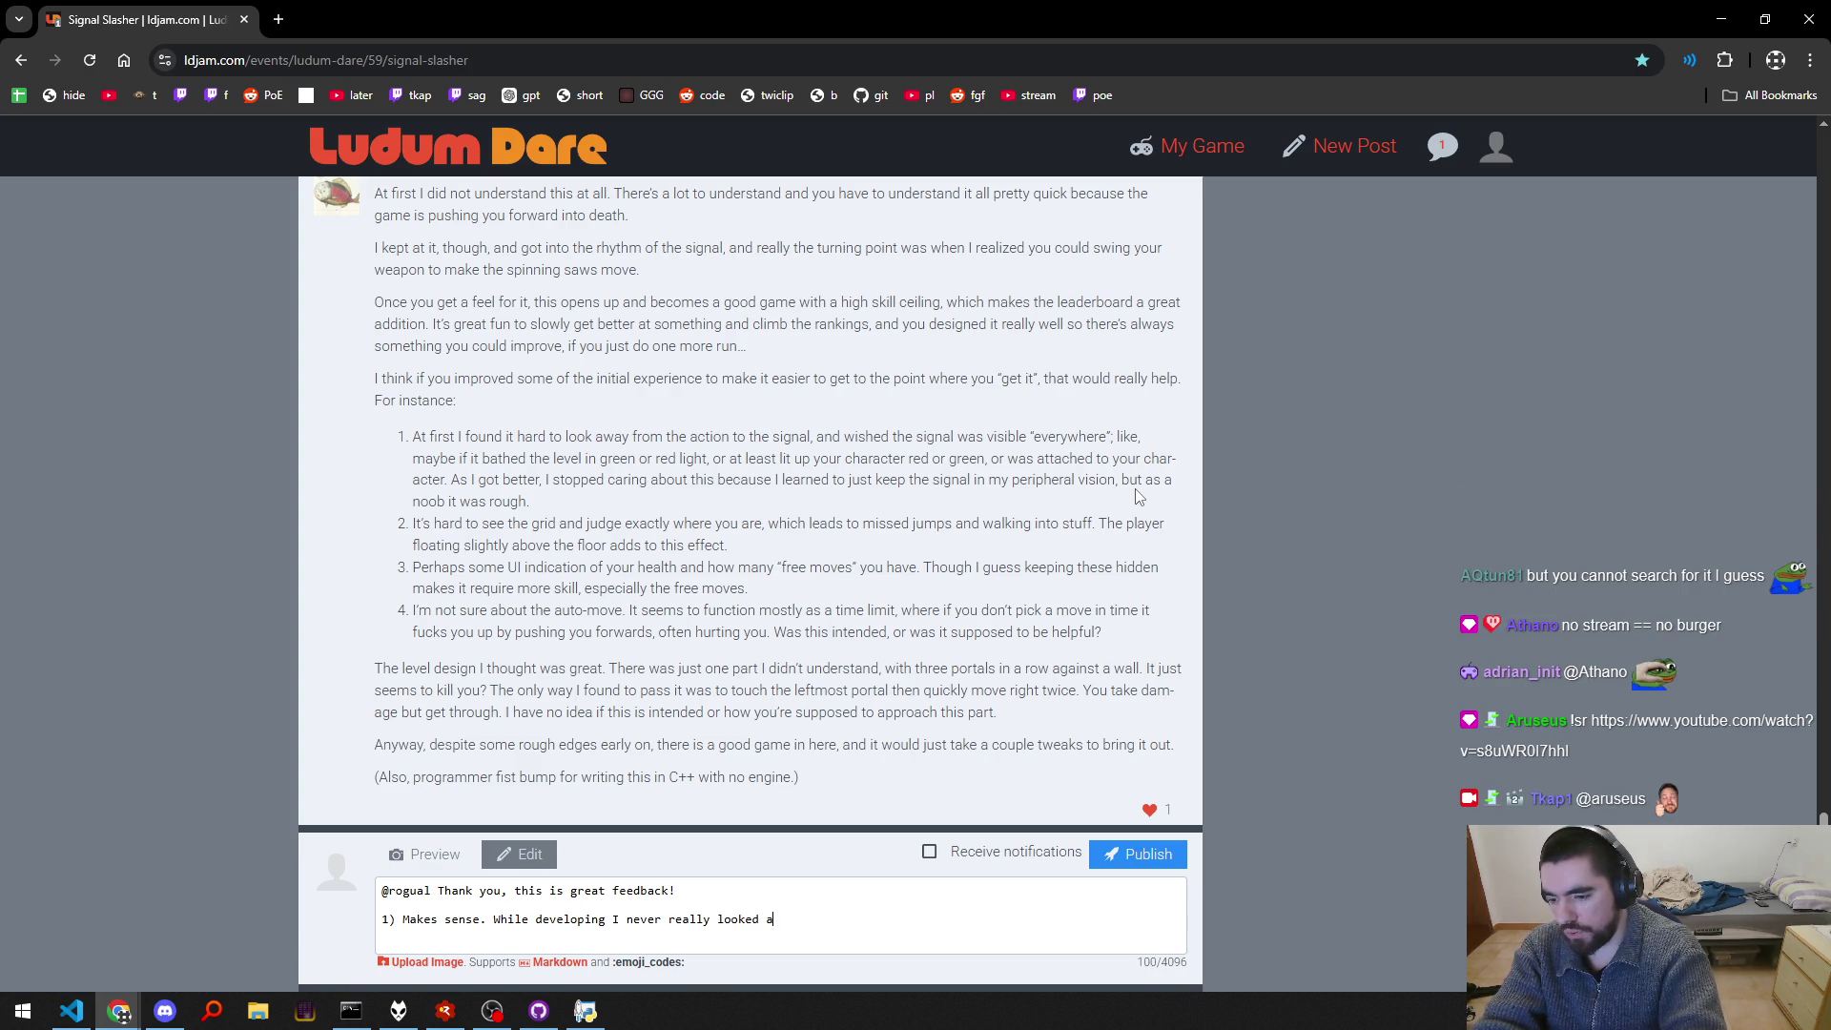
{"action": "type", "text": "icator. I just"}
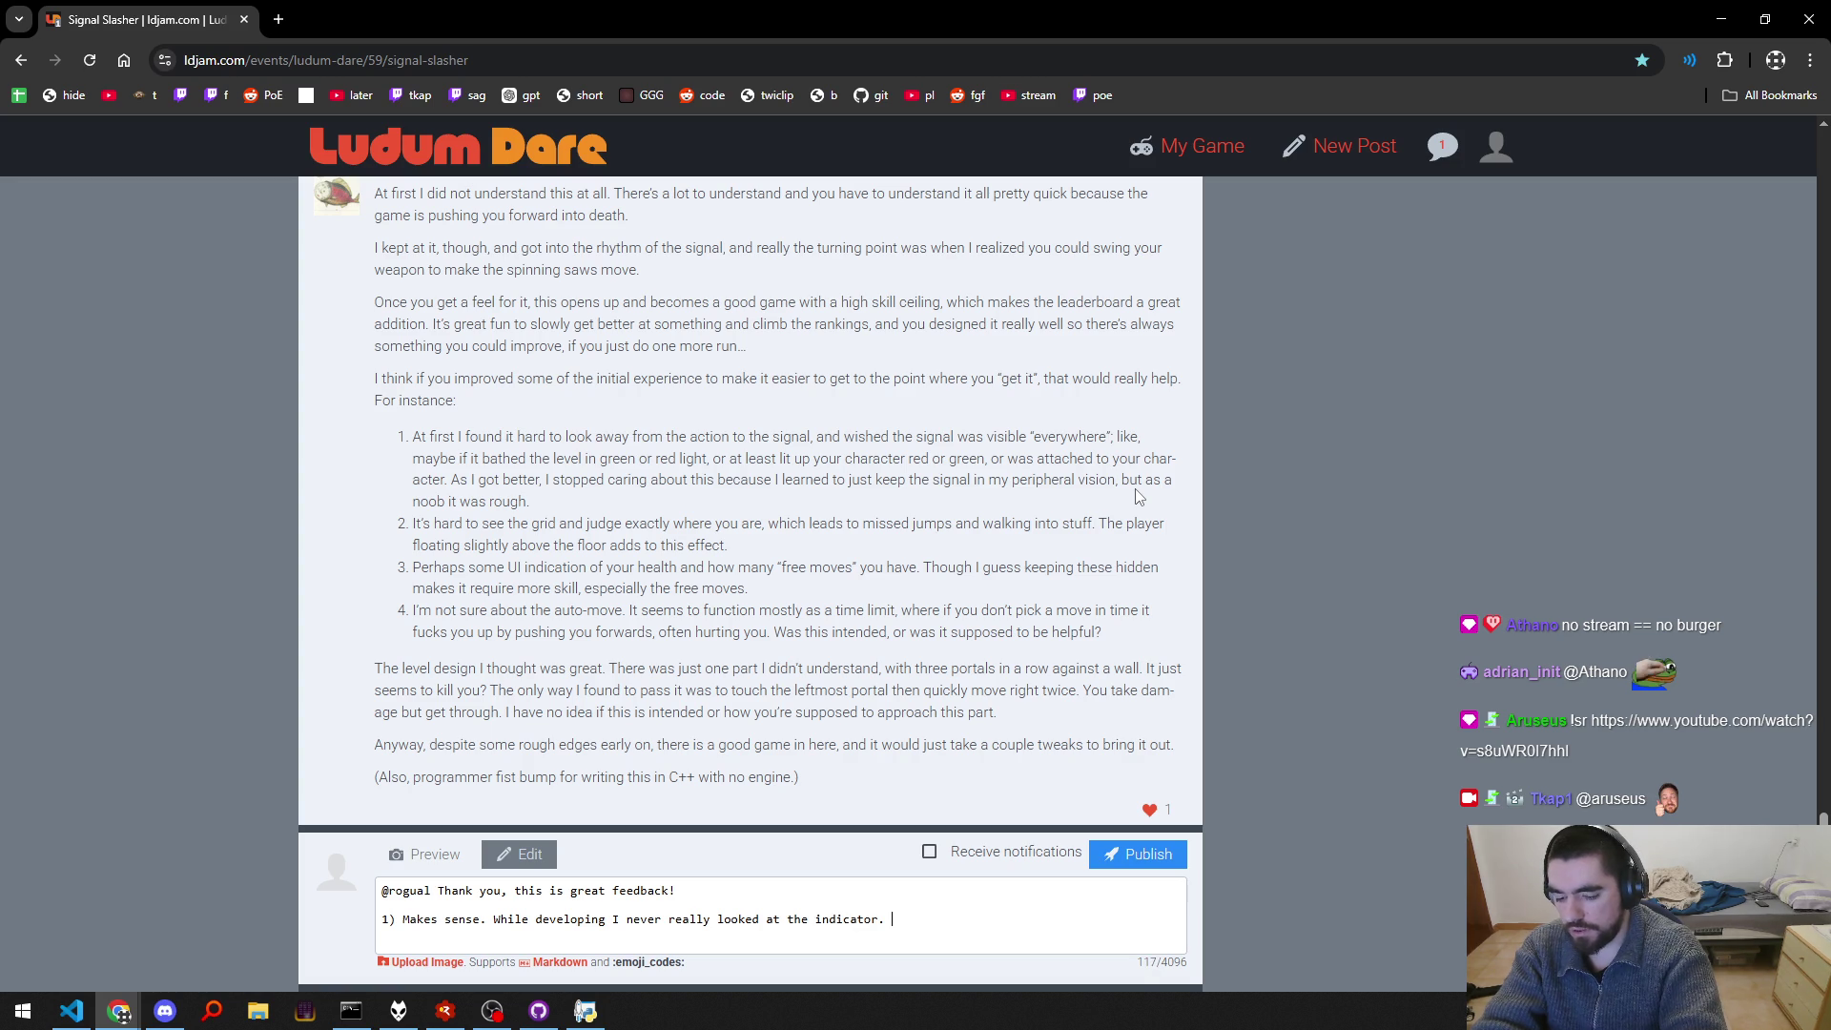
{"action": "key", "text": "BackSpace"}
{"action": "key", "text": "BackSpace"}
{"action": "key", "text": "BackSpace"}
{"action": "type", "text": "got "}
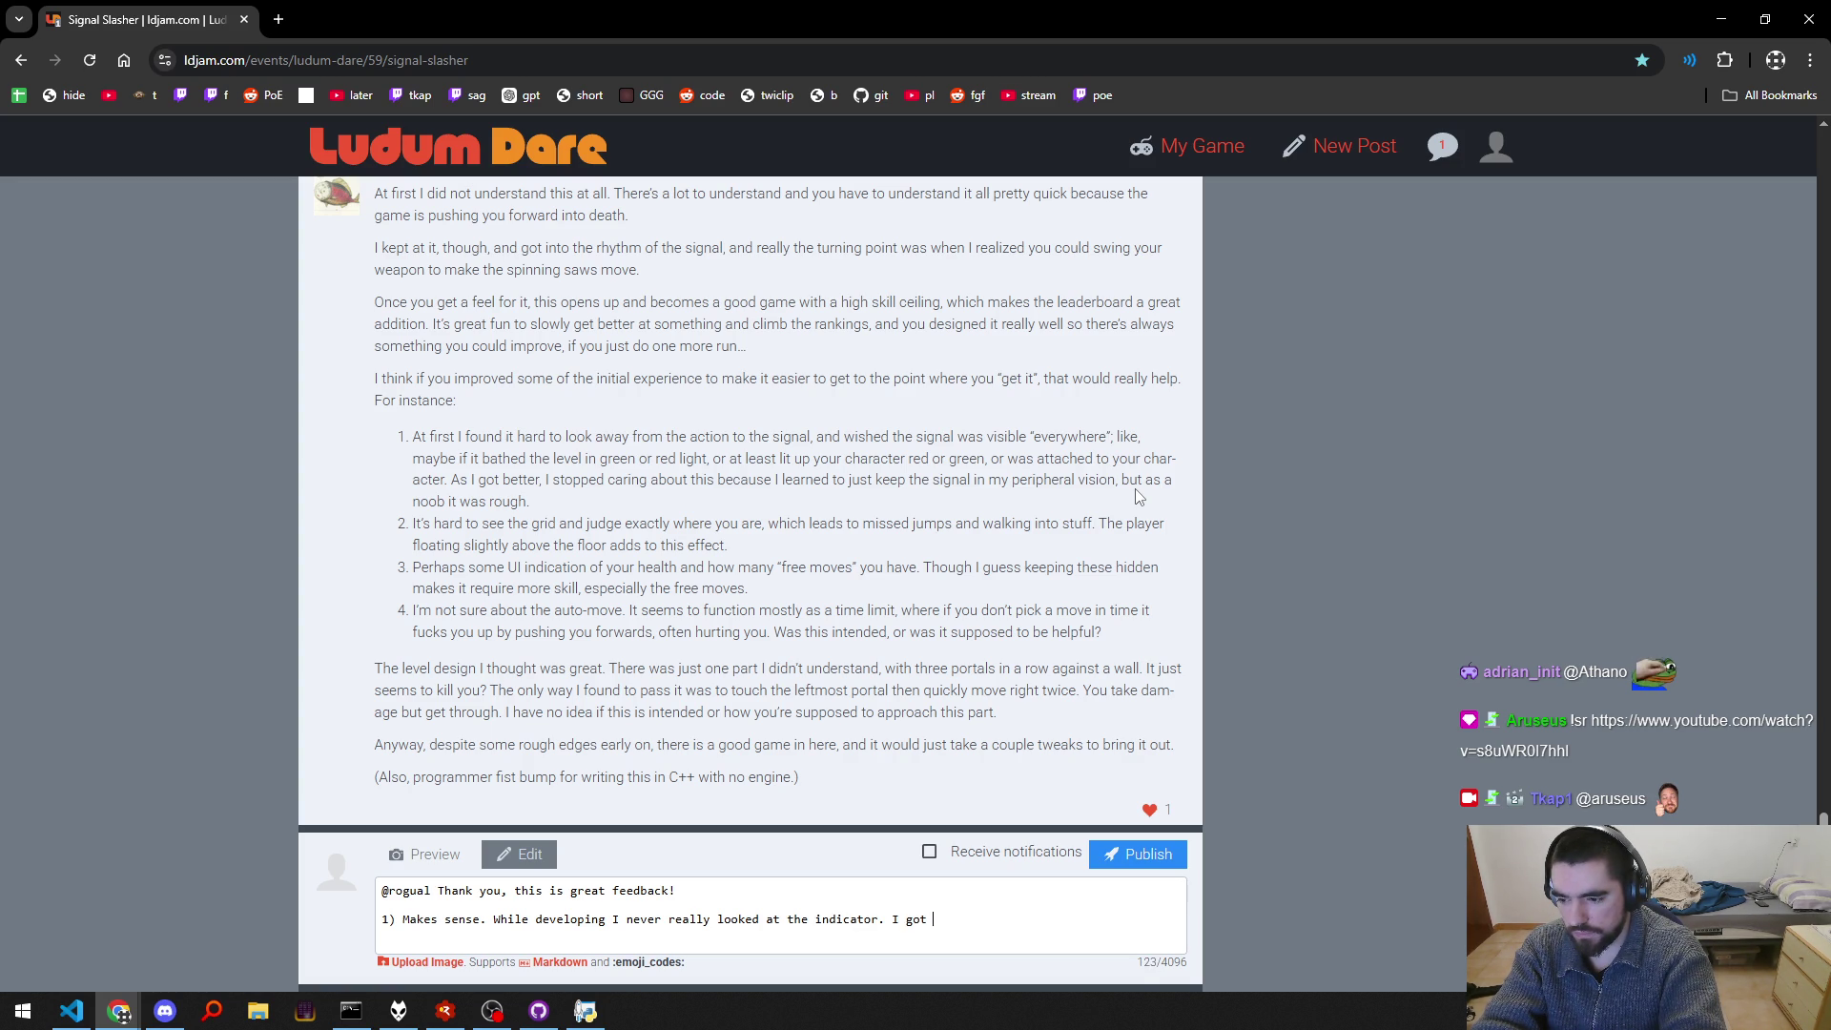
{"action": "type", "text": "used to the \"ry"}
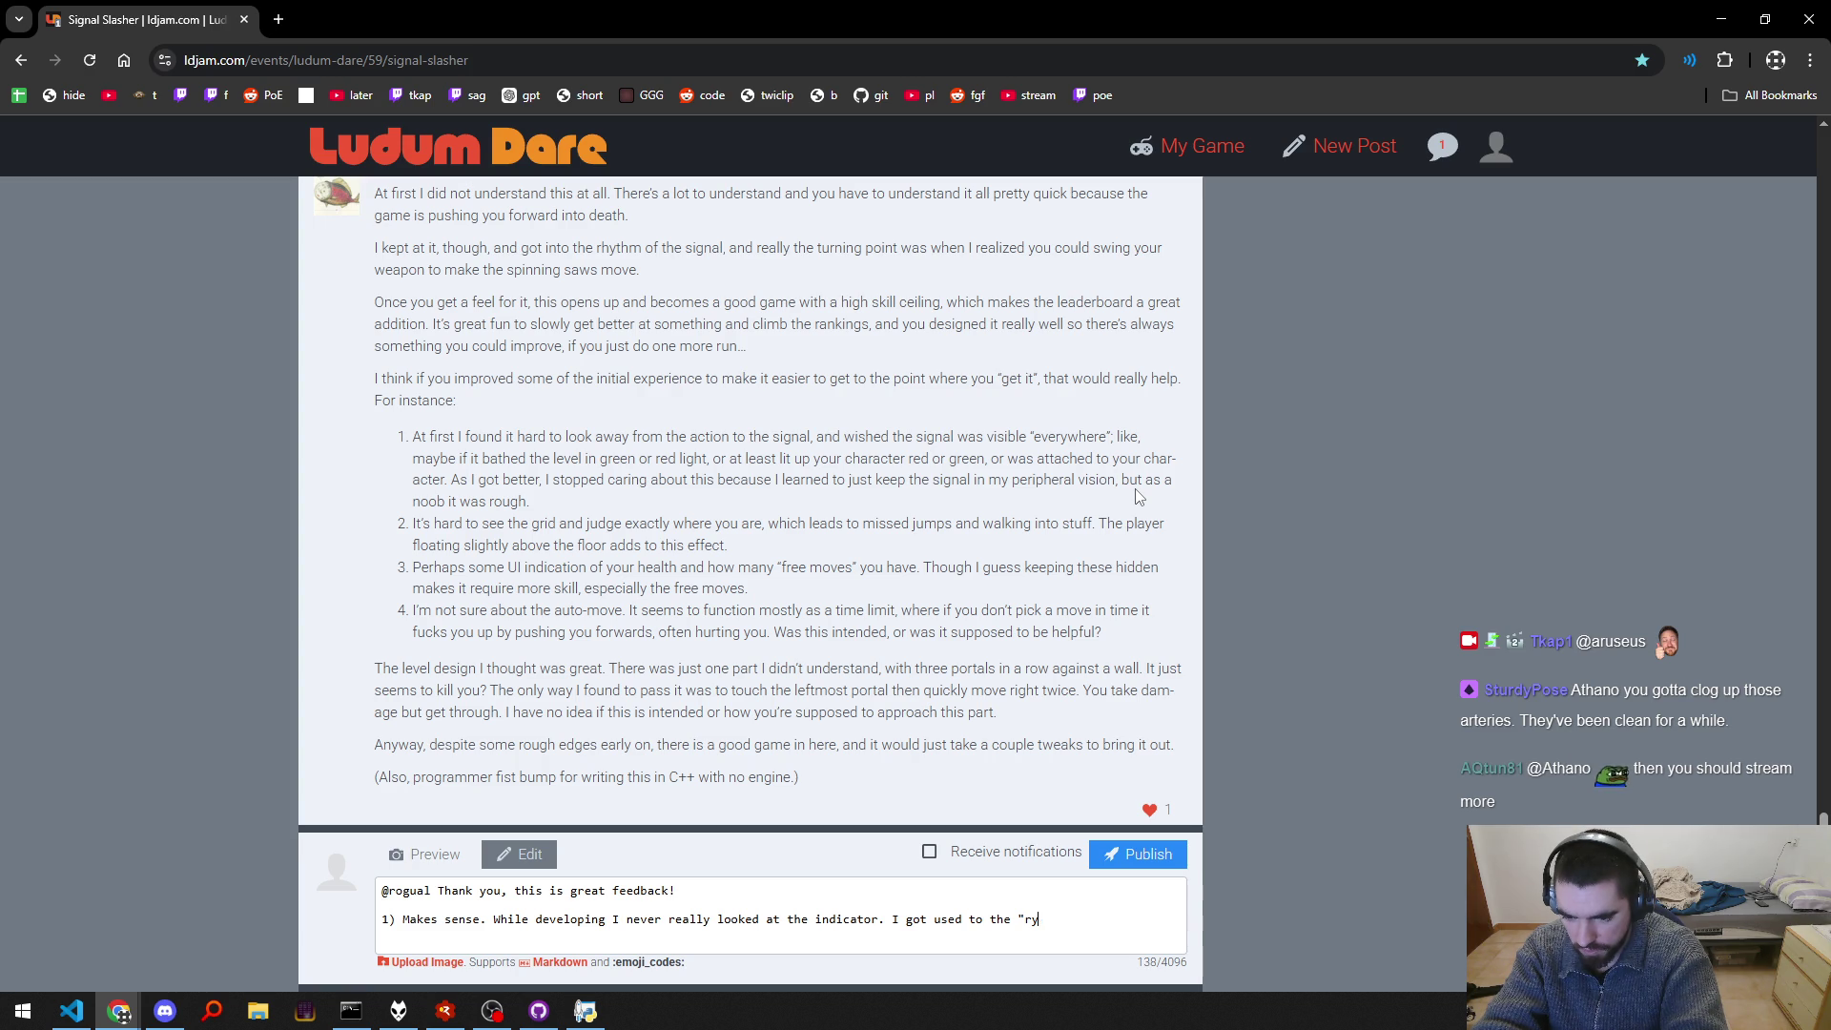
Step: Web-search 'rythm' to check the spelling, then continue typing 'rhythm' in the reply
{"action": "key", "text": "ctrl+t"}
{"action": "type", "text": "rythm"}
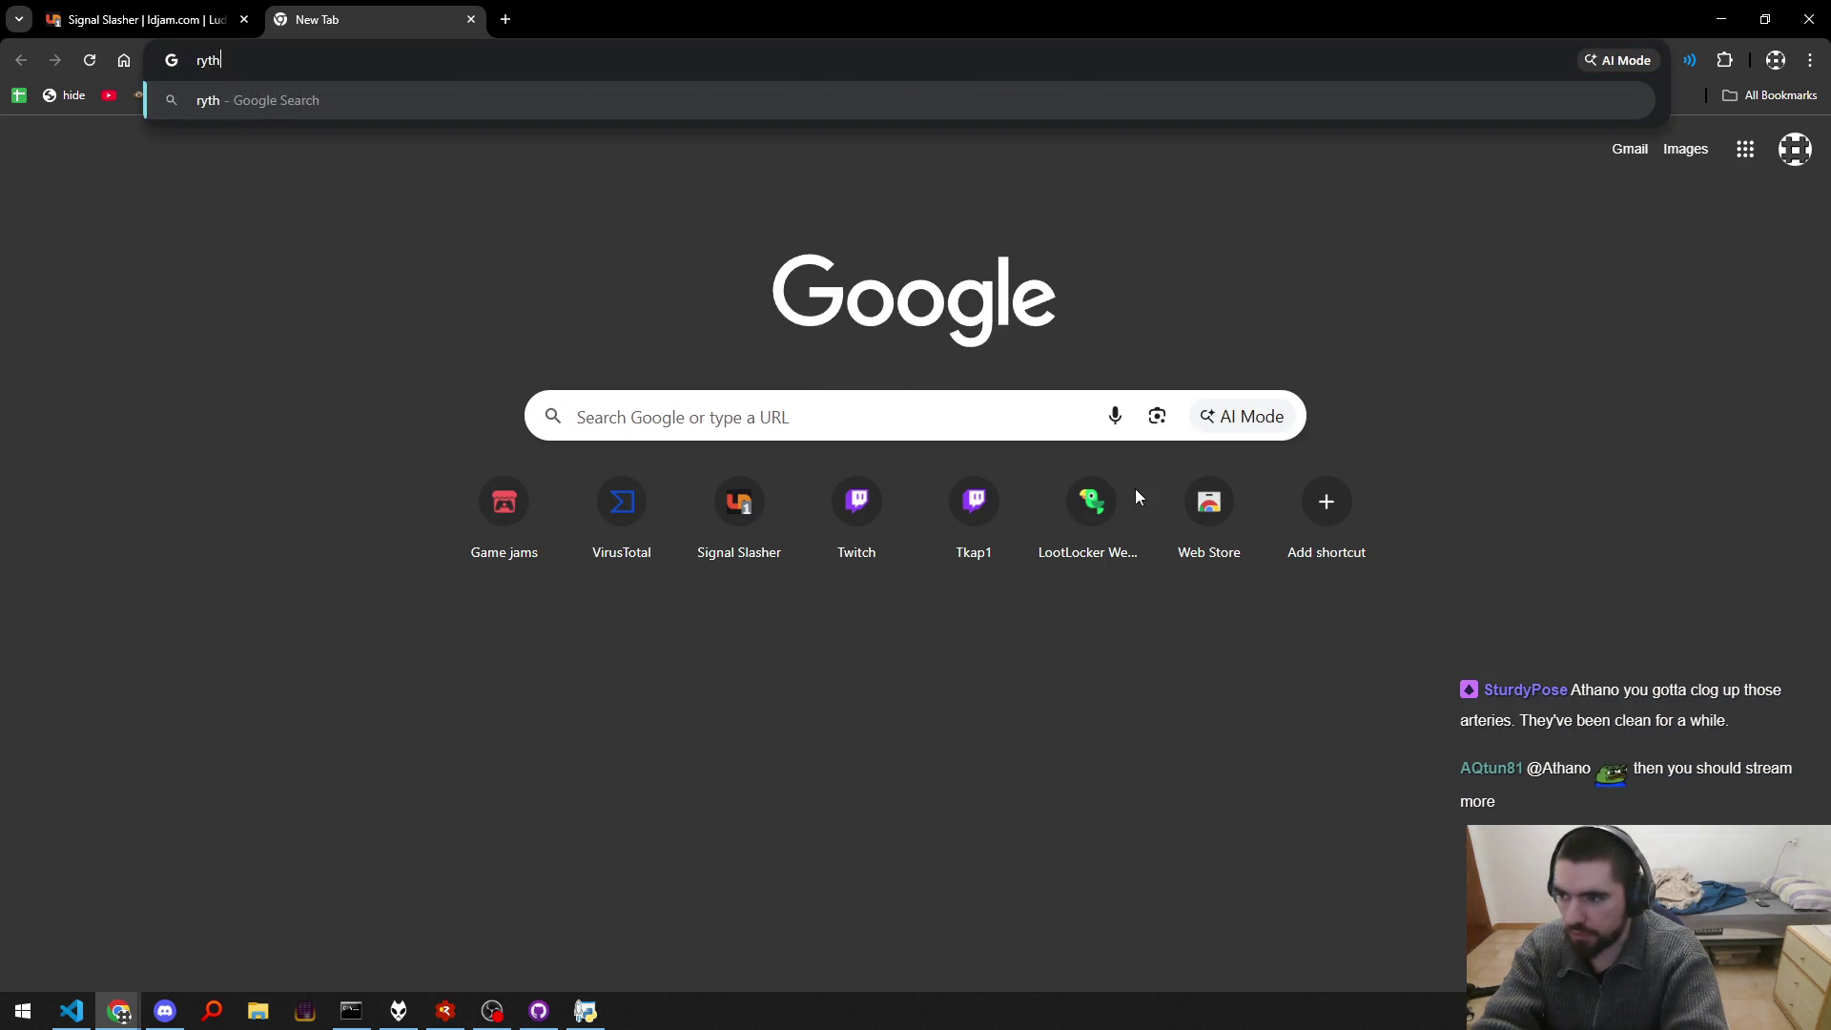
{"action": "key", "text": "Return"}
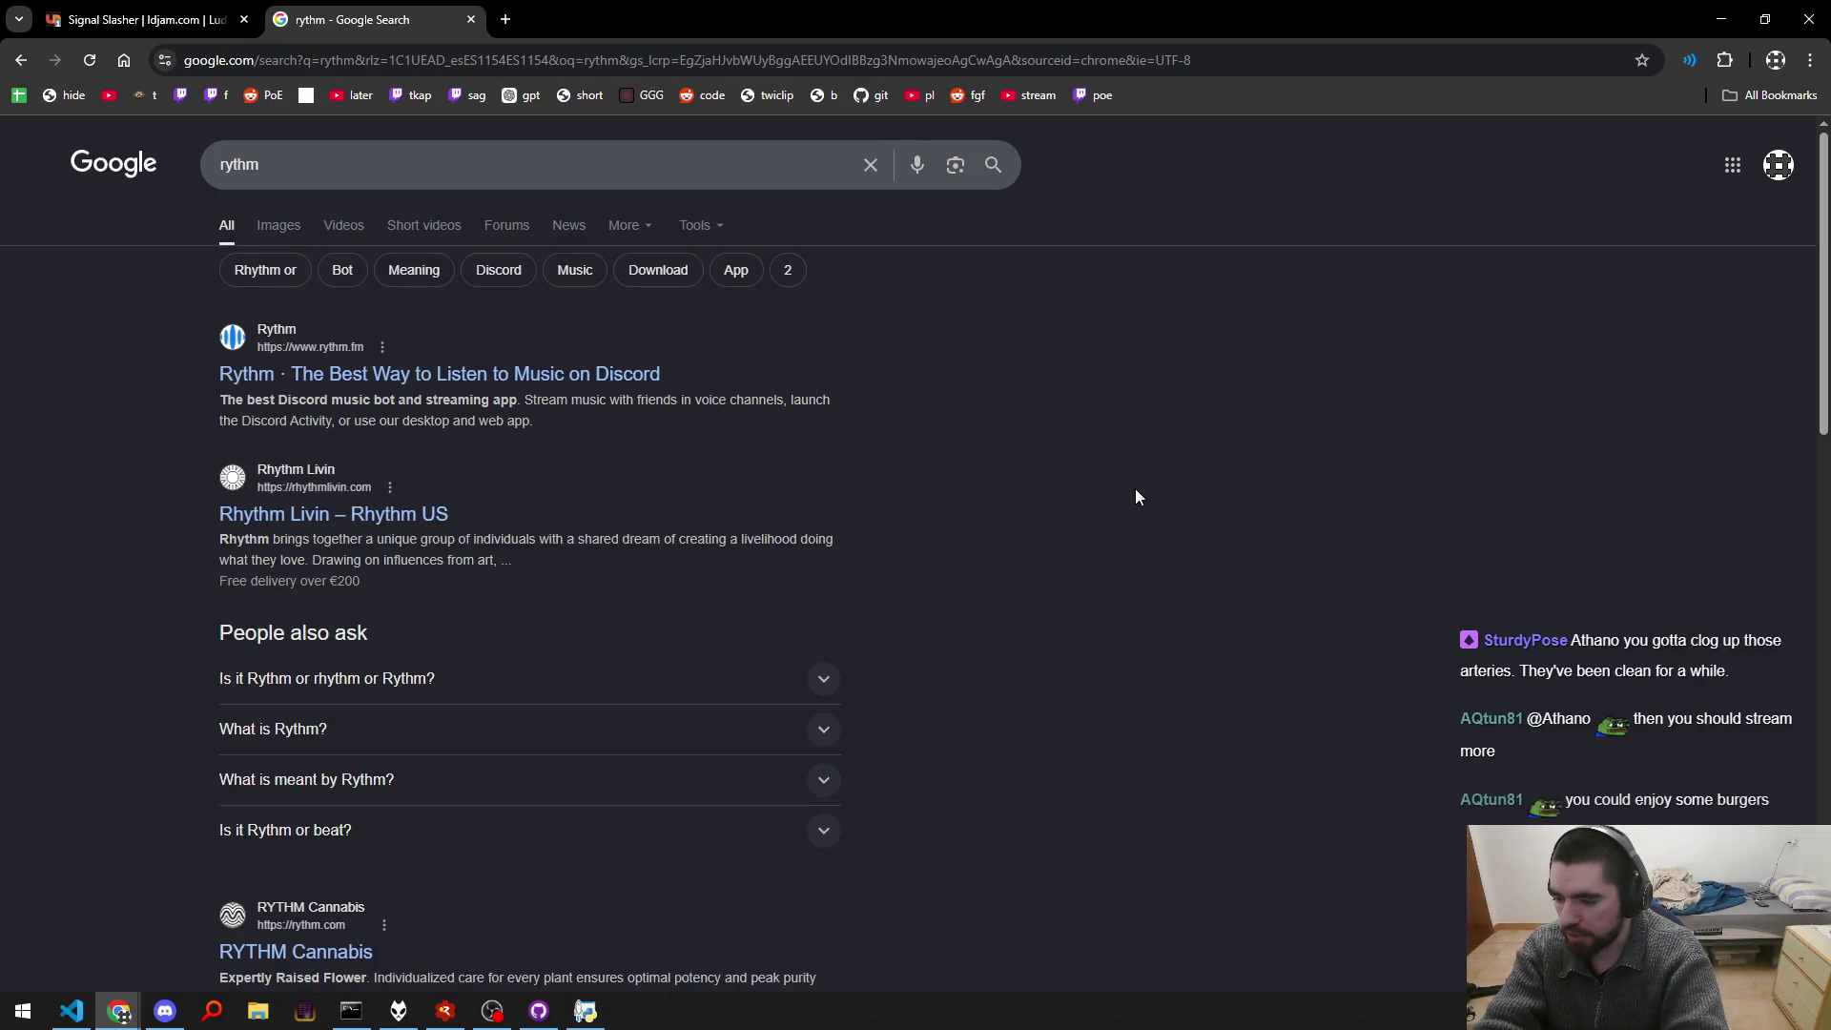
{"action": "key", "text": "ctrl+w"}
{"action": "type", "text": "thm"}
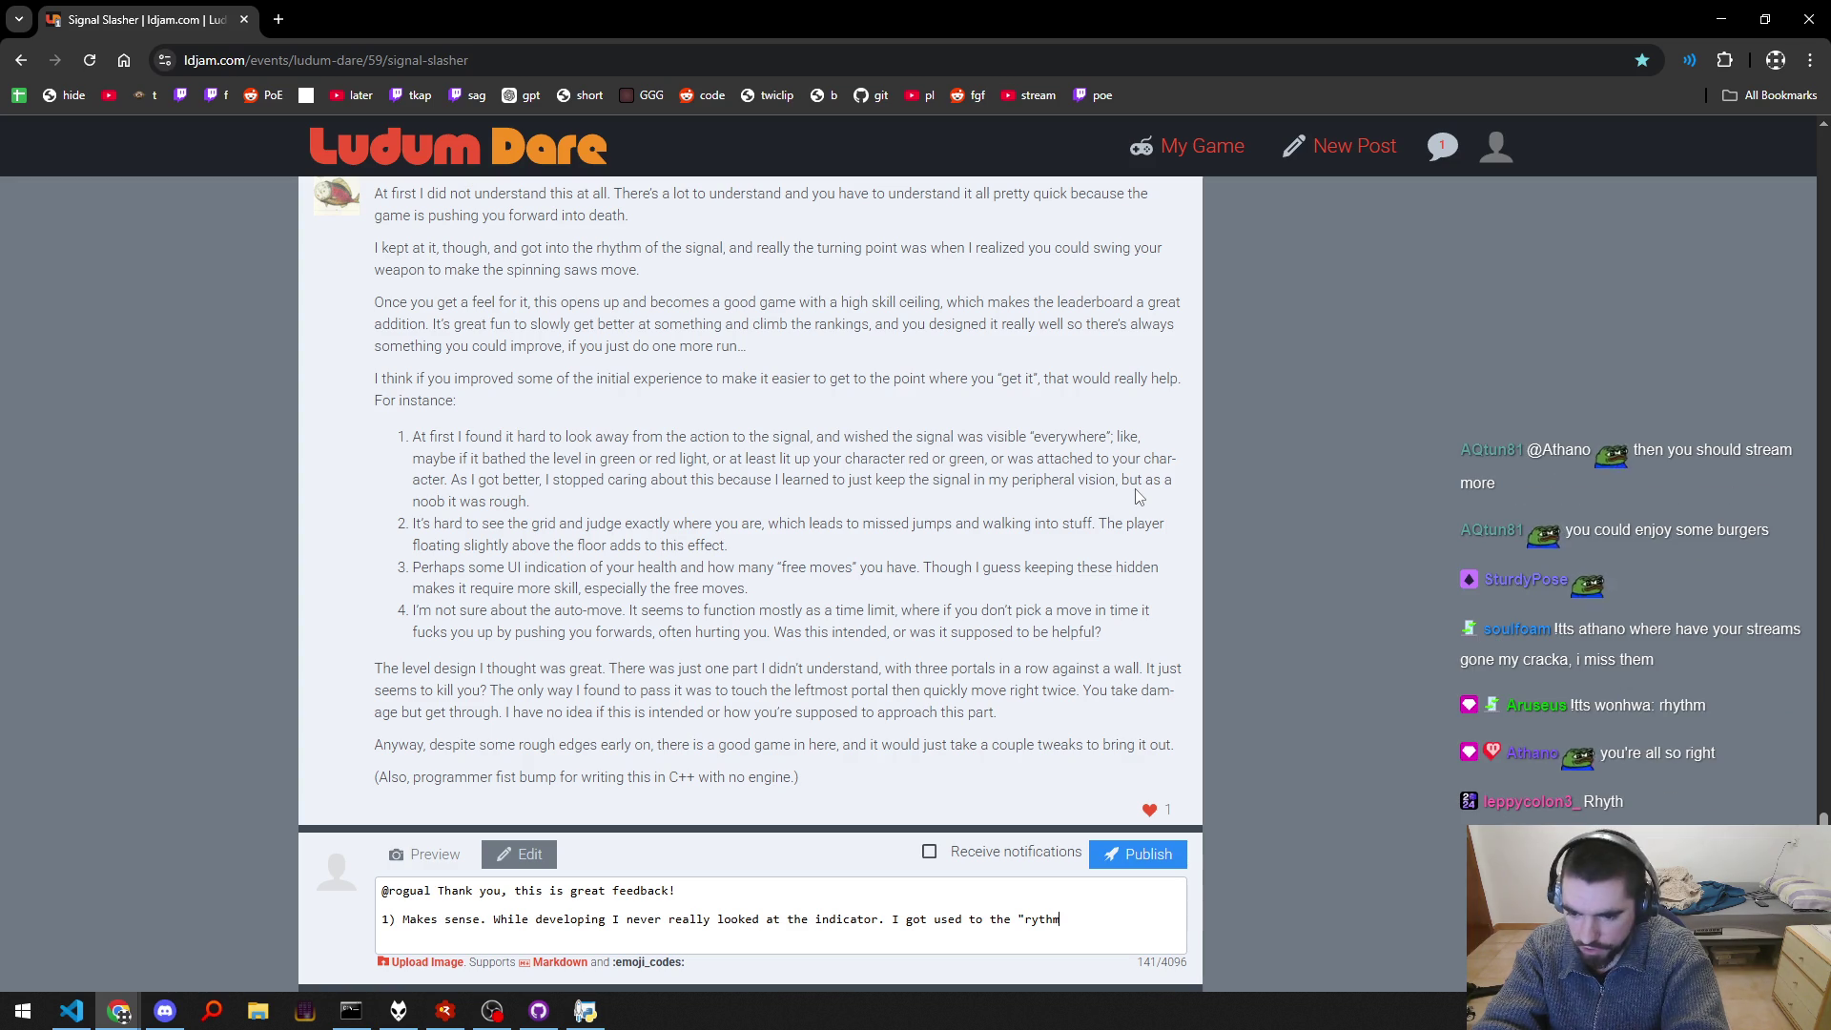
Step: Continue point 1 with '"rhythm" basically instantly', correcting the typos along the way
{"action": "type", "text": "hm"}
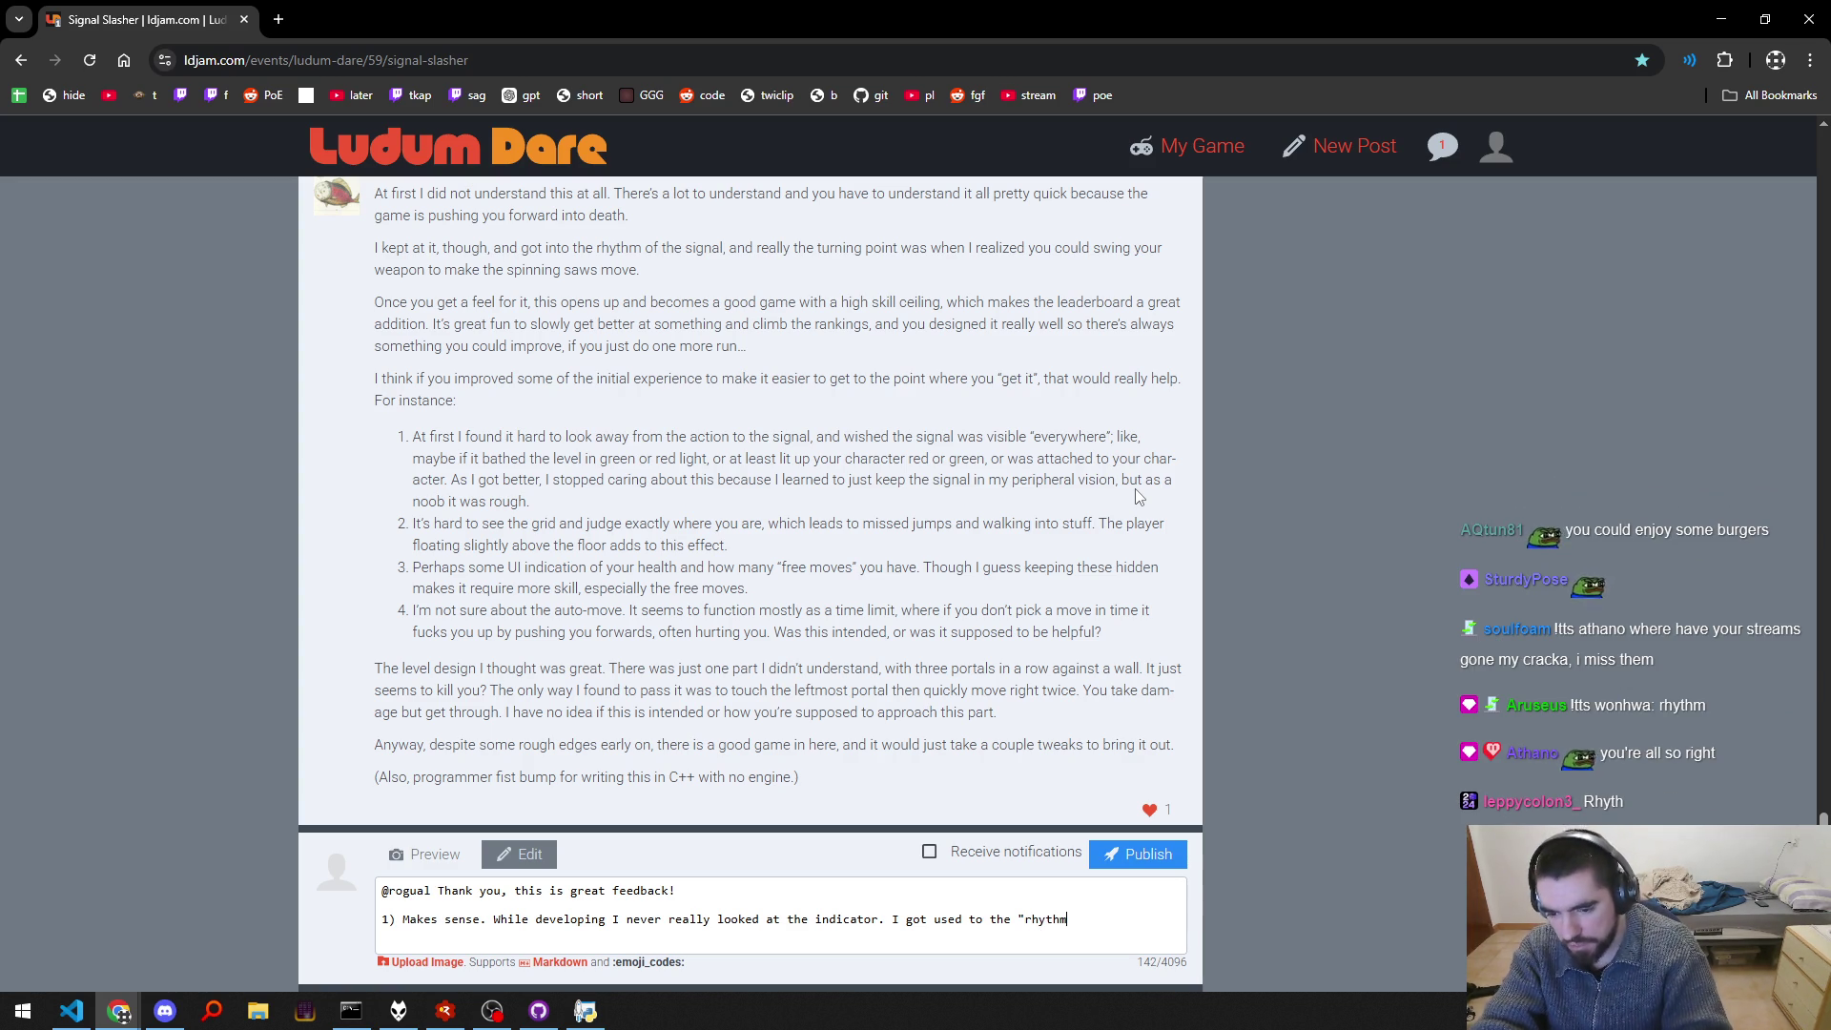
{"action": "type", "text": "\""}
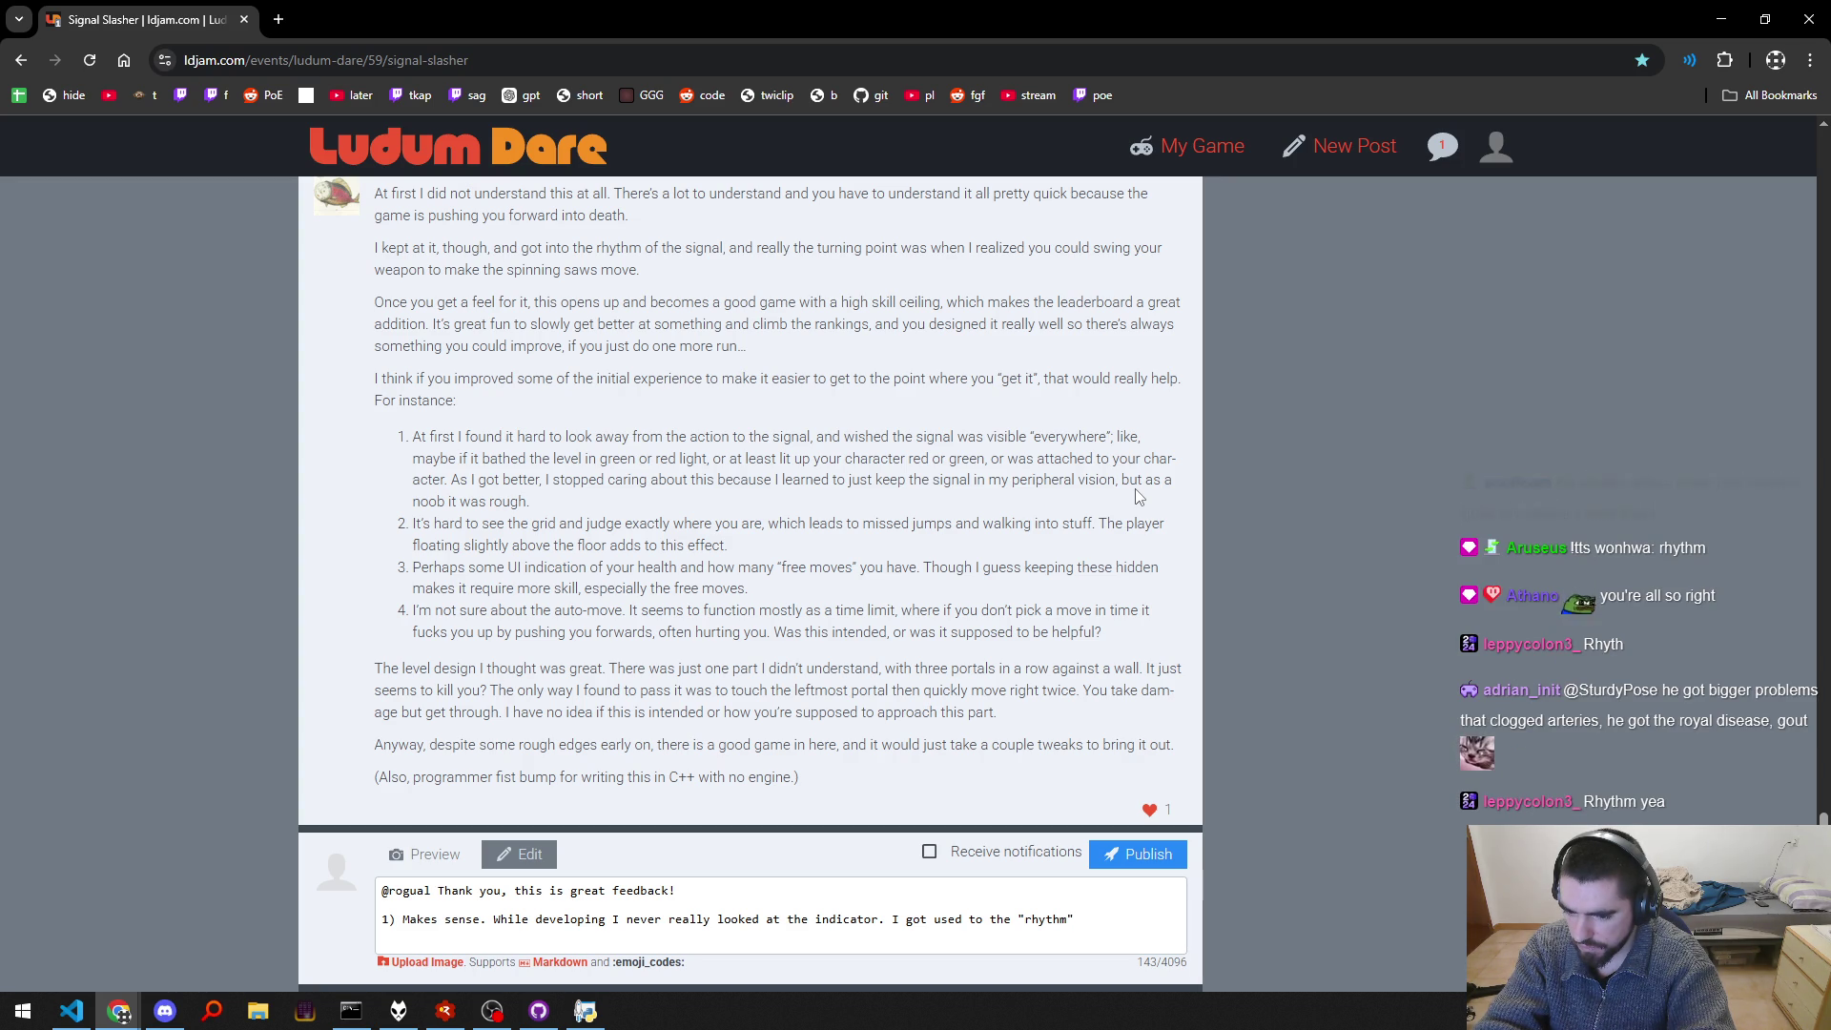
{"action": "type", "text": ","}
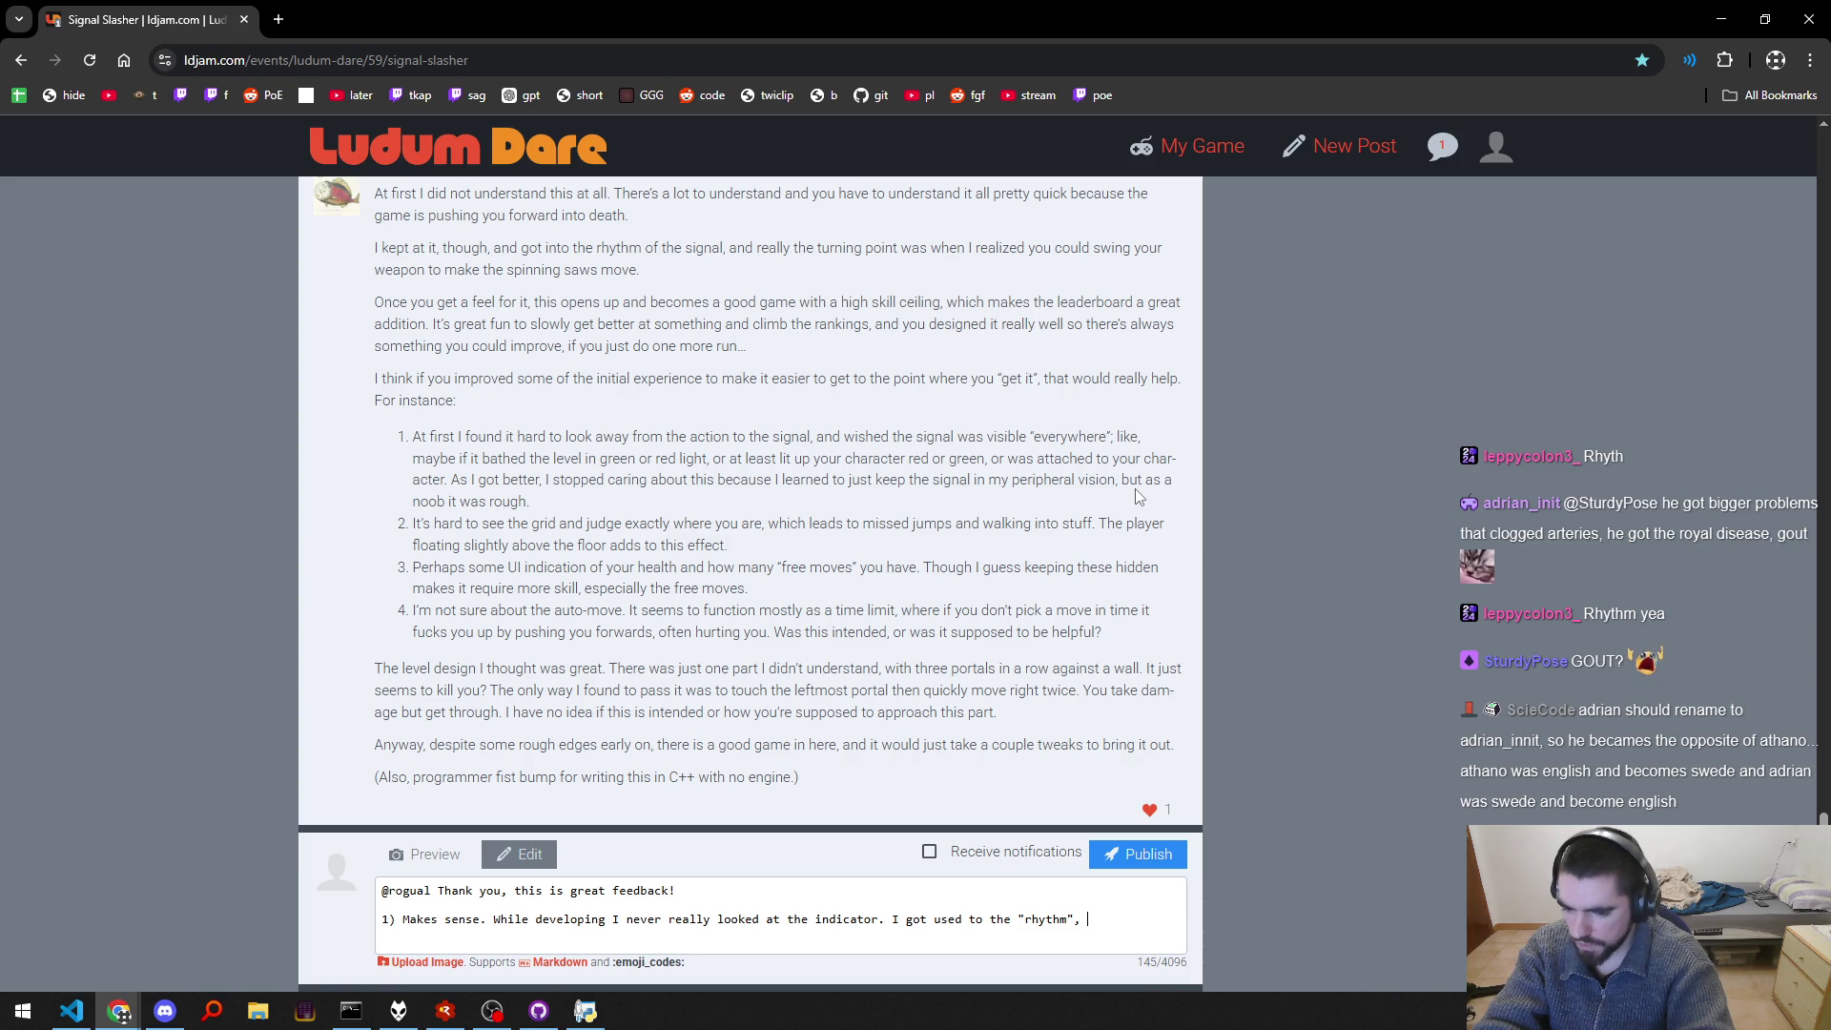
{"action": "key", "text": "ctrl+Left"}
{"action": "key", "text": "ctrl+Left"}
{"action": "key", "text": "ctrl+Left"}
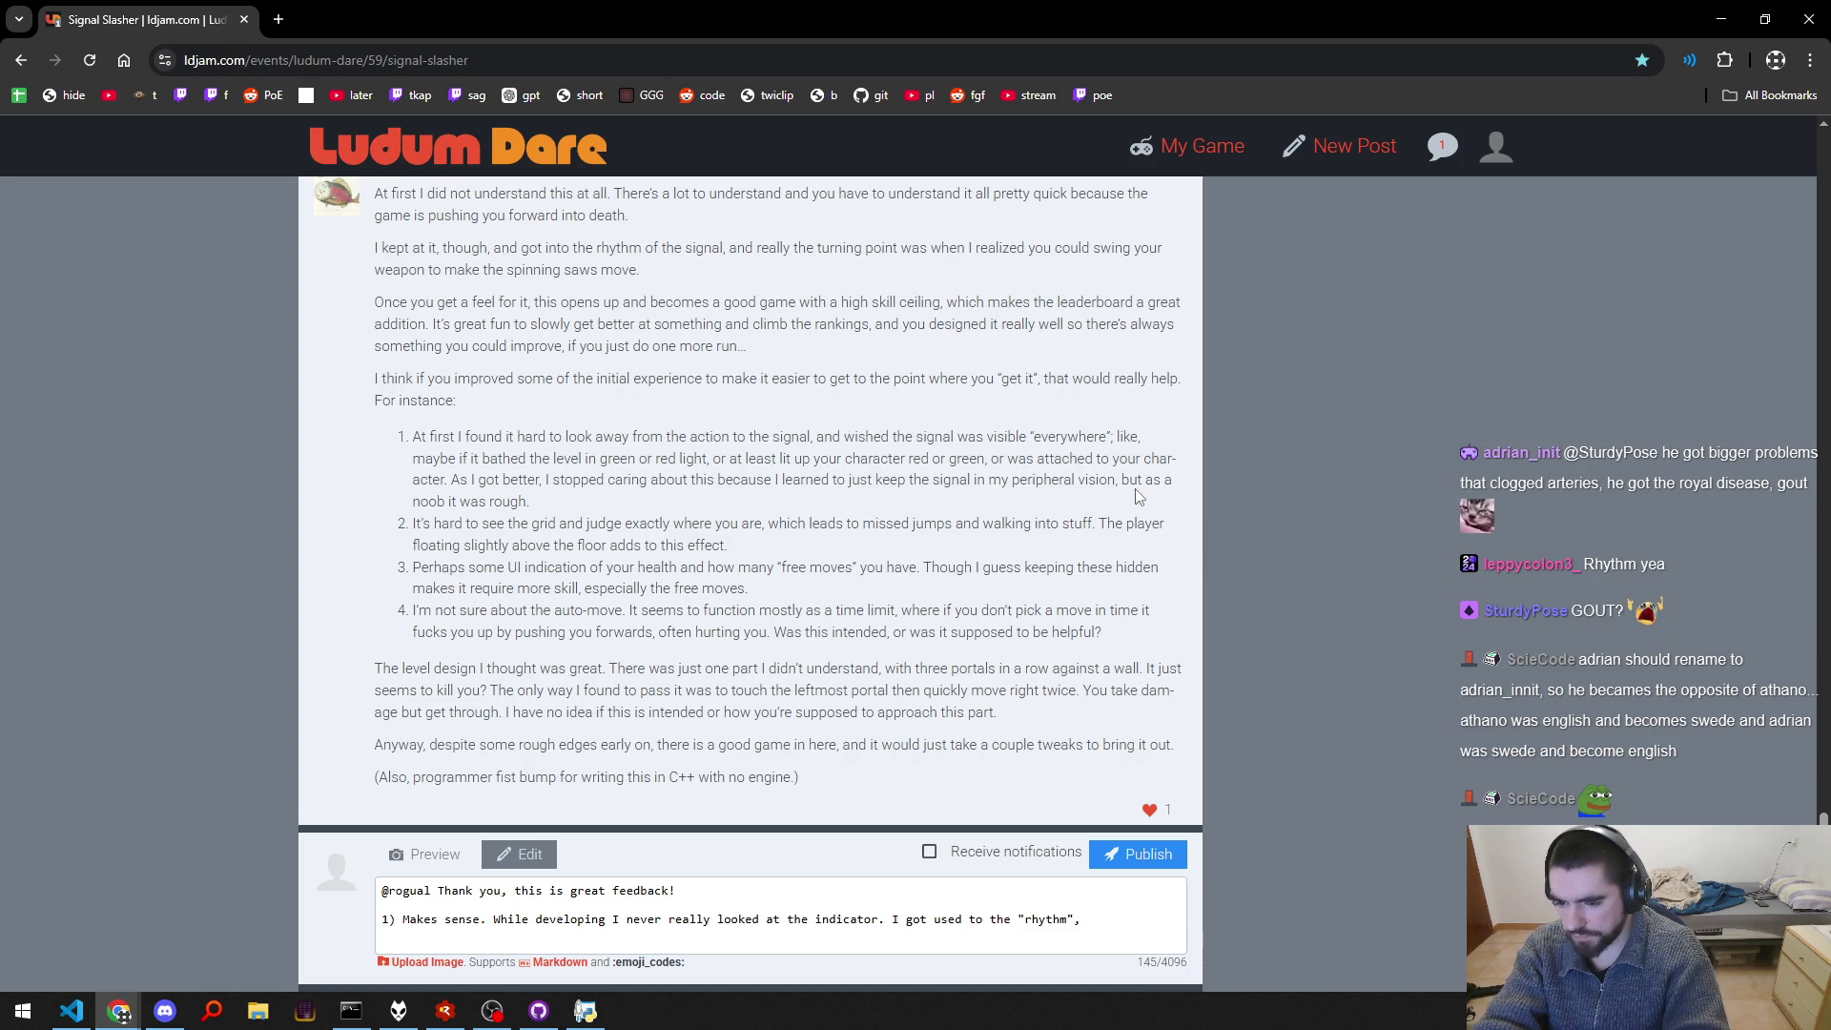
{"action": "key", "text": "End"}
{"action": "key", "text": "BackSpace"}
{"action": "key", "text": "BackSpace"}
{"action": "type", "text": "basically instatn"}
{"action": "key", "text": "BackSpace"}
{"action": "key", "text": "BackSpace"}
{"action": "type", "text": "n"}
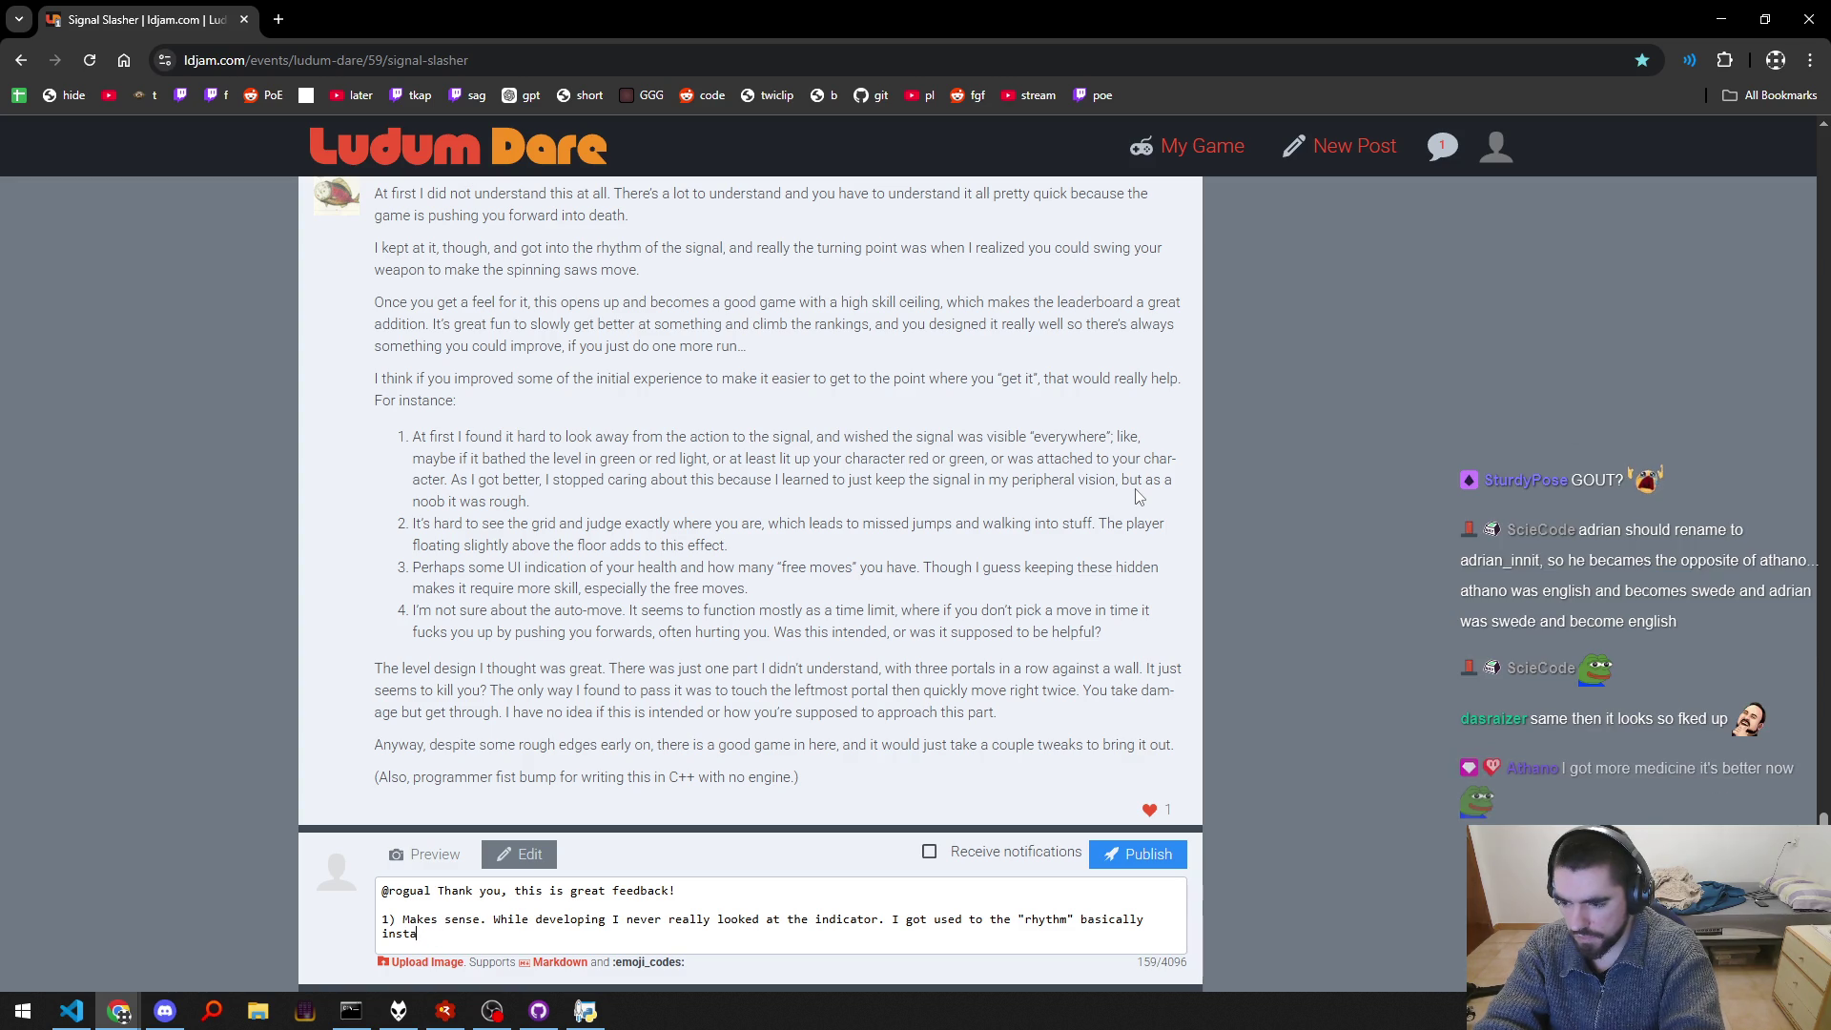
{"action": "type", "text": "tly"}
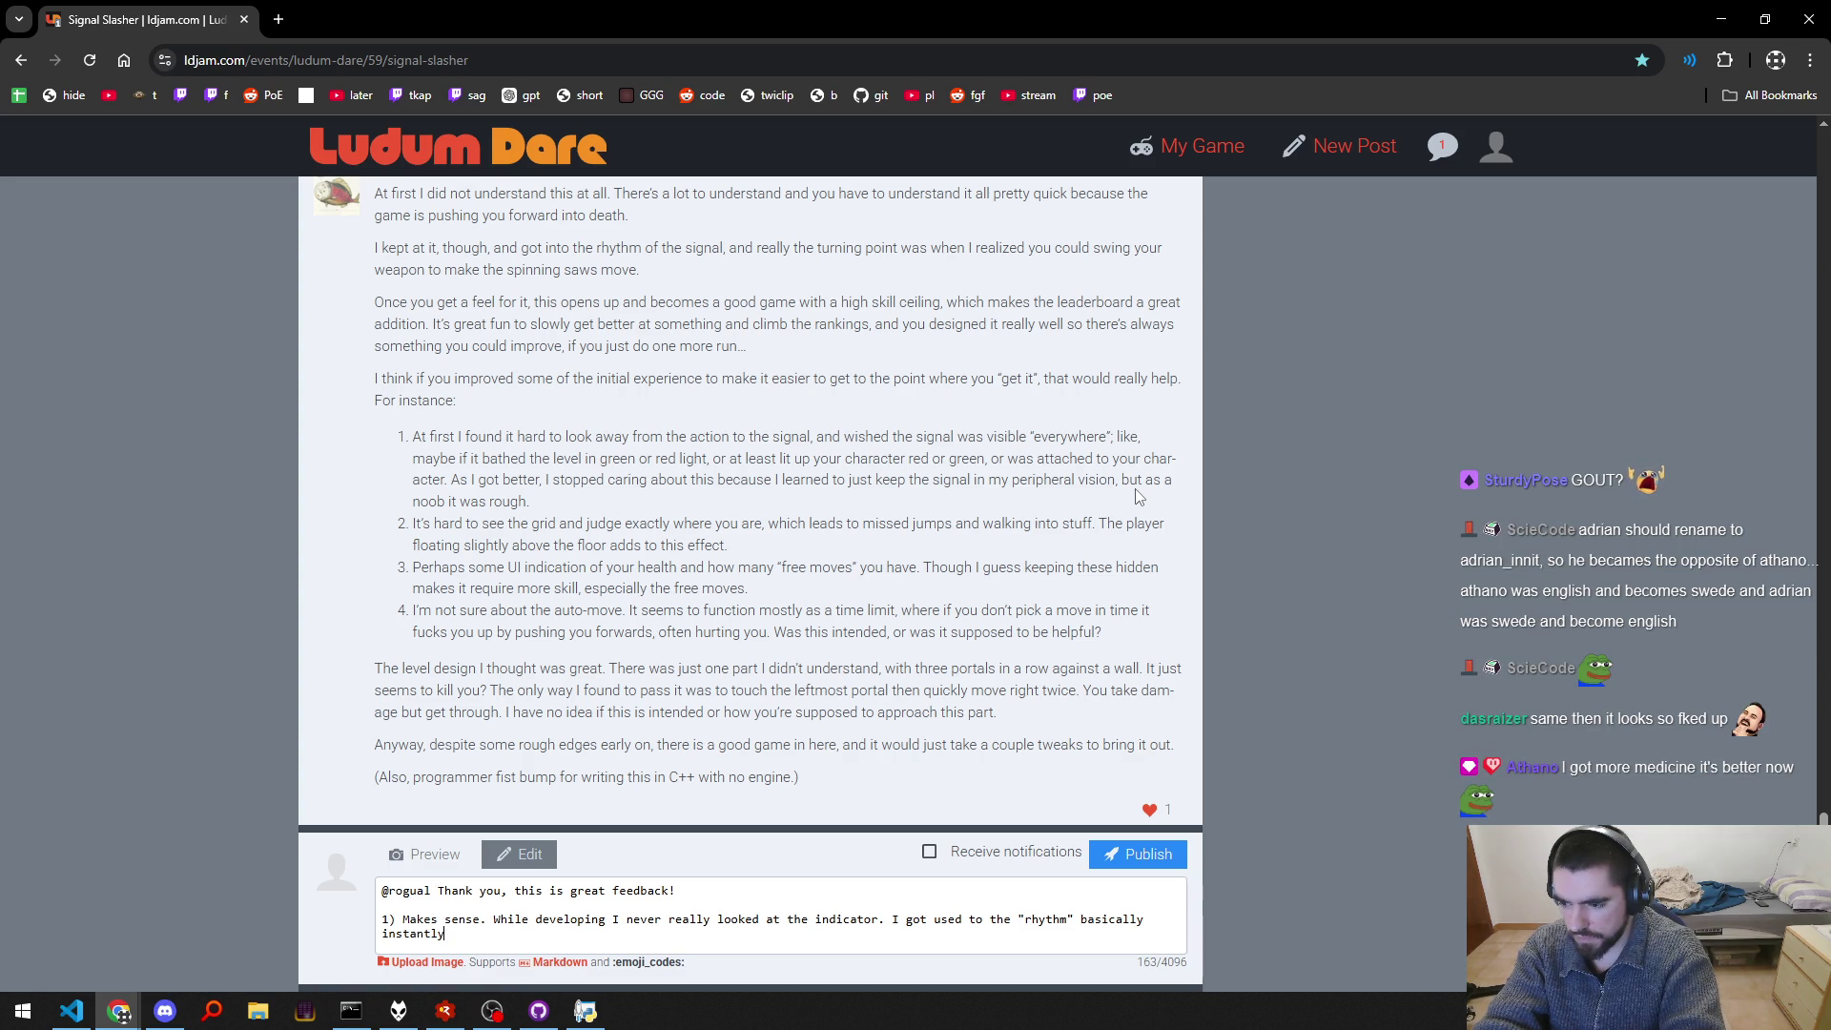
Step: Add ', but I've gotten some complaints' to point 1 of the reply
{"action": "key", "text": "BackSpace"}
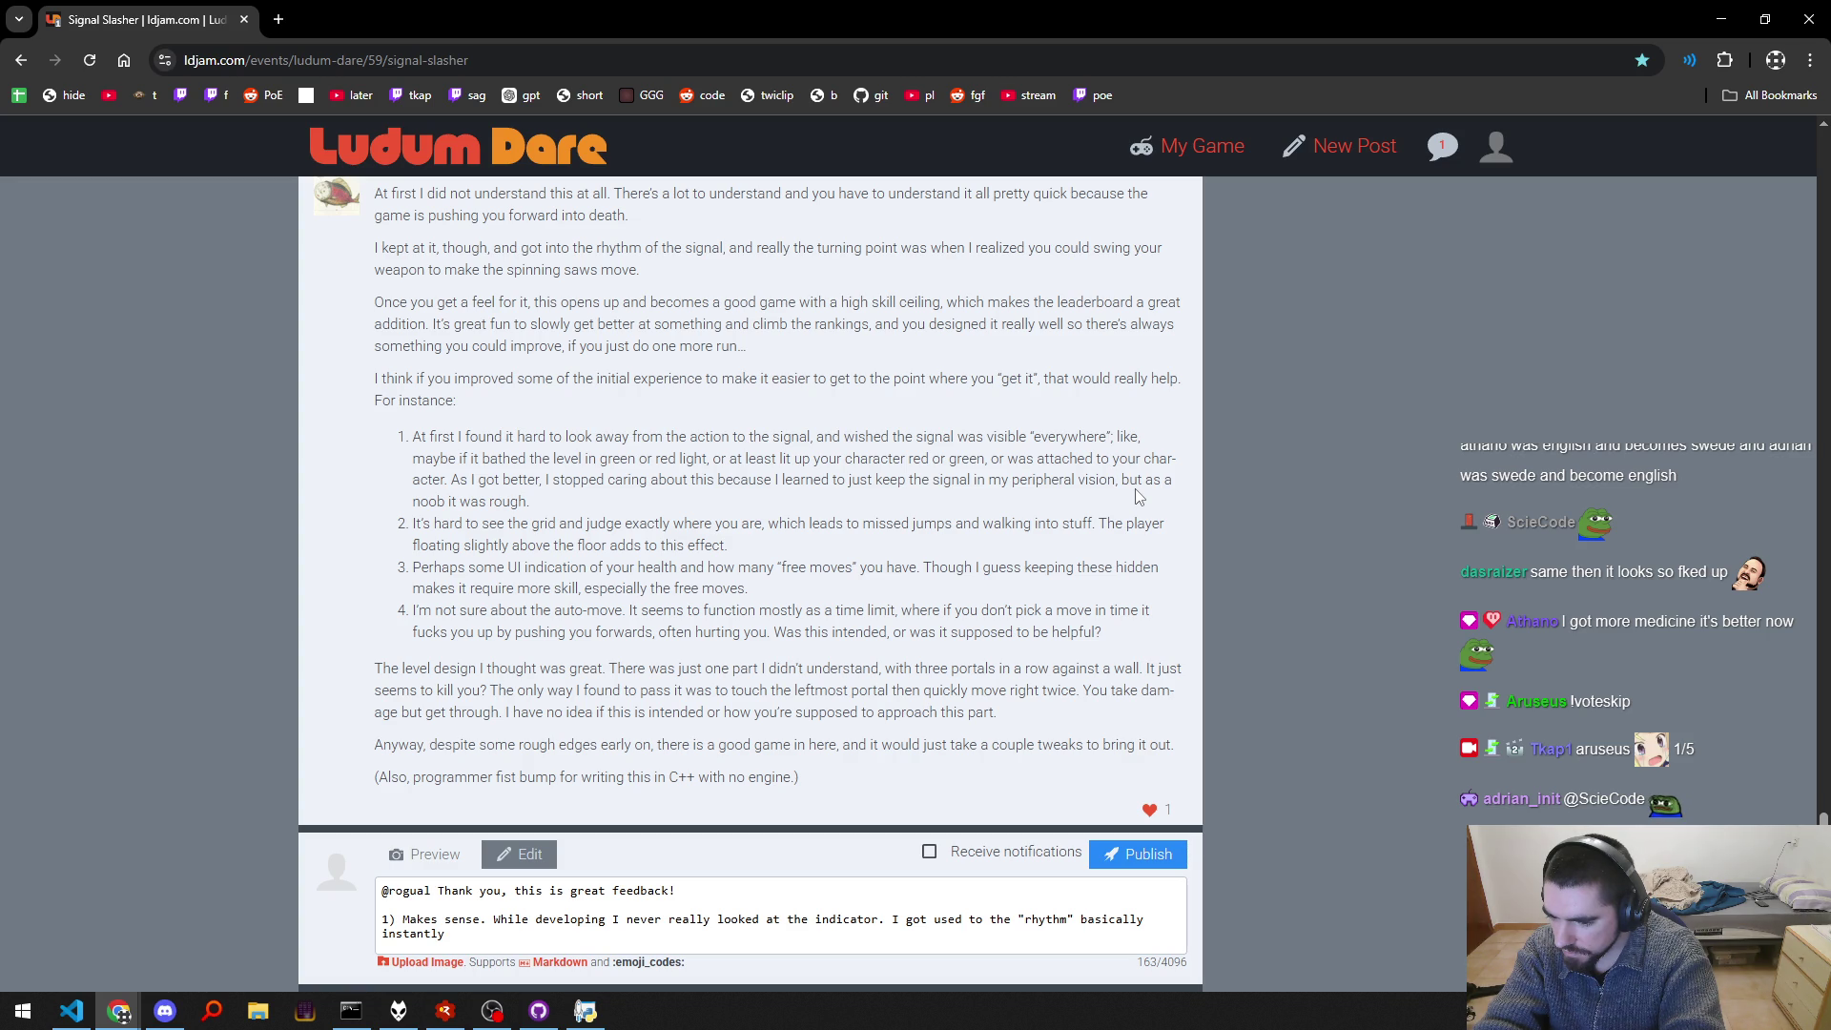
{"action": "type", "text": ", "}
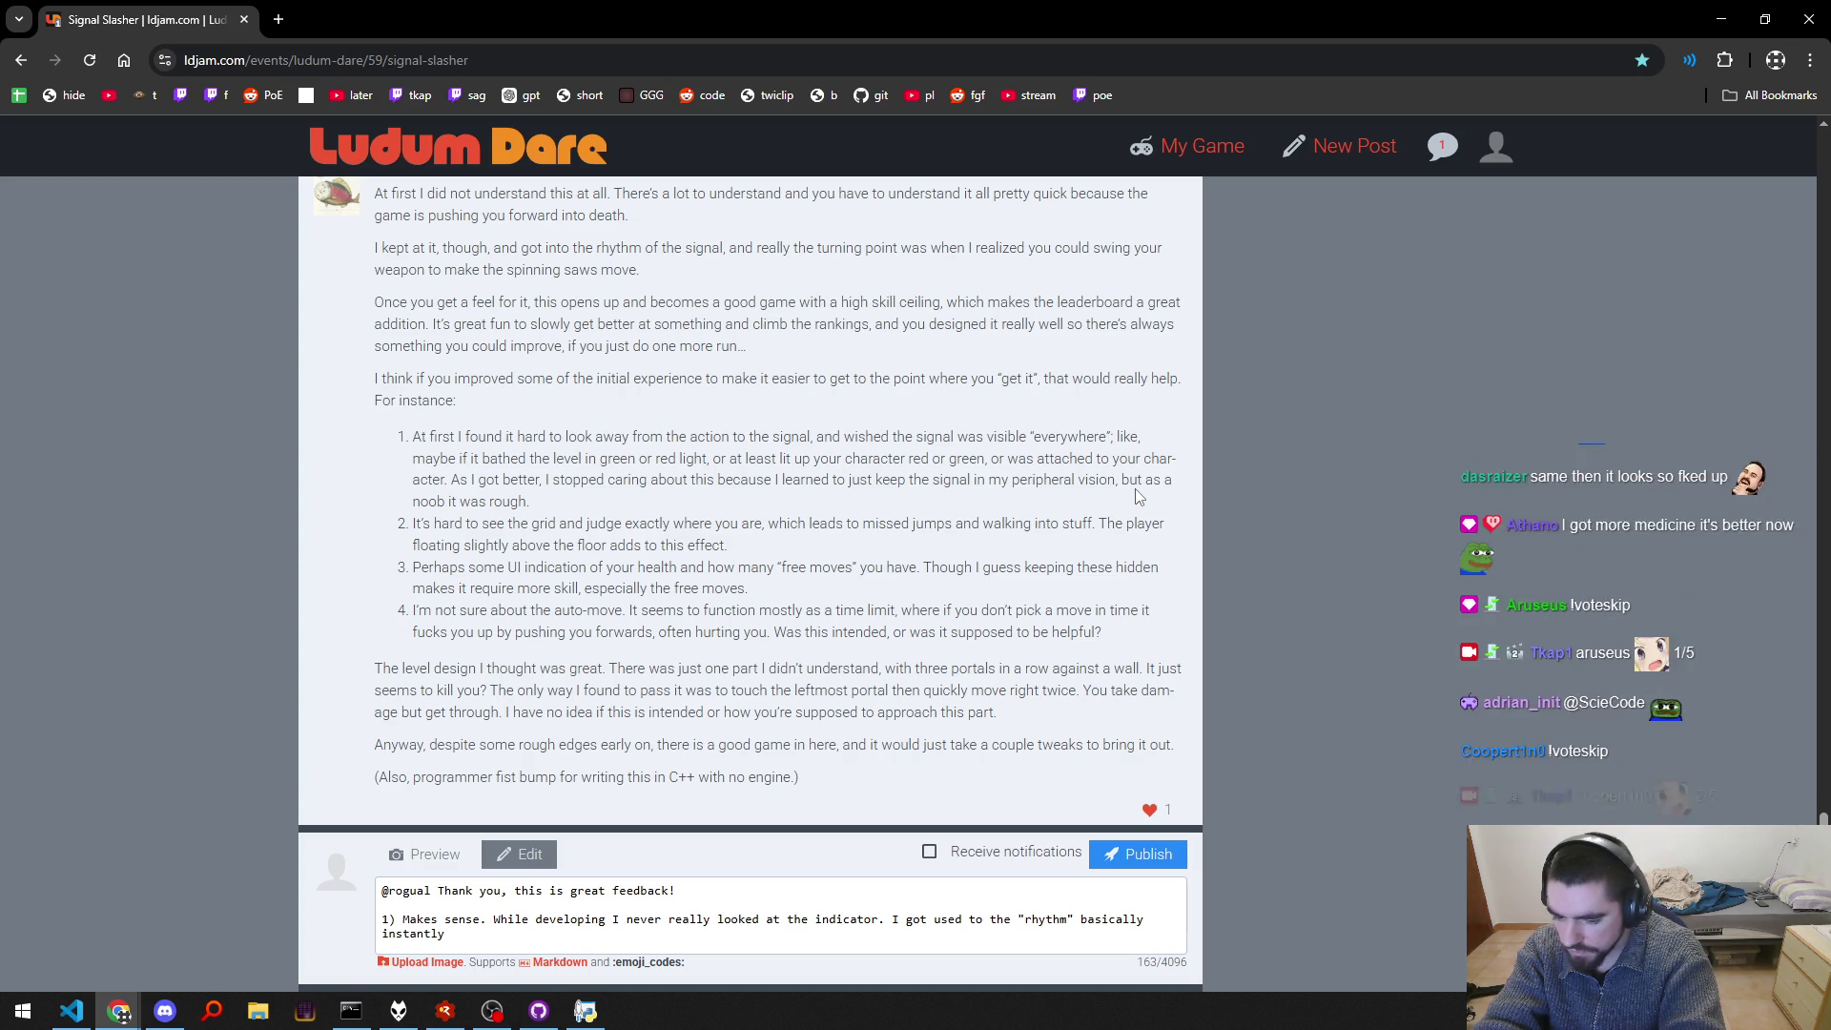
{"action": "type", "text": "but I'v"}
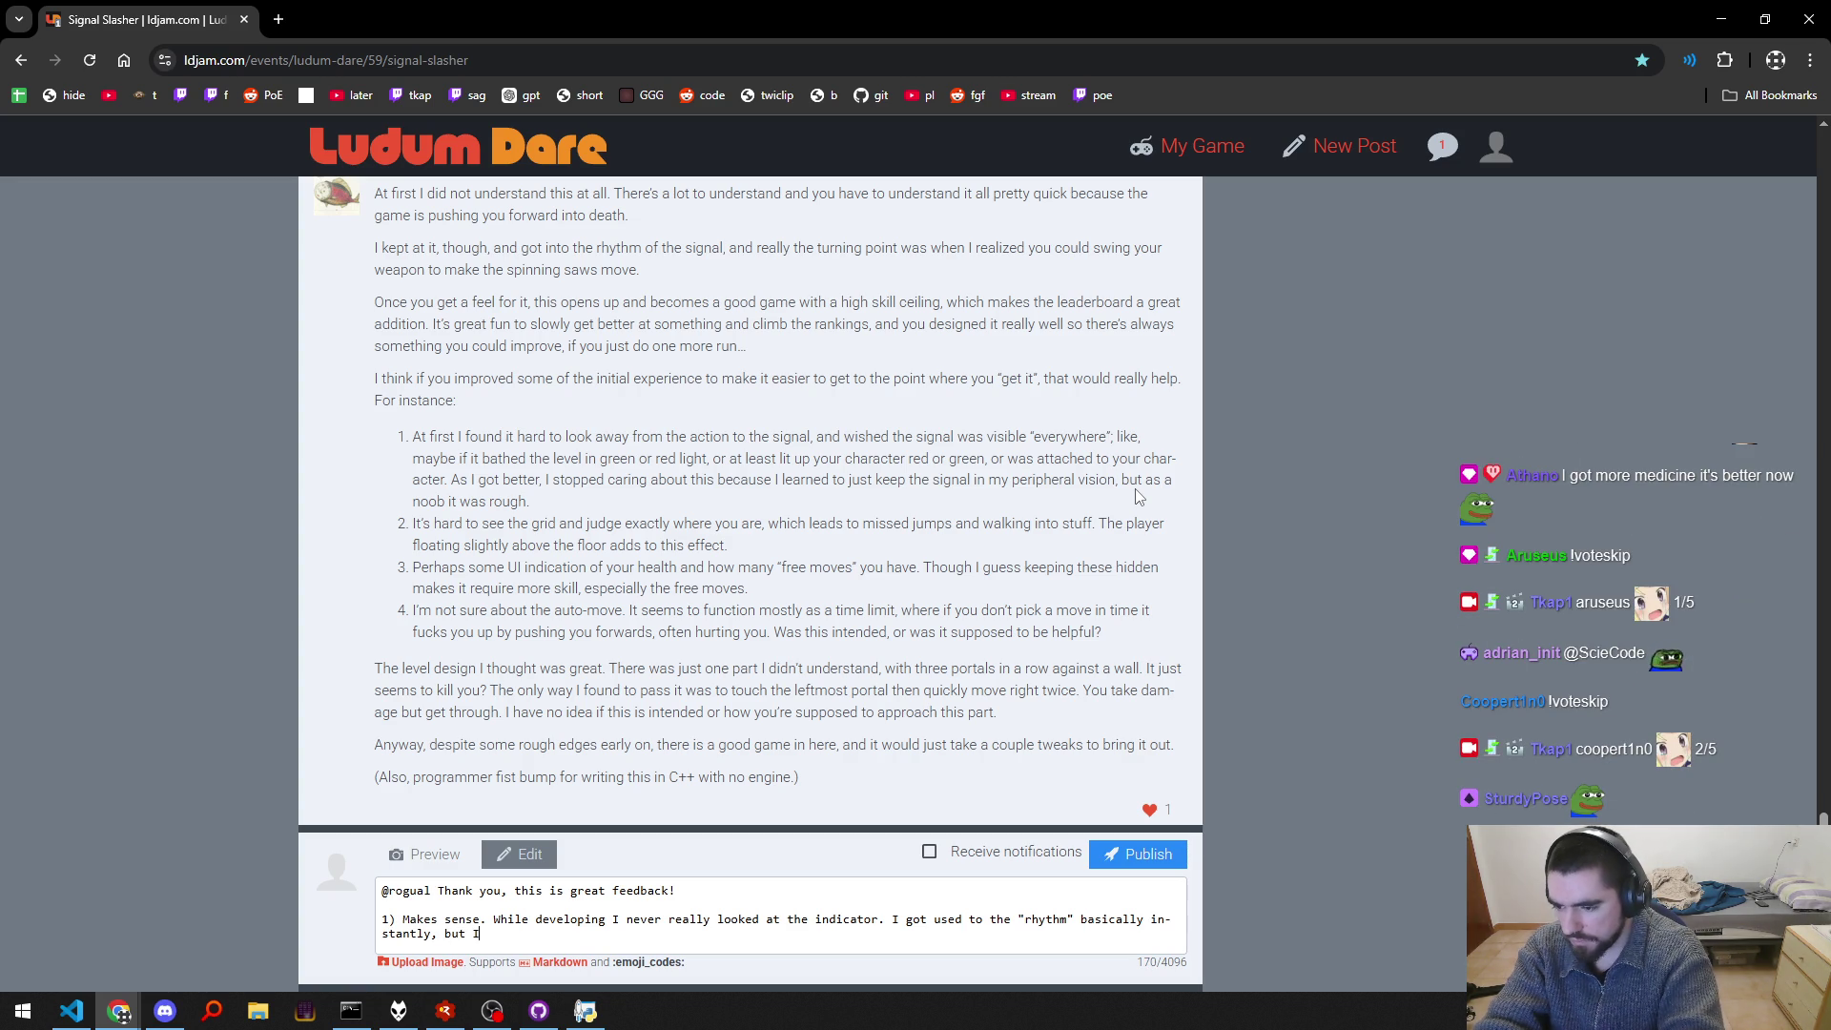
{"action": "type", "text": "e hgo"}
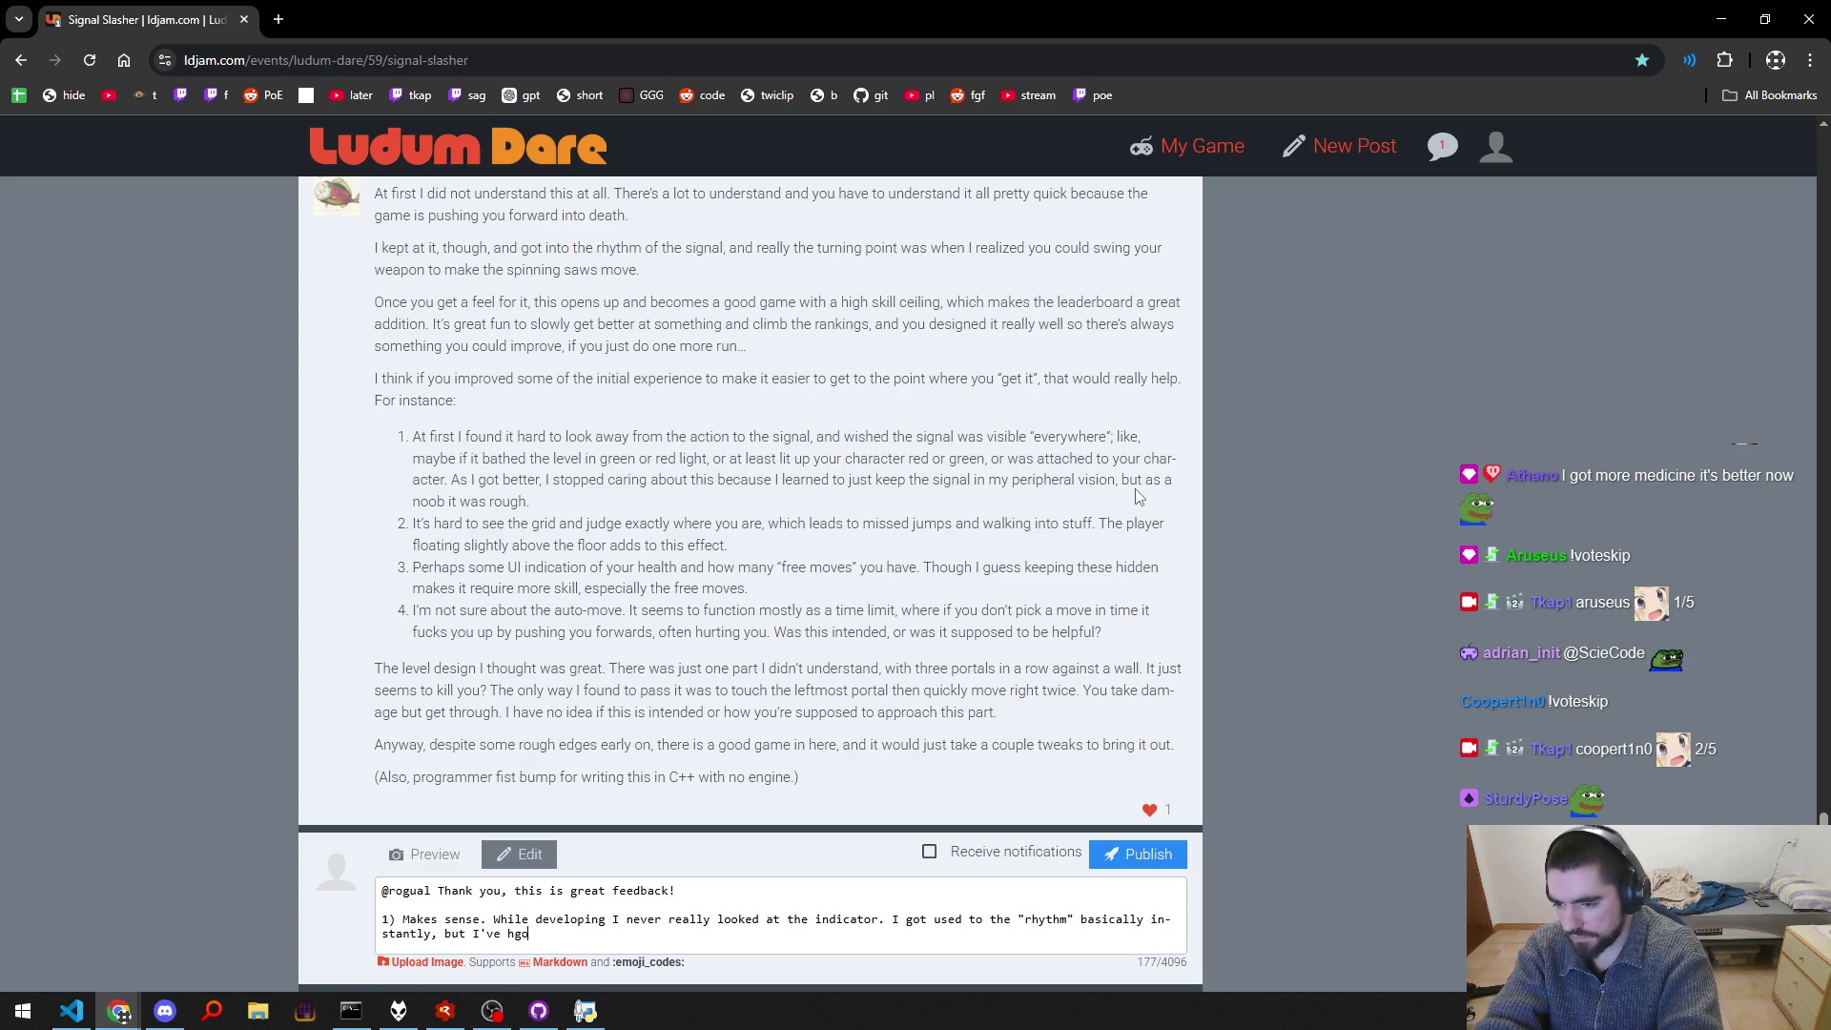
{"action": "key", "text": "BackSpace"}
{"action": "key", "text": "BackSpace"}
{"action": "type", "text": "gotten some c"}
{"action": "type", "text": "omplaints"}
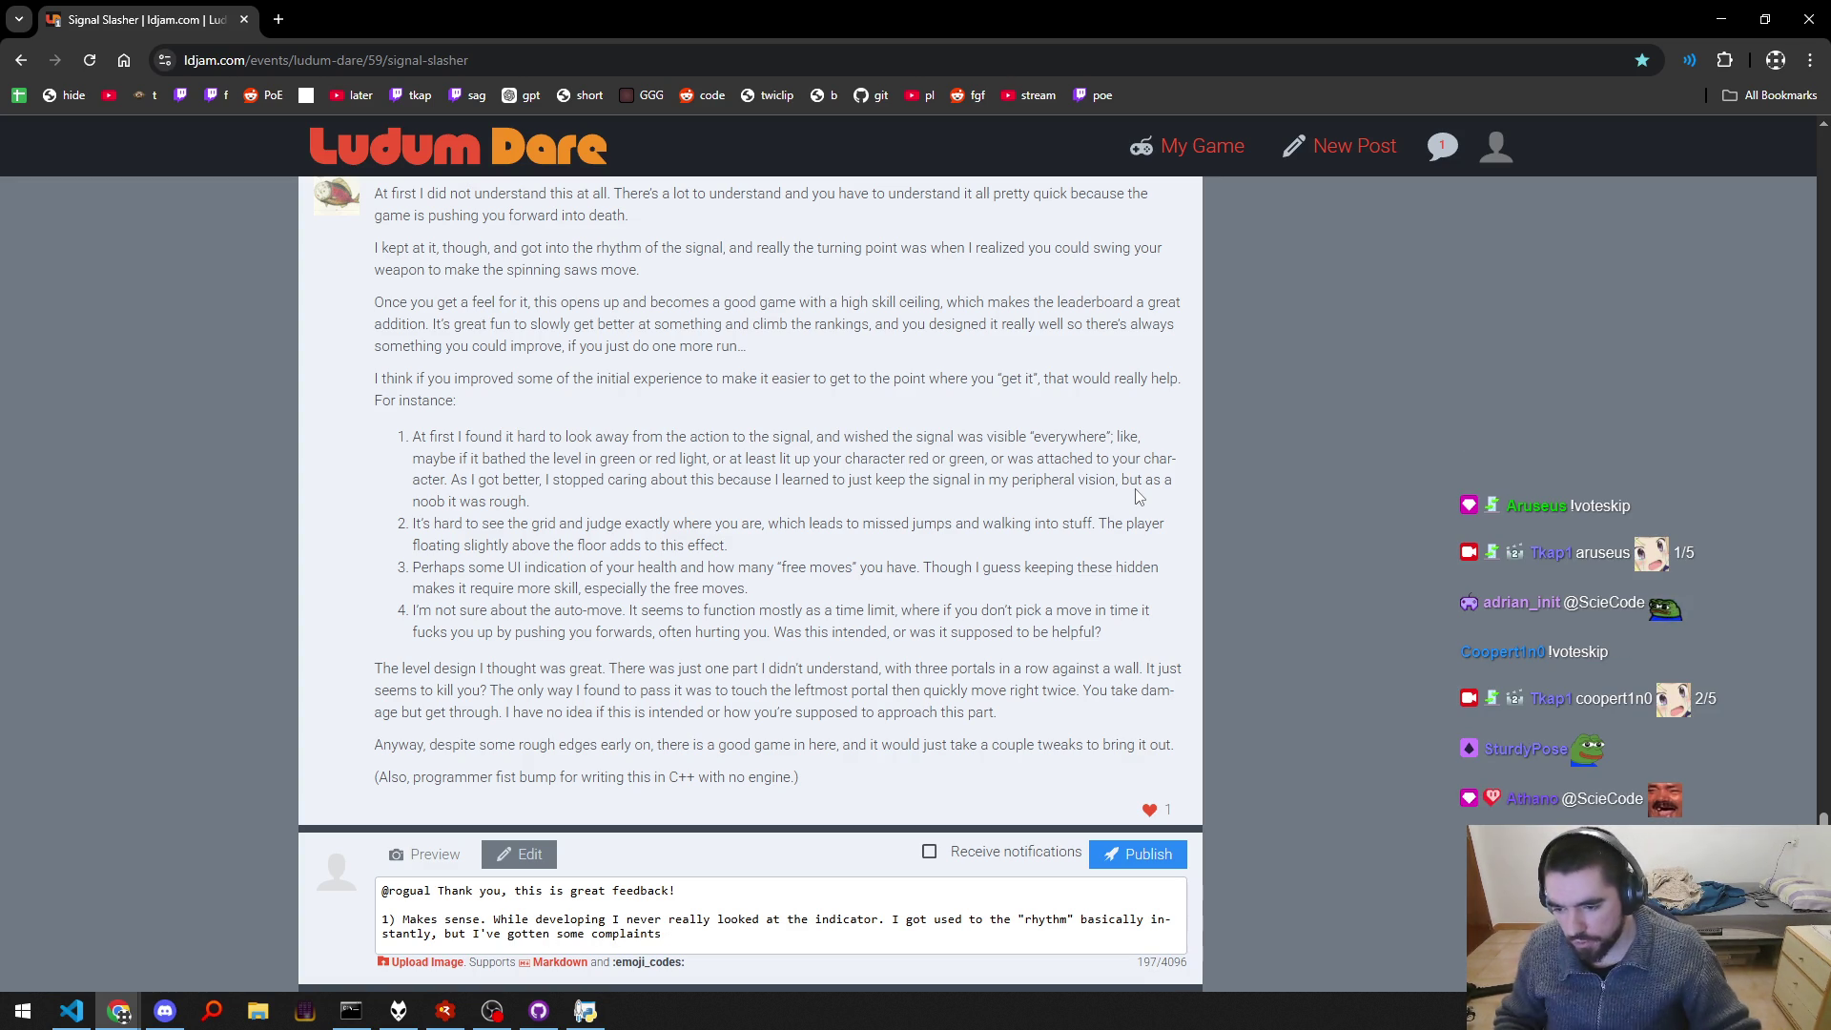
{"action": "scroll", "coordinate": [1416, 634], "scroll_direction": "down", "scroll_amount": 4}
Step: Append 'about it. so' at the end of point 1 in the reply
{"action": "scroll", "coordinate": [1383, 706], "scroll_direction": "up", "scroll_amount": 3}
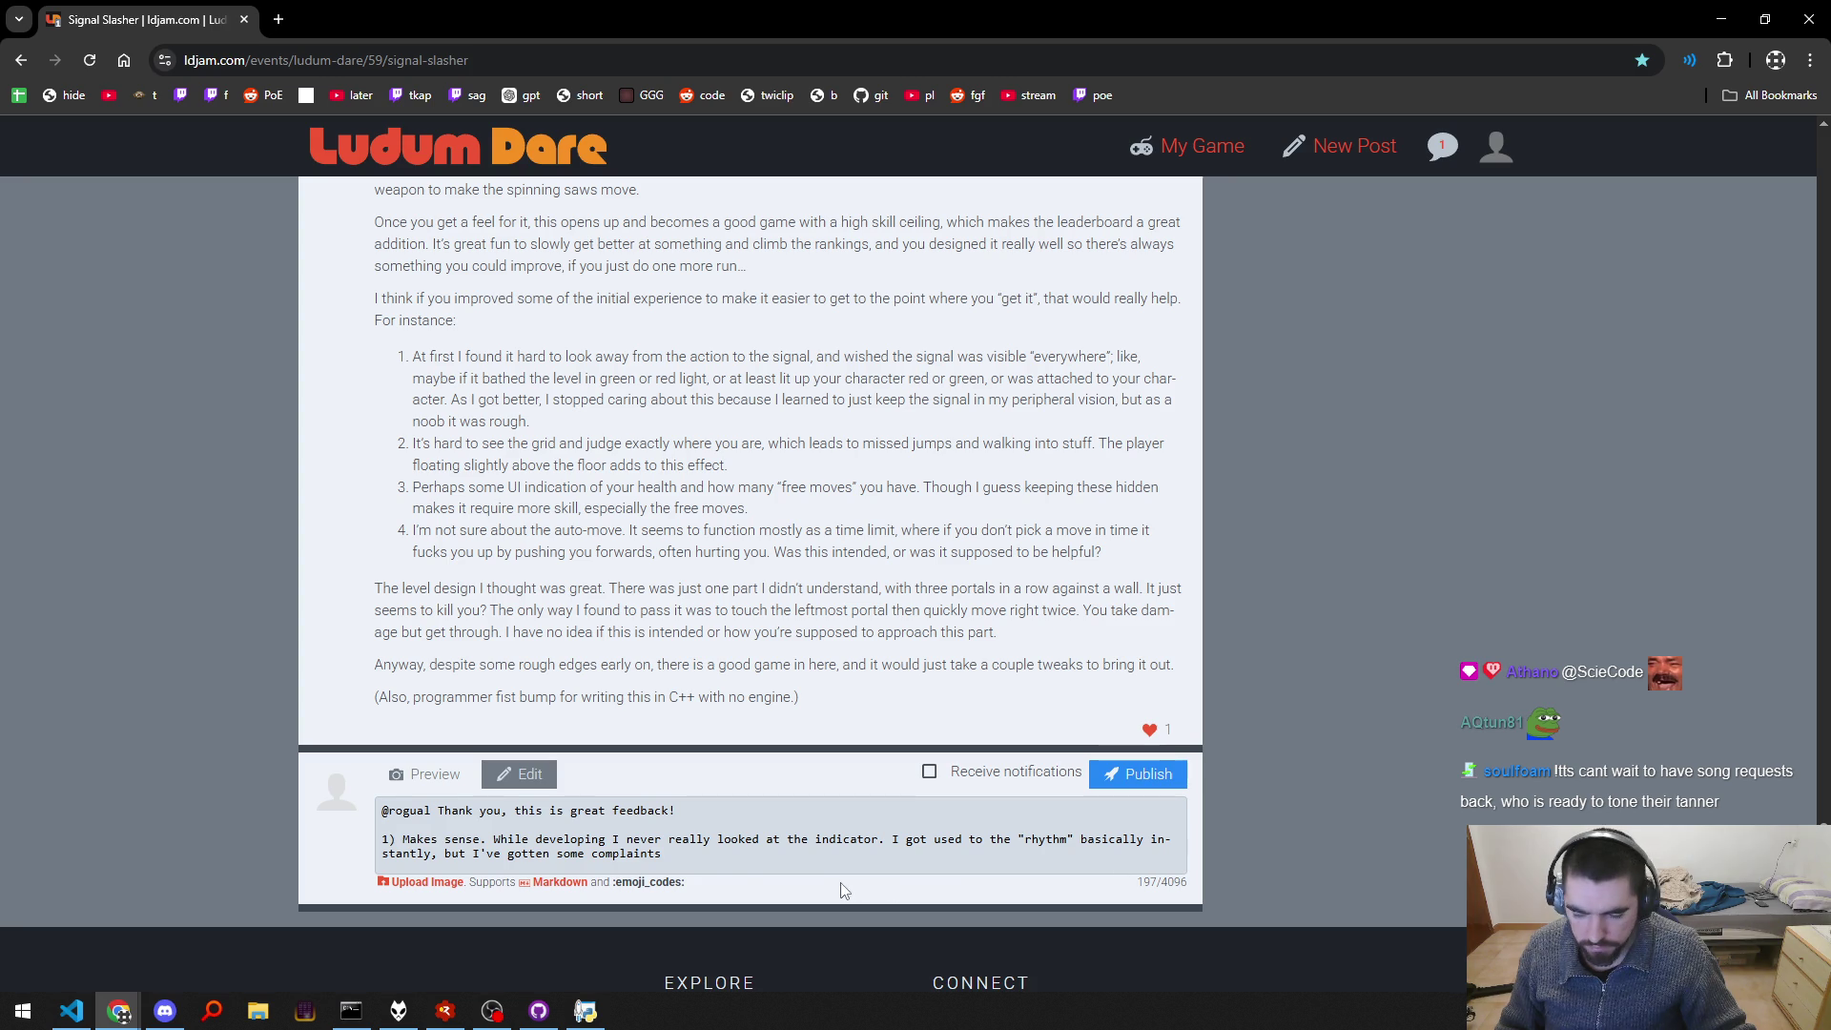
{"action": "left_click", "coordinate": [731, 856]}
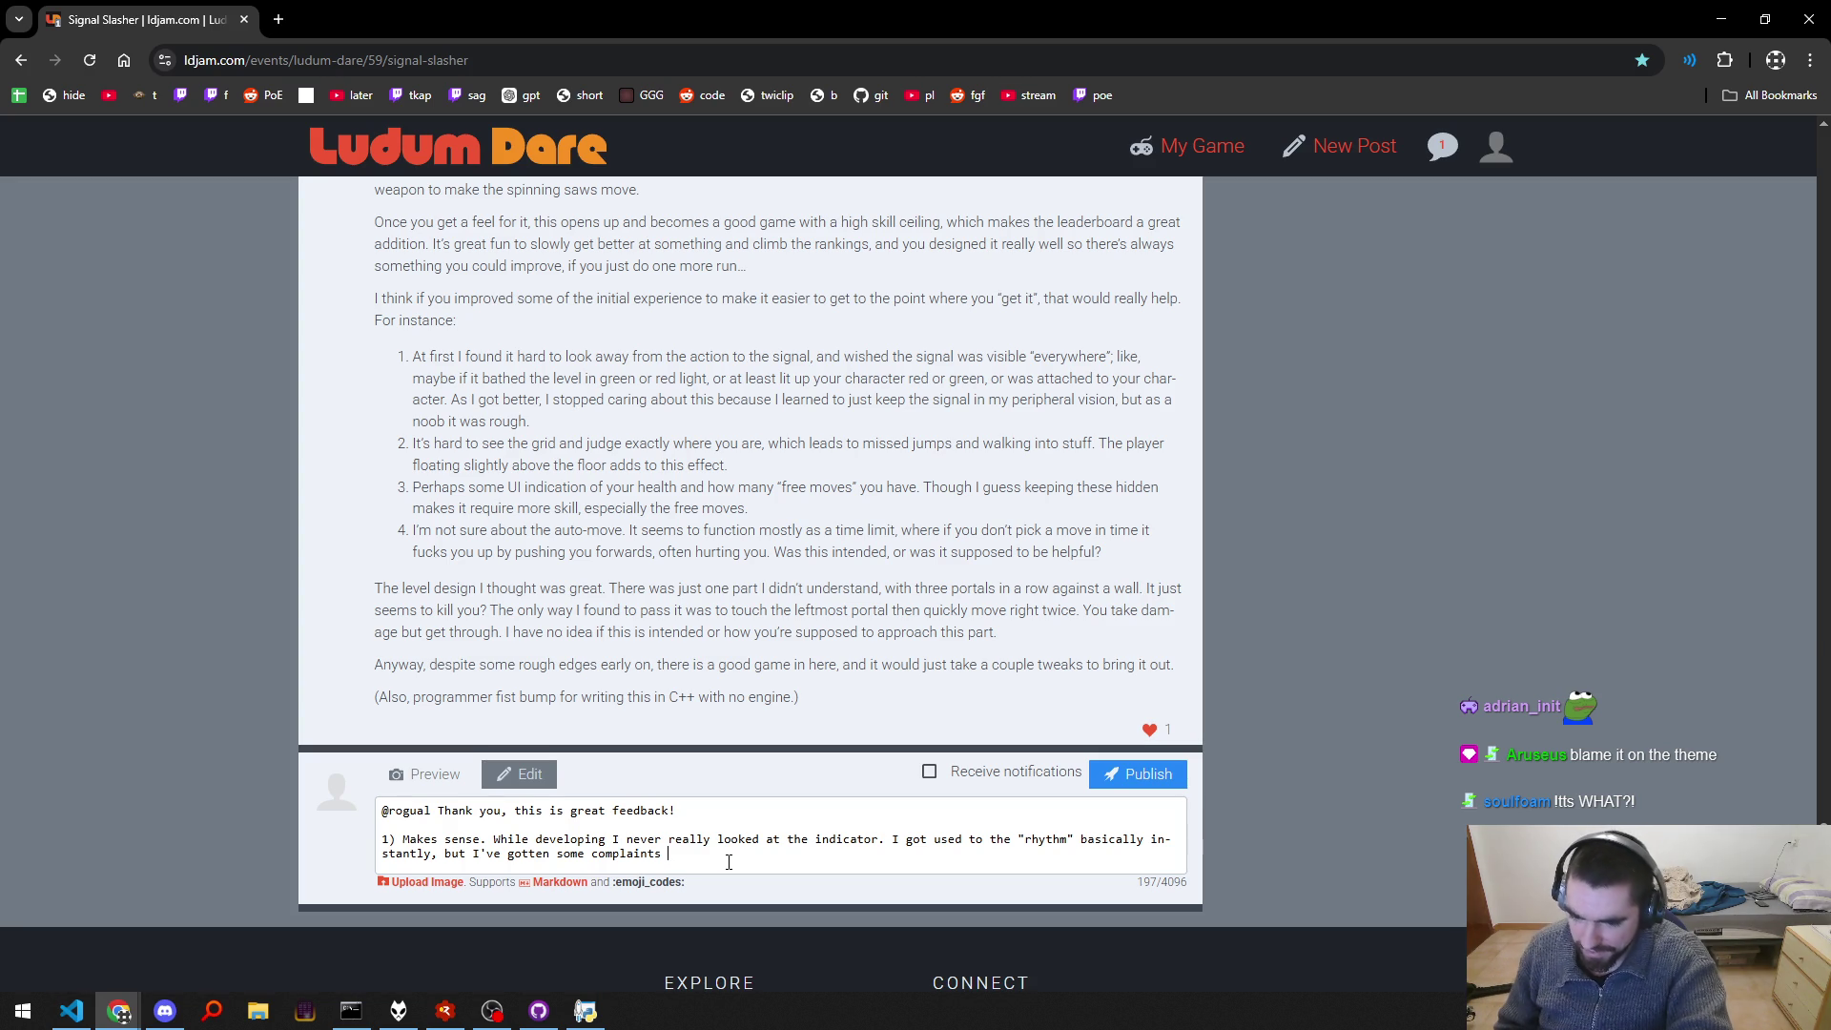
{"action": "key", "text": "Up"}
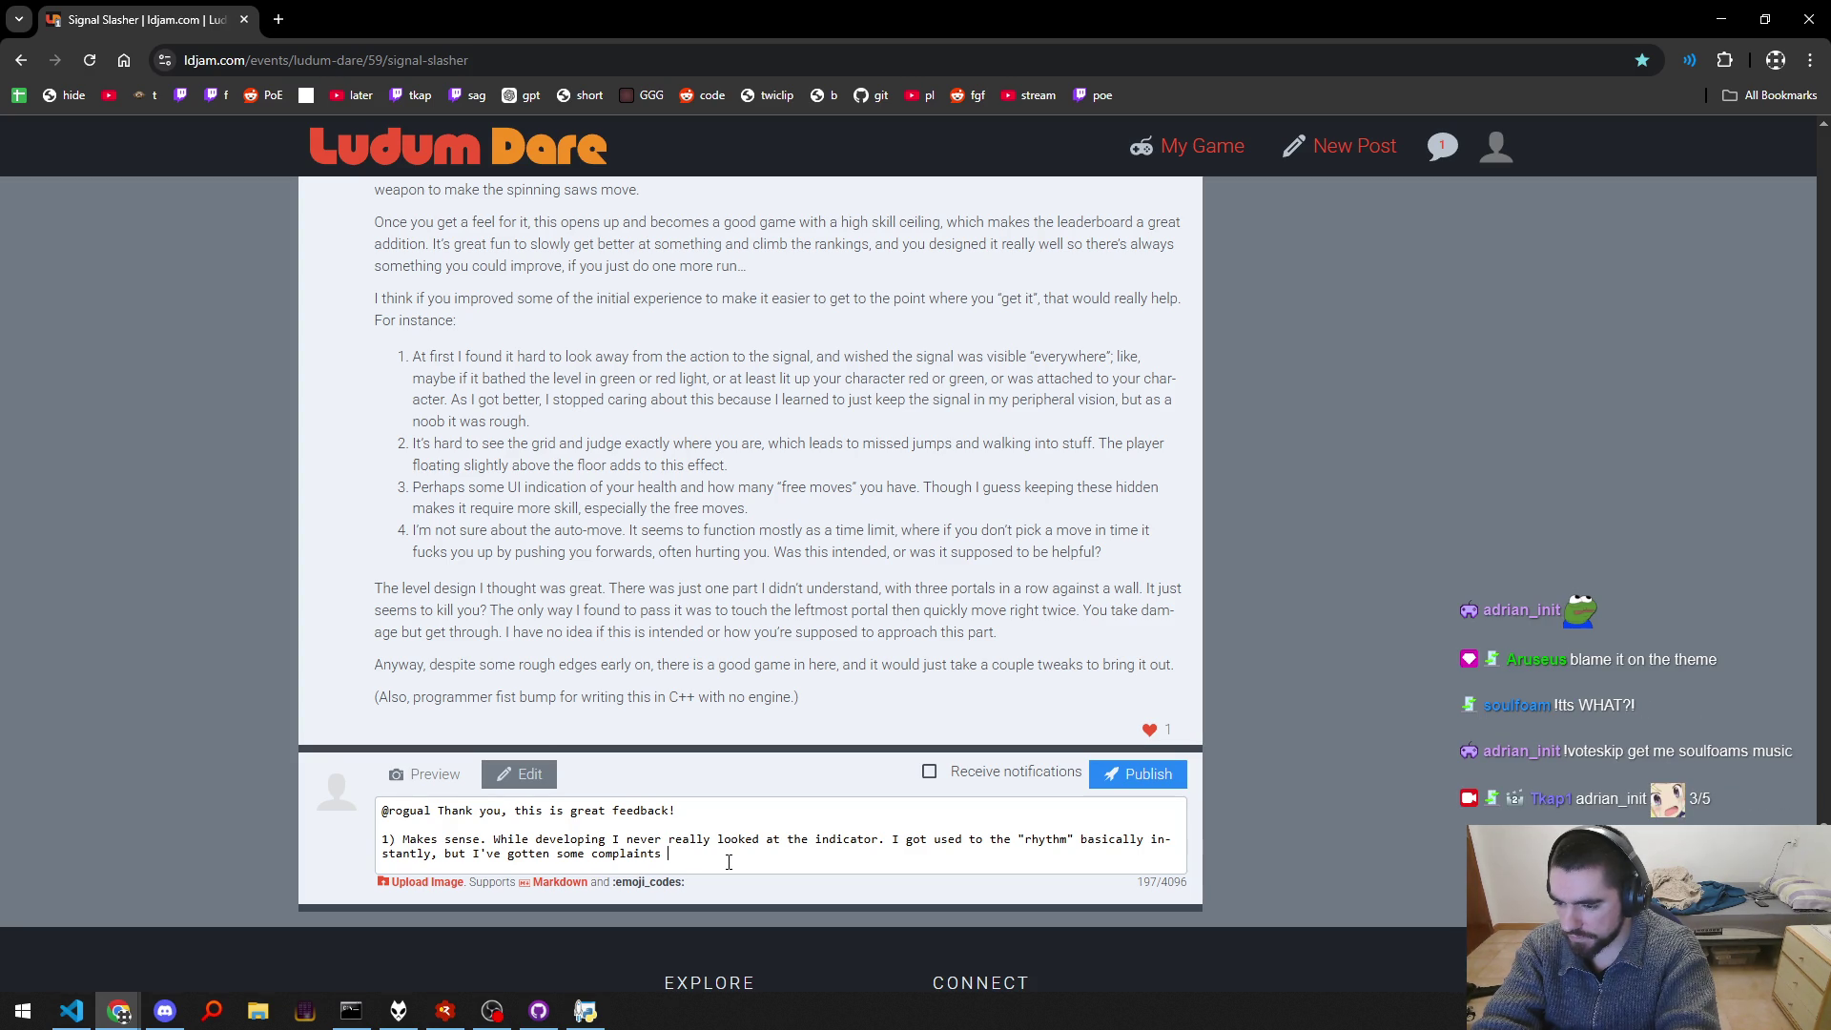
{"action": "type", "text": "about it. so"}
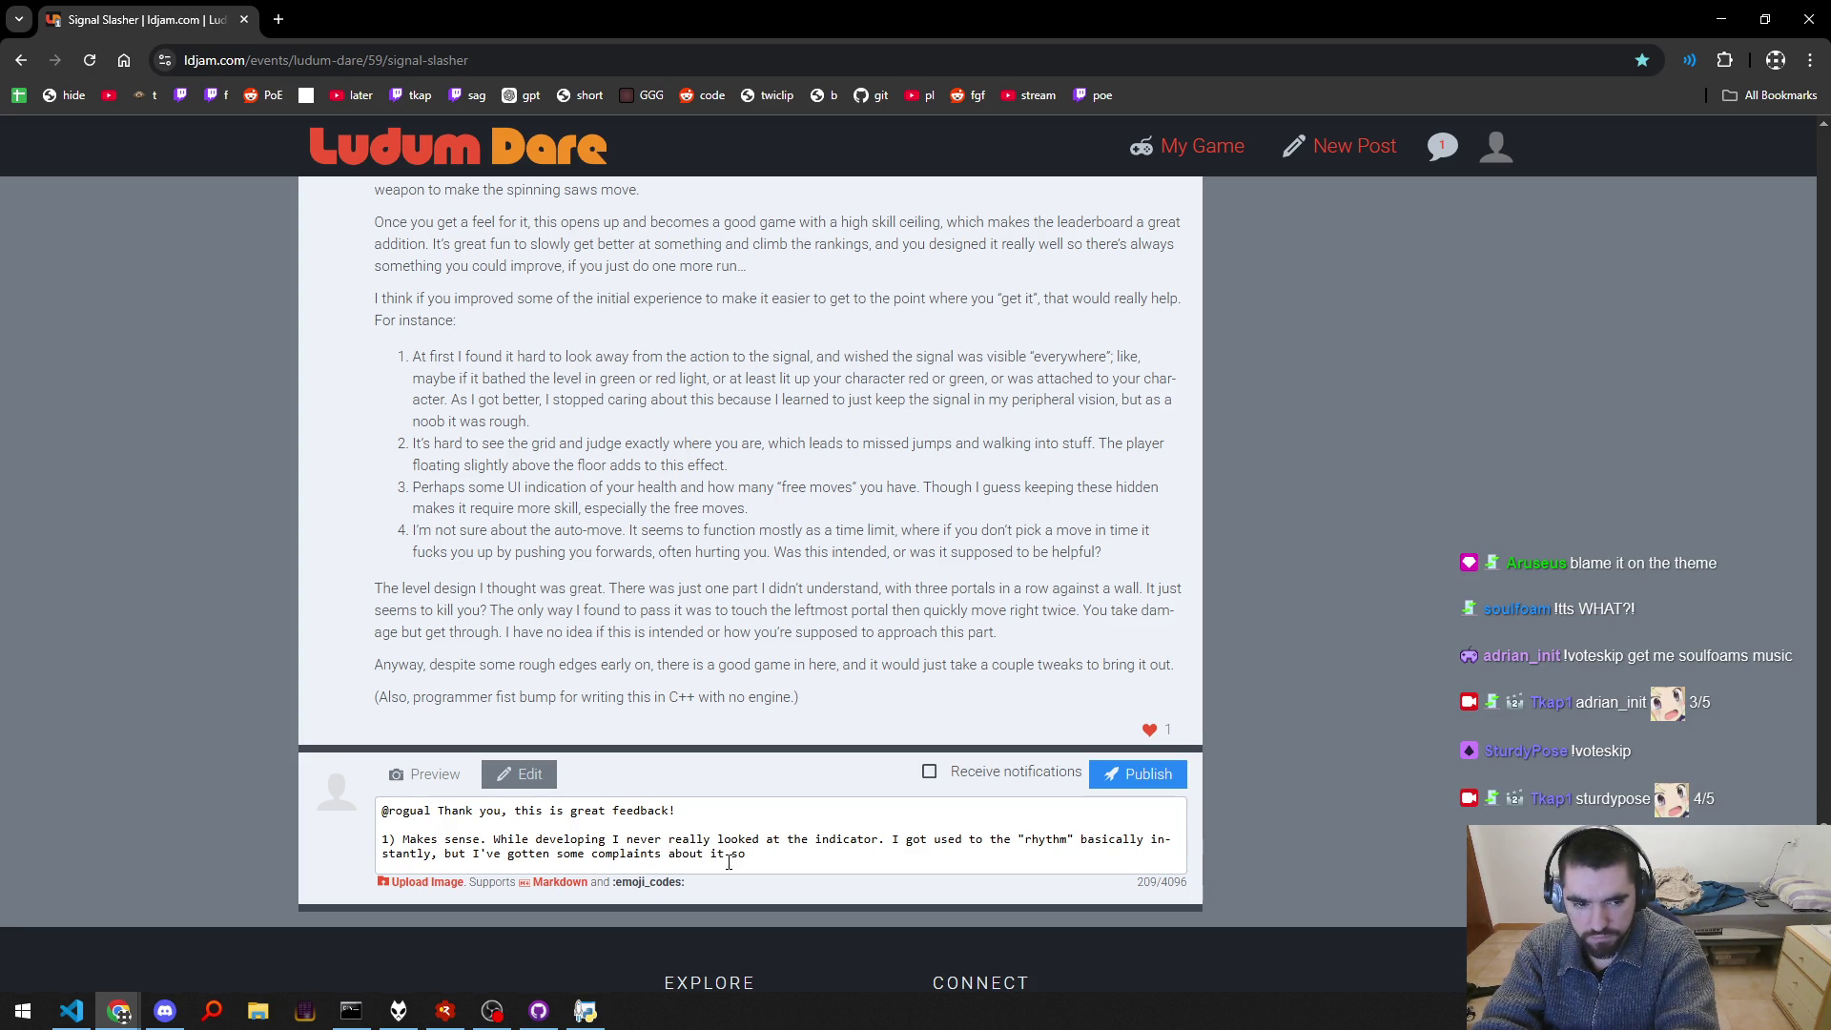
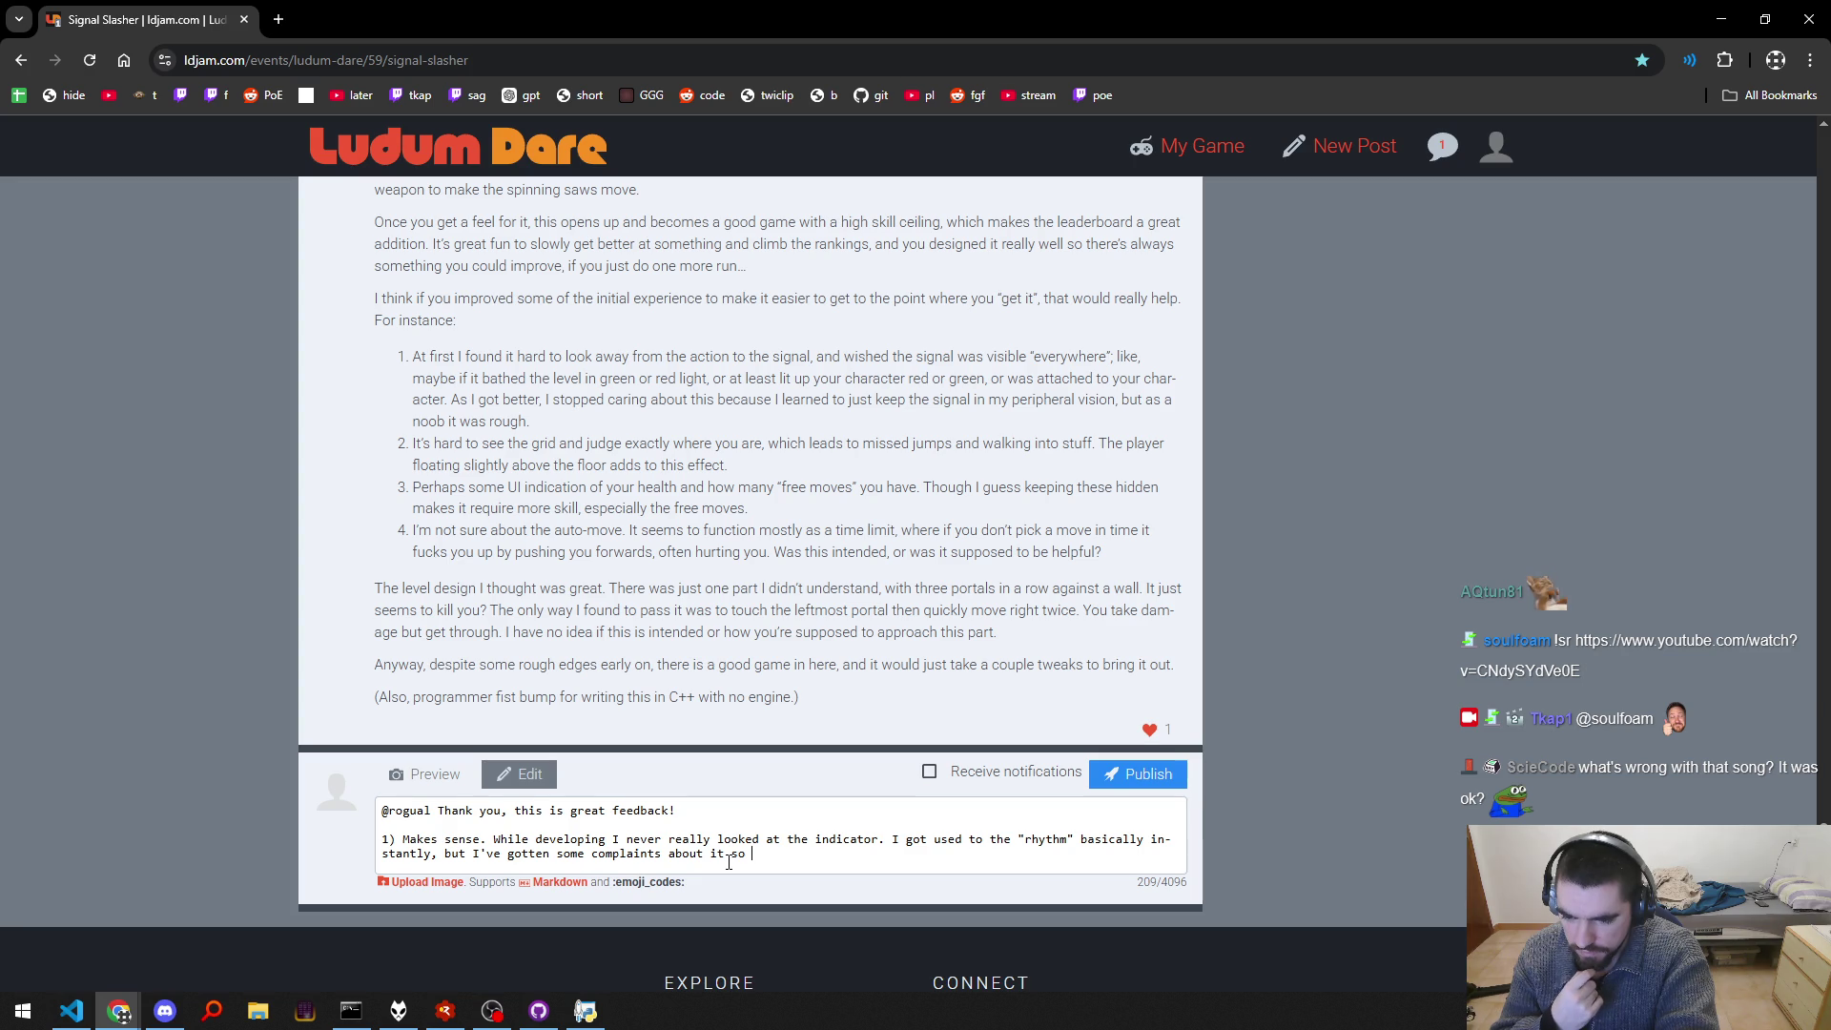
Step: End point 1 with 'kind of forgot about how difficulty it might be for others.' and begin '2)'
{"action": "key", "text": "BackSpace"}
{"action": "key", "text": "BackSpace"}
{"action": "key", "text": "BackSpace"}
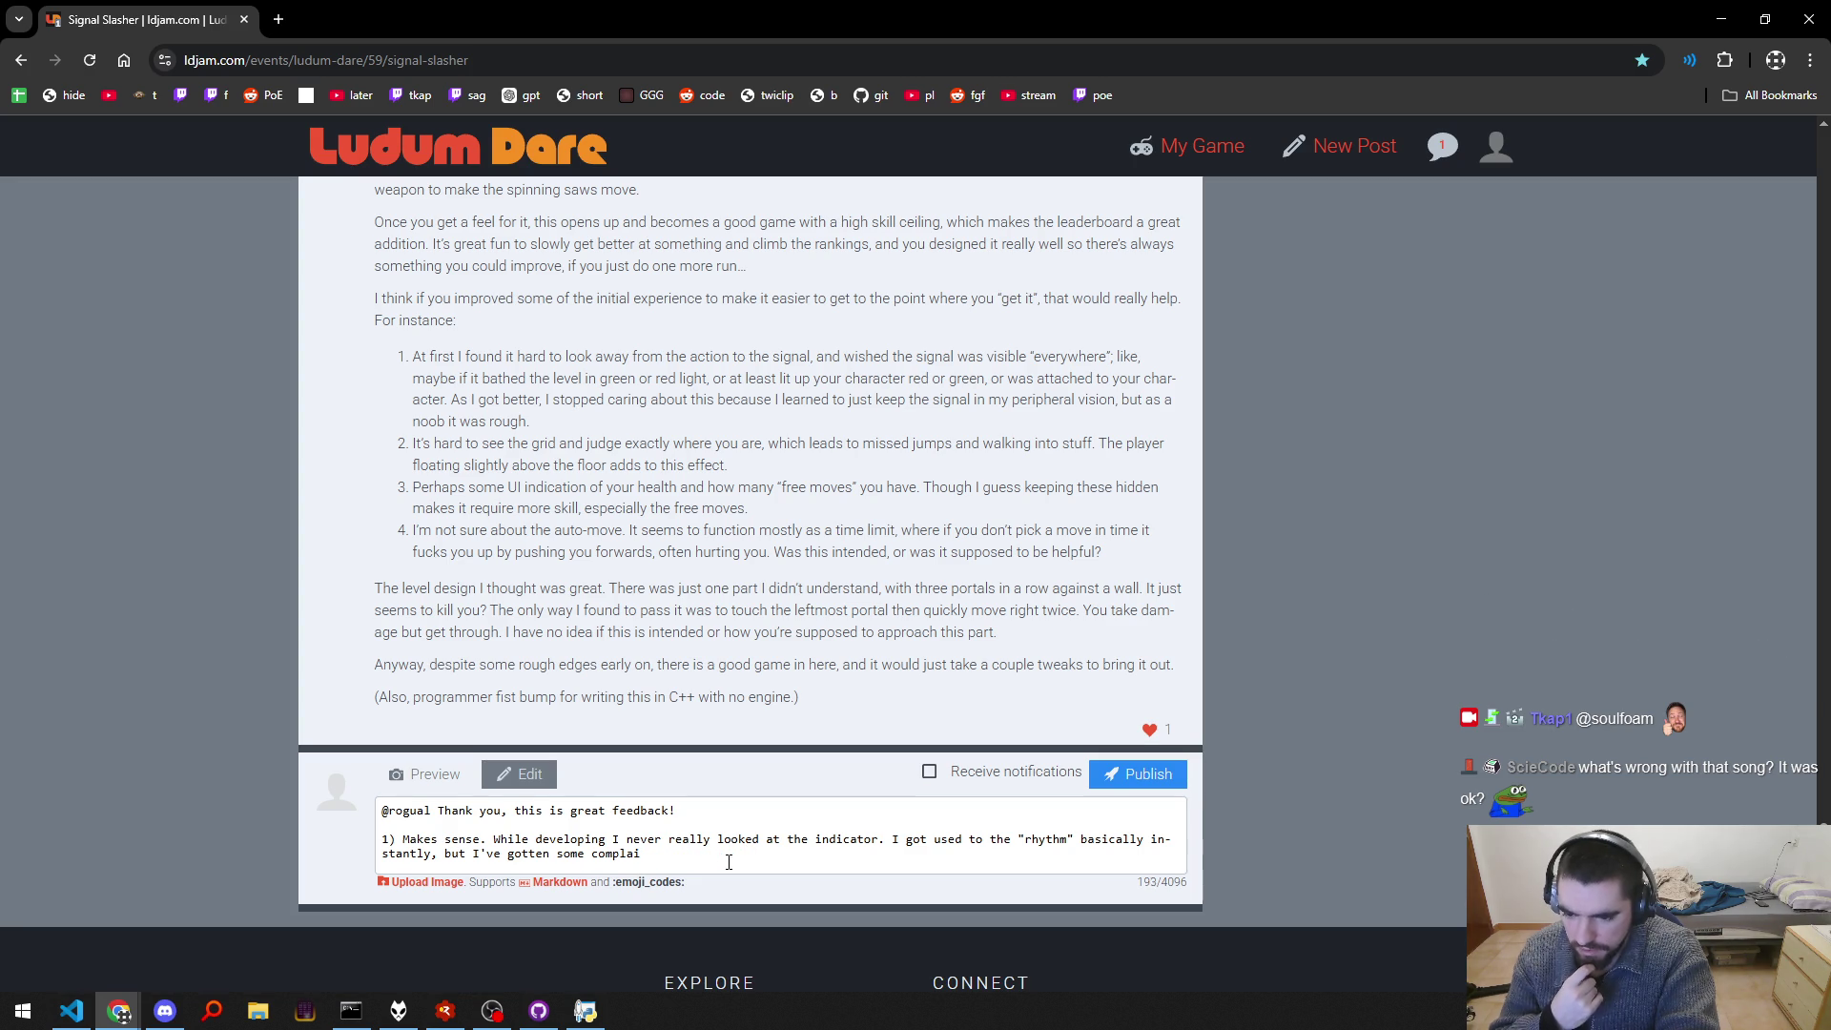
{"action": "key", "text": "BackSpace"}
{"action": "key", "text": "BackSpace"}
{"action": "key", "text": "BackSpace"}
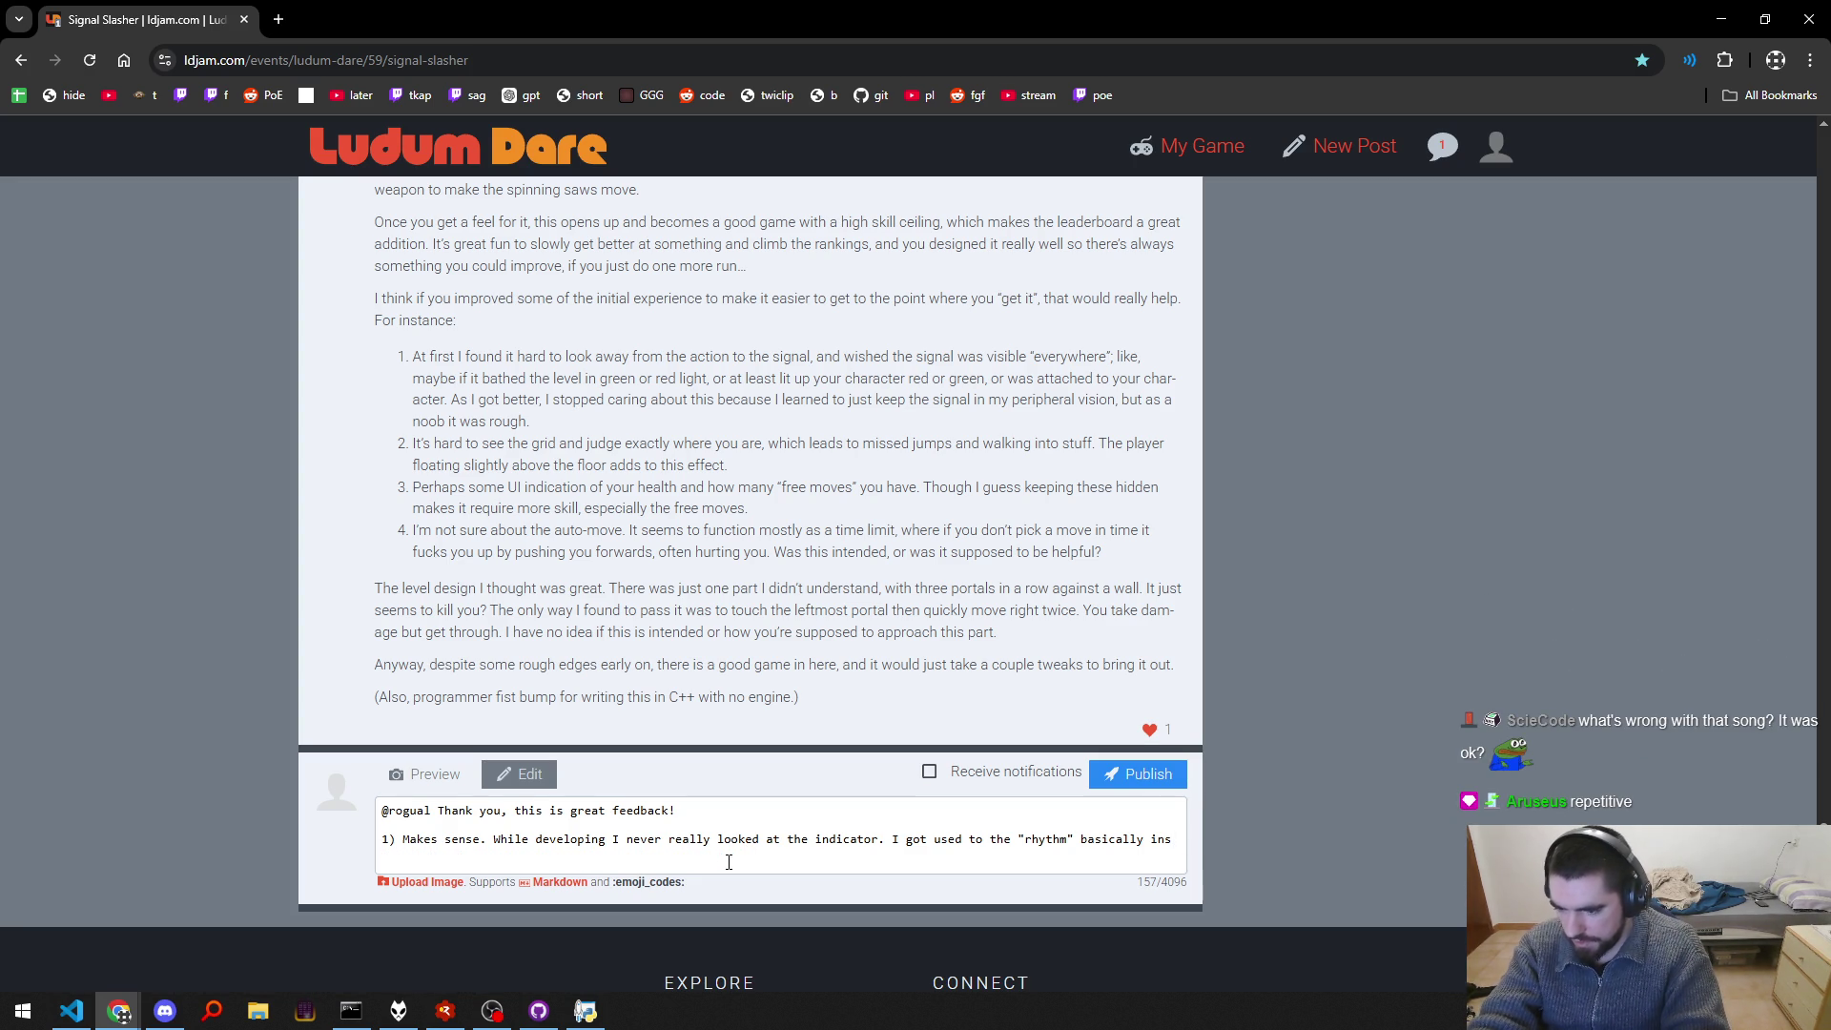
{"action": "key", "text": "ctrl+Left"}
{"action": "key", "text": "ctrl+Left"}
{"action": "key", "text": "ctrl+Left"}
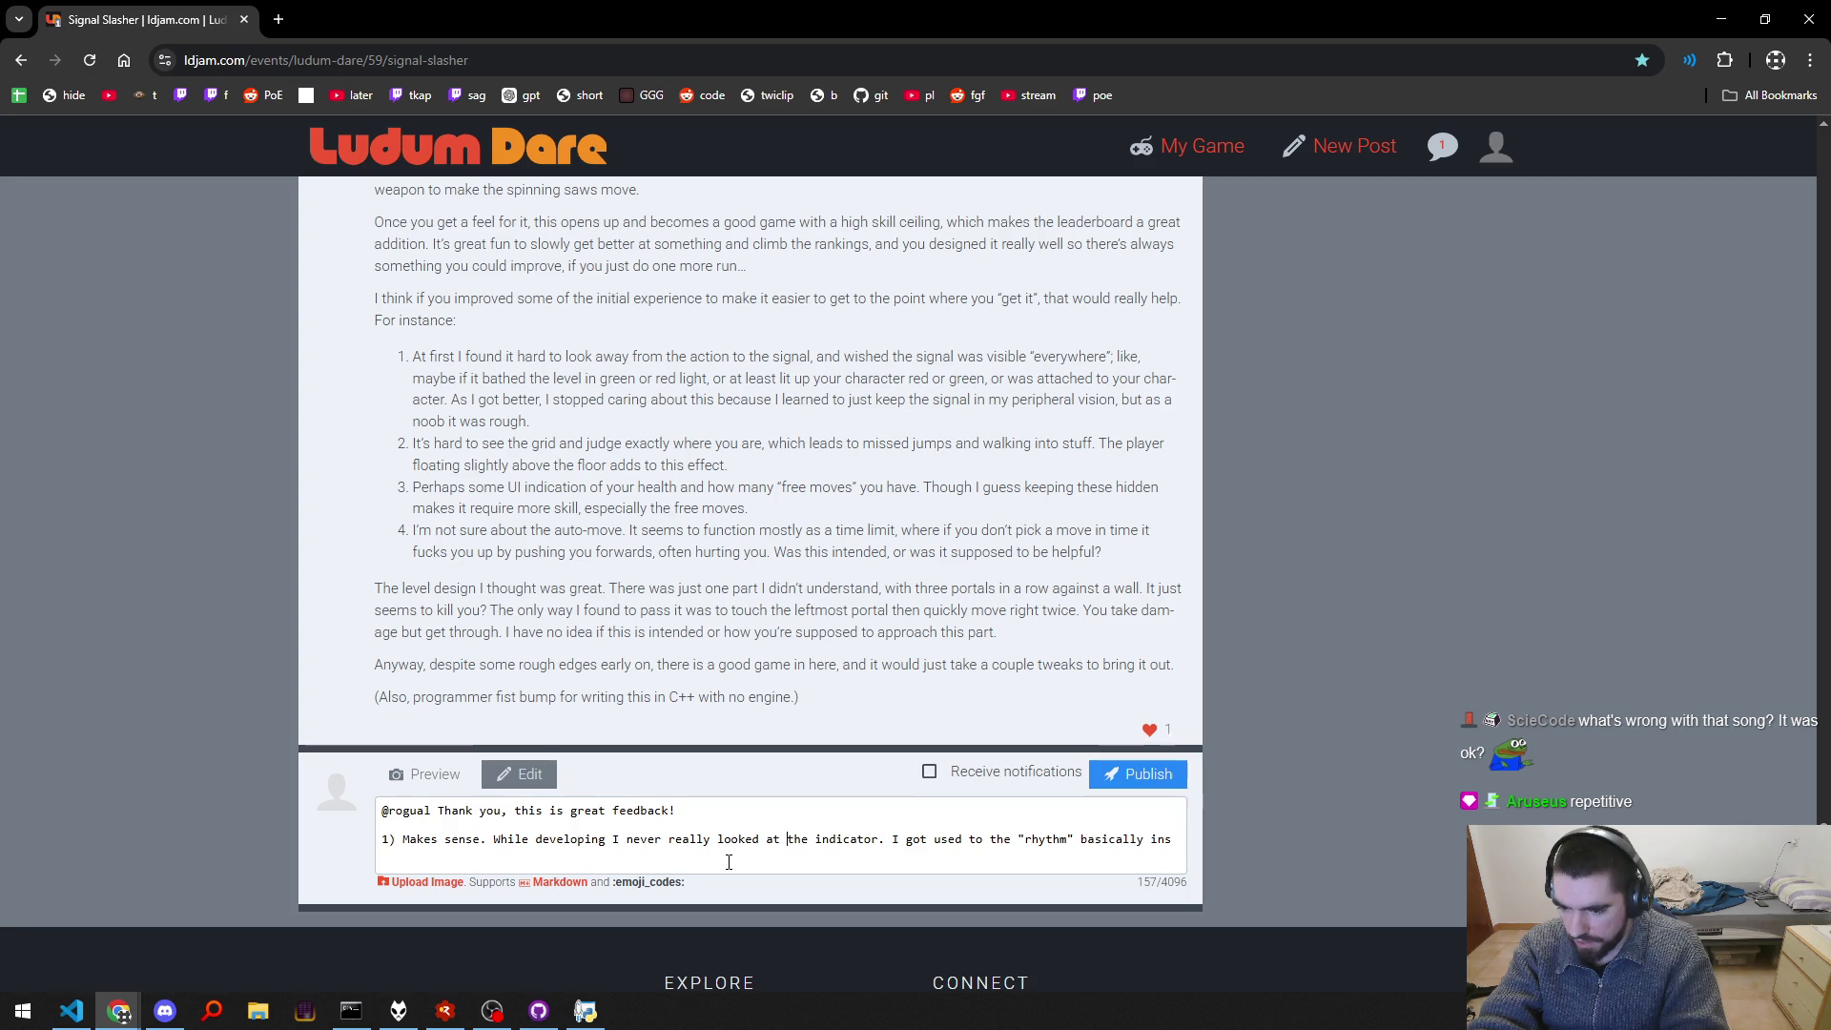
{"action": "key", "text": "ctrl+Right"}
{"action": "key", "text": "ctrl+Right"}
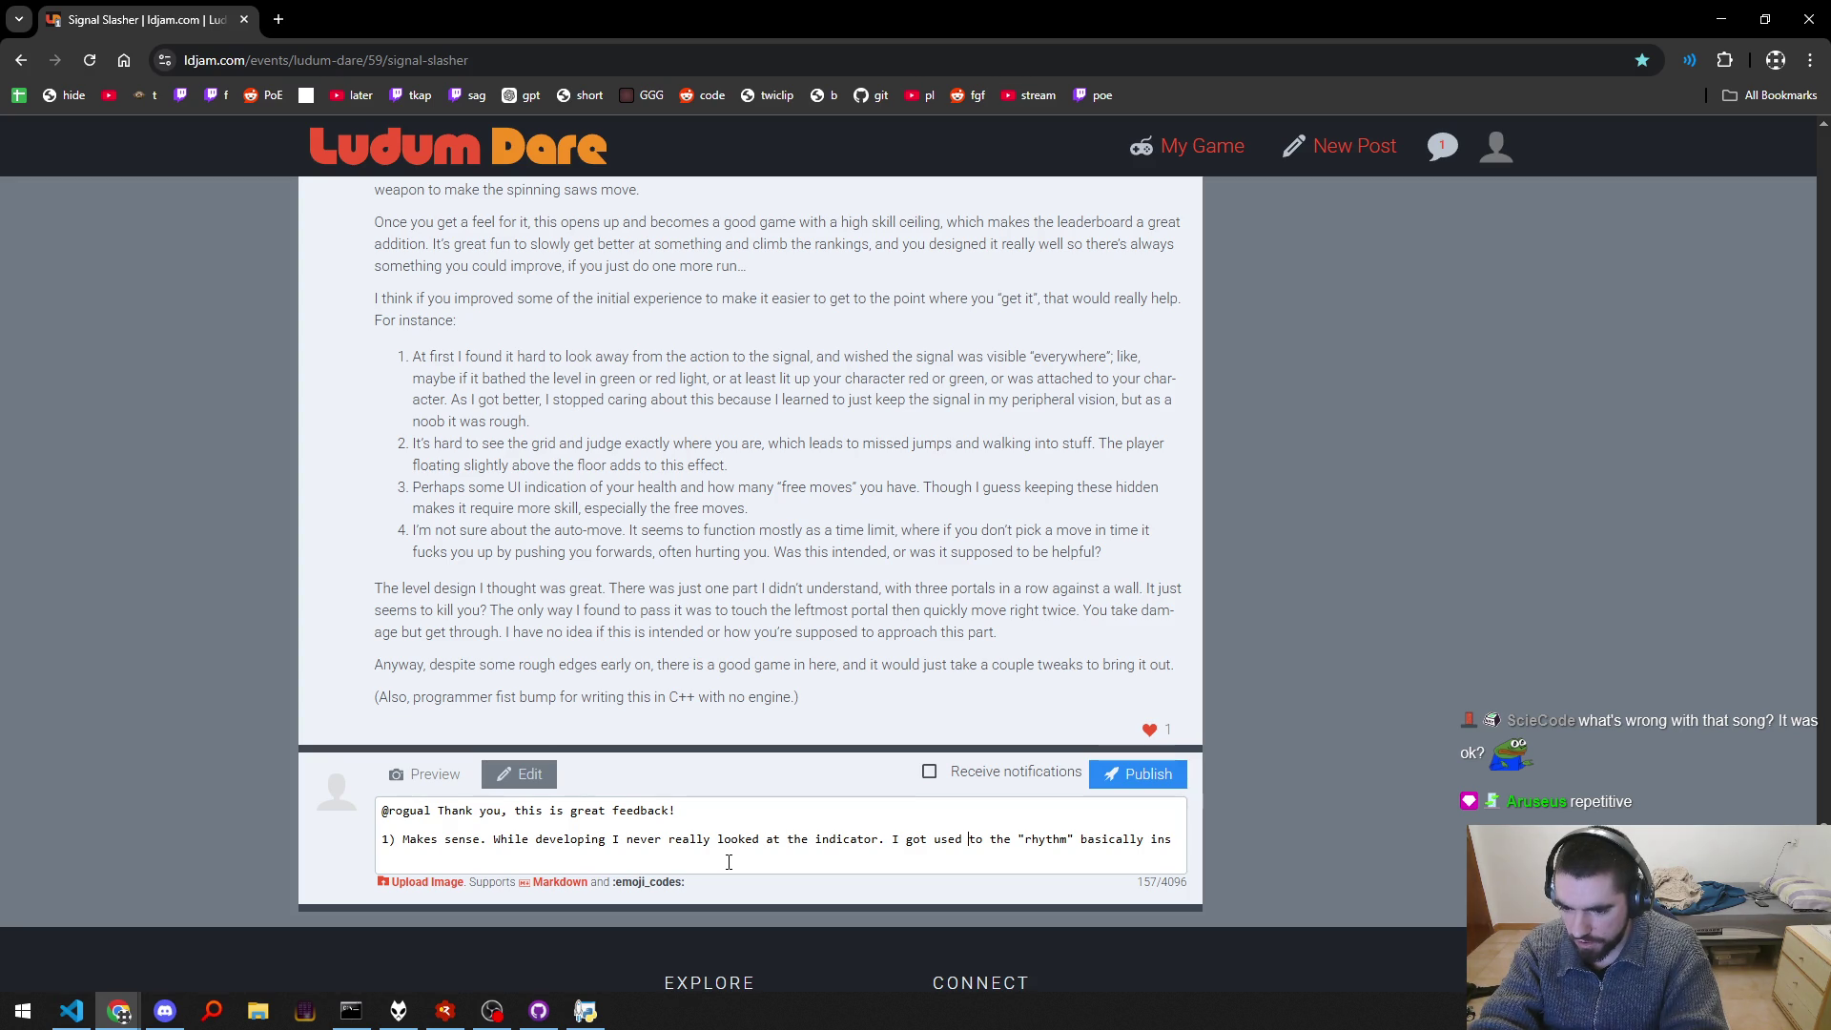
{"action": "key", "text": "End"}
{"action": "key", "text": "ctrl+BackSpace"}
{"action": "key", "text": "ctrl+BackSpace"}
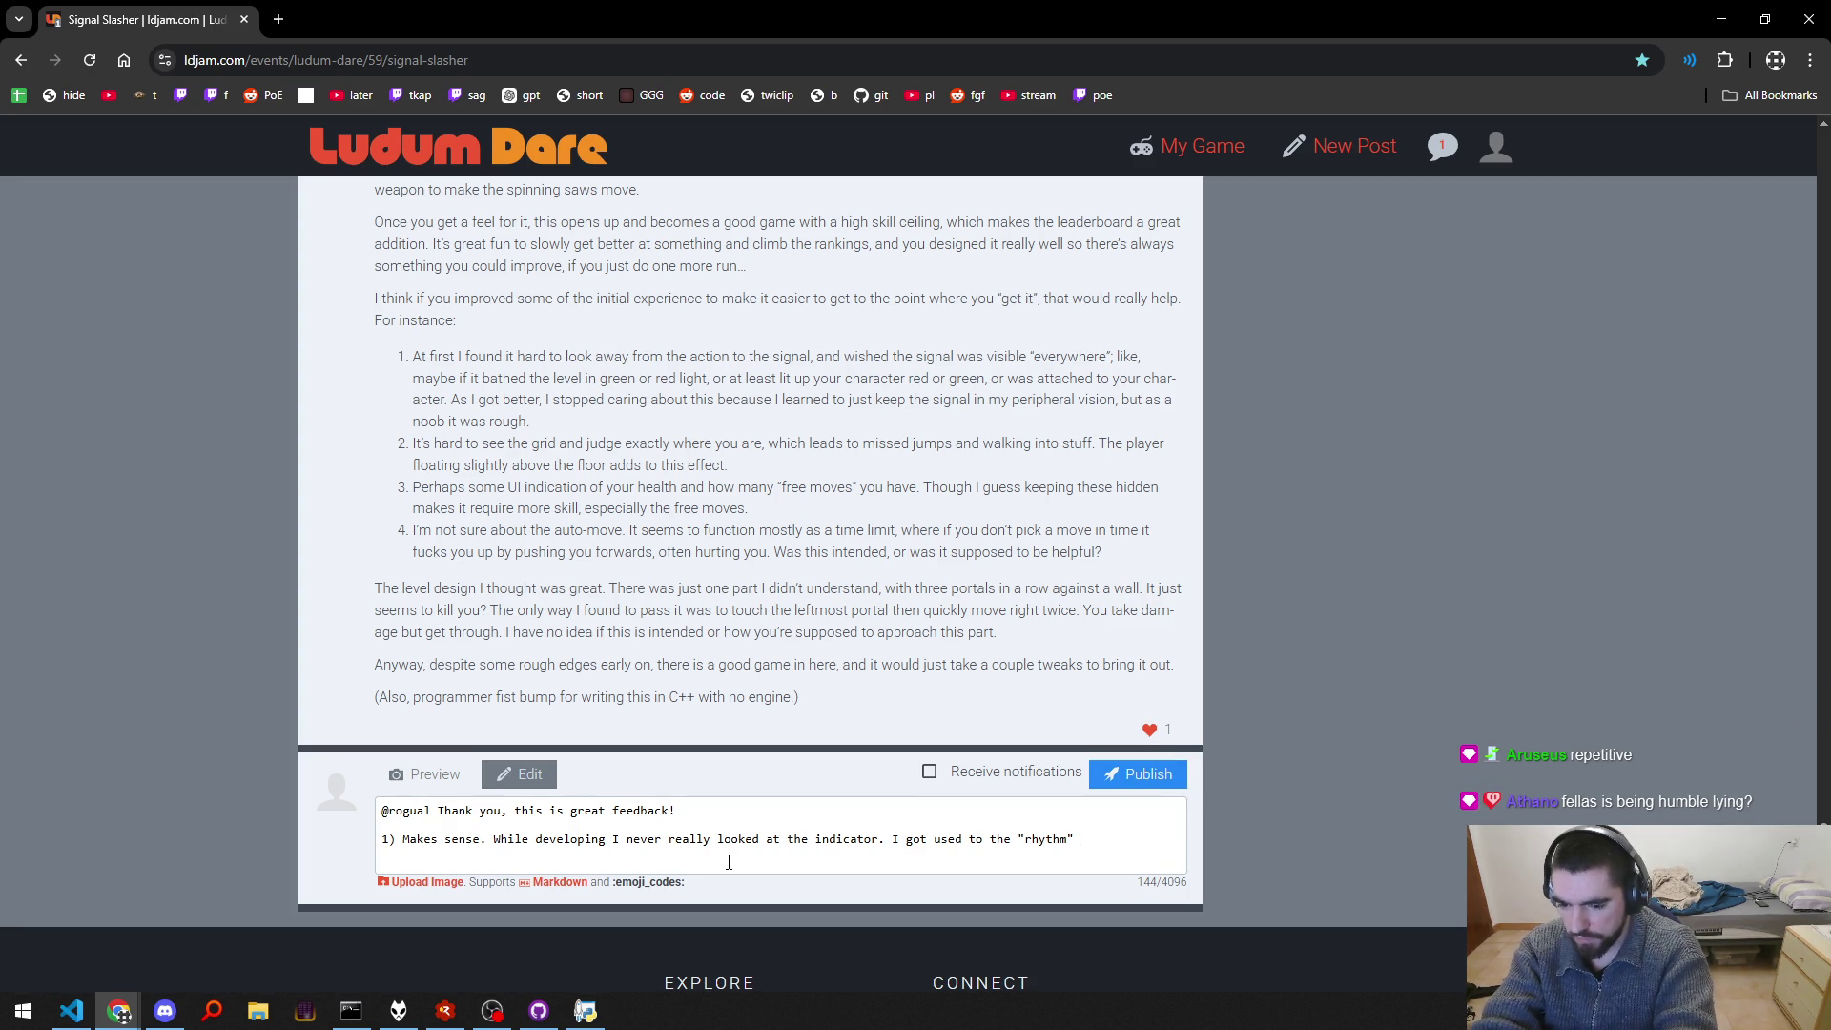
{"action": "type", "text": "ime"}
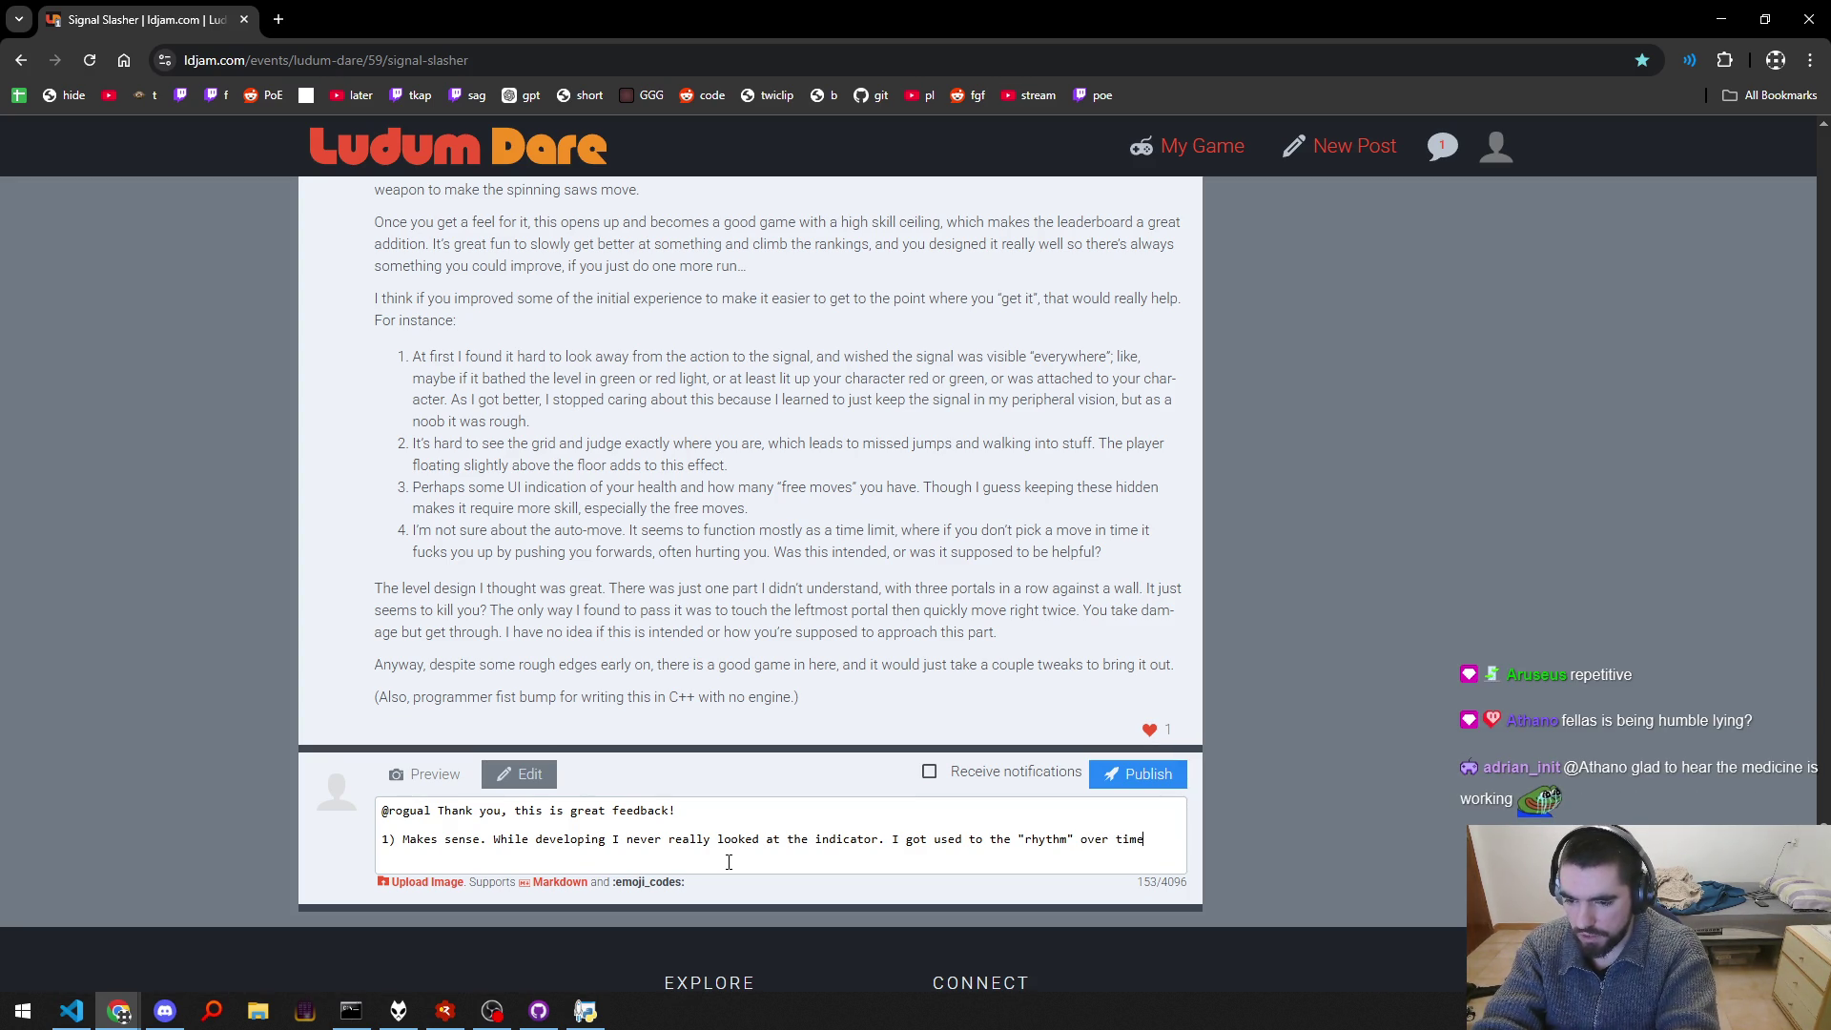
{"action": "type", "text": ", so I"}
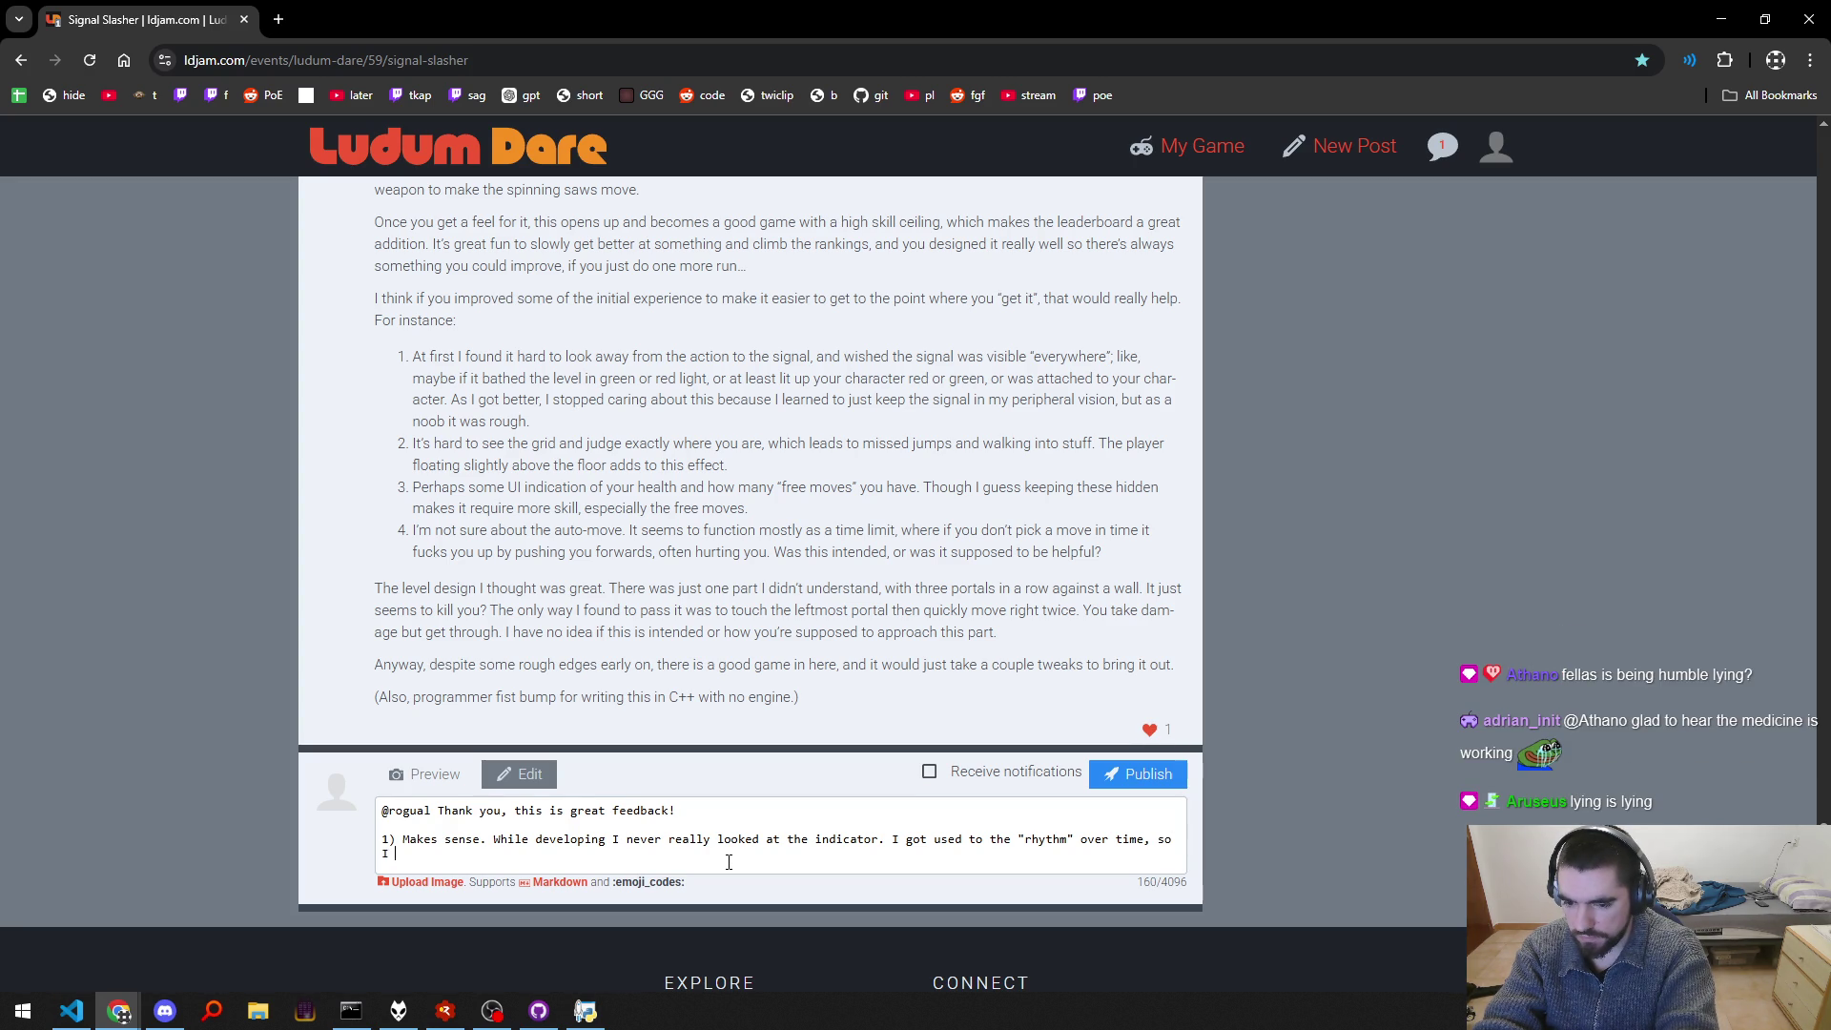
{"action": "type", "text": "kind of forgot about "}
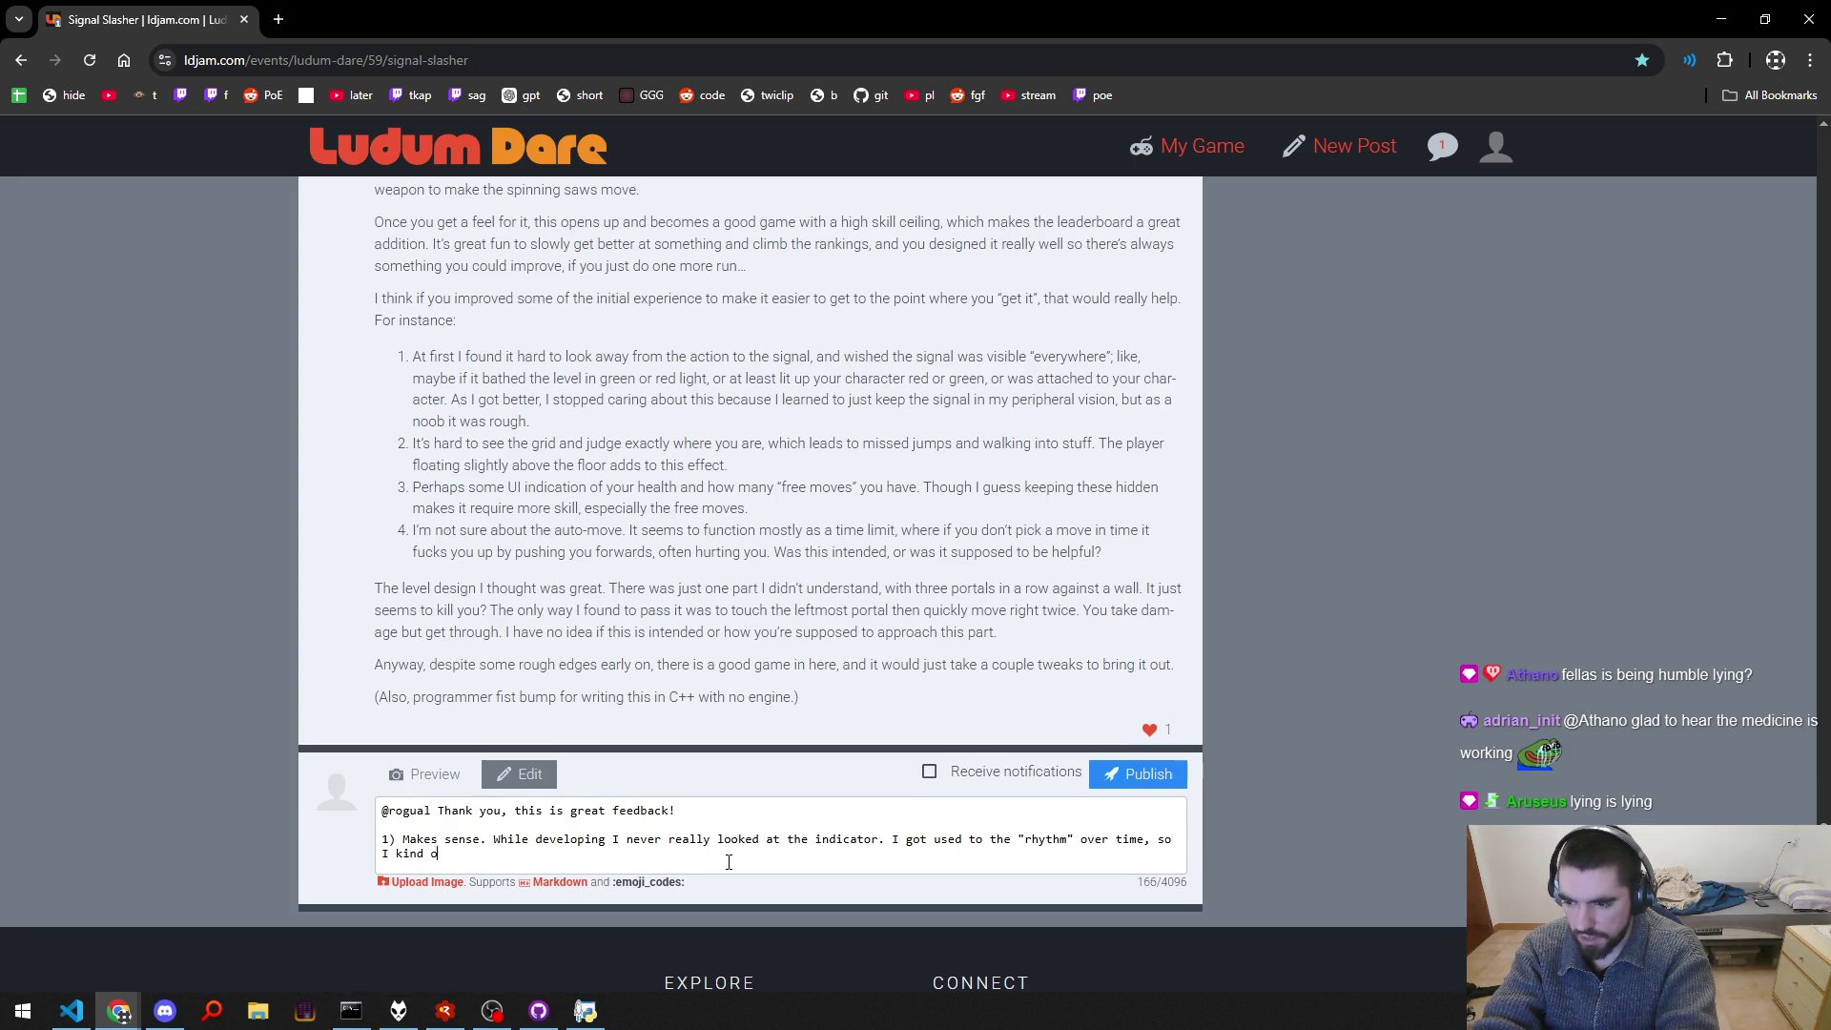
{"action": "type", "text": "how difficulty it might be for others"}
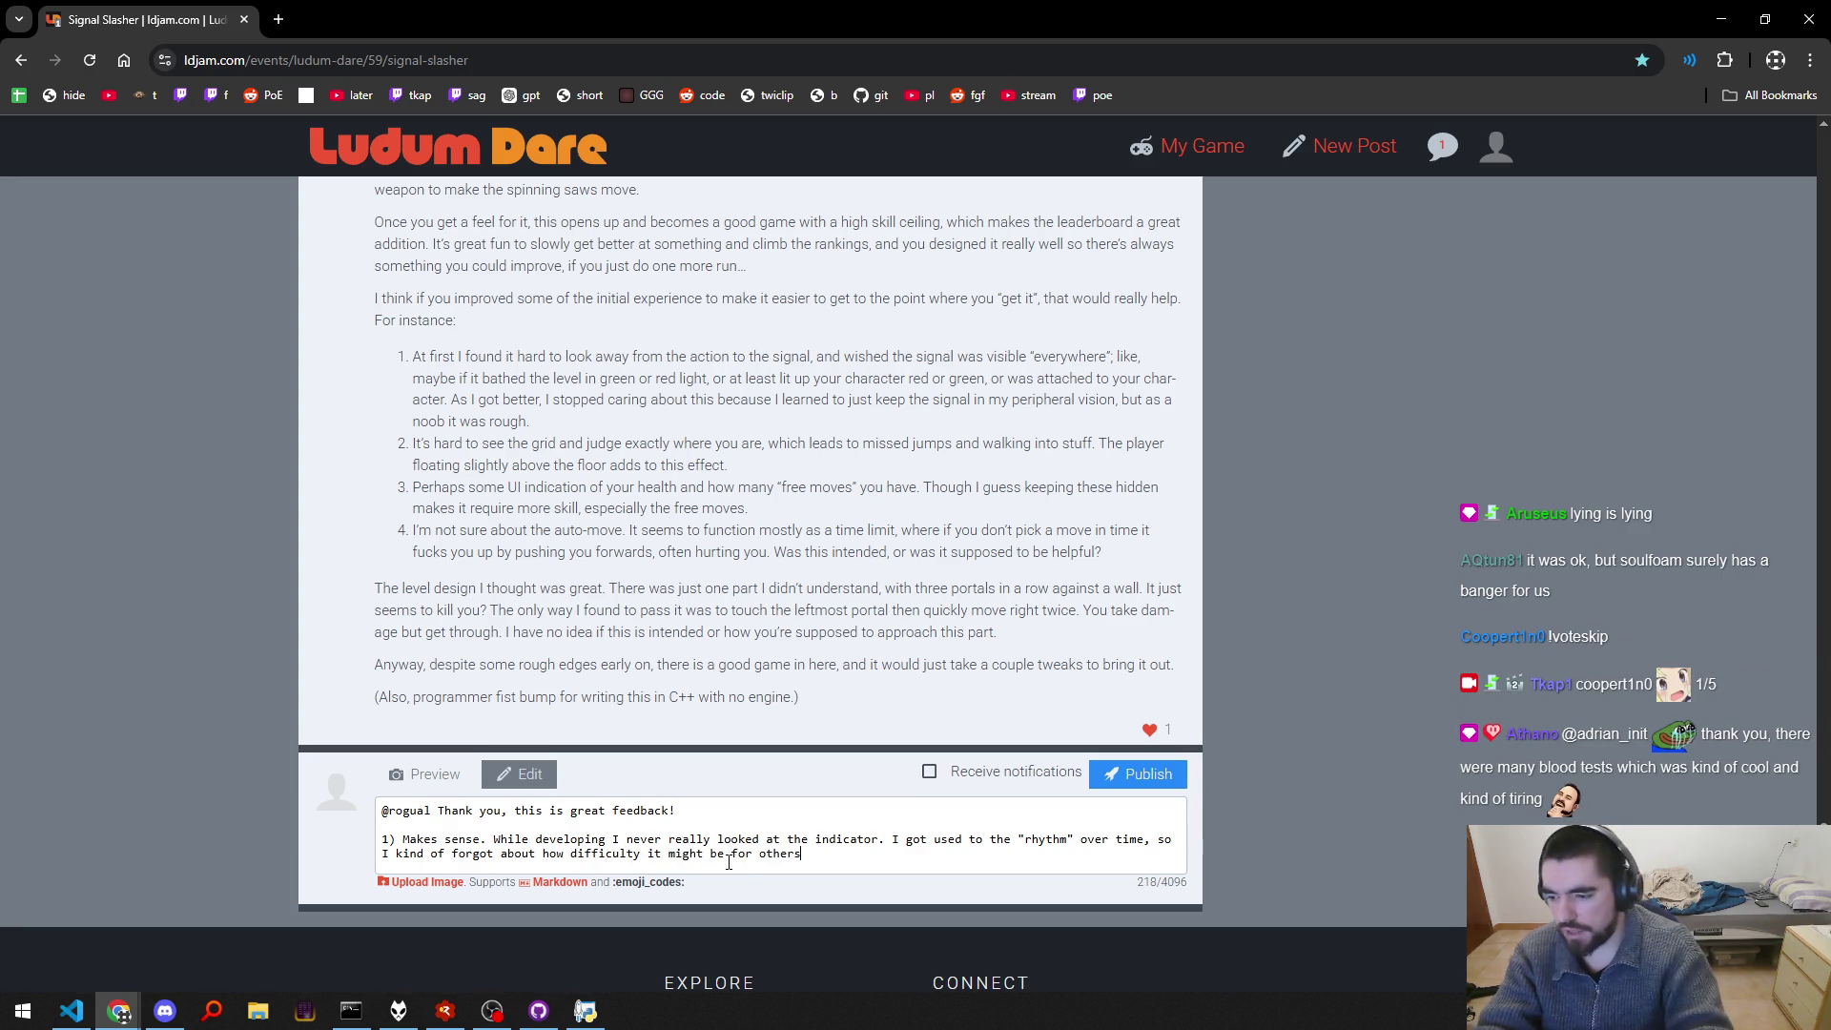
{"action": "type", "text": "."}
{"action": "key", "text": "Return"}
{"action": "key", "text": "Return"}
{"action": "type", "text": "2)"}
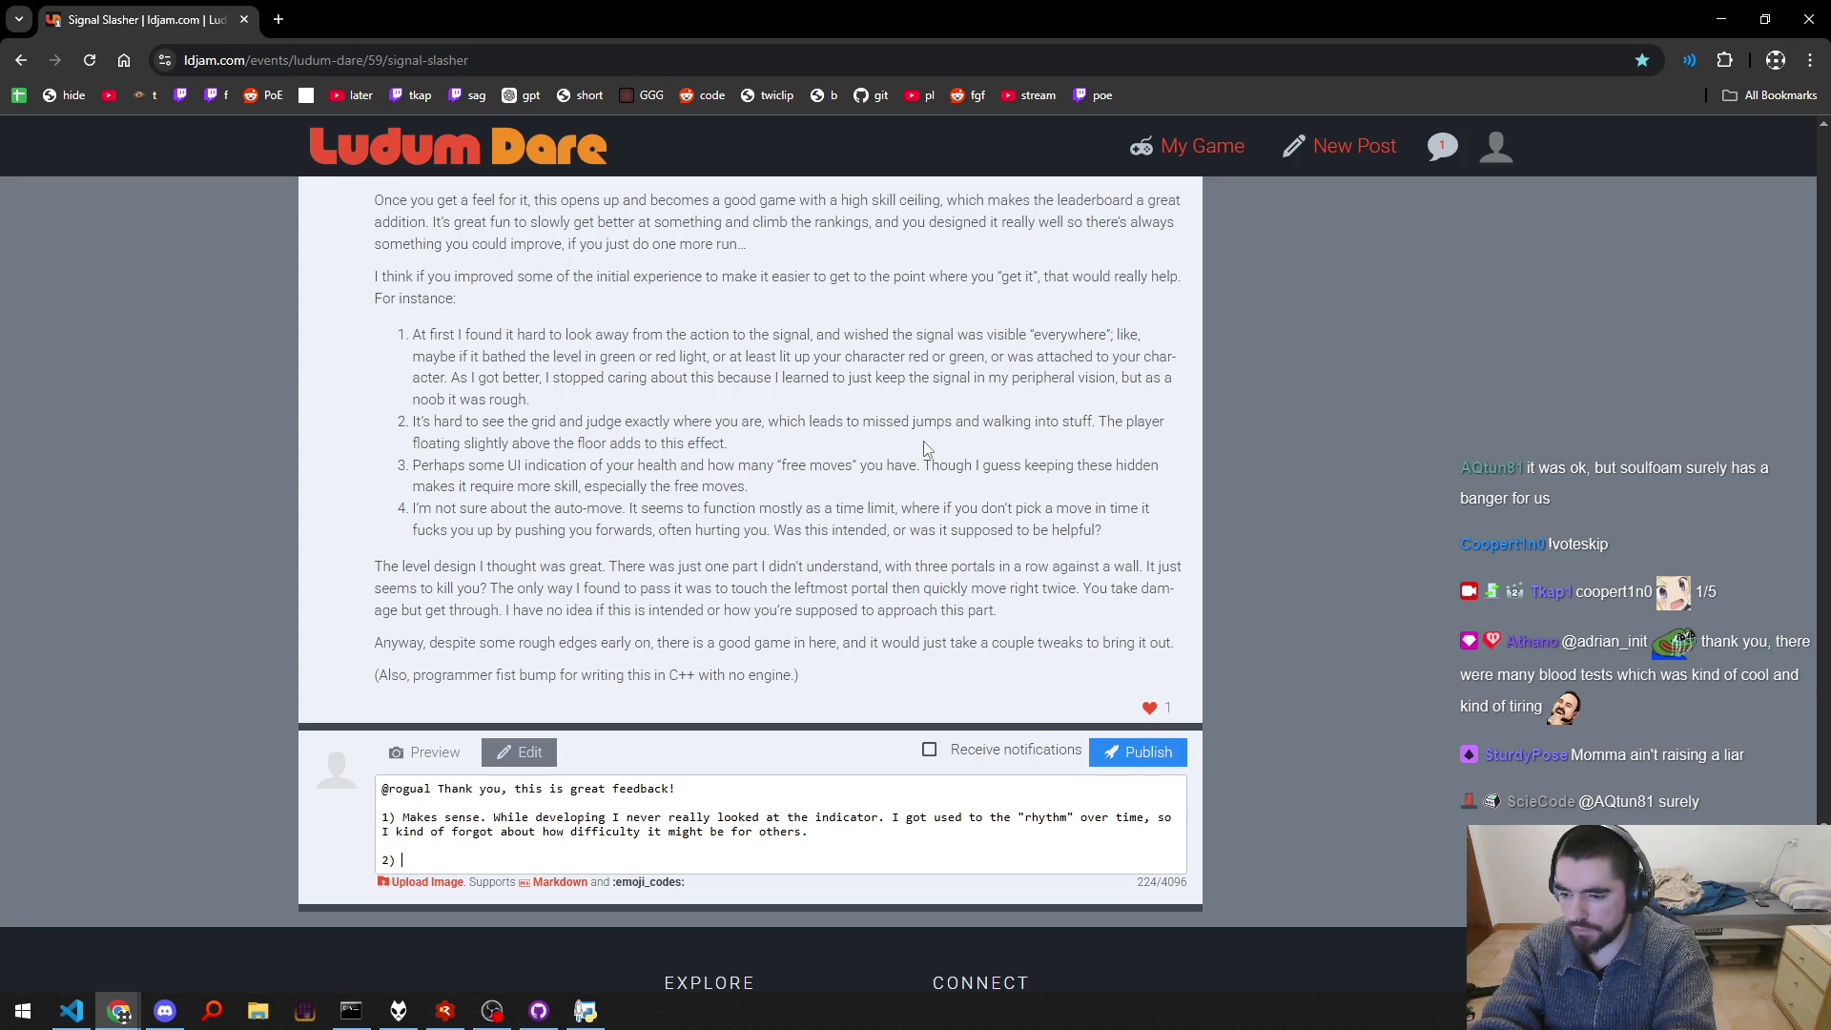
Step: Write point 2 saying shadow mapping would have helped depth perception, then start '3) Agreed on "free moves"'
{"action": "type", "text": "gr"}
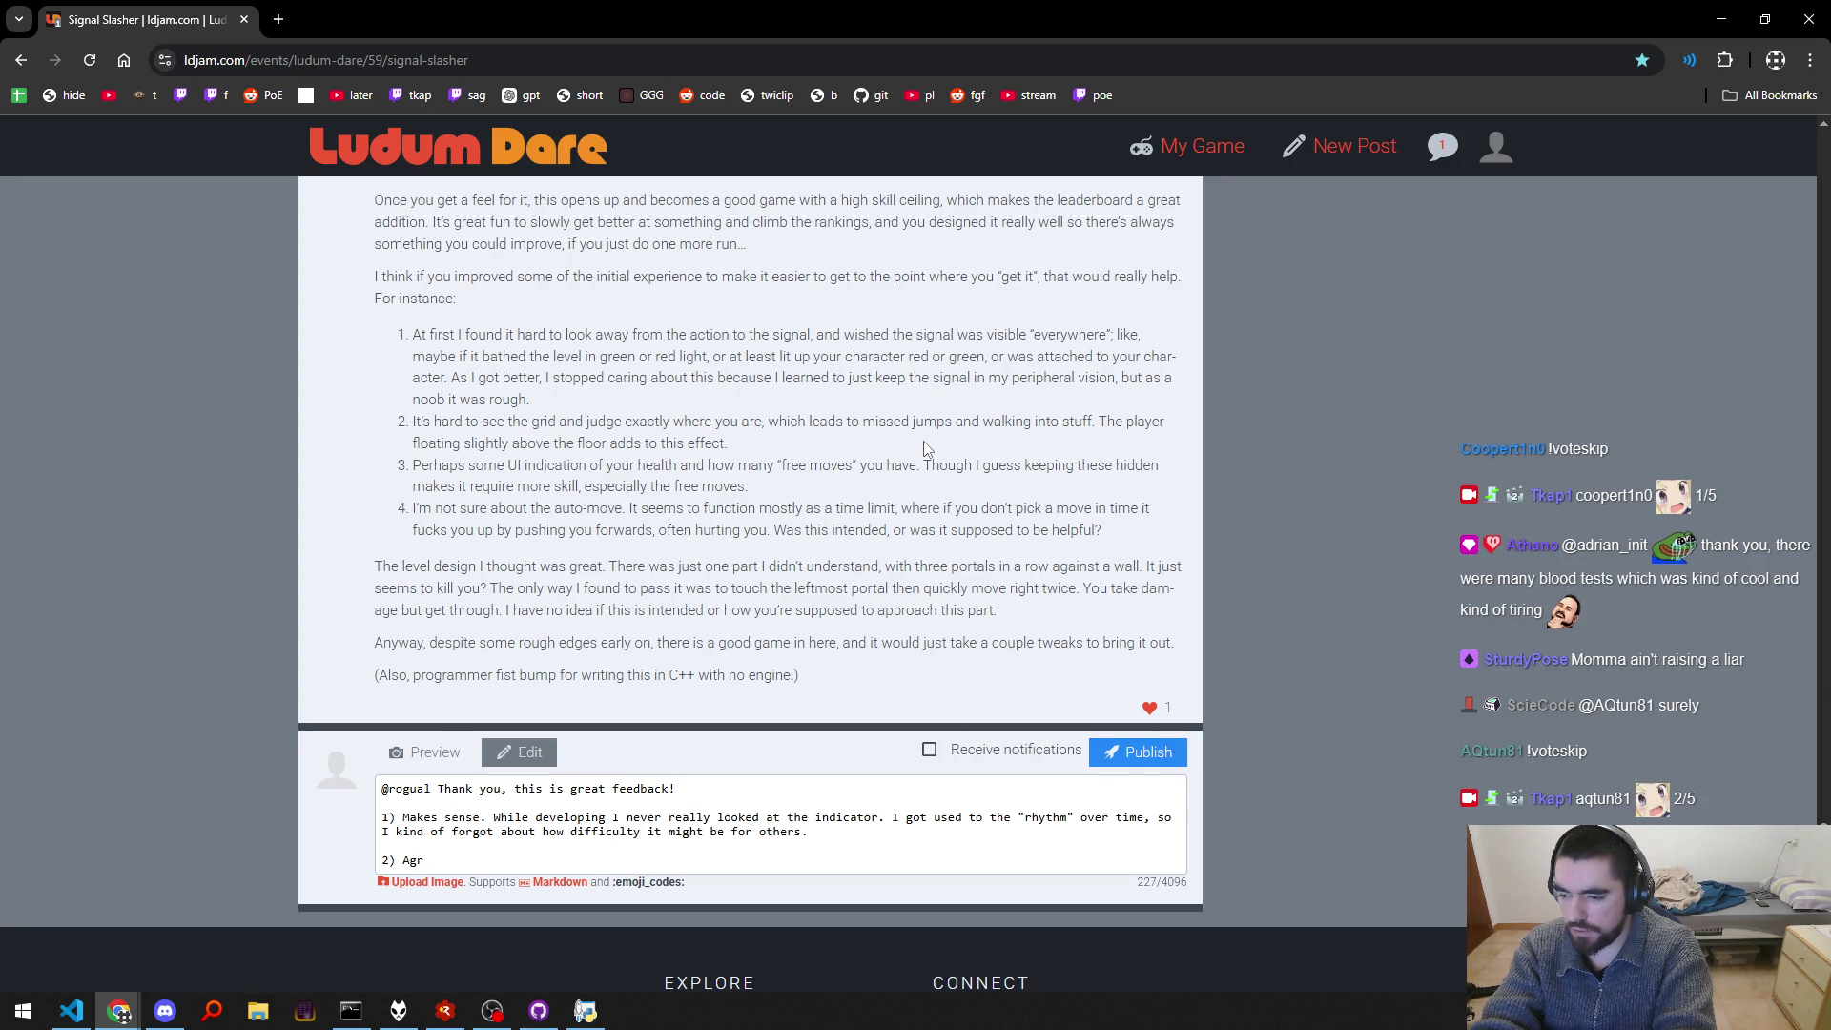
{"action": "type", "text": "eed. I think if I did "}
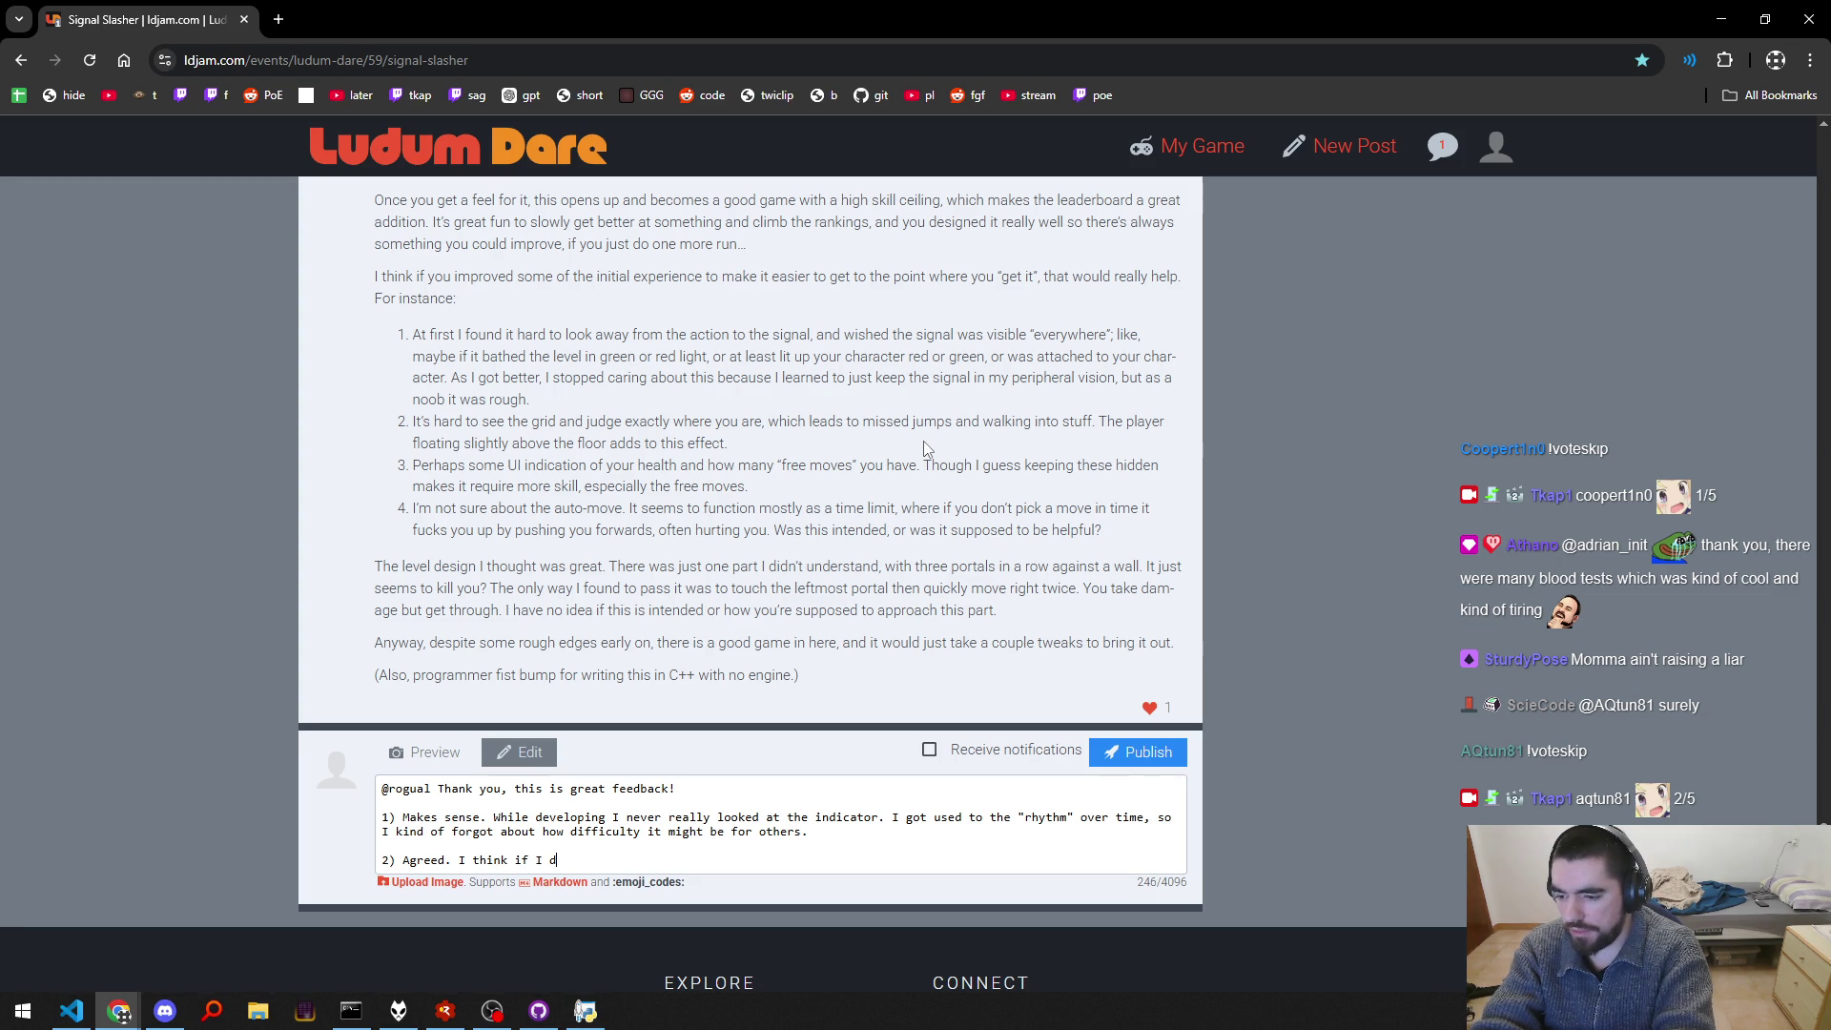
{"action": "type", "text": "shadow mapping, "}
{"action": "type", "text": "that would have helped a l"}
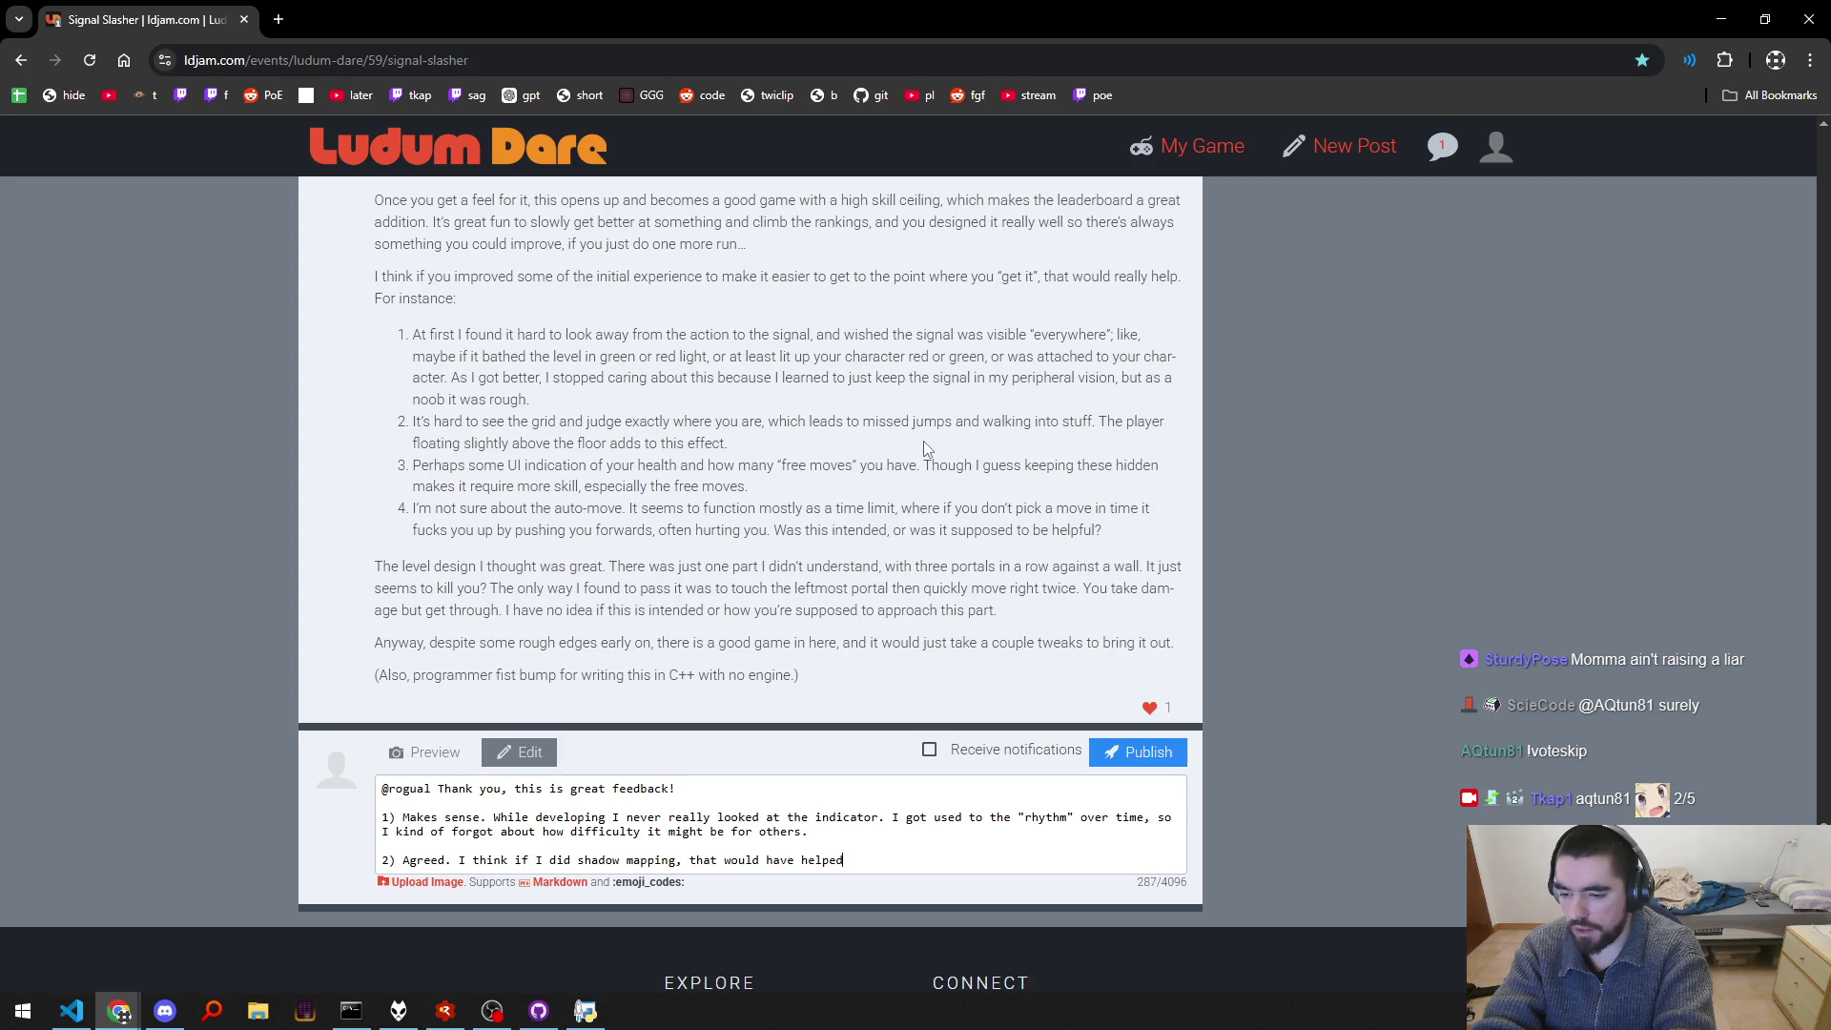
{"action": "type", "text": "ot with depth "}
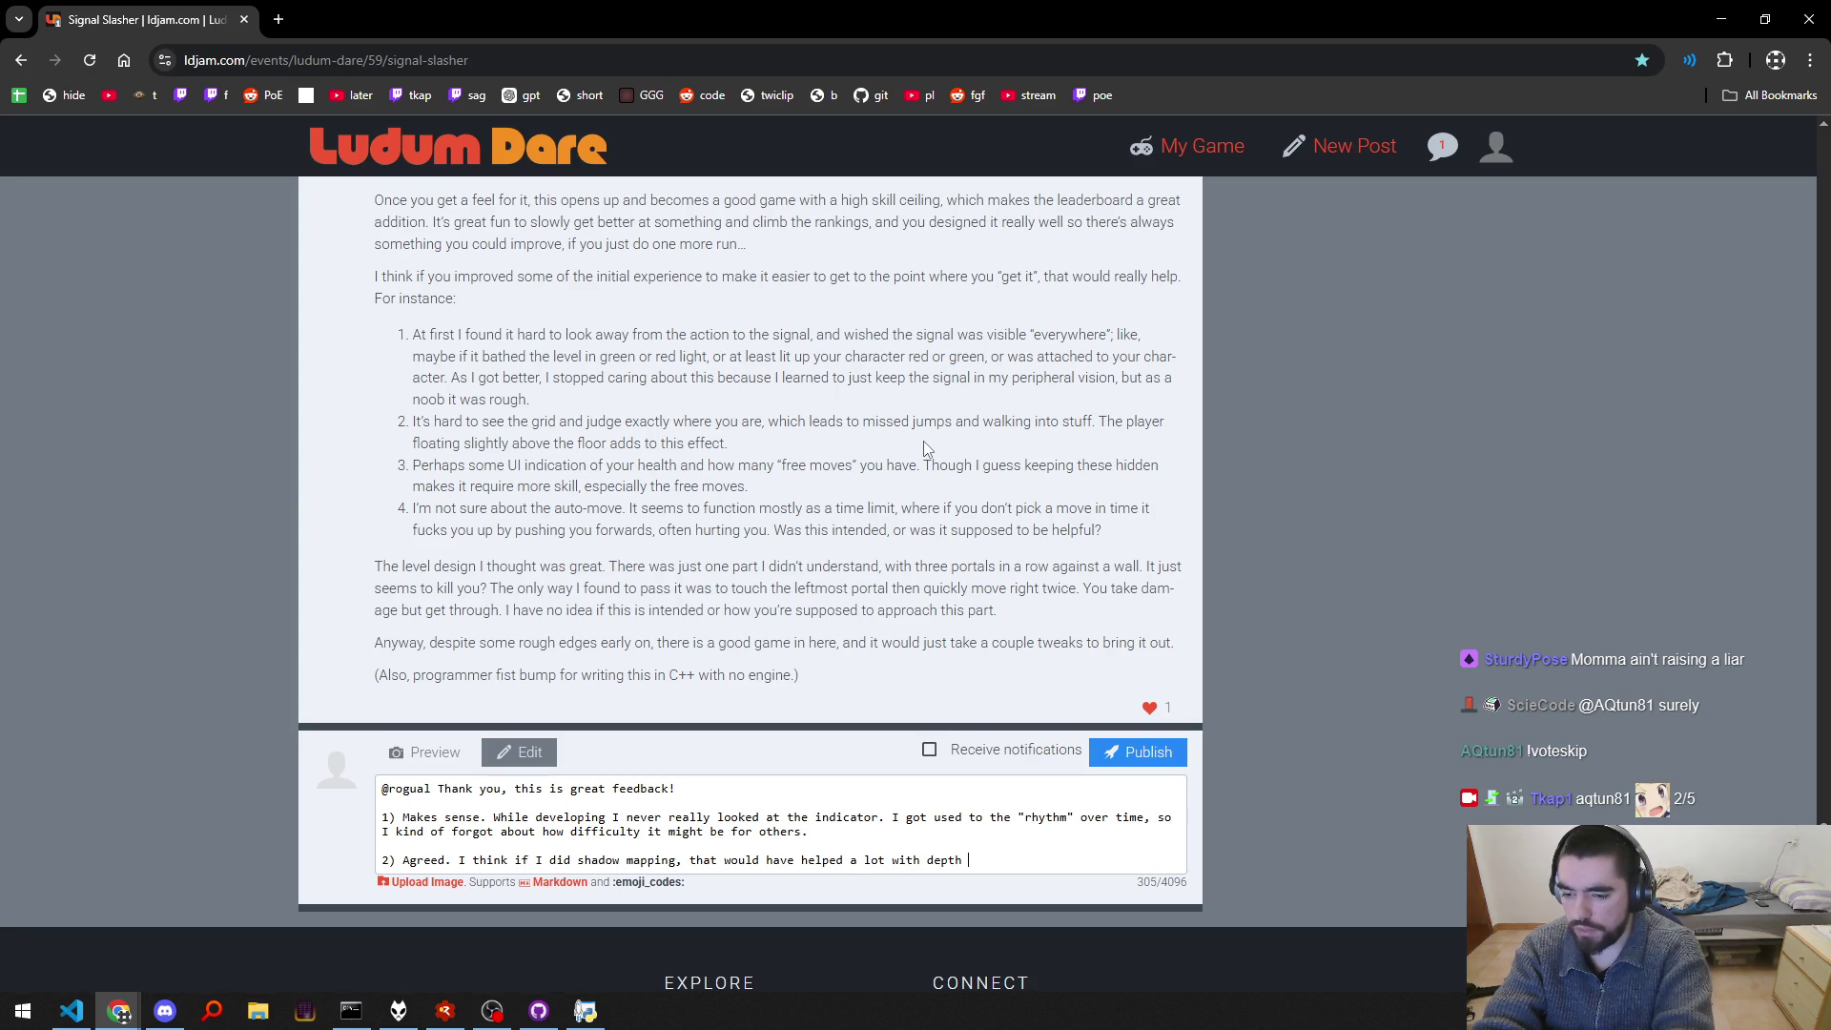
{"action": "type", "text": "perception, but I didn"}
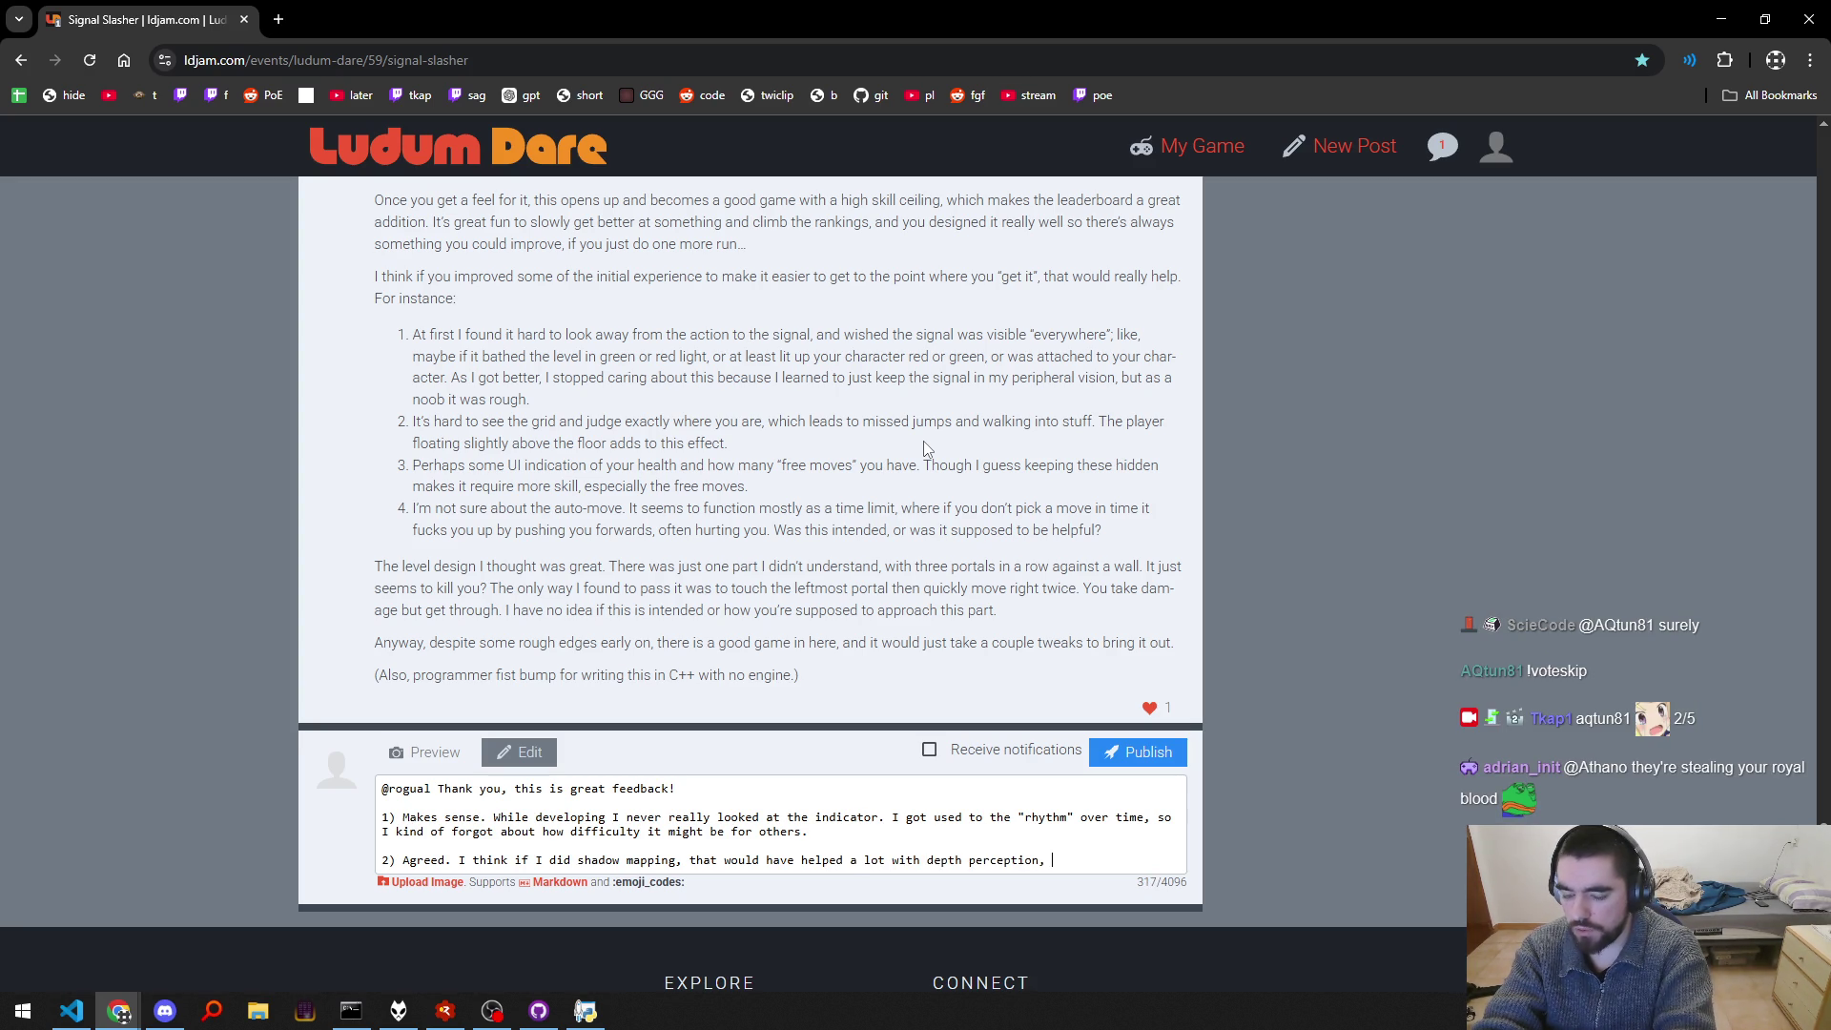
{"action": "type", "text": "'t quite have time"}
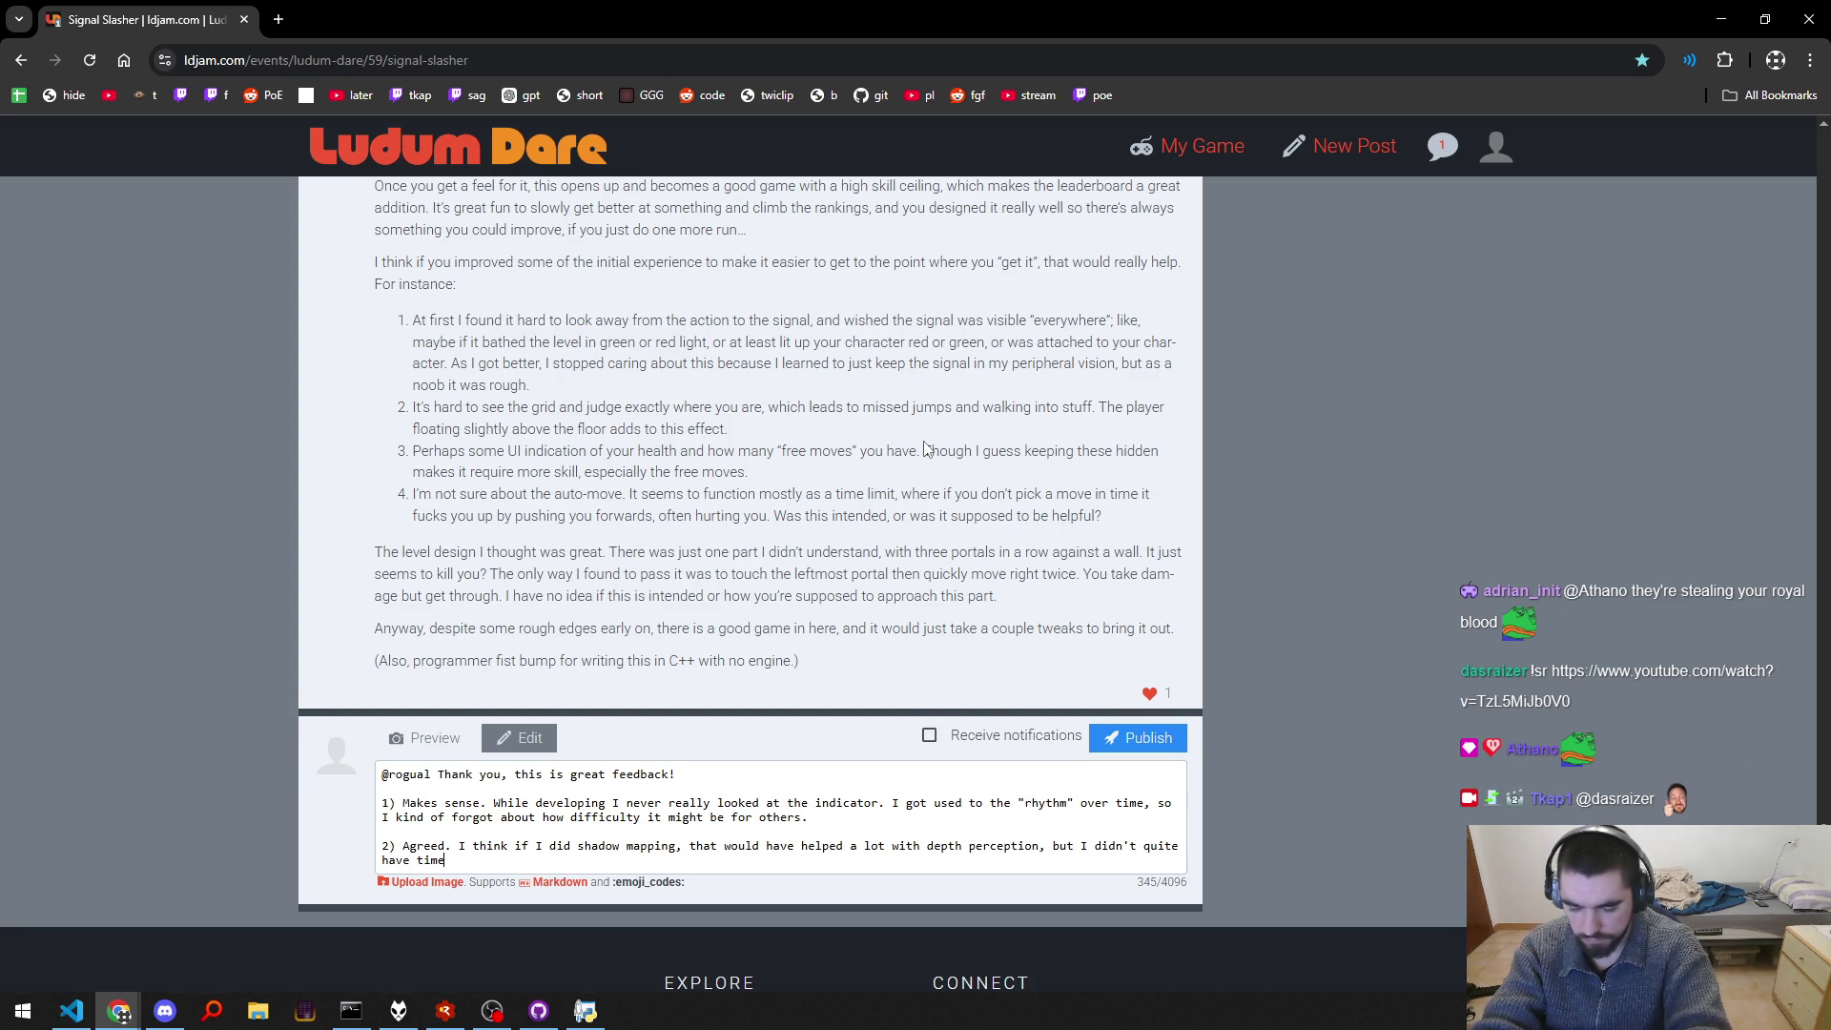
{"action": "type", "text": "."}
{"action": "key", "text": "Return"}
{"action": "key", "text": "Return"}
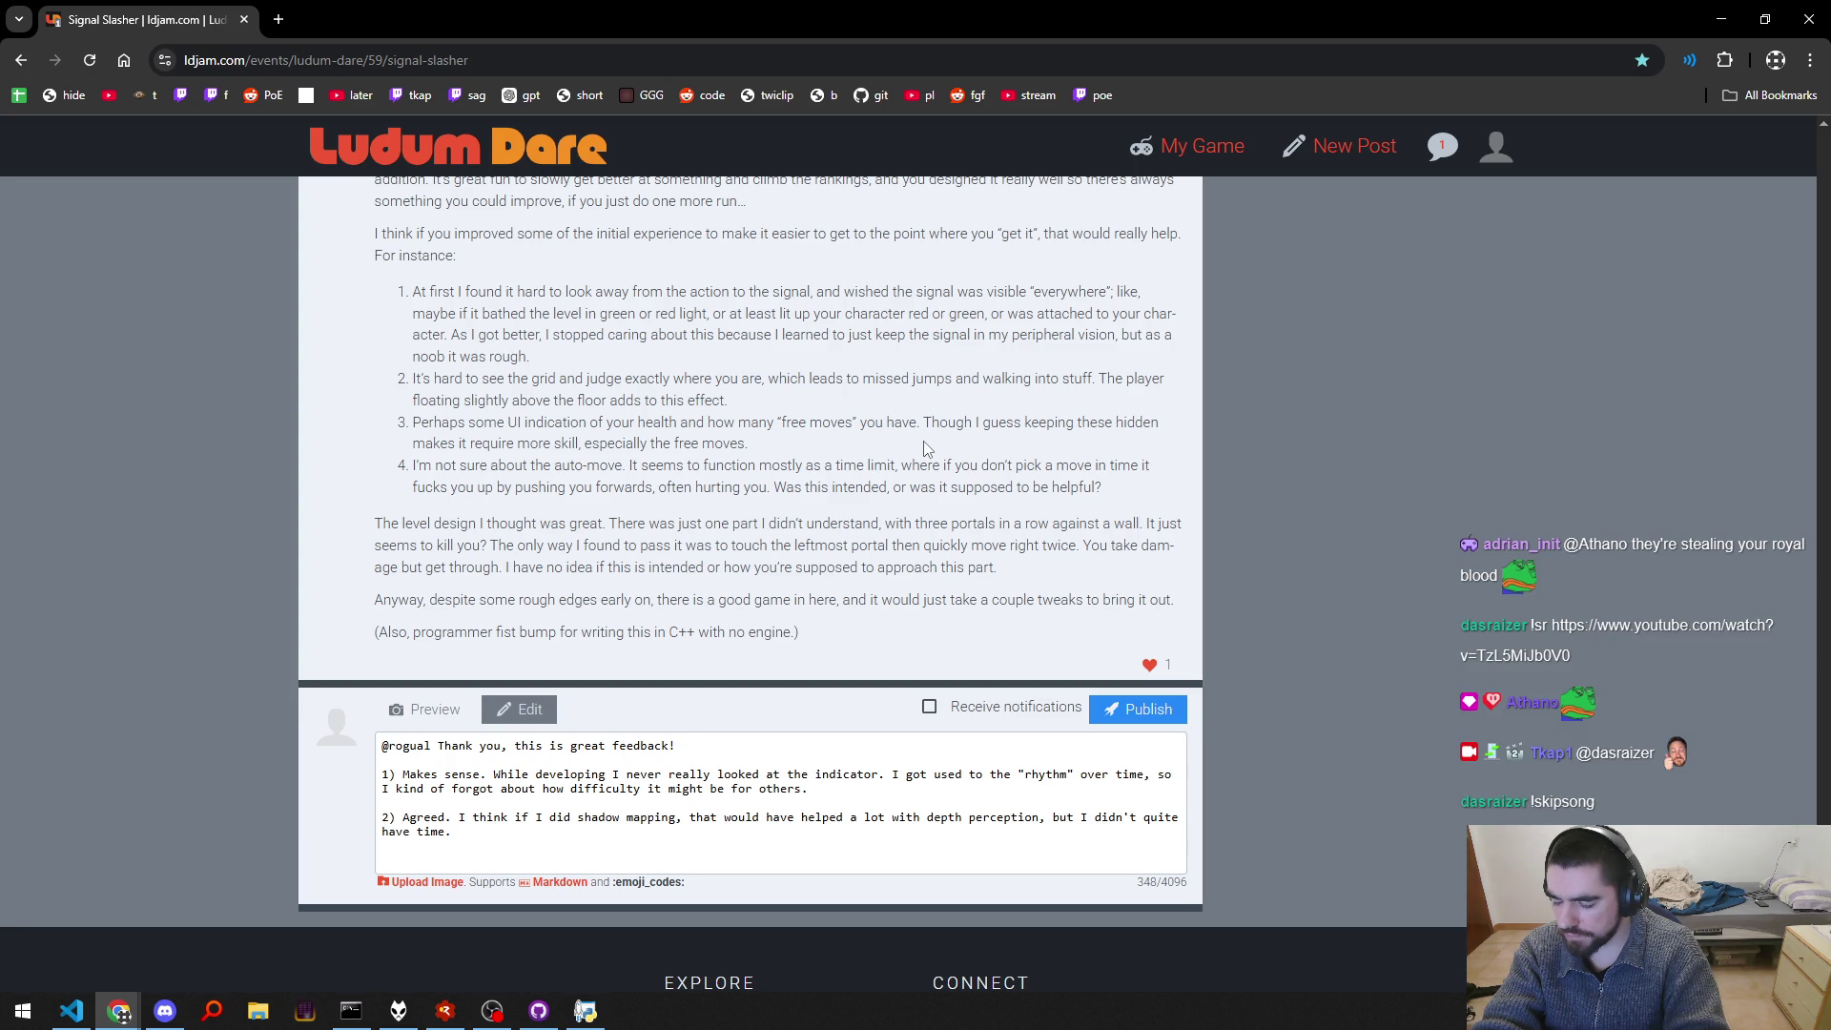
{"action": "type", "text": ") A"}
{"action": "type", "text": "greed "}
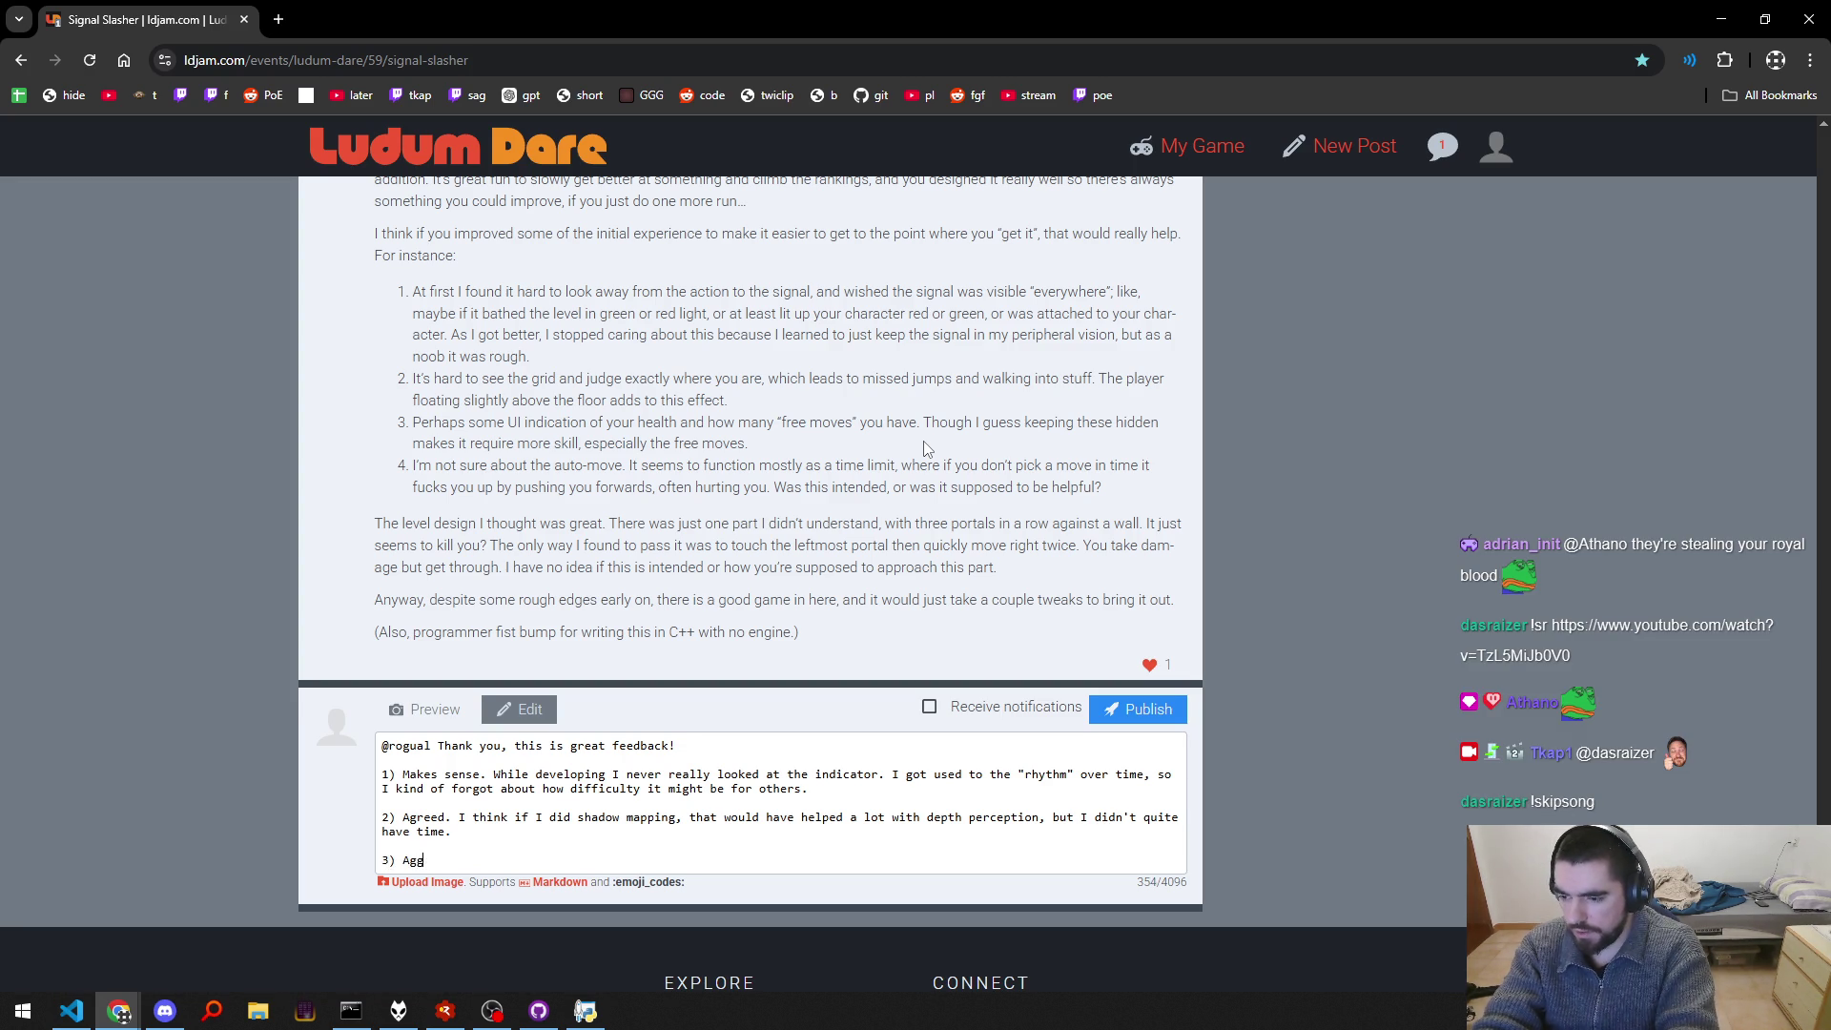
{"action": "type", "text": "on \"free"}
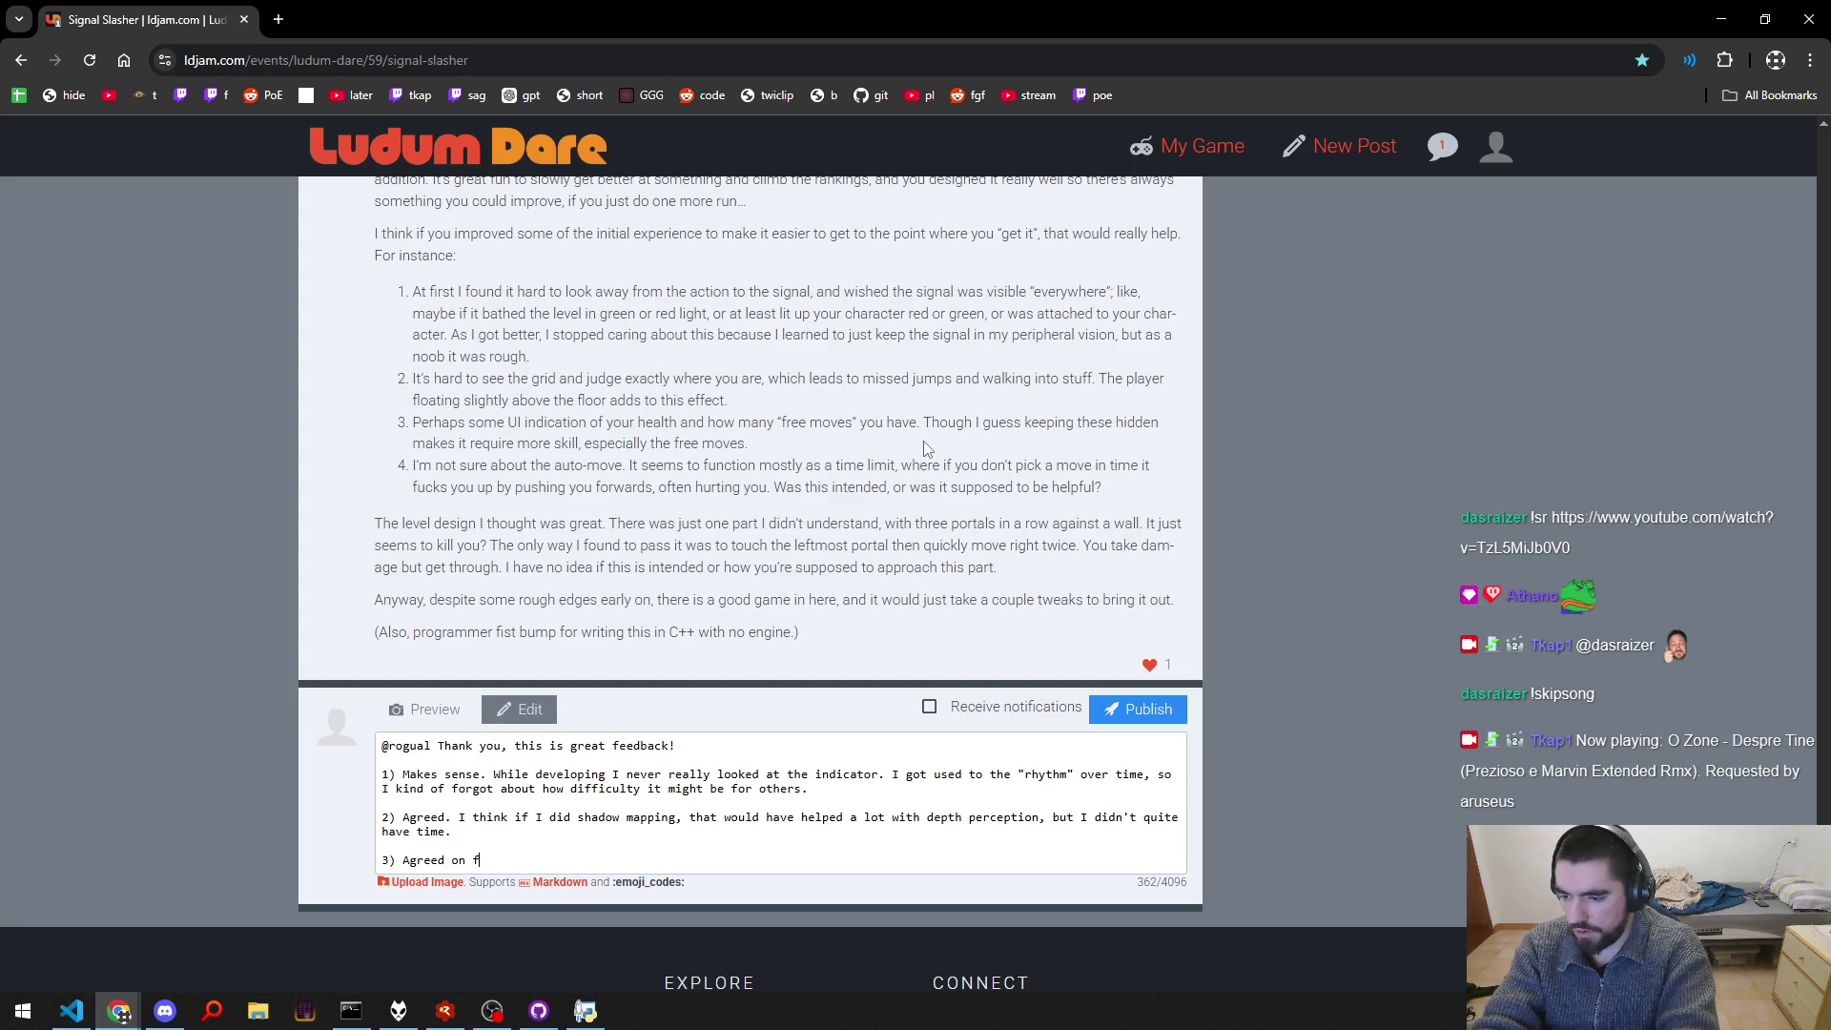
{"action": "type", "text": " moves."}
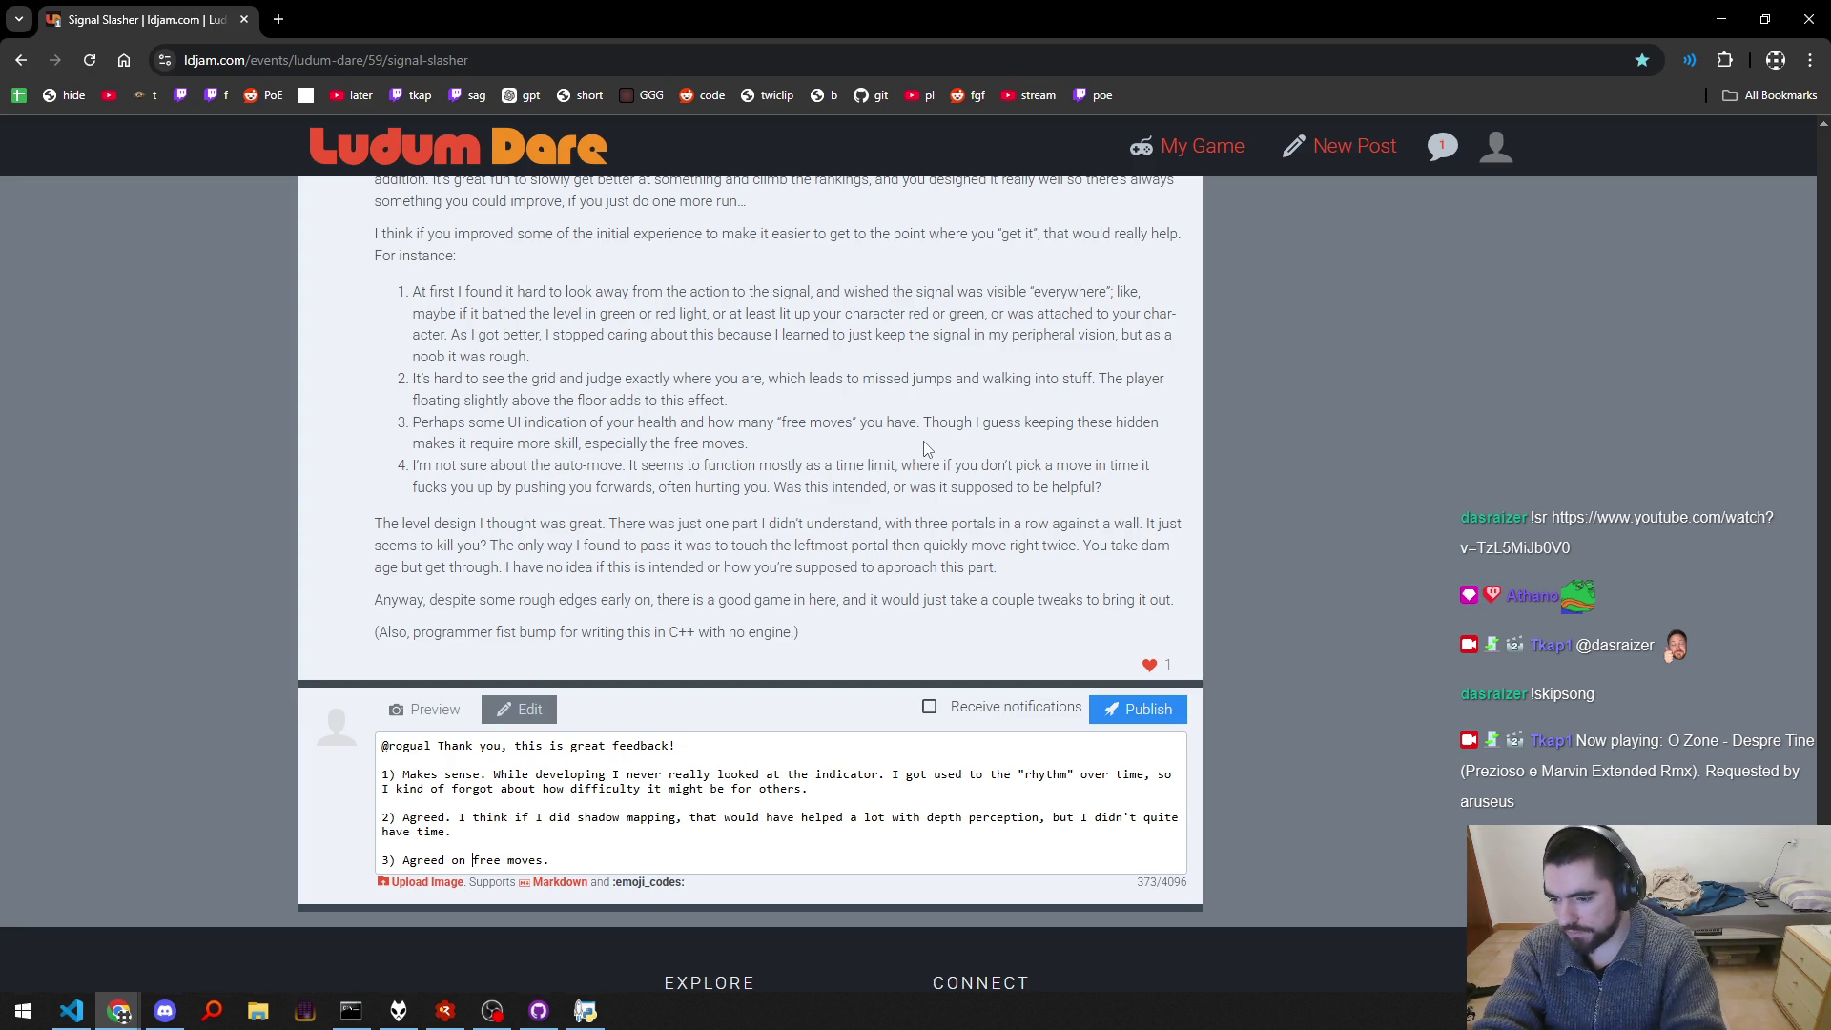
{"action": "type", "text": "\""}
Step: Add to point 3: 'However there is no health in the game, though I can see why you think there is.'
{"action": "key", "text": "End"}
{"action": "key", "text": "BackSpace"}
{"action": "type", "text": "\". However there is no "}
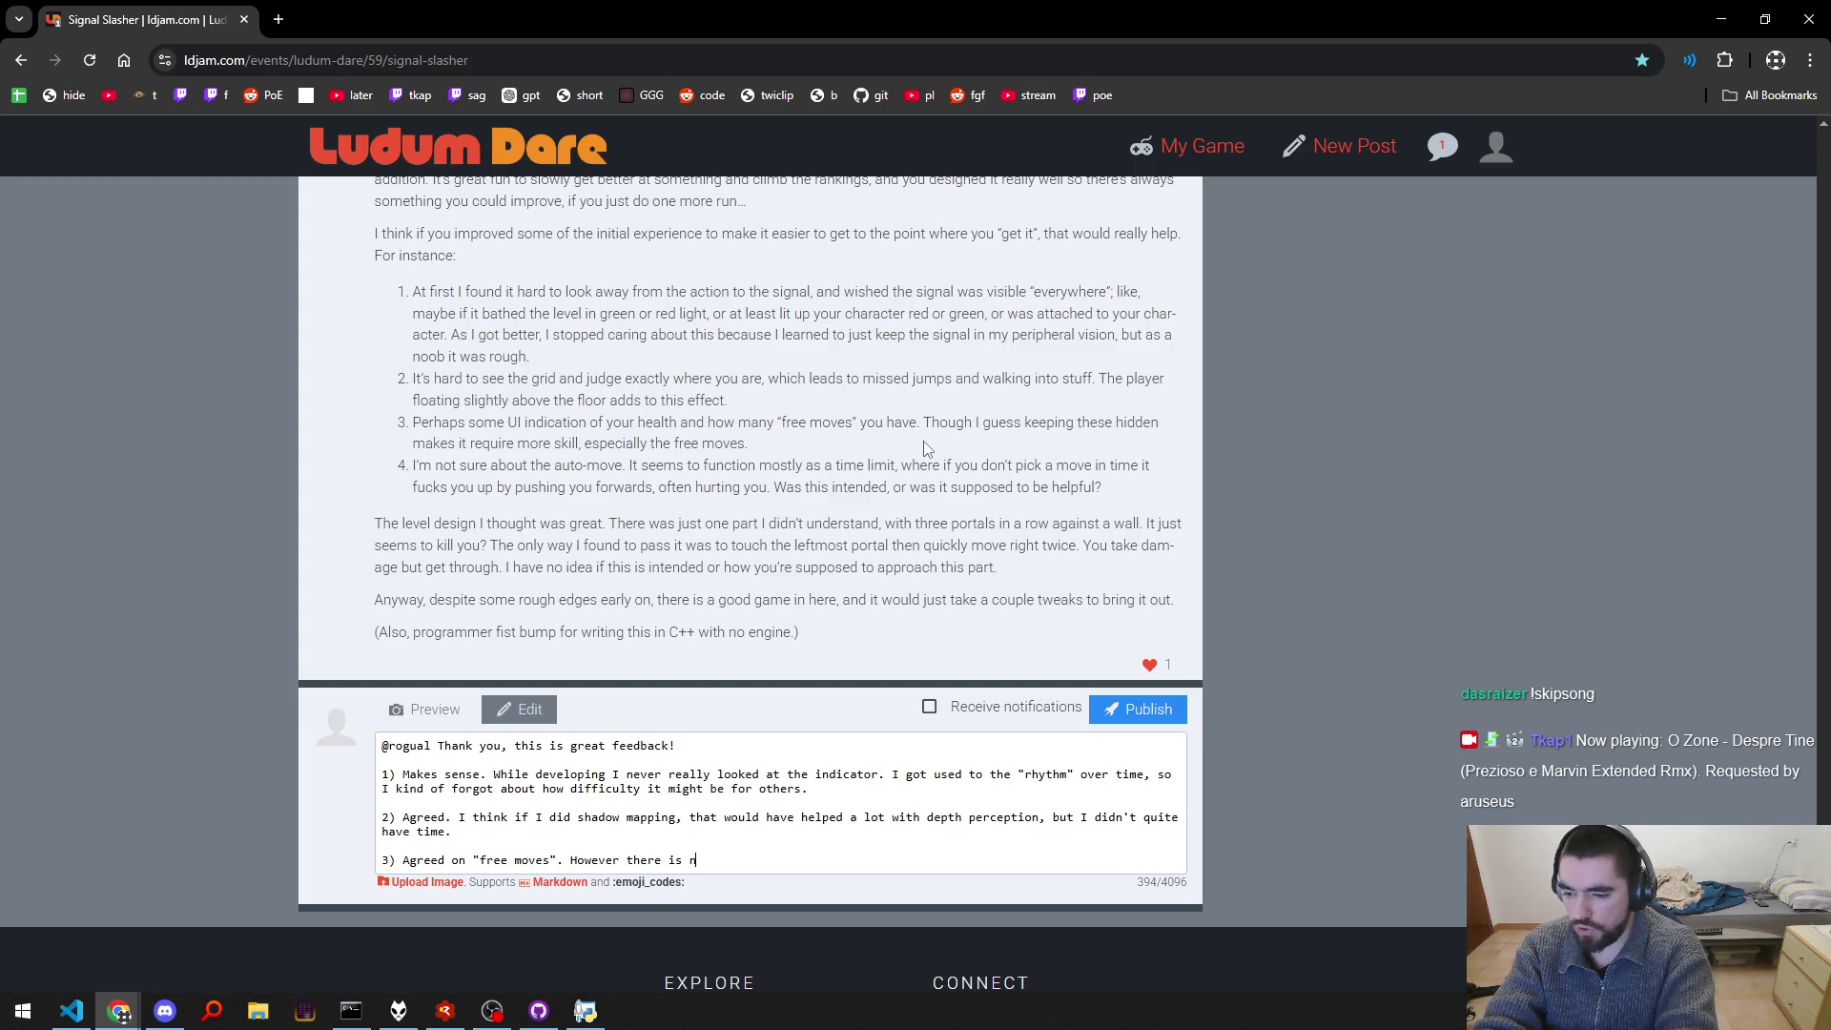
{"action": "type", "text": "heal"}
{"action": "key", "text": "BackSpace"}
{"action": "key", "text": "BackSpace"}
{"action": "key", "text": "BackSpace"}
{"action": "type", "text": "health in "}
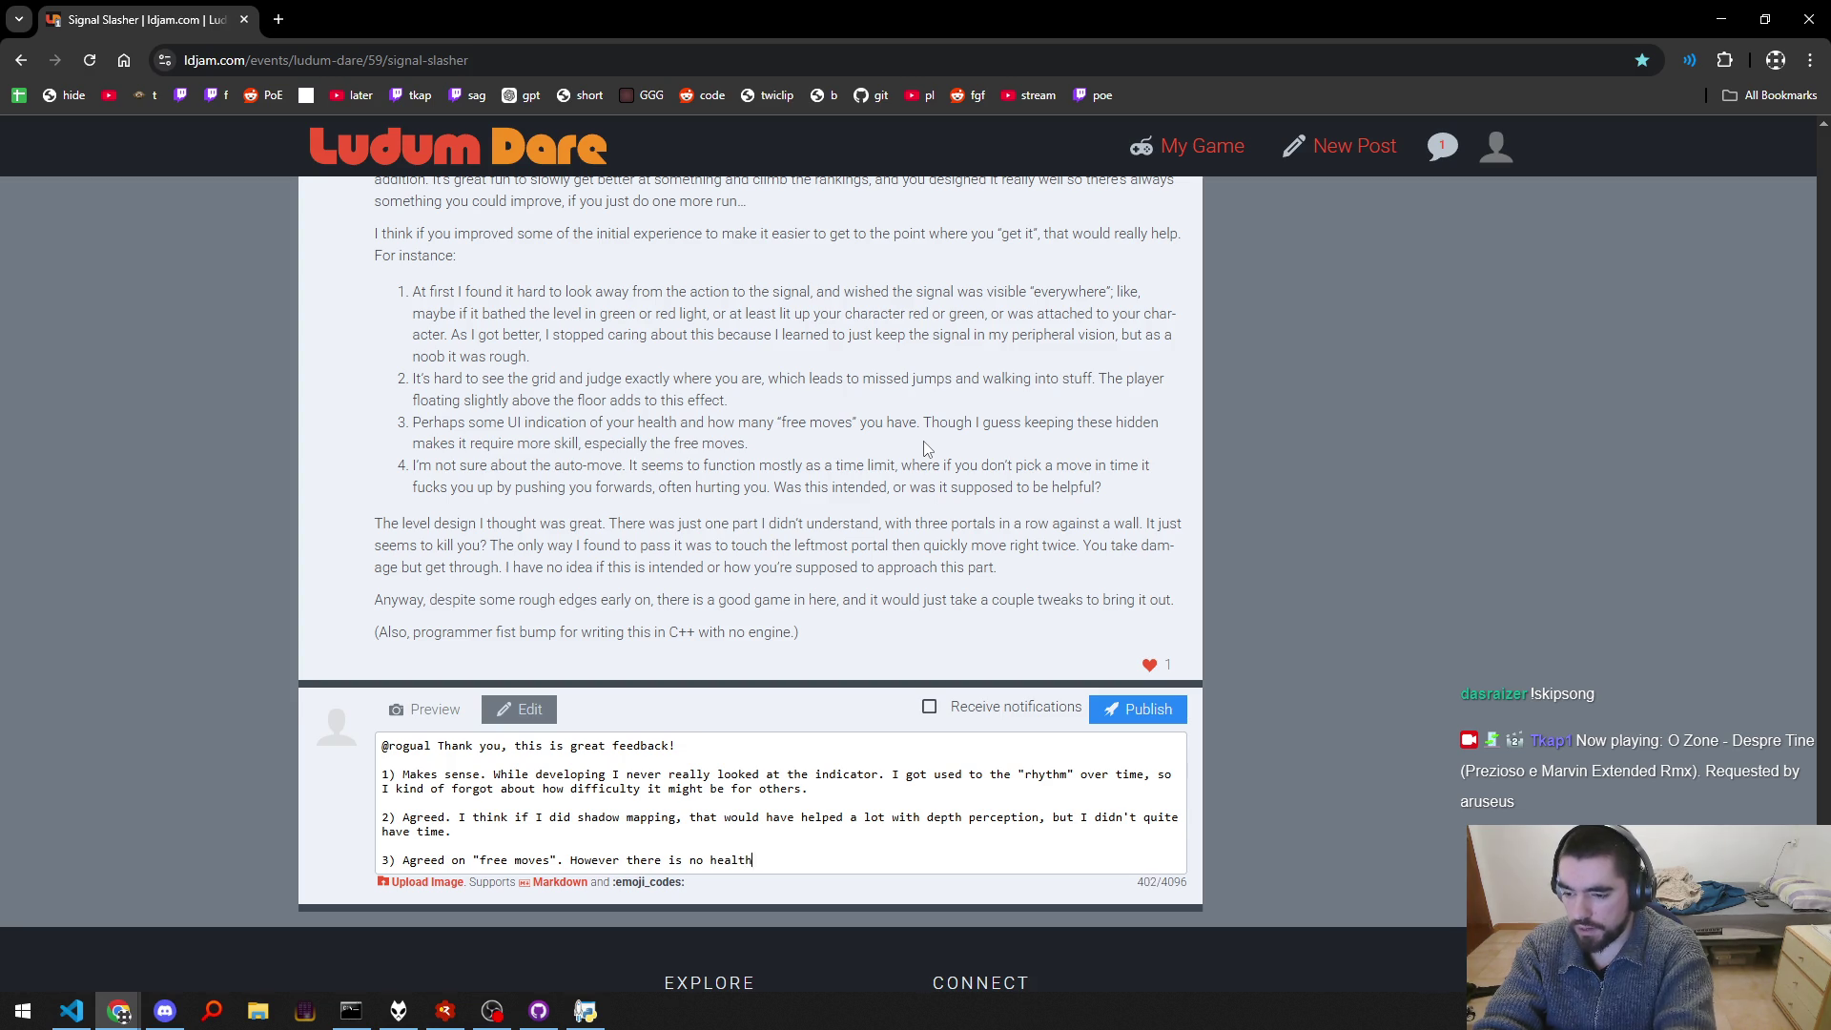
{"action": "type", "text": "the game, though I can see why you think there is. The problem"}
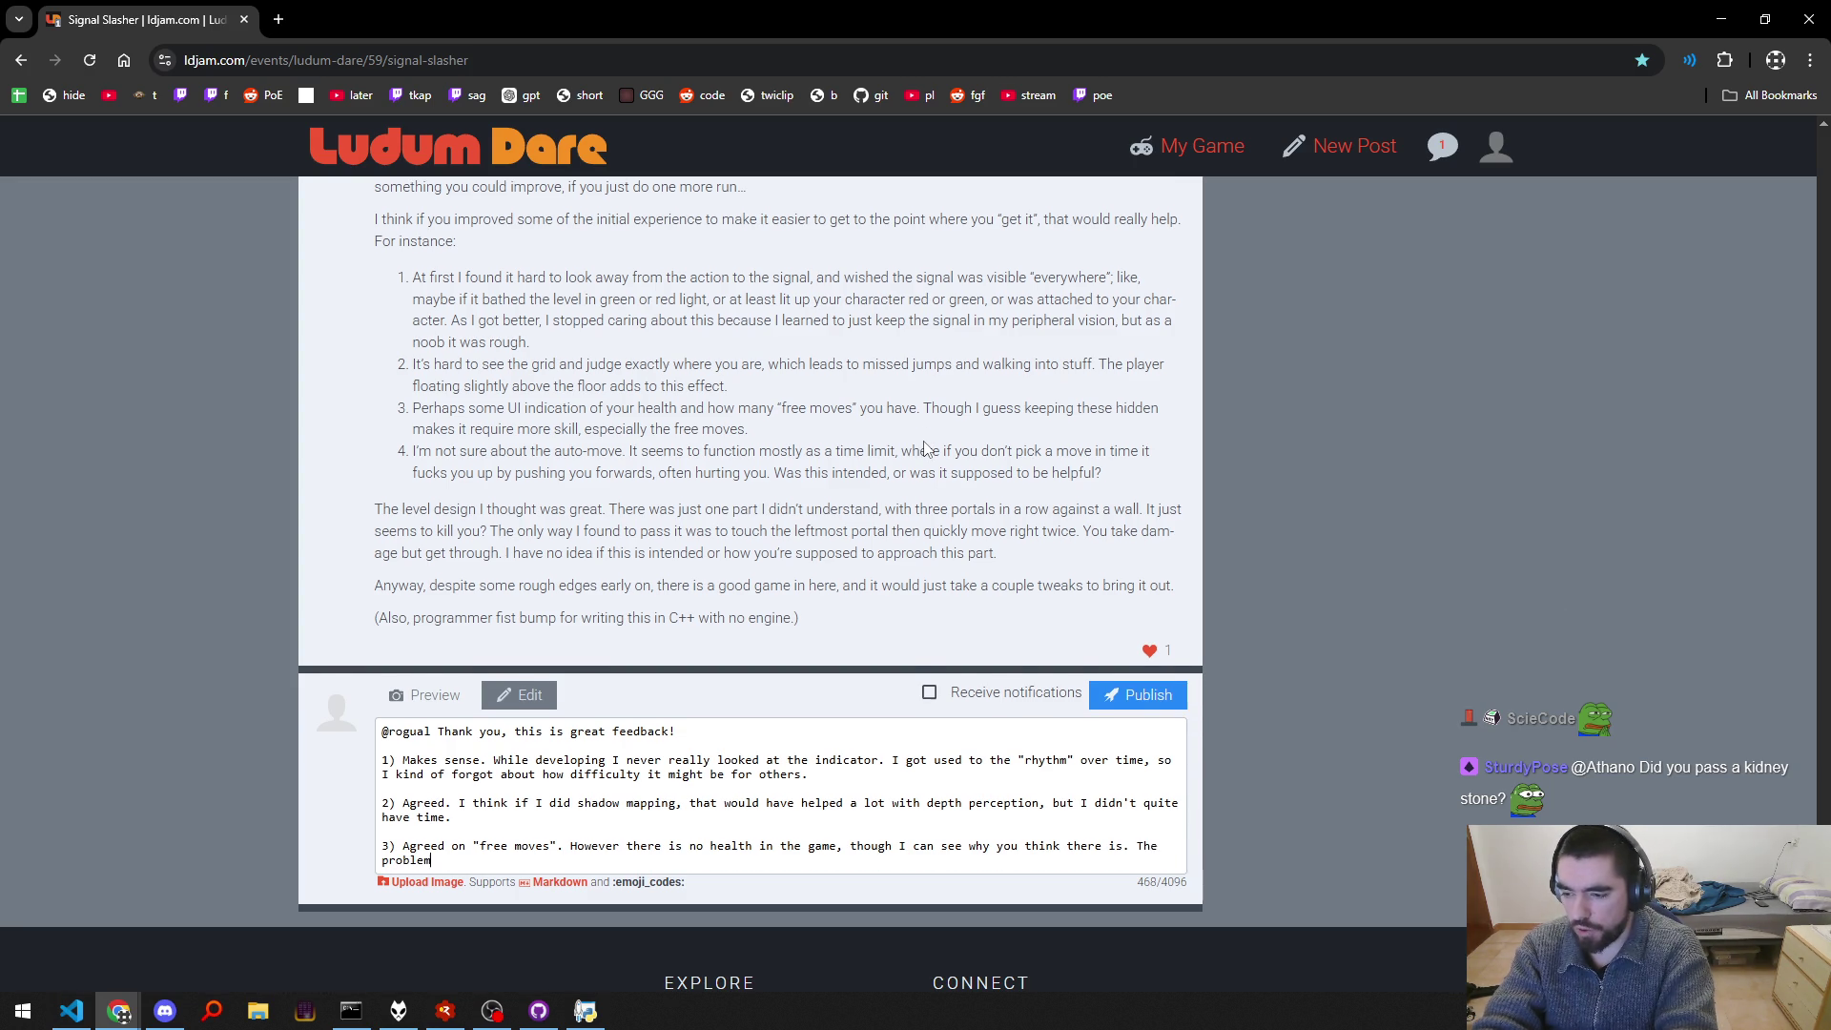
{"action": "key", "text": "BackSpace"}
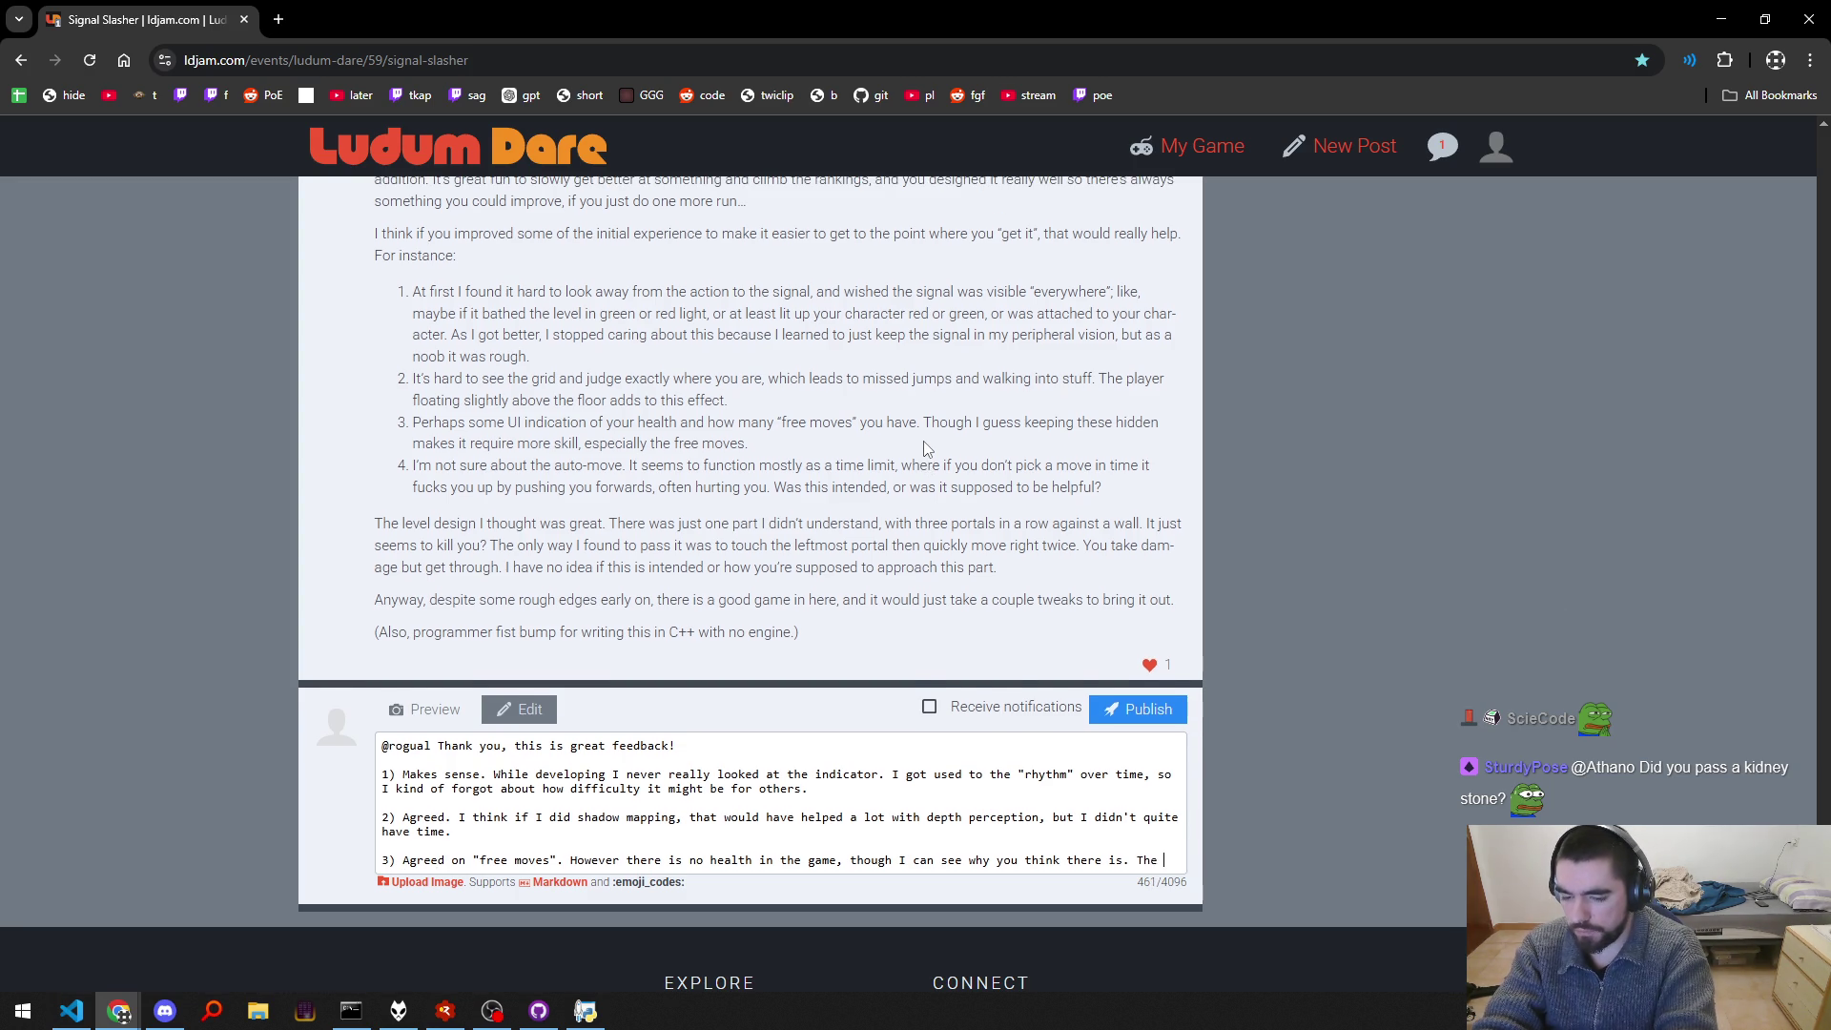
{"action": "type", "text": "problem/bug is tha"}
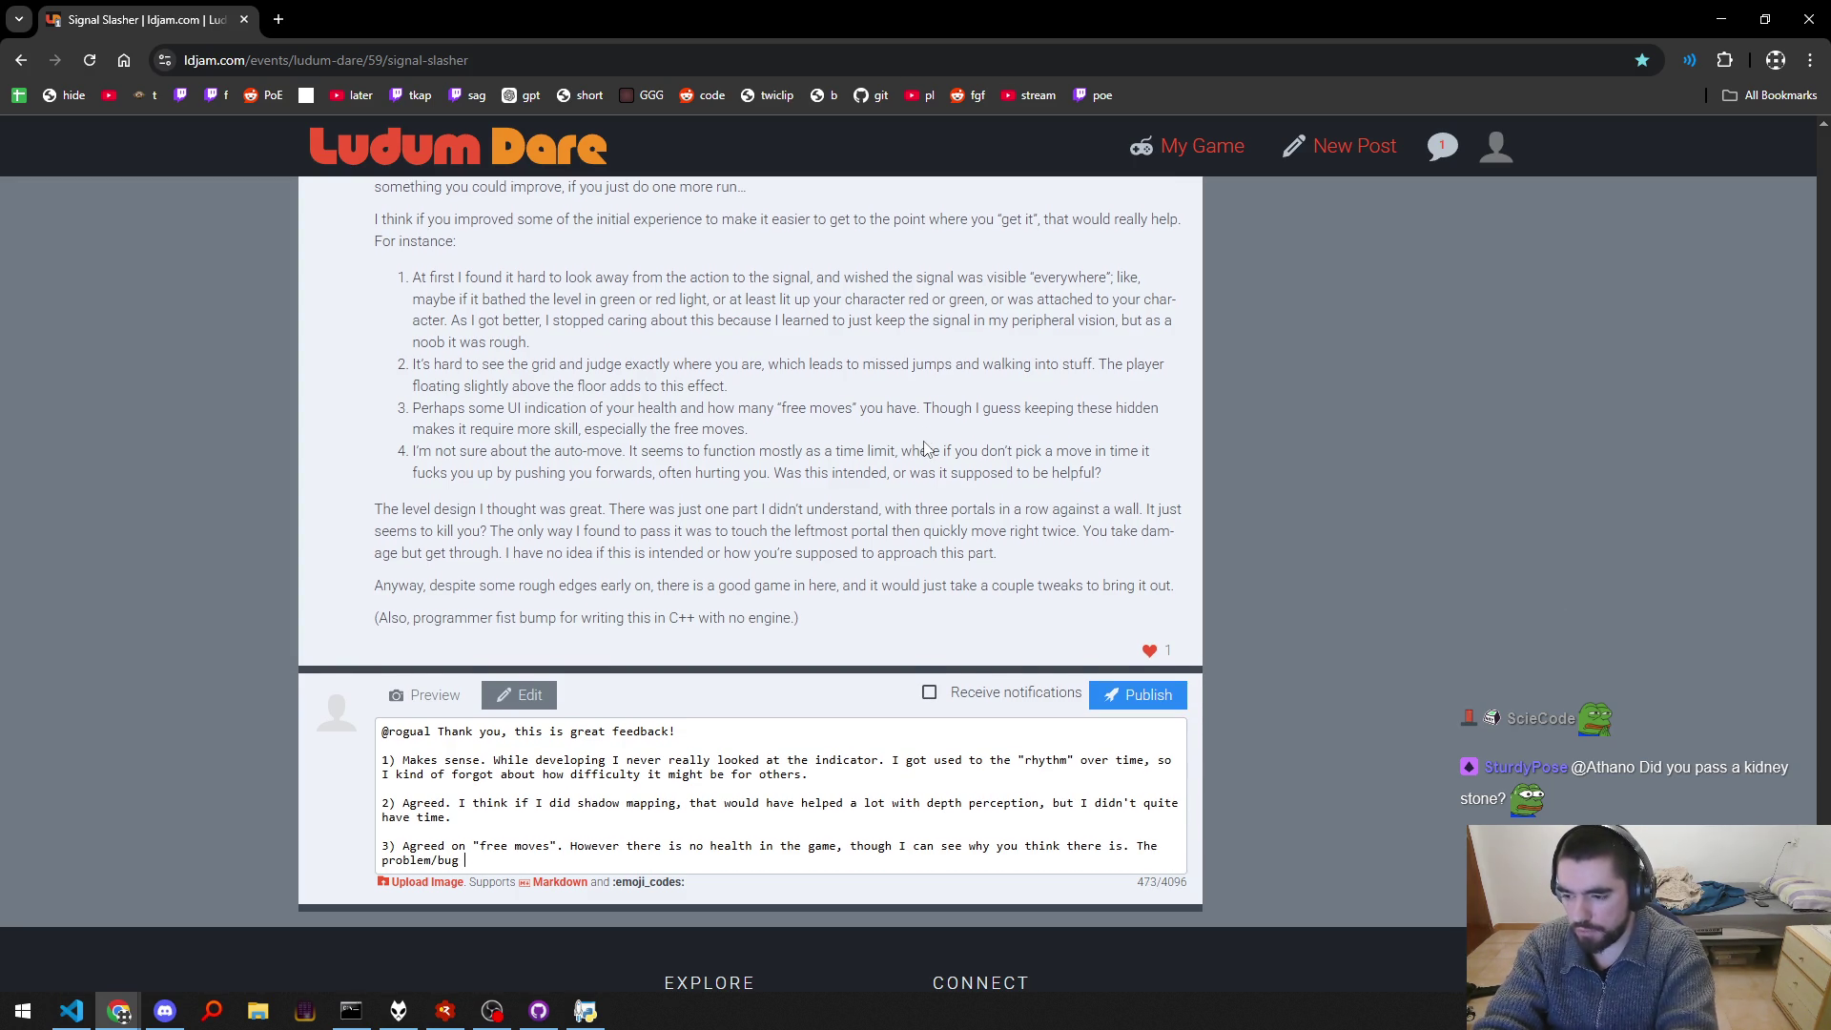
{"action": "type", "text": "t"}
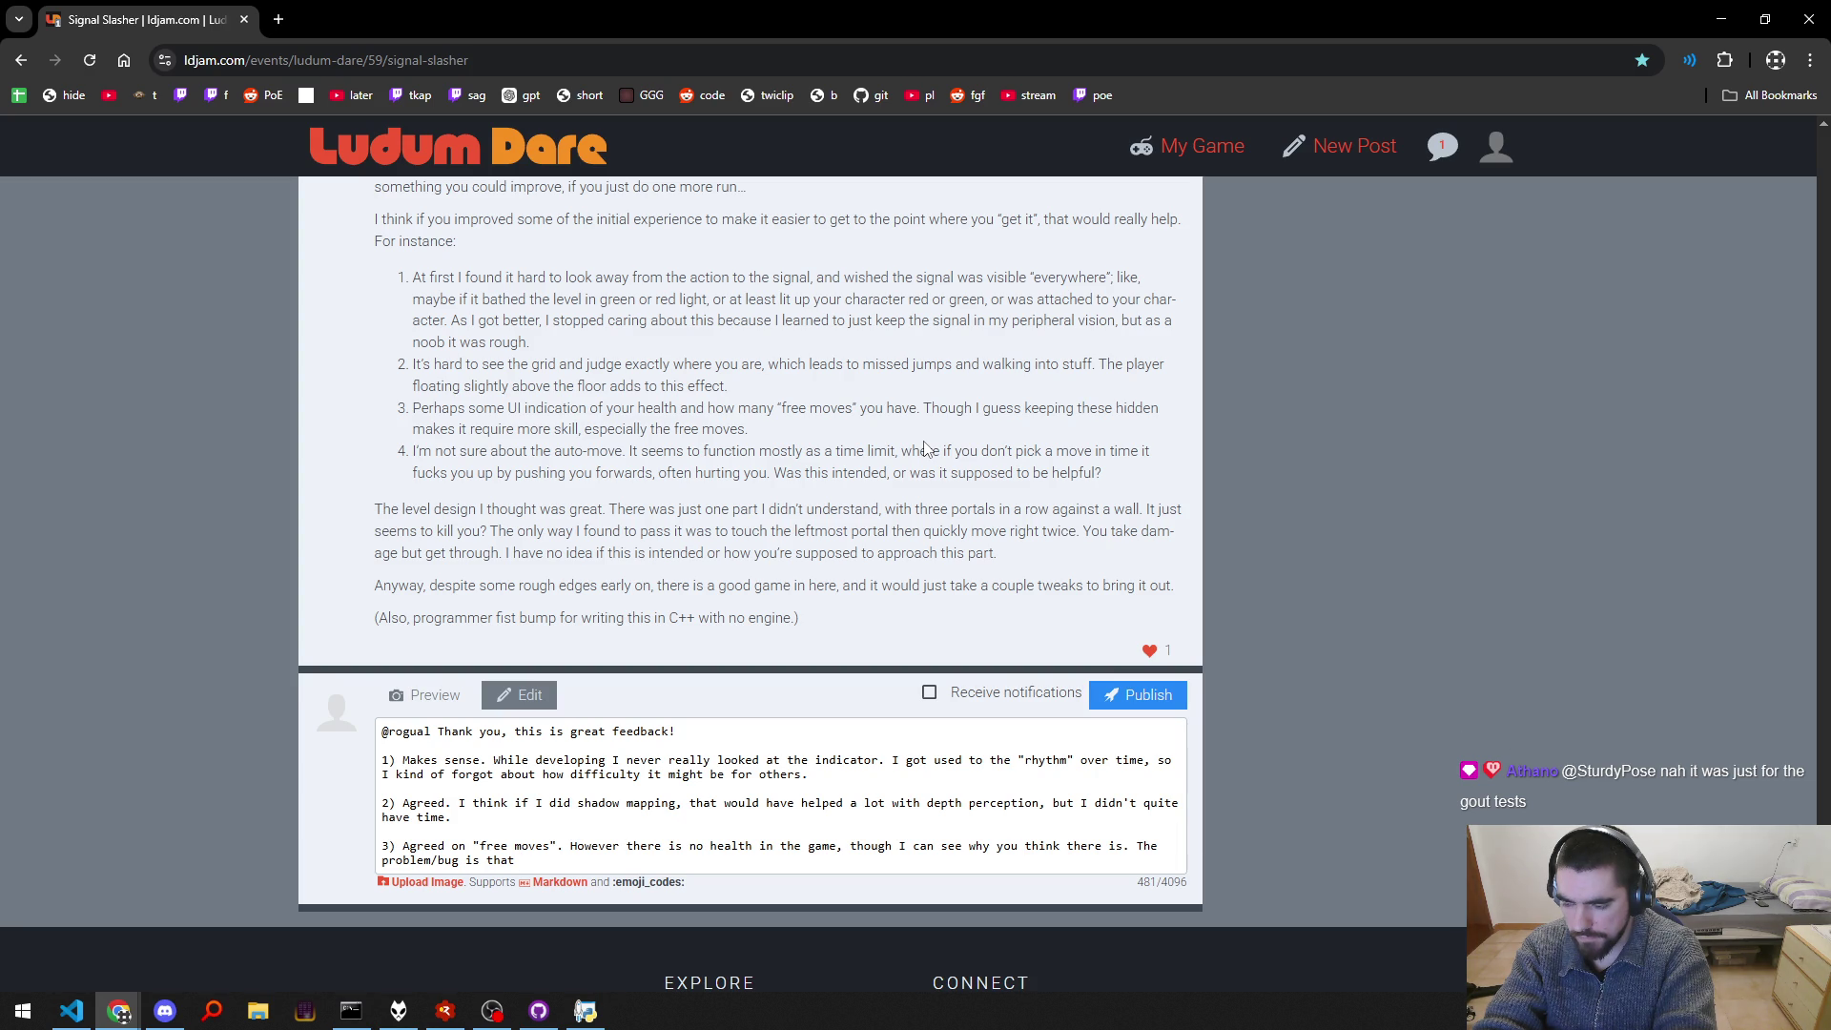
{"action": "key", "text": "BackSpace"}
{"action": "key", "text": "BackSpace"}
{"action": "key", "text": "BackSpace"}
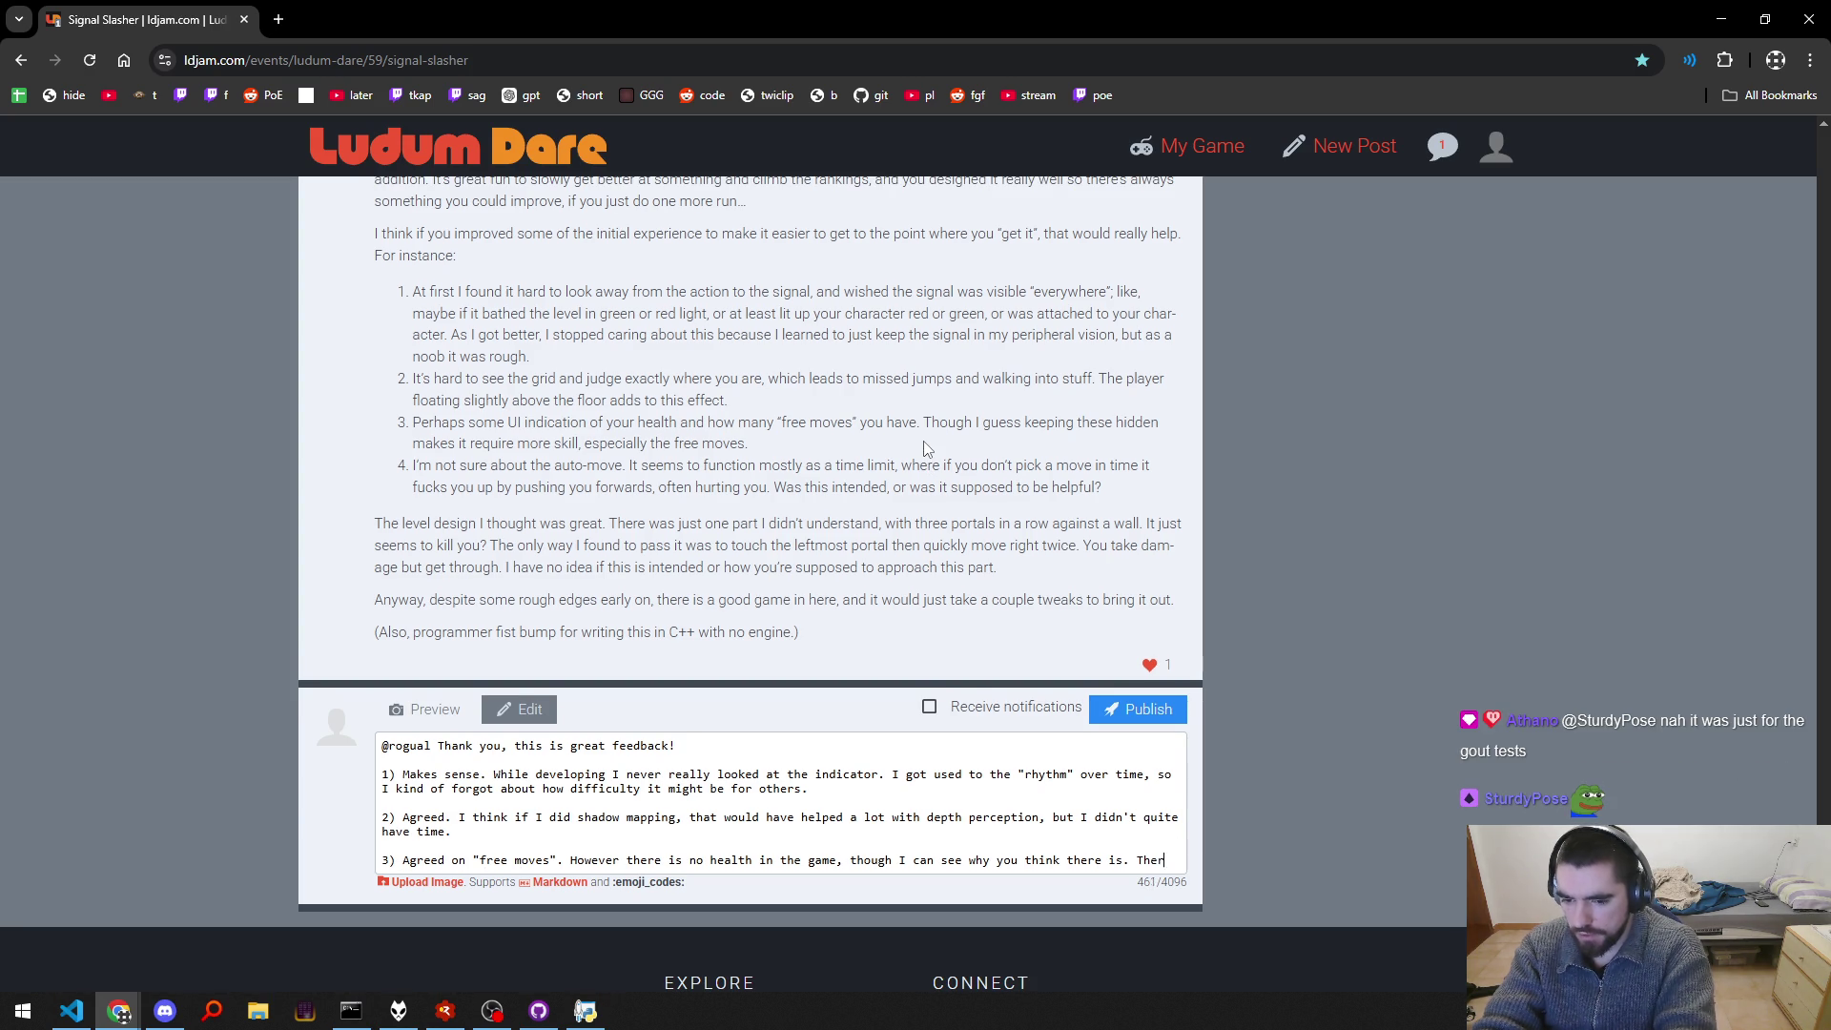
Step: Write 'There are 2 aspects to this' and explain that mistimed actions show a red flash
{"action": "type", "text": "re are 2 aspects to thids."}
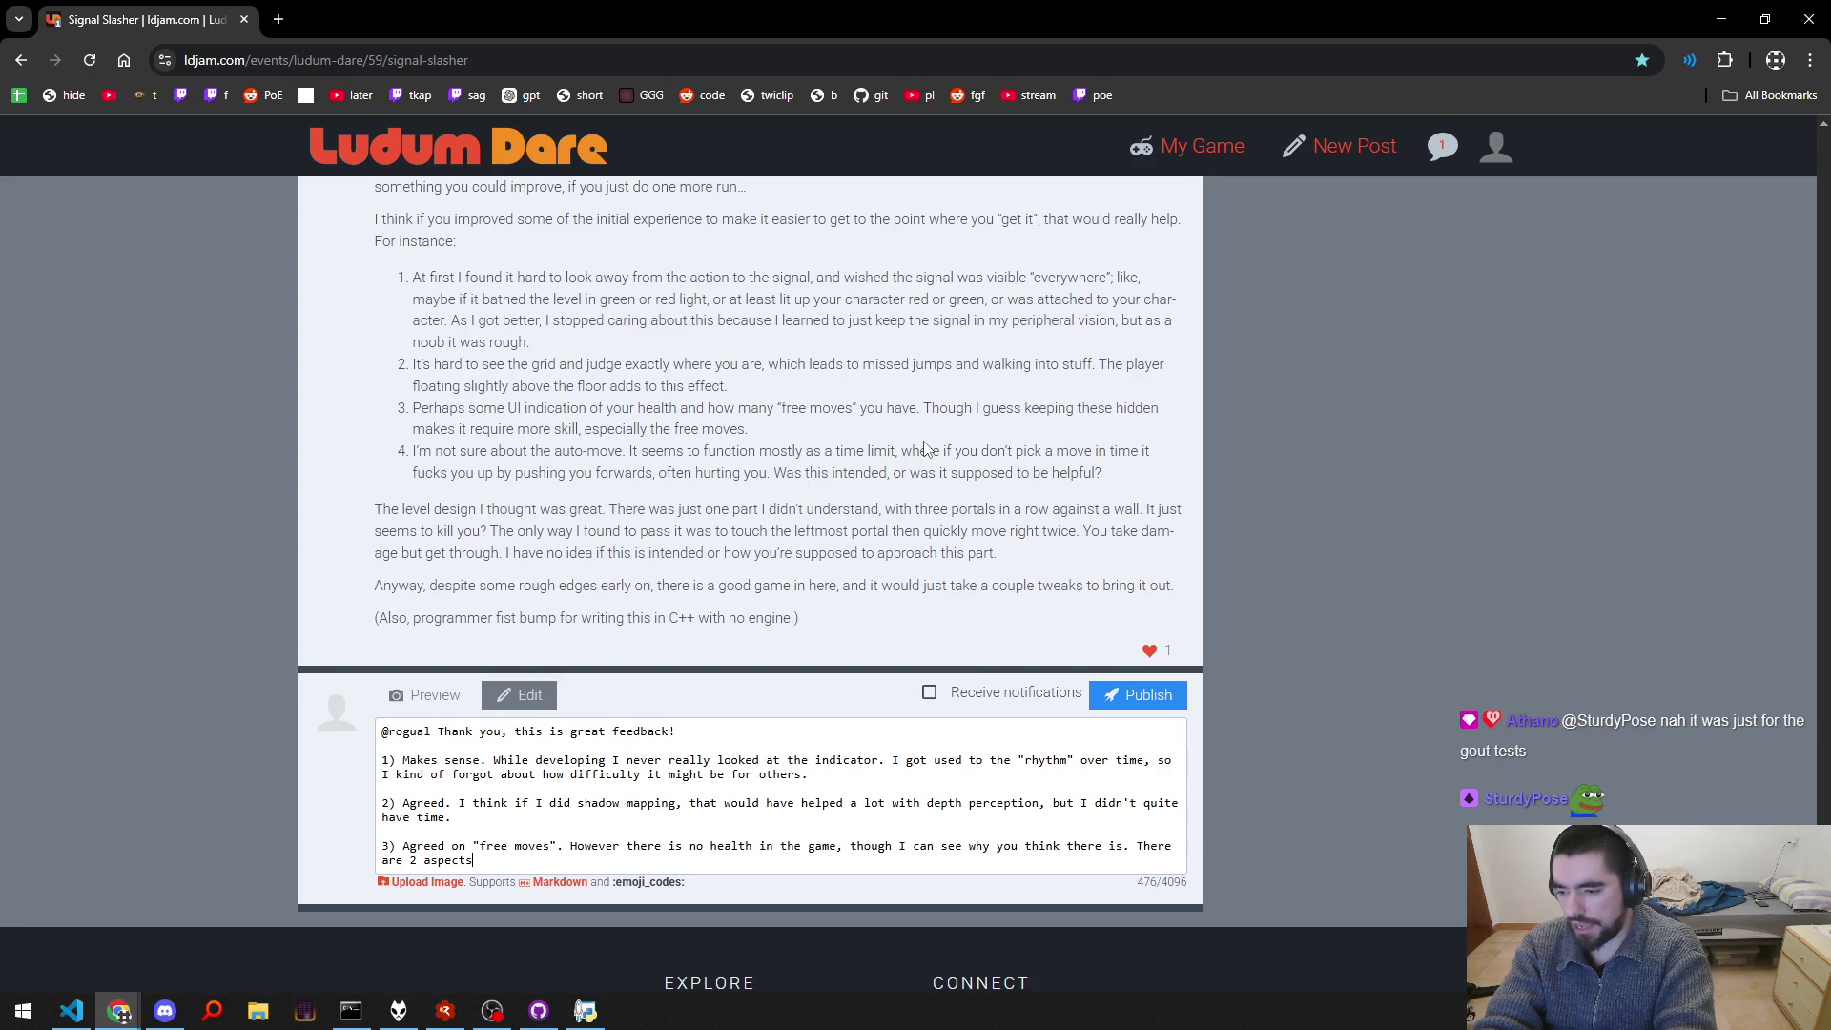
{"action": "key", "text": "BackSpace"}
{"action": "type", "text": "s. When you try t"}
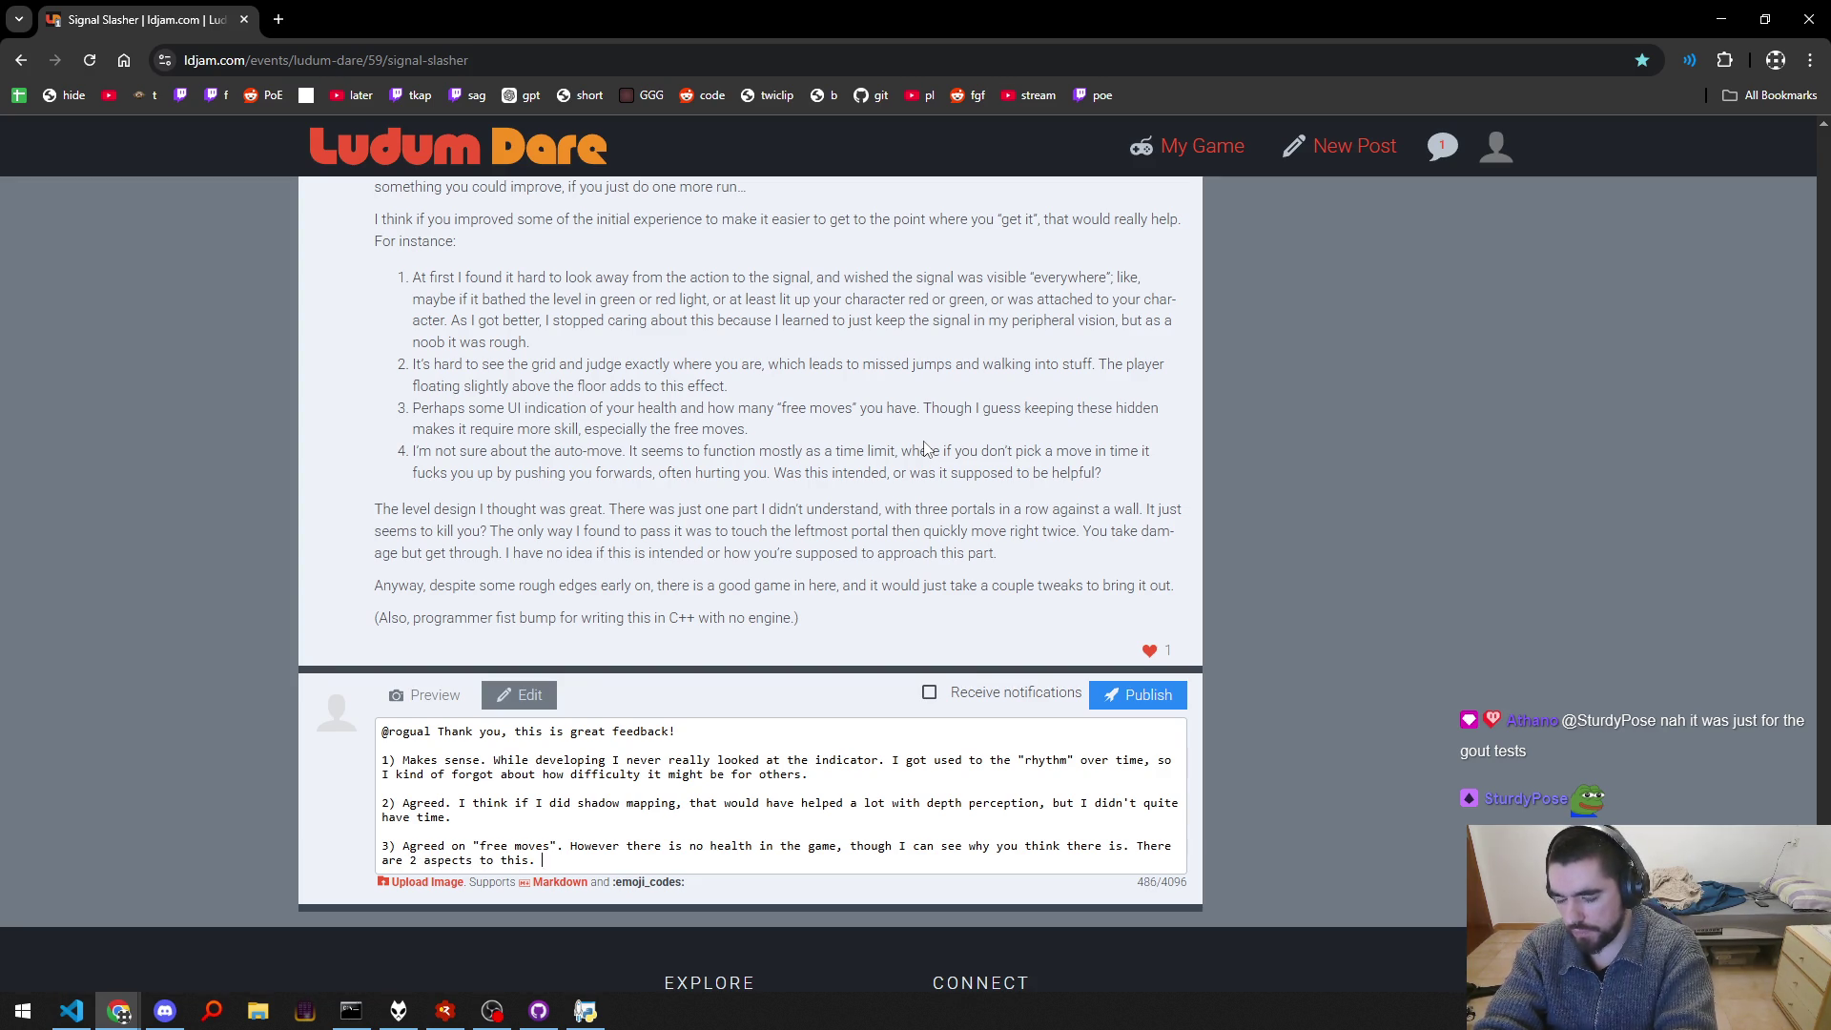
{"action": "type", "text": "o perform an action on"}
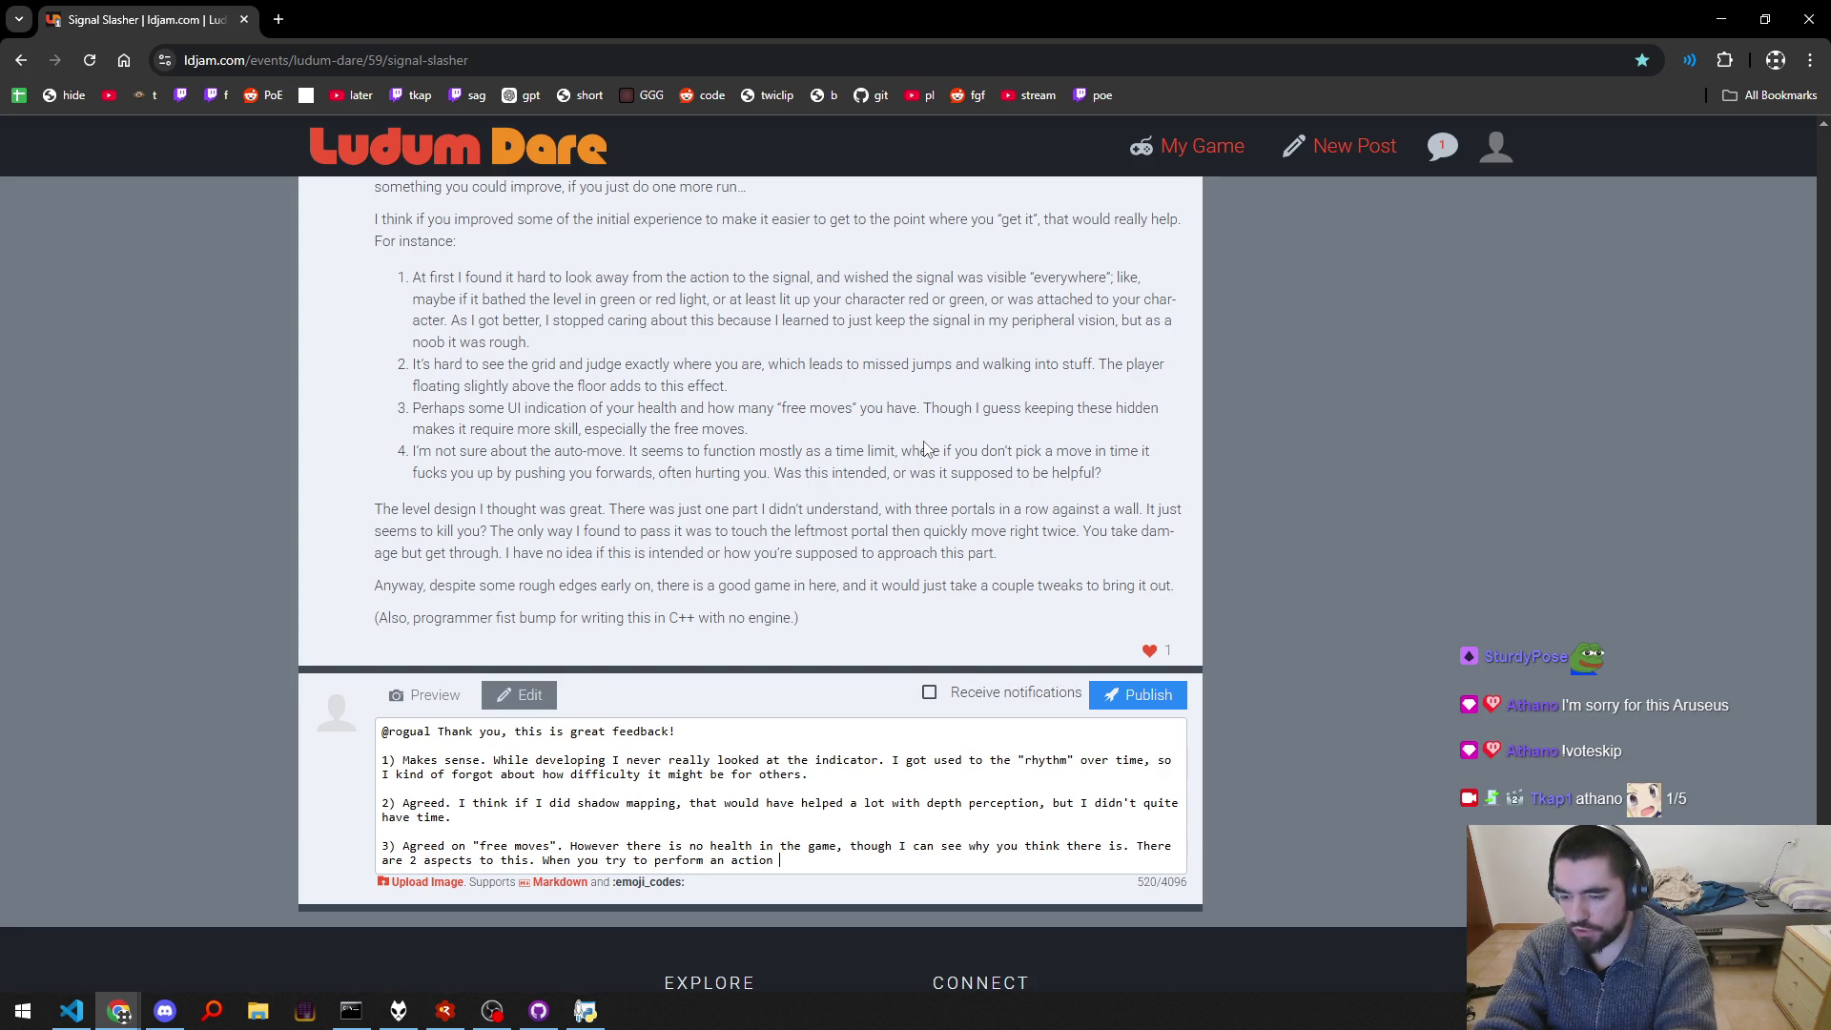
{"action": "type", "text": " the wrong timing, I let you know by flasing"}
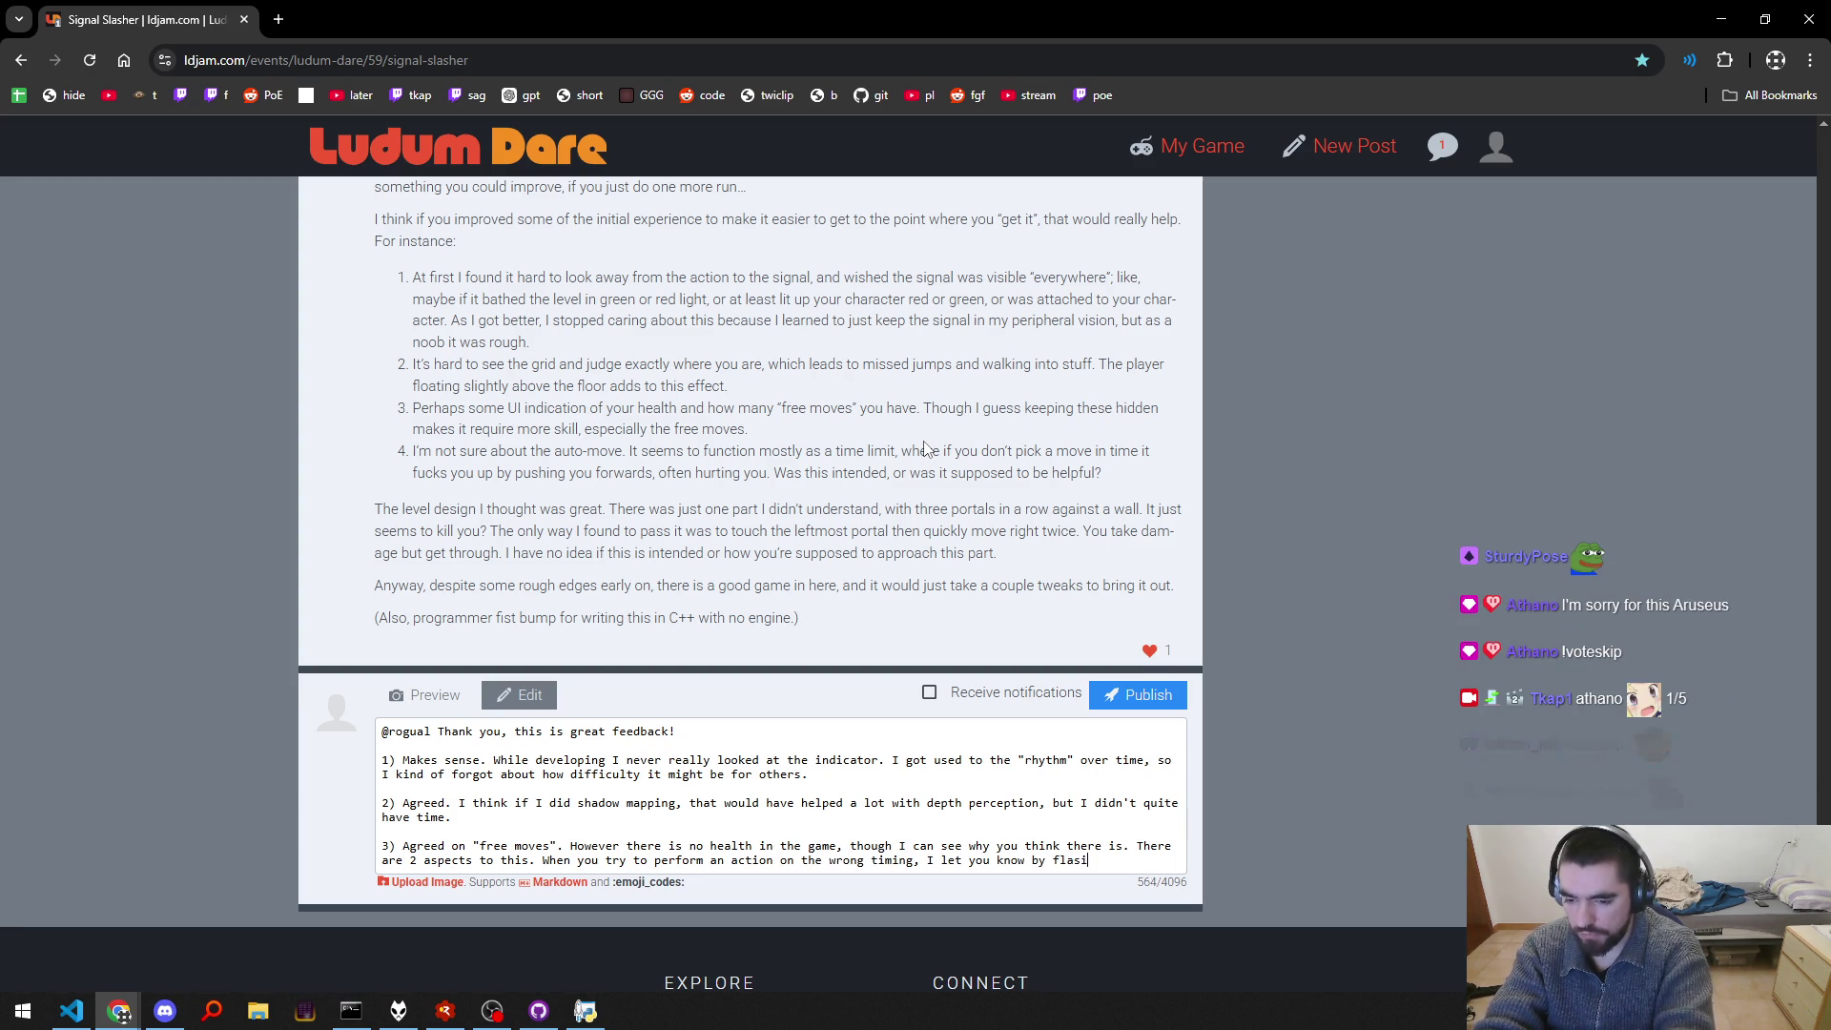
{"action": "key", "text": "BackSpace"}
{"action": "key", "text": "BackSpace"}
{"action": "key", "text": "BackSpace"}
{"action": "type", "text": "hing"}
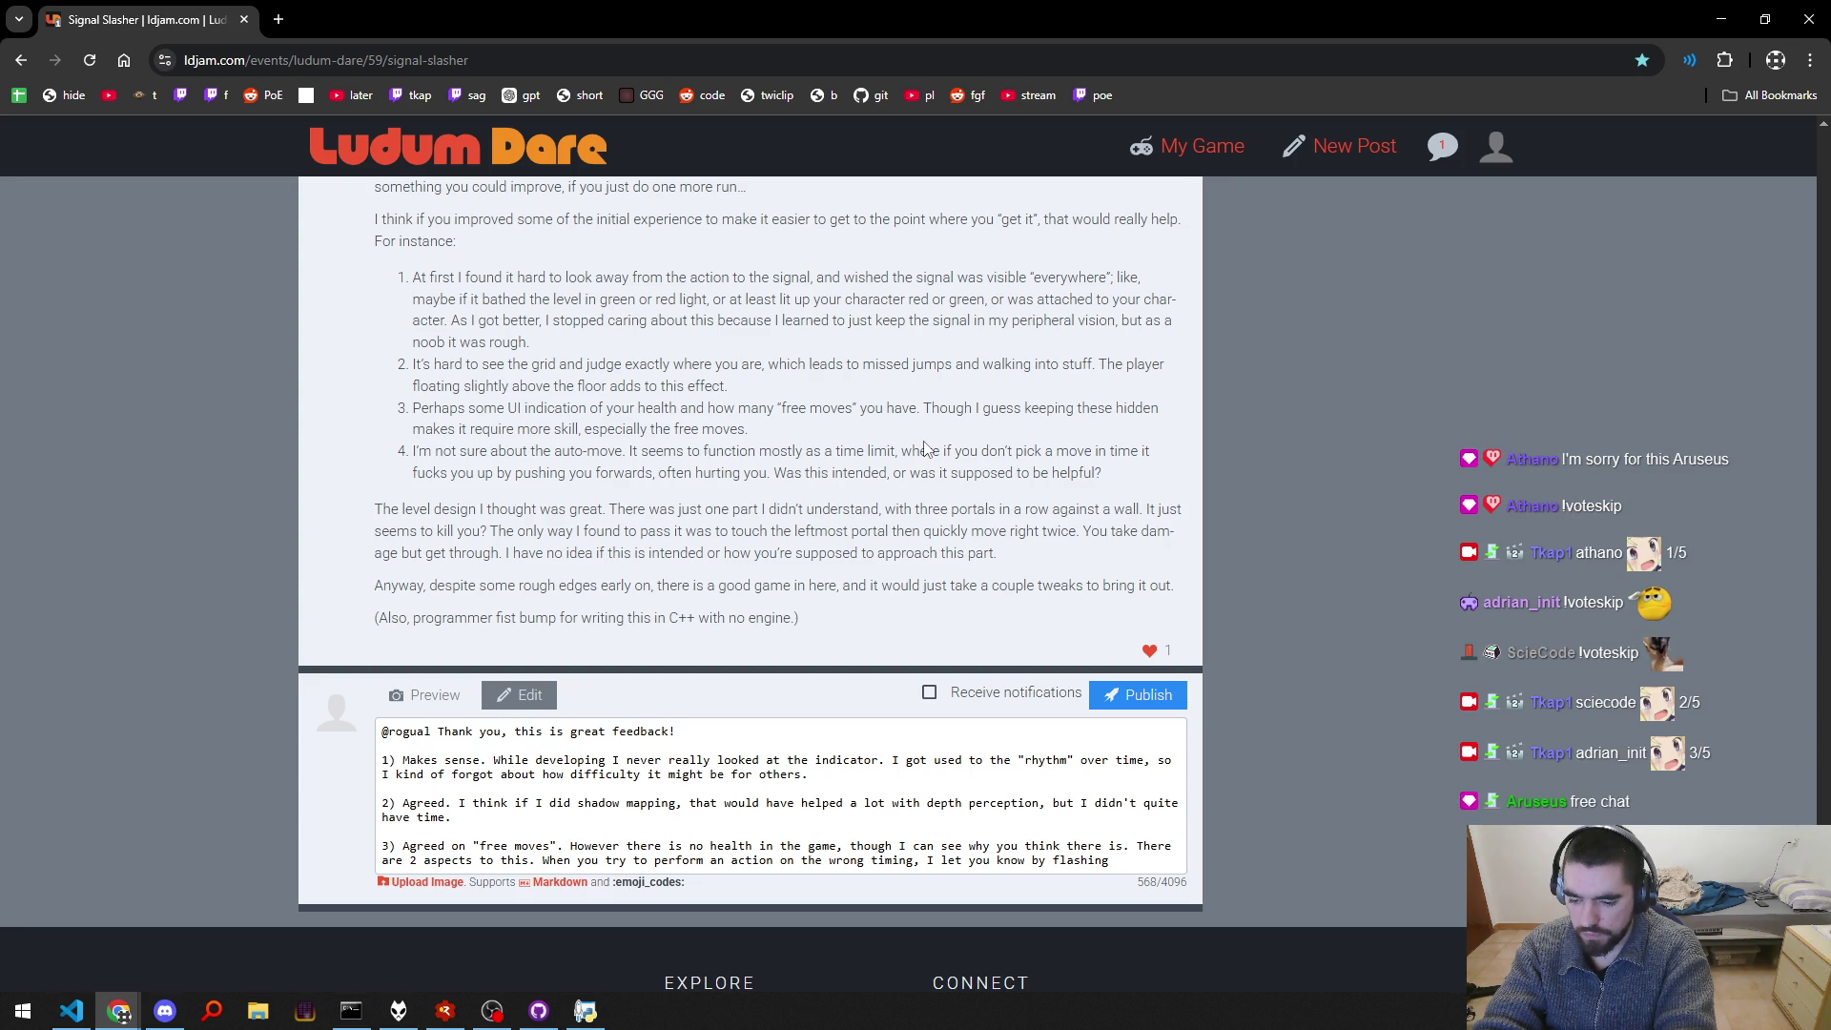
{"action": "key", "text": "BackSpace"}
{"action": "key", "text": "BackSpace"}
{"action": "key", "text": "BackSpace"}
{"action": "type", "text": "a red flash"}
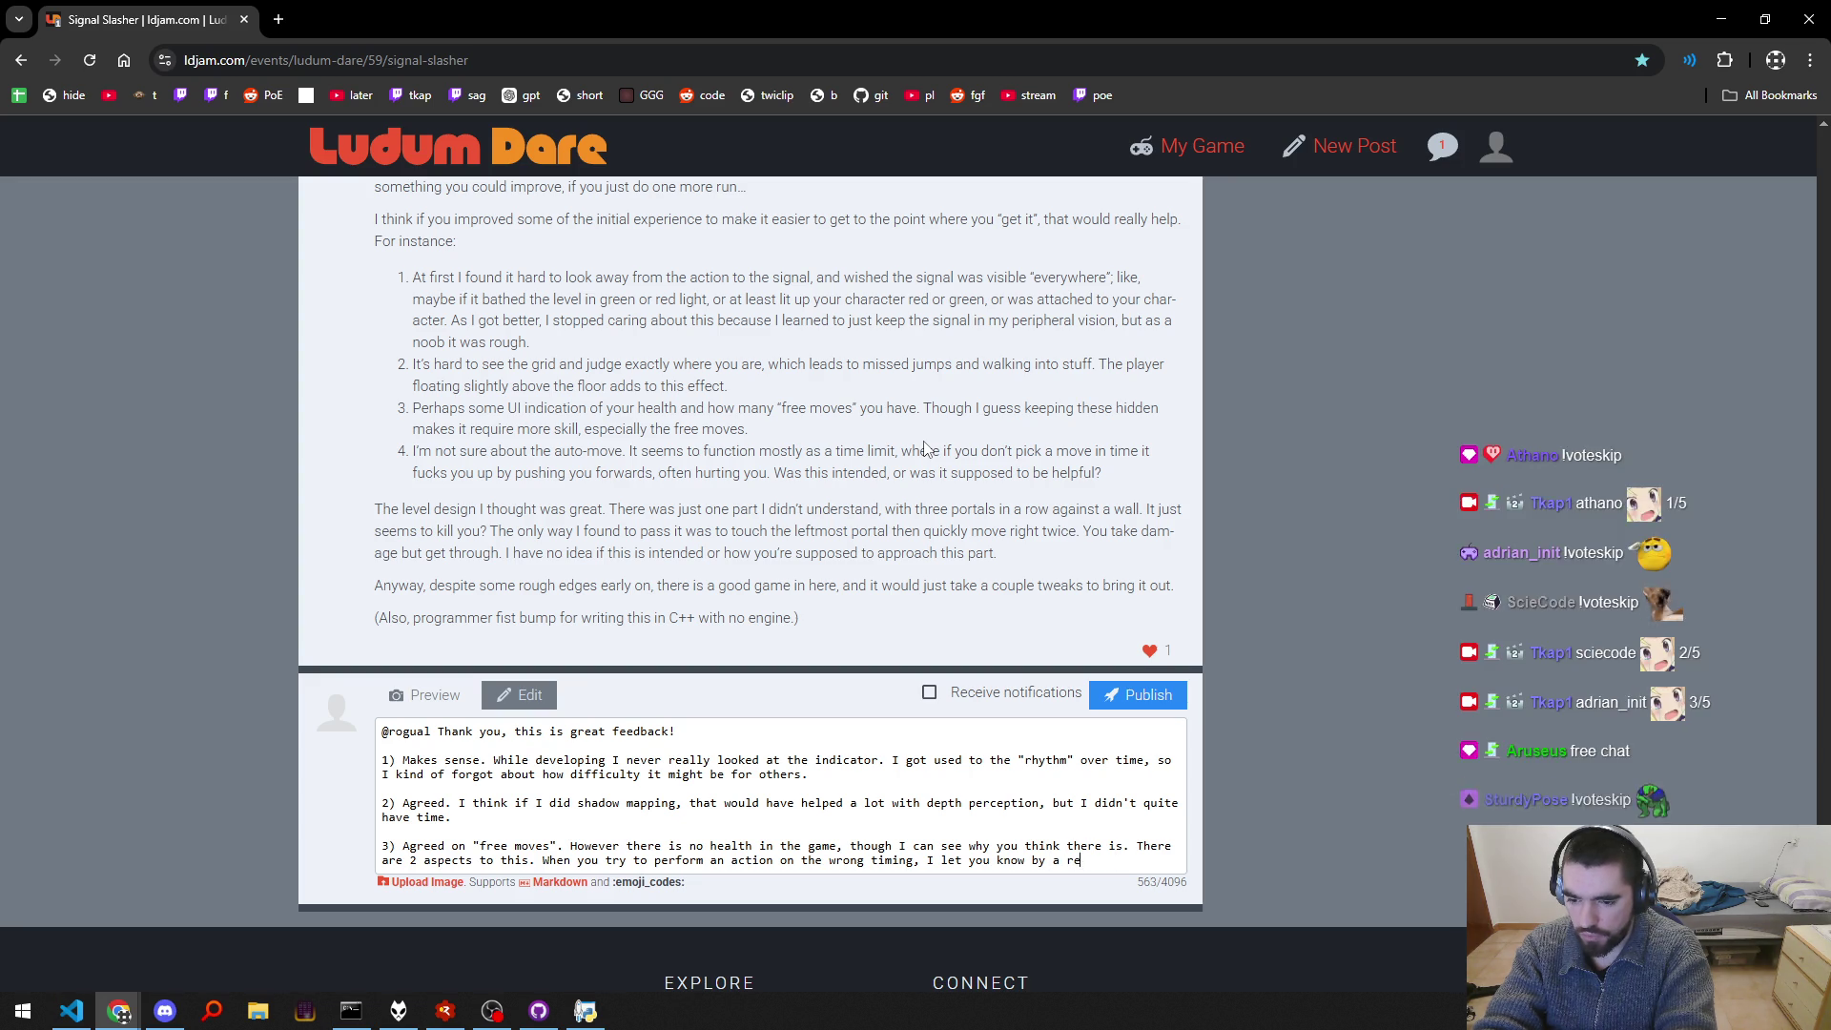
{"action": "type", "text": ". This does not"}
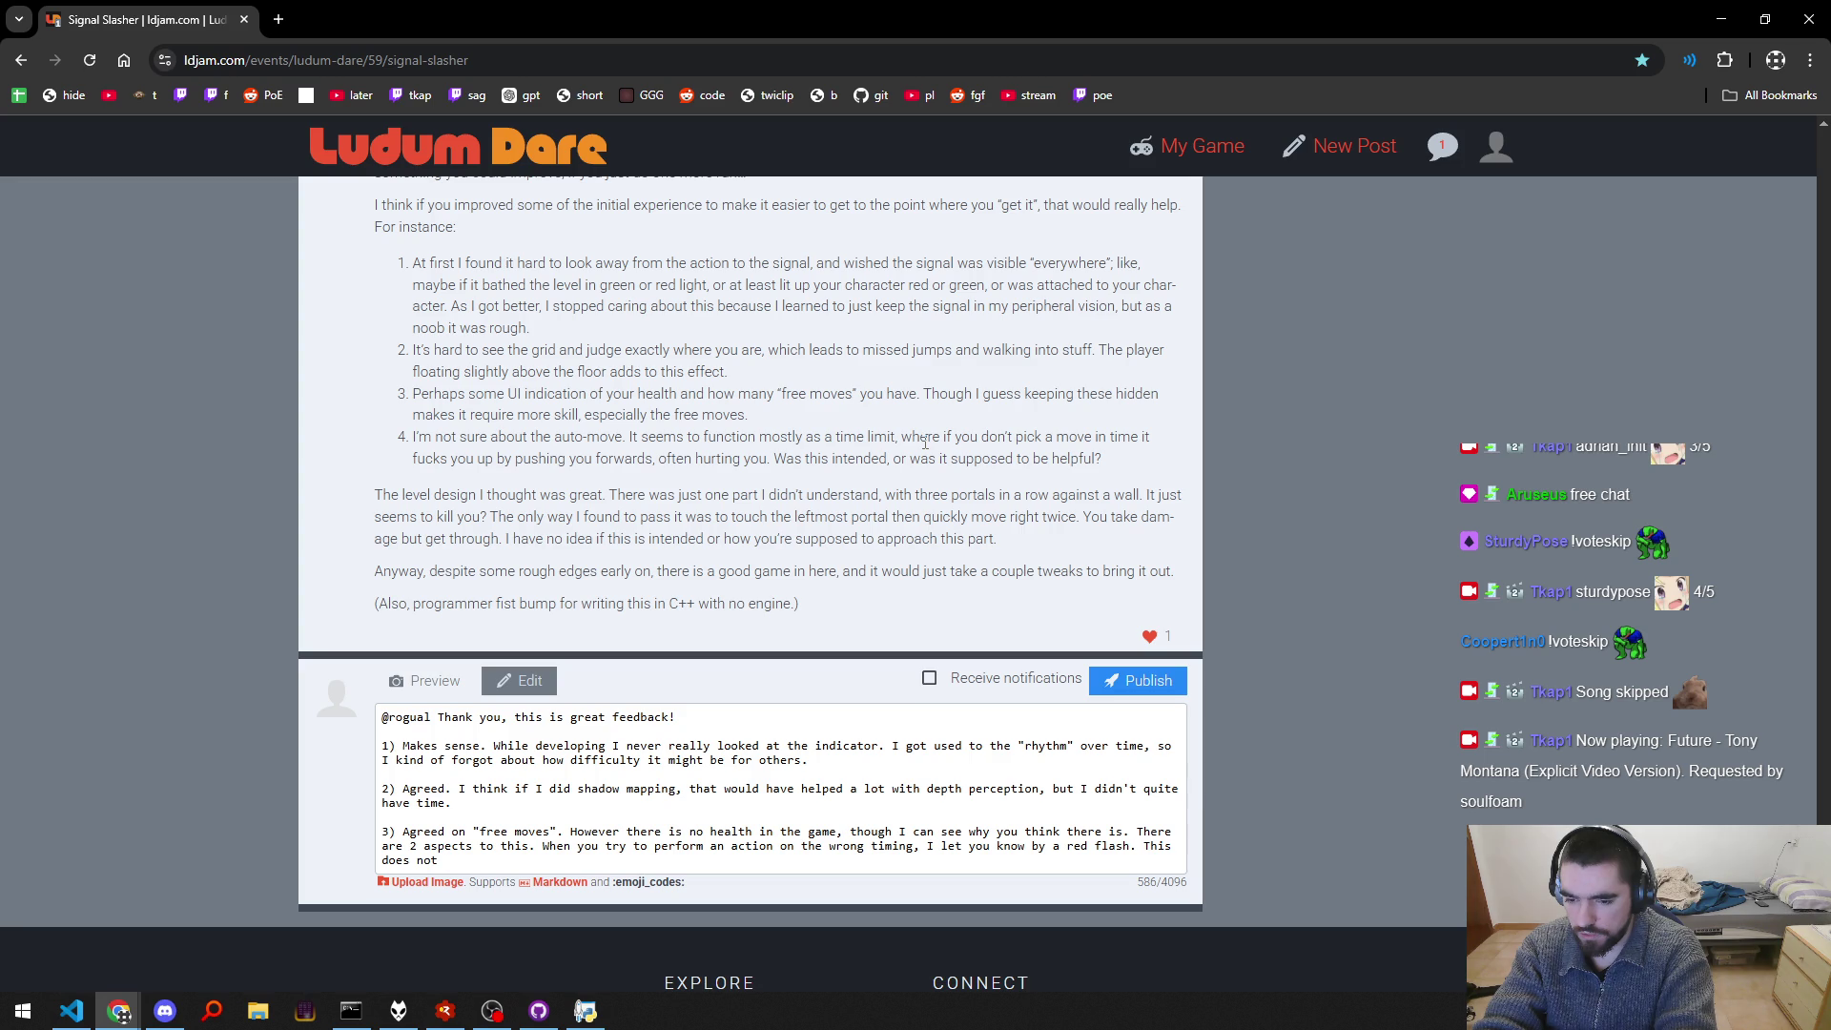
{"action": "key", "text": "BackSpace"}
{"action": "key", "text": "BackSpace"}
{"action": "key", "text": "BackSpace"}
{"action": "type", "text": "has notghin"}
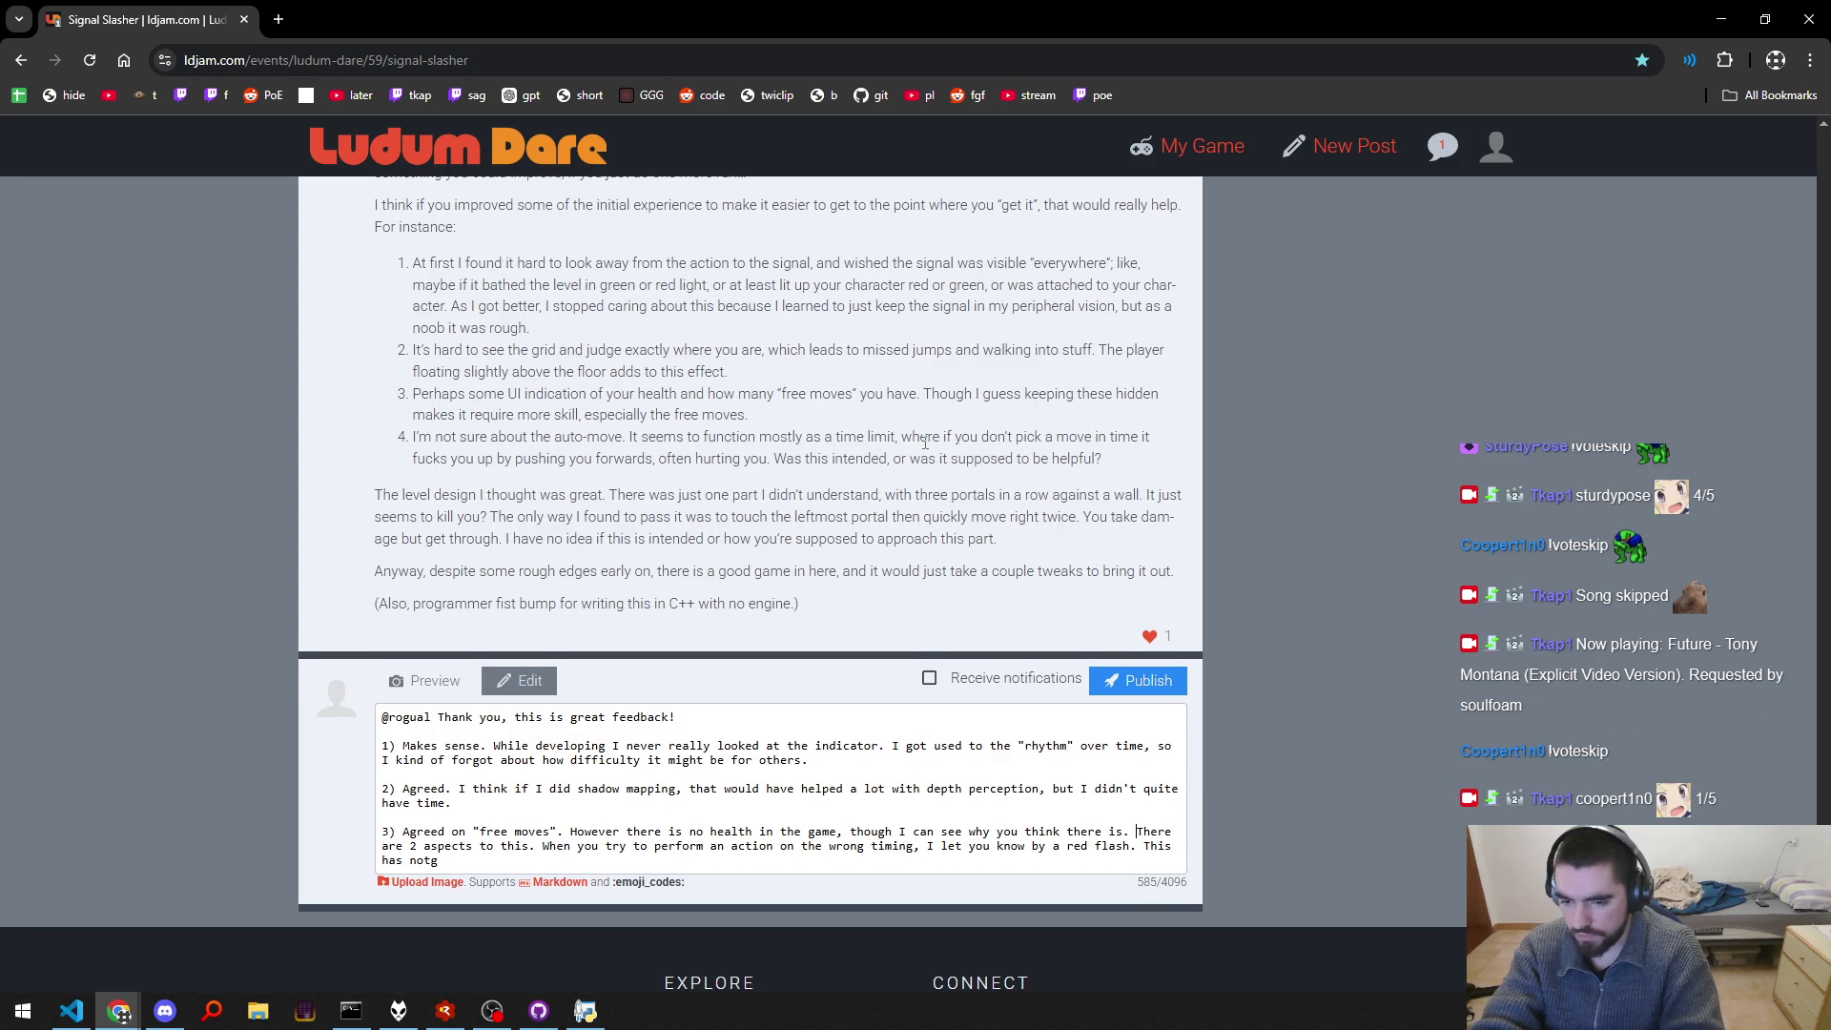
Step: Reword point 3 ('thought', 'was') so the red flash has no gameplay effect, and start the next sentence
{"action": "key", "text": "BackSpace"}
{"action": "key", "text": "BackSpace"}
{"action": "key", "text": "BackSpace"}
{"action": "type", "text": "ought"}
{"action": "key", "text": "End"}
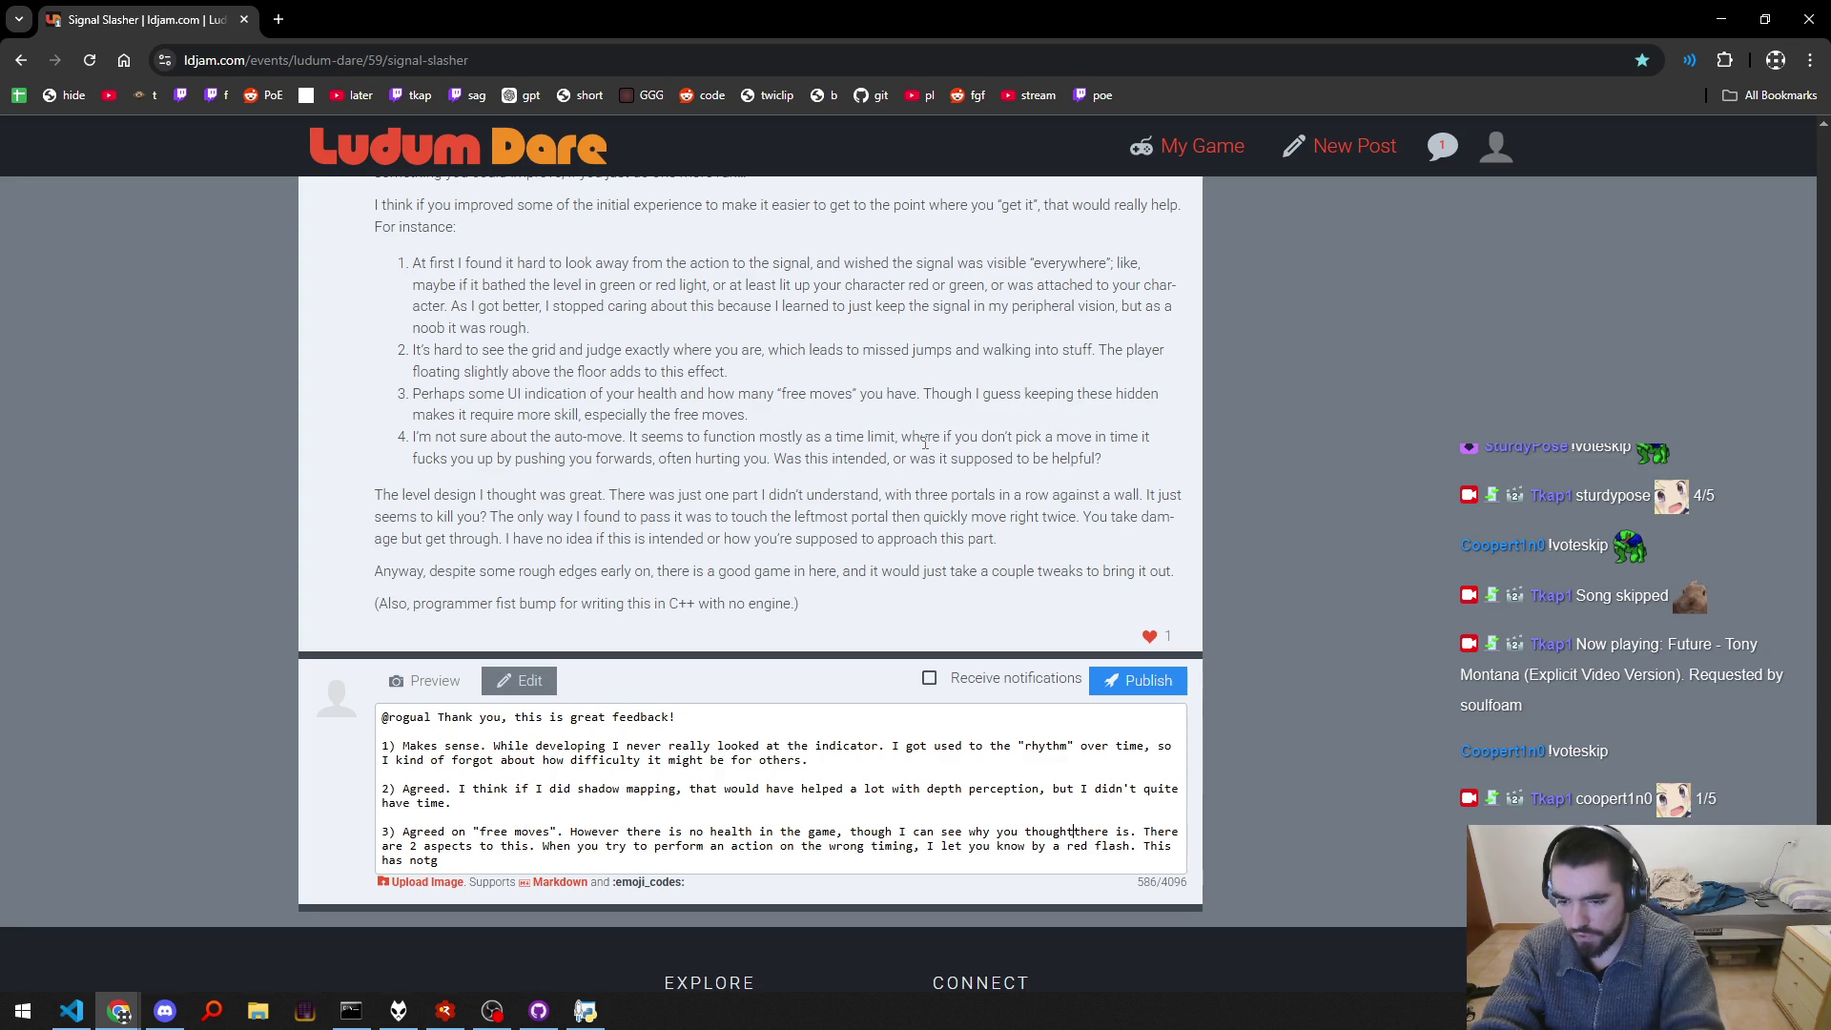
{"action": "key", "text": "BackSpace"}
{"action": "key", "text": "BackSpace"}
{"action": "type", "text": "was"}
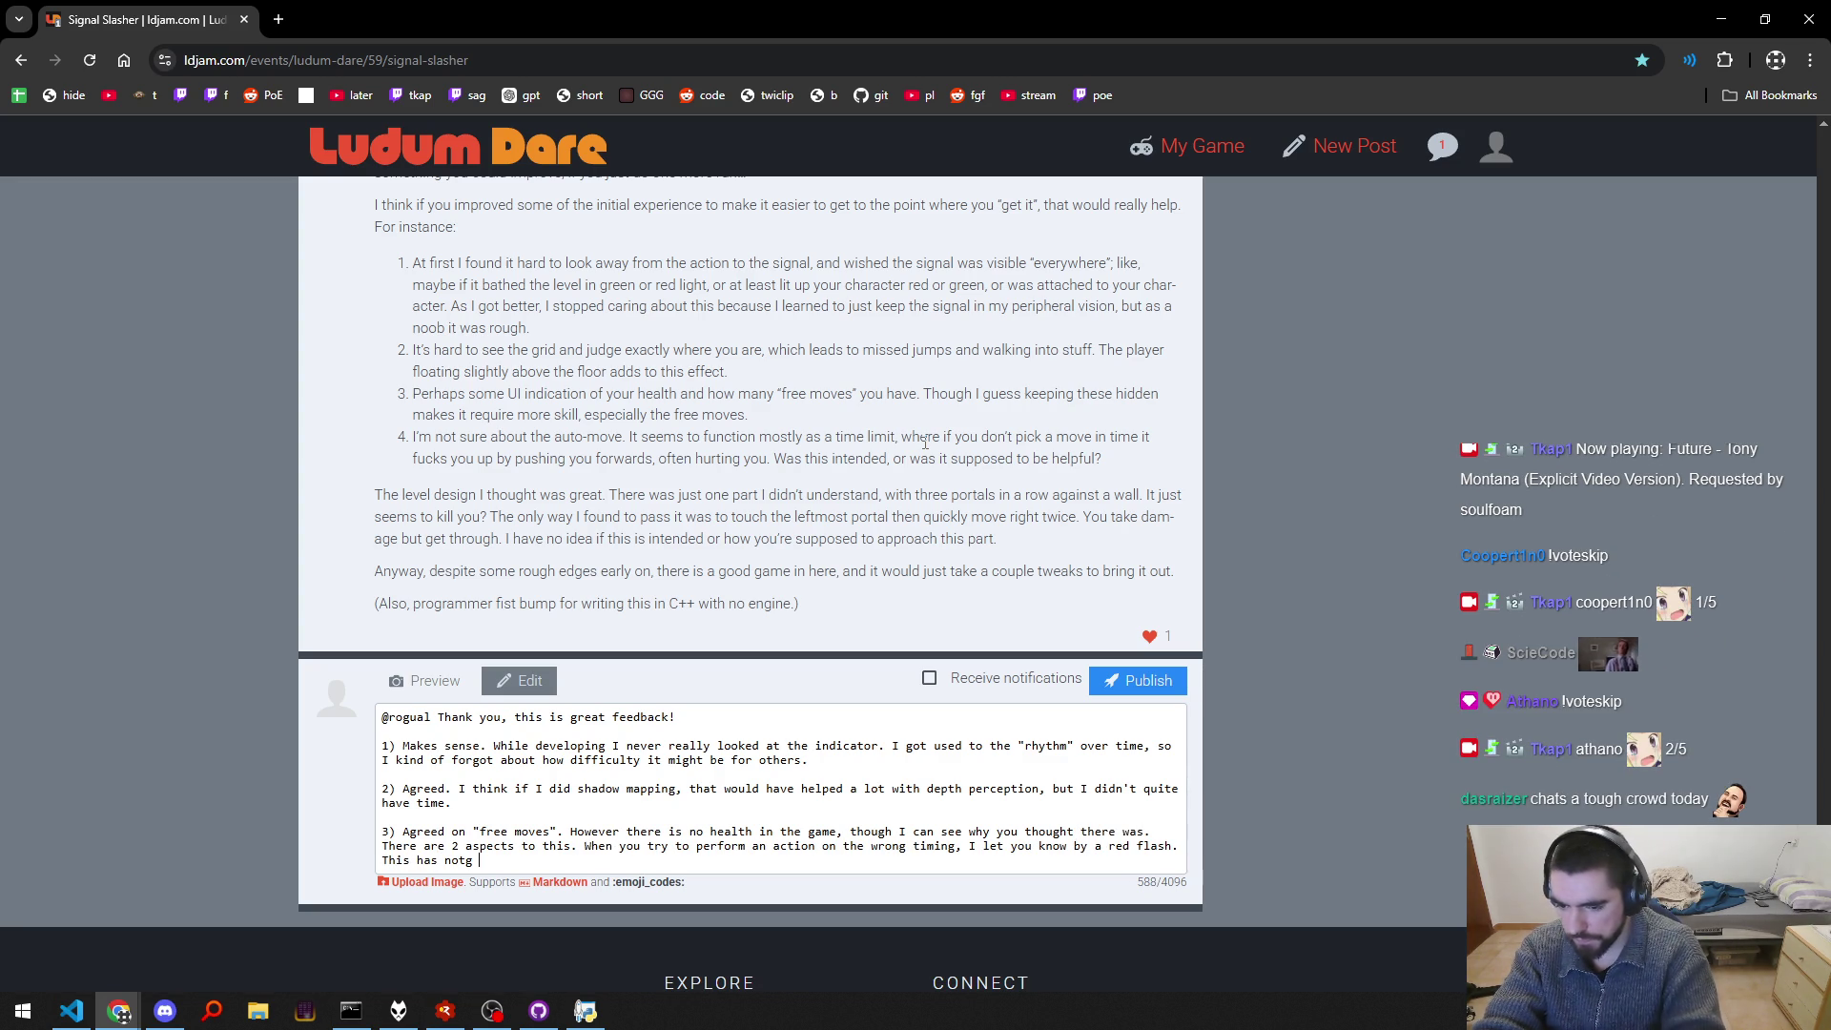
{"action": "key", "text": "BackSpace"}
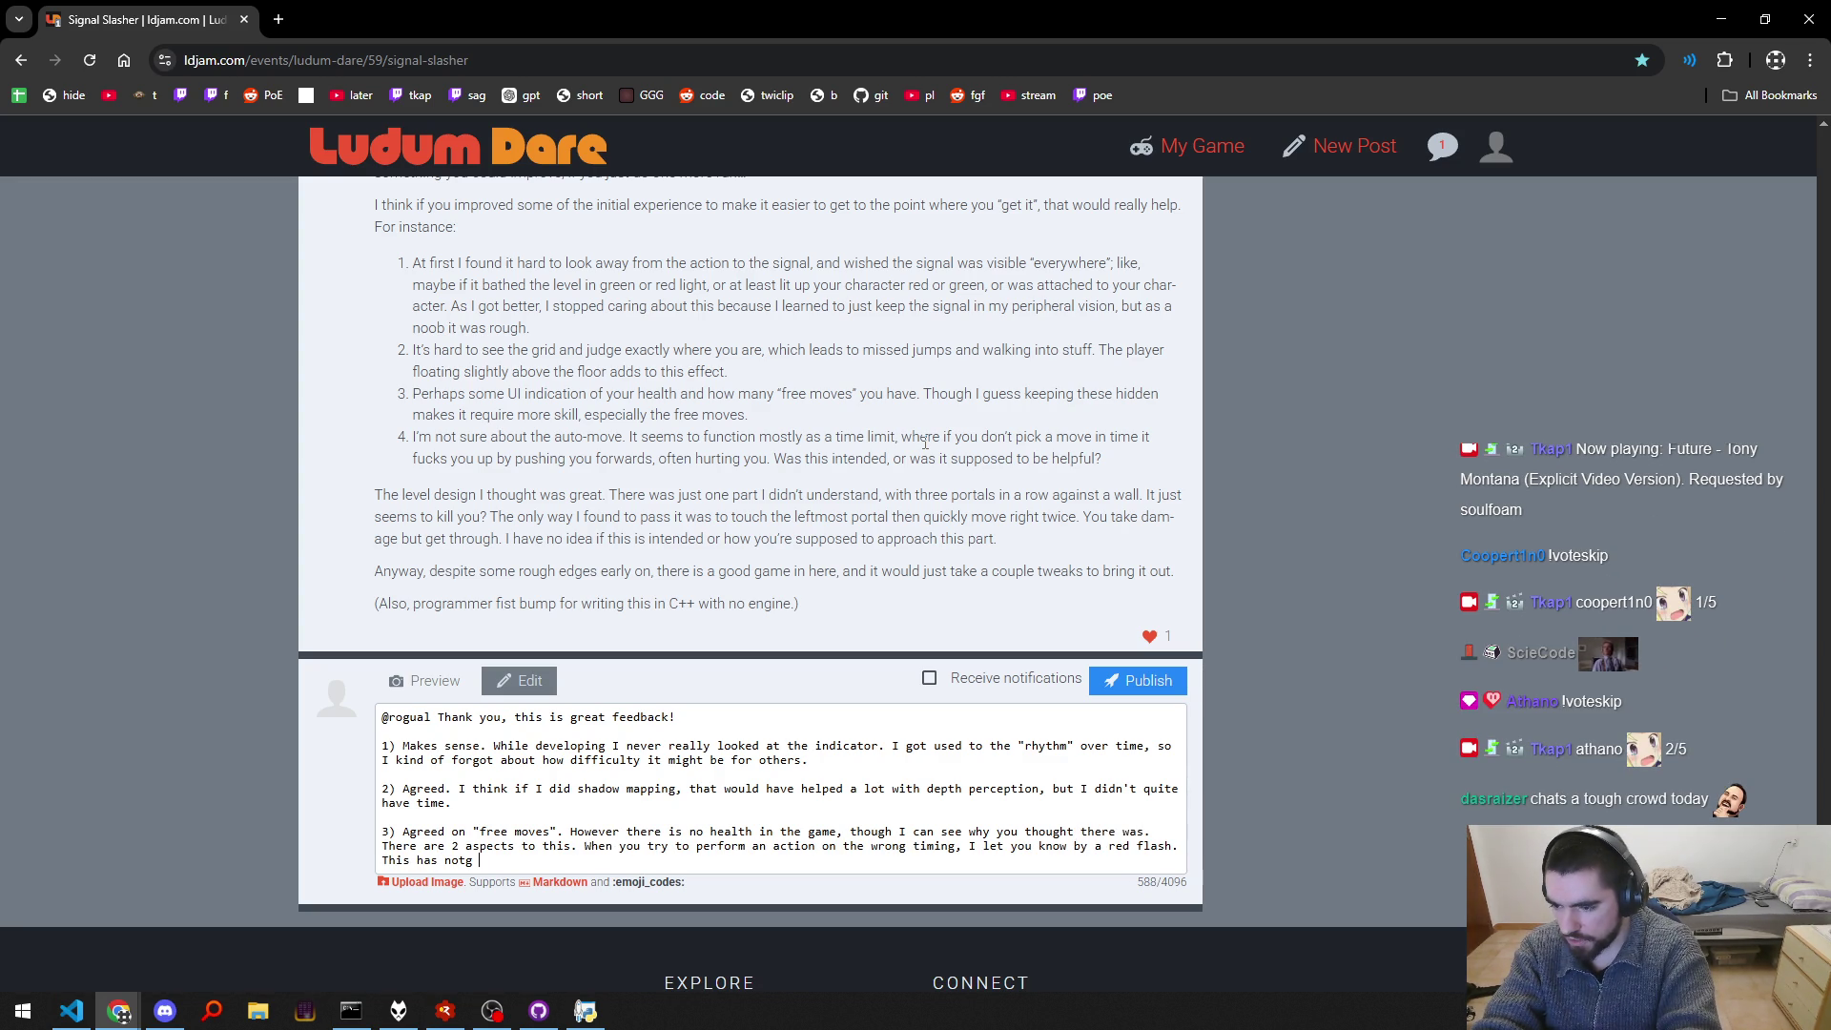
{"action": "key", "text": "BackSpace"}
{"action": "type", "text": "hing"}
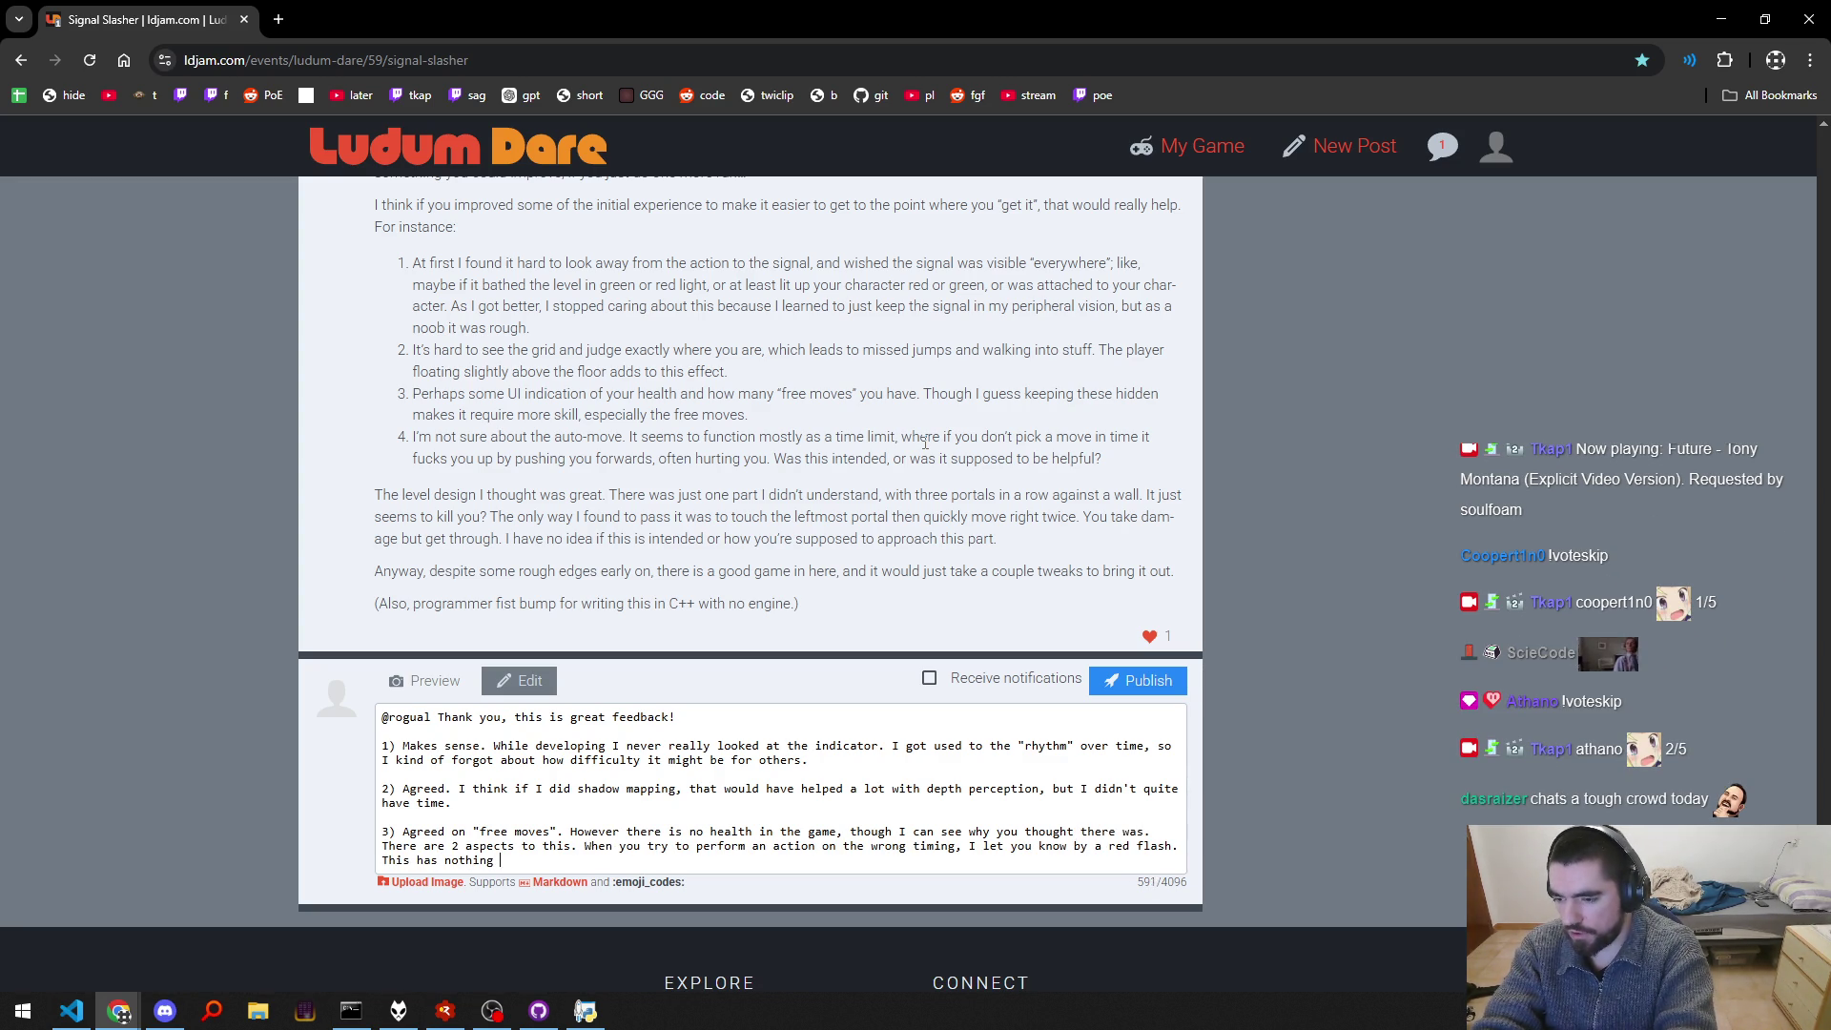
{"action": "key", "text": "BackSpace"}
{"action": "key", "text": "BackSpace"}
{"action": "key", "text": "BackSpace"}
{"action": "type", "text": "gameplay effec"}
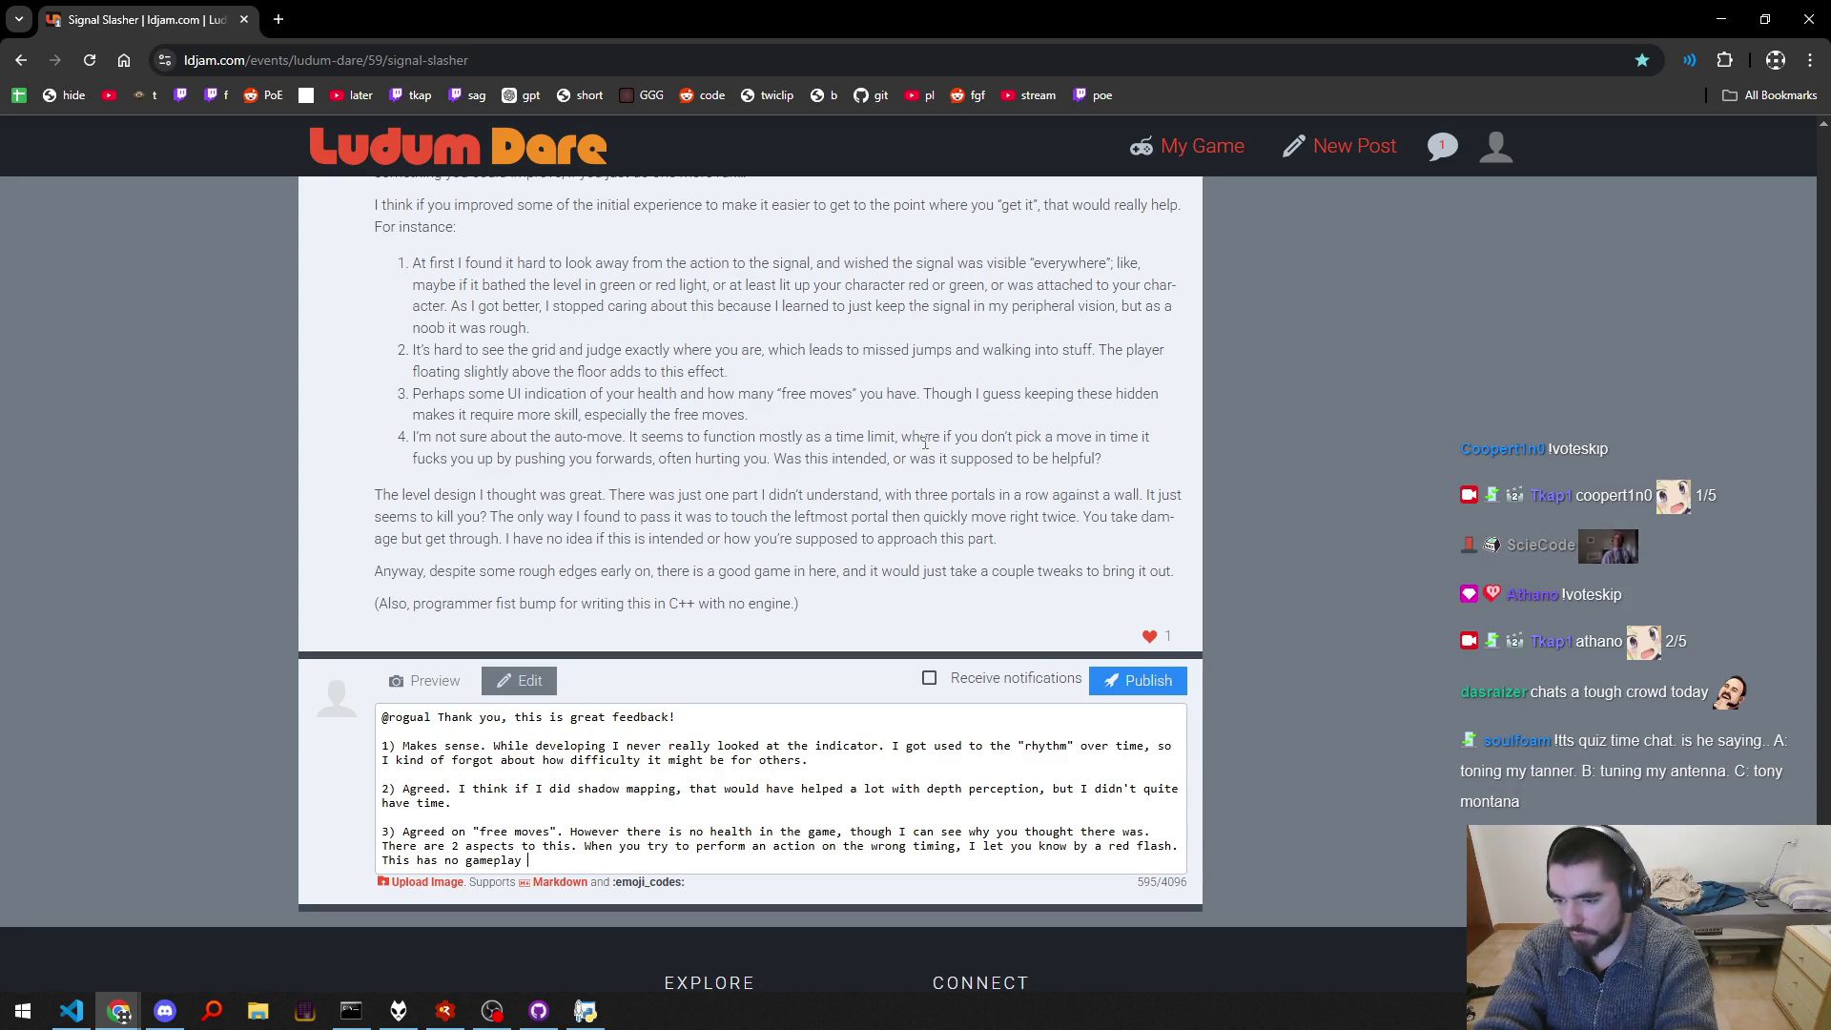
{"action": "type", "text": "t."}
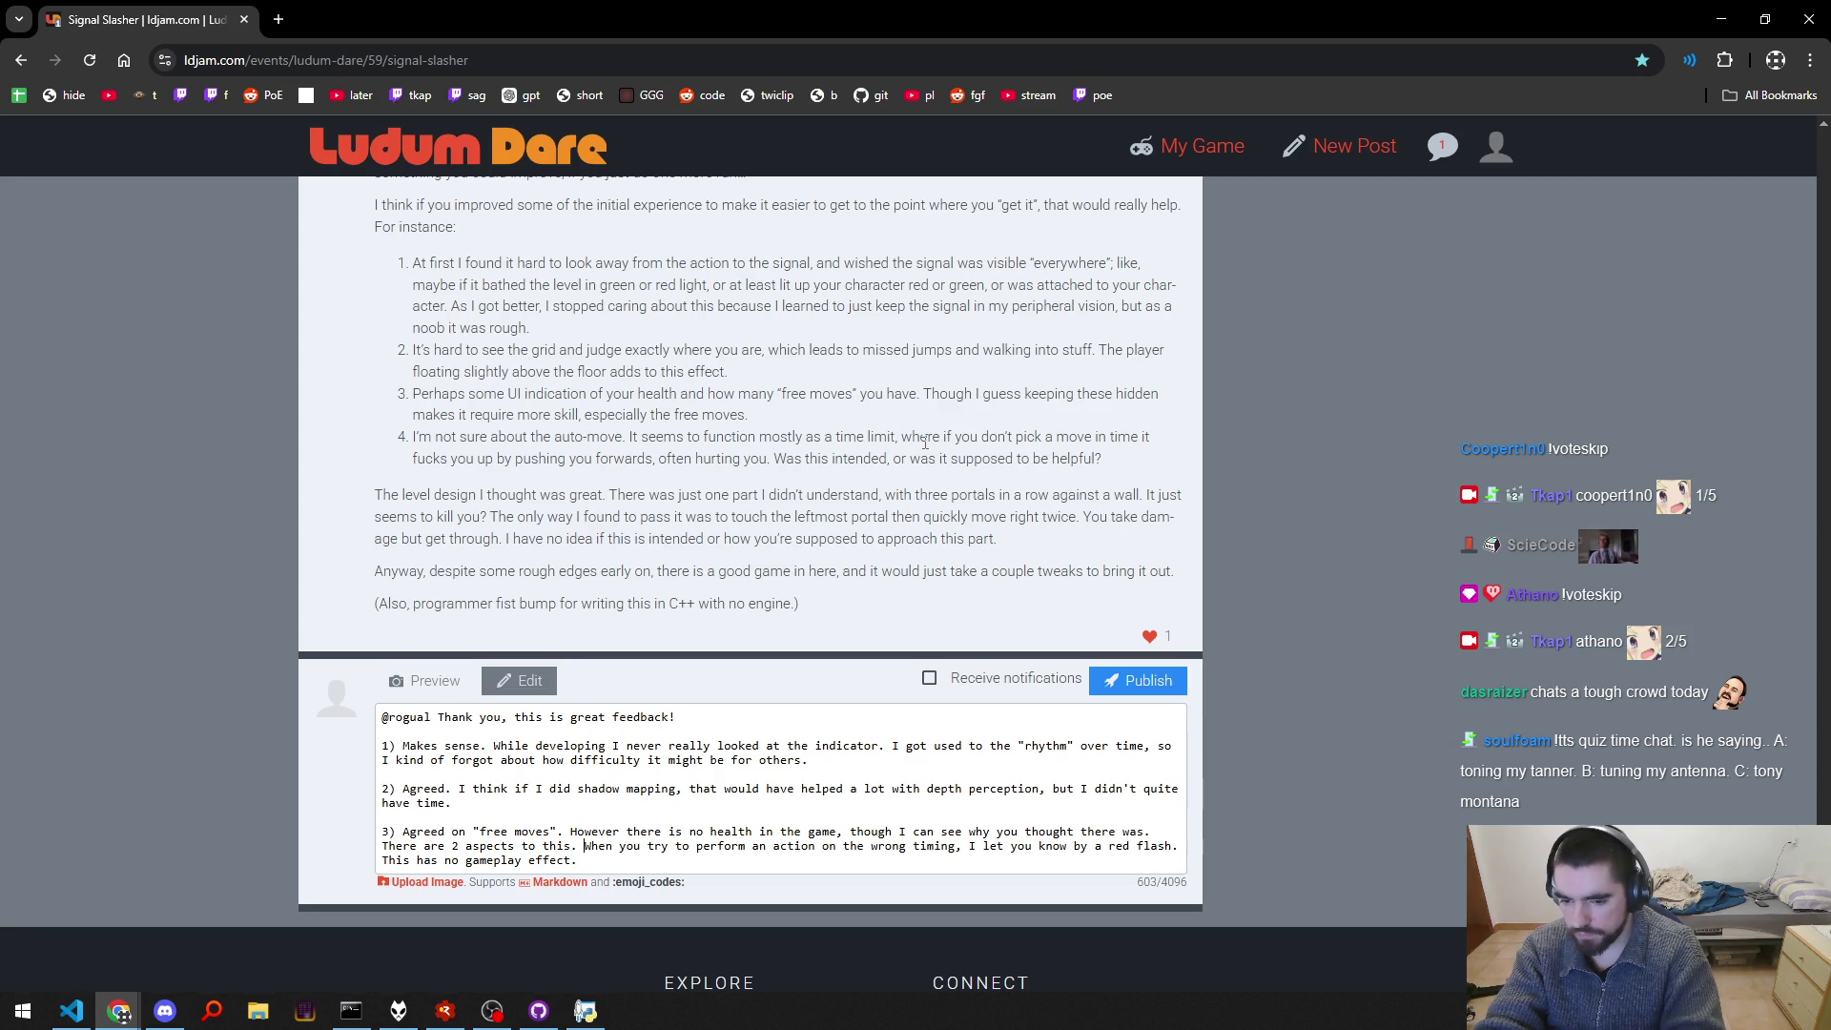
{"action": "key", "text": "BackSpace"}
{"action": "type", "text": ","}
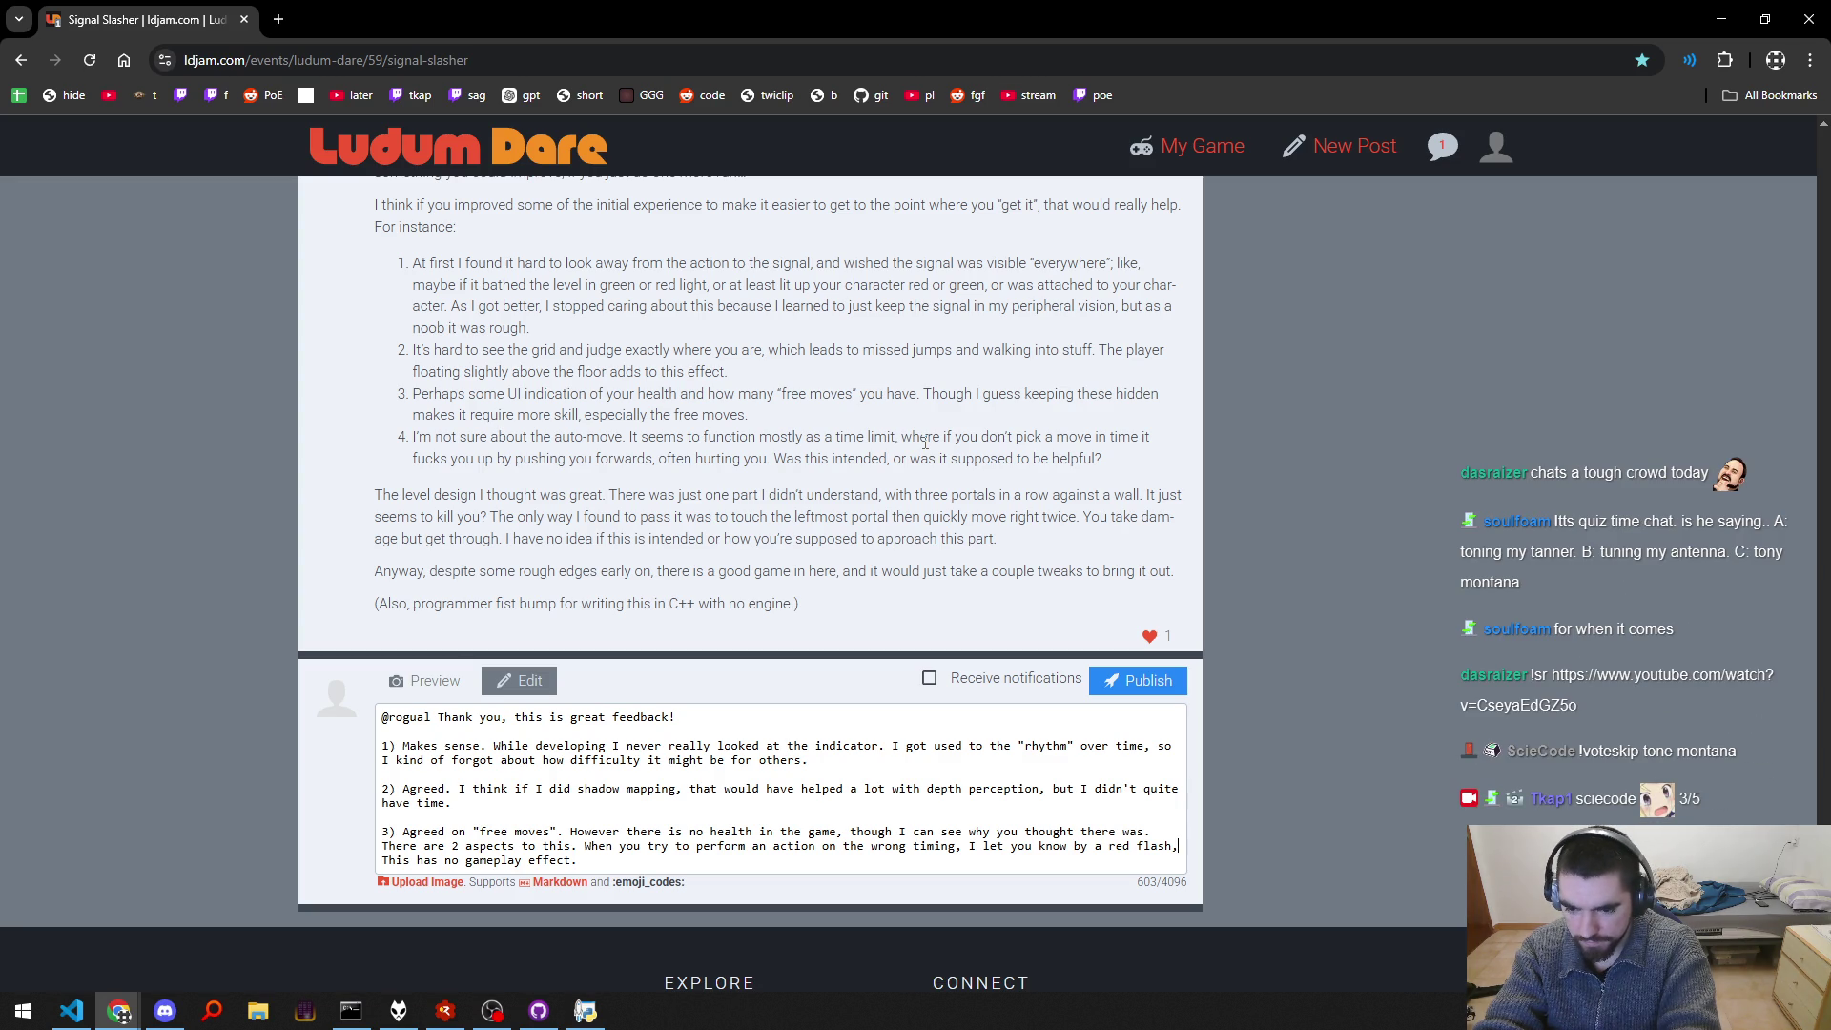
{"action": "key", "text": "BackSpace"}
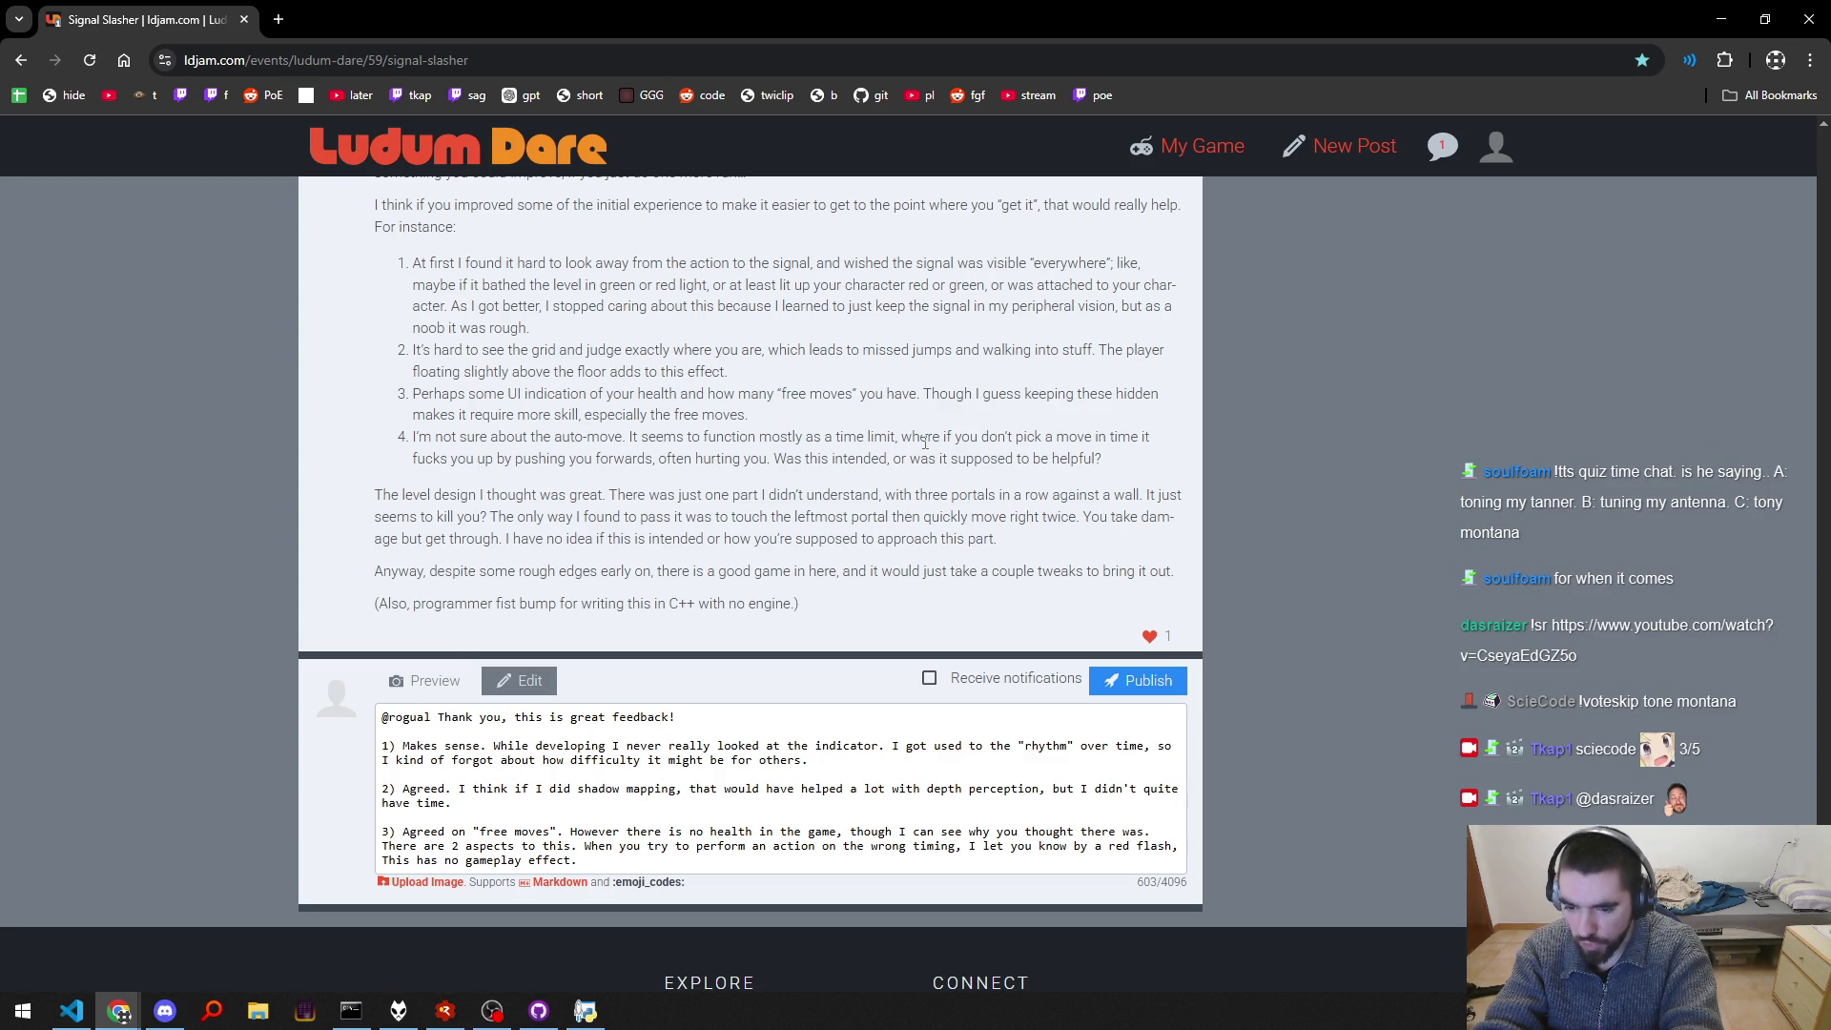
{"action": "key", "text": "Right"}
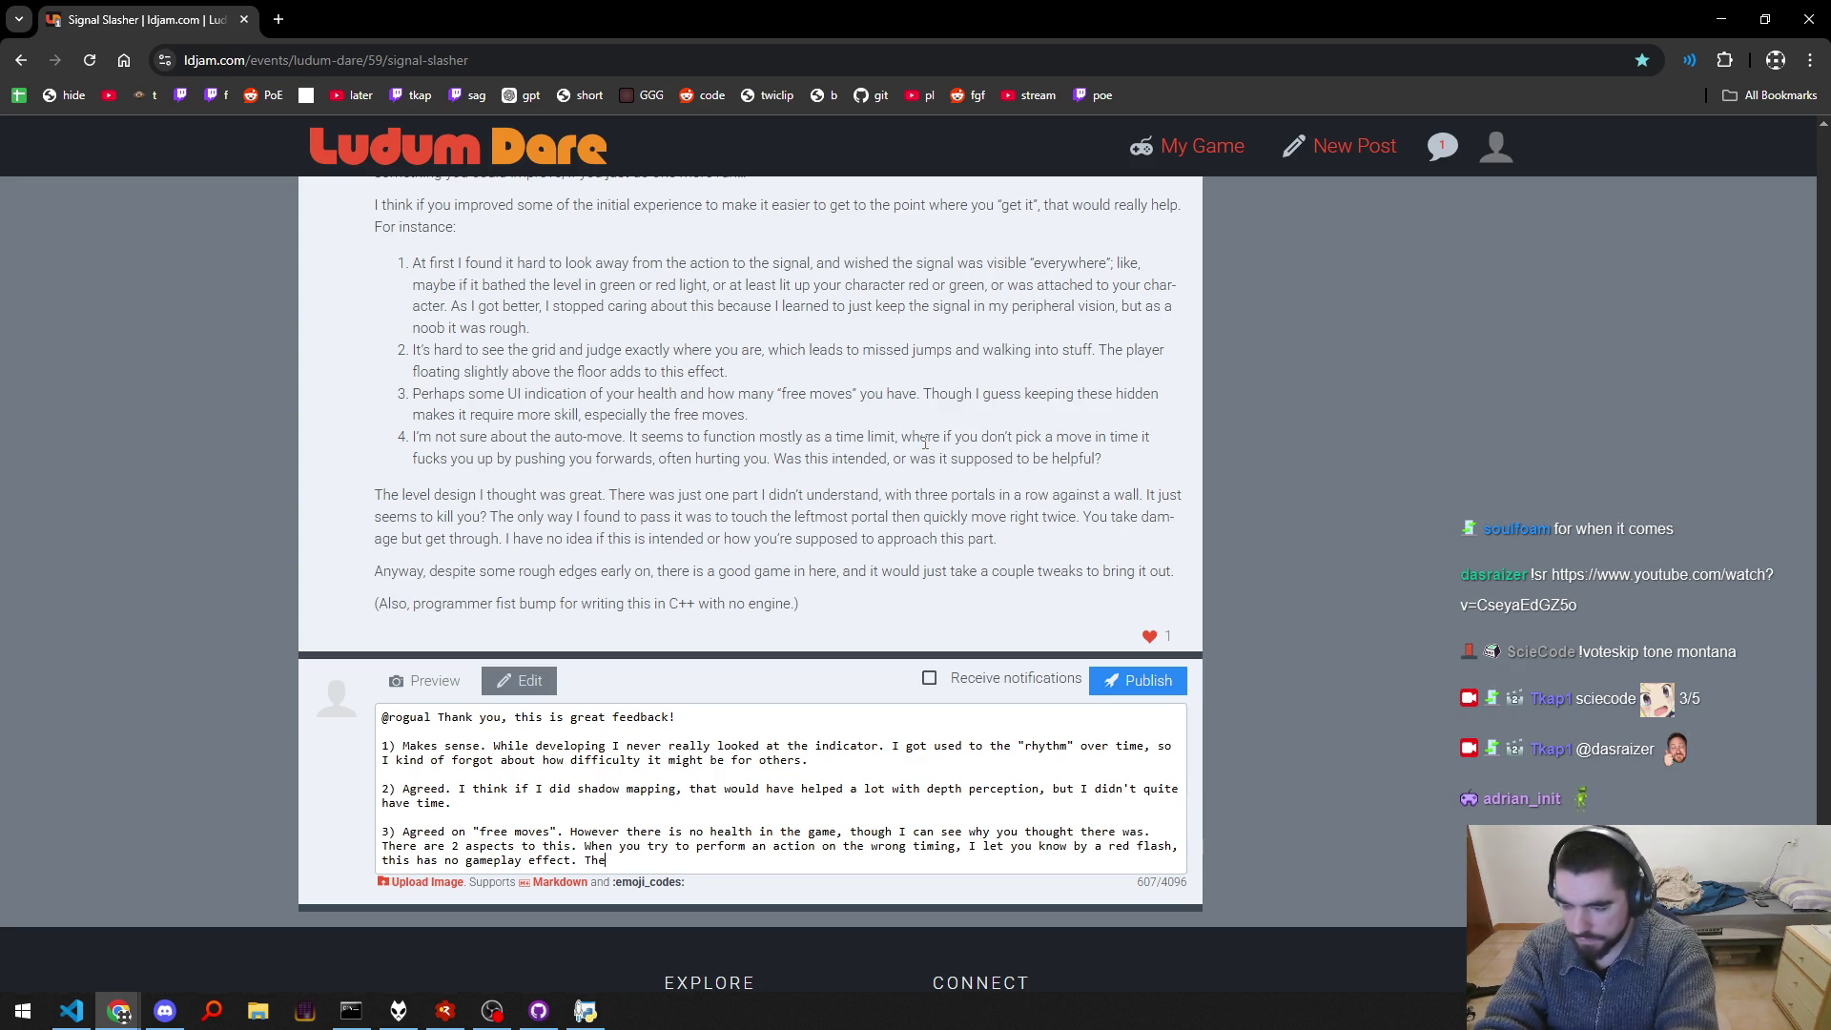
{"action": "type", "text": "other "}
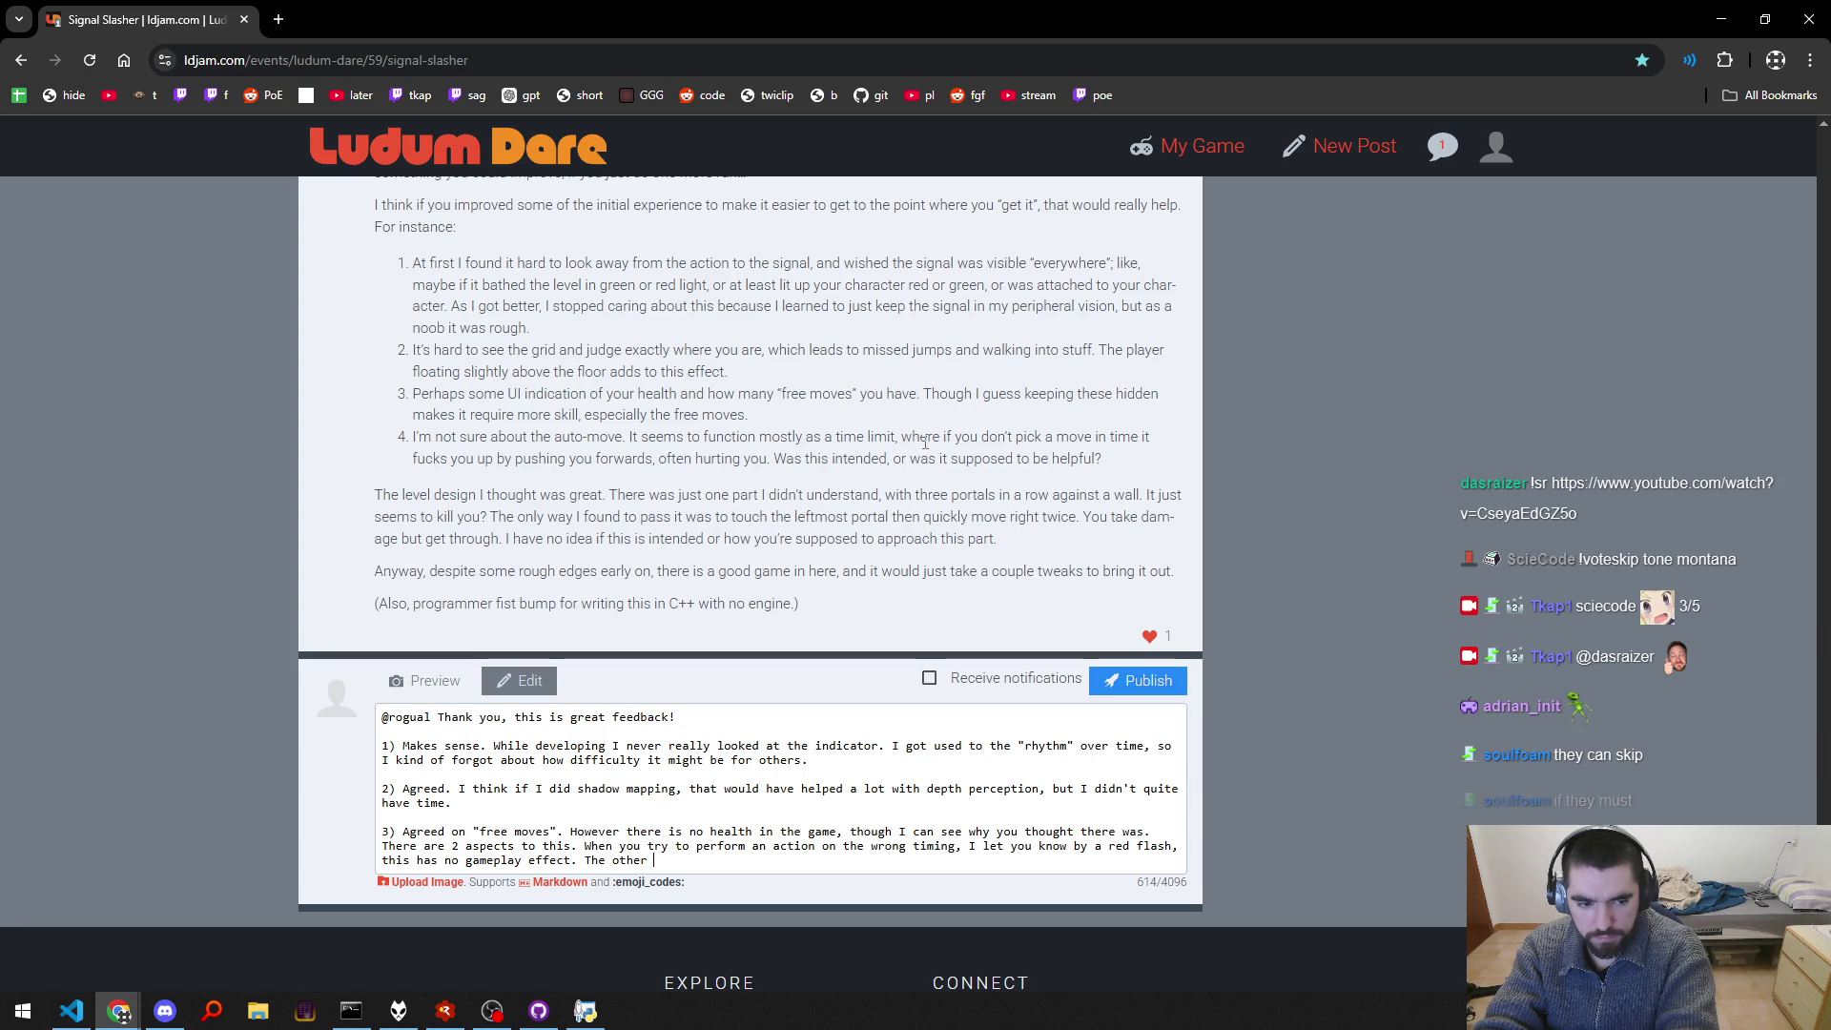
{"action": "type", "text": "as"}
Step: Begin the second aspect: 'The other thing is that if you're about to "lose" (you jump into a wall'
{"action": "key", "text": "BackSpace"}
{"action": "key", "text": "BackSpace"}
{"action": "type", "text": "thing is that "}
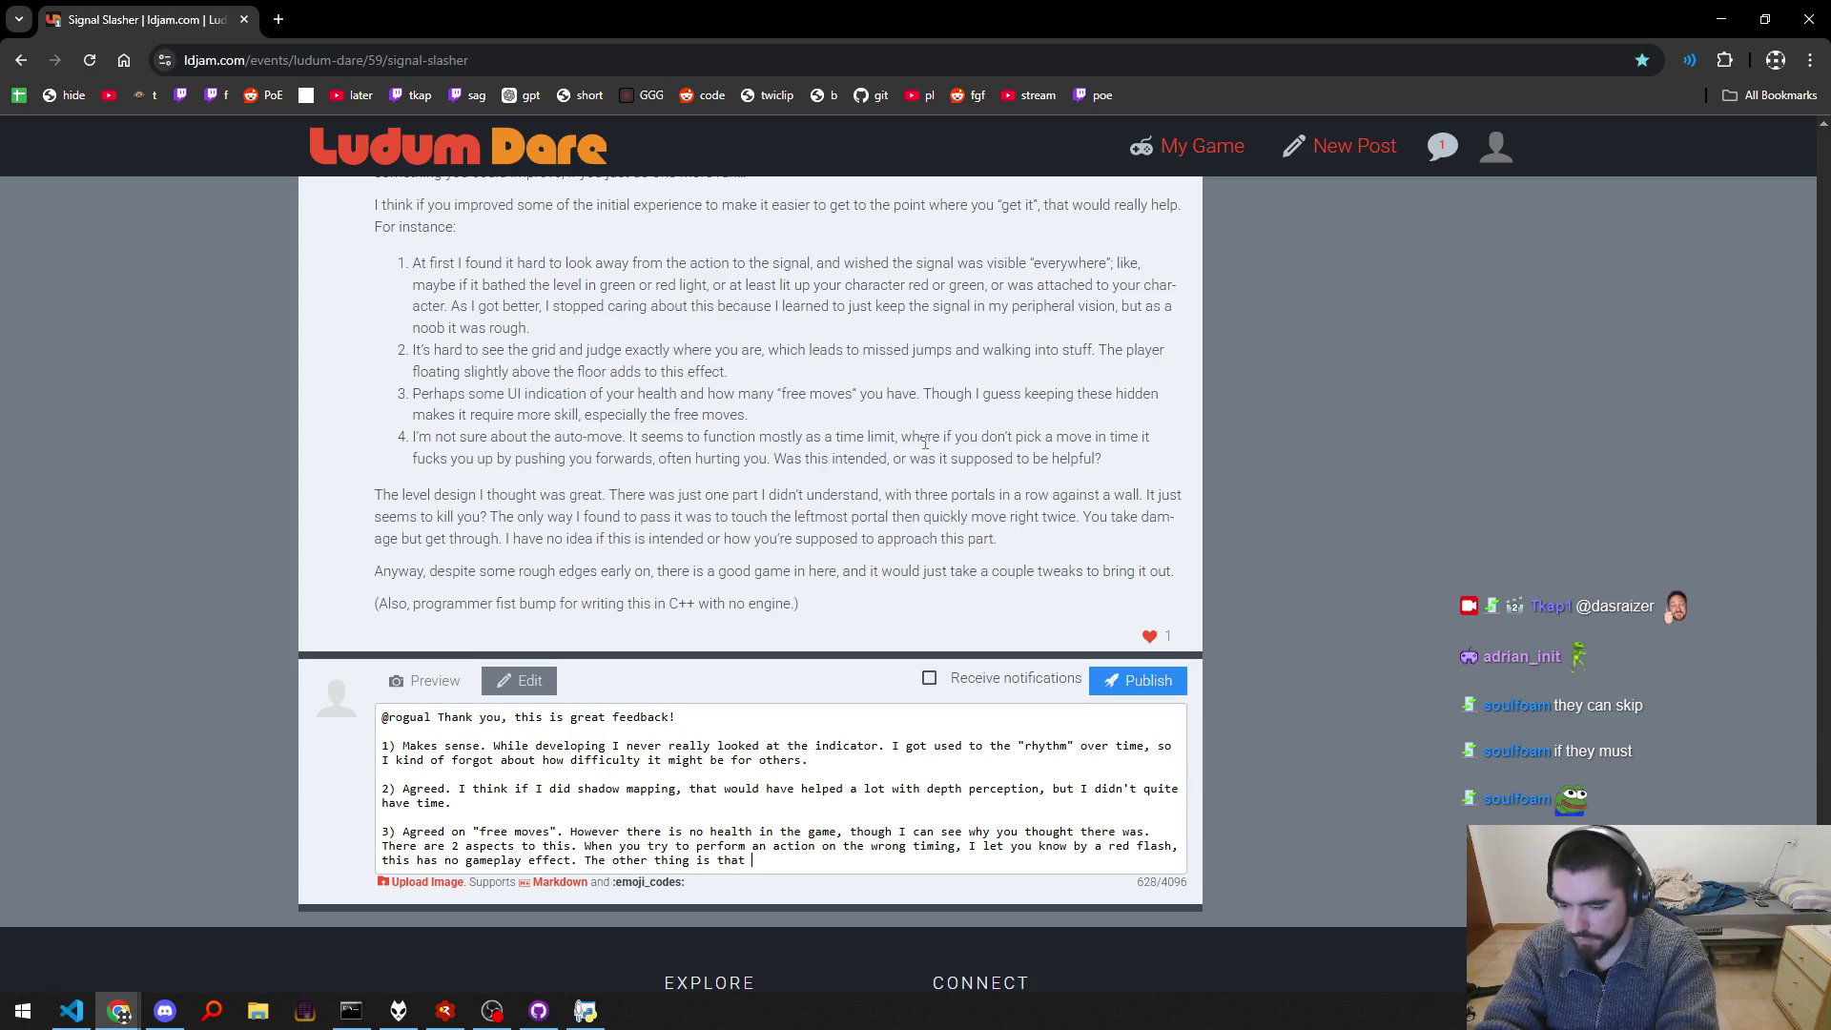
{"action": "type", "text": "if you \"lose\" and \"win\" on the same"}
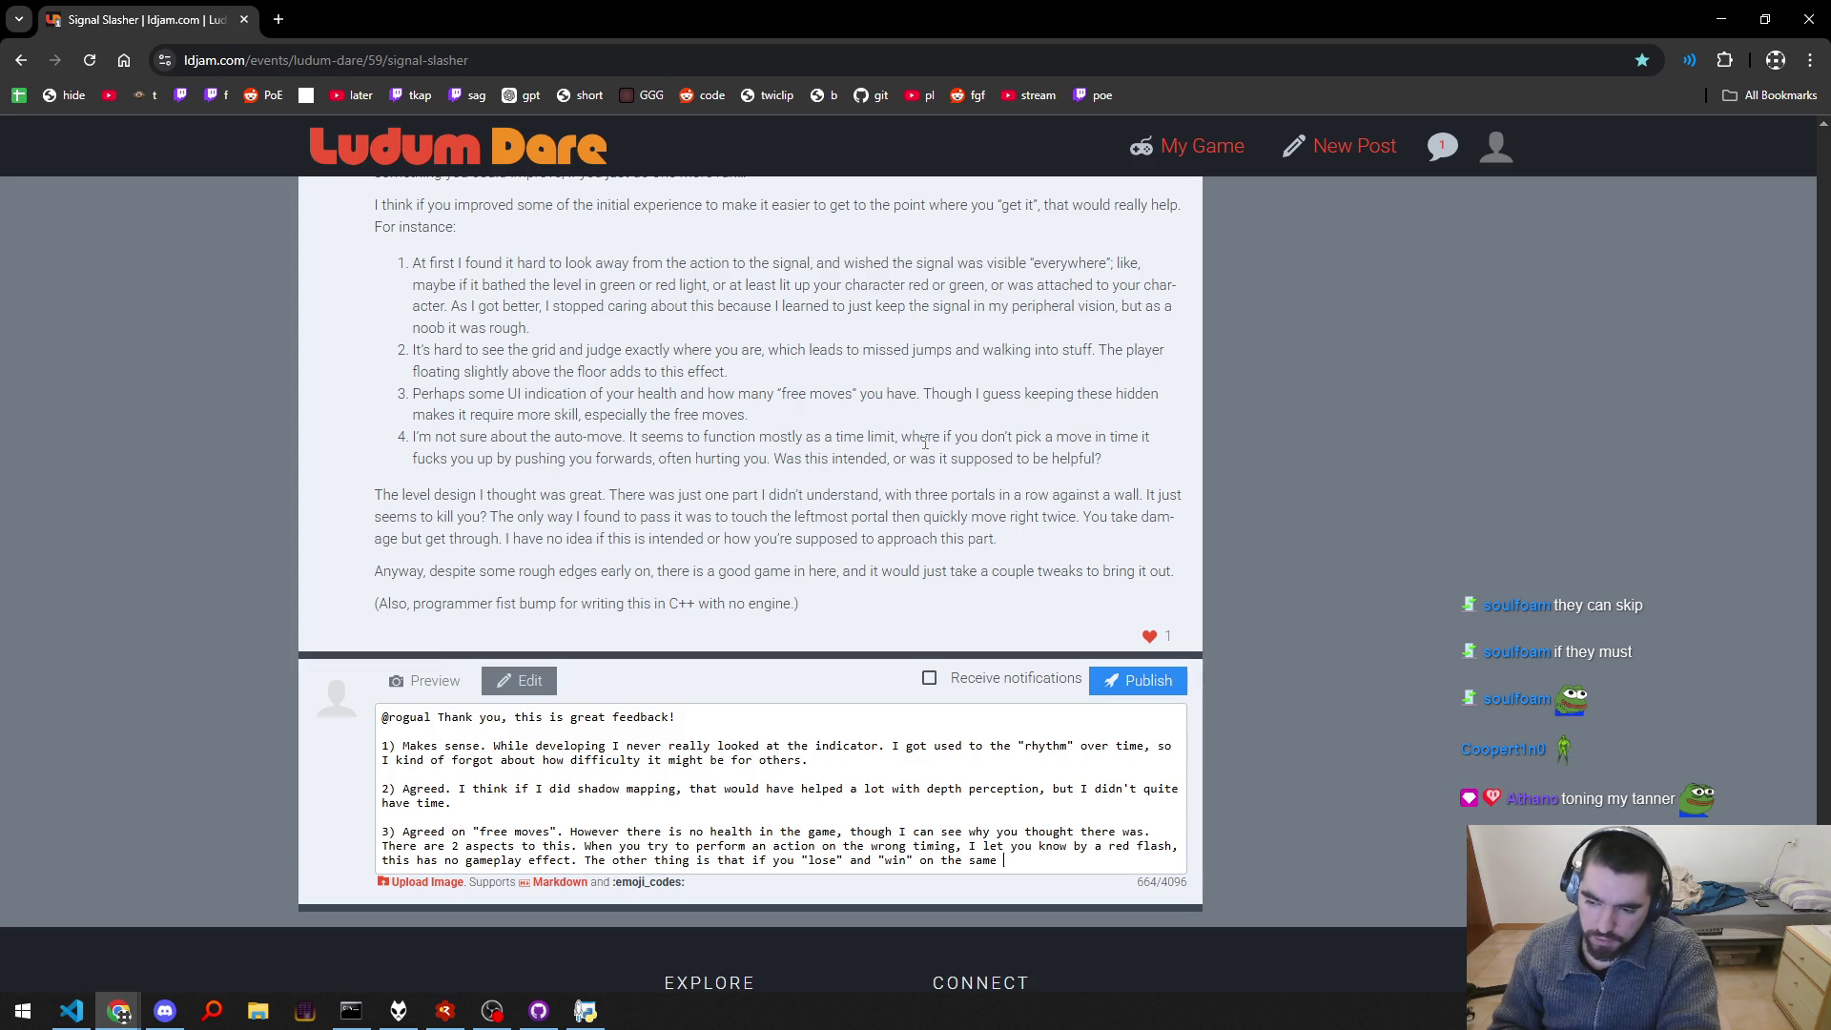
{"action": "key", "text": "BackSpace"}
{"action": "key", "text": "BackSpace"}
{"action": "key", "text": "BackSpace"}
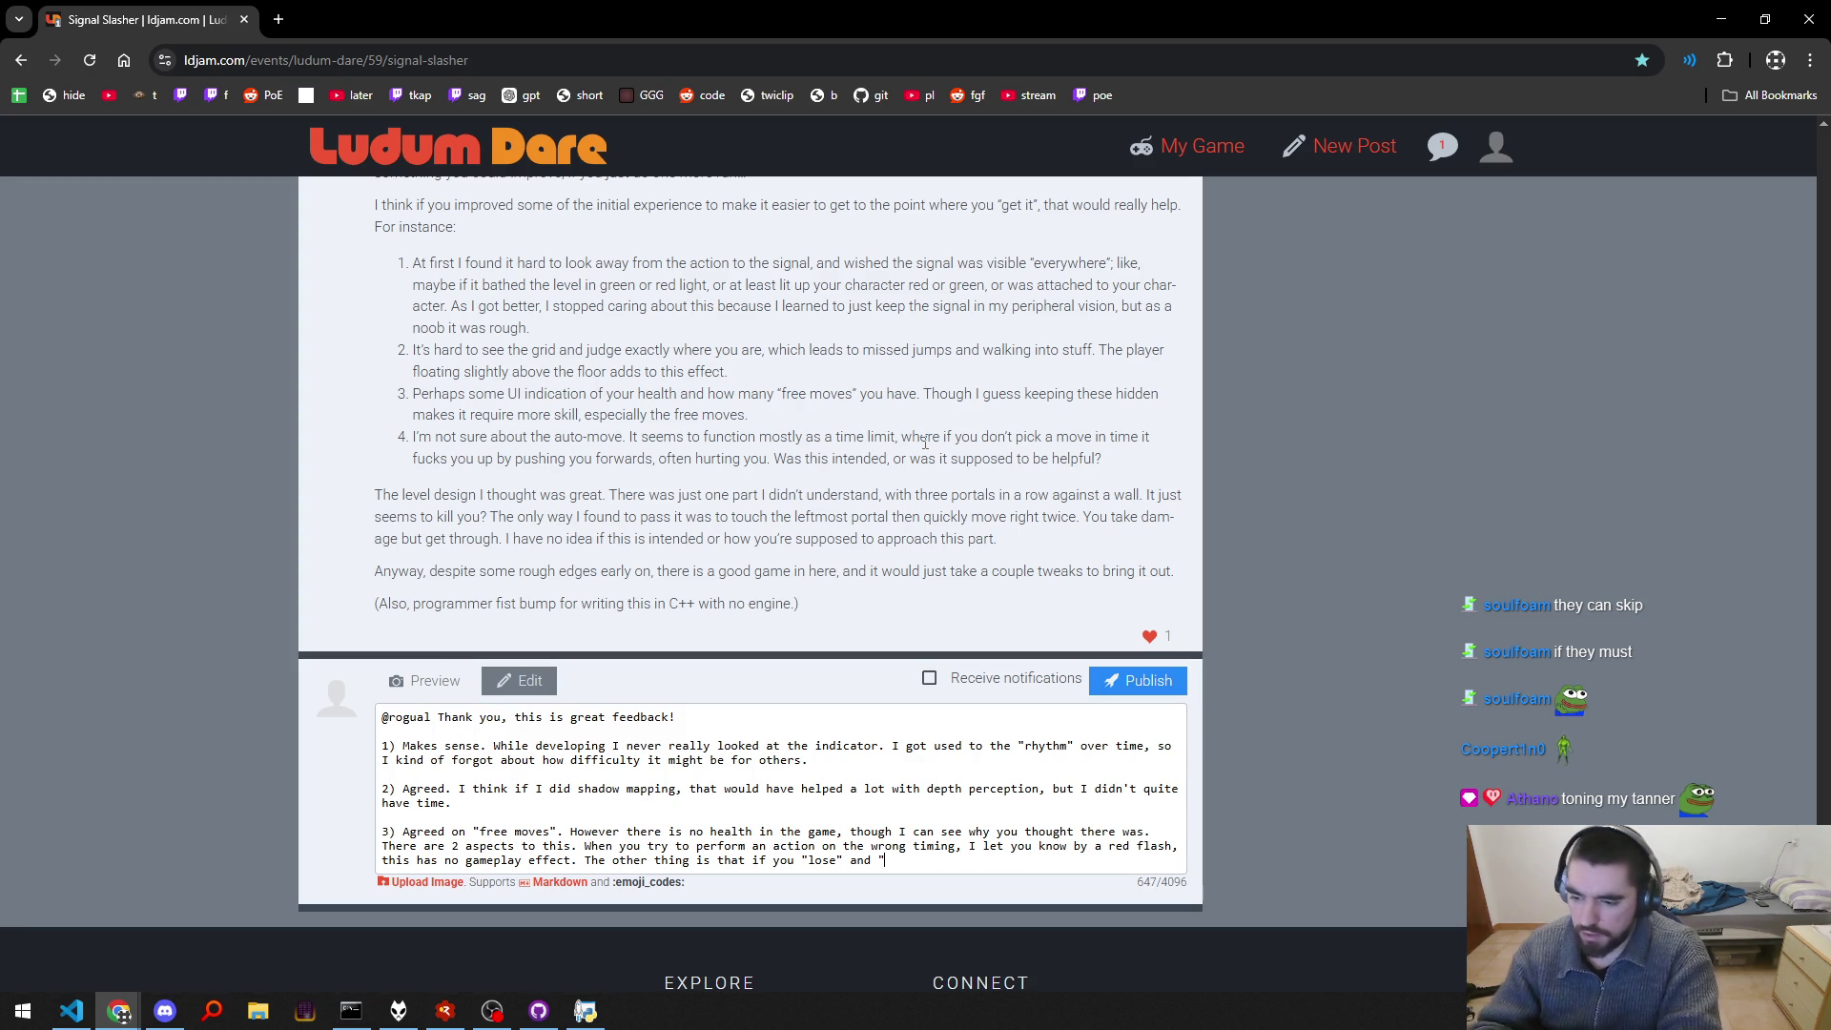
{"action": "key", "text": "BackSpace"}
{"action": "key", "text": "BackSpace"}
{"action": "key", "text": "BackSpace"}
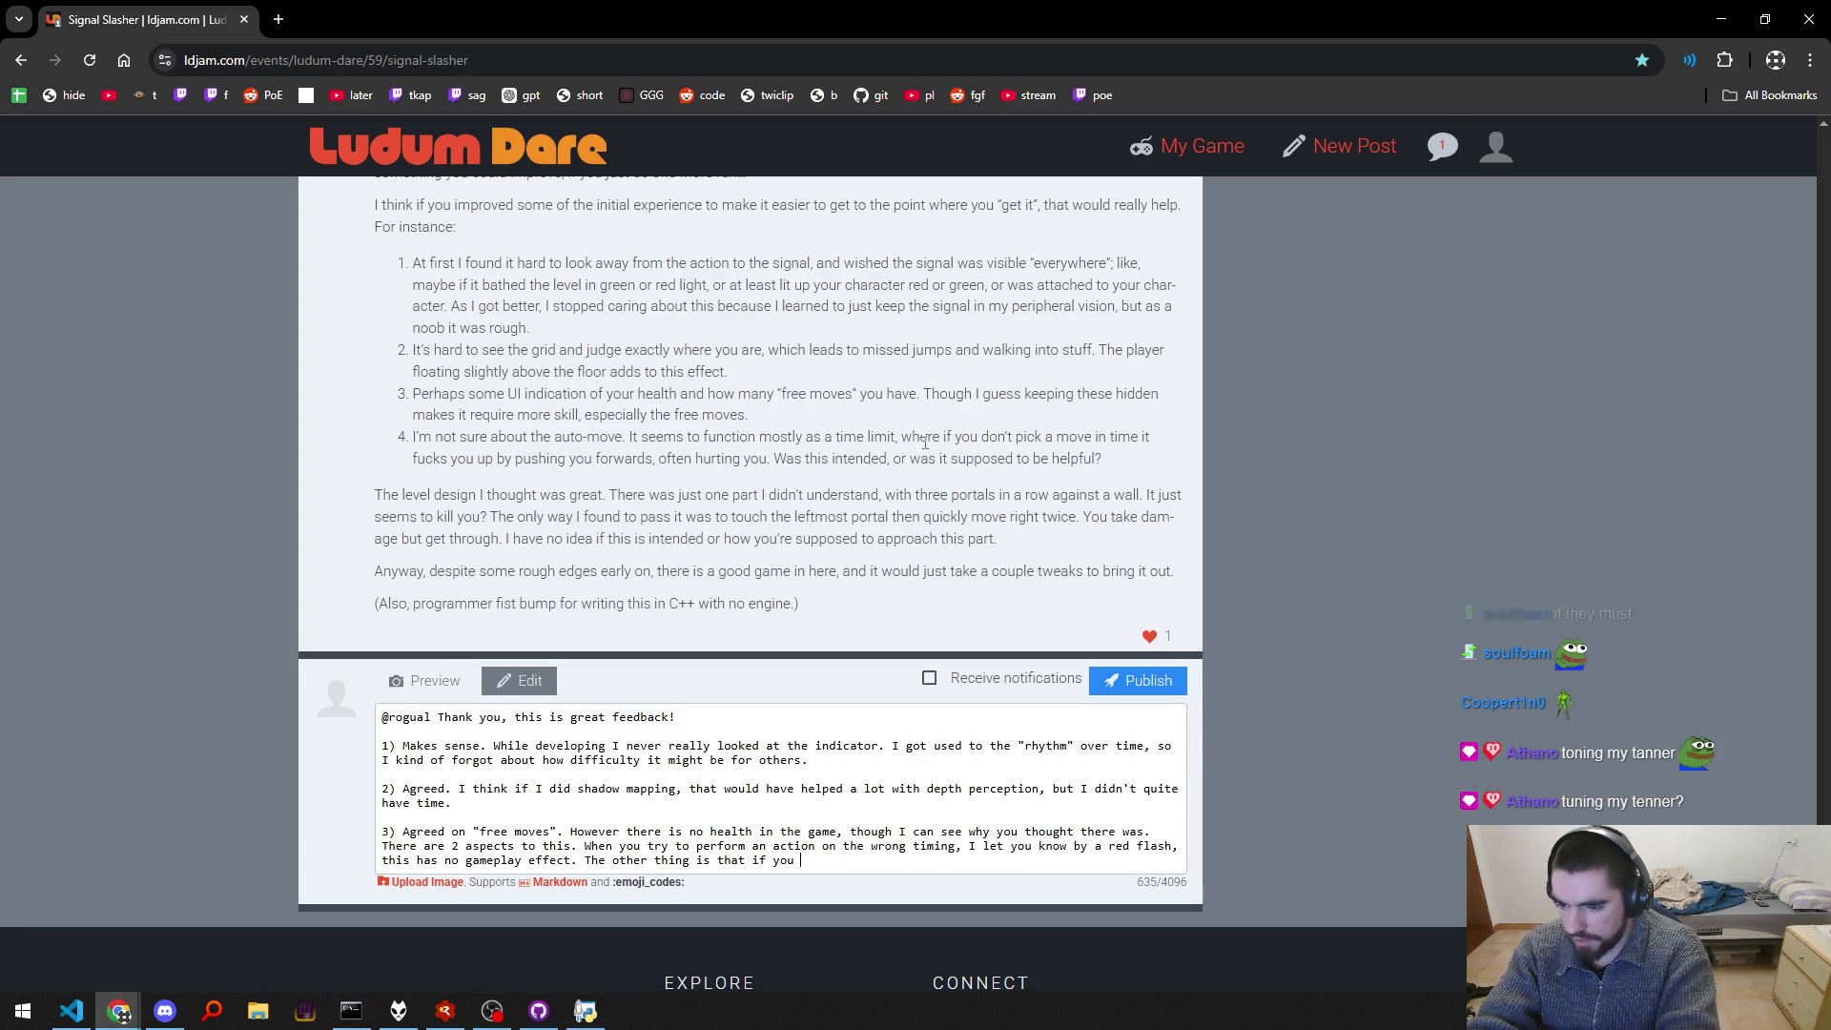
{"action": "key", "text": "BackSpace"}
{"action": "key", "text": "BackSpace"}
{"action": "key", "text": "BackSpace"}
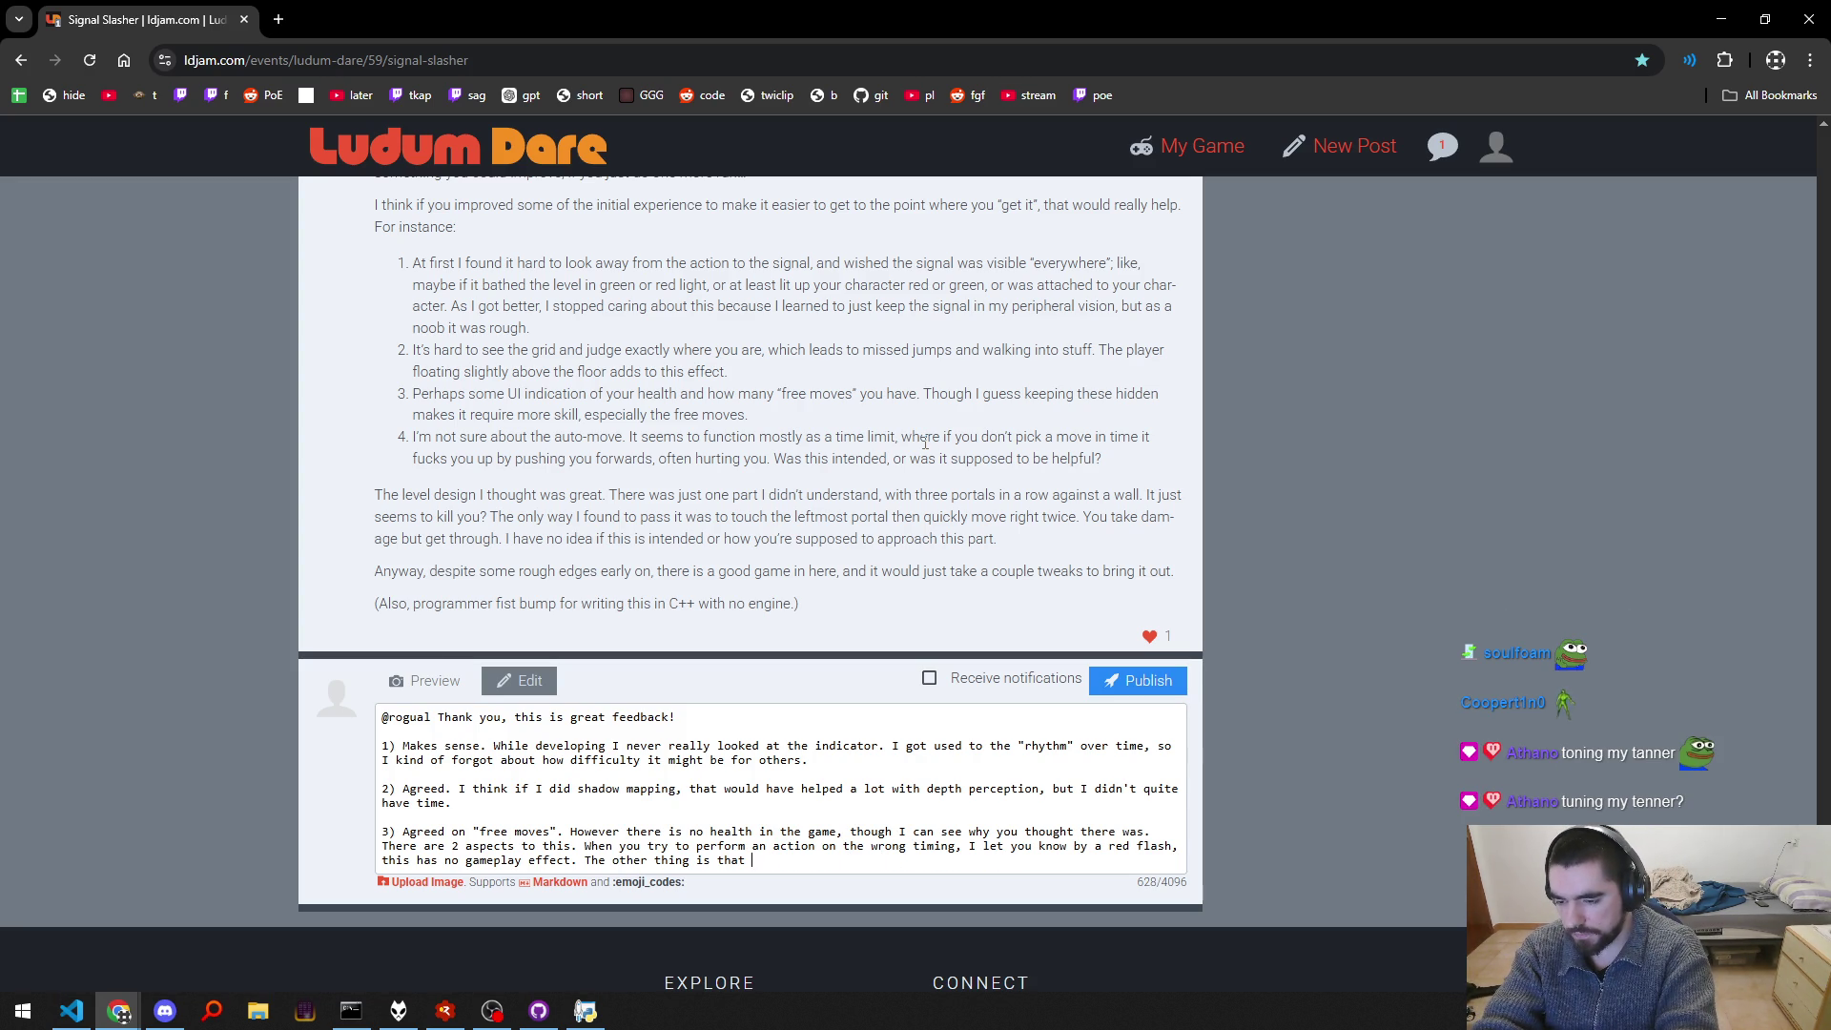
{"action": "type", "text": "if you're about to \"lose\""}
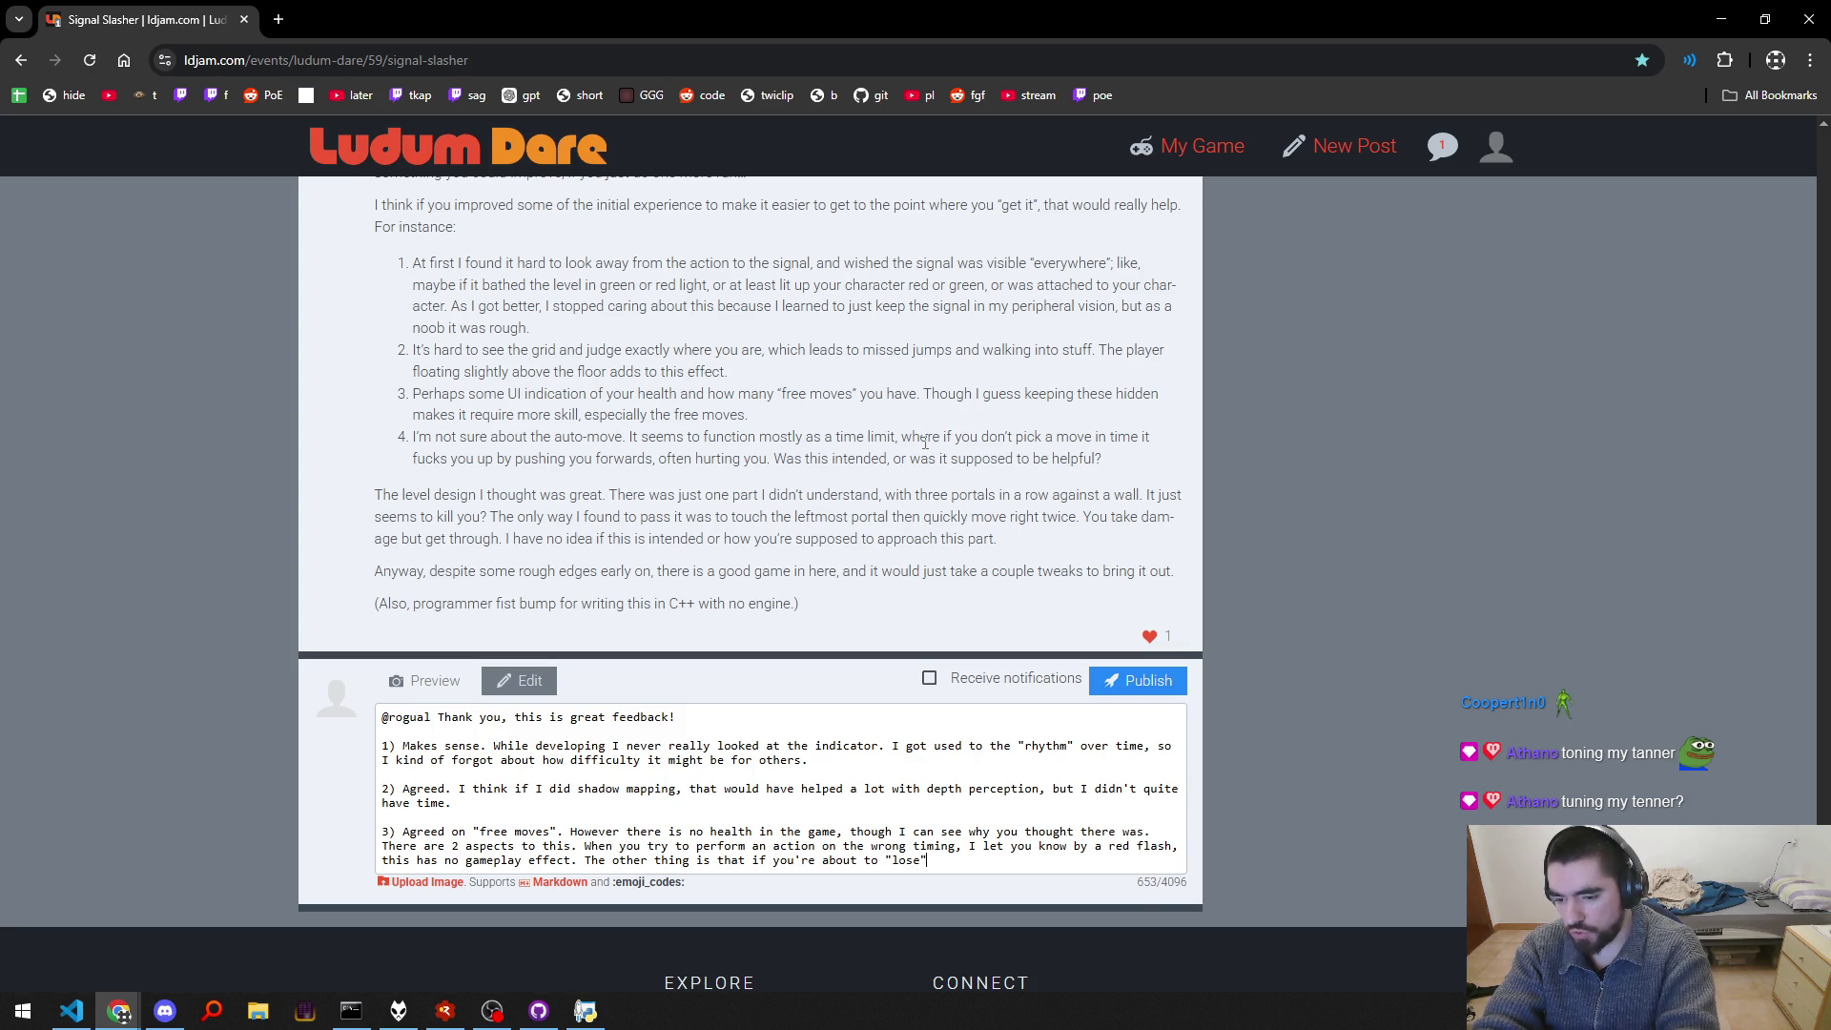
{"action": "type", "text": " (you mu"}
{"action": "type", "text": "ump"}
{"action": "type", "text": " into"}
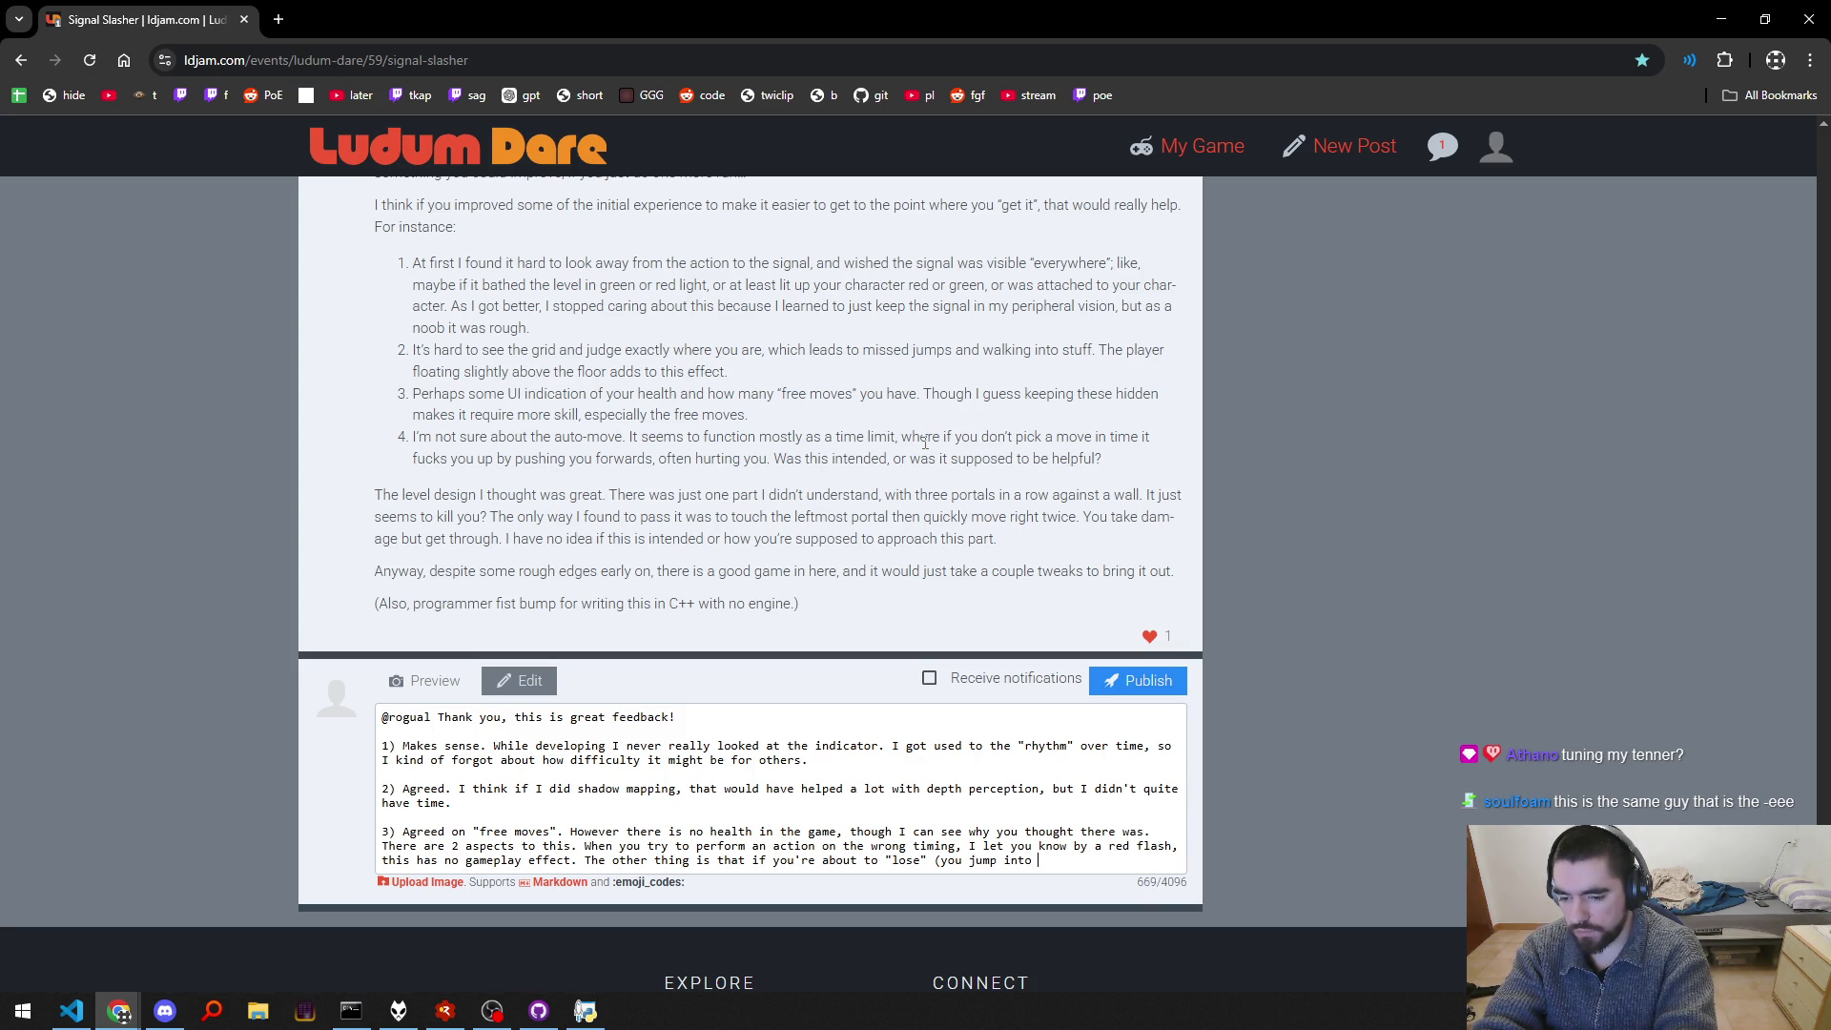
{"action": "type", "text": "a wall"}
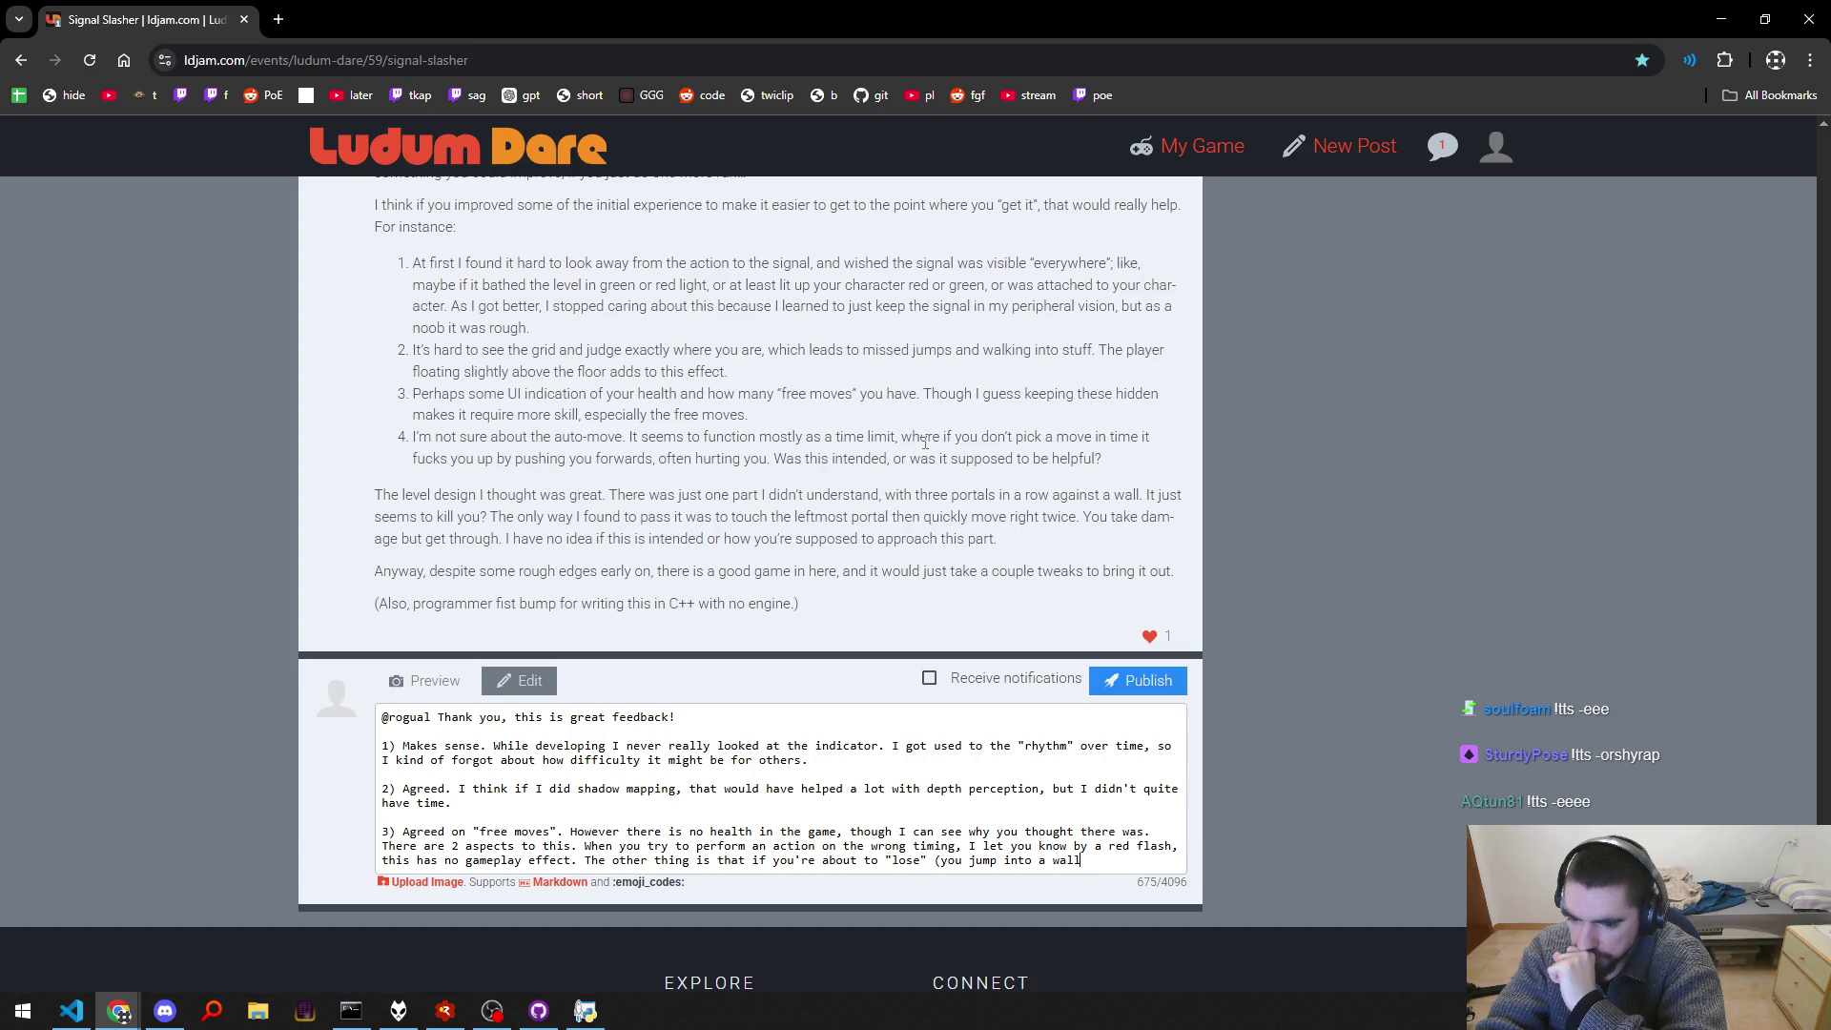
{"action": "key", "text": "BackSpace"}
{"action": "key", "text": "BackSpace"}
{"action": "key", "text": "BackSpace"}
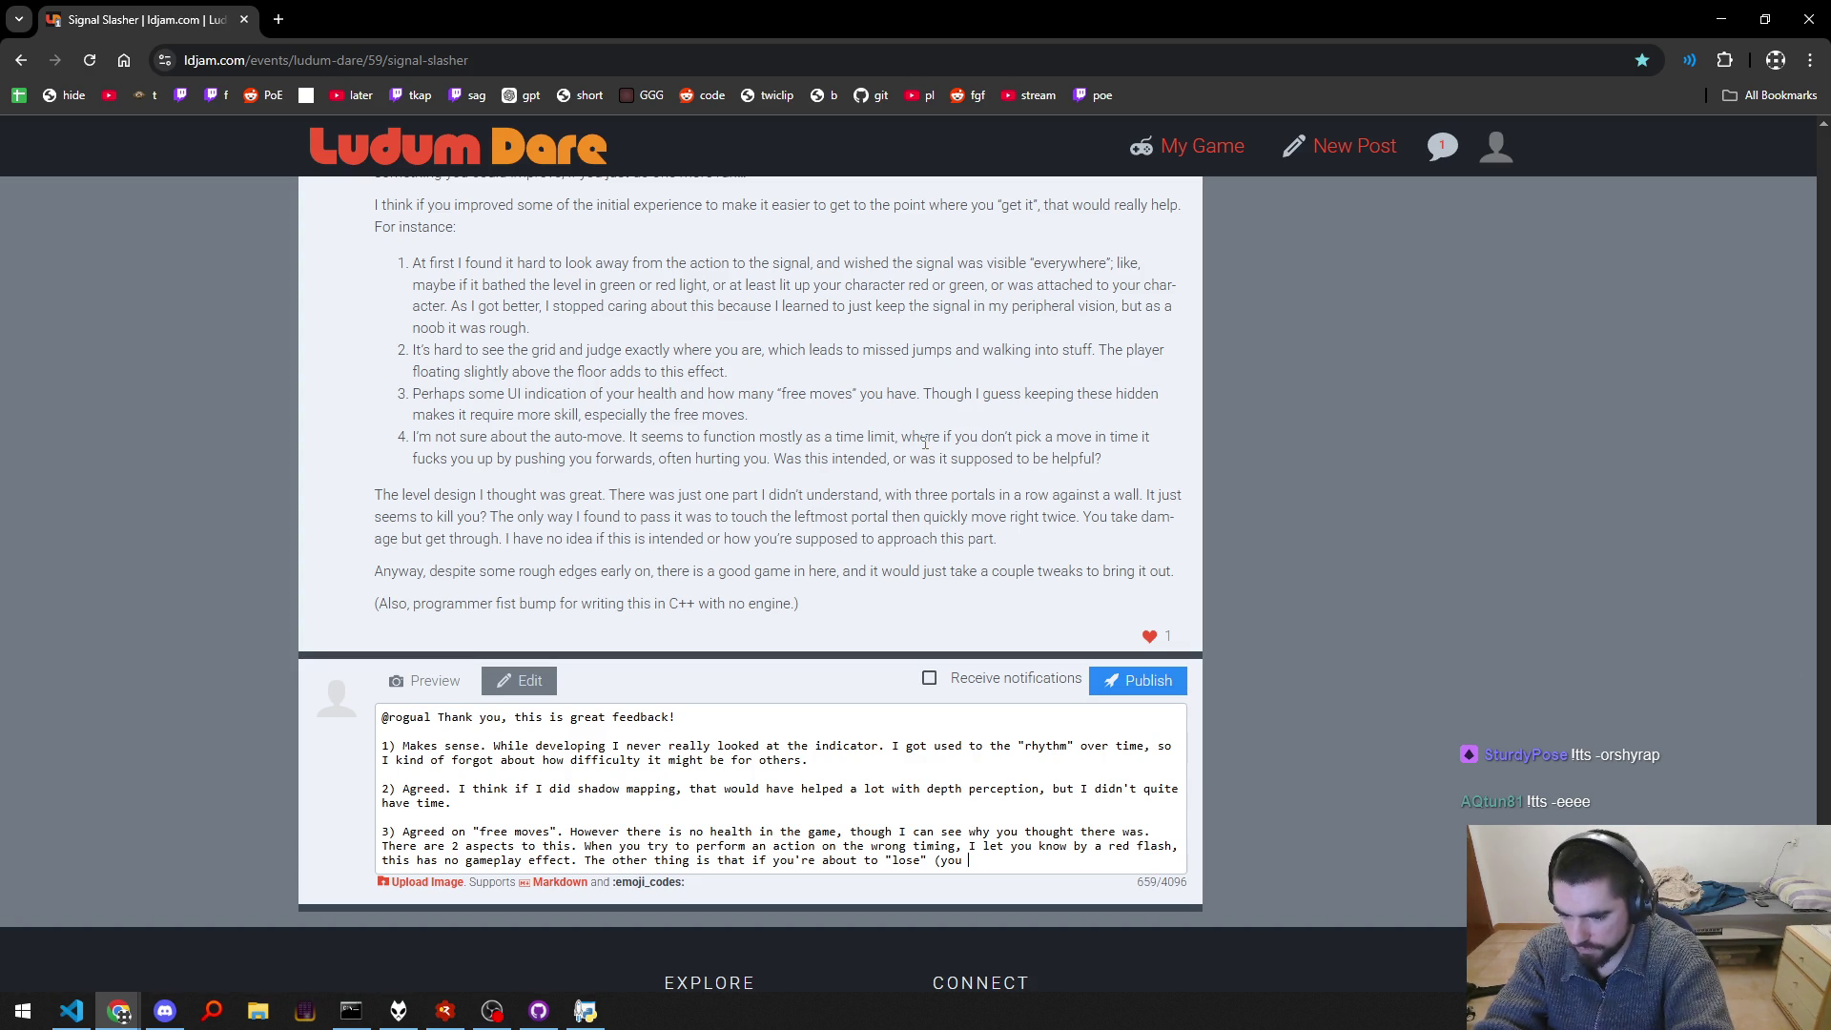
Step: Describe jumping into the next level portal one tile away with a wall behind, which makes you "die"
{"action": "type", "text": "you jum"}
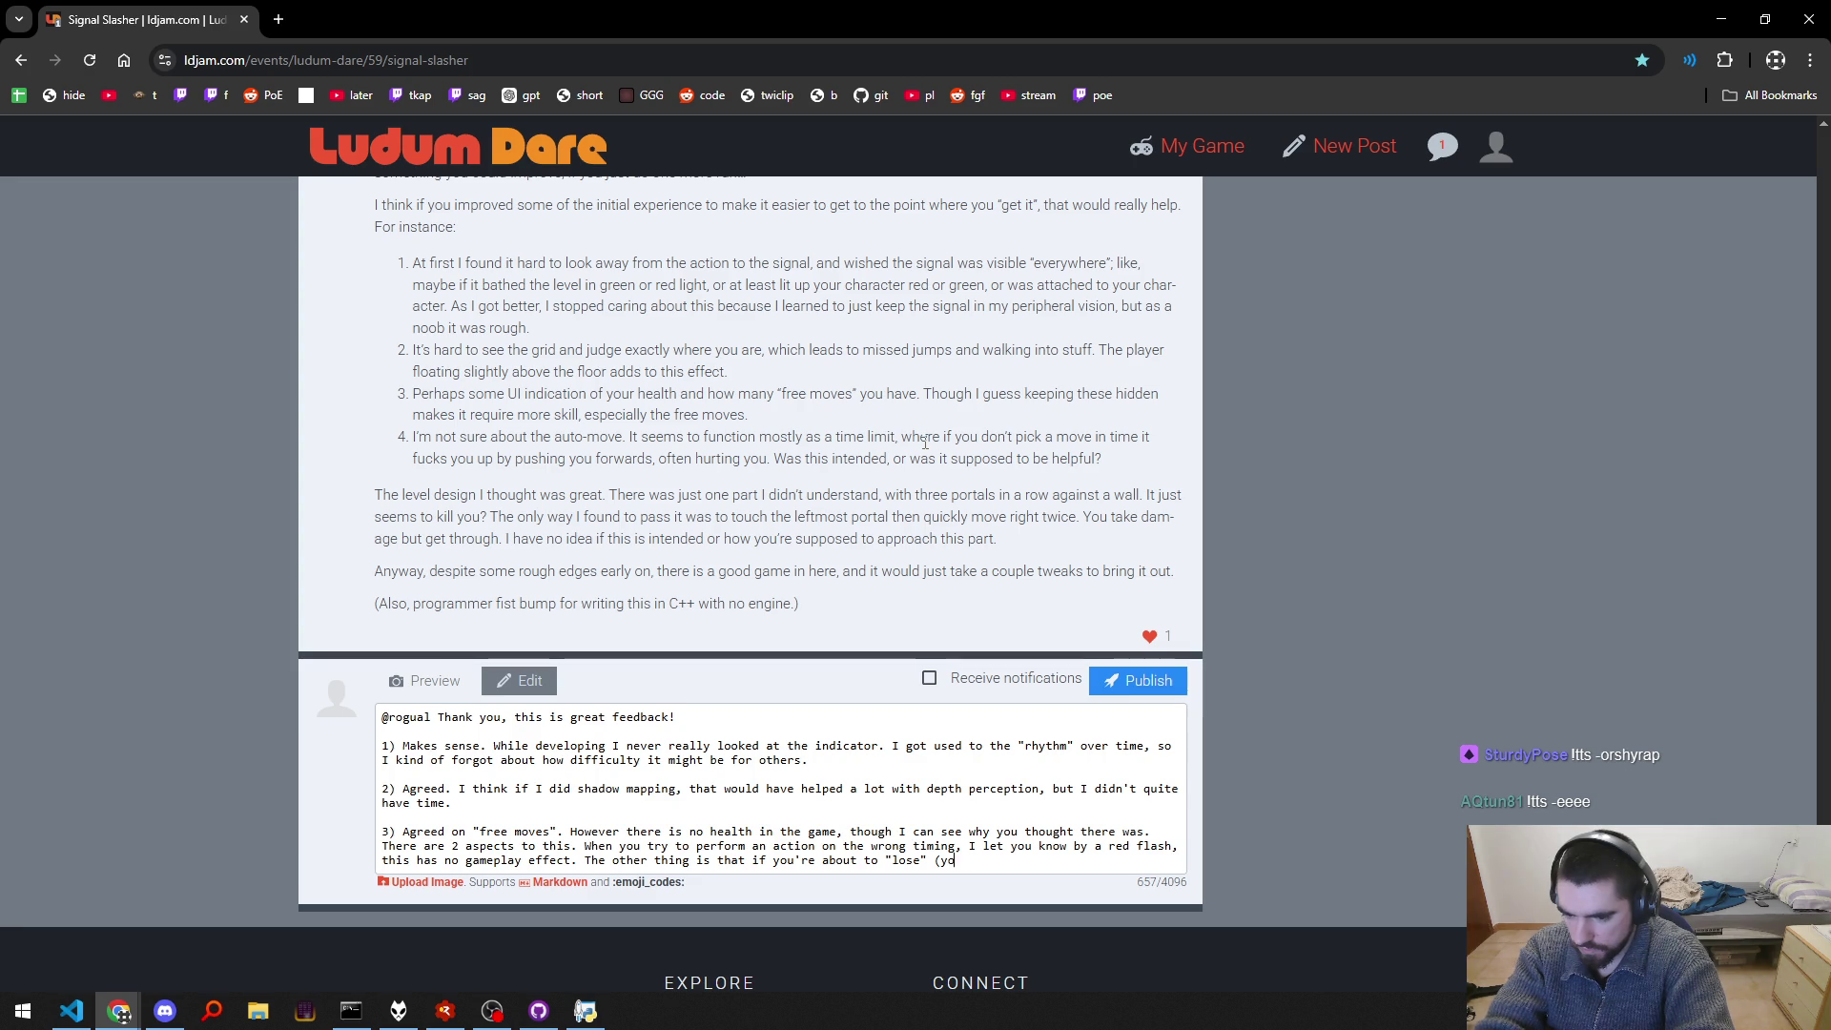
{"action": "type", "text": "p into a "}
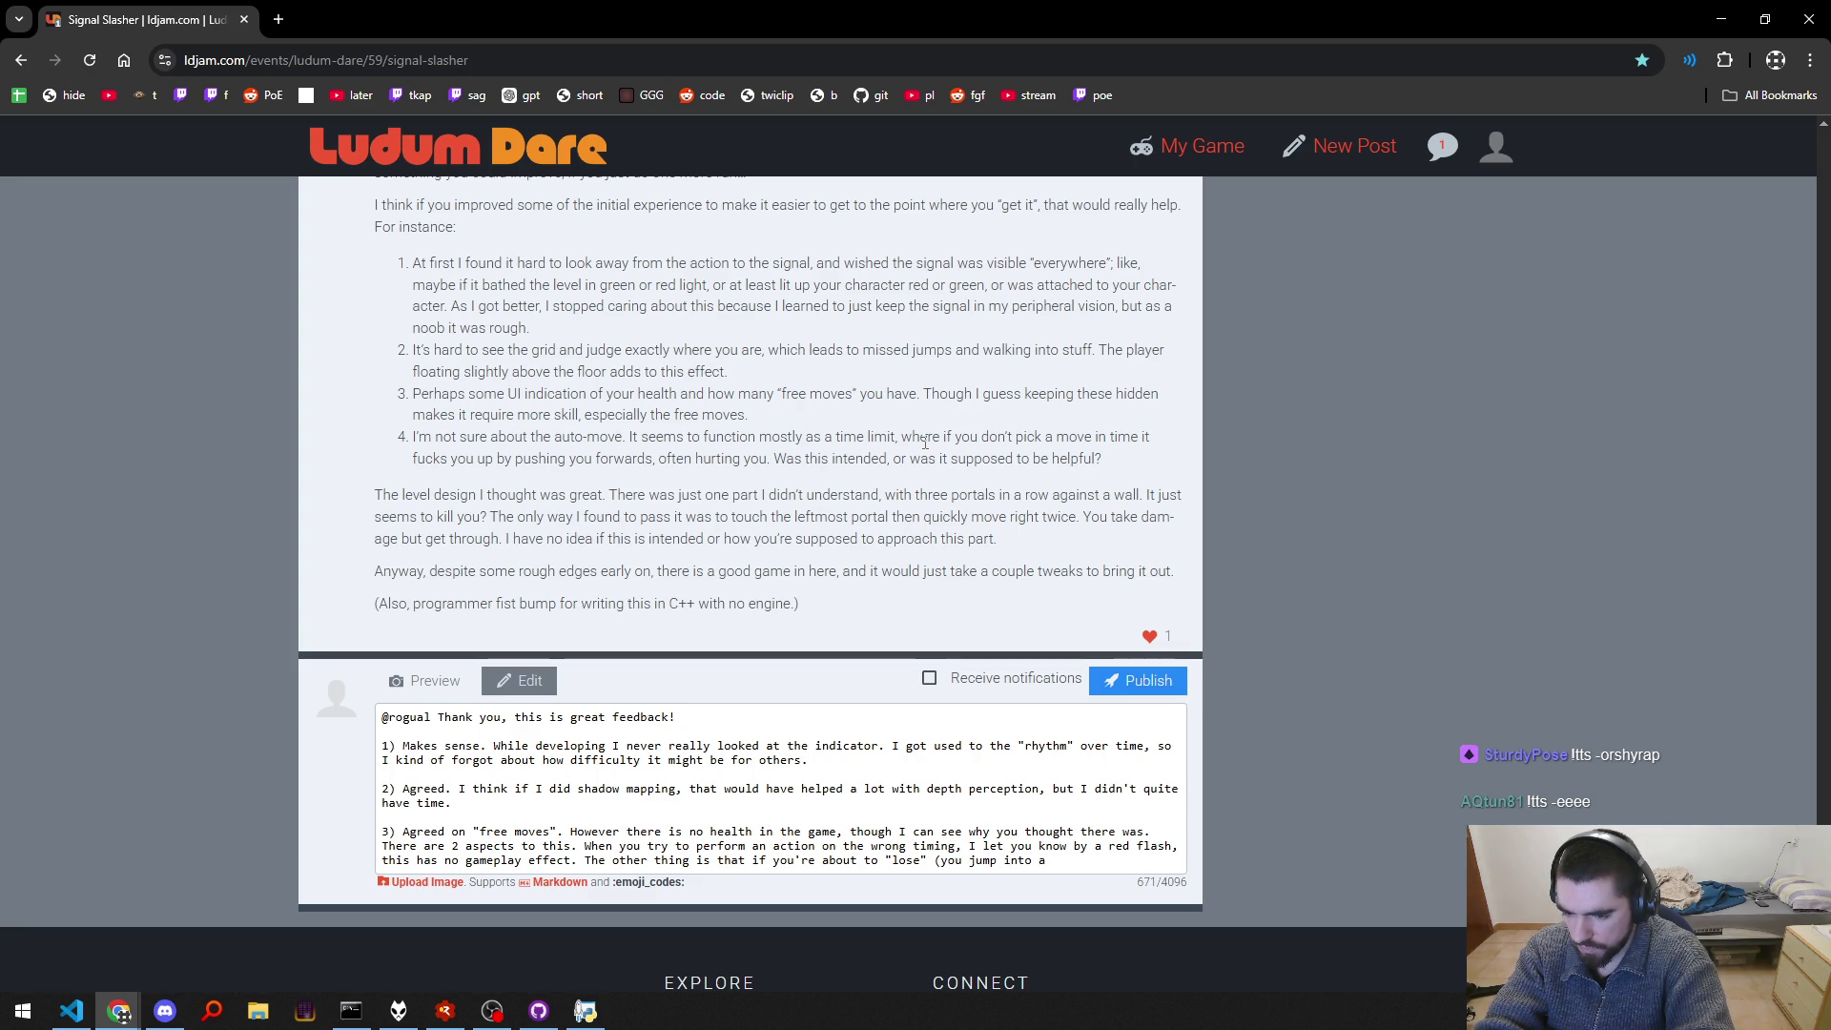
{"action": "type", "text": "portal with"}
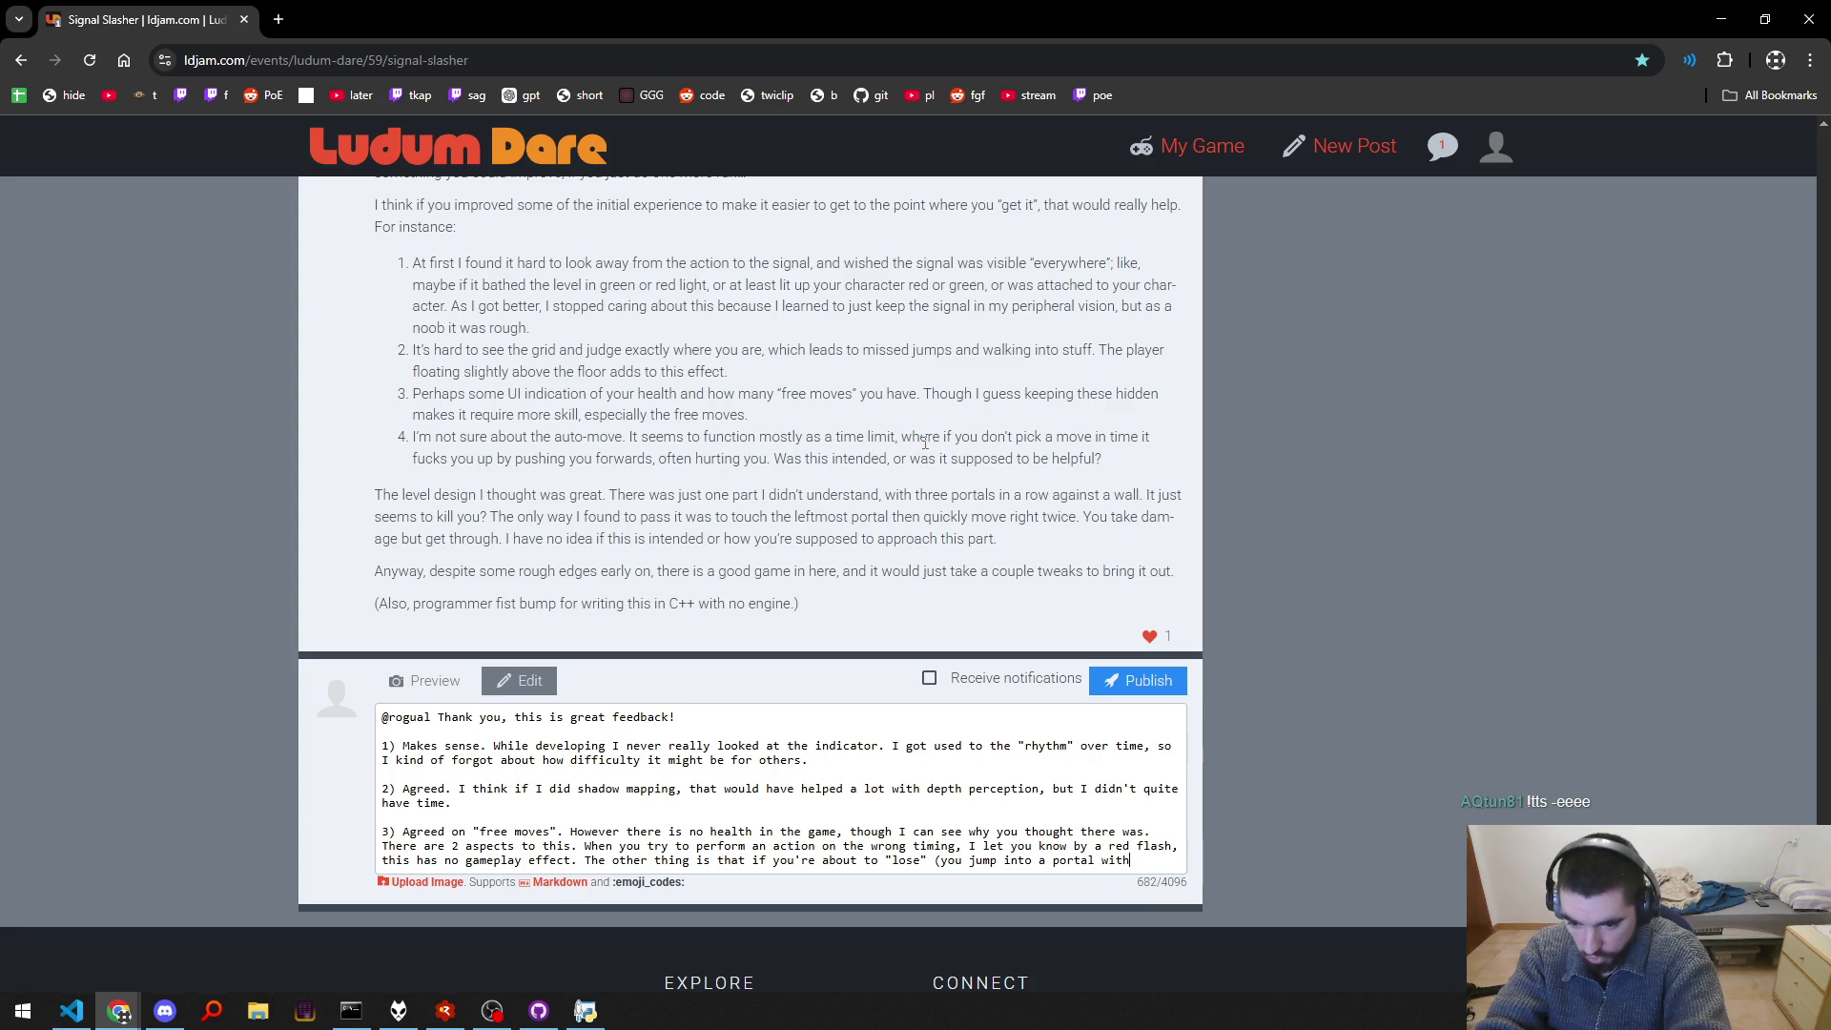
{"action": "key", "text": "ctrl+BackSpace"}
{"action": "type", "text": "the winning"}
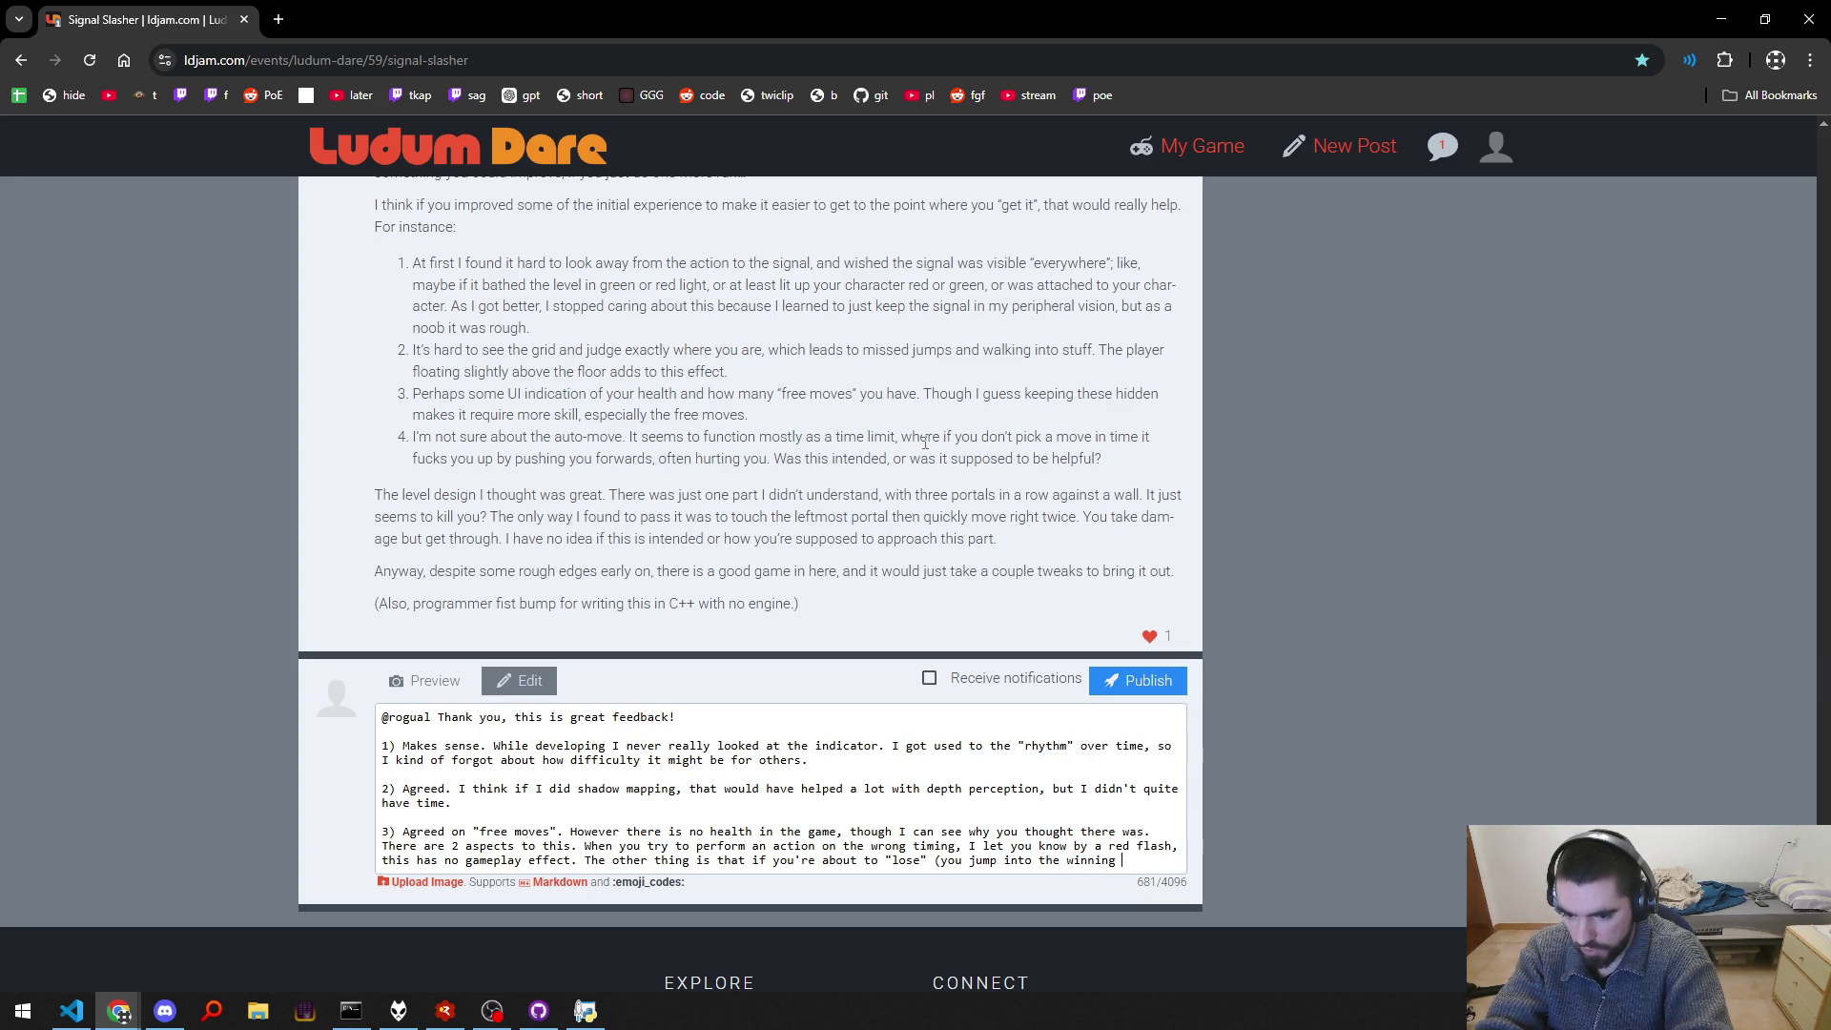
{"action": "key", "text": "ctrl+BackSpace"}
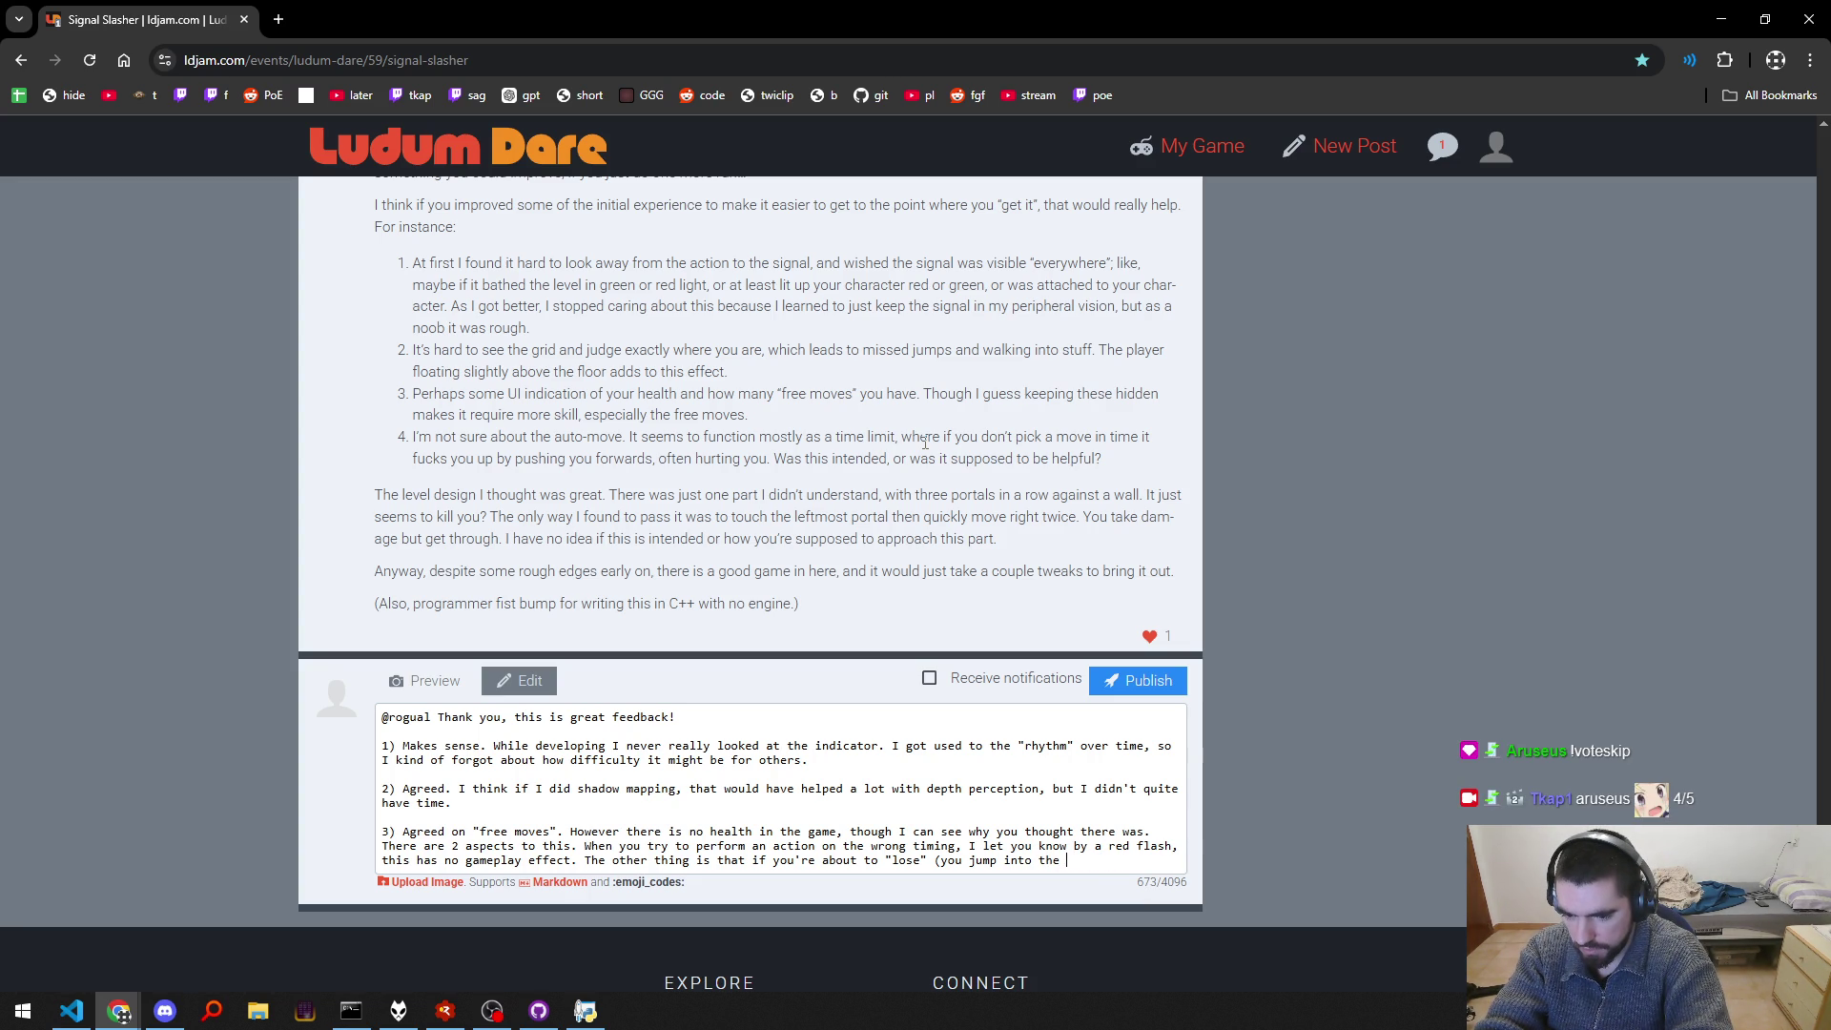
{"action": "key", "text": "BackSpace"}
{"action": "key", "text": "BackSpace"}
{"action": "type", "text": "level"}
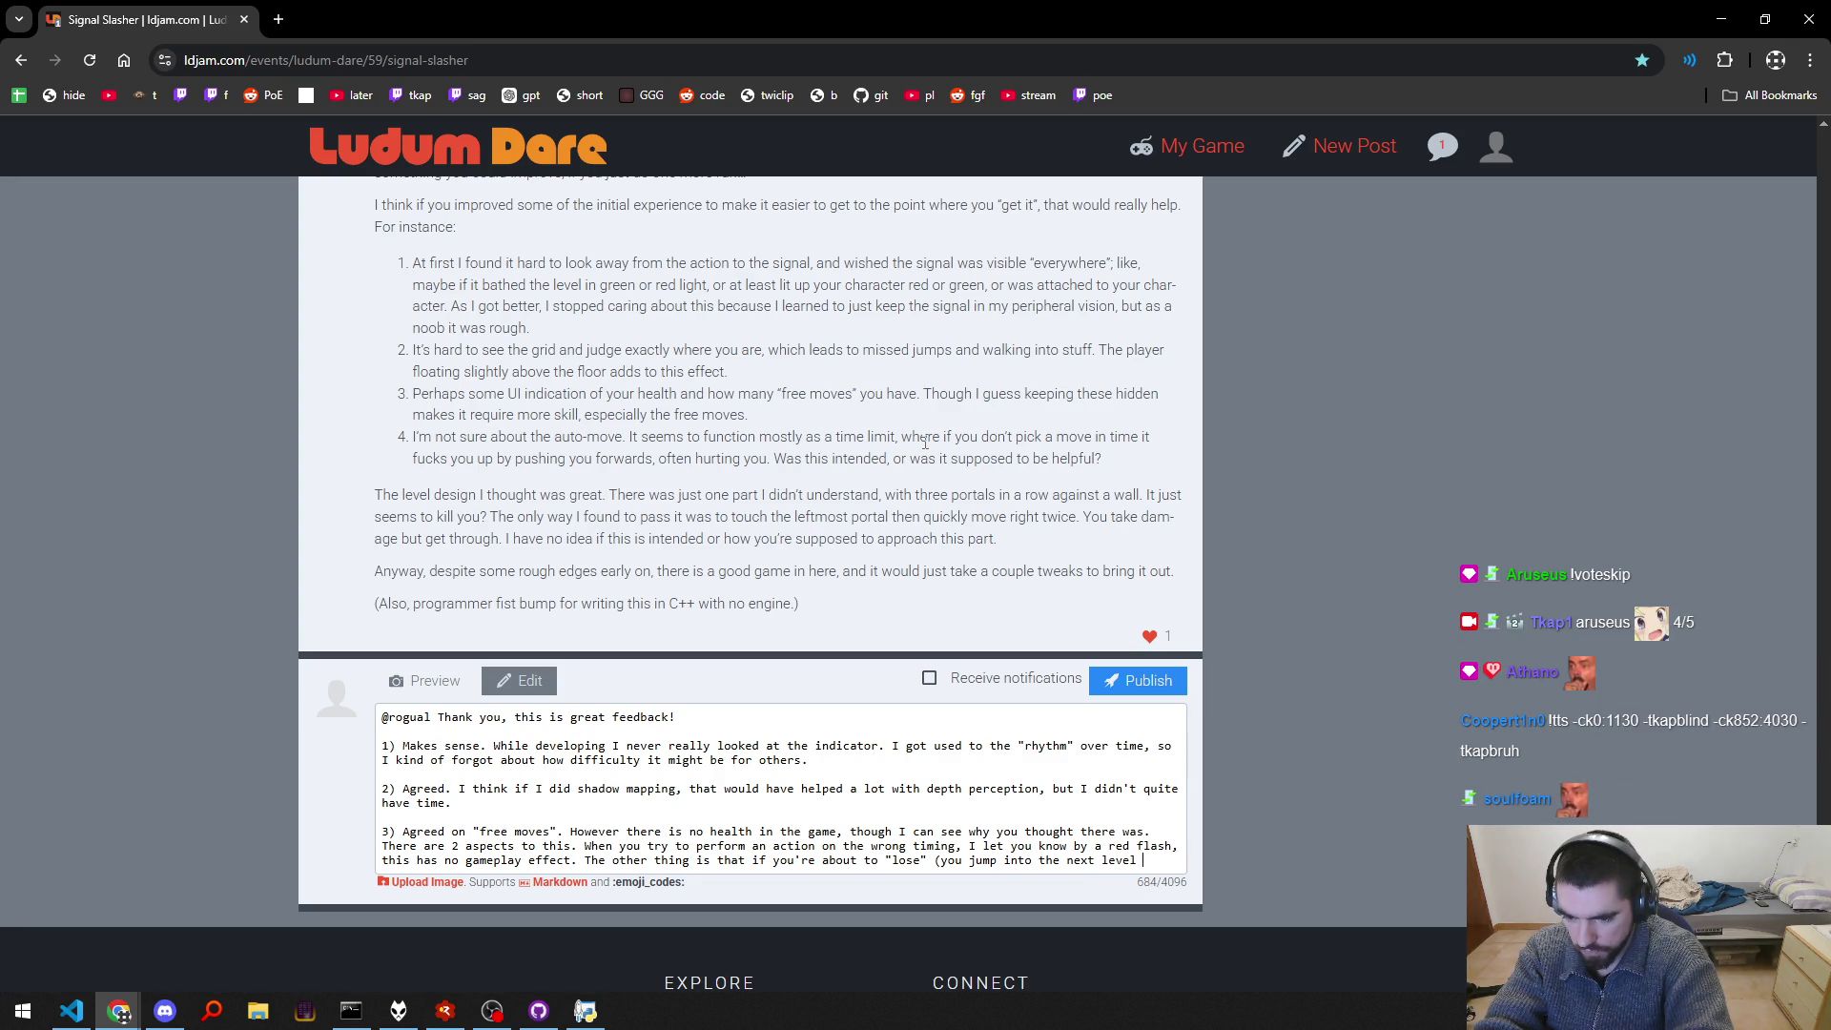
{"action": "key", "text": "ctrl+BackSpace"}
{"action": "type", "text": "JUMP into the next level "}
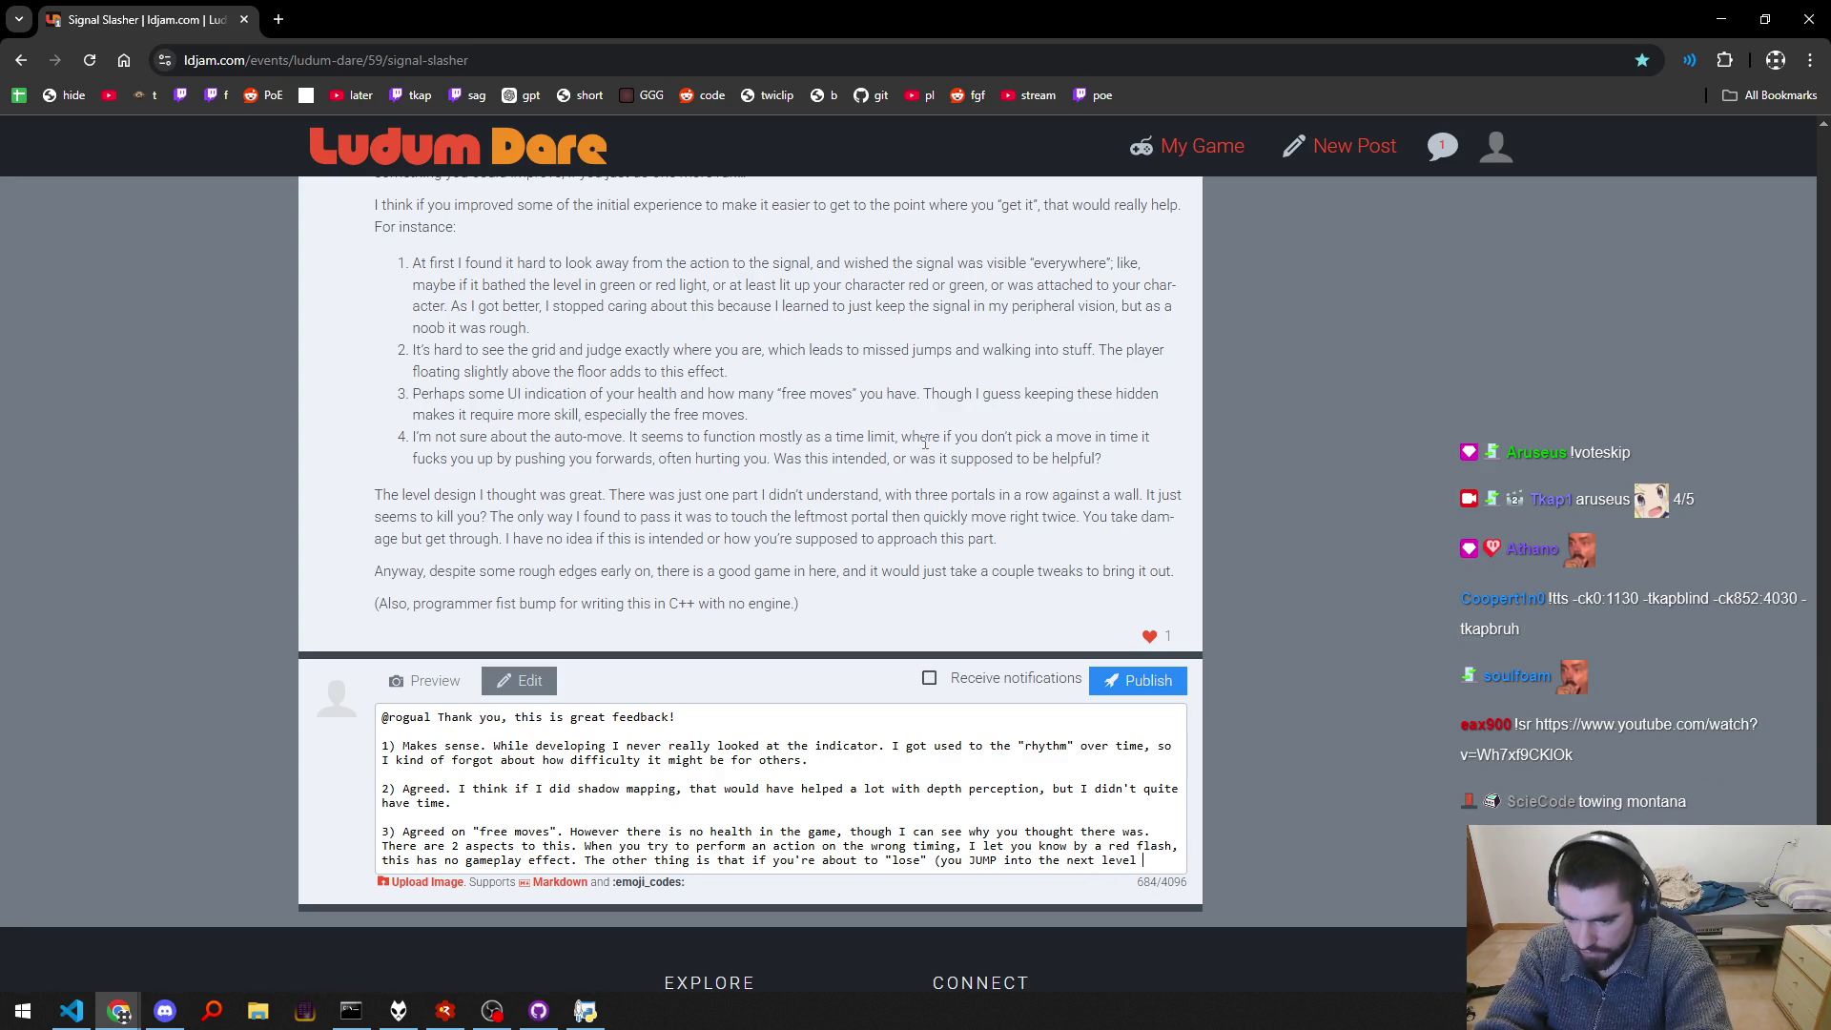
{"action": "type", "text": "with a wall behi"}
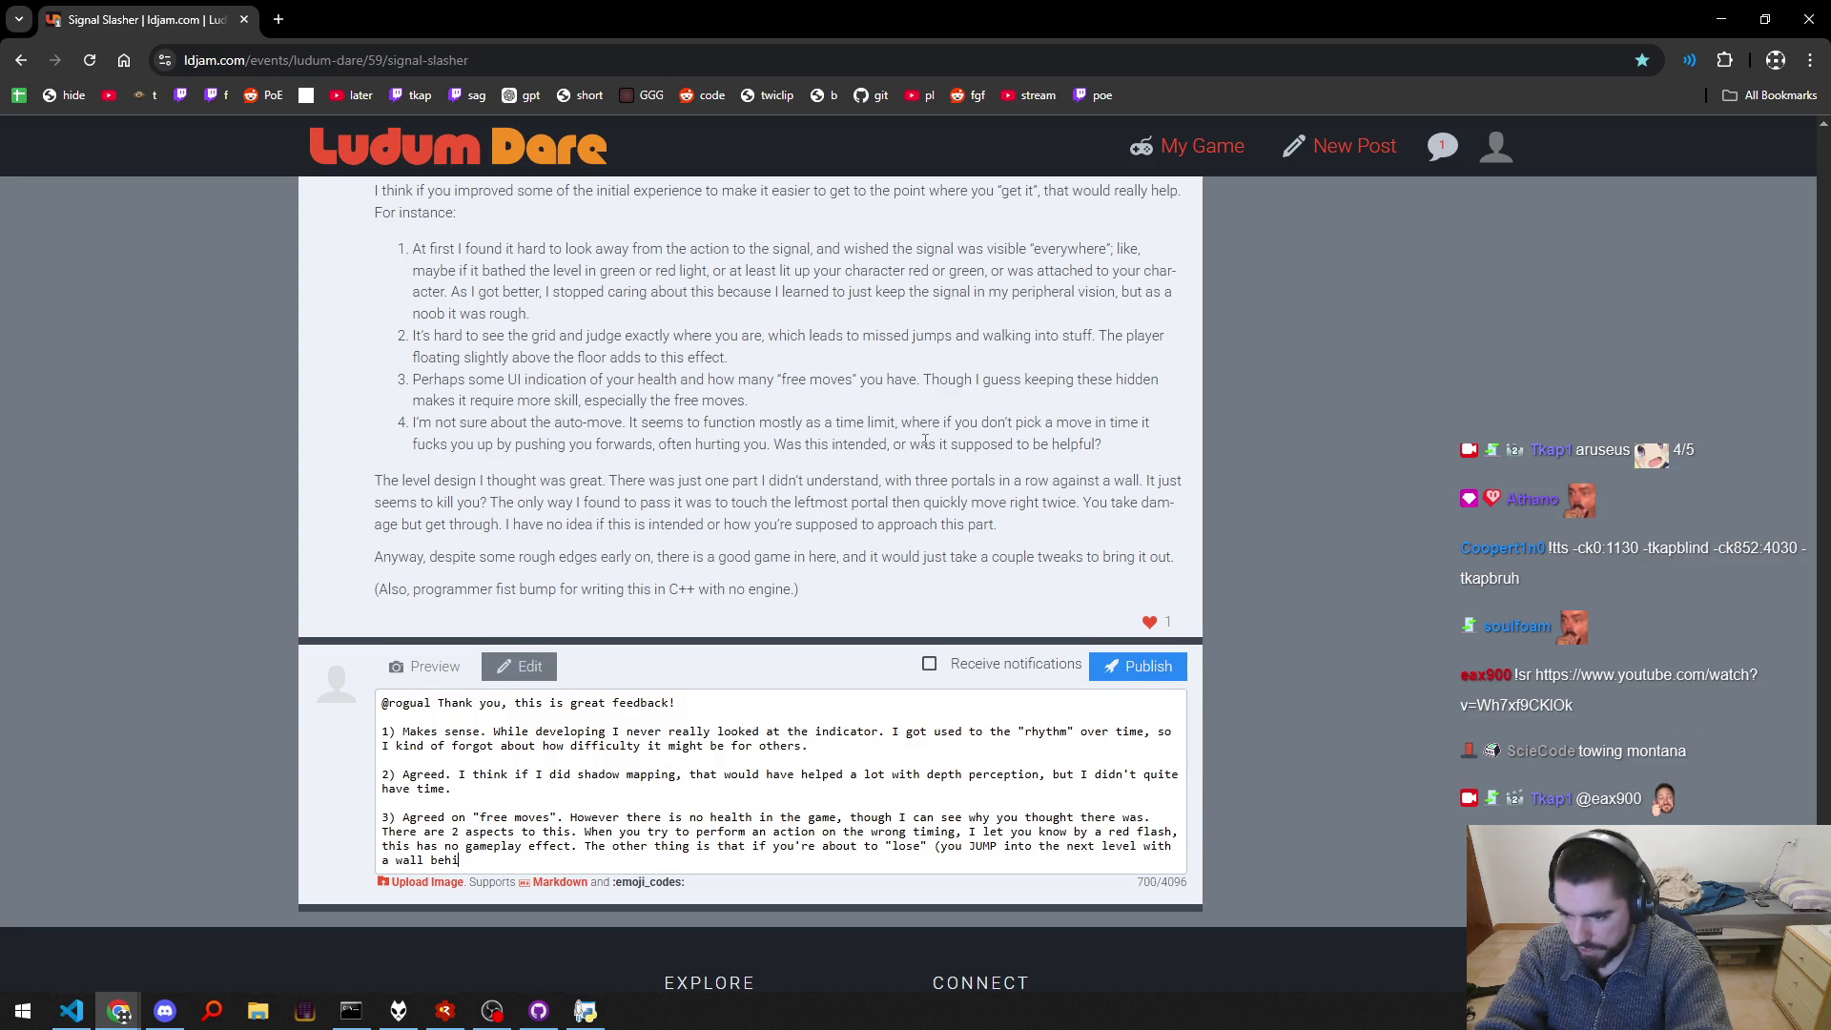
{"action": "key", "text": "ctrl+BackSpace"}
{"action": "key", "text": "ctrl+BackSpace"}
{"action": "key", "text": "ctrl+BackSpace"}
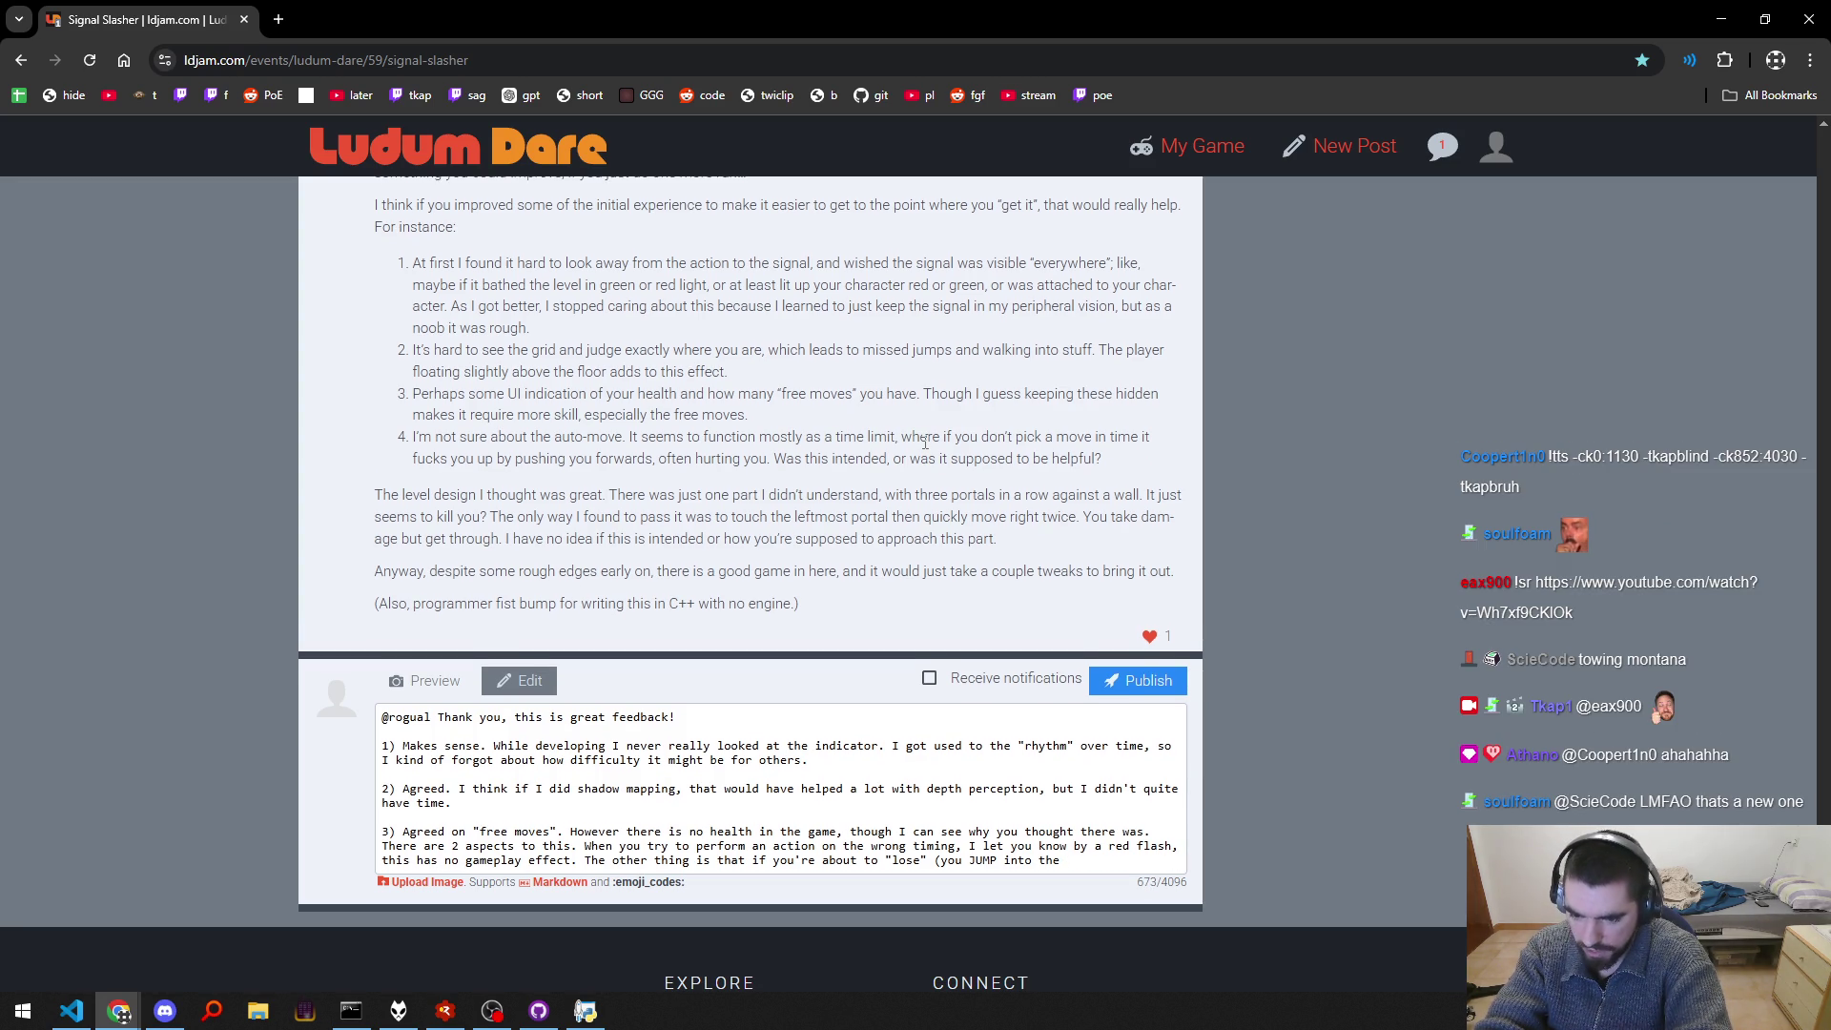
{"action": "type", "text": "t level portal "}
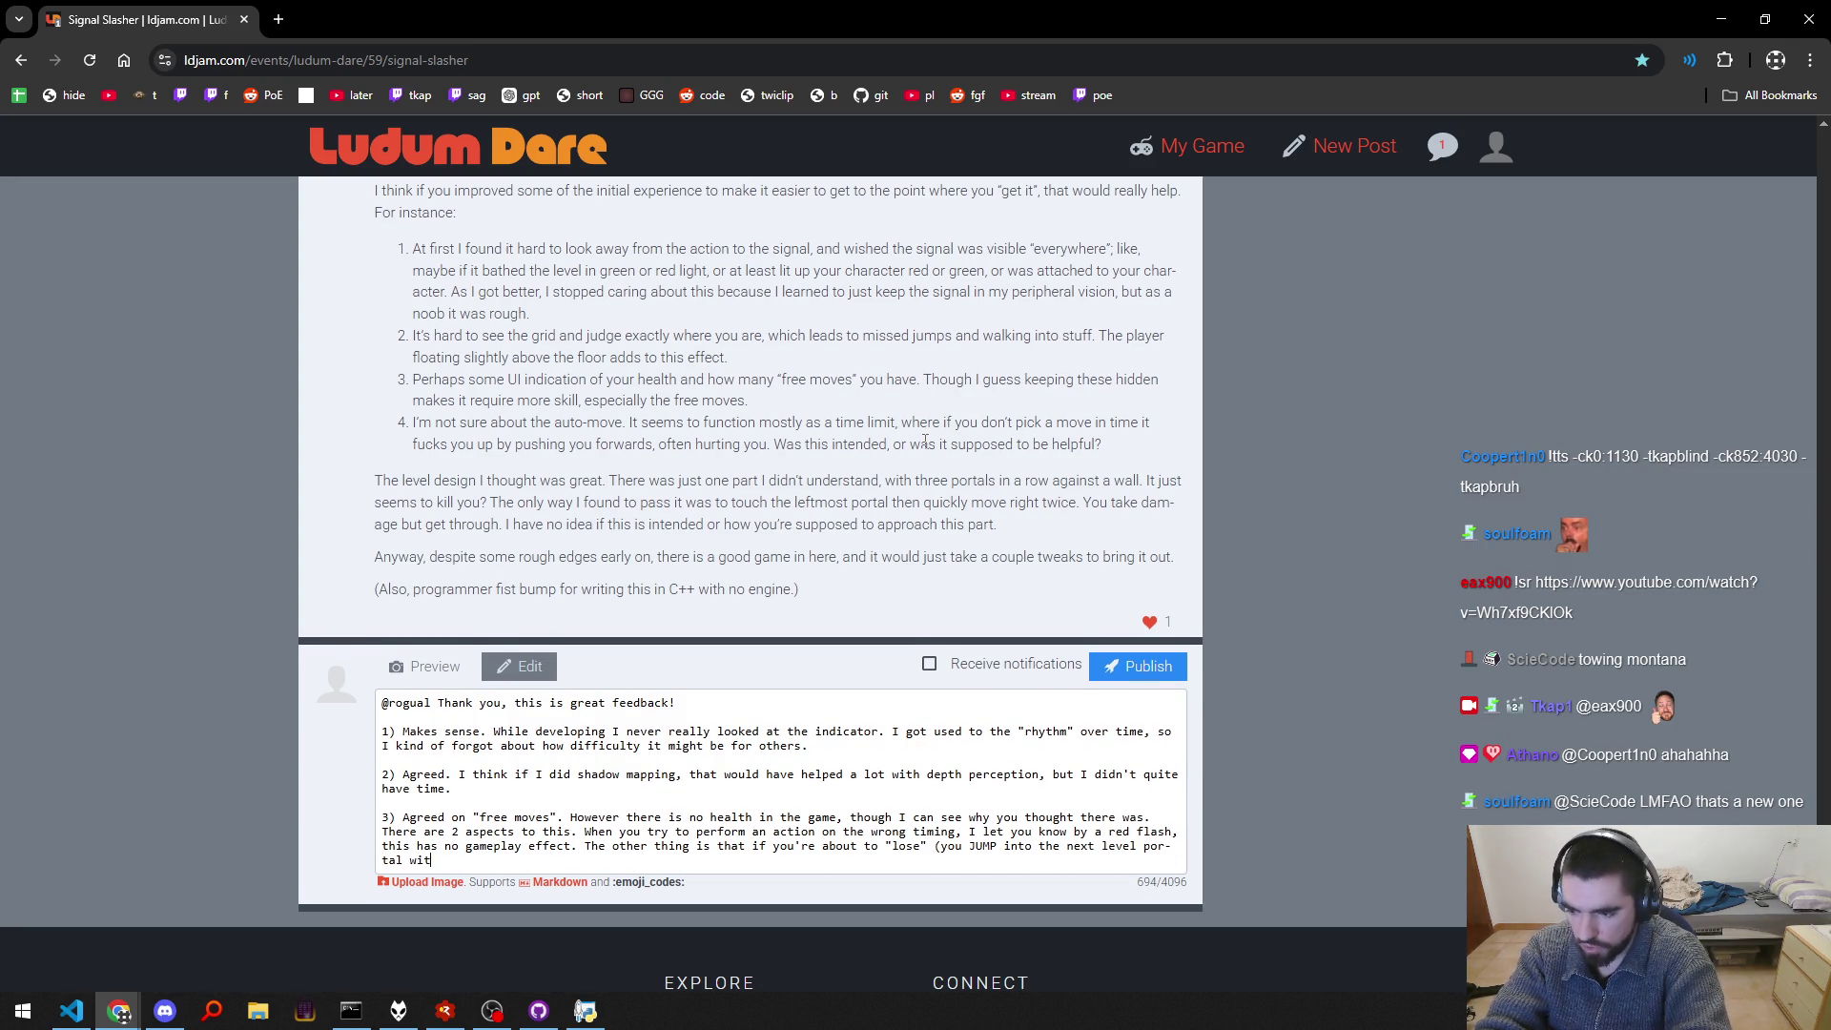
{"action": "type", "text": "wit"}
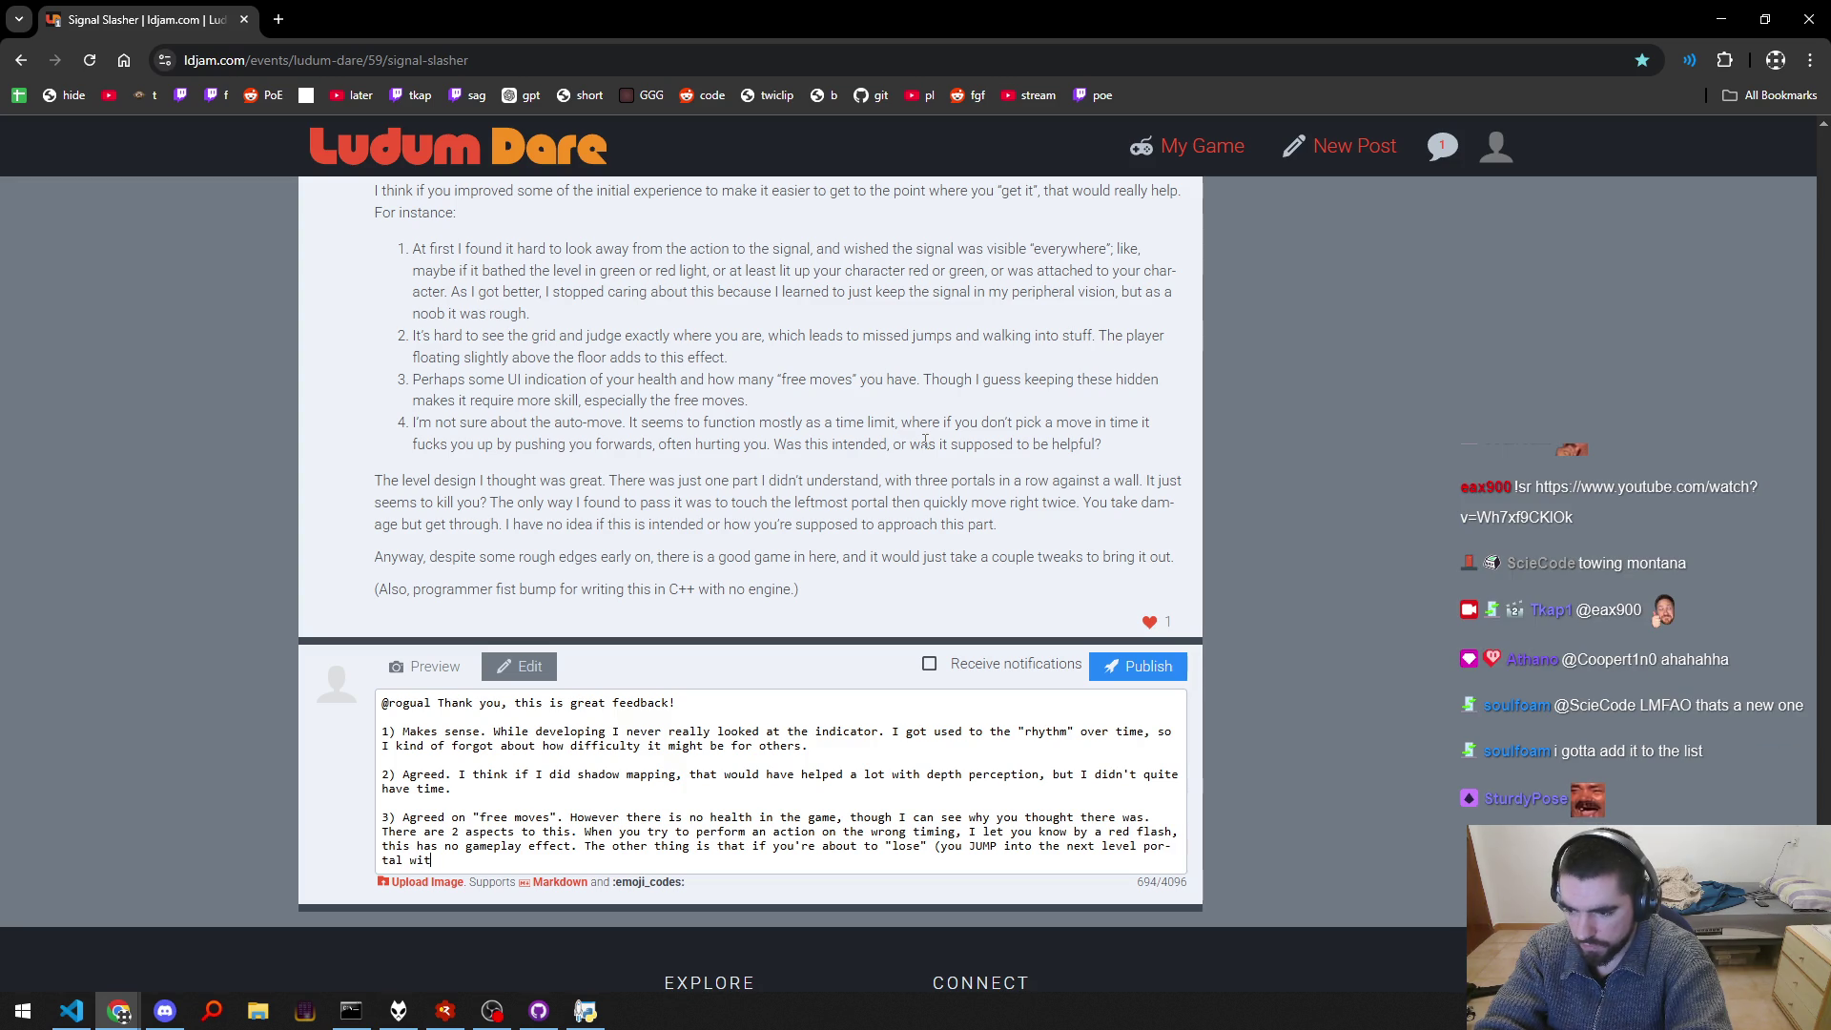
{"action": "type", "text": " wall behind it "}
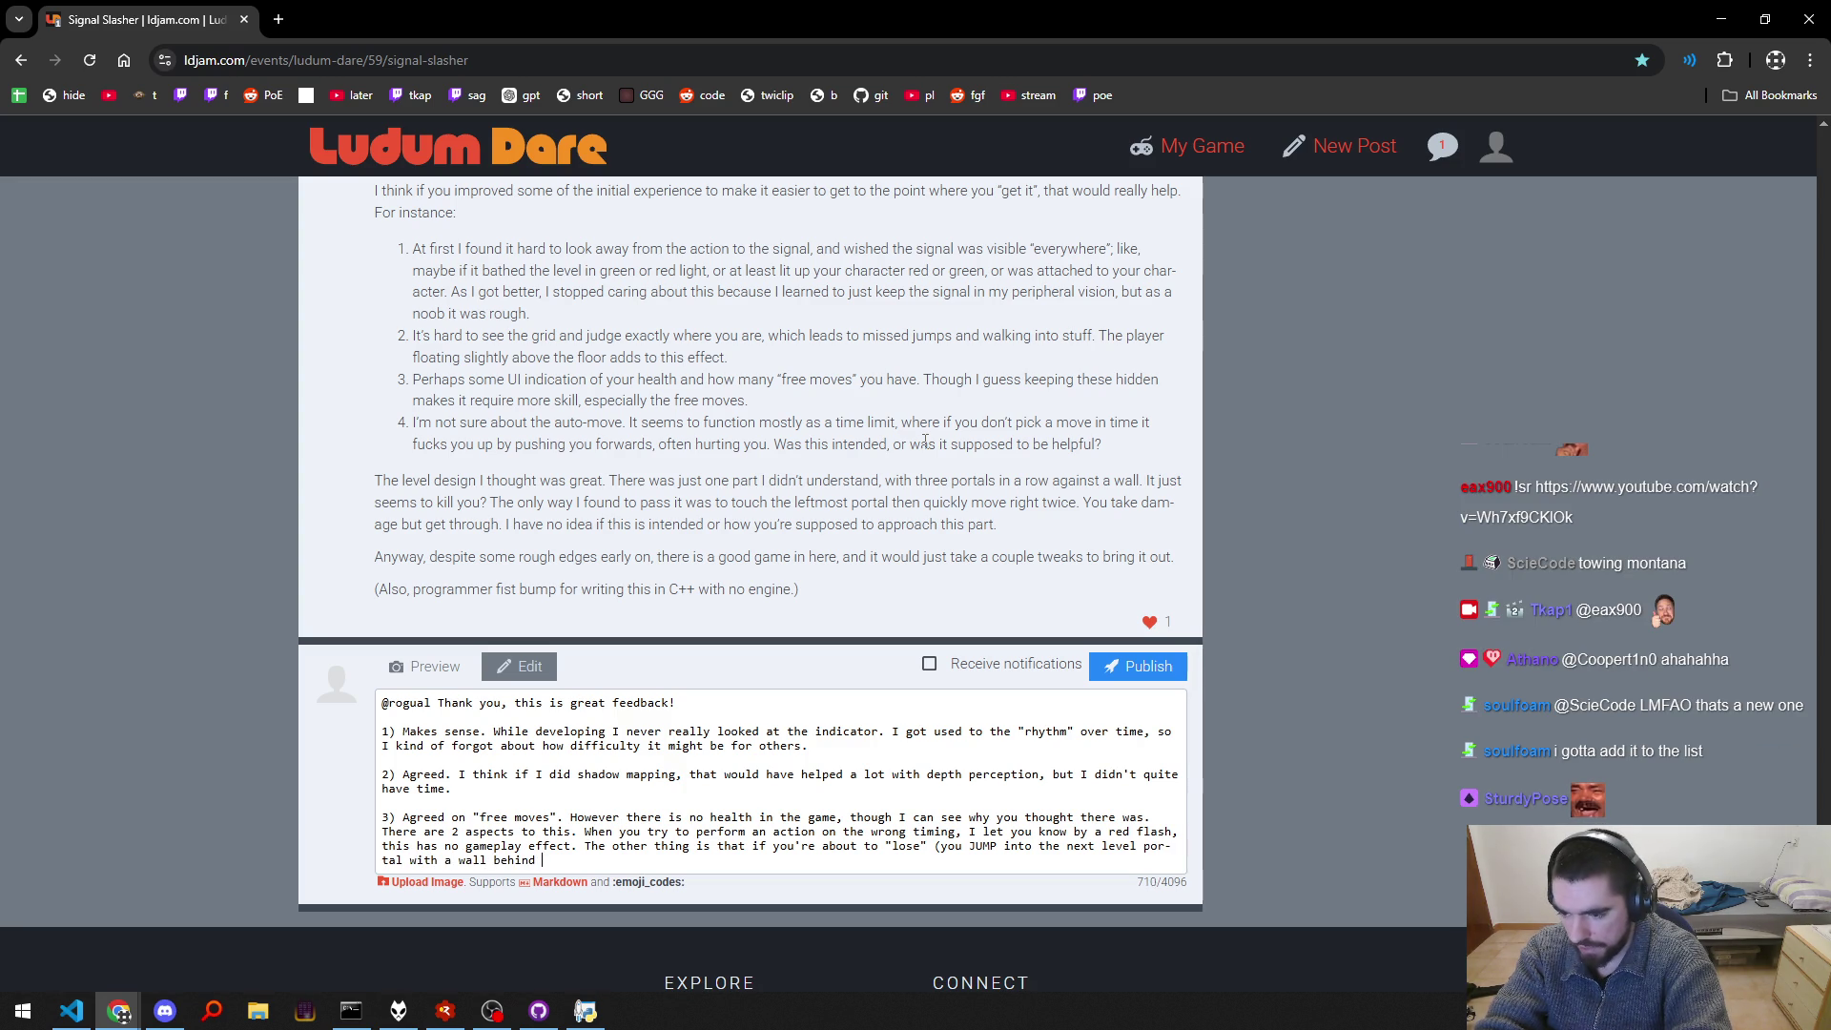
{"action": "type", "text": "while being only"}
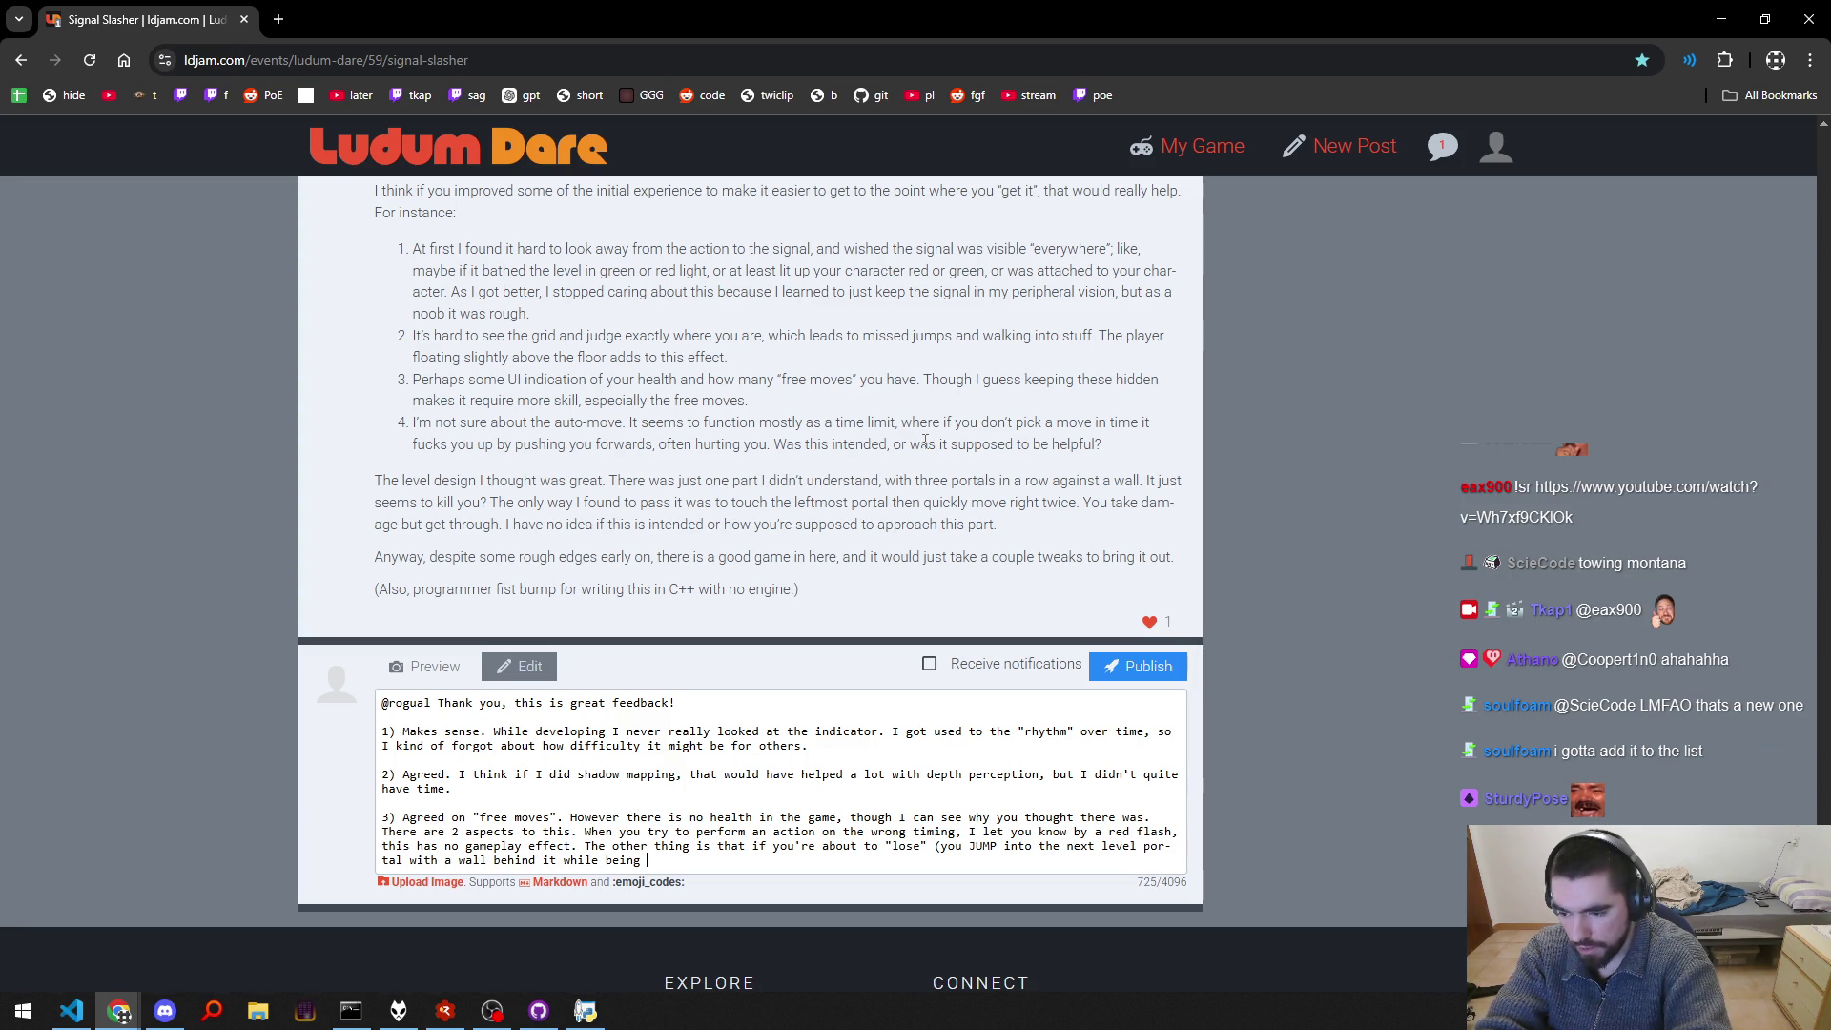
{"action": "type", "text": "tile awa"}
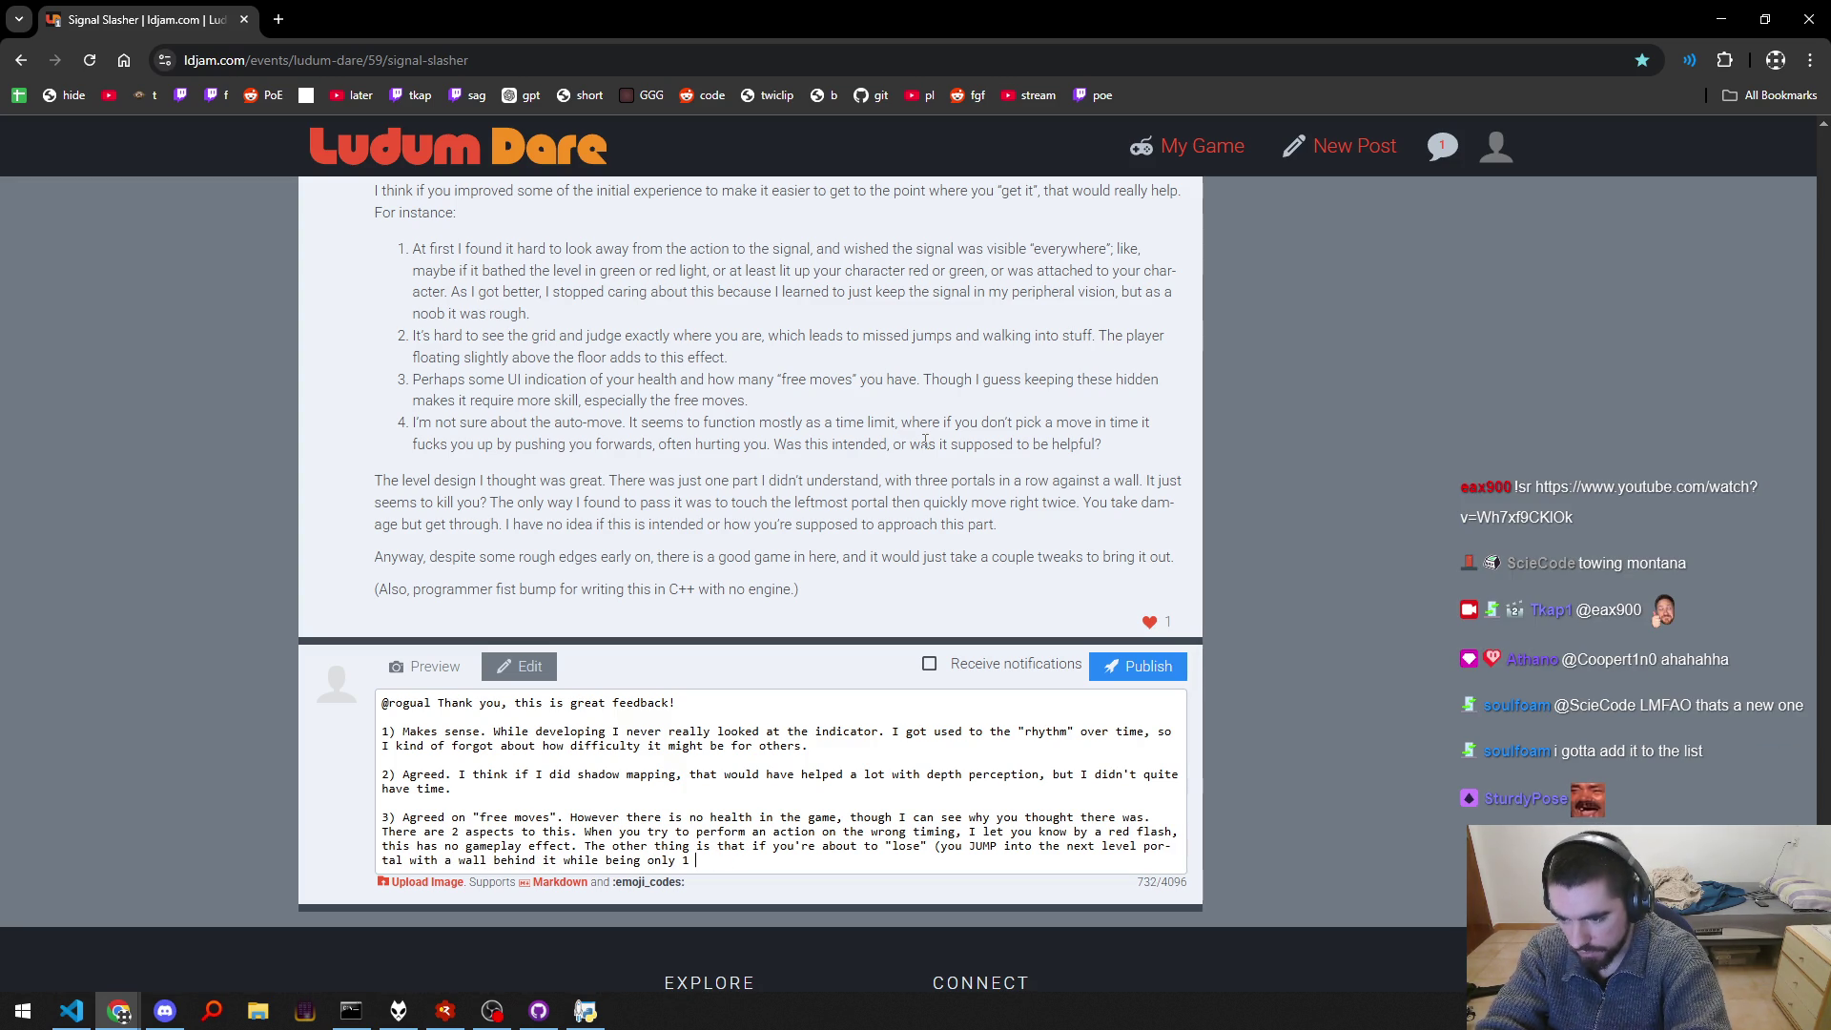
{"action": "type", "text": "y from the "}
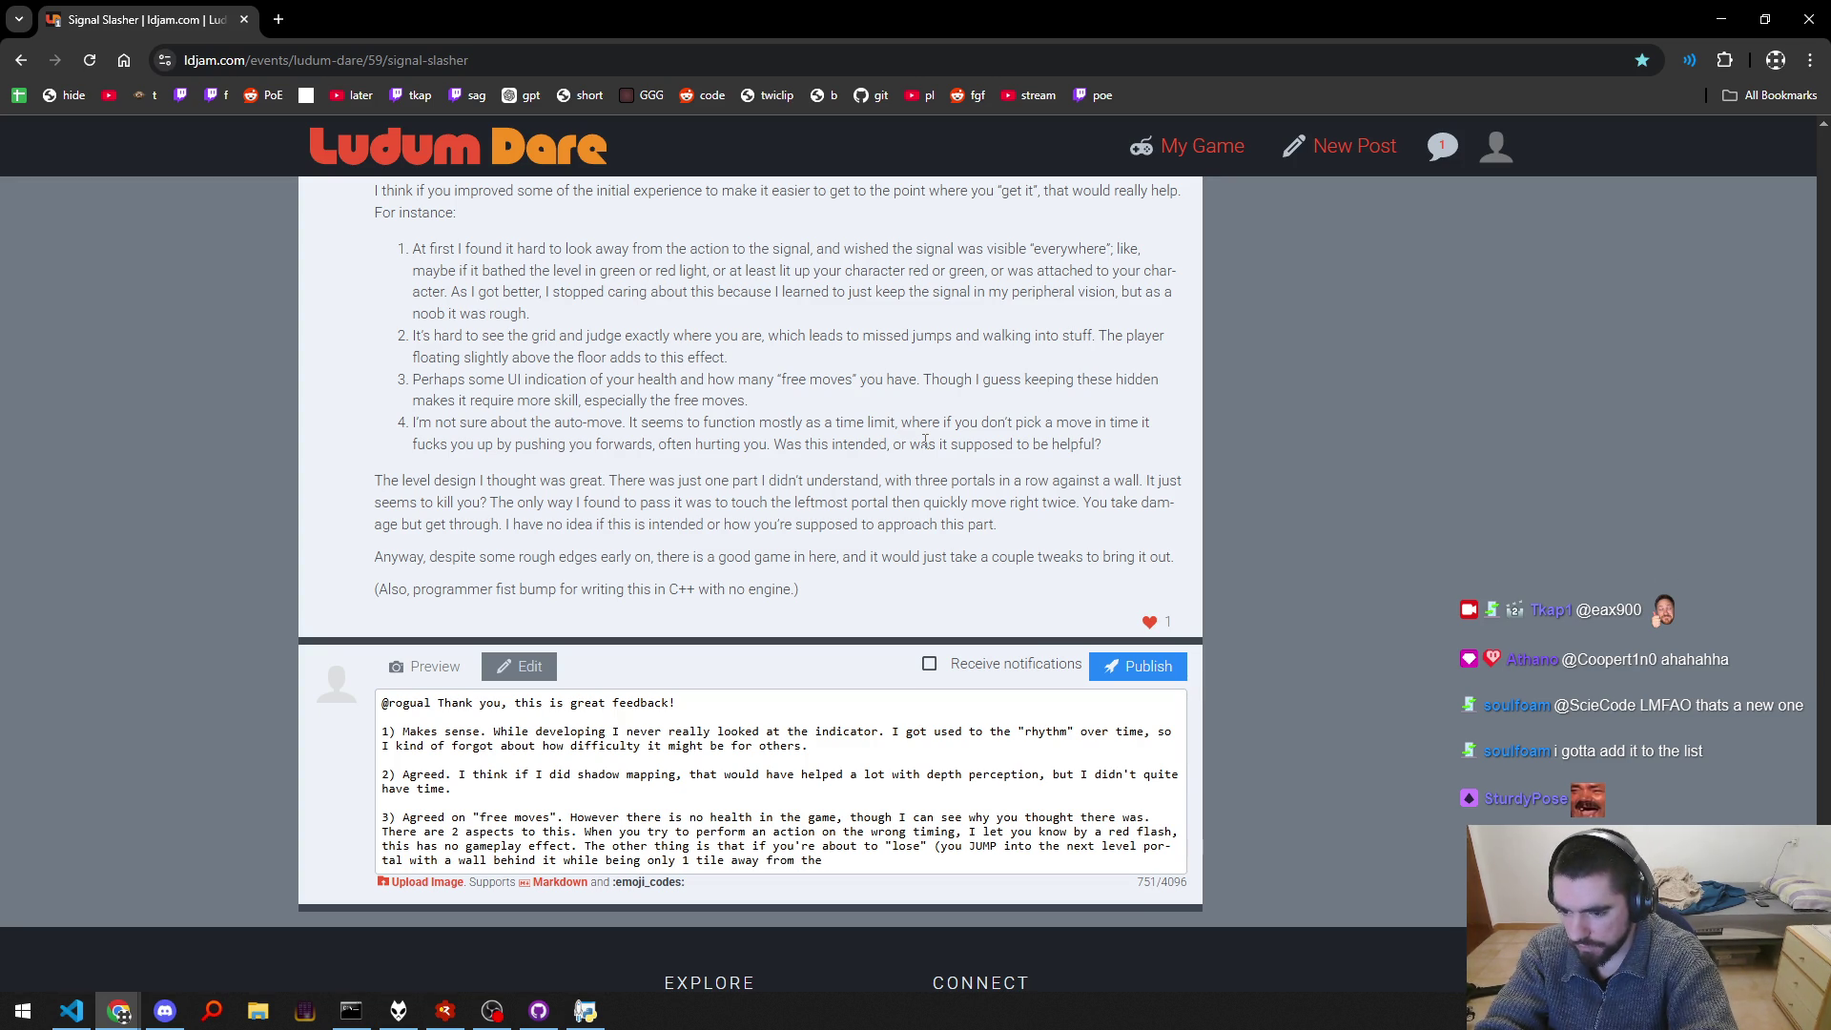
{"action": "type", "text": "rtal"}
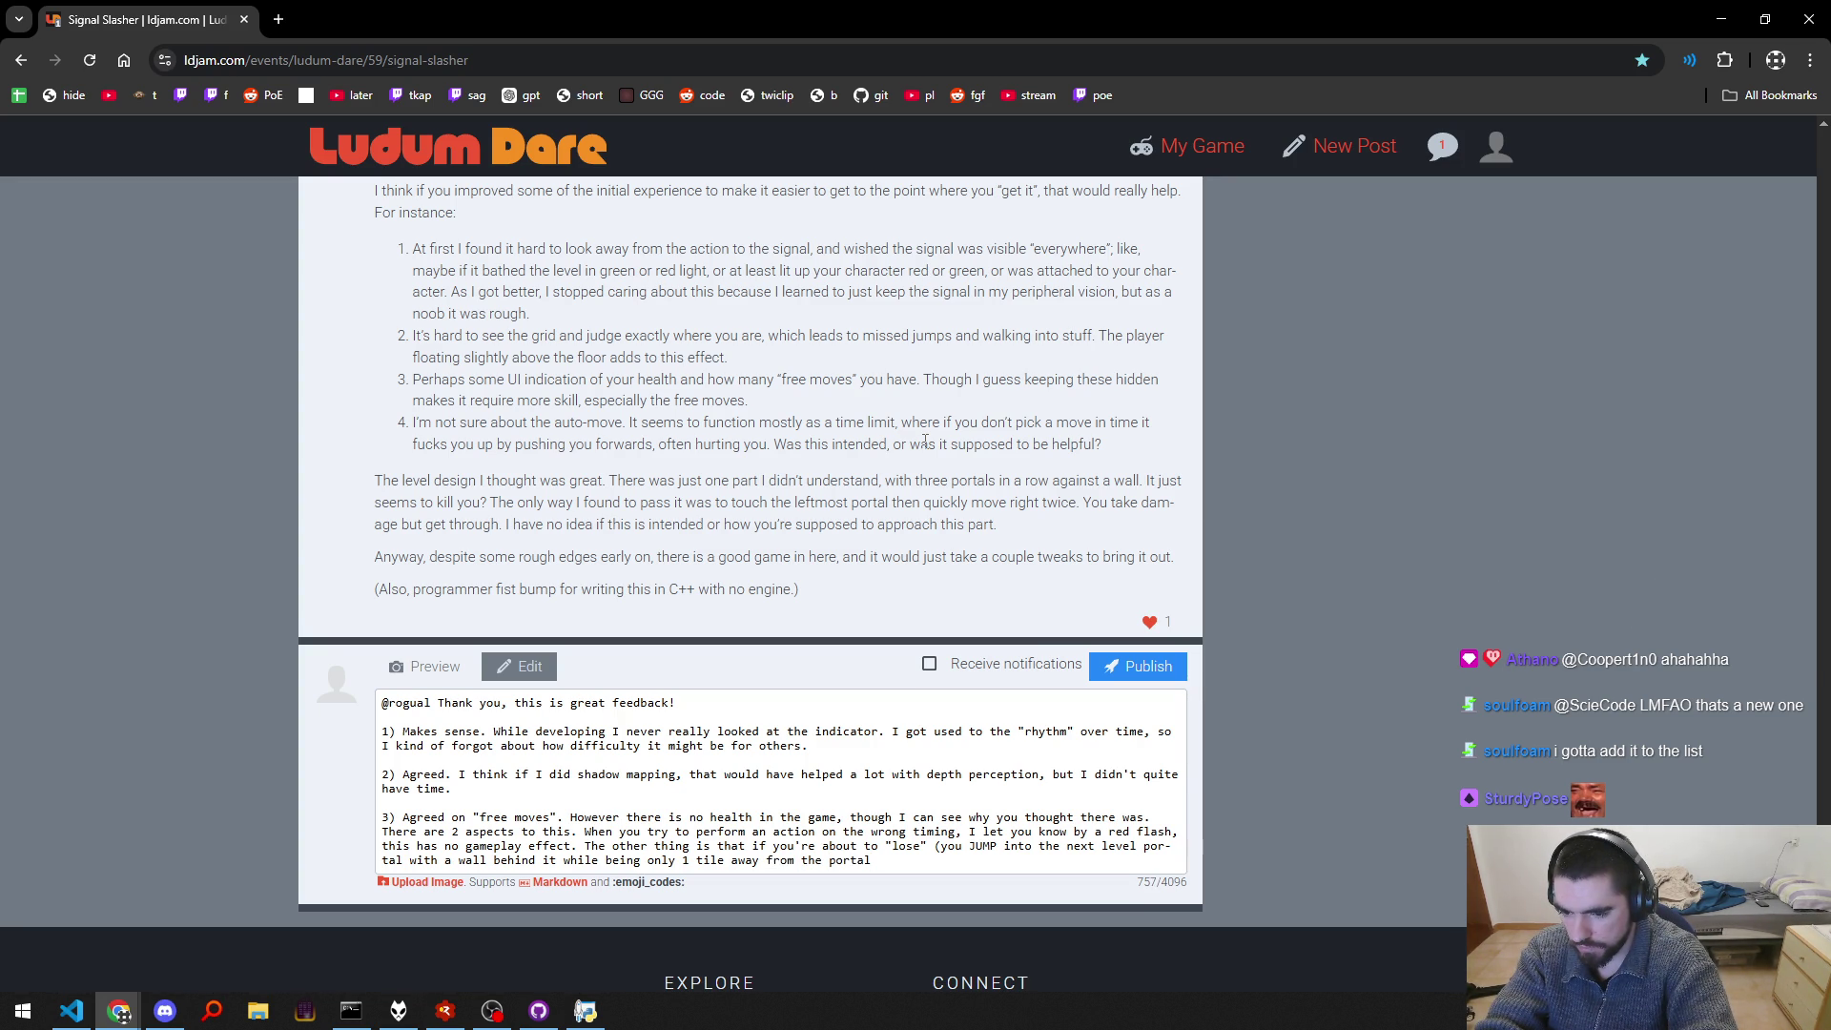
{"action": "type", "text": " ("}
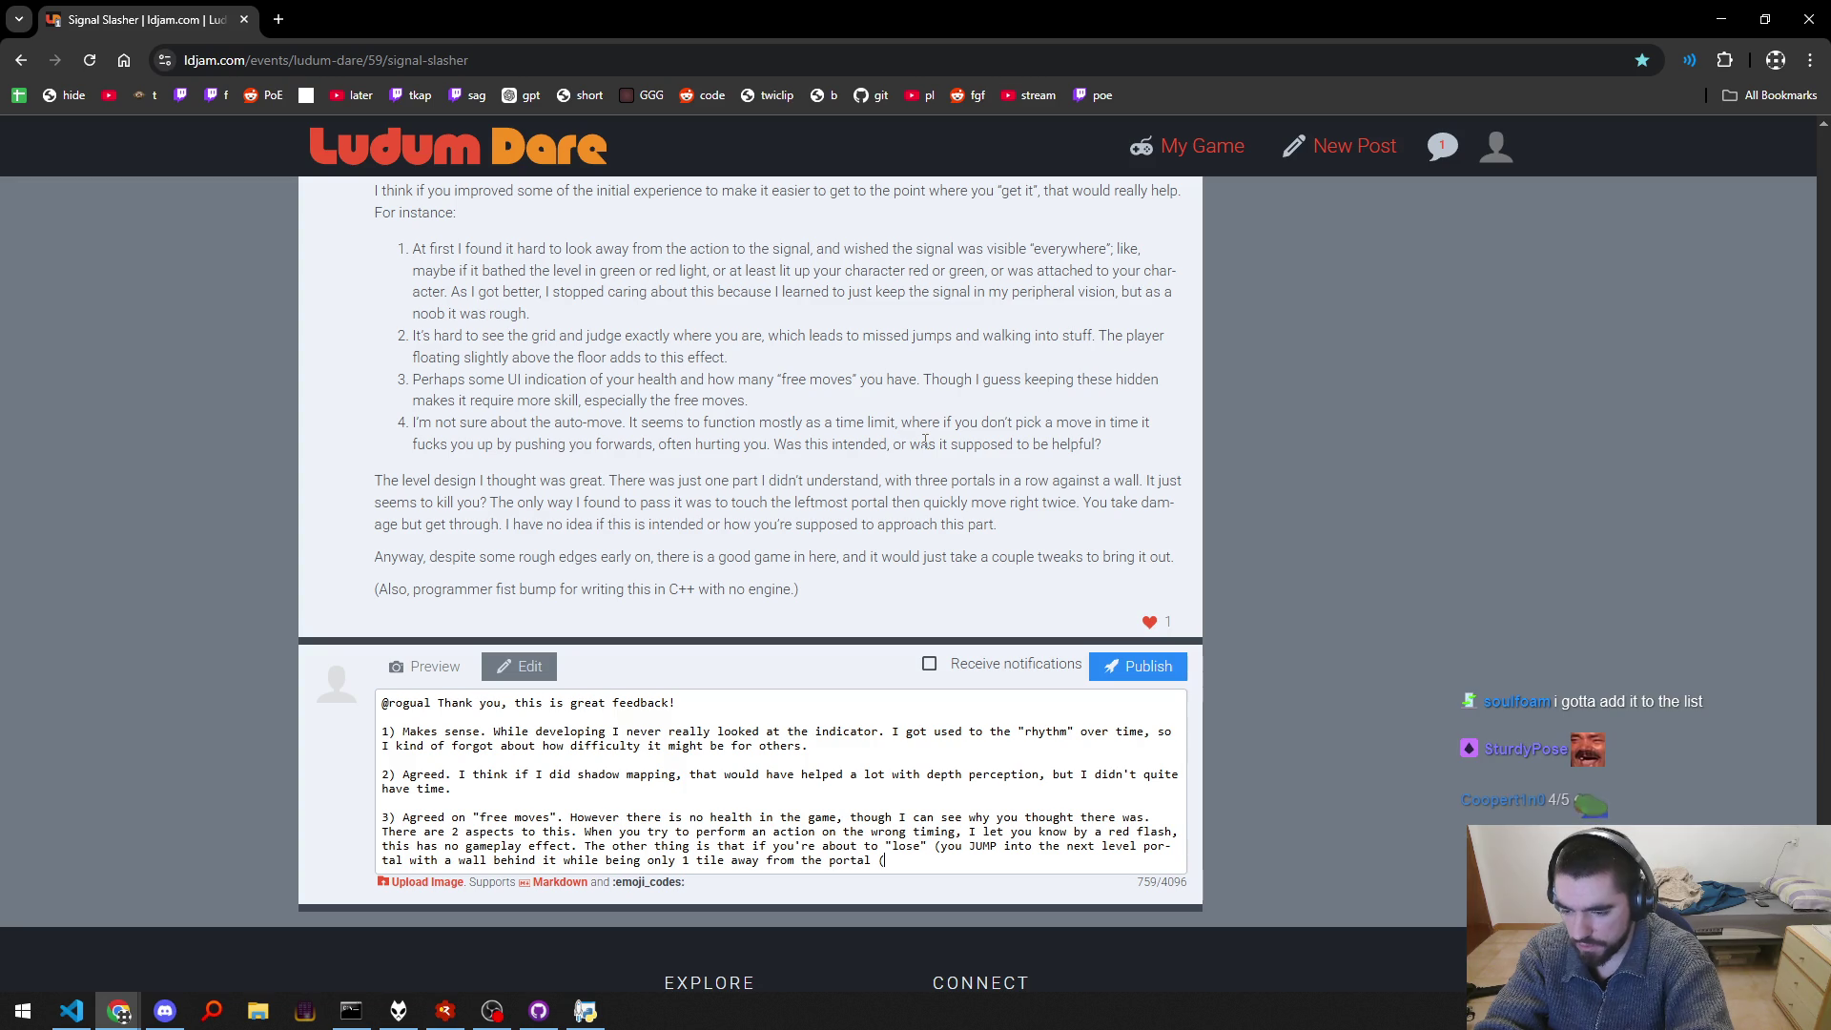
{"action": "type", "text": " ("}
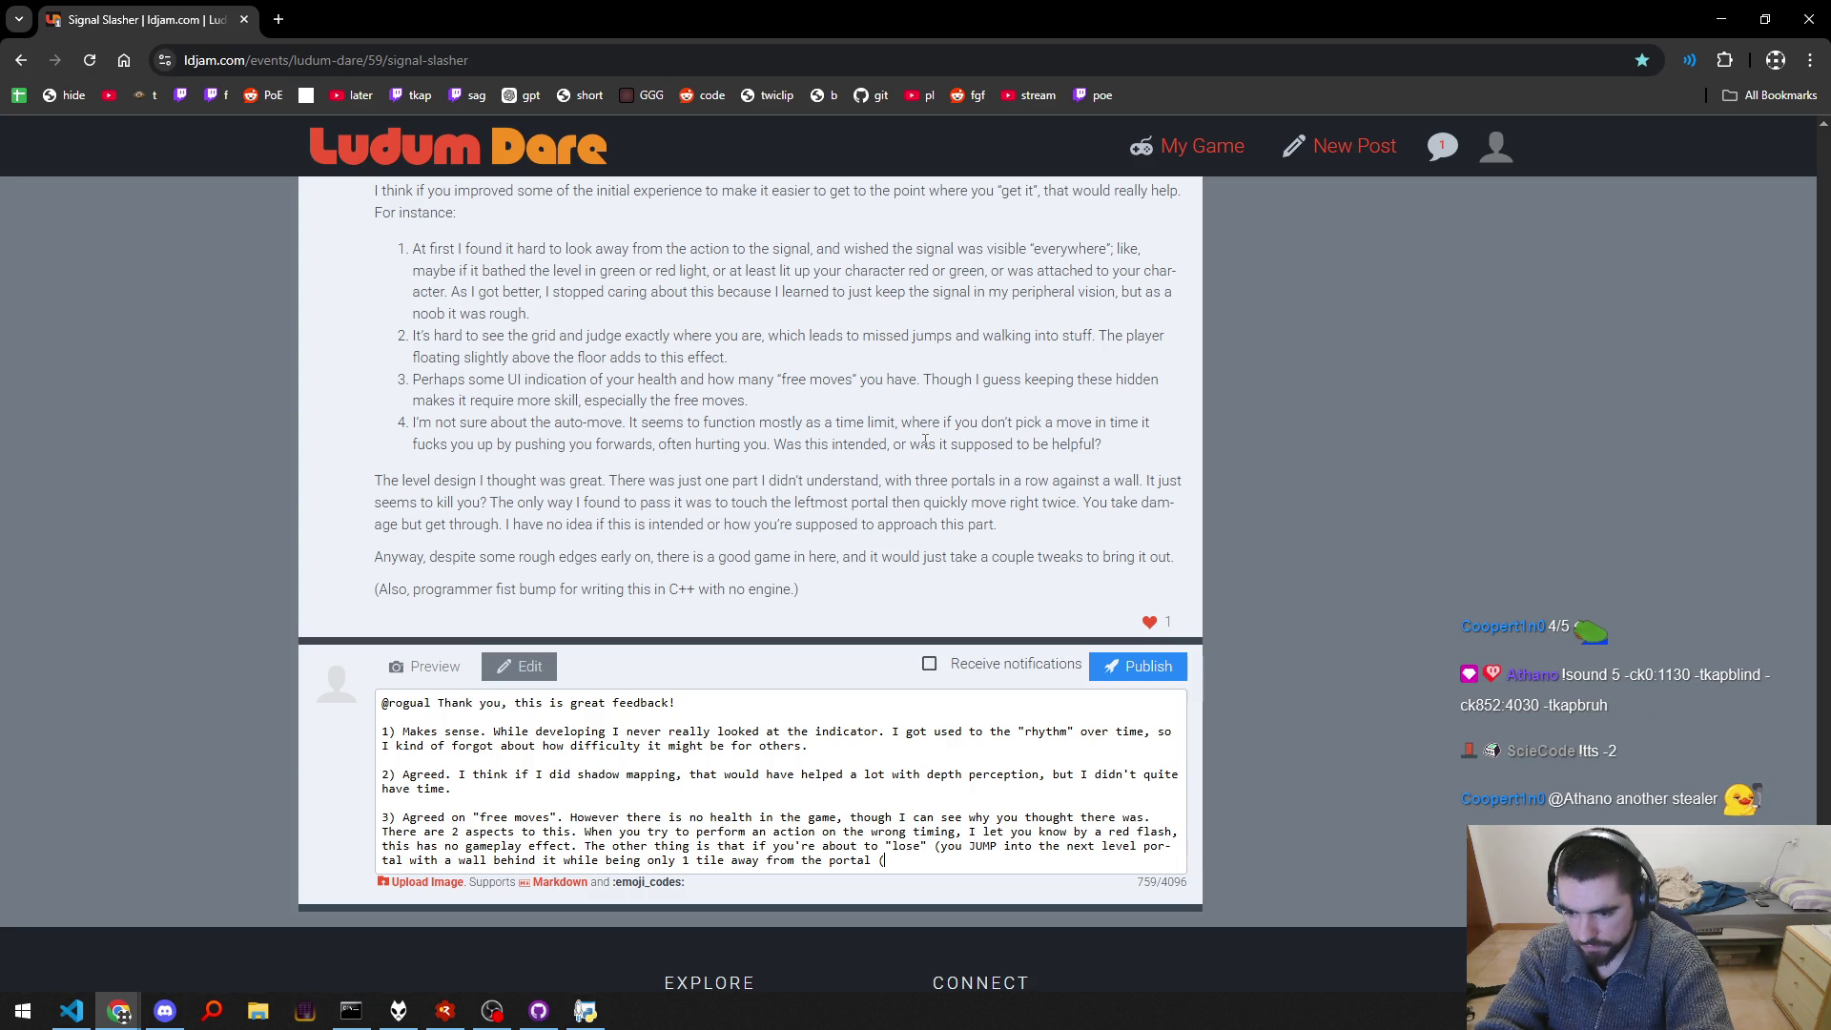
{"action": "key", "text": "BackSpace"}
{"action": "key", "text": "BackSpace"}
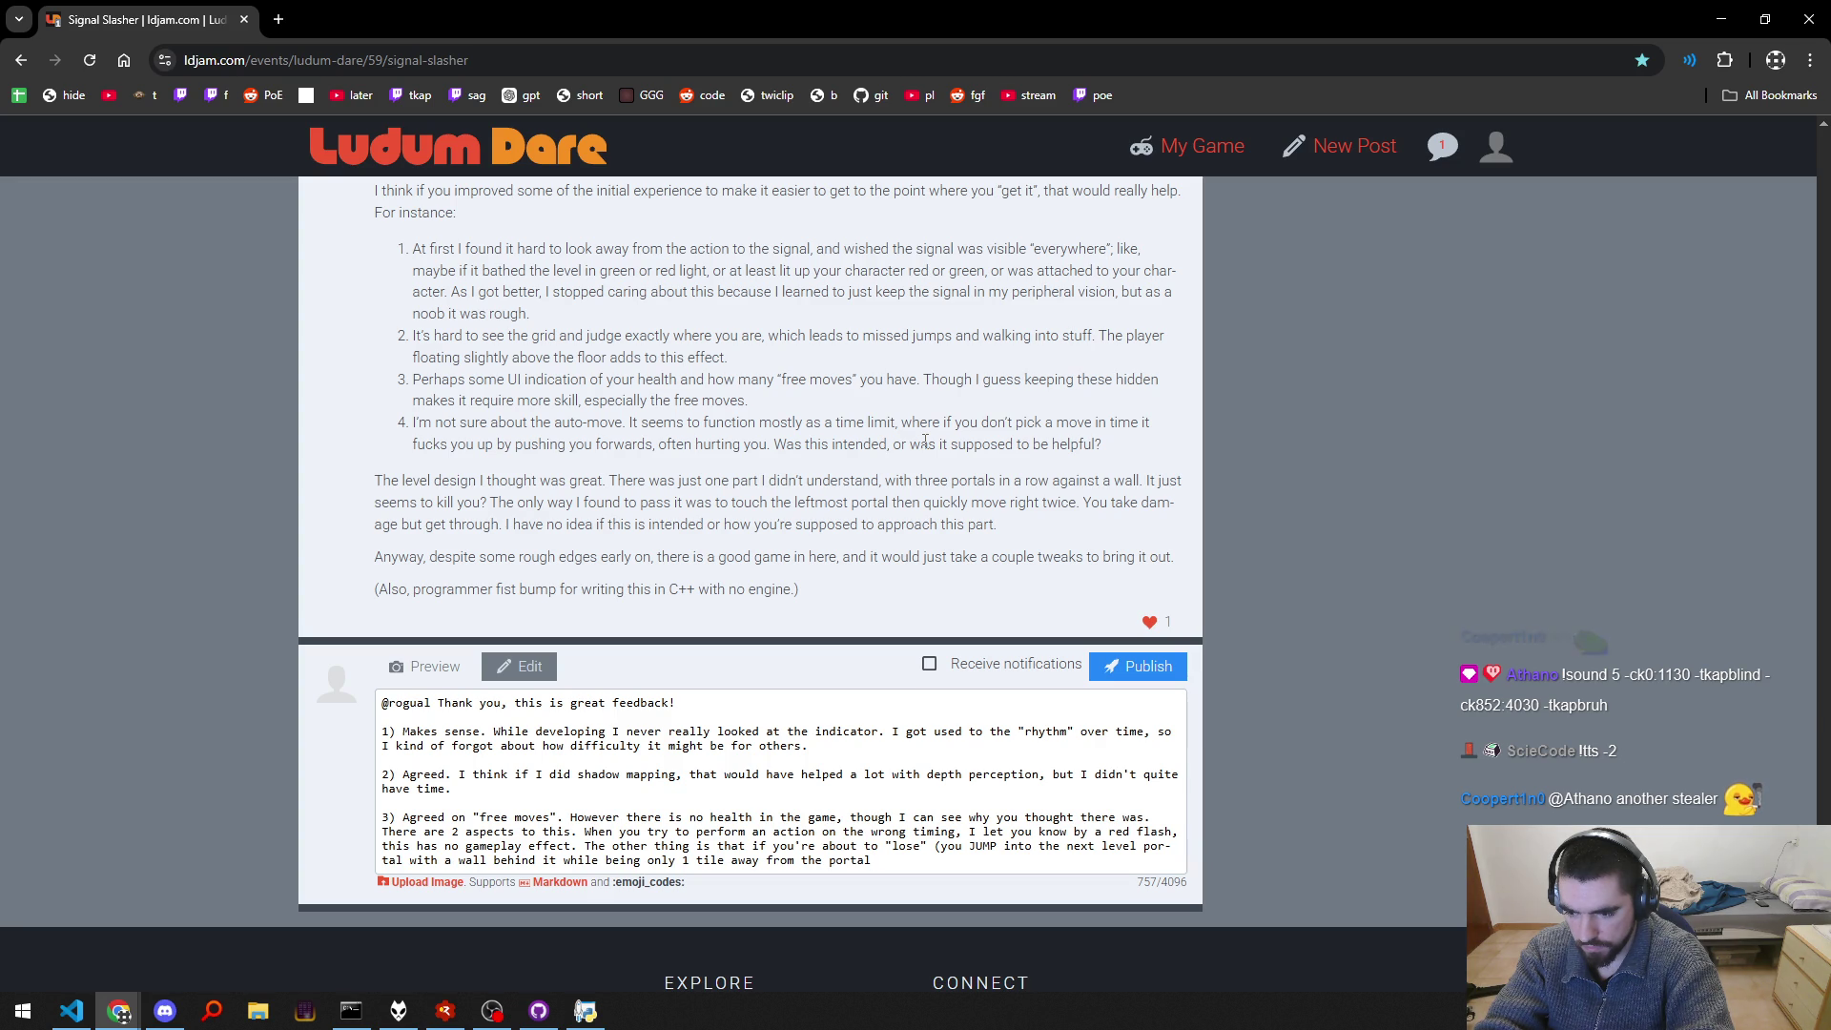
{"action": "type", "text": ", which makes you \""}
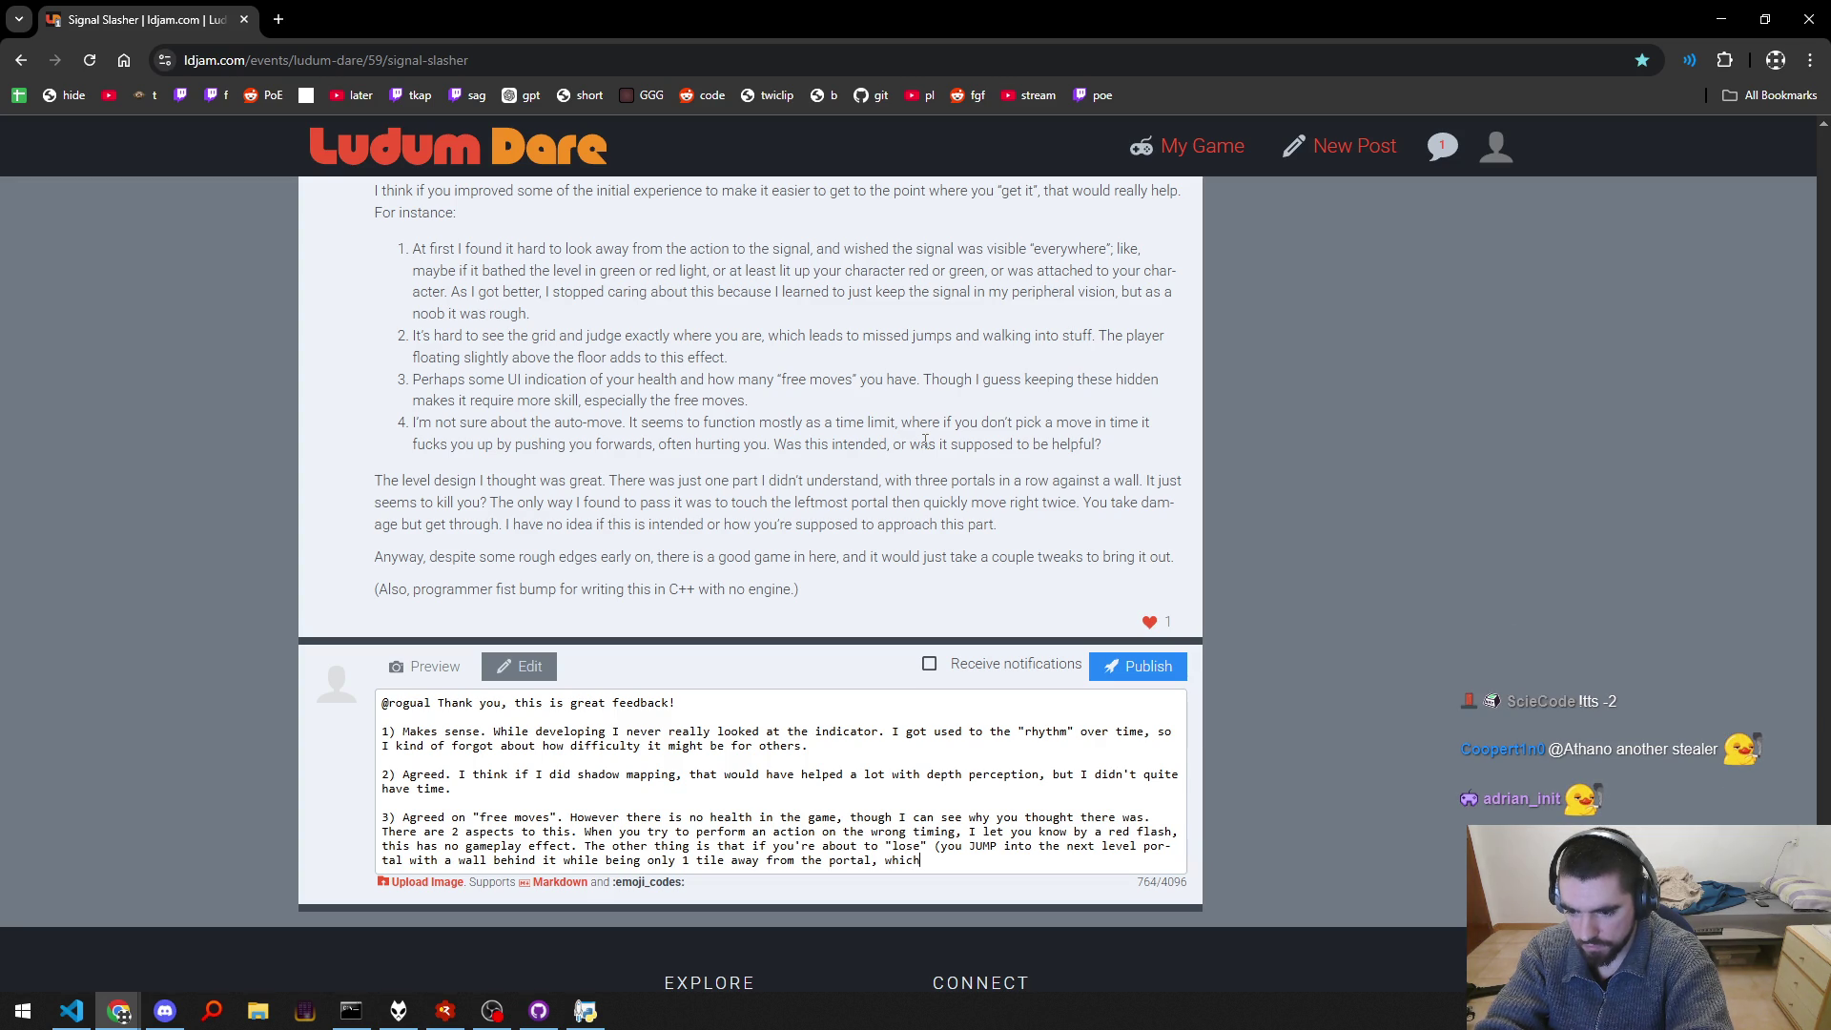
{"action": "type", "text": "die\" because "}
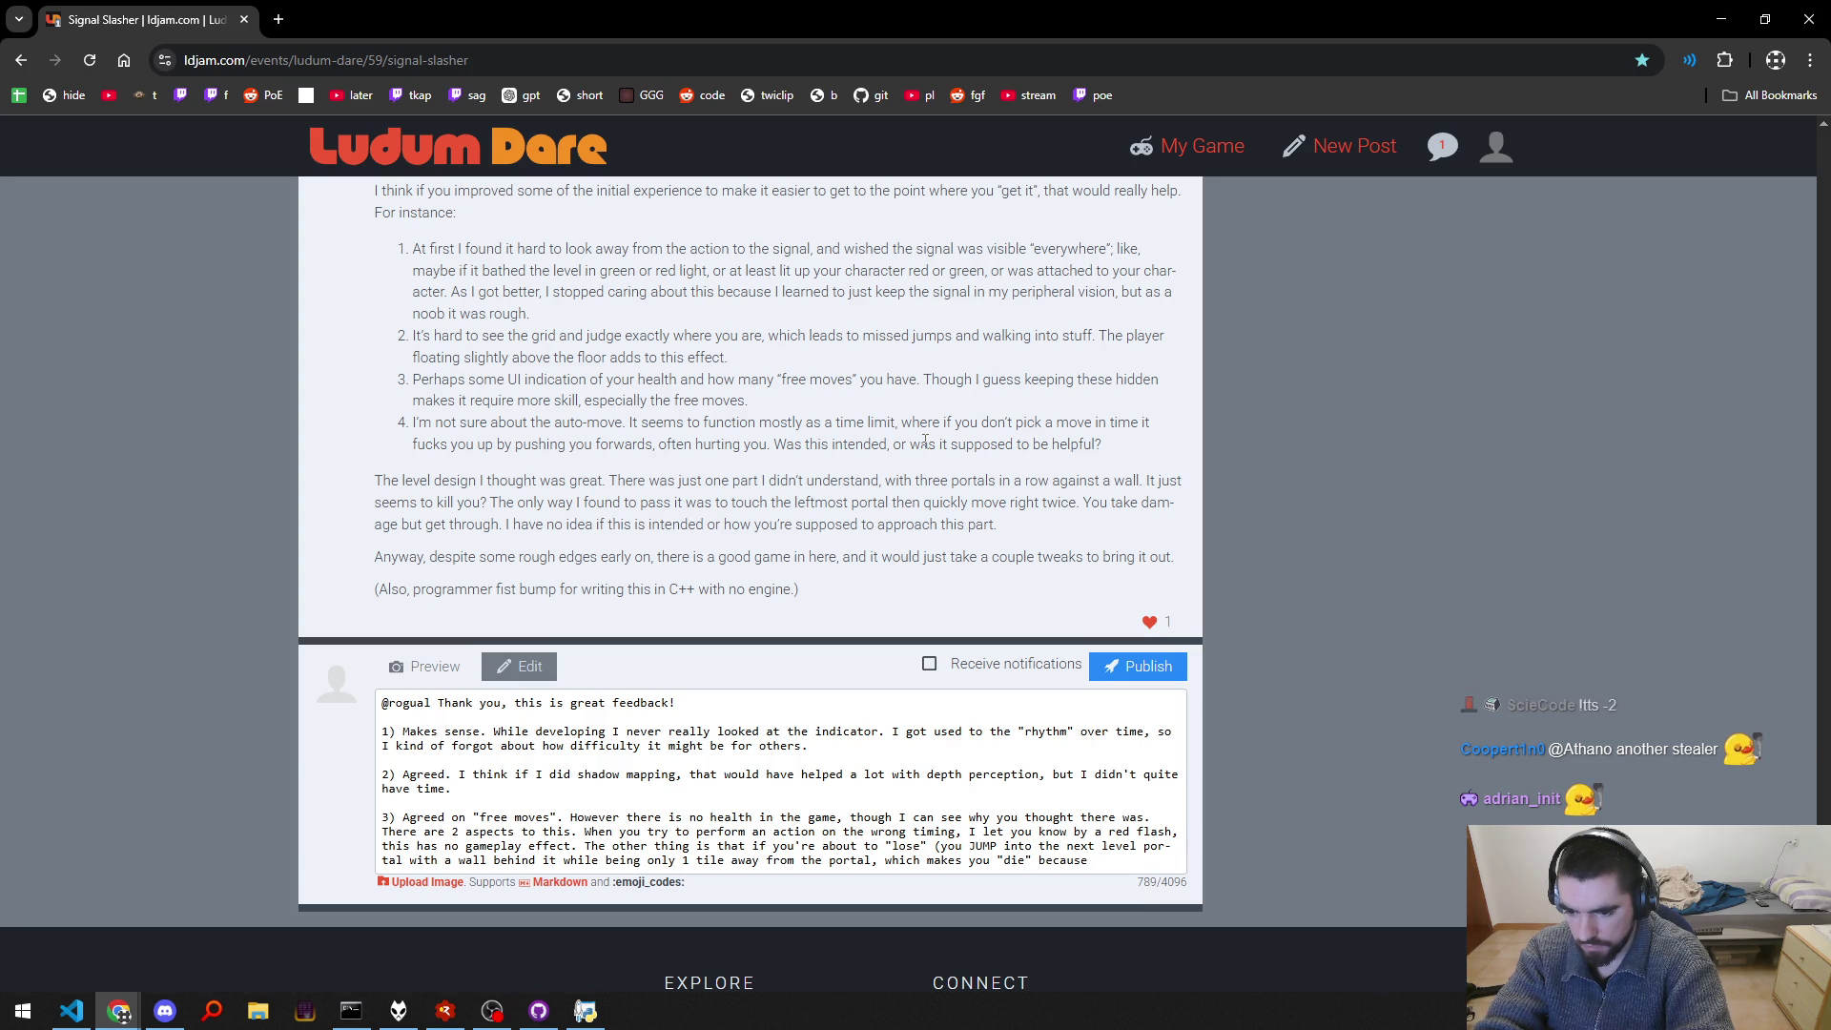
{"action": "type", "text": "you jumped into a wall),"}
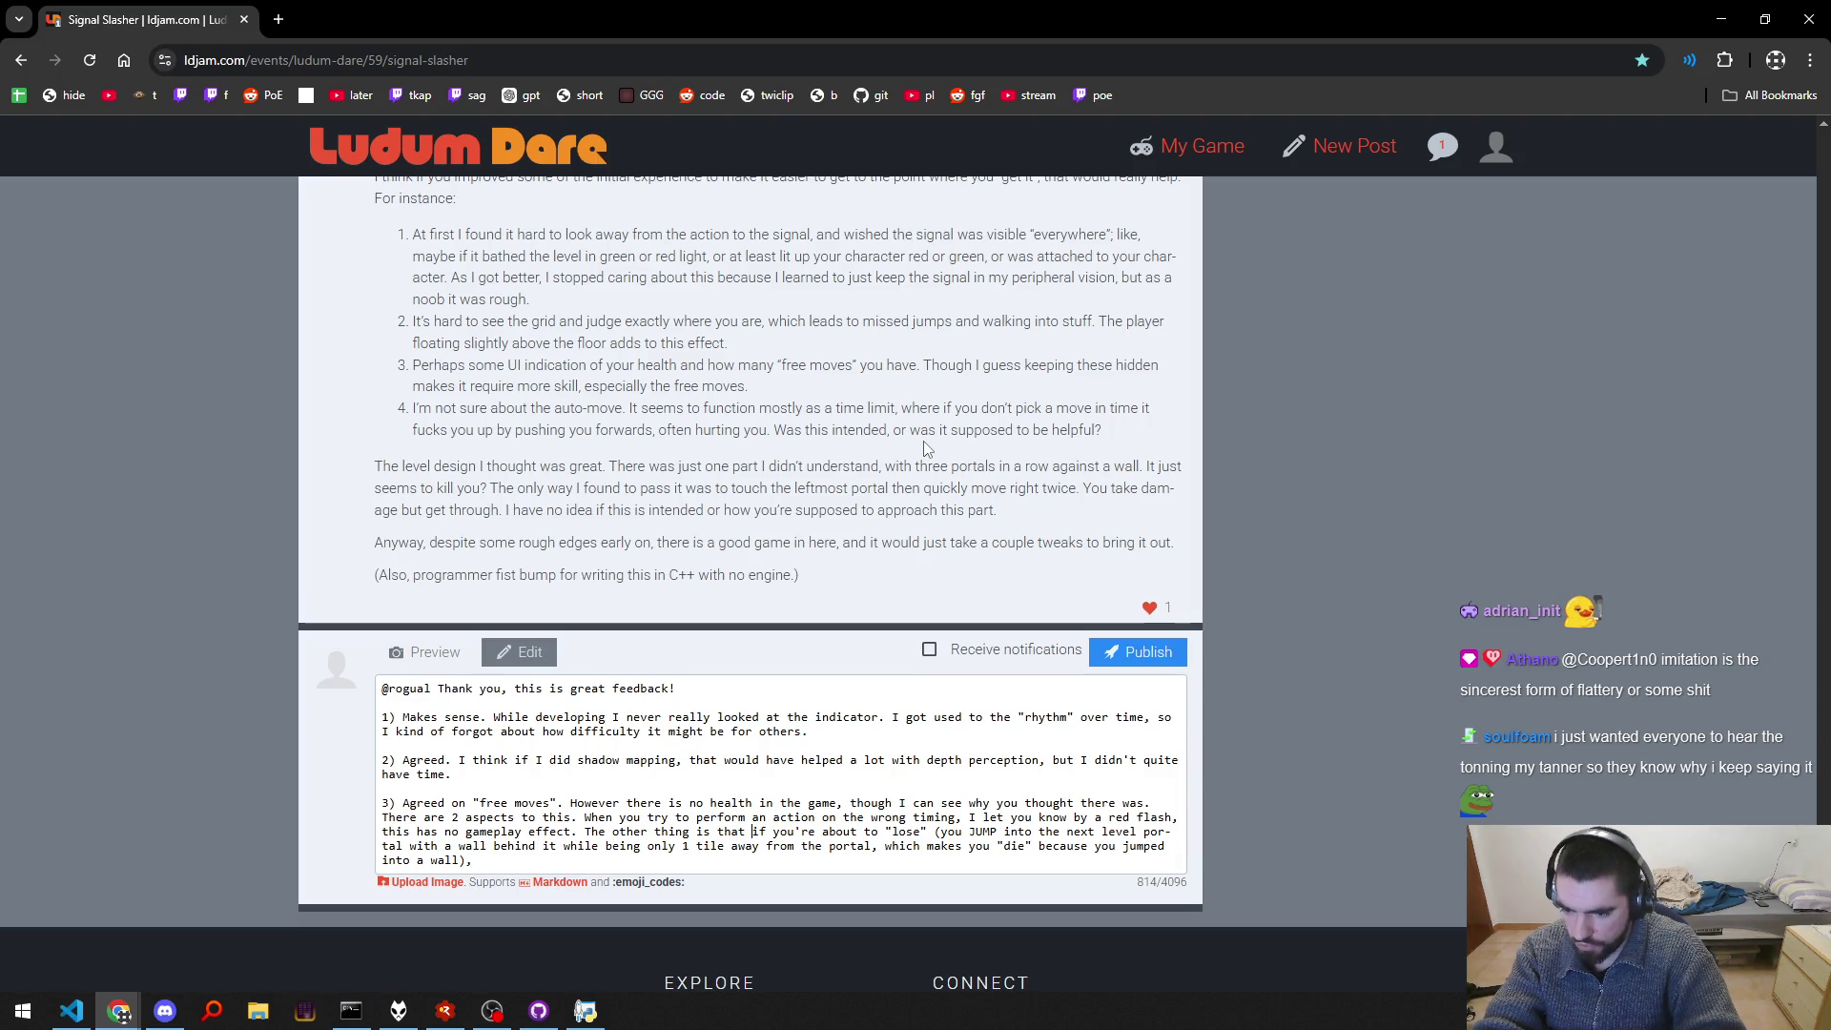
{"action": "key", "text": "ctrl+Left"}
Step: Replace the 'you're about to "lose"' phrasing with "lose" and remove the duplicated words
{"action": "key", "text": "ctrl+shift+Right"}
{"action": "key", "text": "ctrl+shift+Right"}
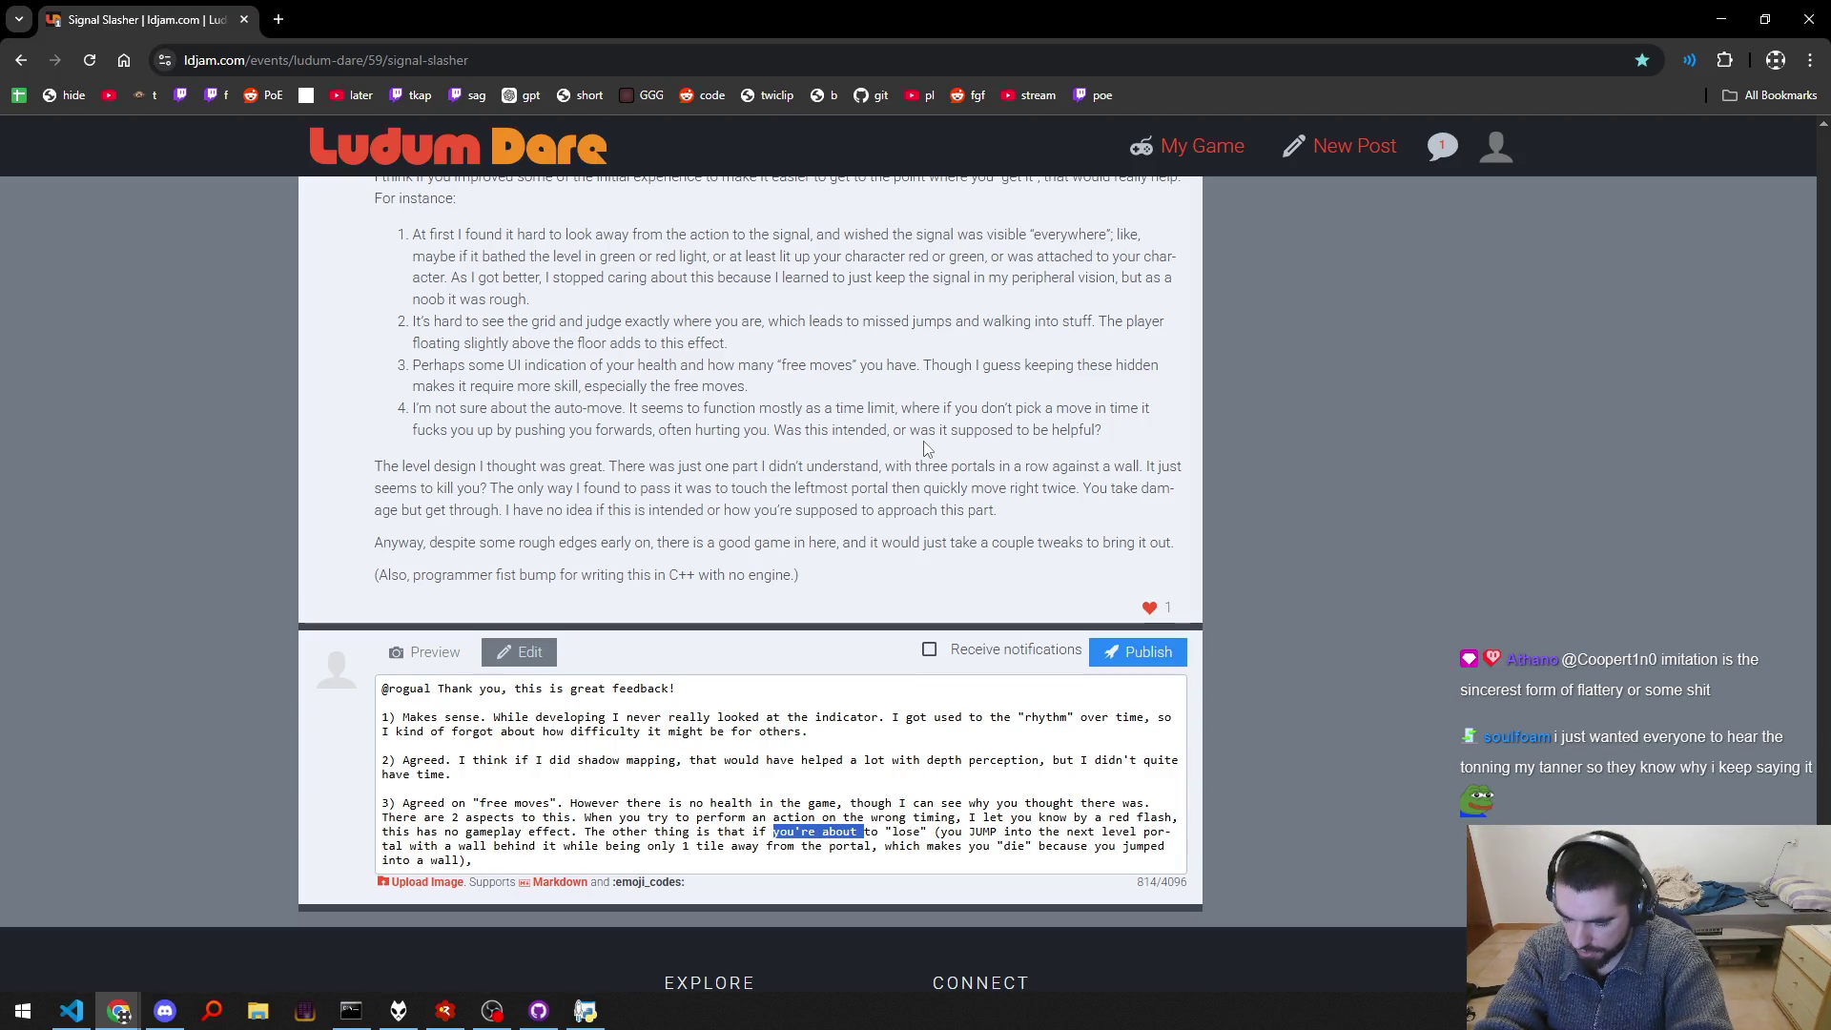
{"action": "type", "text": "\"lose"}
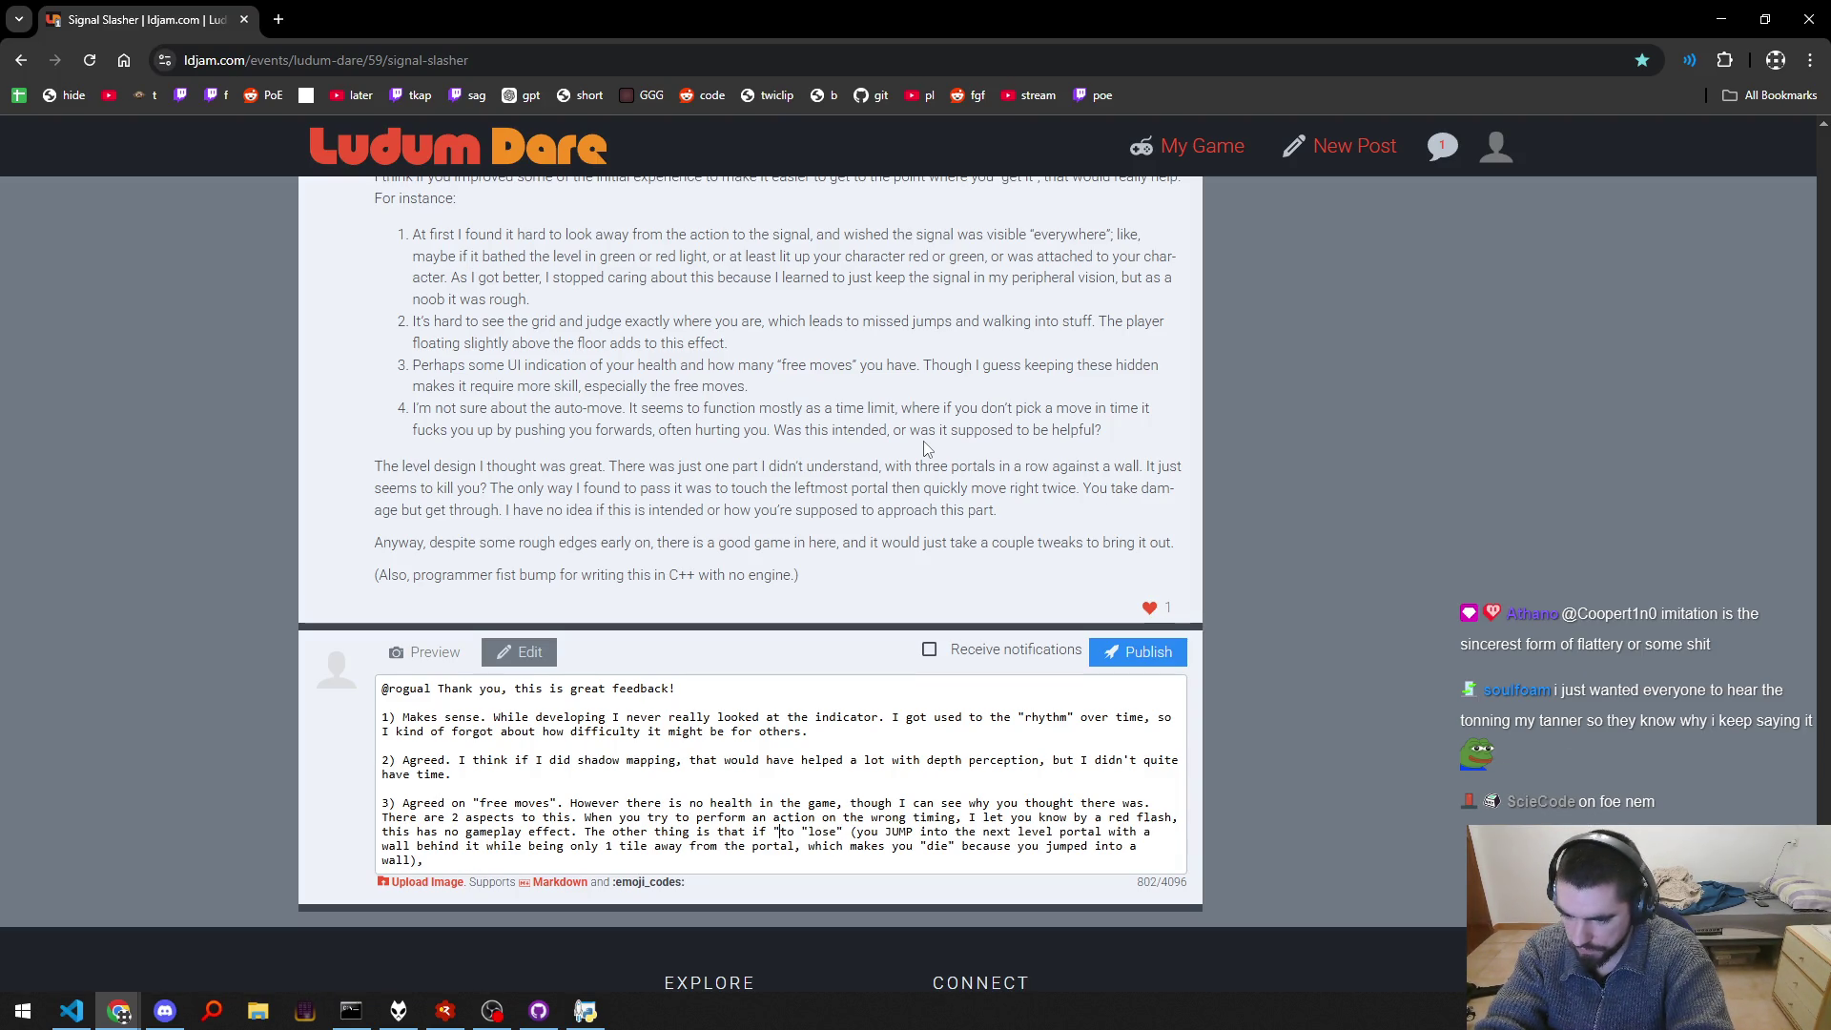
{"action": "type", "text": "\""}
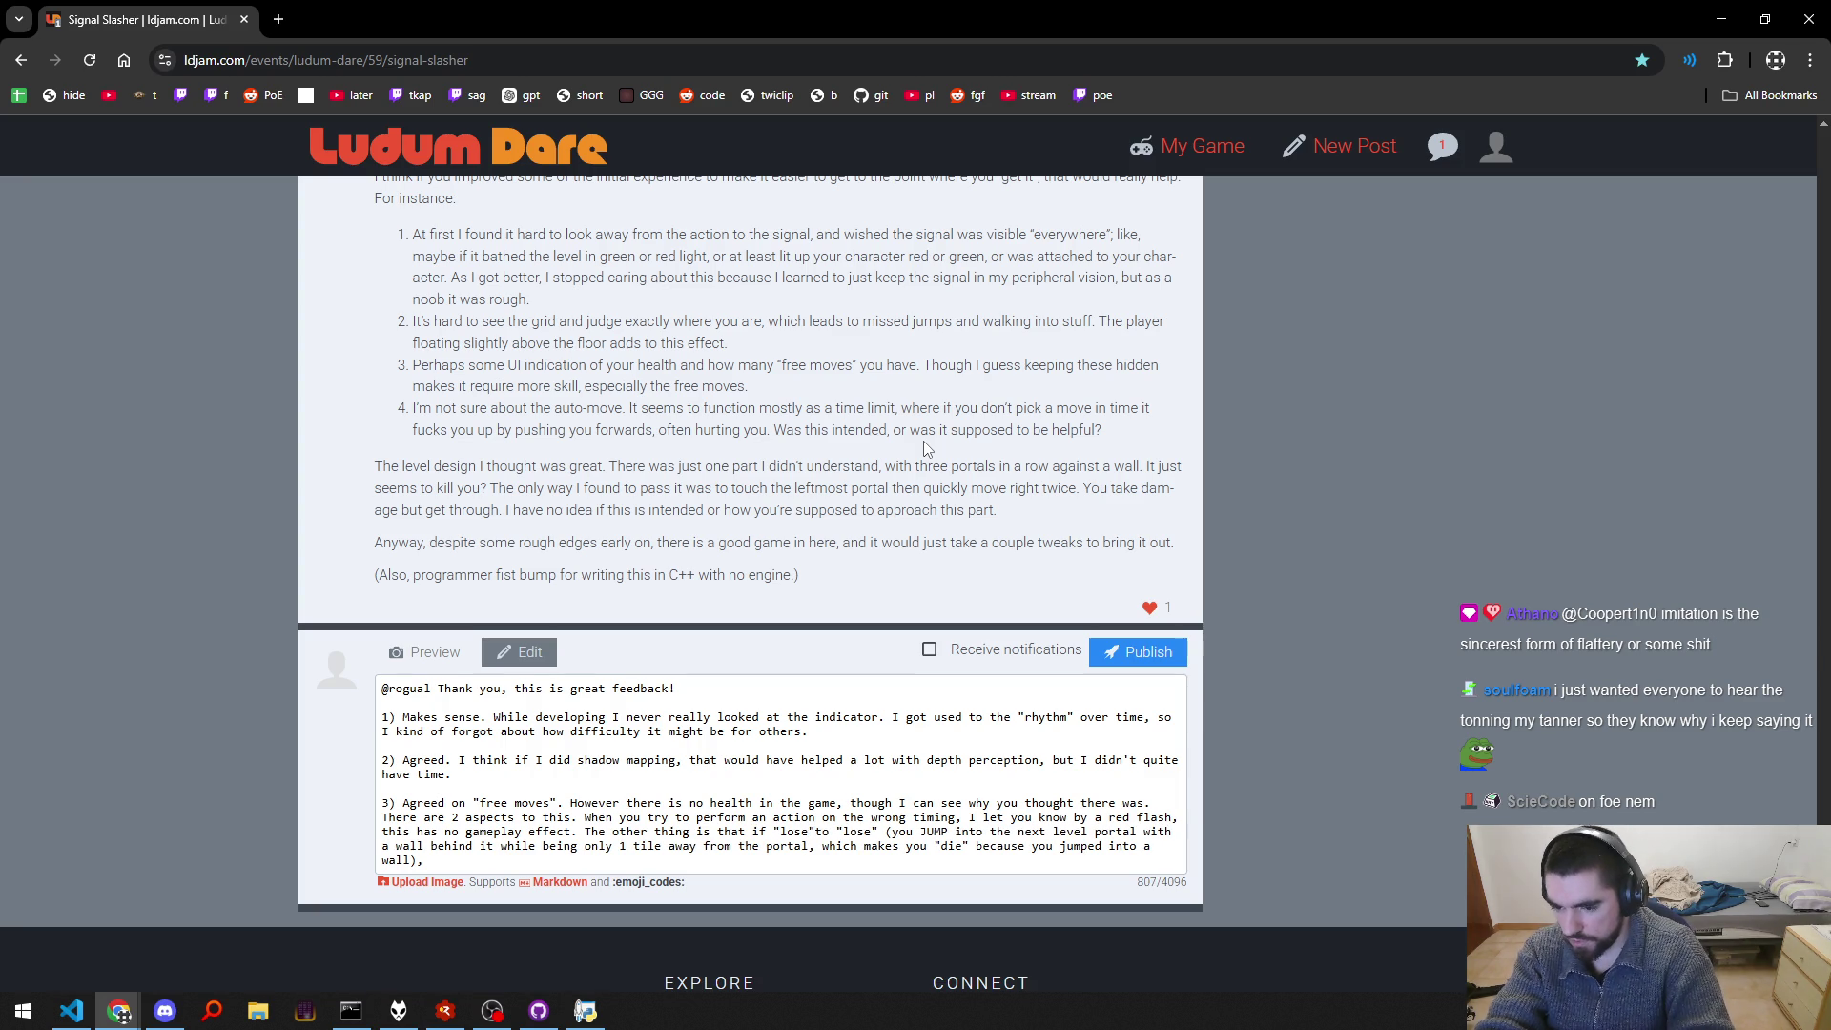
{"action": "key", "text": "ctrl+shift+Right"}
{"action": "key", "text": "ctrl+shift+Right"}
{"action": "key", "text": "BackSpace"}
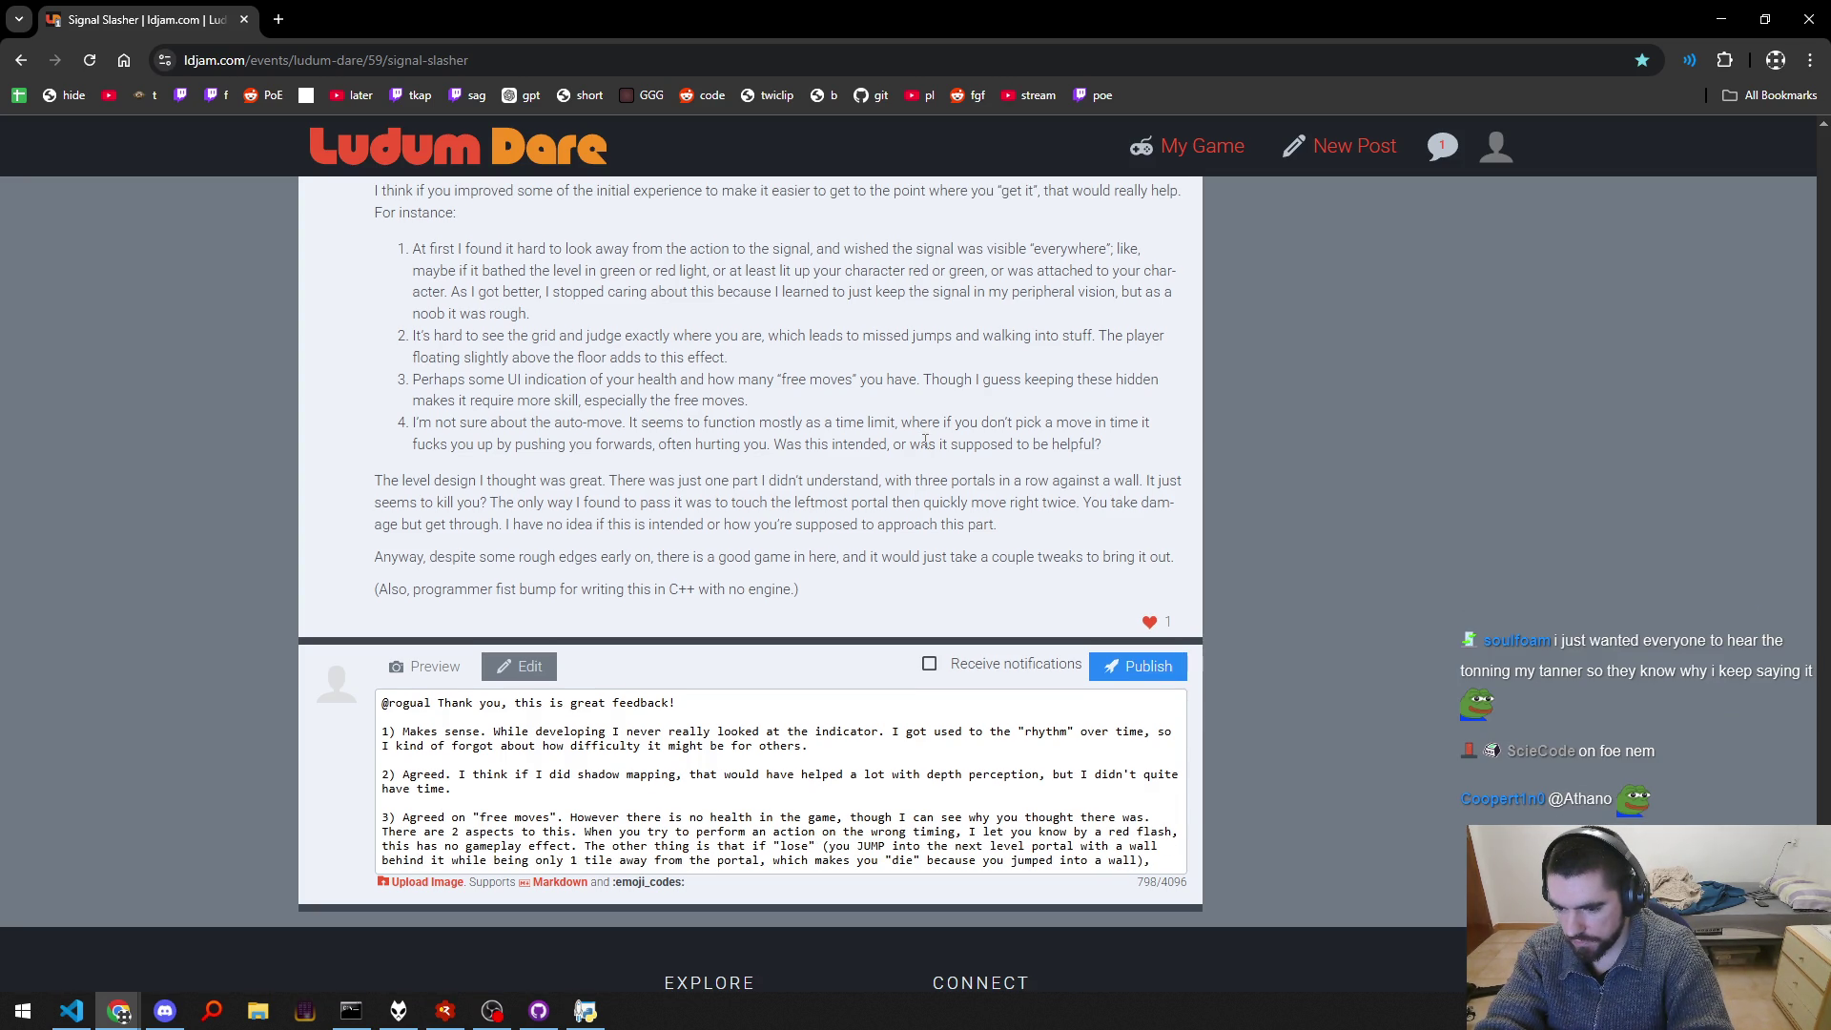
{"action": "key", "text": "ctrl+End"}
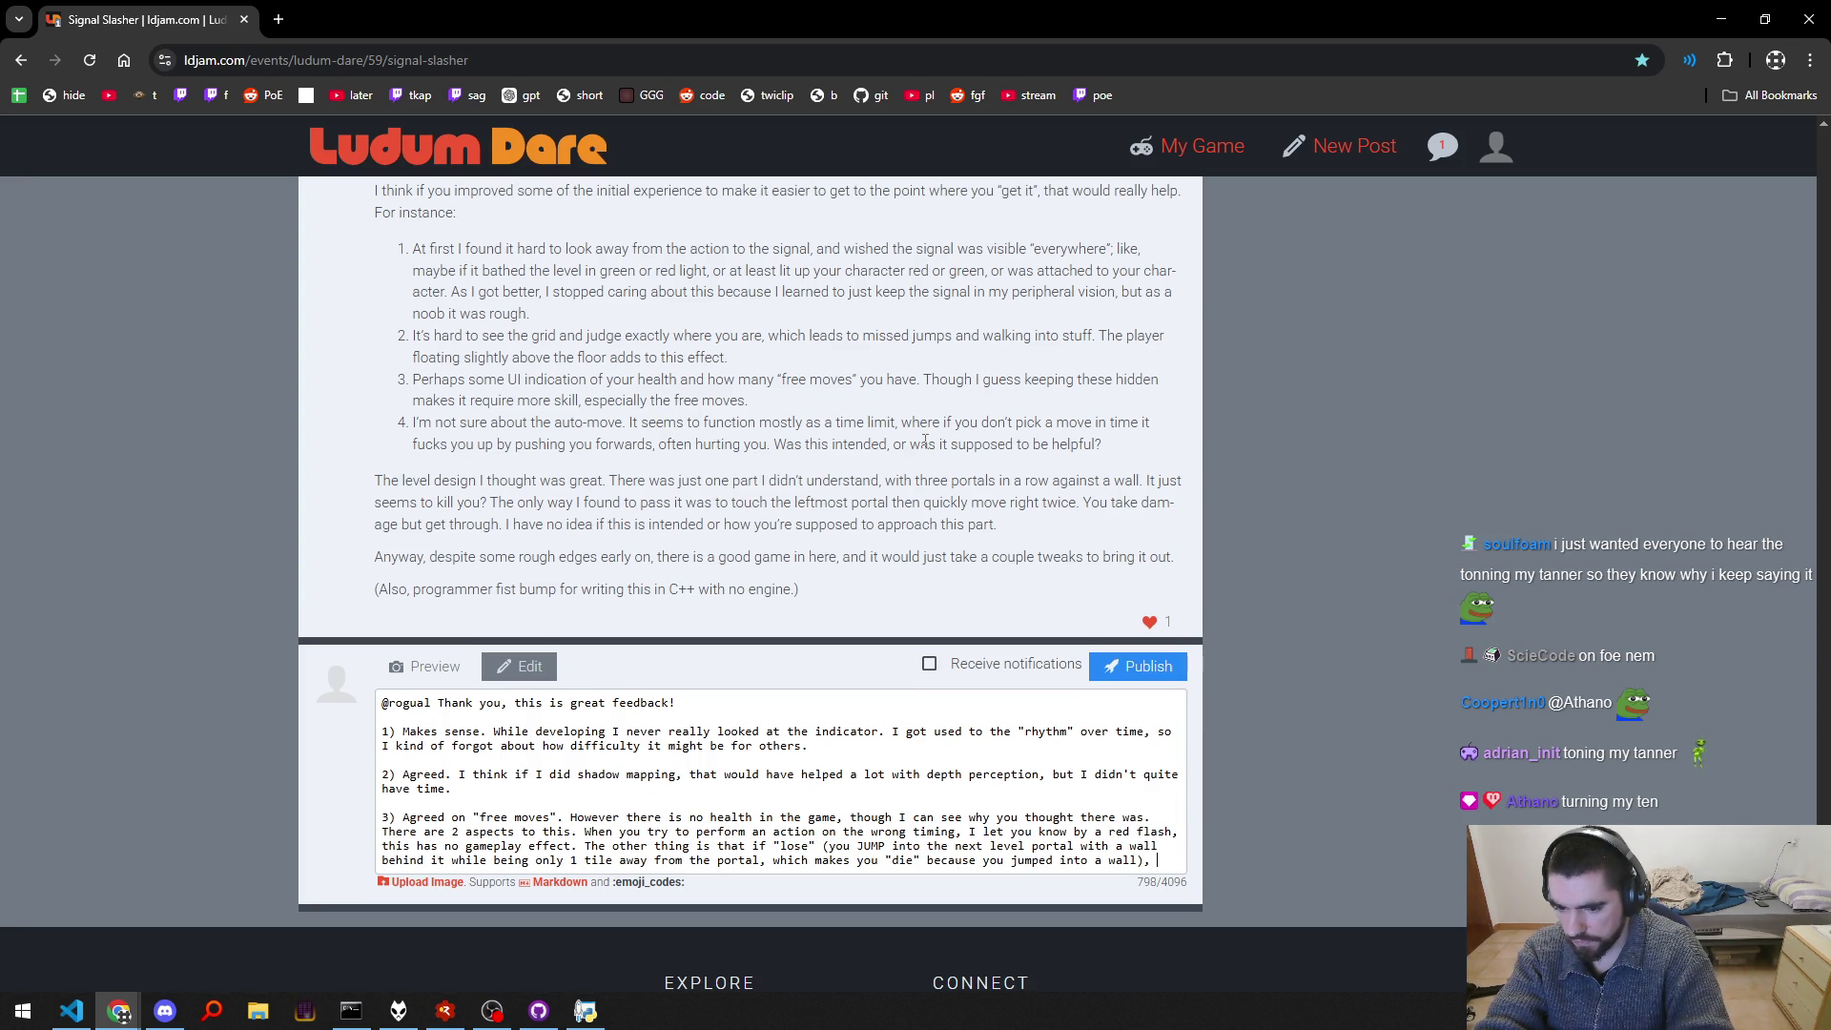
{"action": "key", "text": "Left"}
{"action": "key", "text": "Left"}
{"action": "key", "text": "Left"}
{"action": "key", "text": "ctrl+End"}
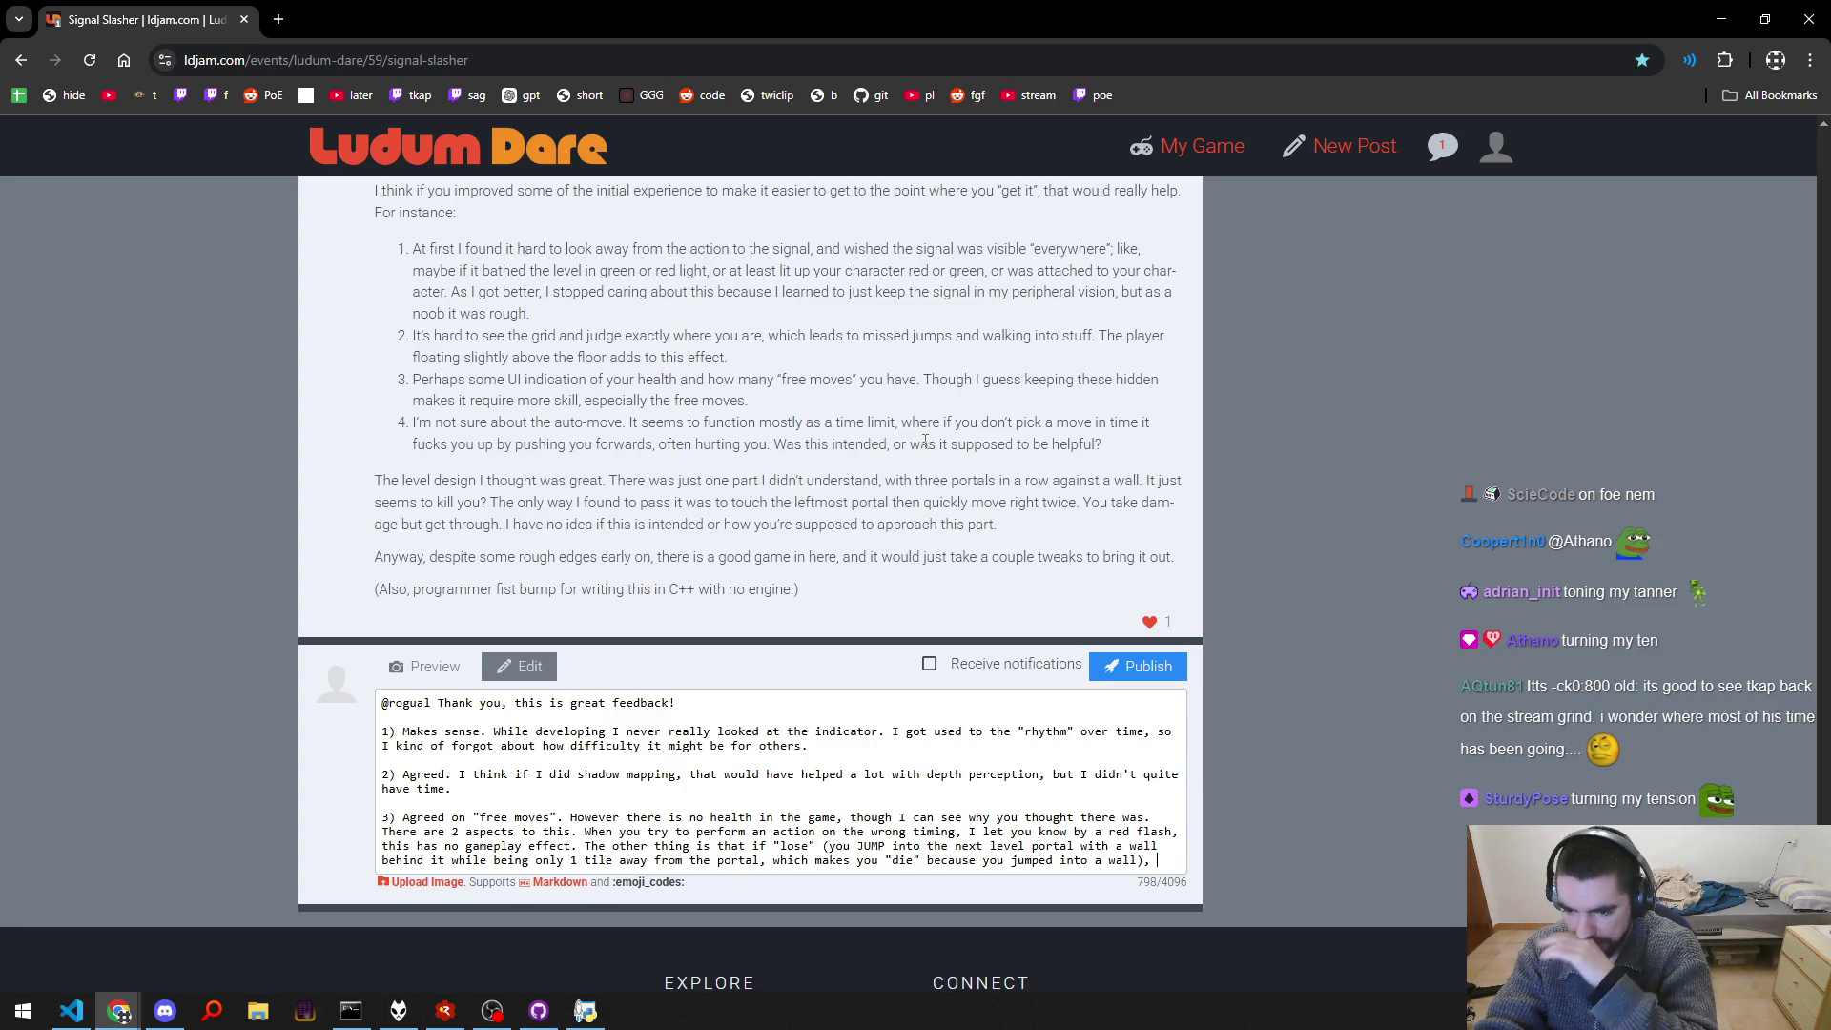
Step: Explain that winning overrides the losing timer after the red effect, ending 'It's basically a programming skill issue.'
{"action": "type", "text": "I "}
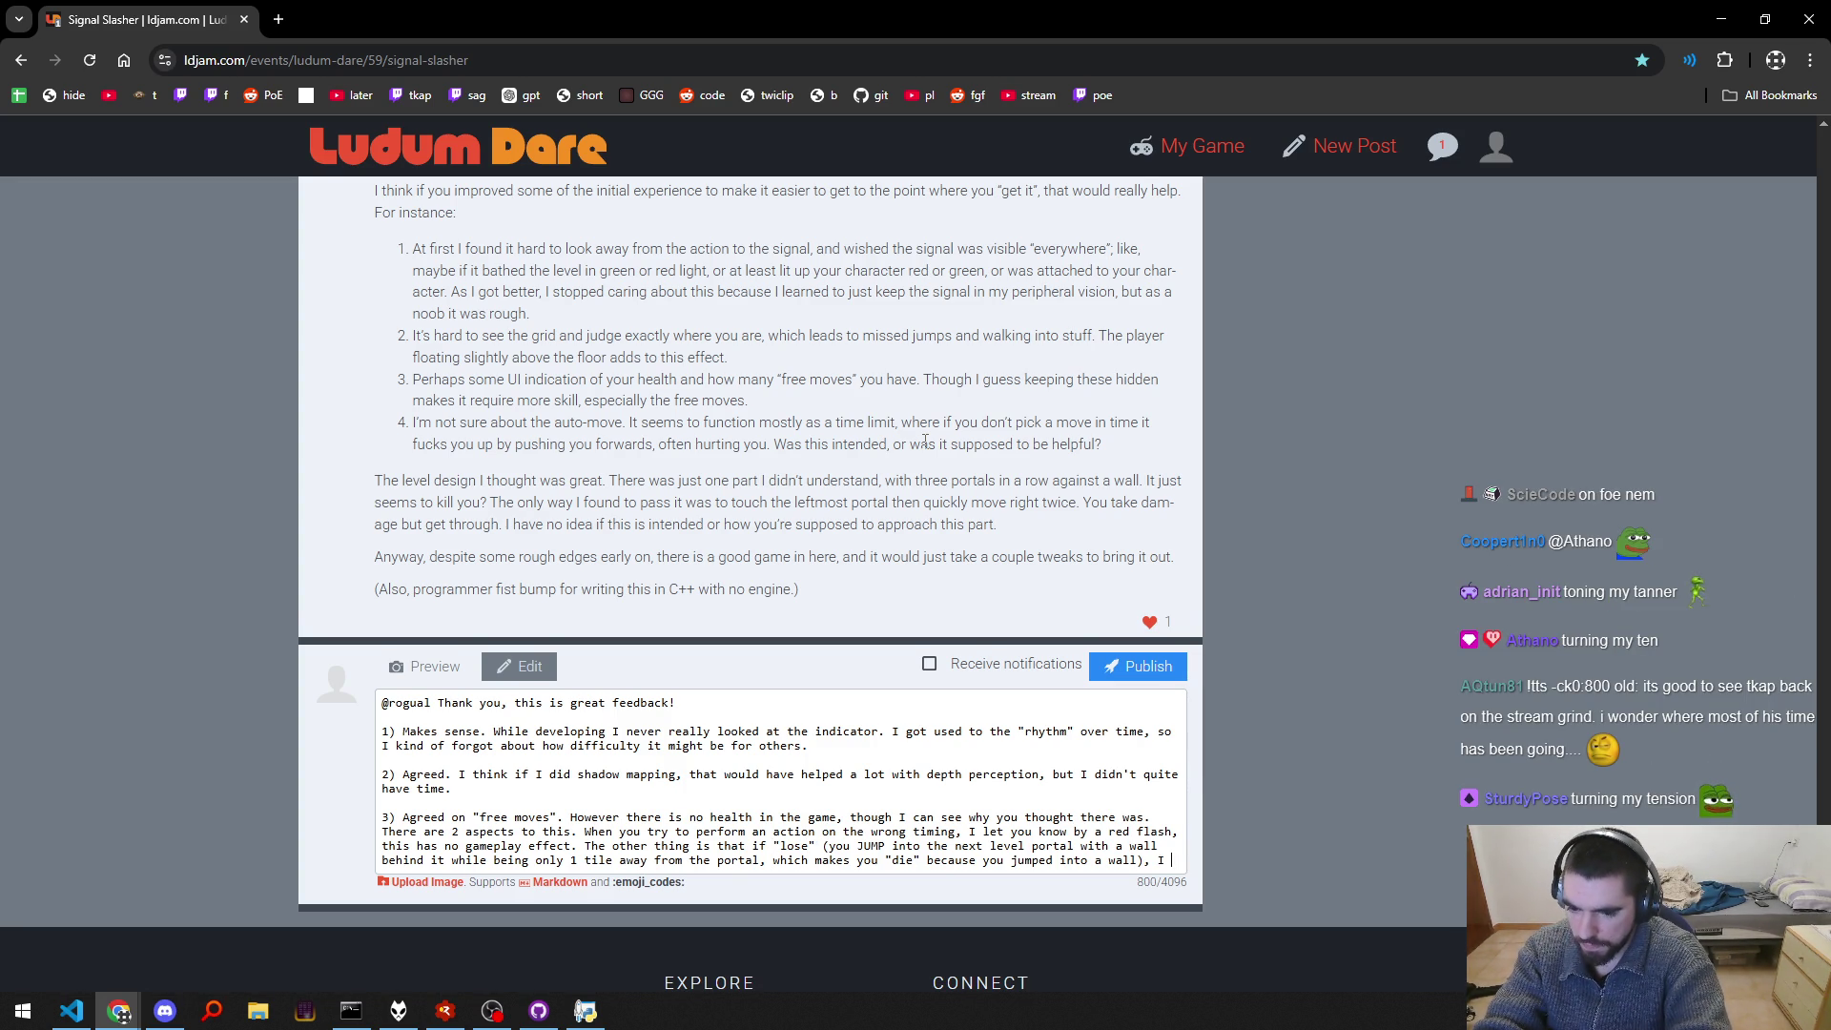
{"action": "type", "text": "play the \""}
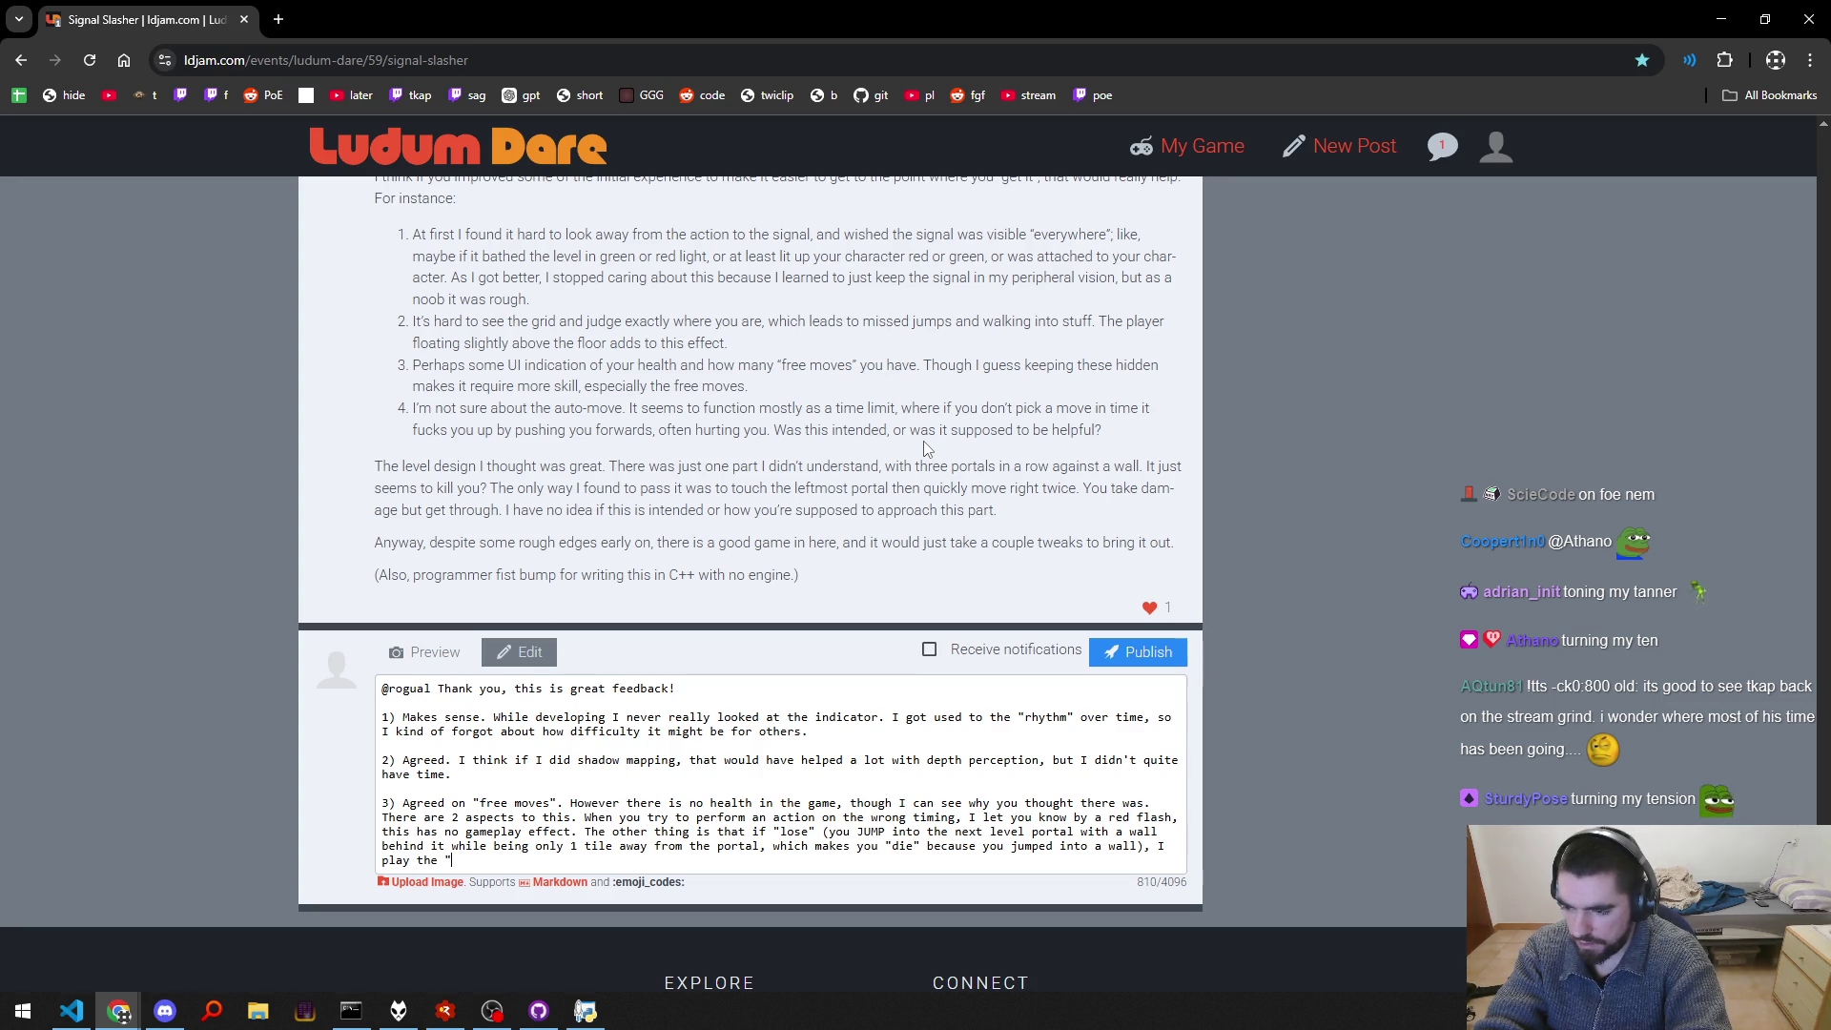
{"action": "type", "text": "losing\" effect, which starts a timer. "}
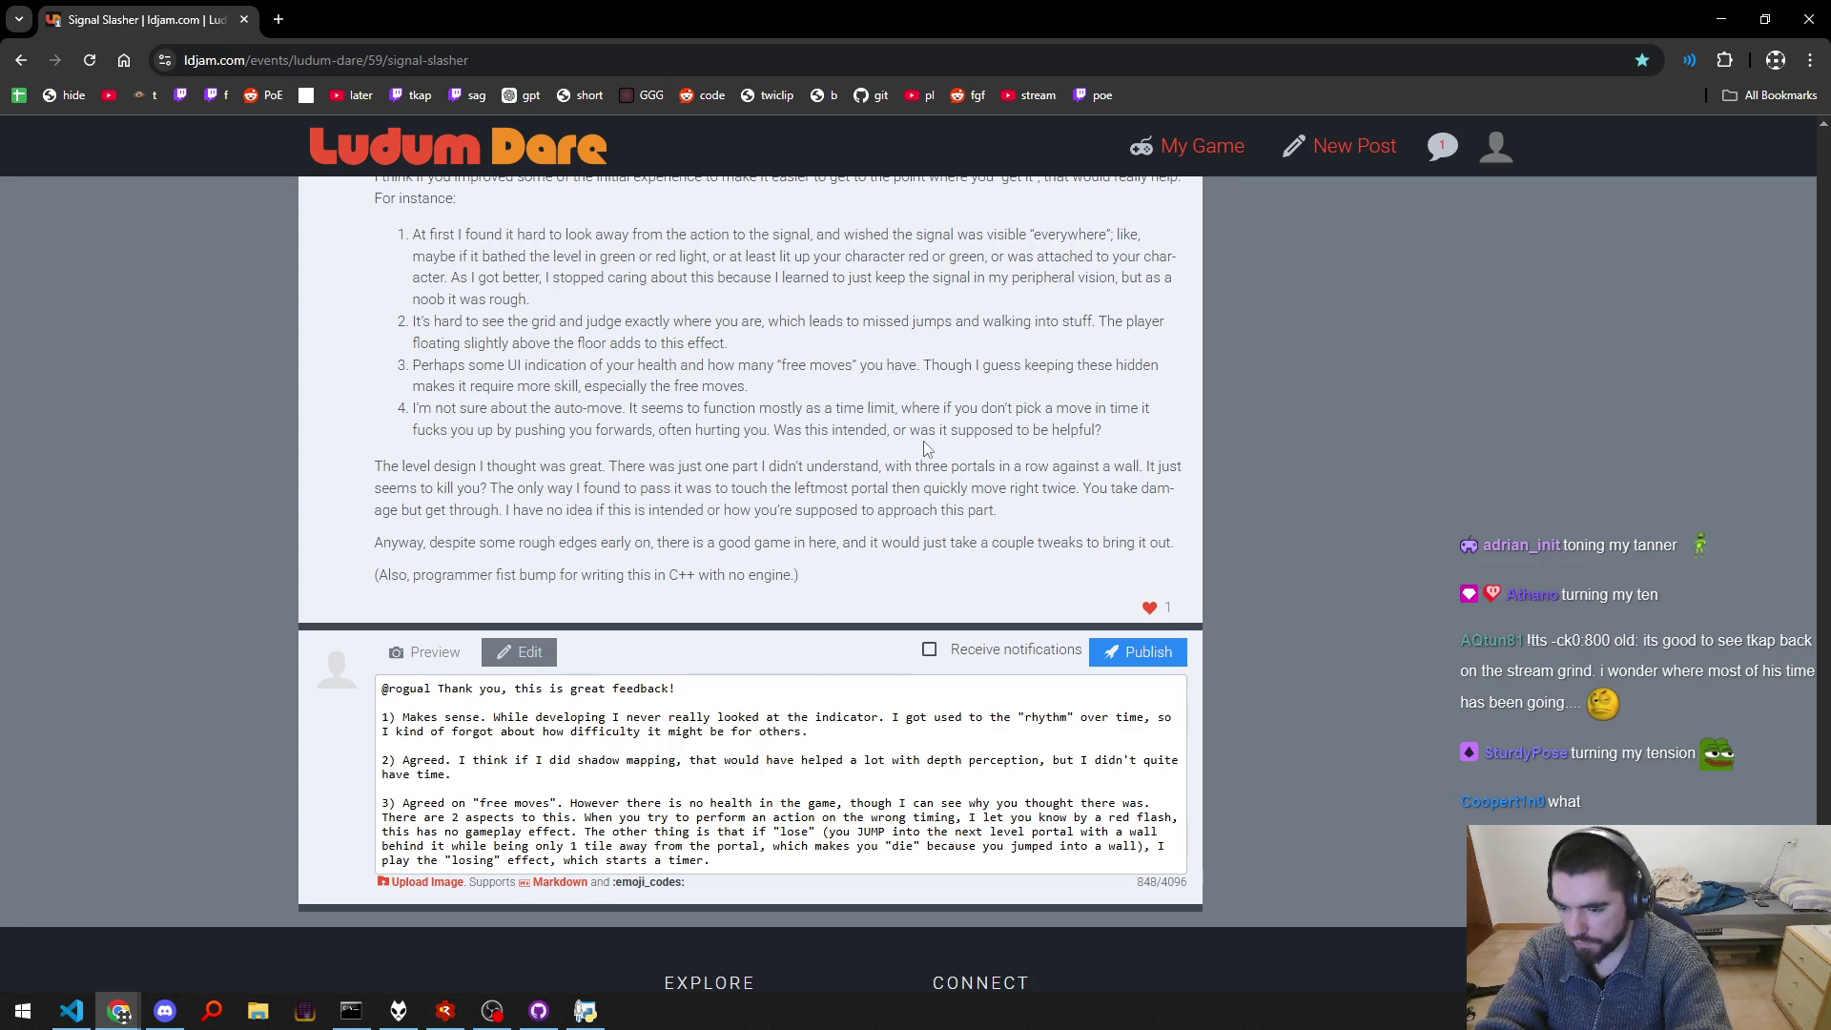
{"action": "type", "text": "During that timer, if you start \"winning\", th"}
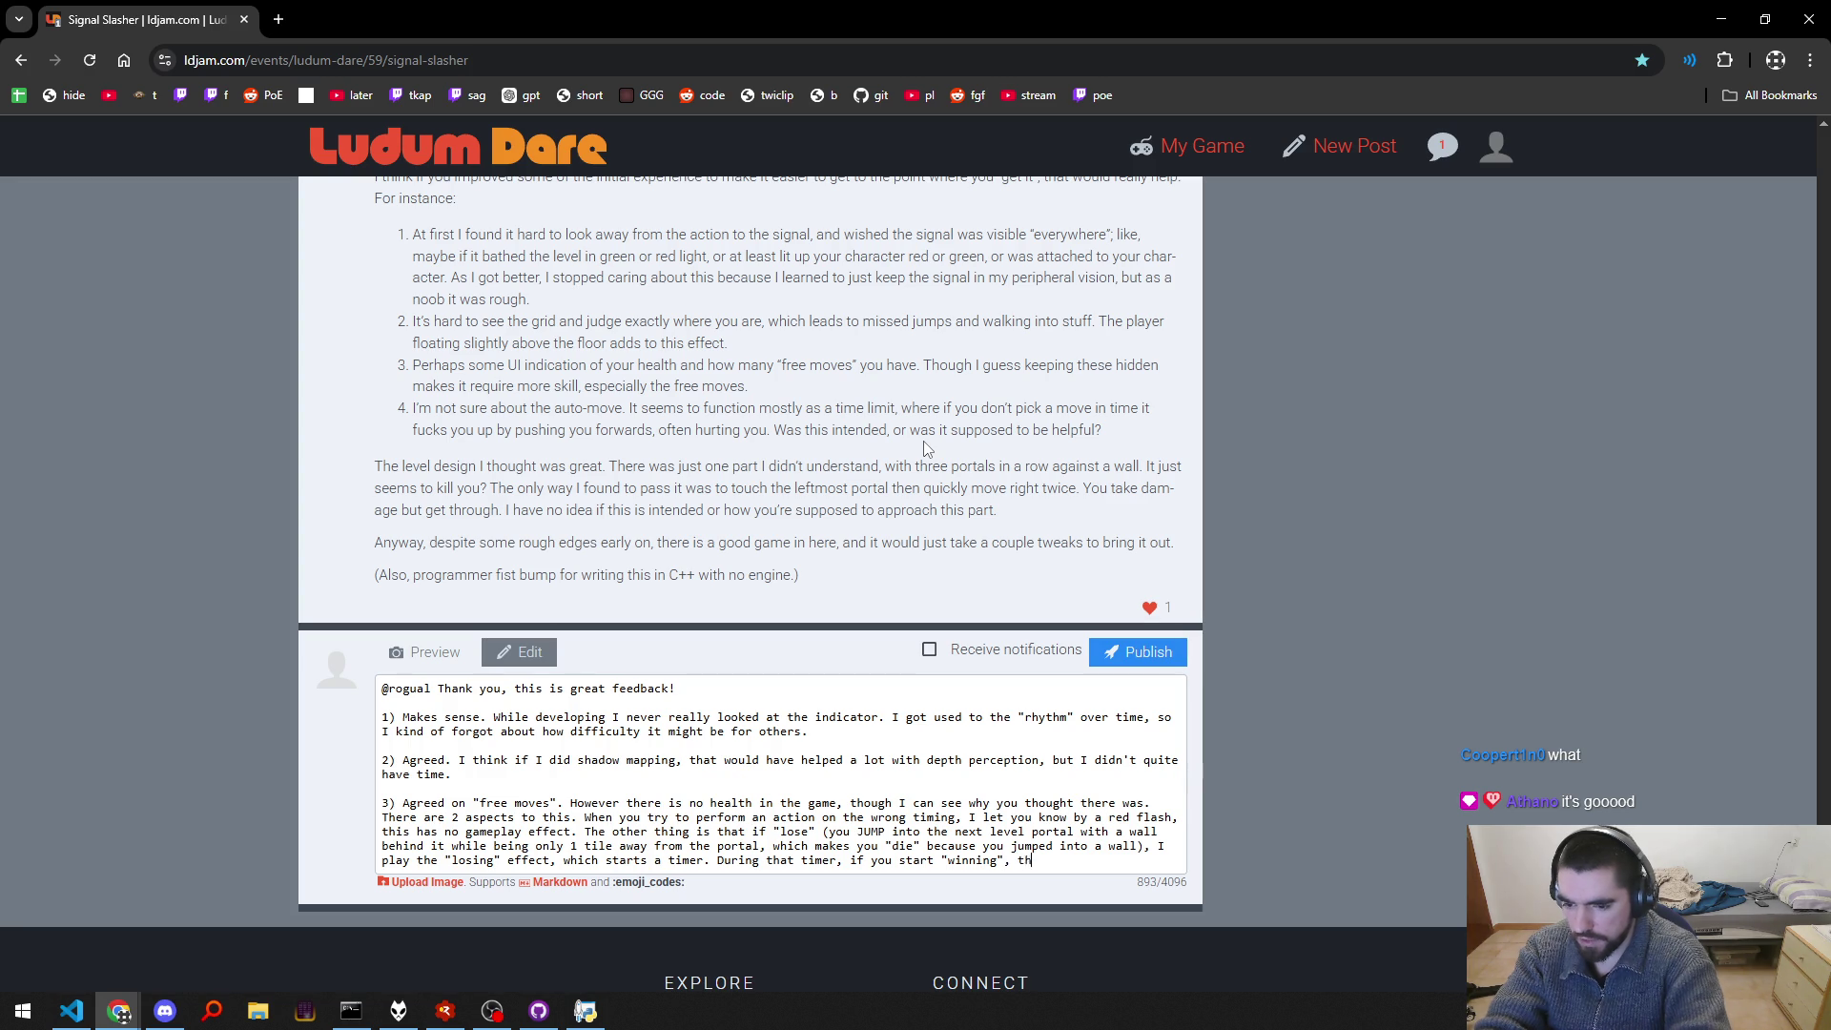
{"action": "type", "text": "inning\" "}
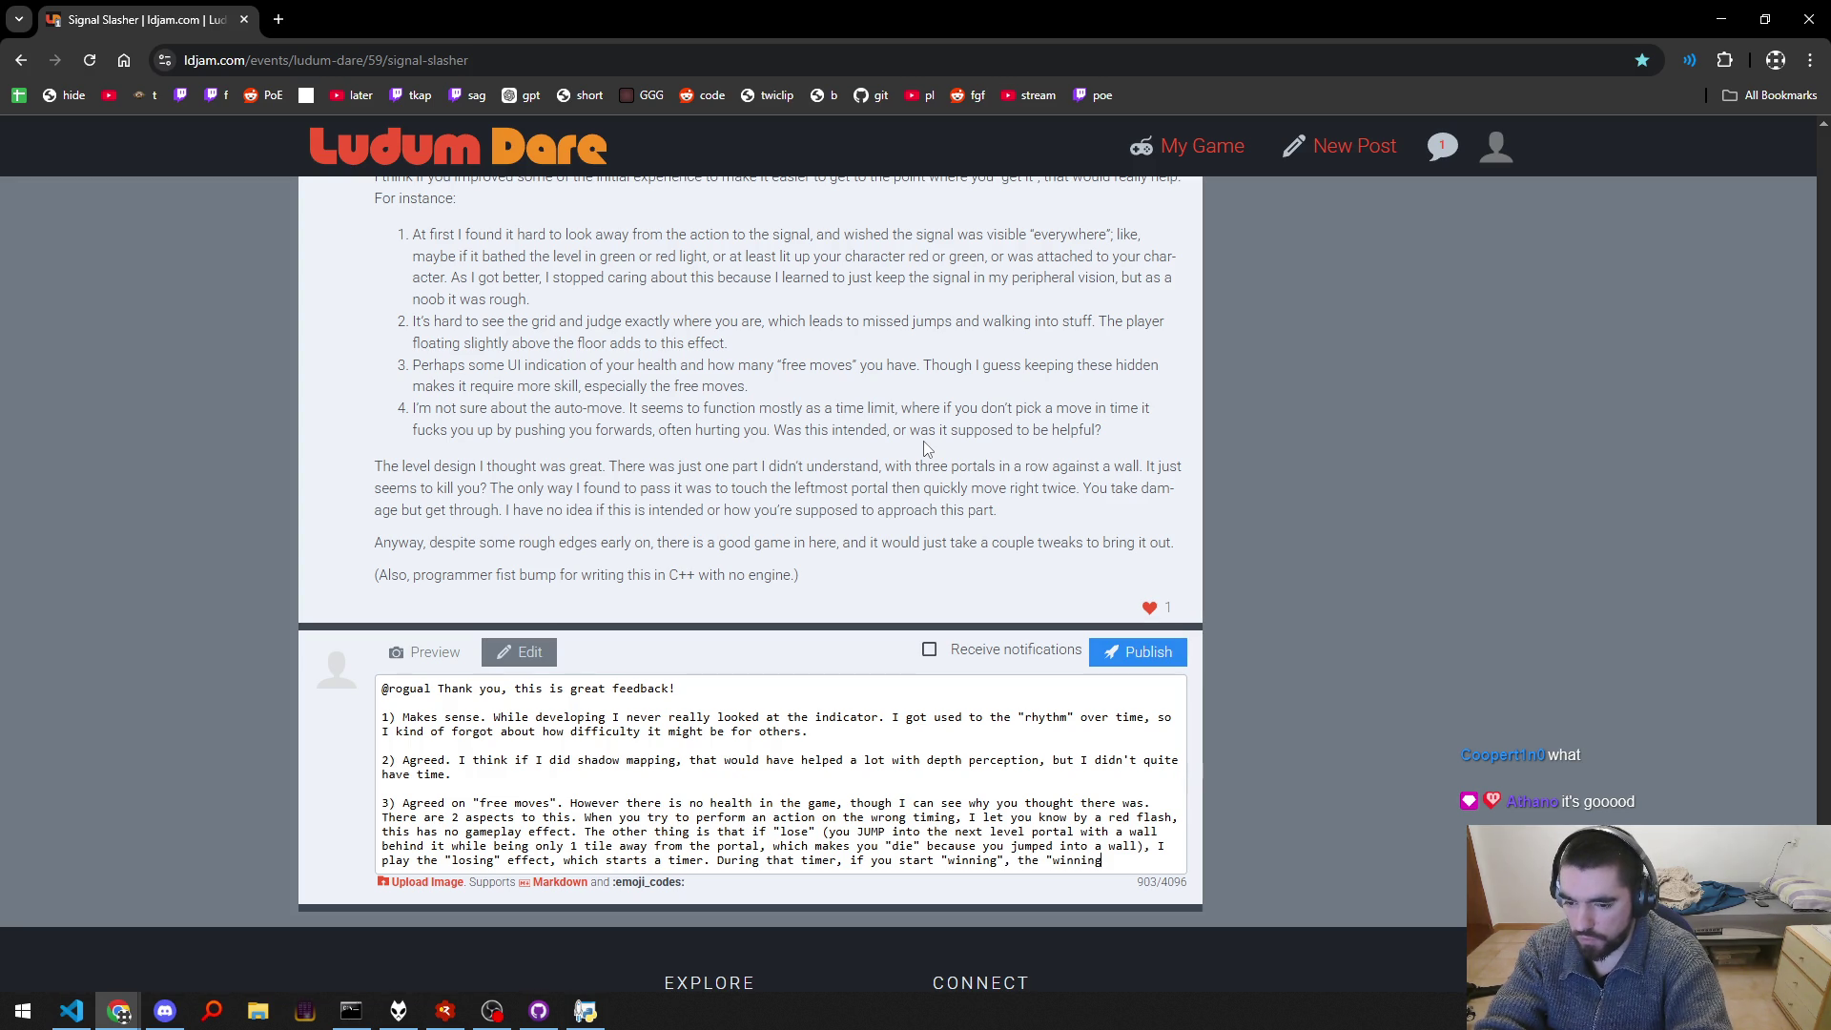
{"action": "type", "text": "takes"}
{"action": "key", "text": "BackSpace"}
{"action": "key", "text": "BackSpace"}
{"action": "key", "text": "BackSpace"}
{"action": "key", "text": "BackSpace"}
{"action": "key", "text": "BackSpace"}
{"action": "key", "text": "BackSpace"}
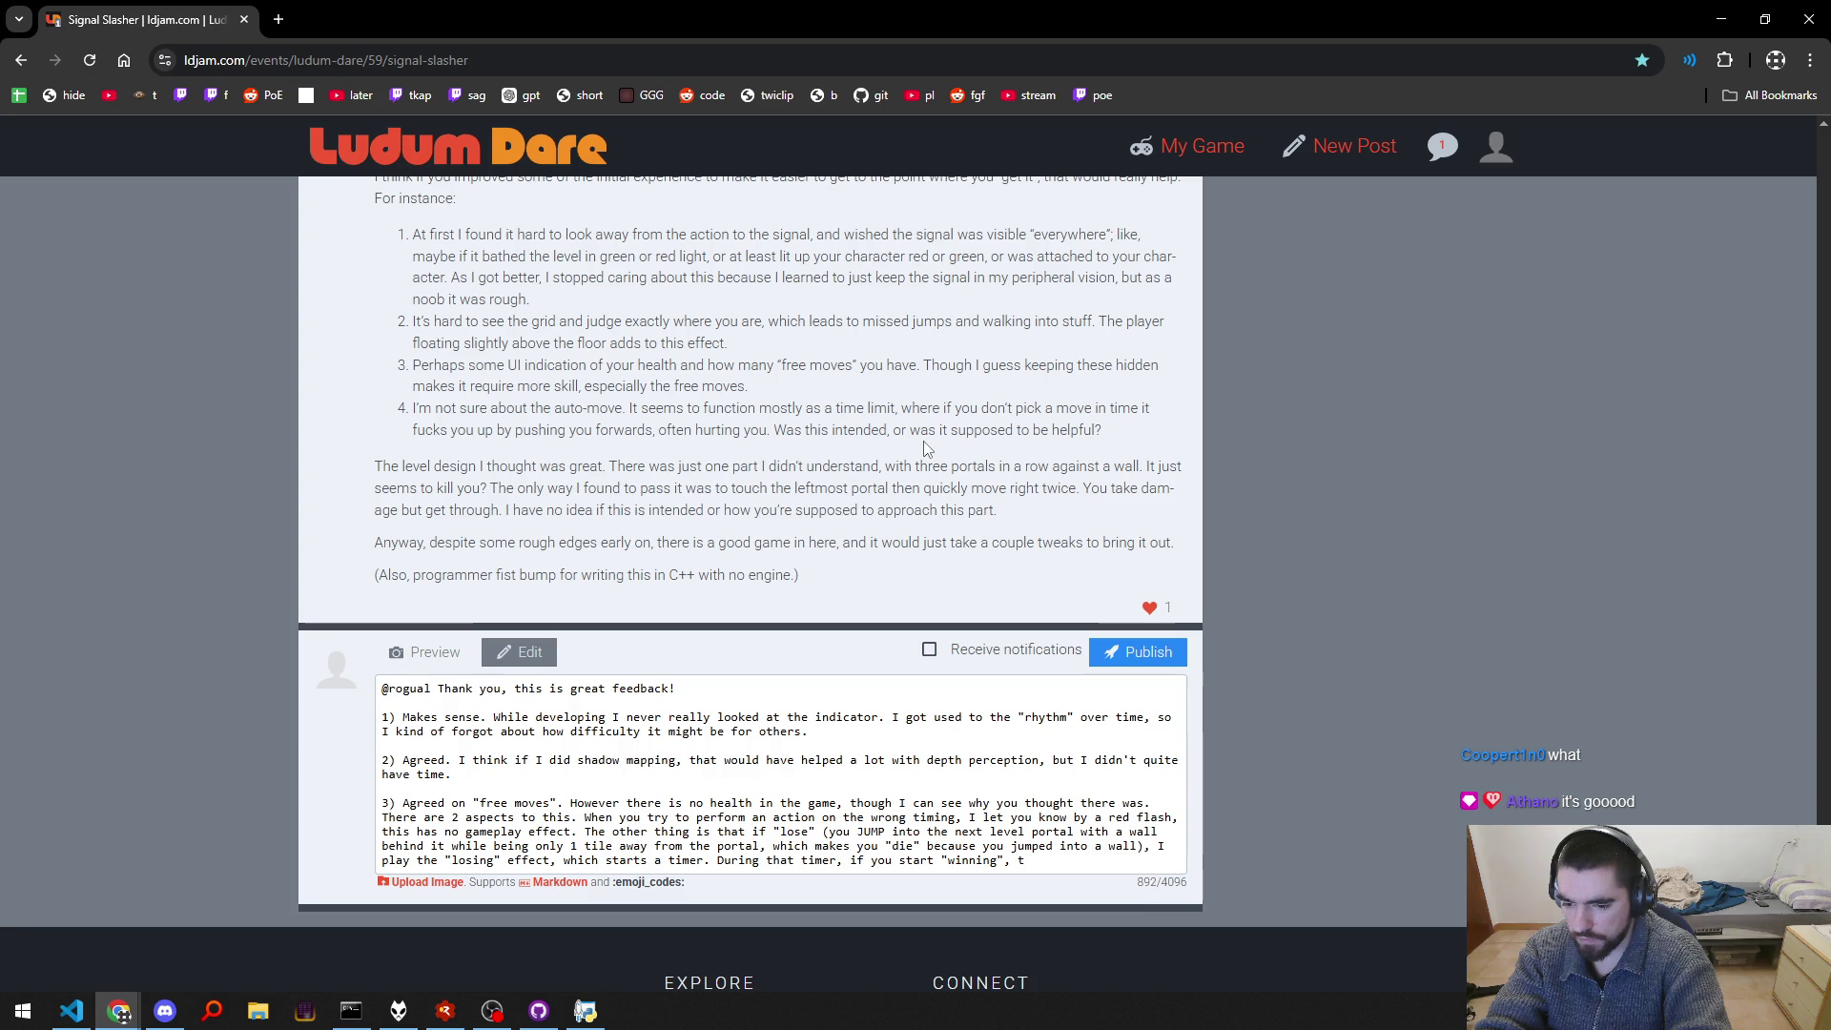
{"action": "type", "text": "2"}
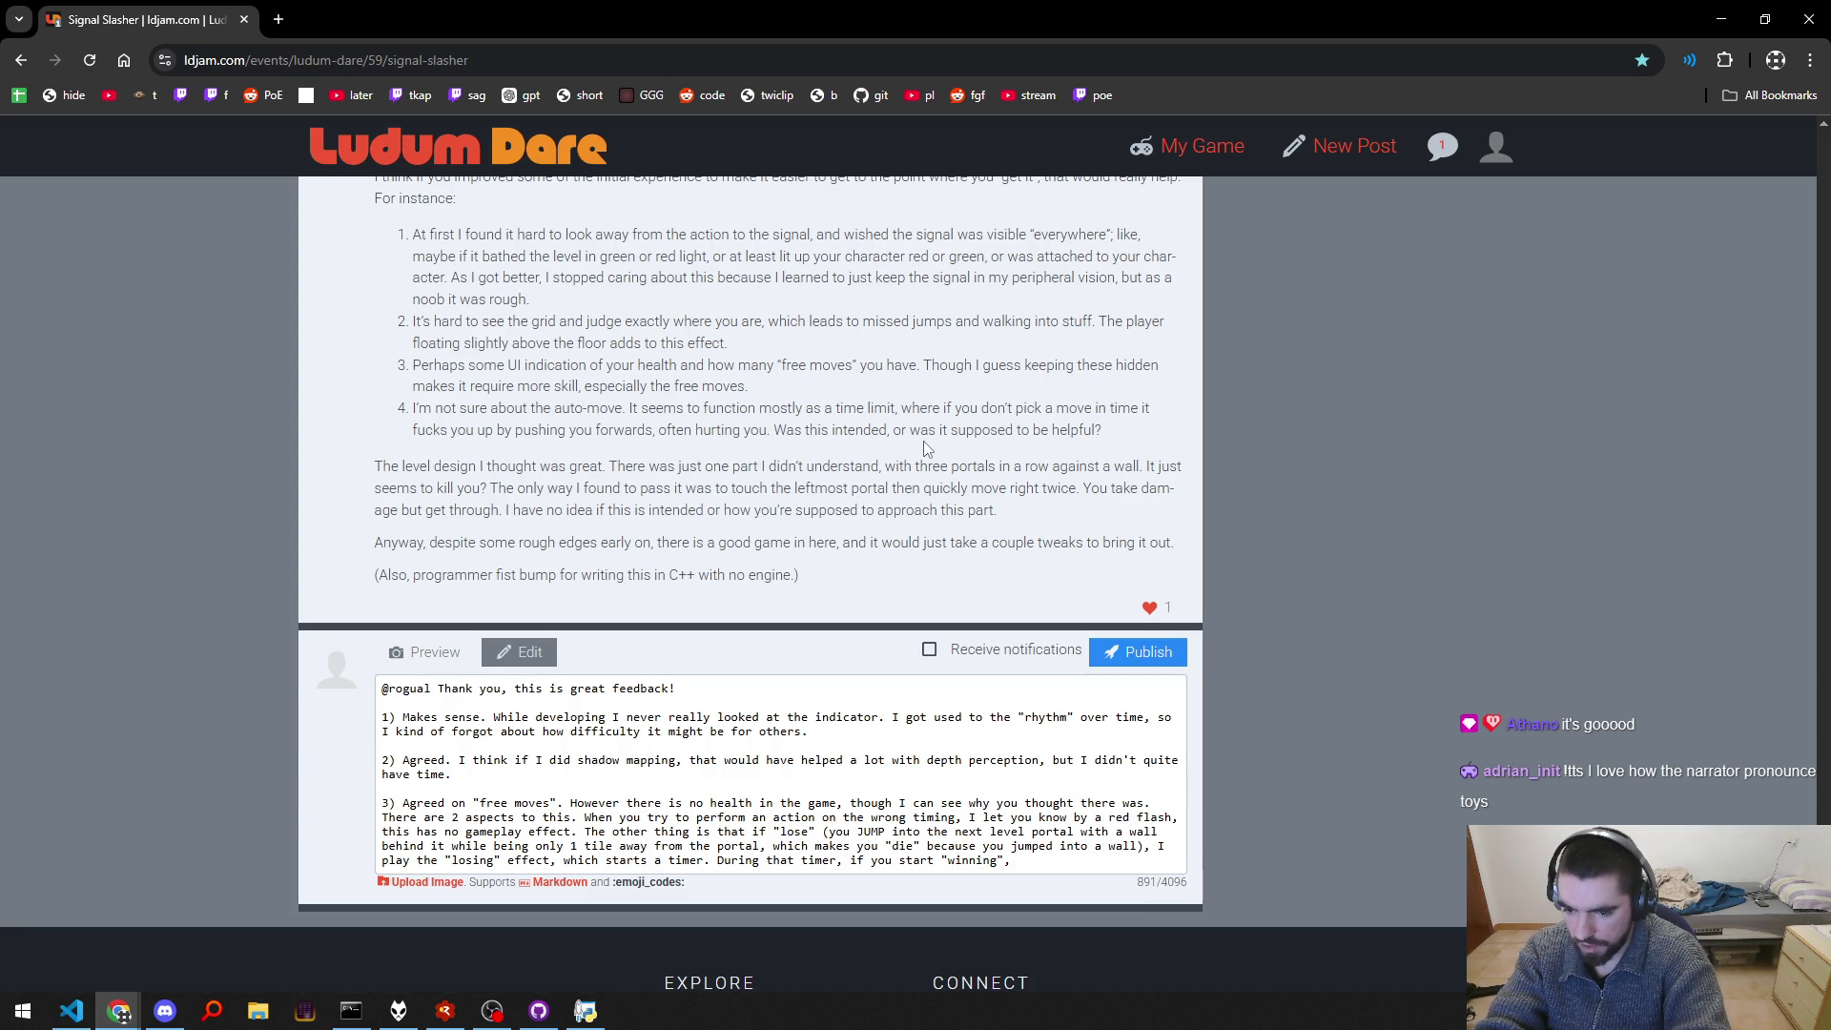
{"action": "type", "text": "the"}
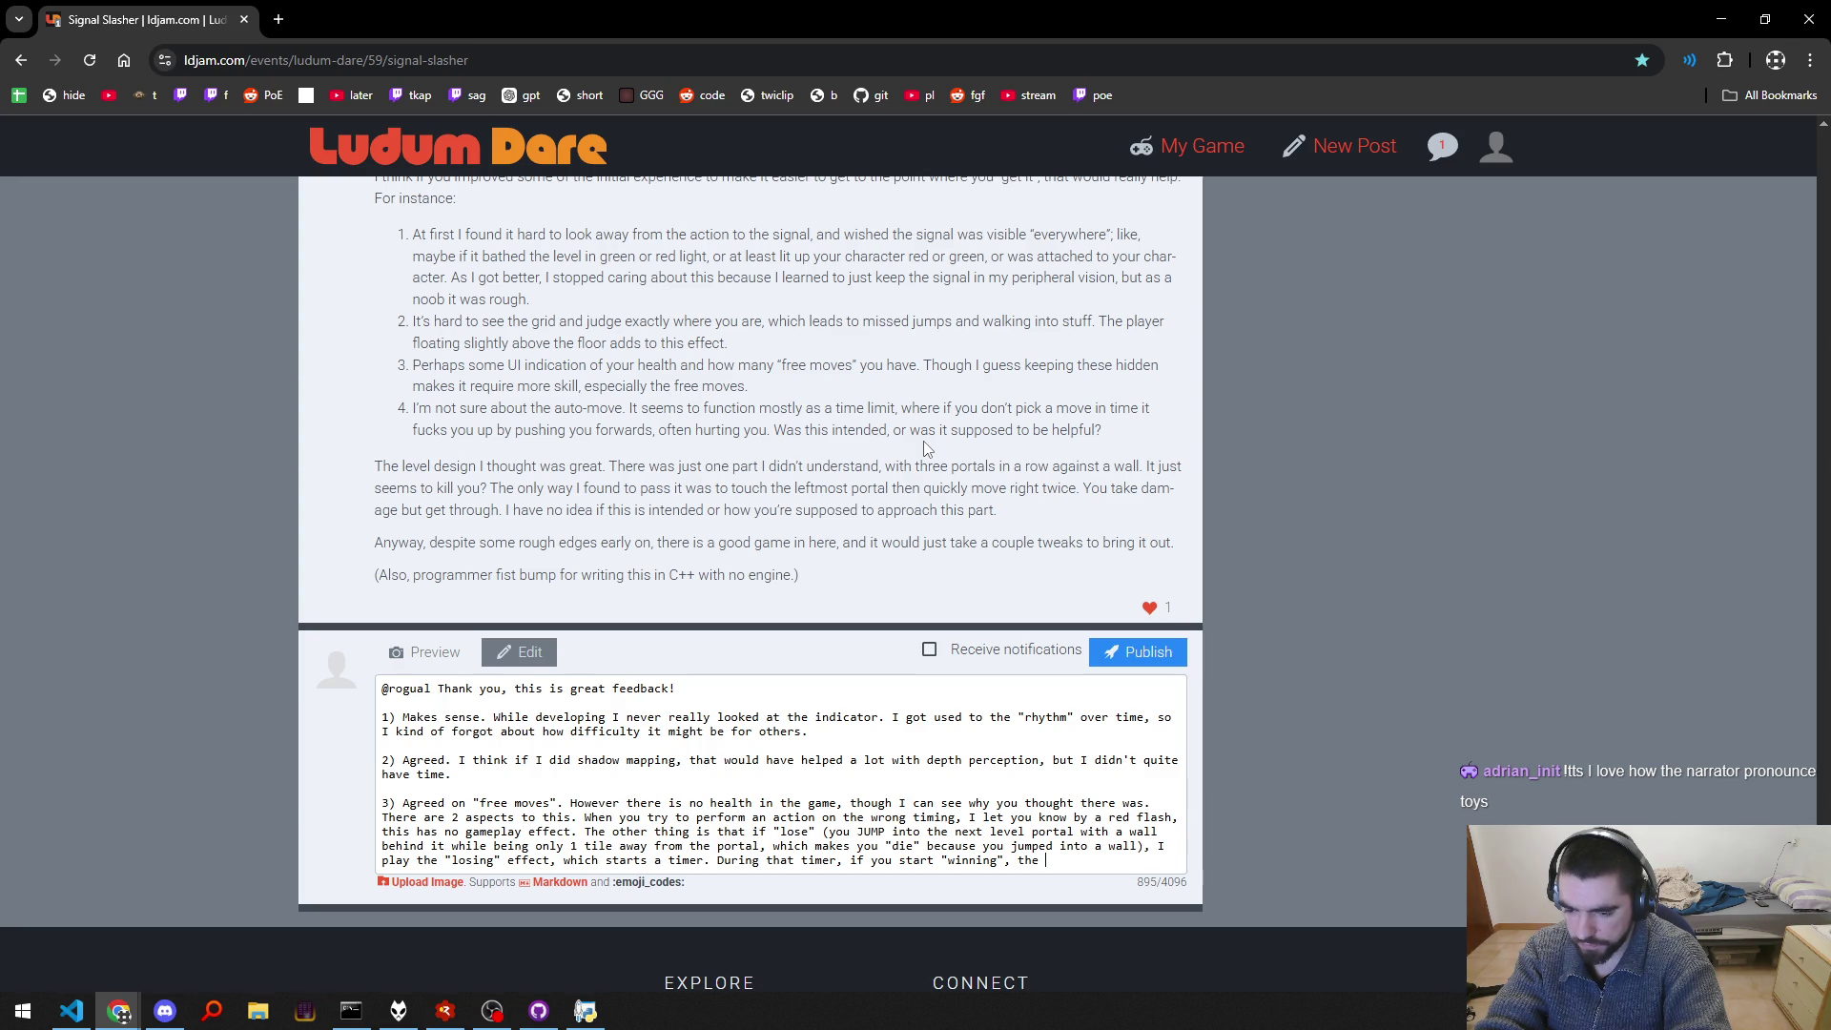
{"action": "key", "text": "BackSpace"}
{"action": "key", "text": "BackSpace"}
{"action": "key", "text": "BackSpace"}
{"action": "type", "text": "it overrides "}
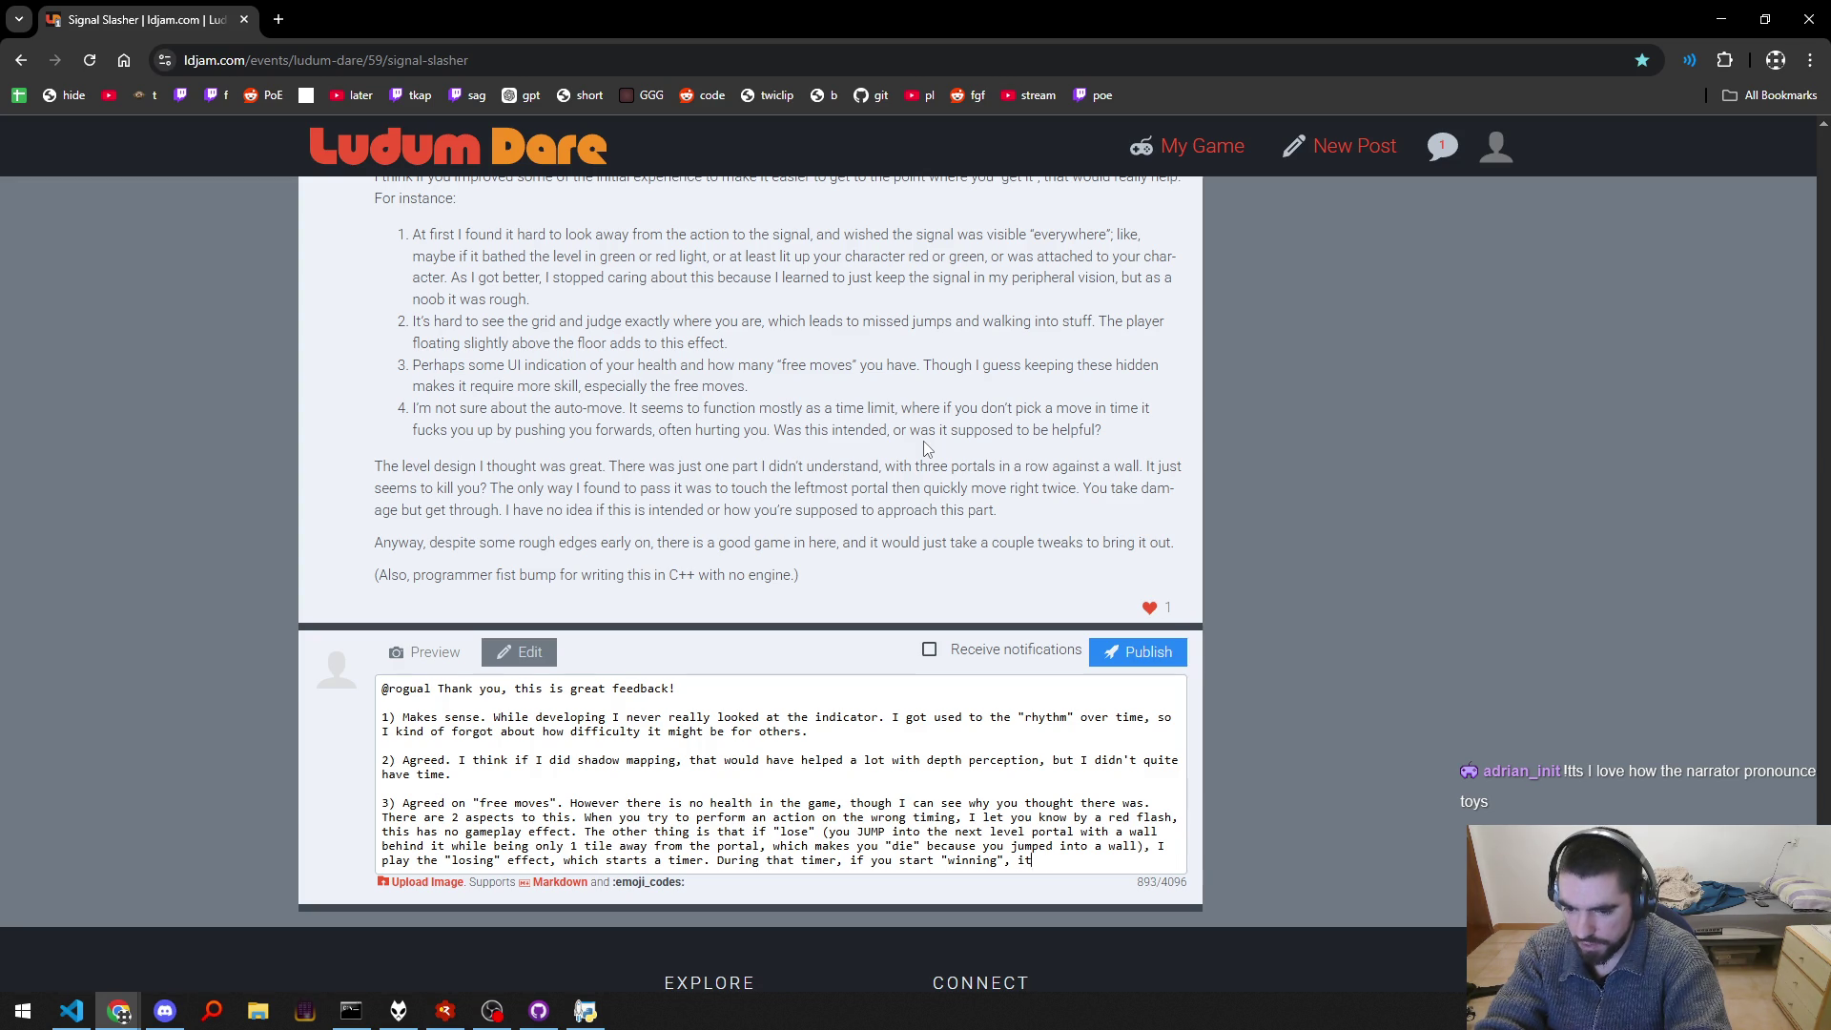
{"action": "type", "text": "the \"losing\", "}
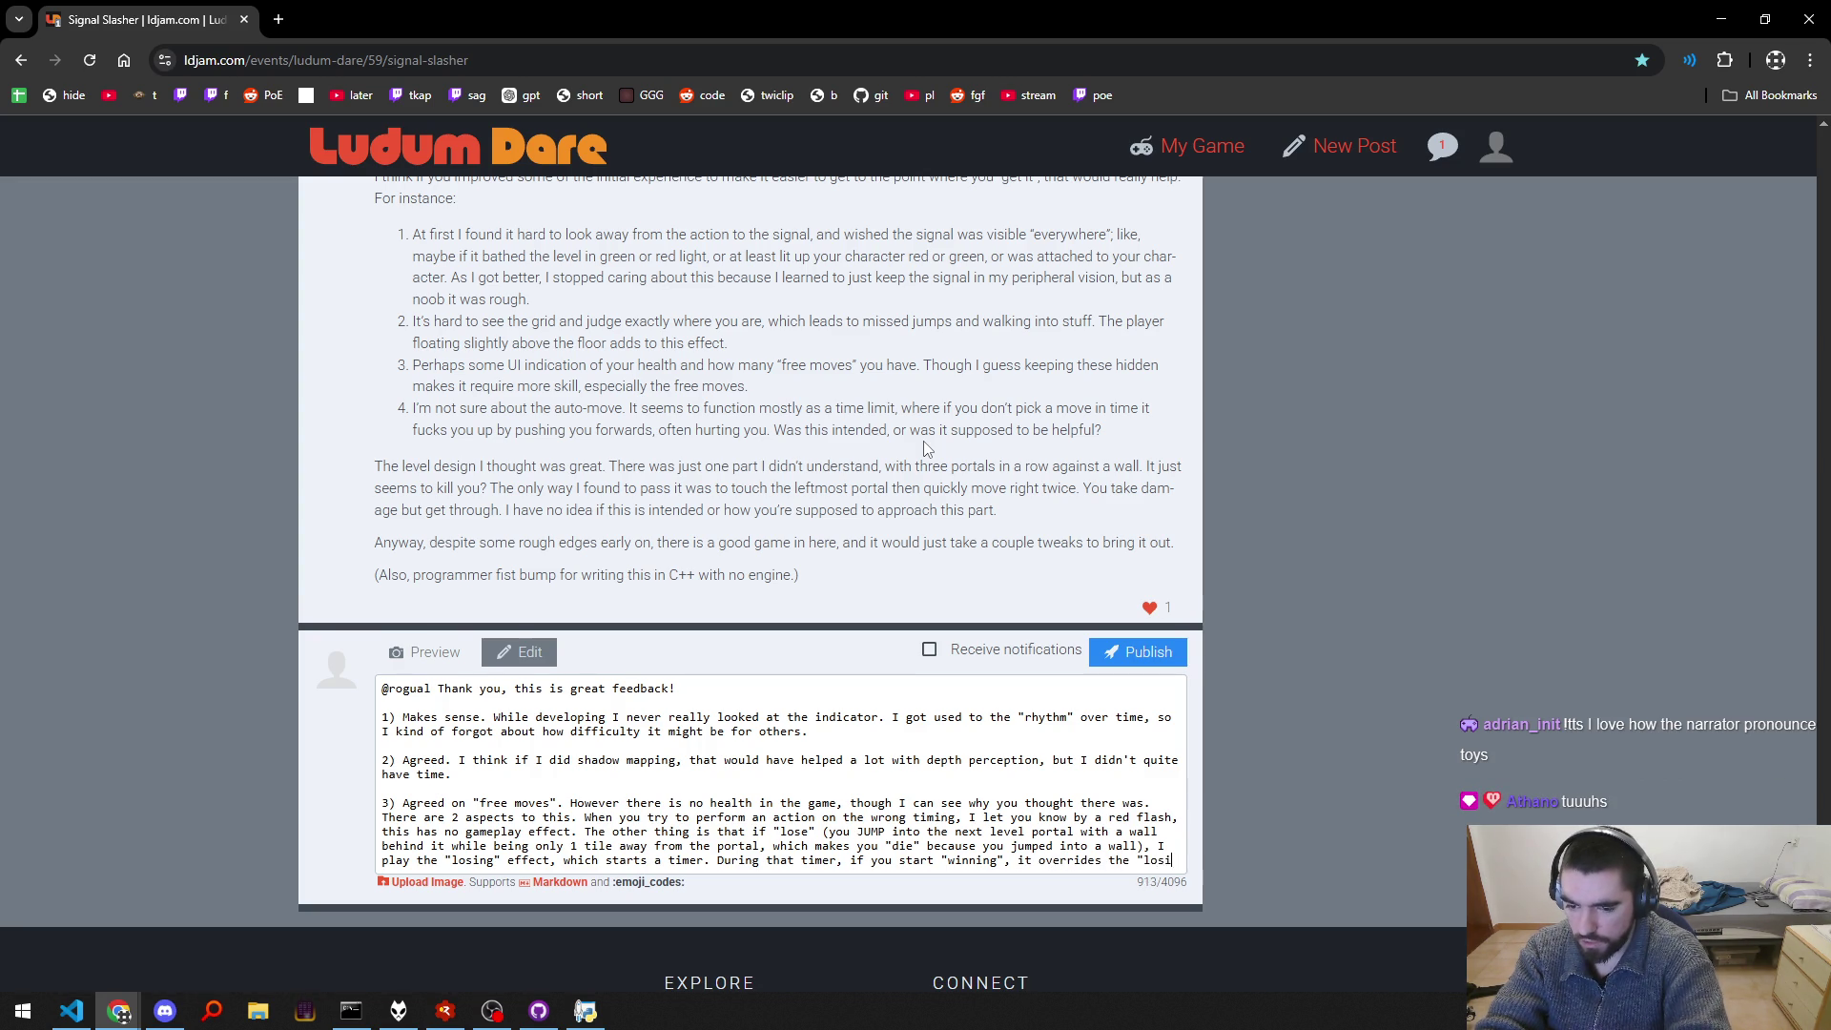
{"action": "type", "text": "but you already saw"}
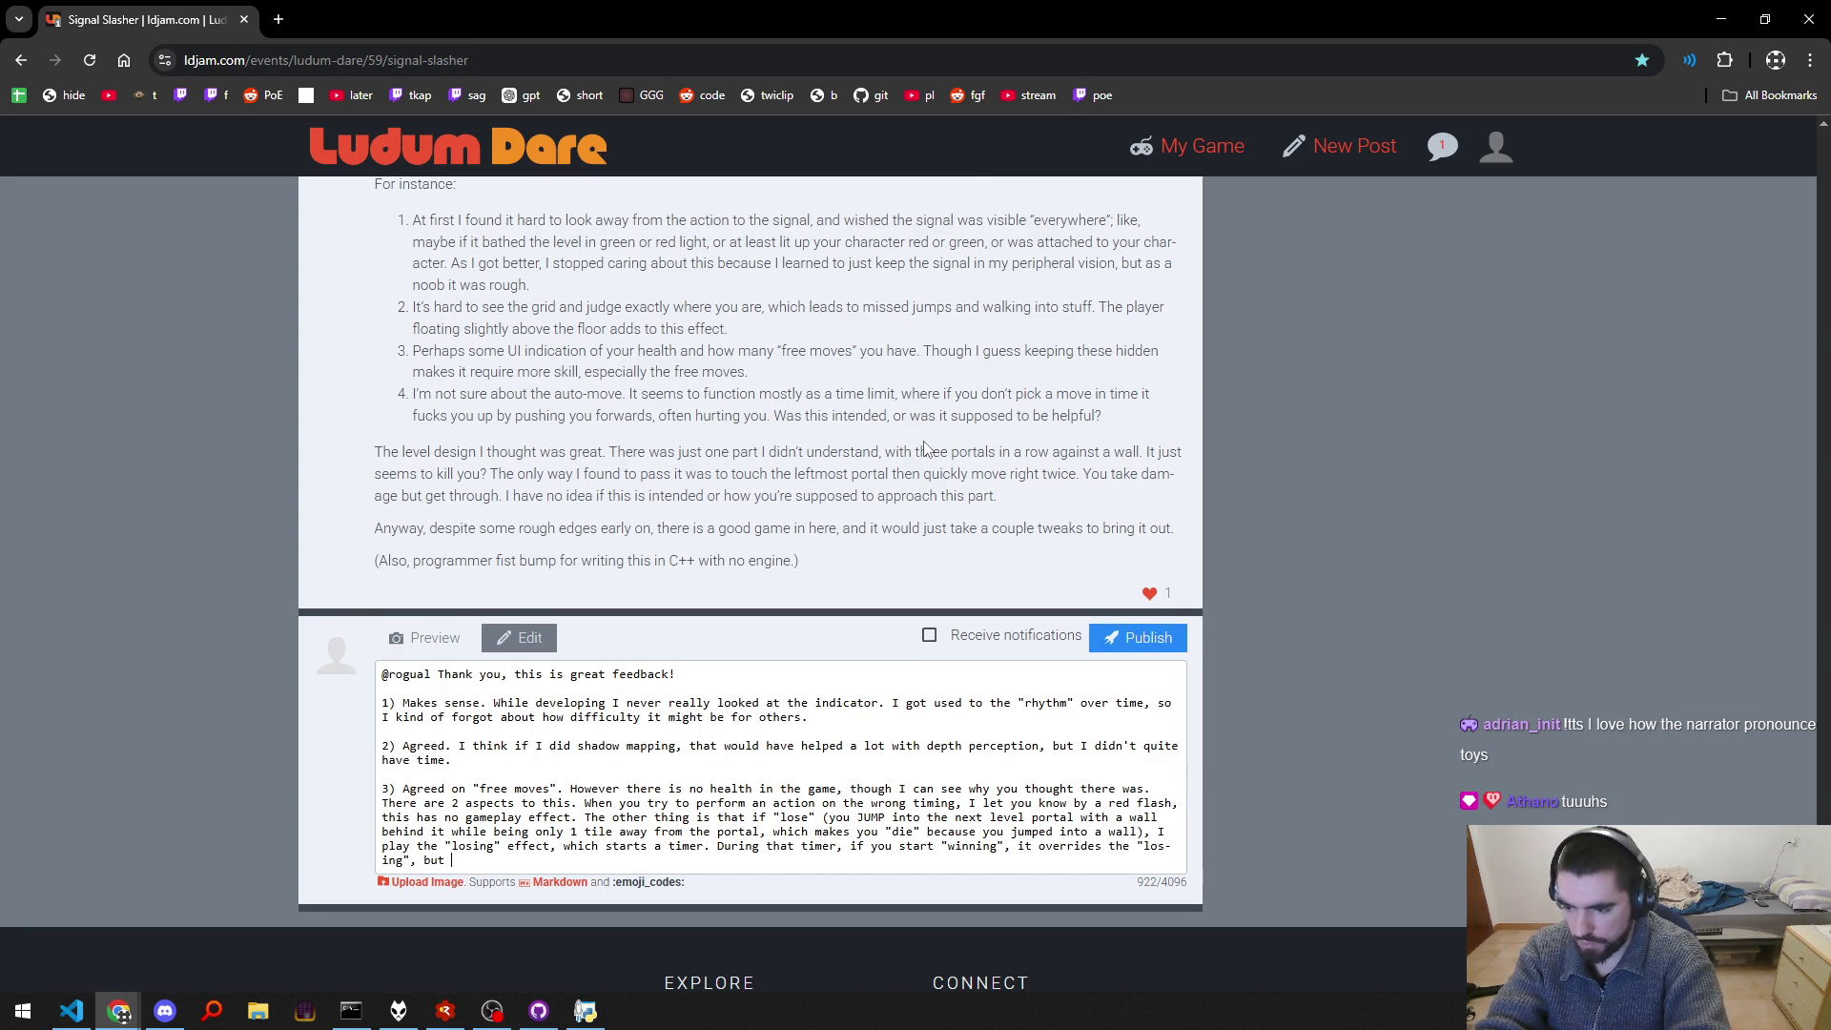
{"action": "type", "text": "the"}
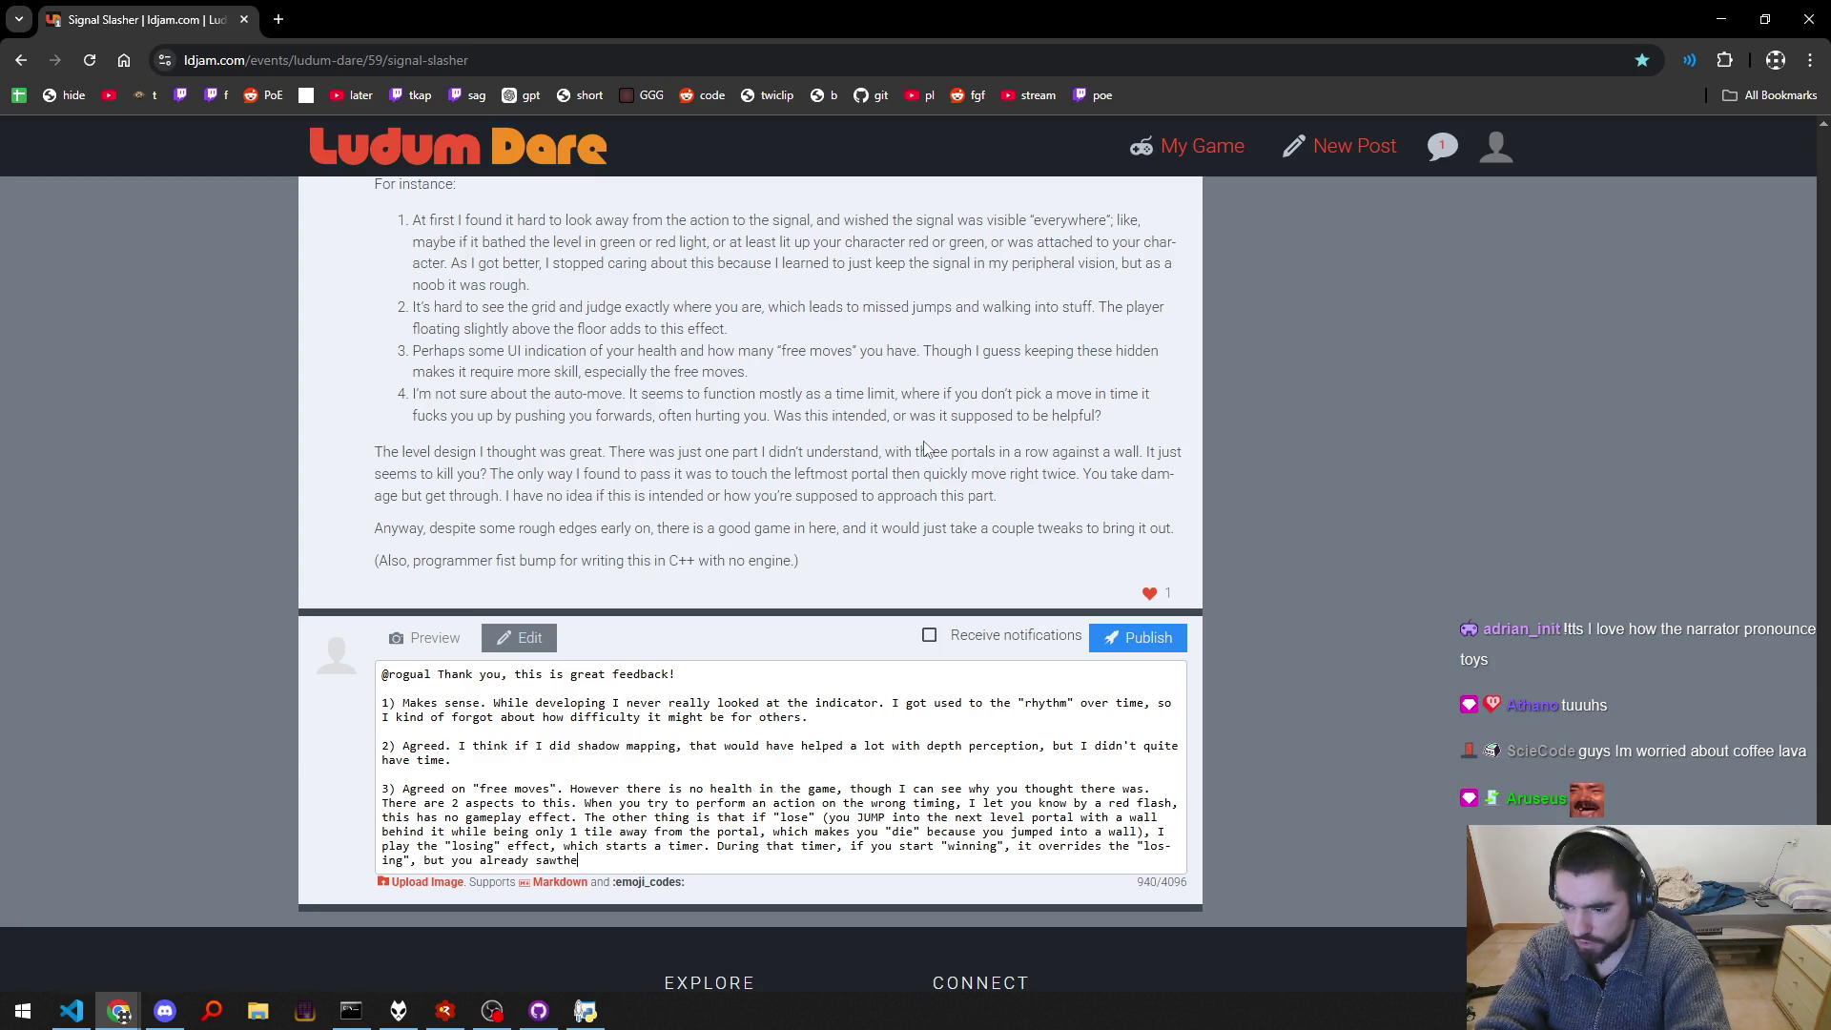
{"action": "key", "text": "BackSpace"}
{"action": "type", "text": "the red effect. "}
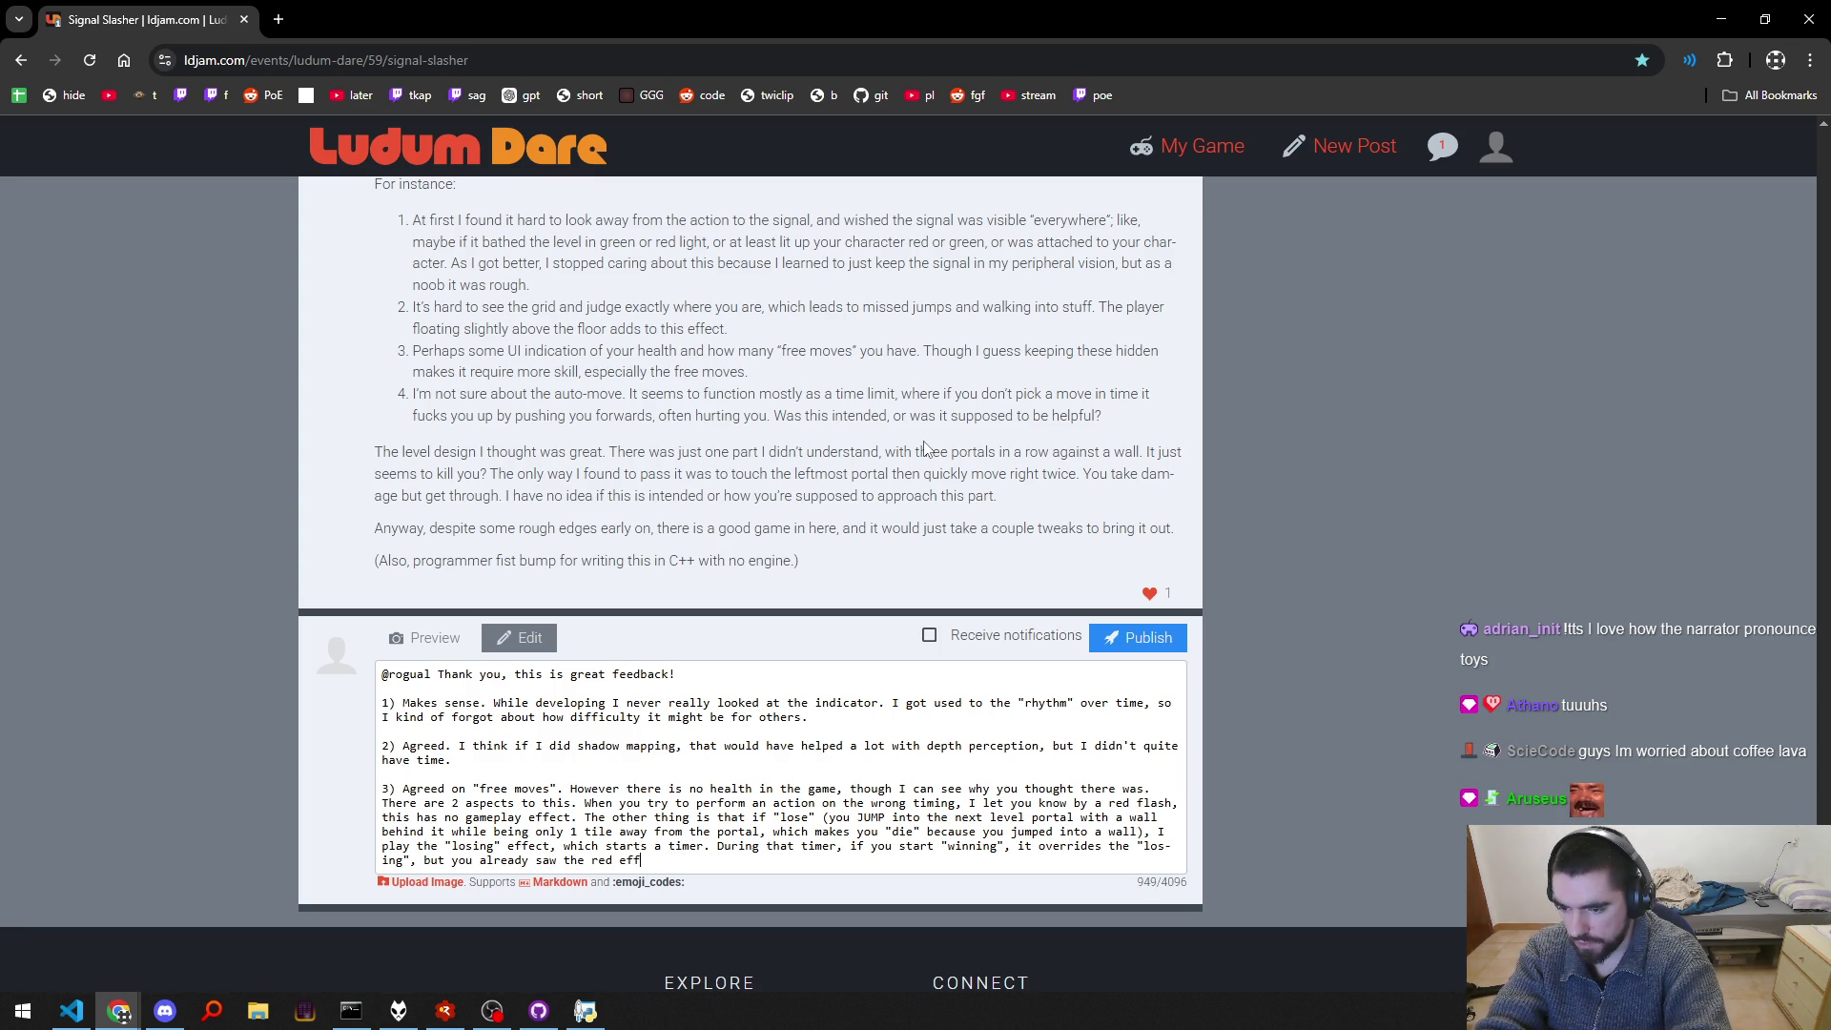
{"action": "type", "text": "It's basically a programming ski"}
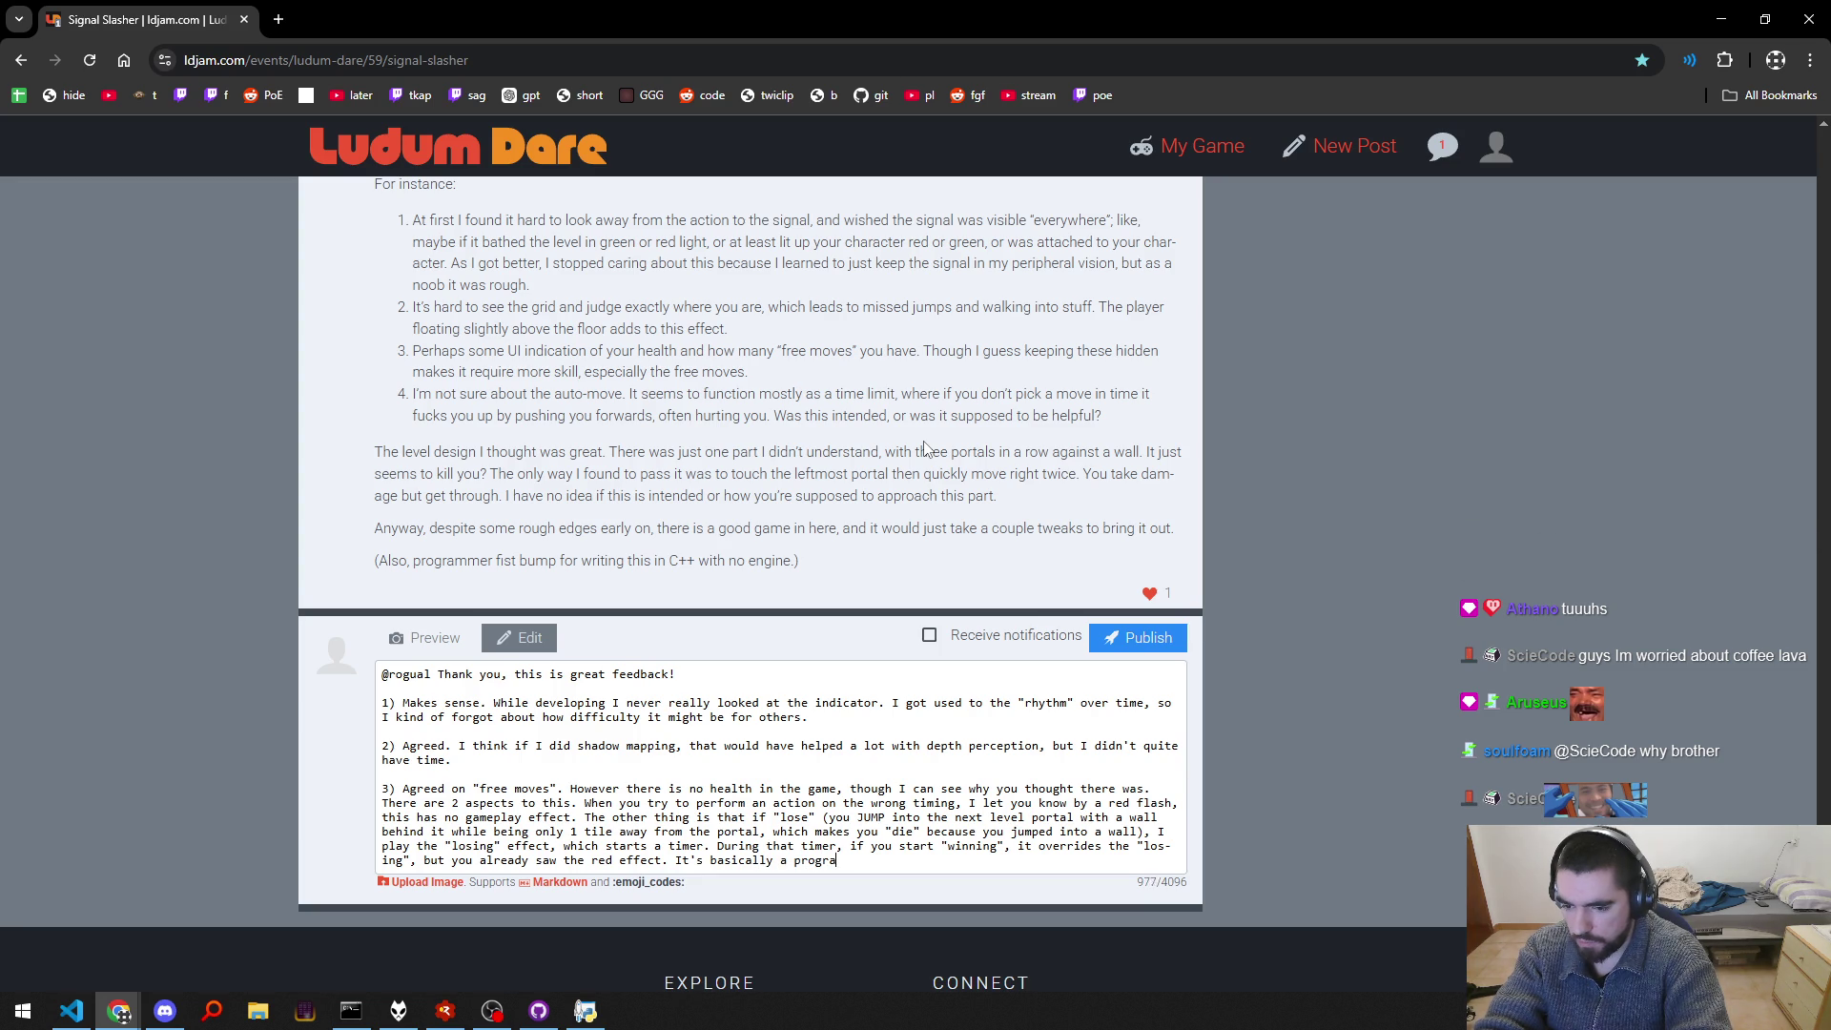
{"action": "type", "text": "ll issue."}
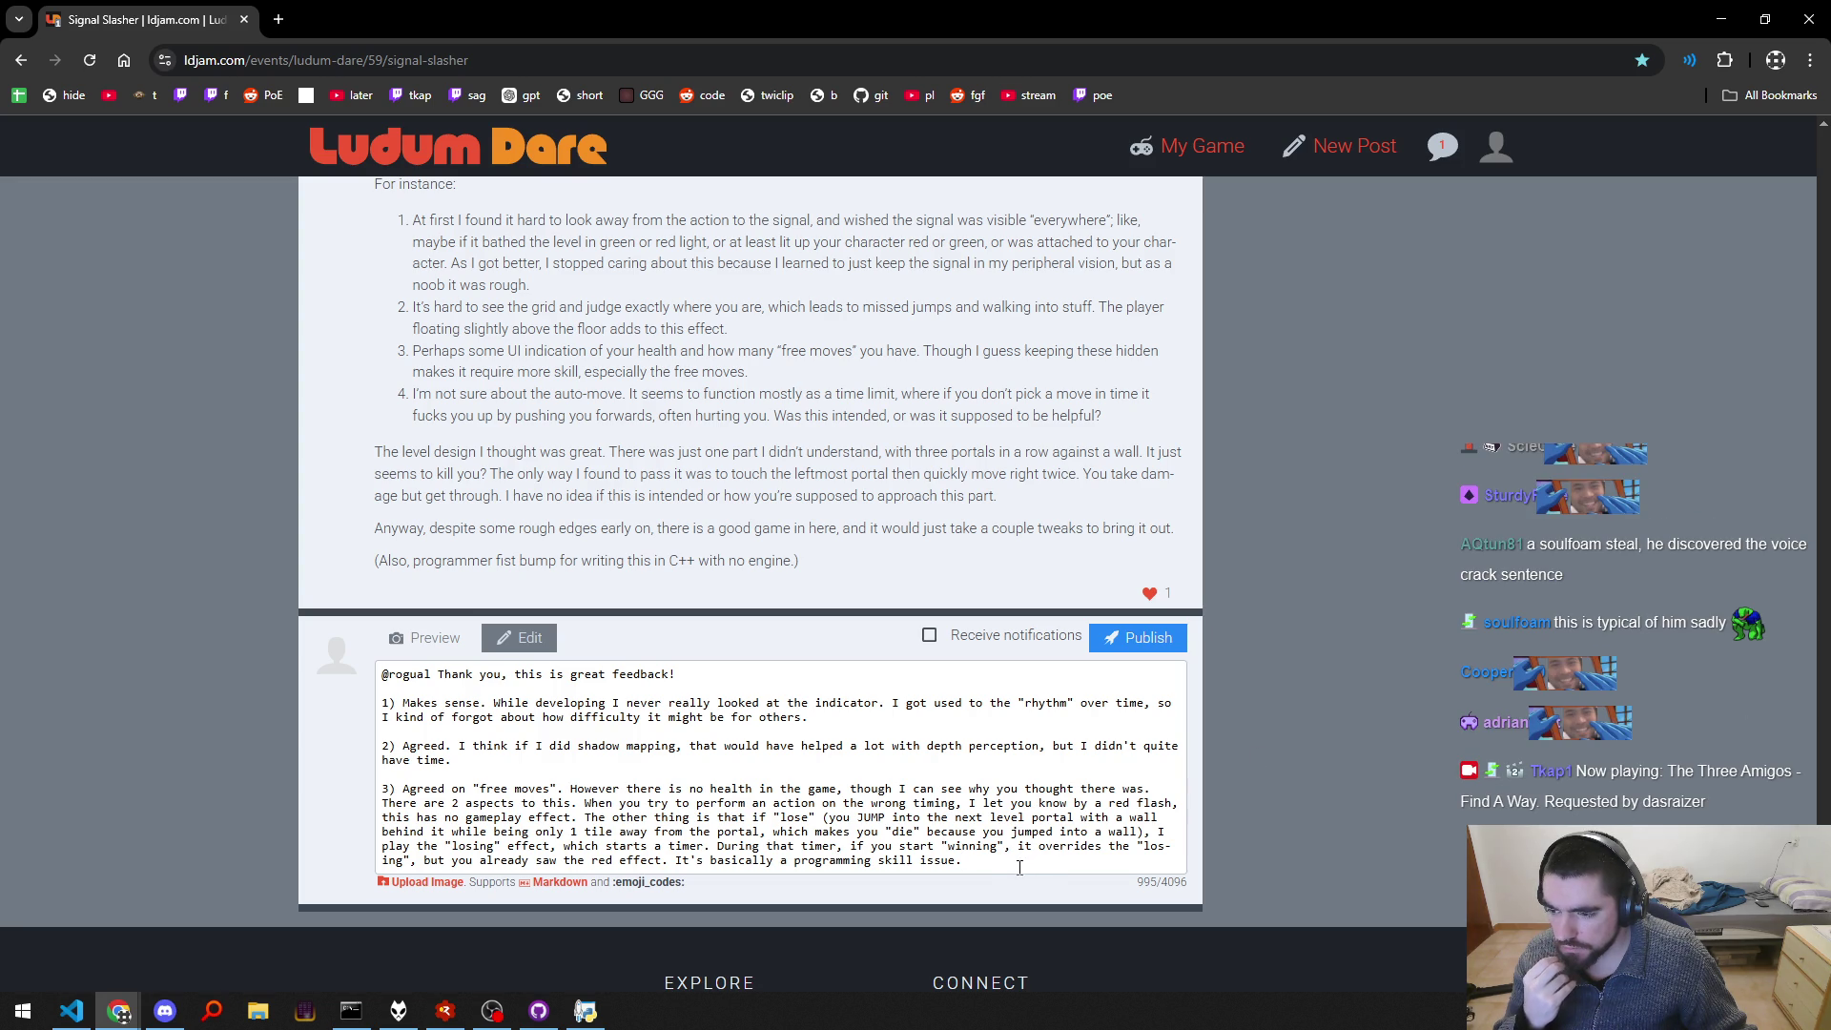
{"action": "left_click", "coordinate": [670, 861]}
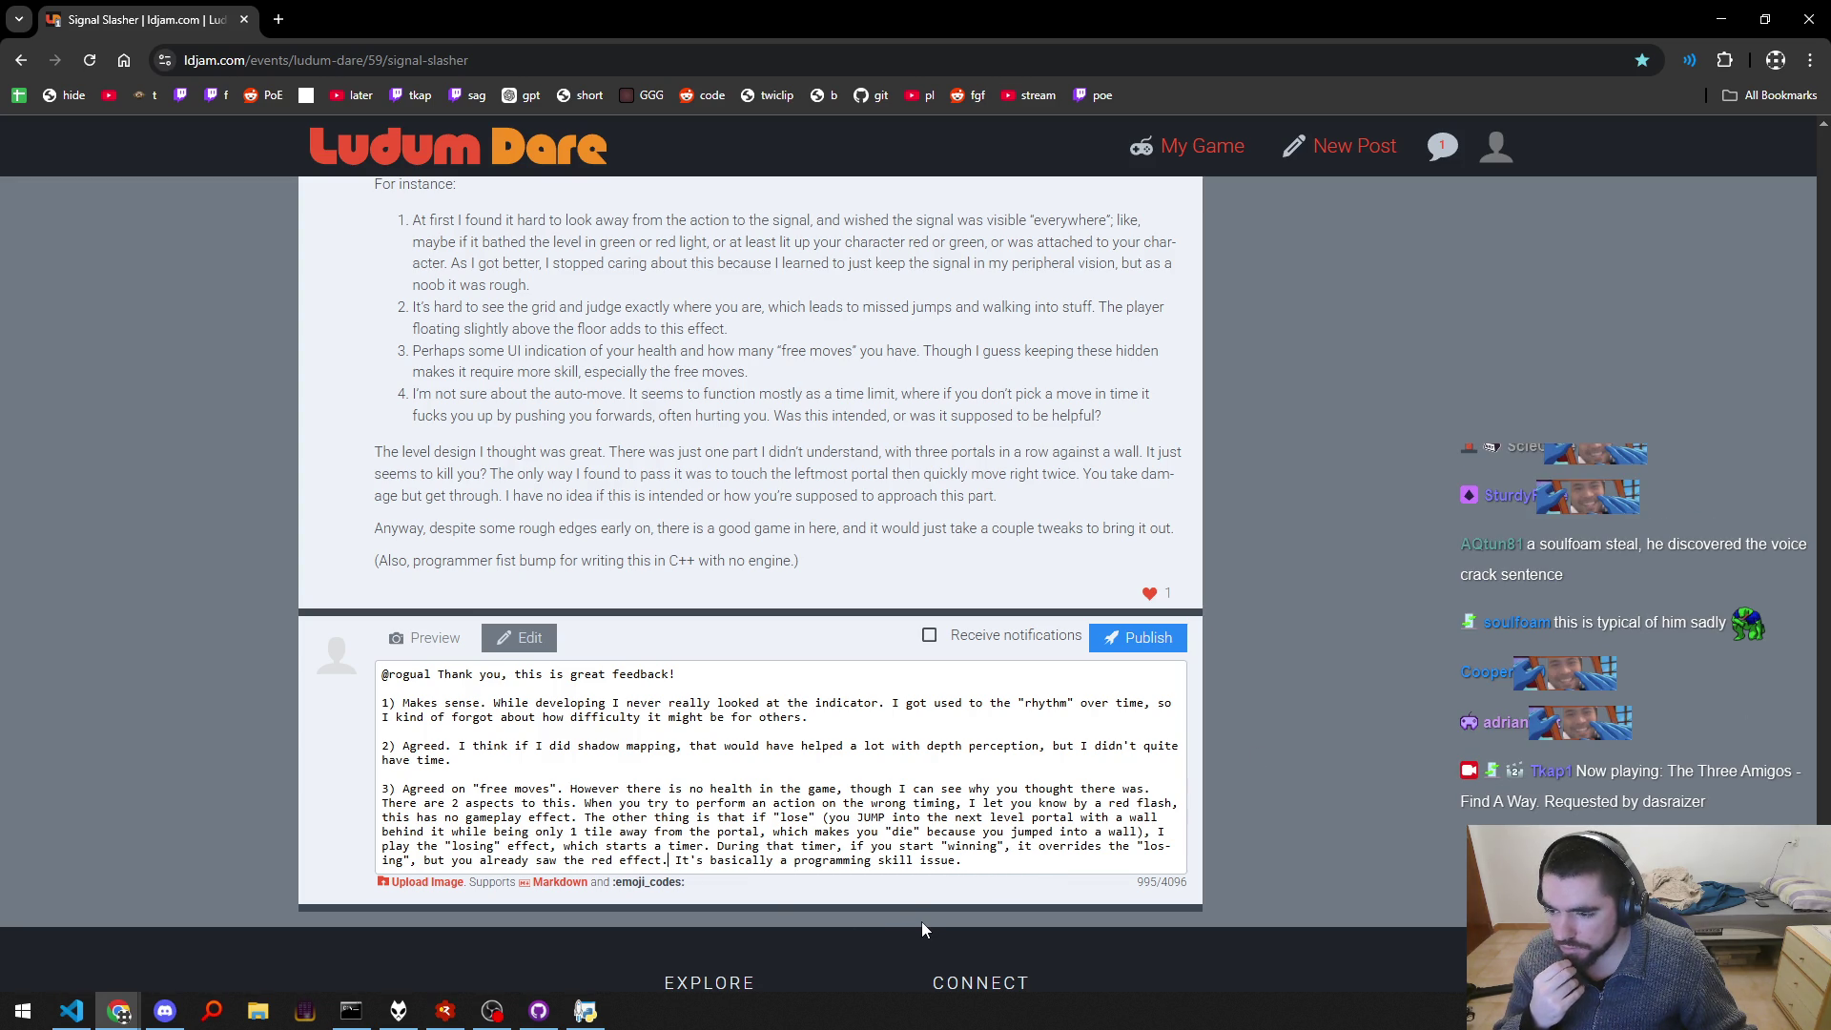
Step: Insert 'Hopefully that makes some sense.' after the red effect sentence
{"action": "type", "text": "Hopefully that makes some sense."}
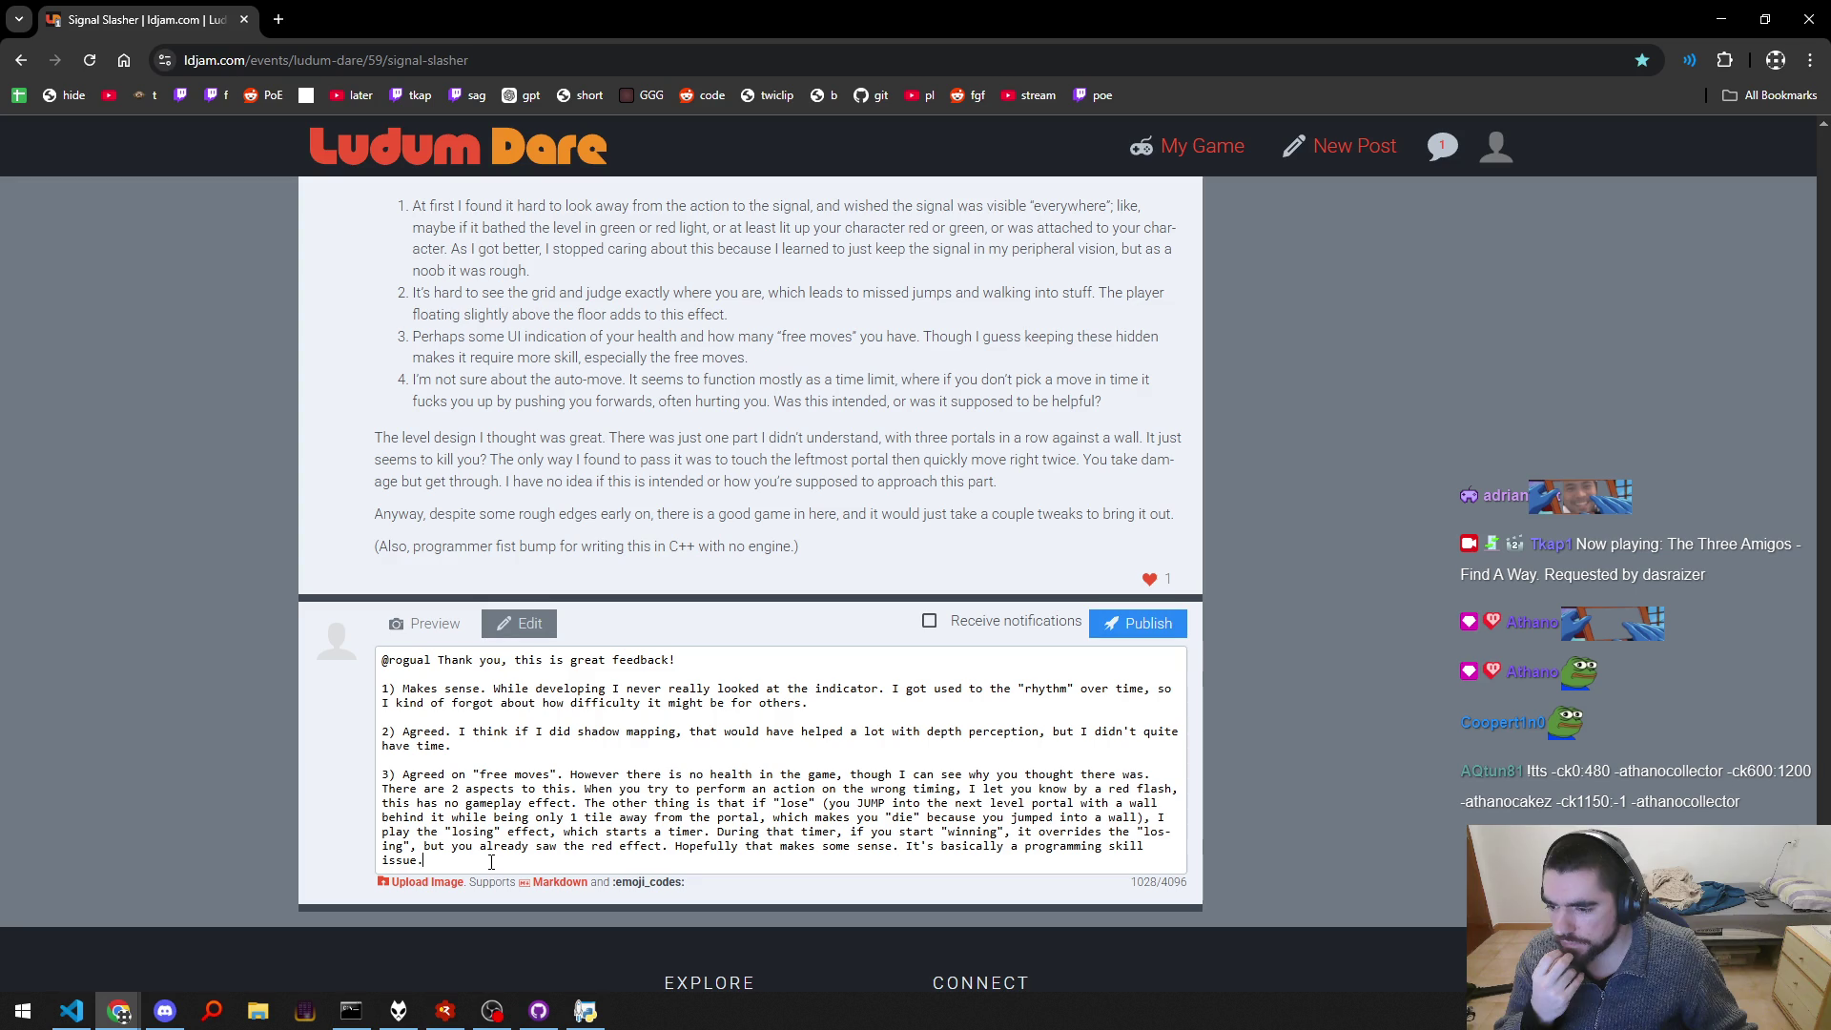
Step: Write point 4: auto-walk added "pressure" to early levels, but should just be removed
{"action": "key", "text": "Return"}
{"action": "key", "text": "Return"}
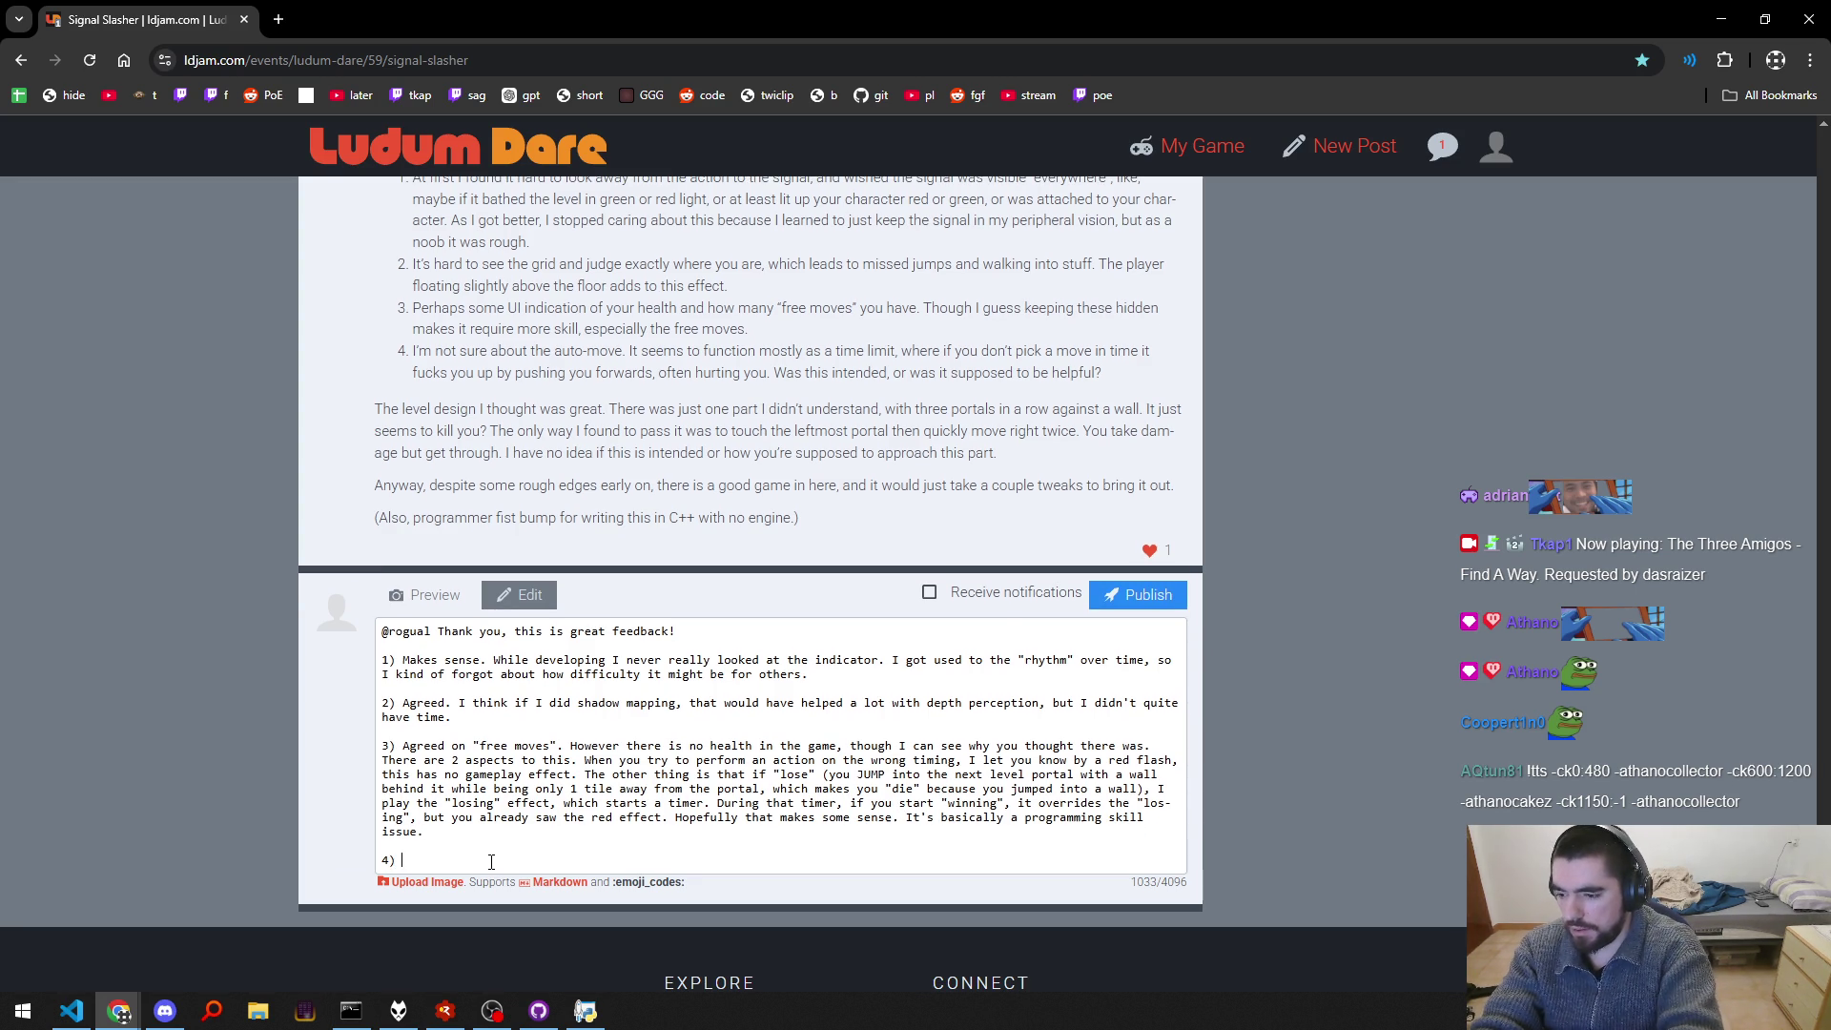
{"action": "type", "text": ", many com"}
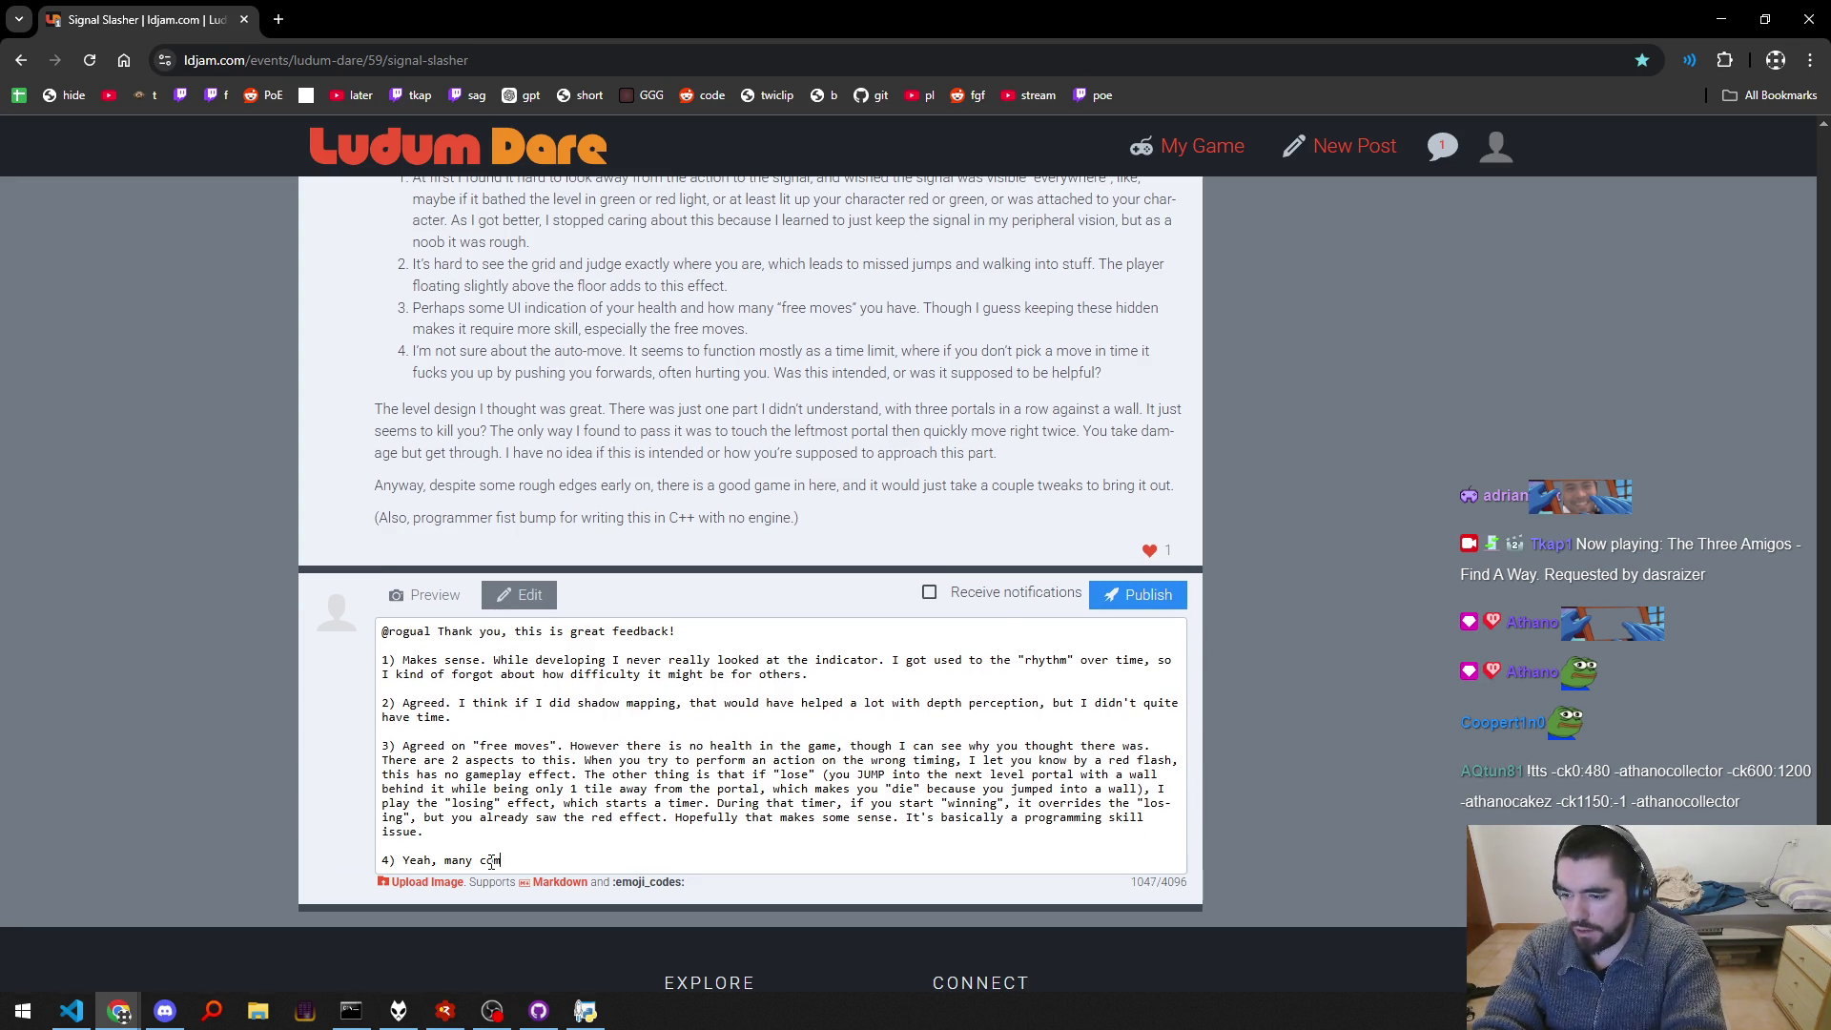
{"action": "key", "text": "BackSpace"}
{"action": "key", "text": "BackSpace"}
{"action": "key", "text": "BackSpace"}
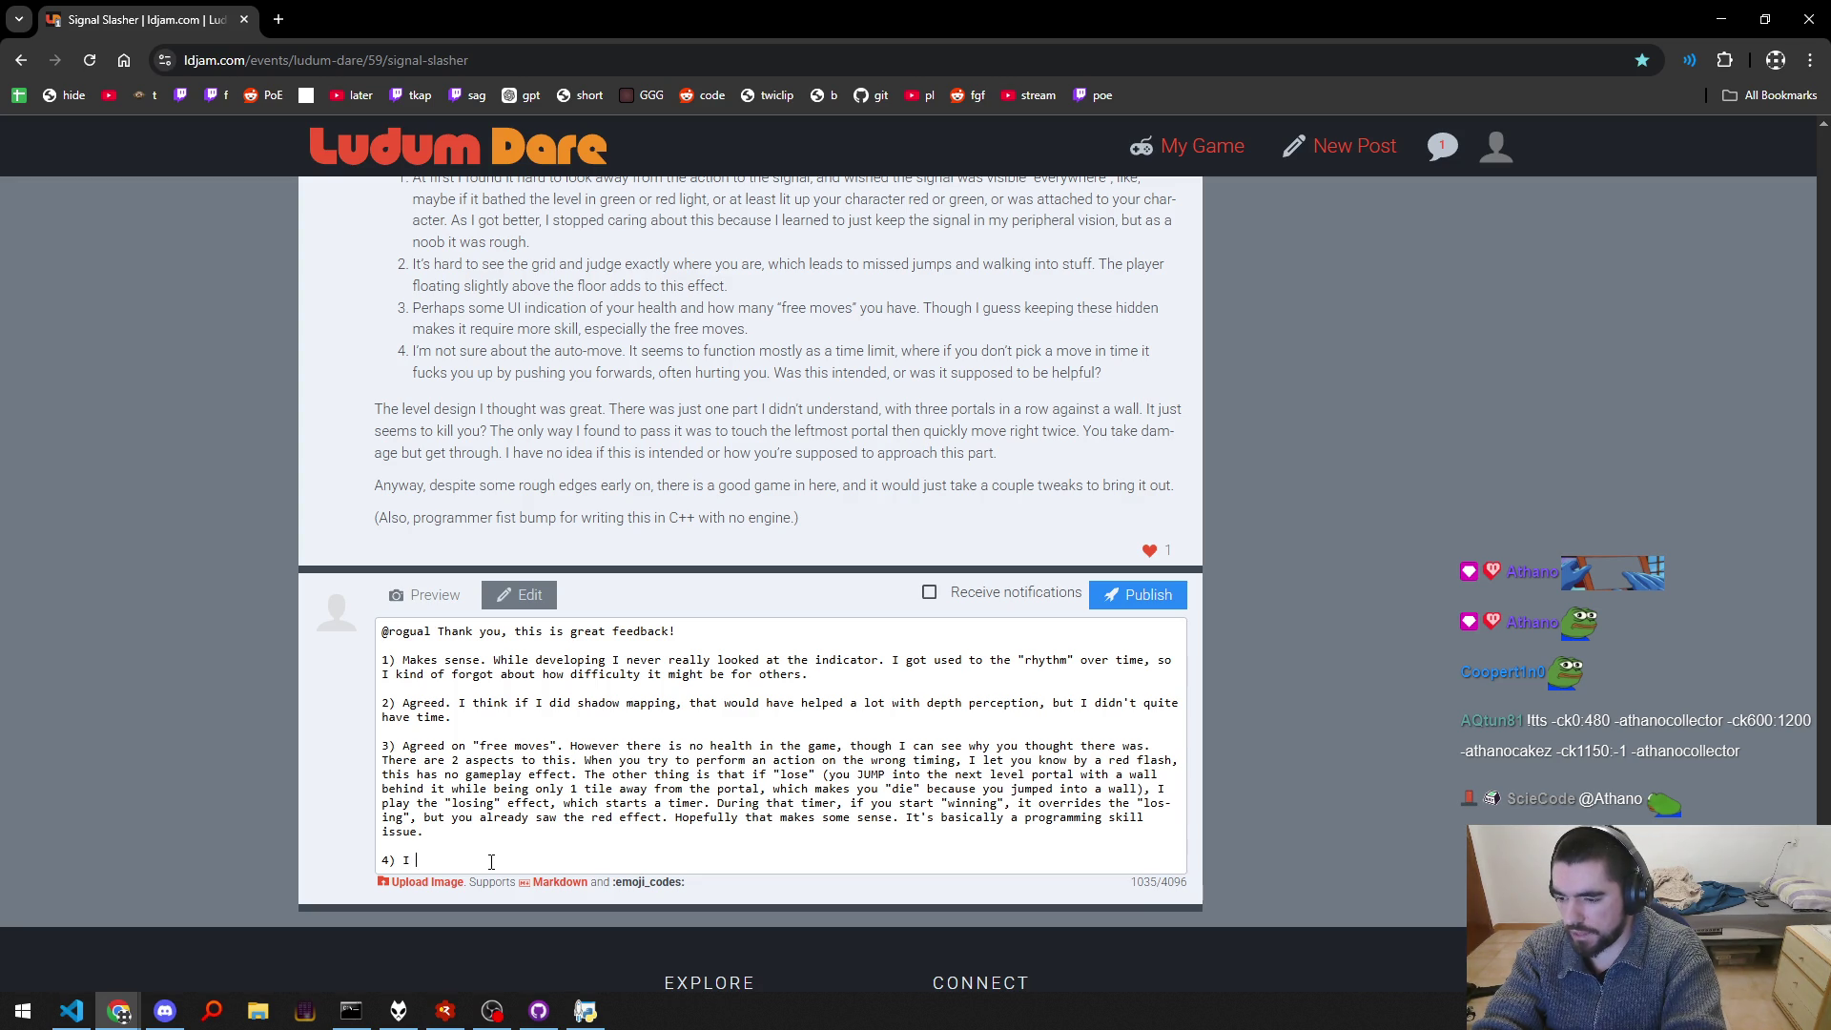
{"action": "type", "text": "ded t"}
{"action": "type", "text": "o-"}
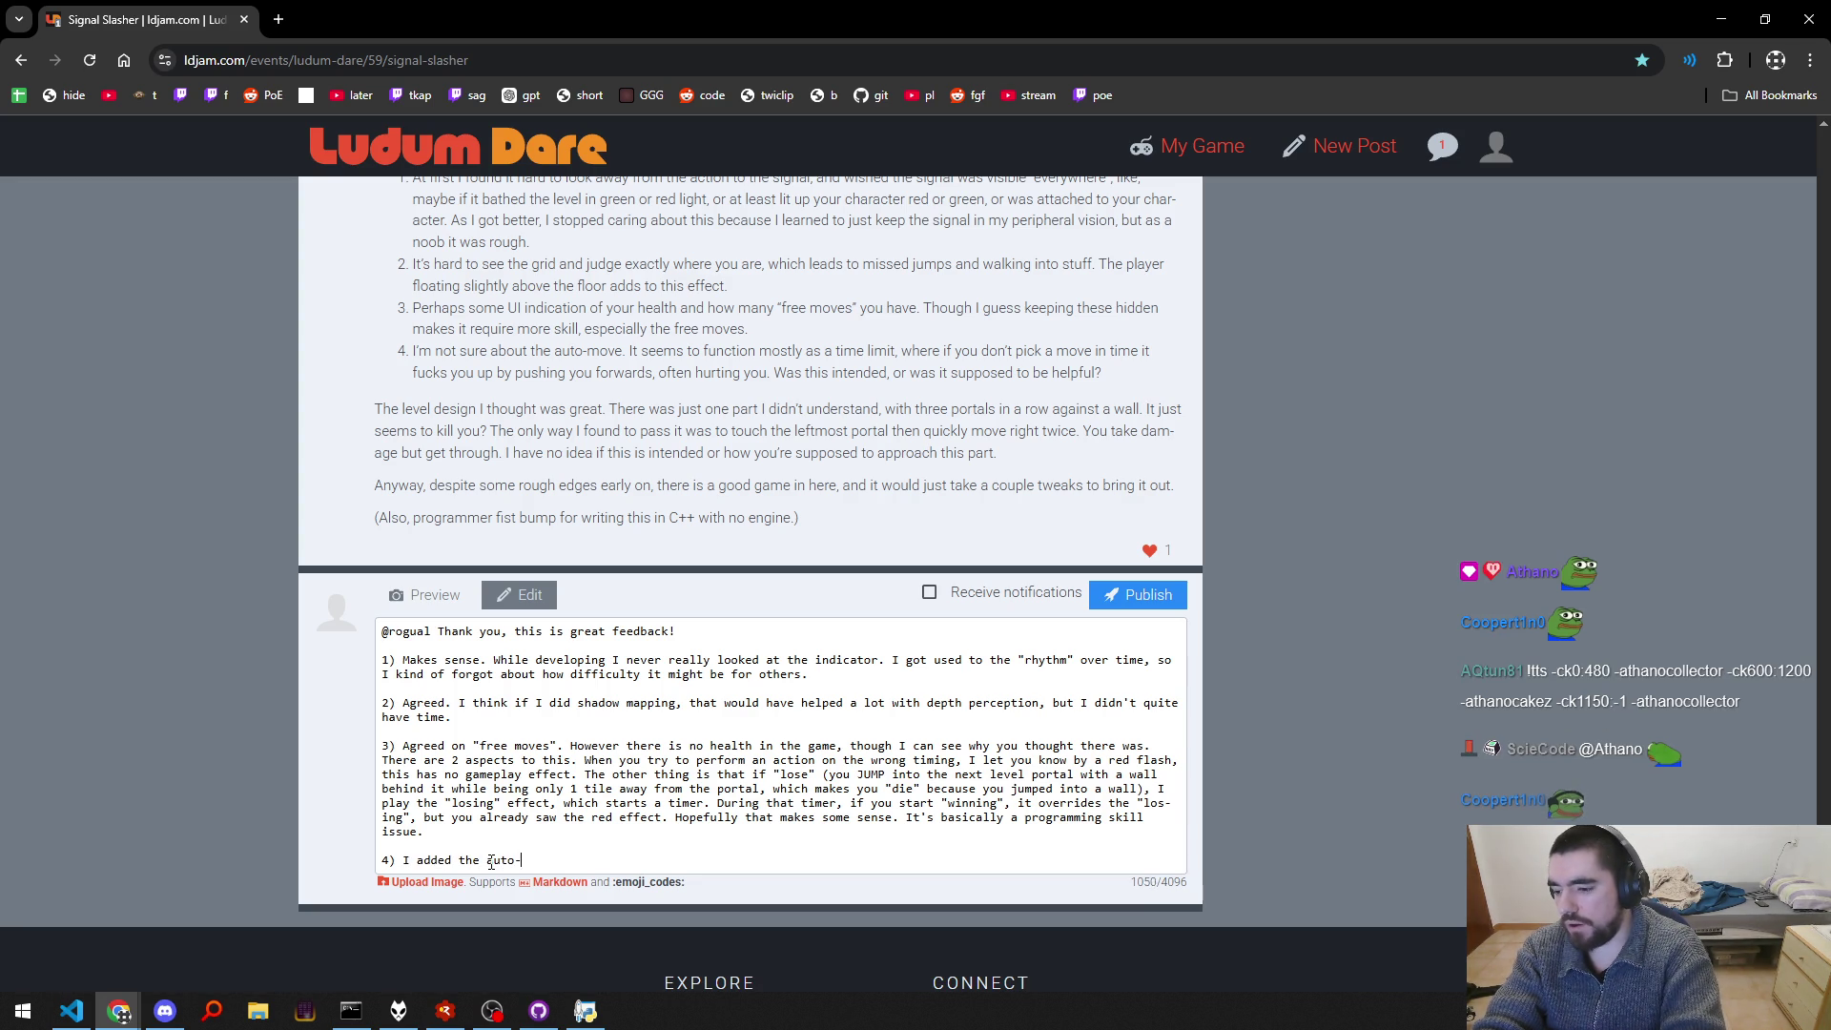
{"action": "type", "text": "as a way to"}
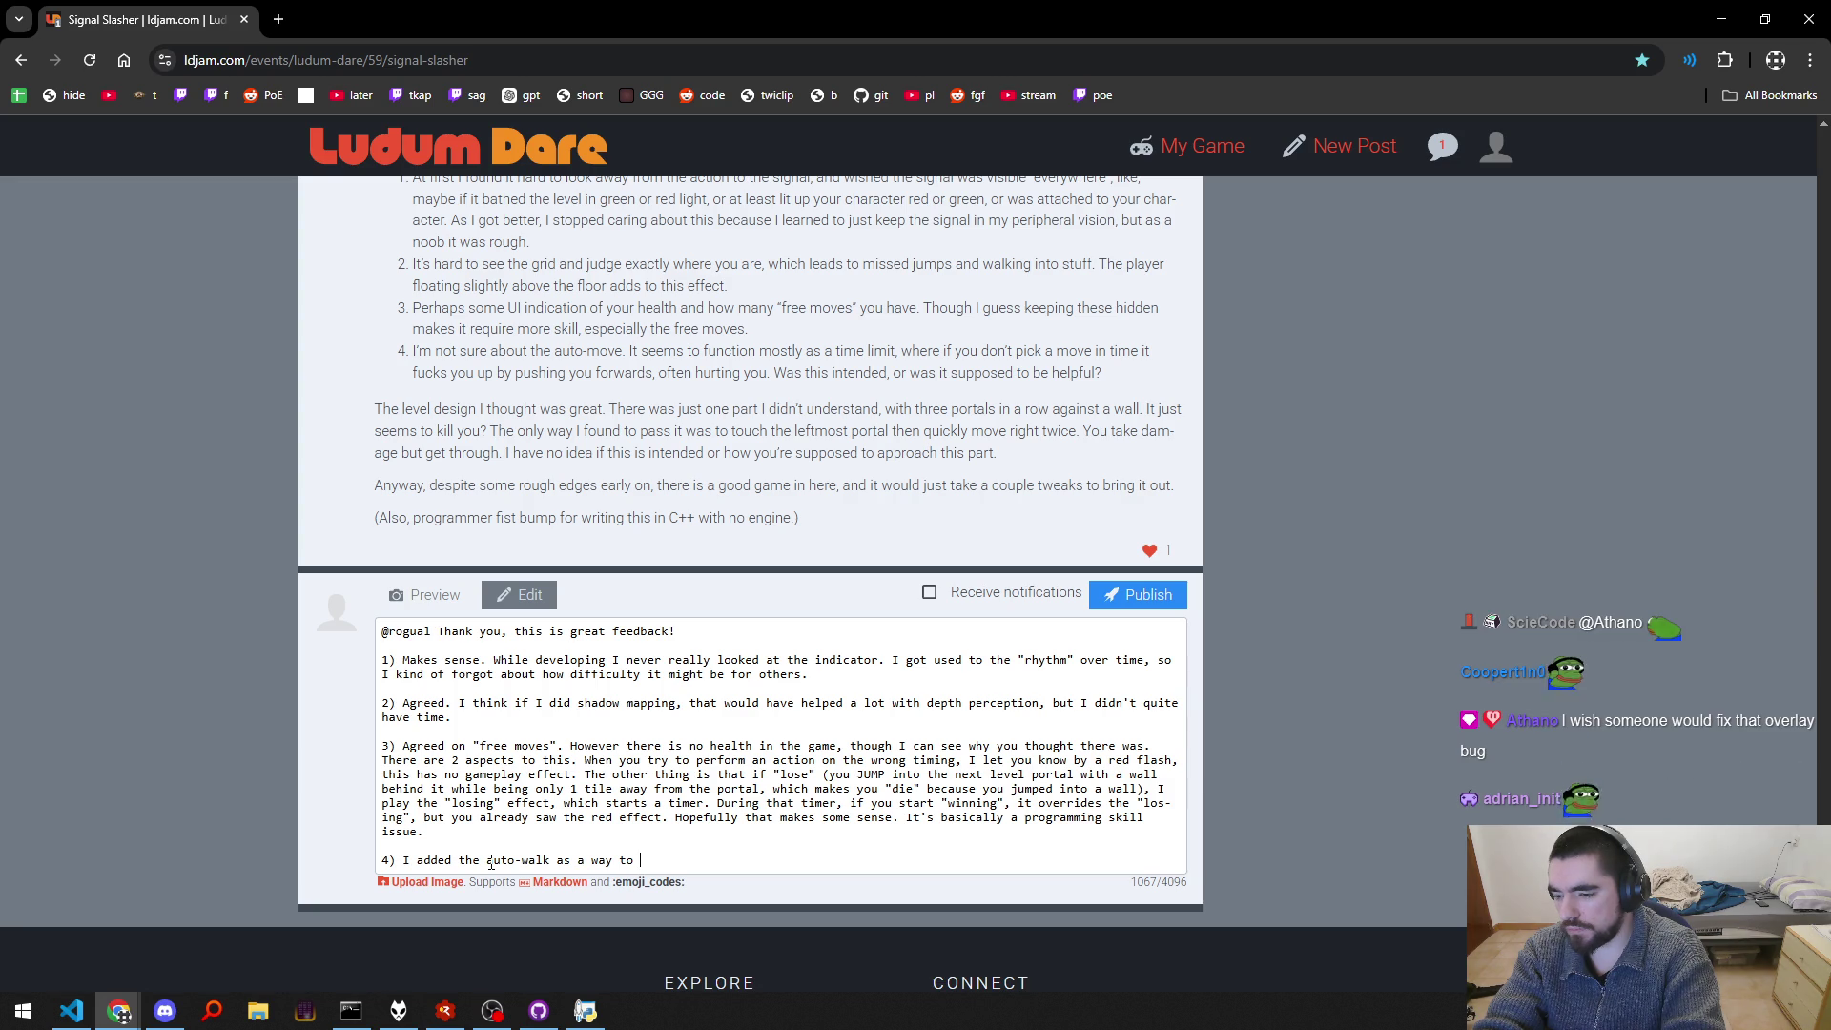
{"action": "type", "text": "added the auto-walk as a way to have some \""}
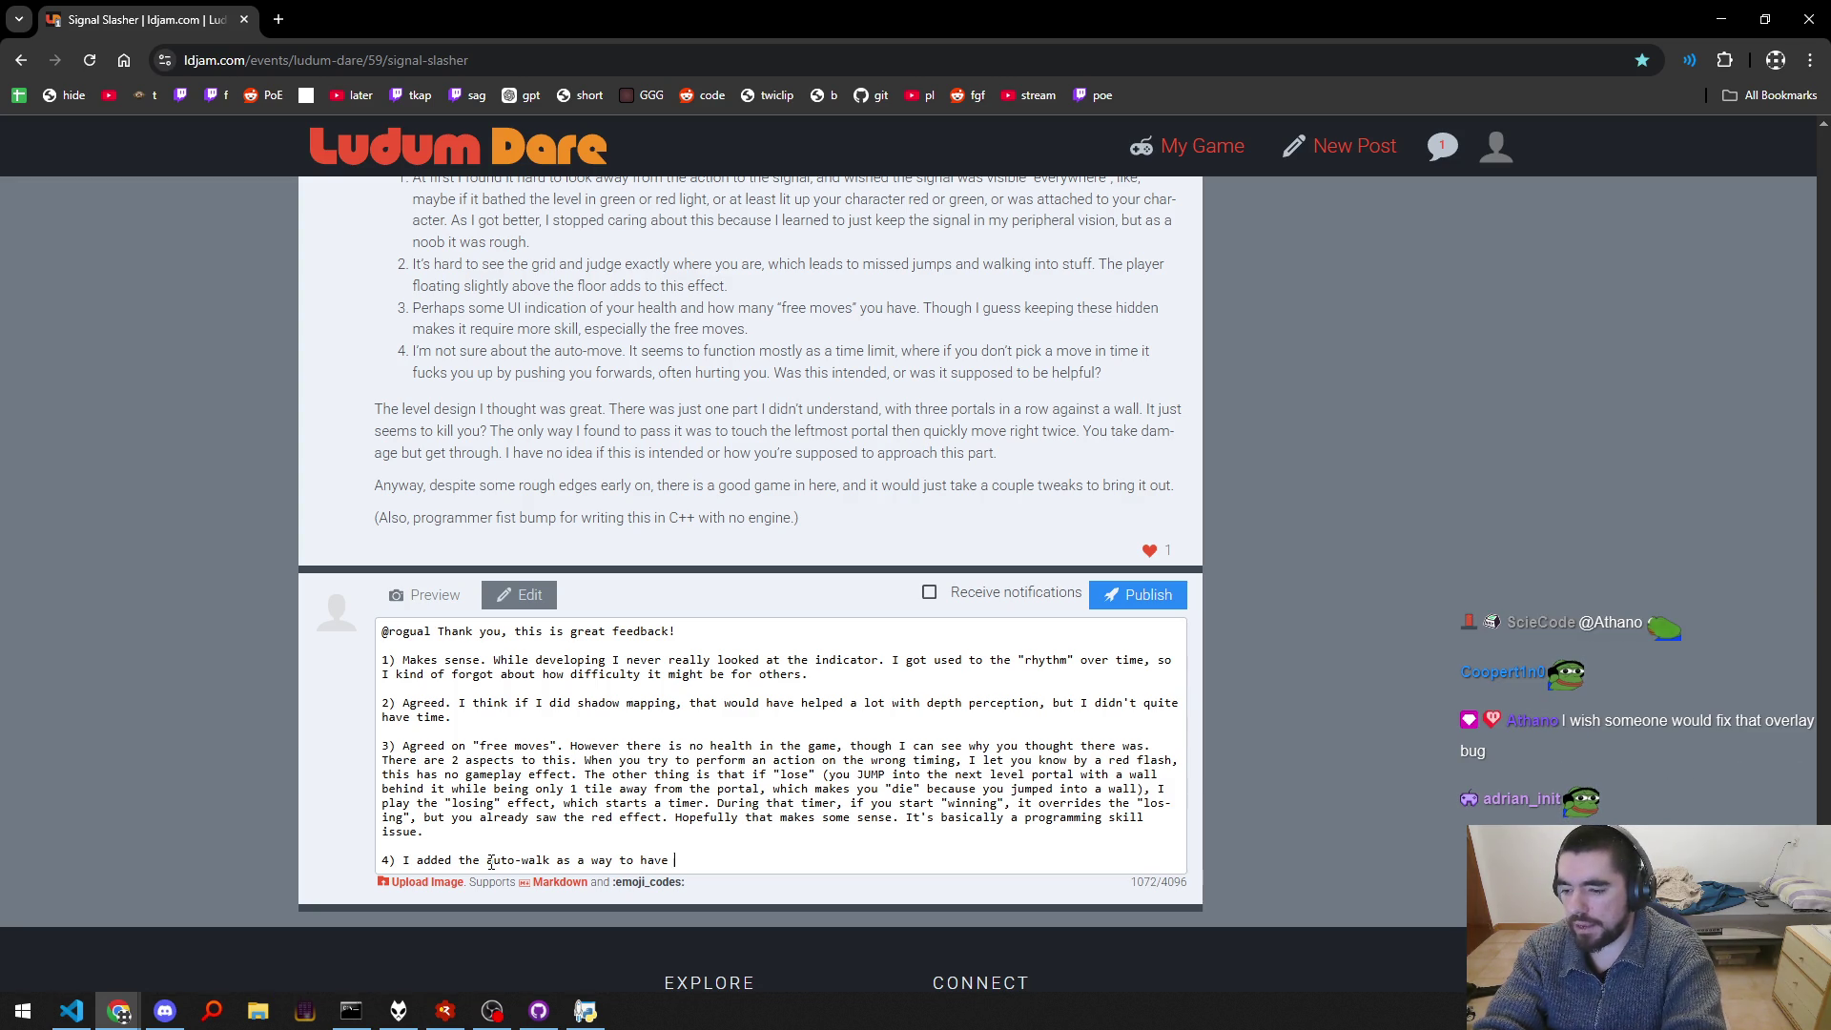
{"action": "type", "text": "pressure\" o"}
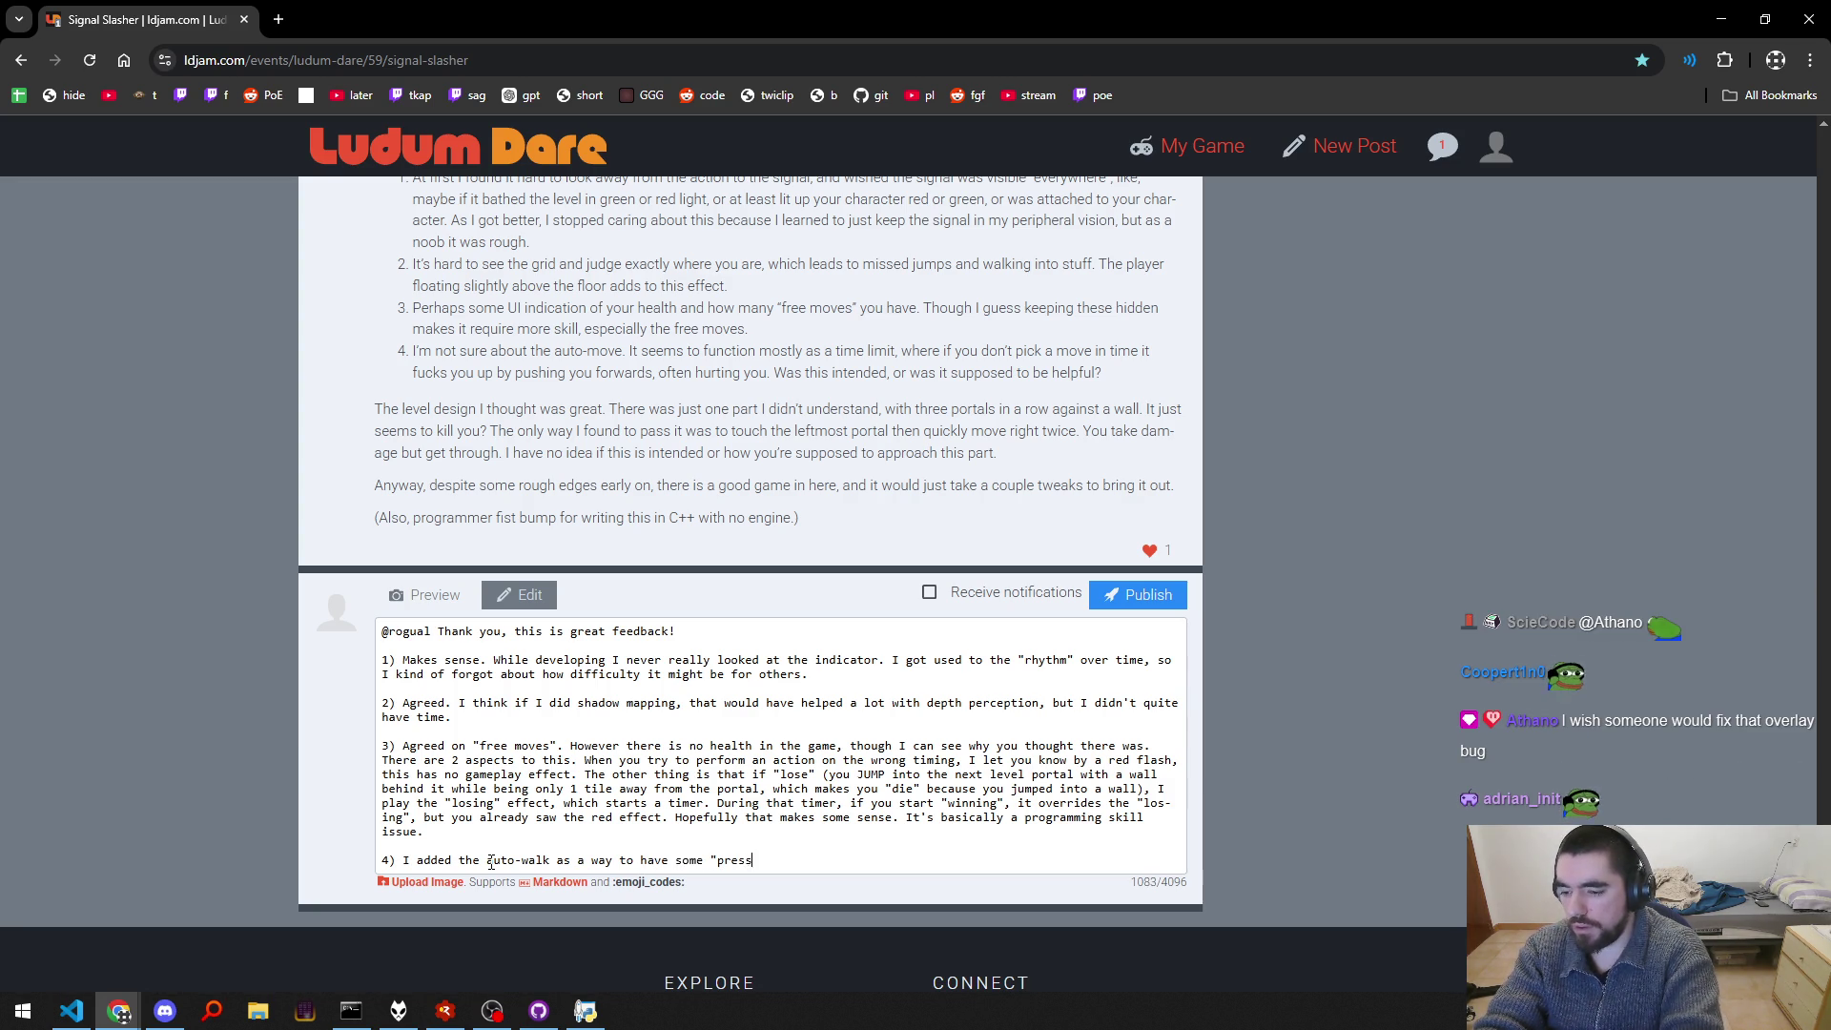
{"action": "type", "text": "n early levels"}
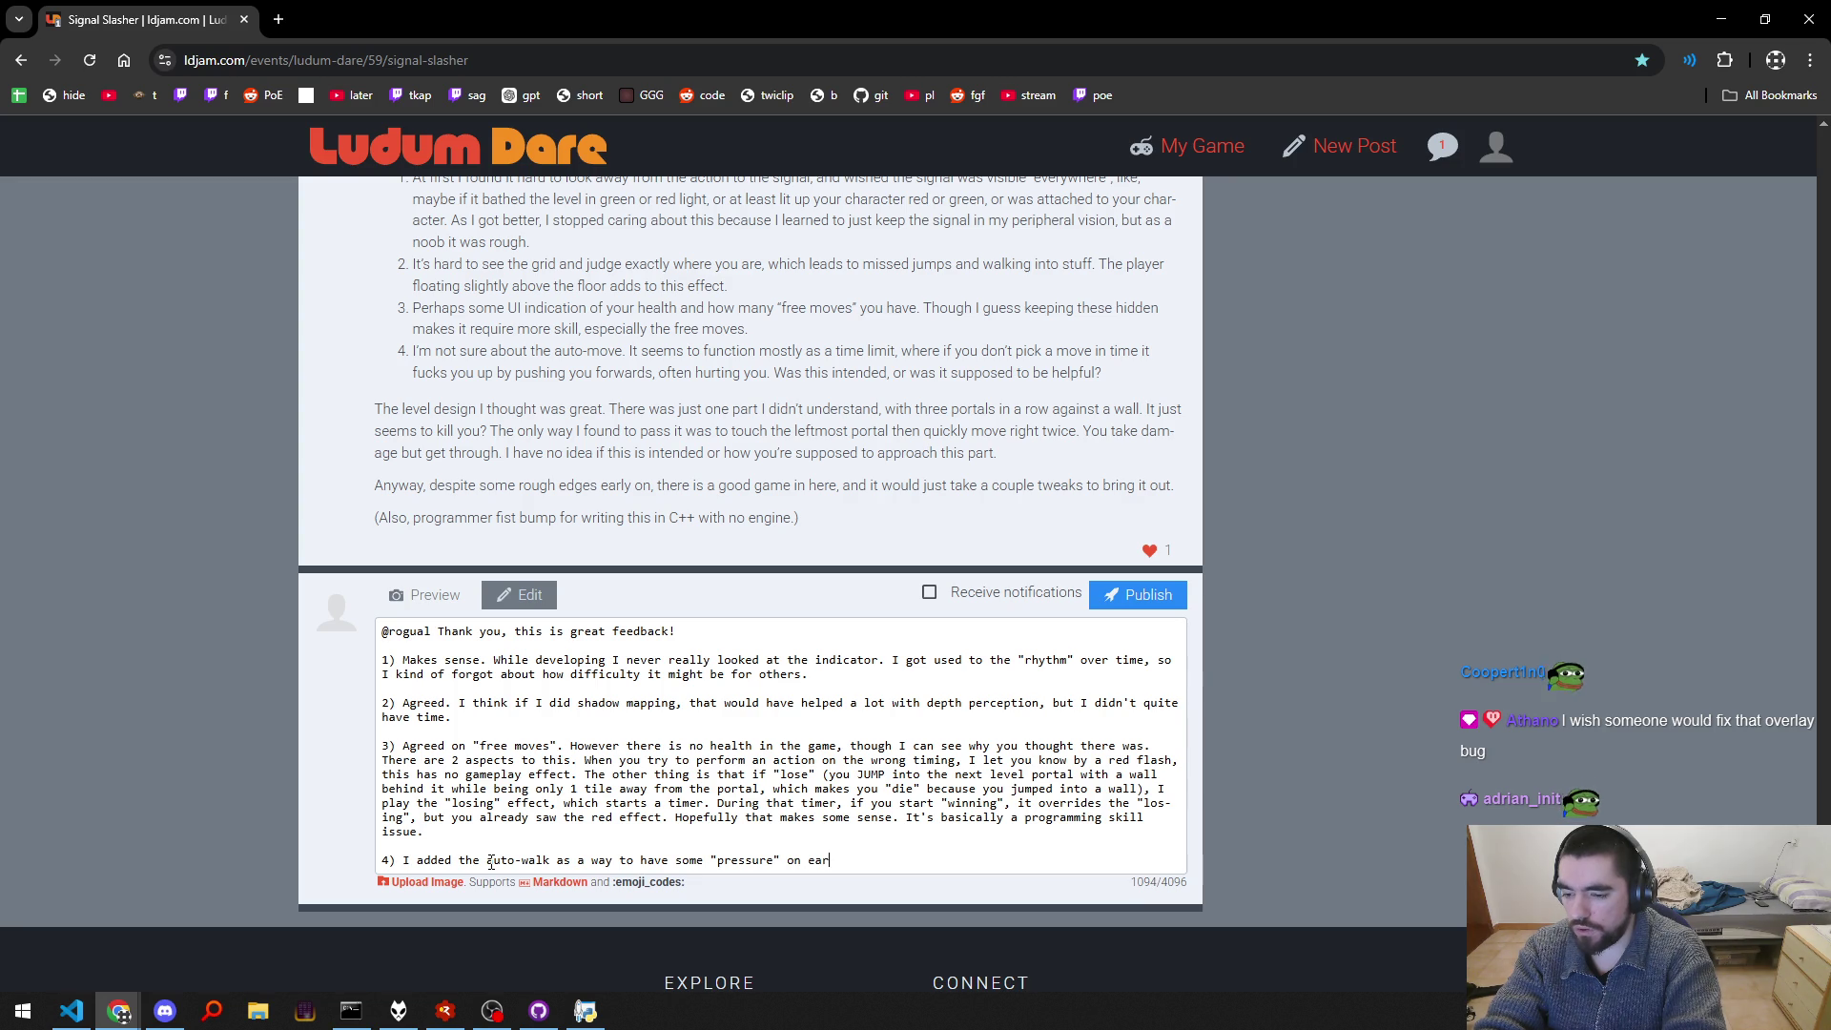
{"action": "type", "text": ","}
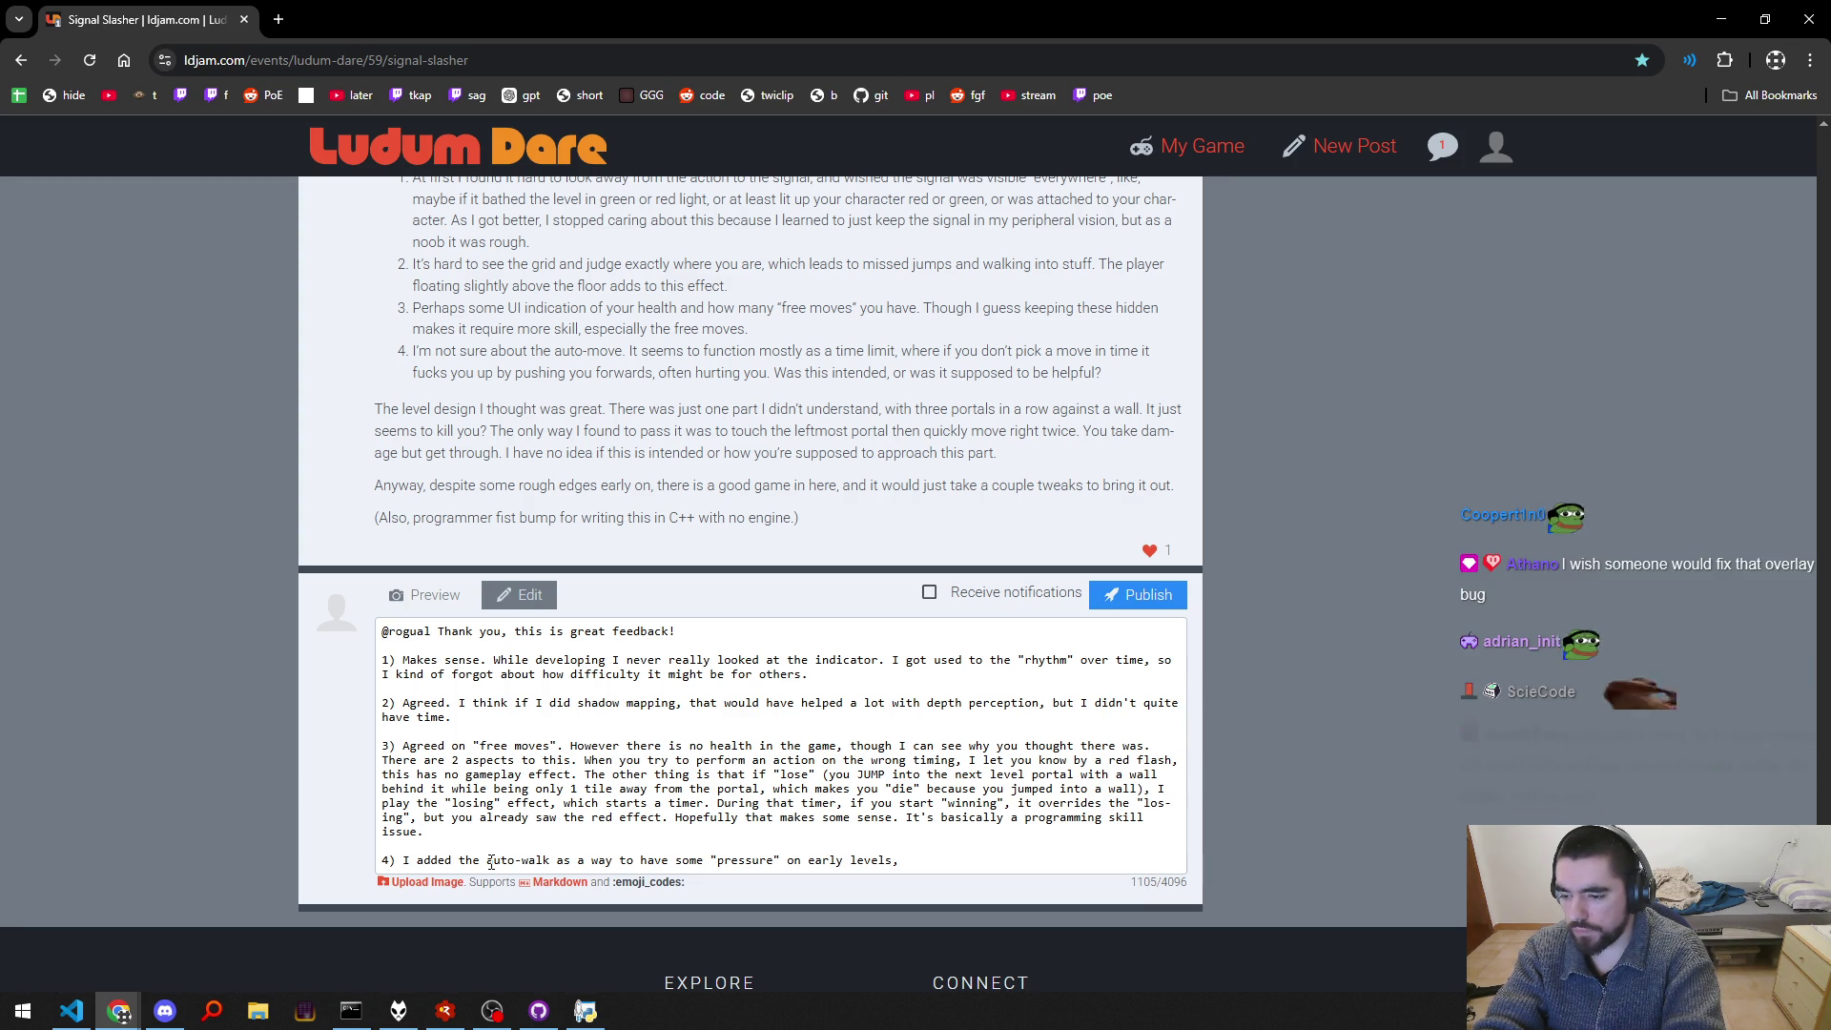
{"action": "key", "text": "ctrl+BackSpace"}
{"action": "key", "text": "ctrl+BackSpace"}
{"action": "key", "text": "ctrl+BackSpace"}
{"action": "type", "text": "add some \"pressure\" "}
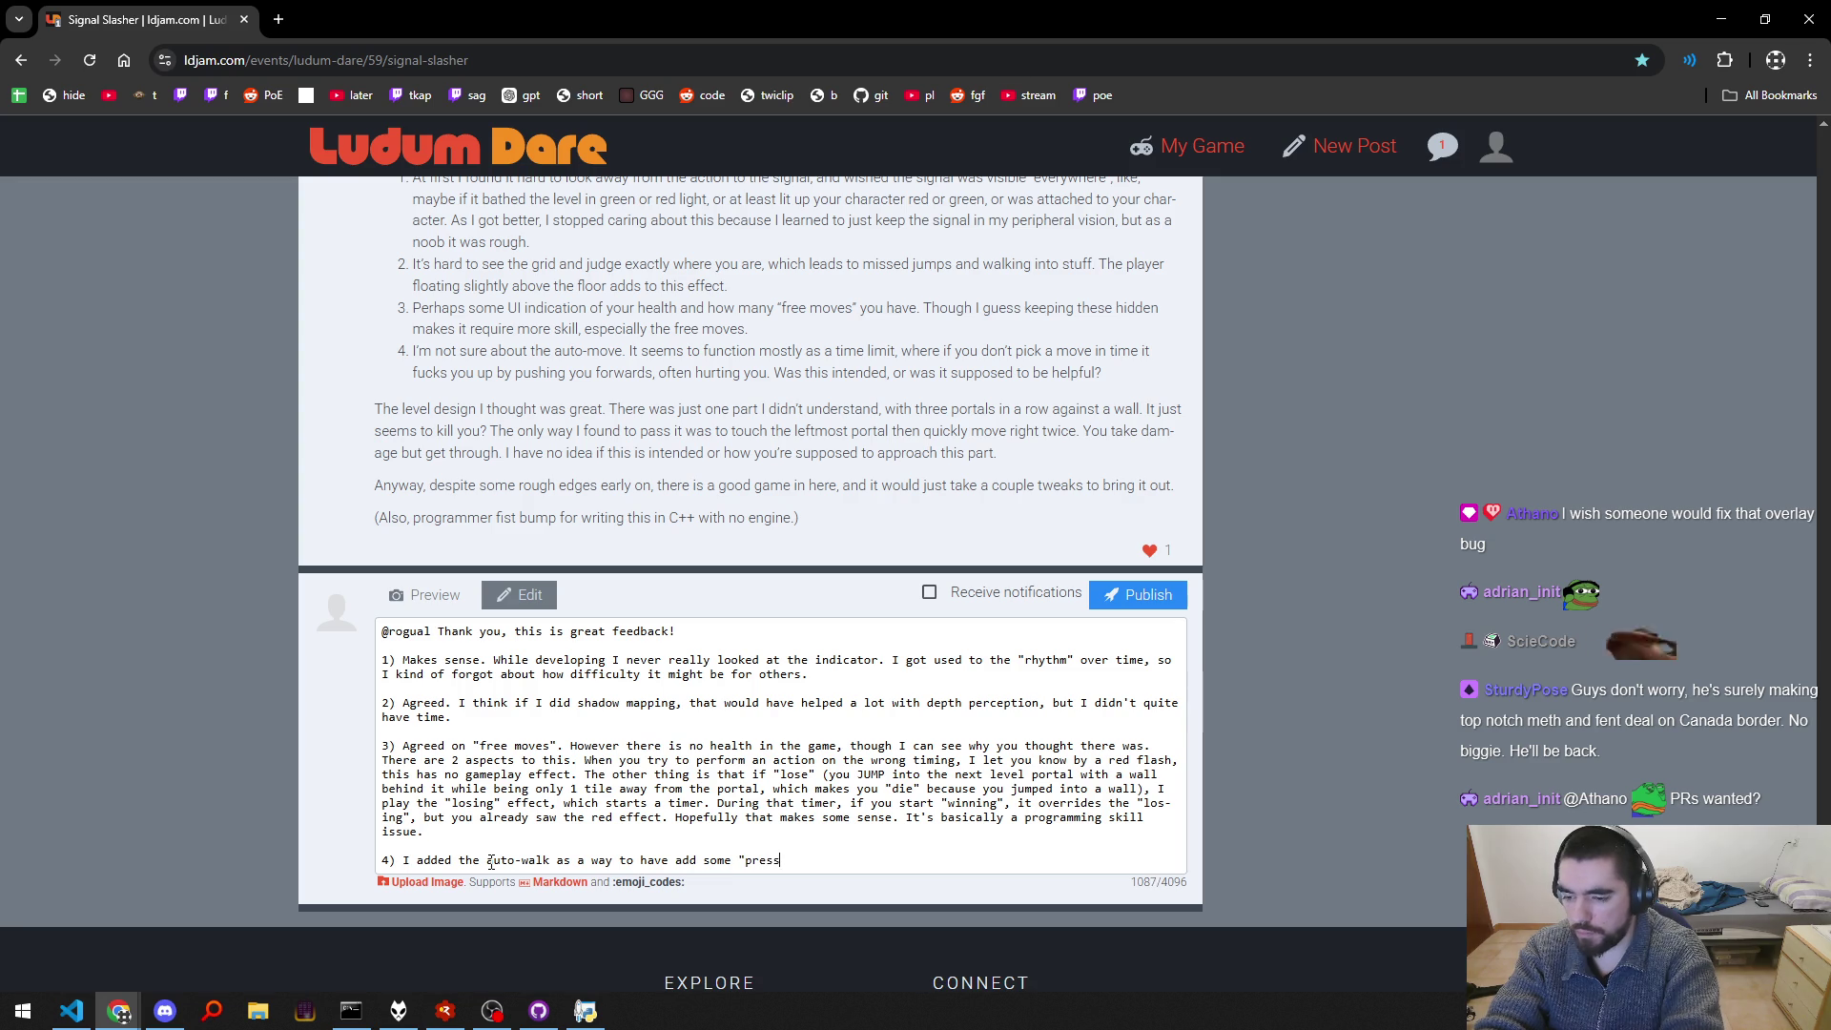
{"action": "type", "text": "to the early leve"}
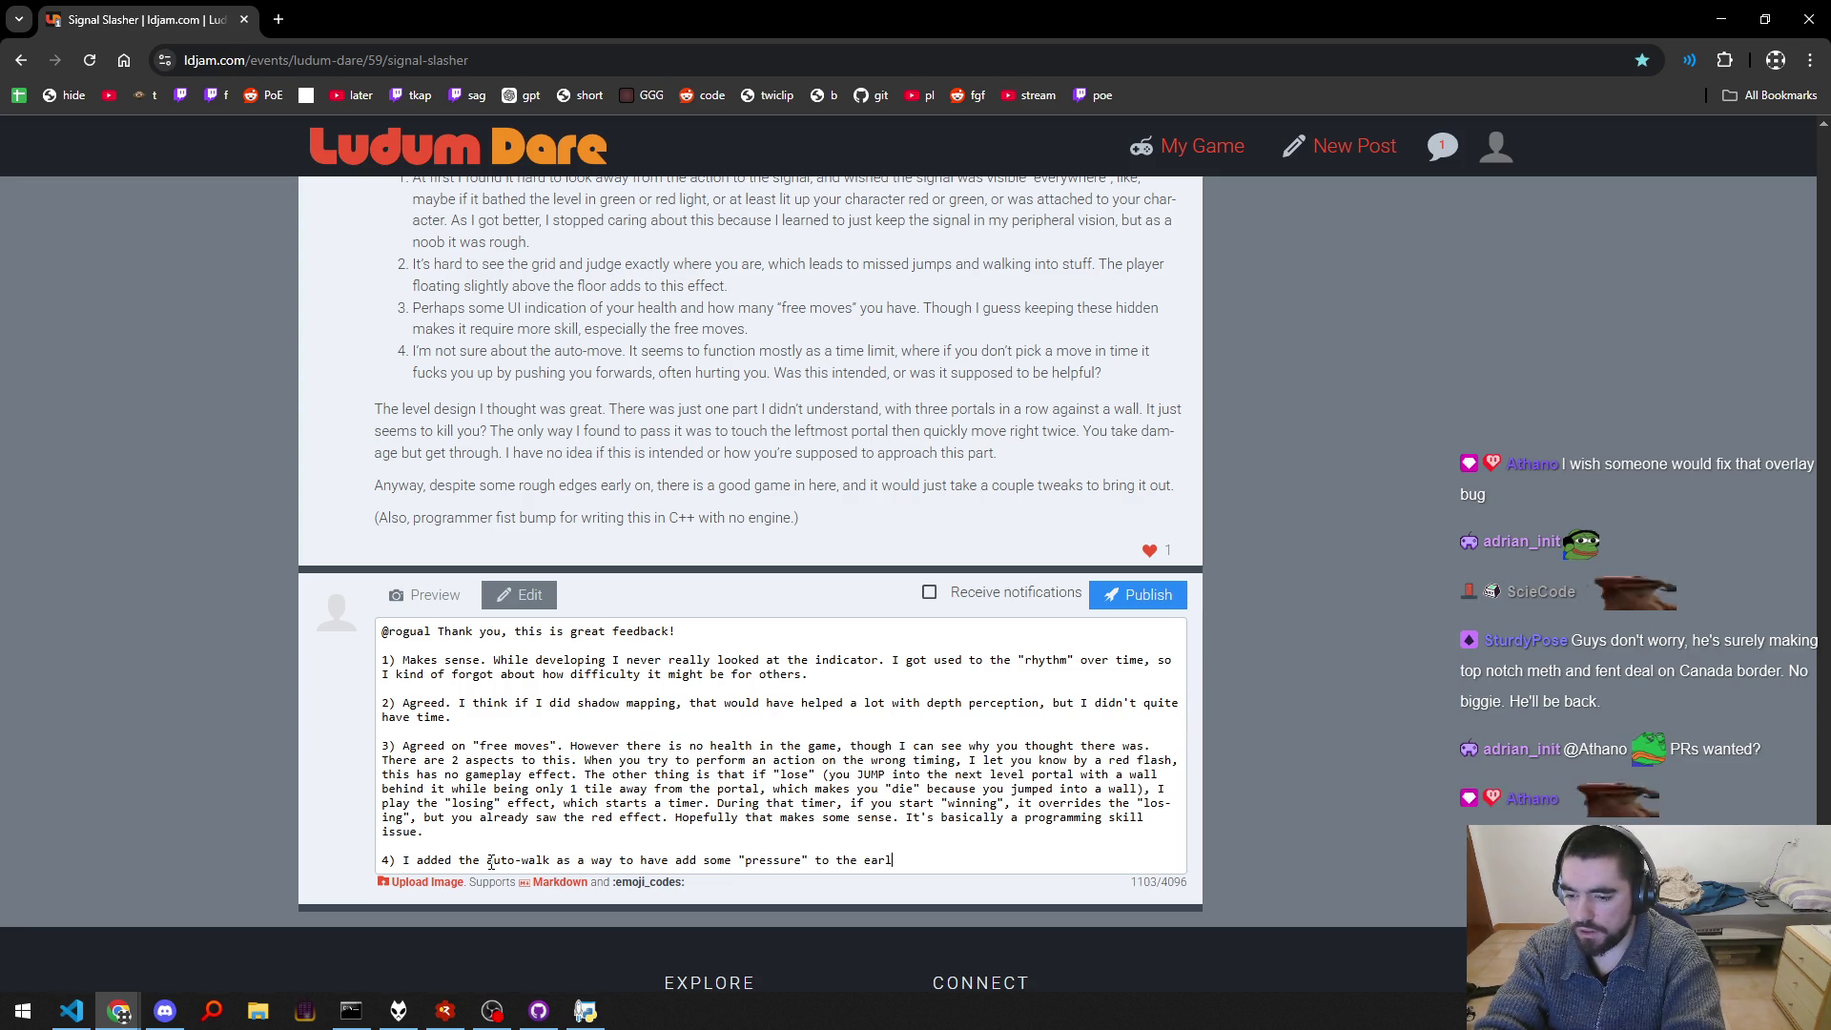
{"action": "type", "text": "ls, where otherwi"}
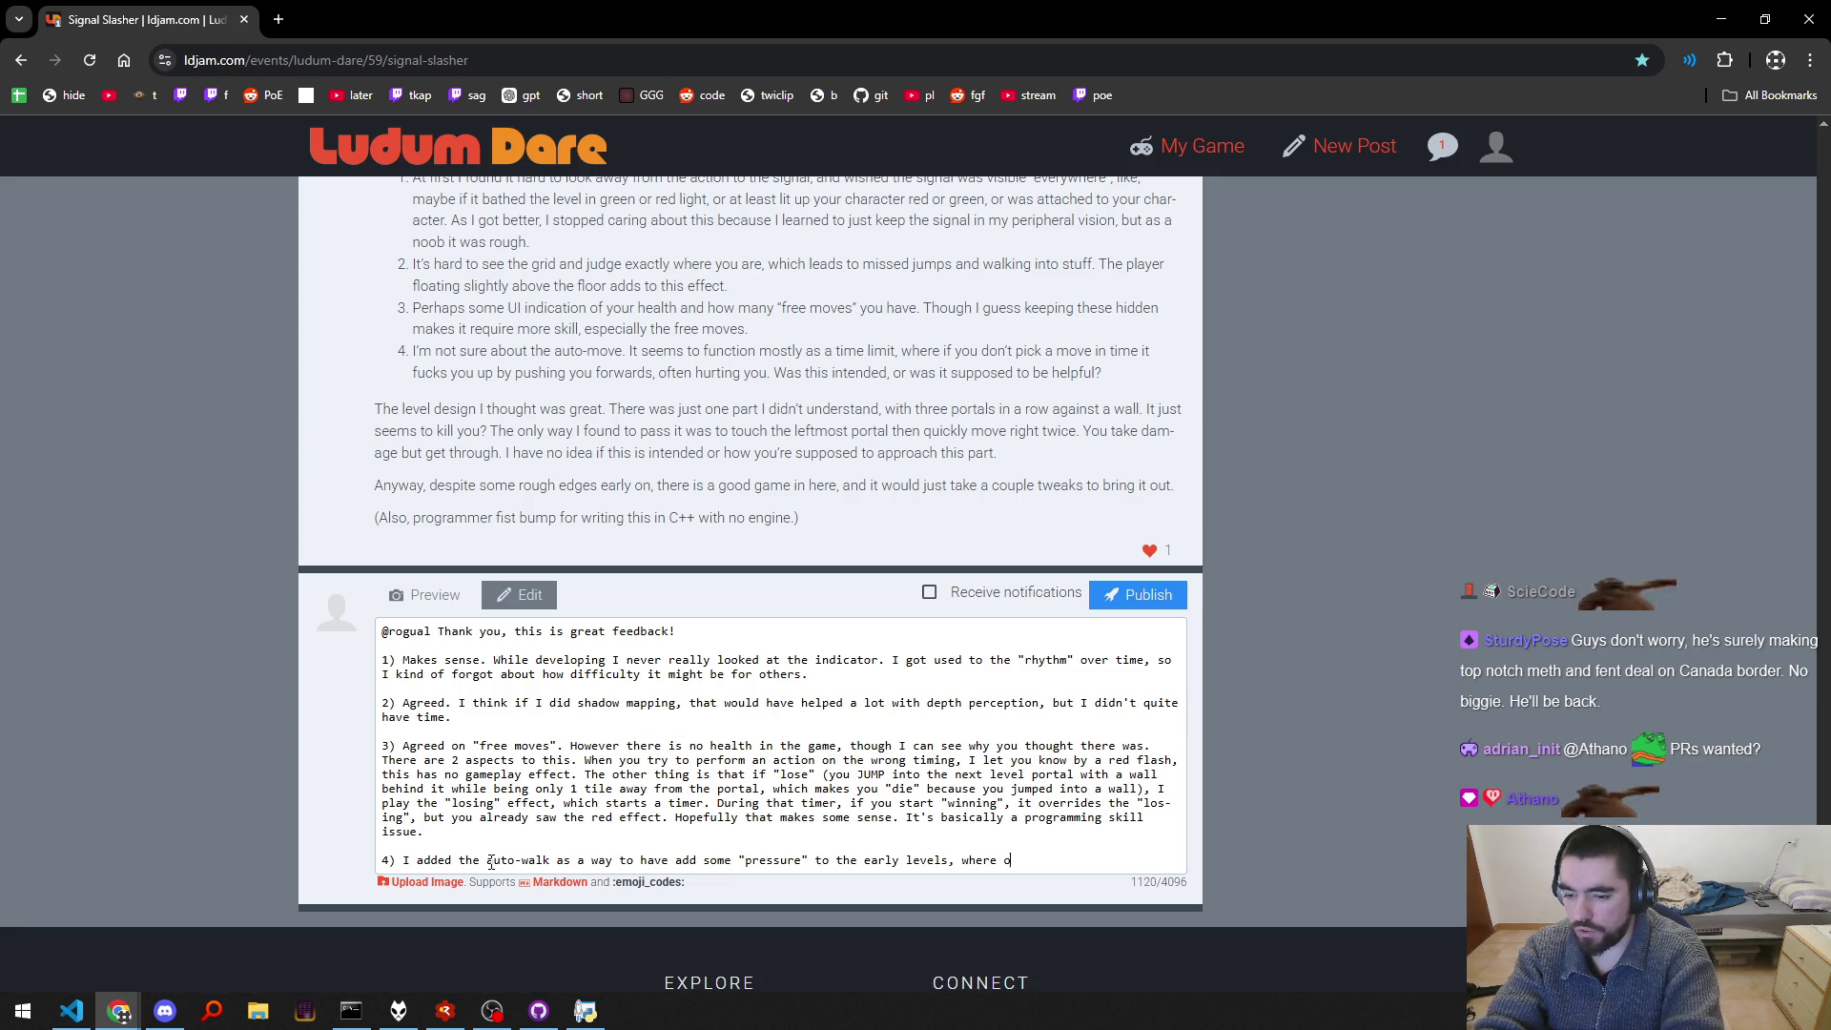
{"action": "type", "text": "se it would be i"}
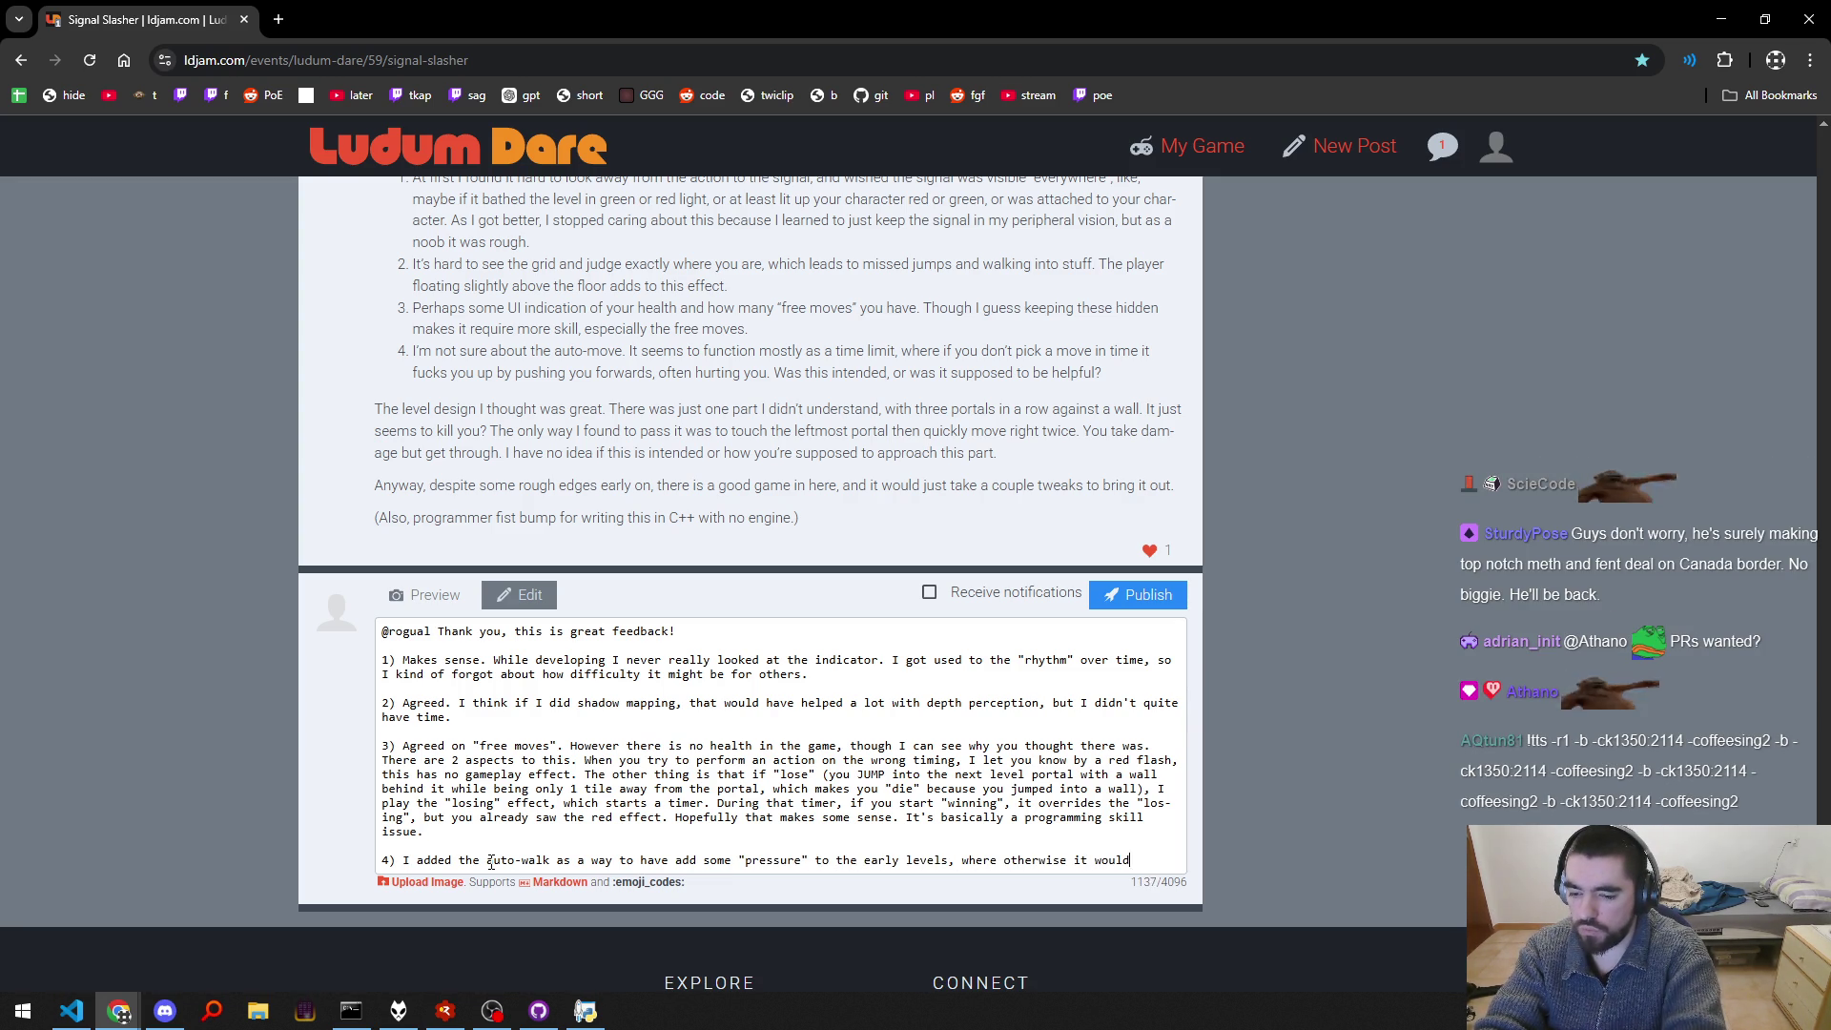
{"action": "type", "text": "mpossible to lose. "}
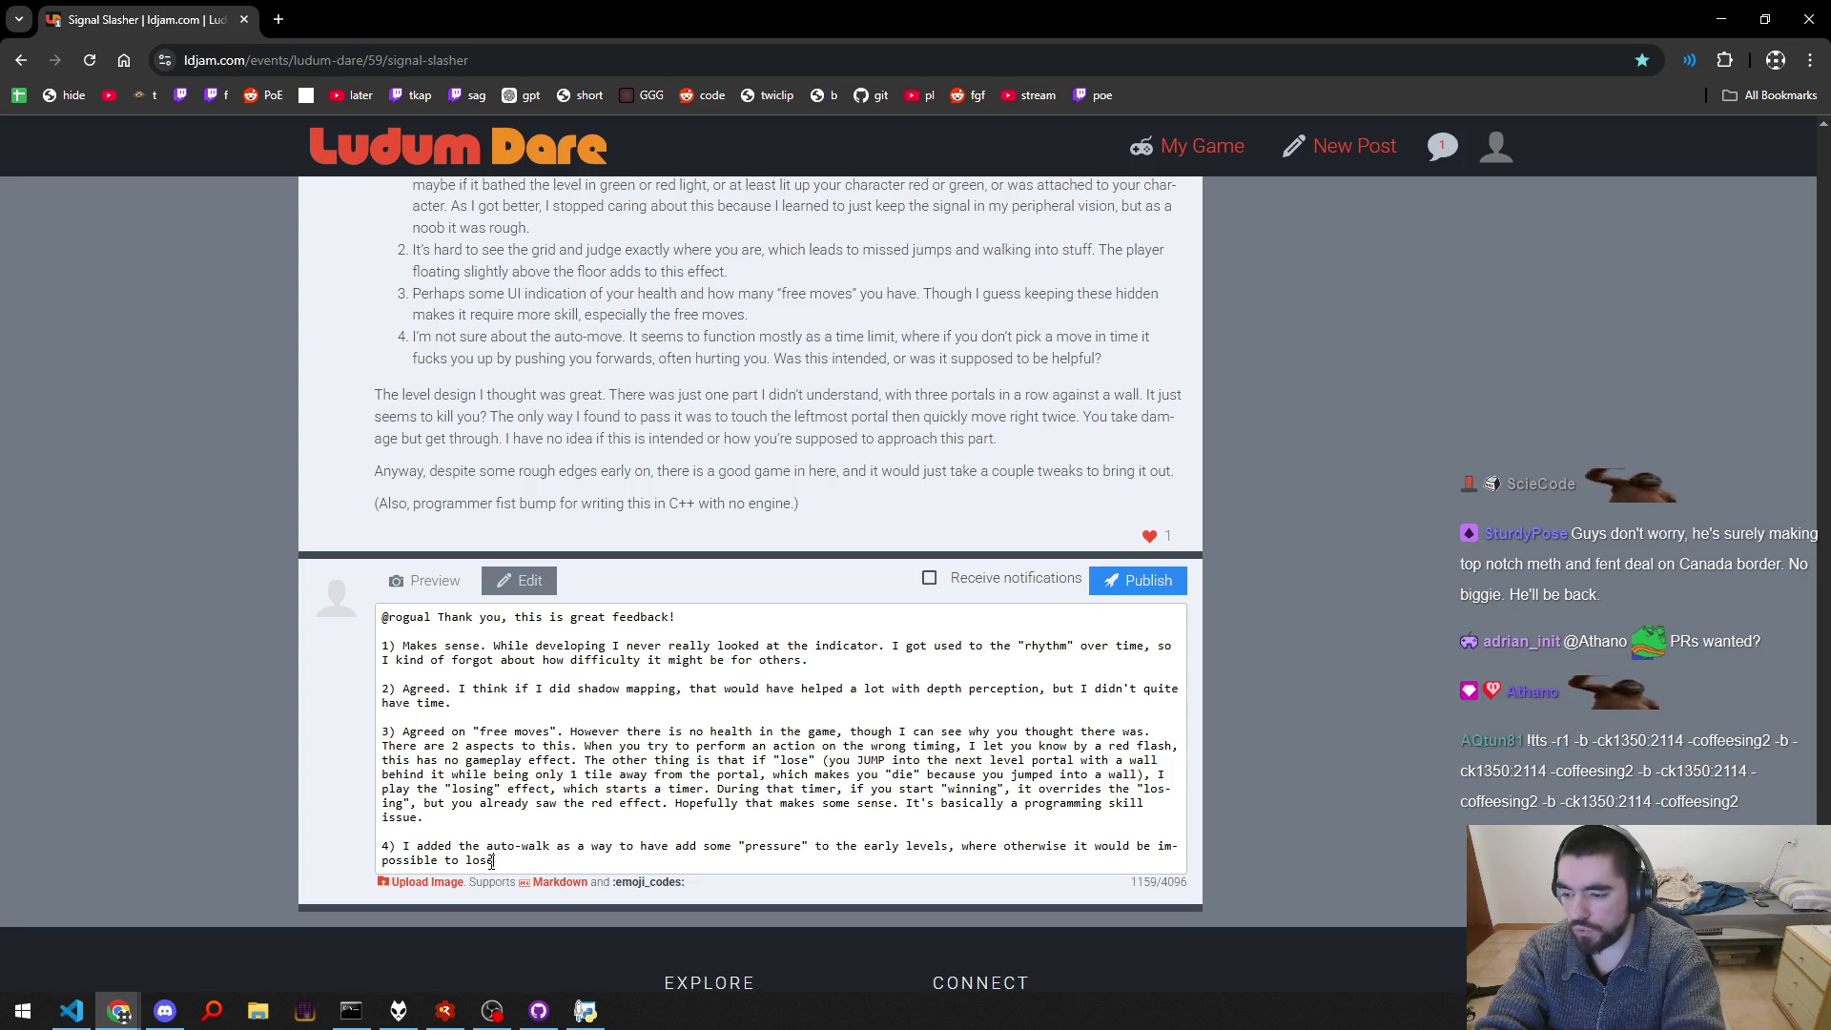
{"action": "type", "text": "I've got"}
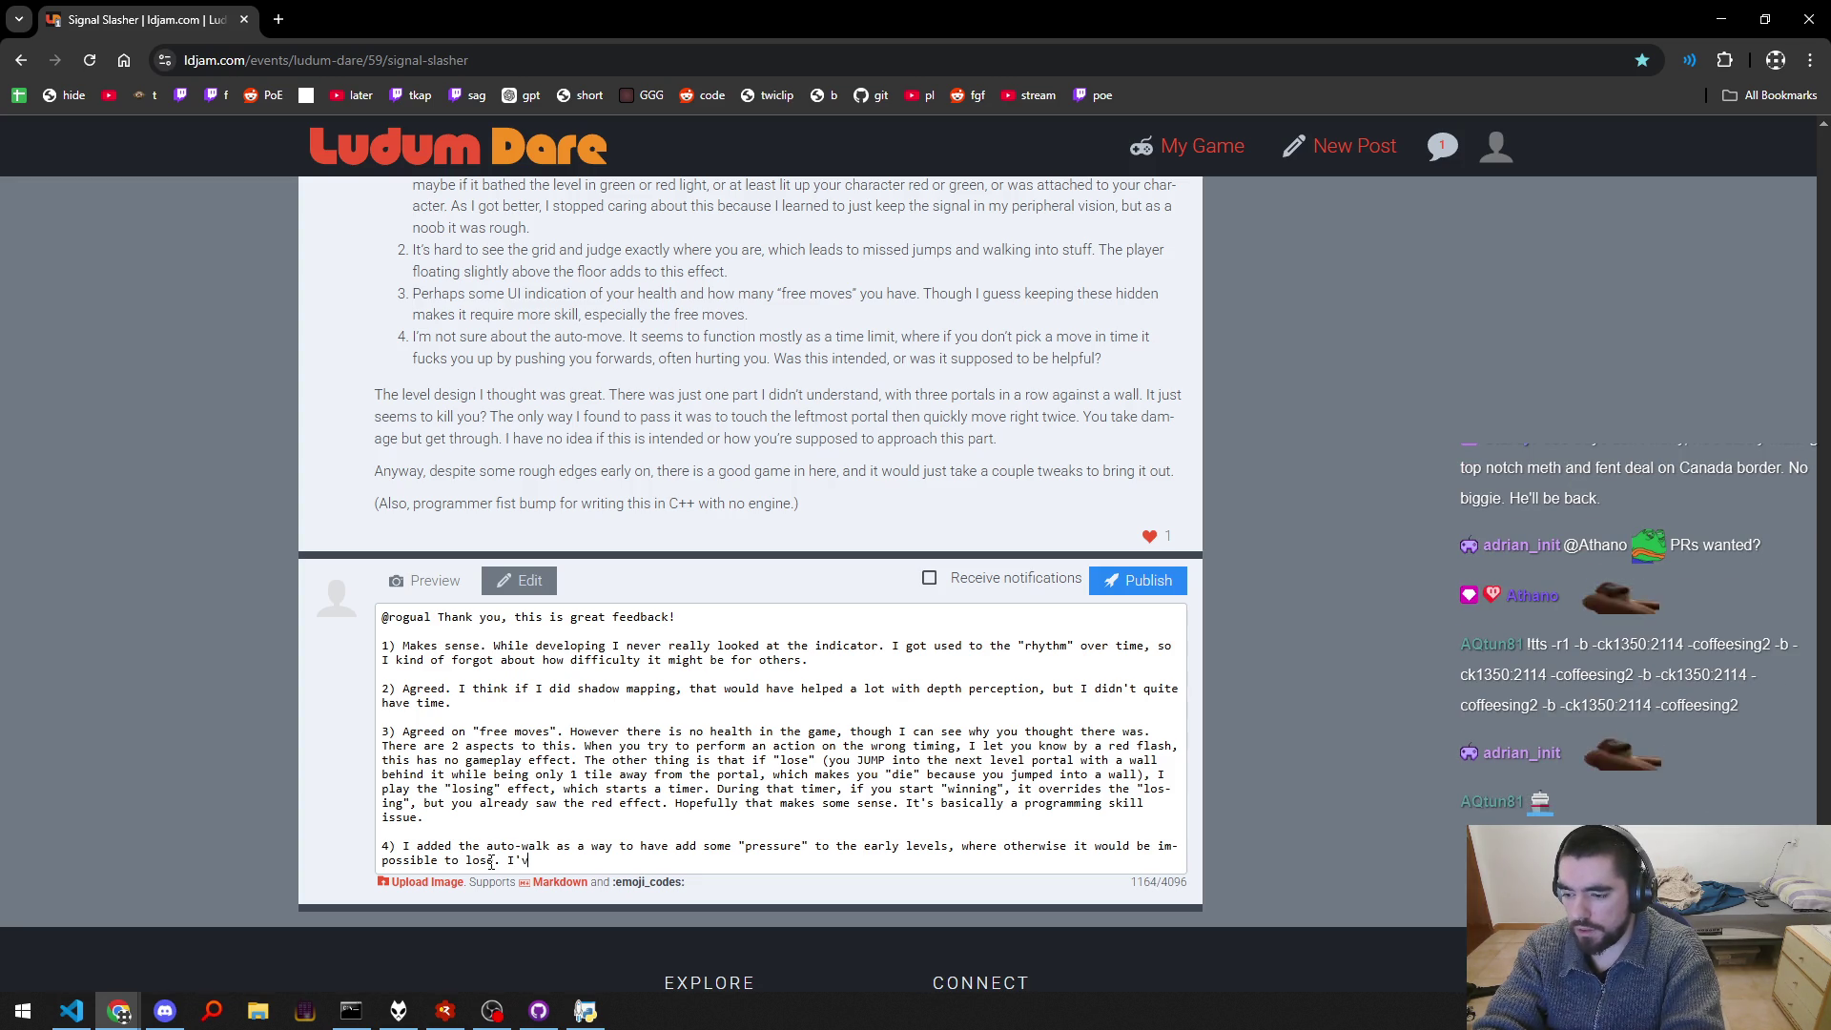
{"action": "type", "text": "ten enough complaints"}
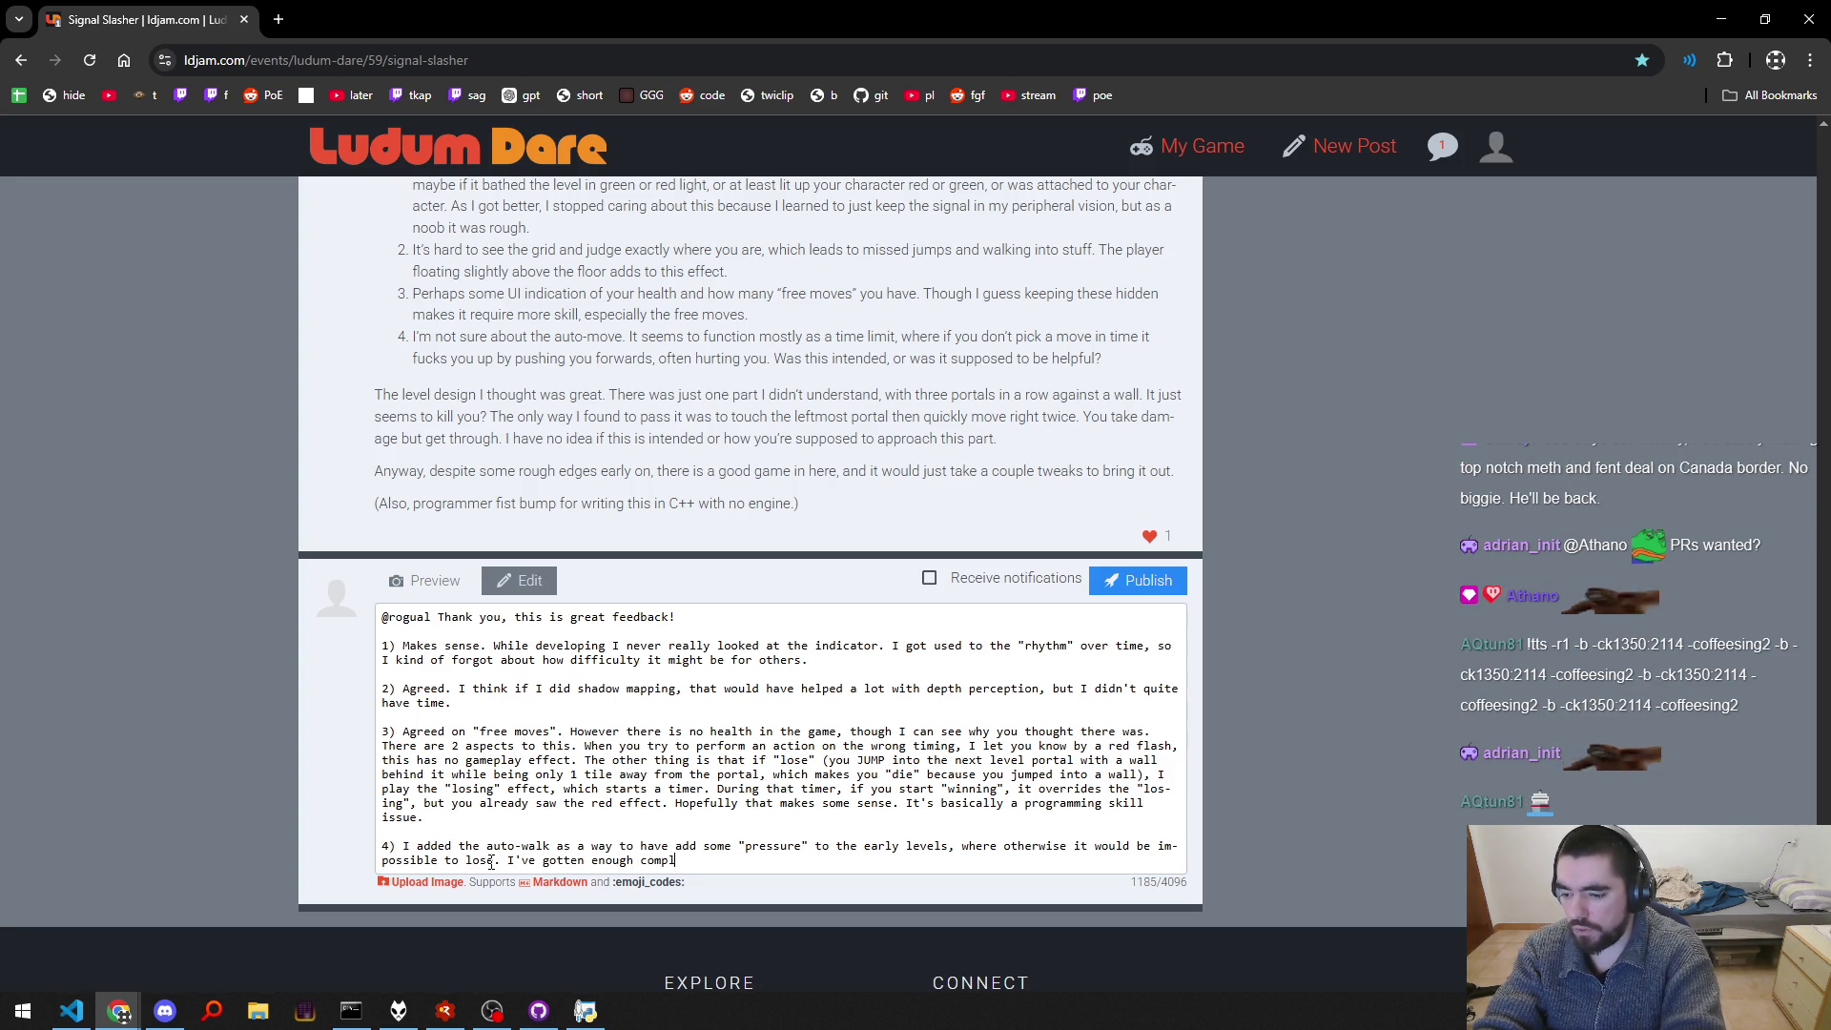
{"action": "type", "text": " about this that"}
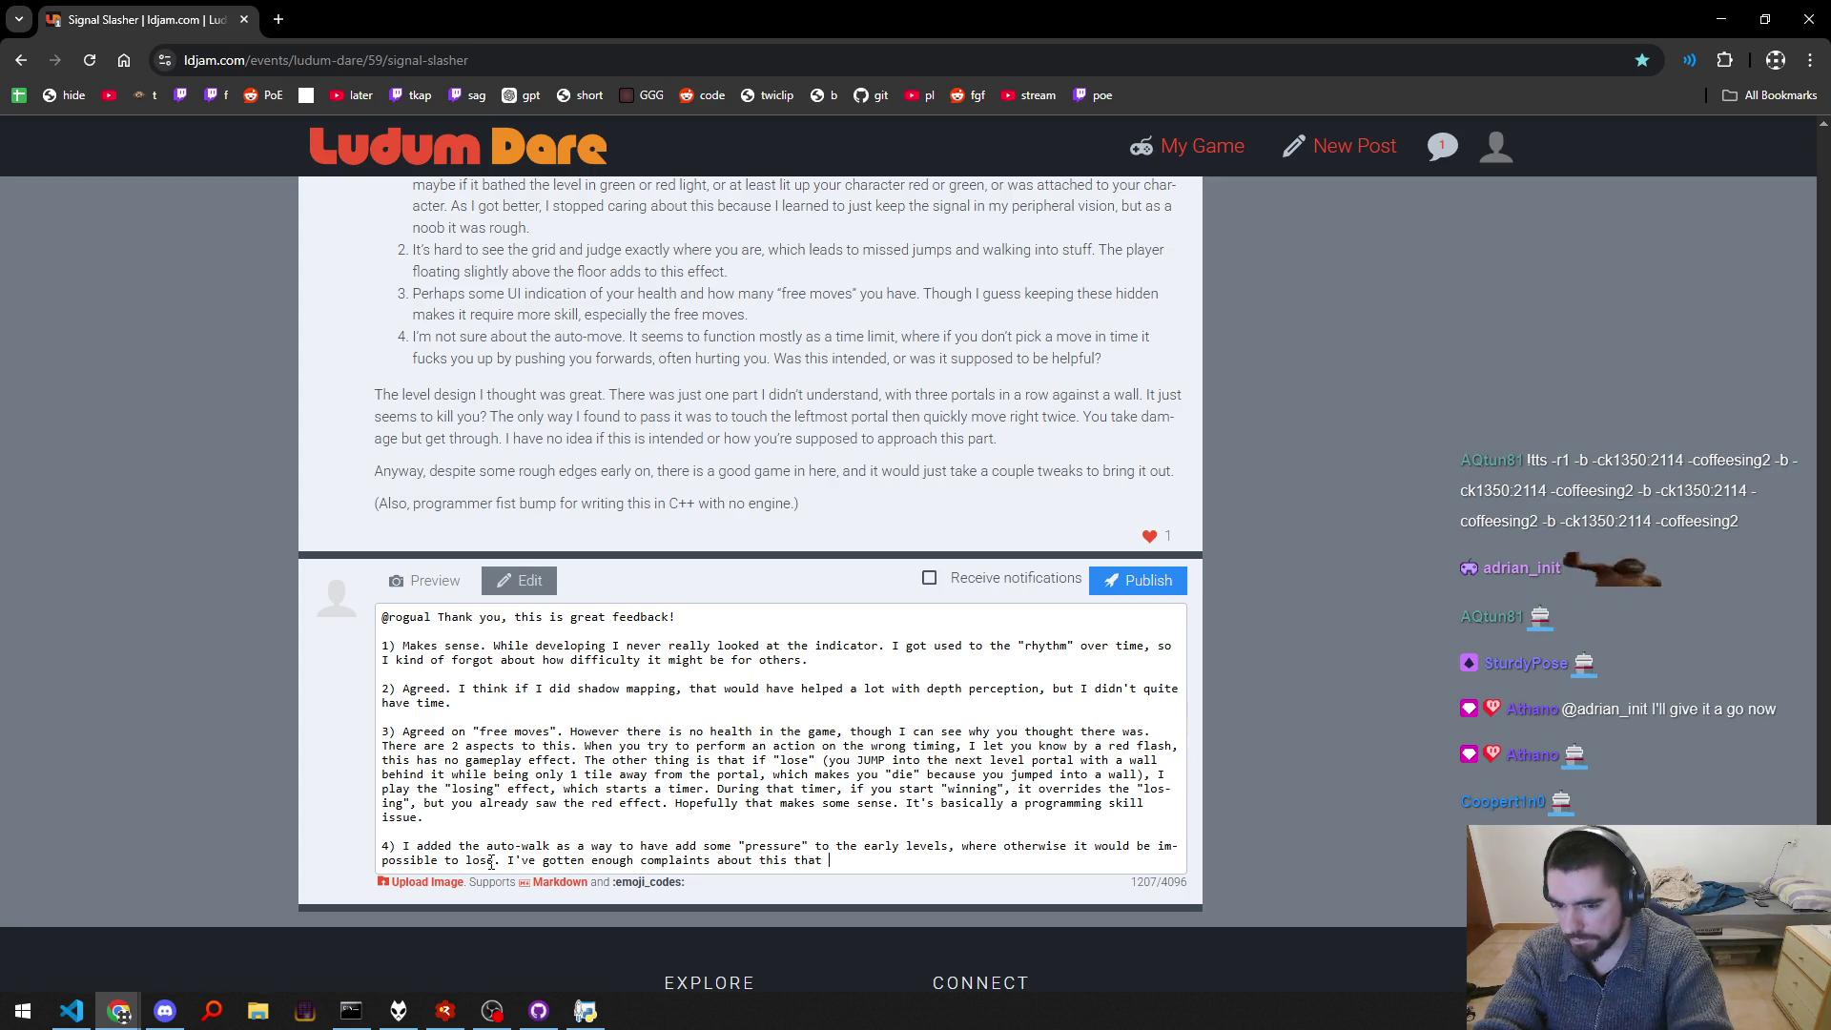
{"action": "type", "text": "basically"}
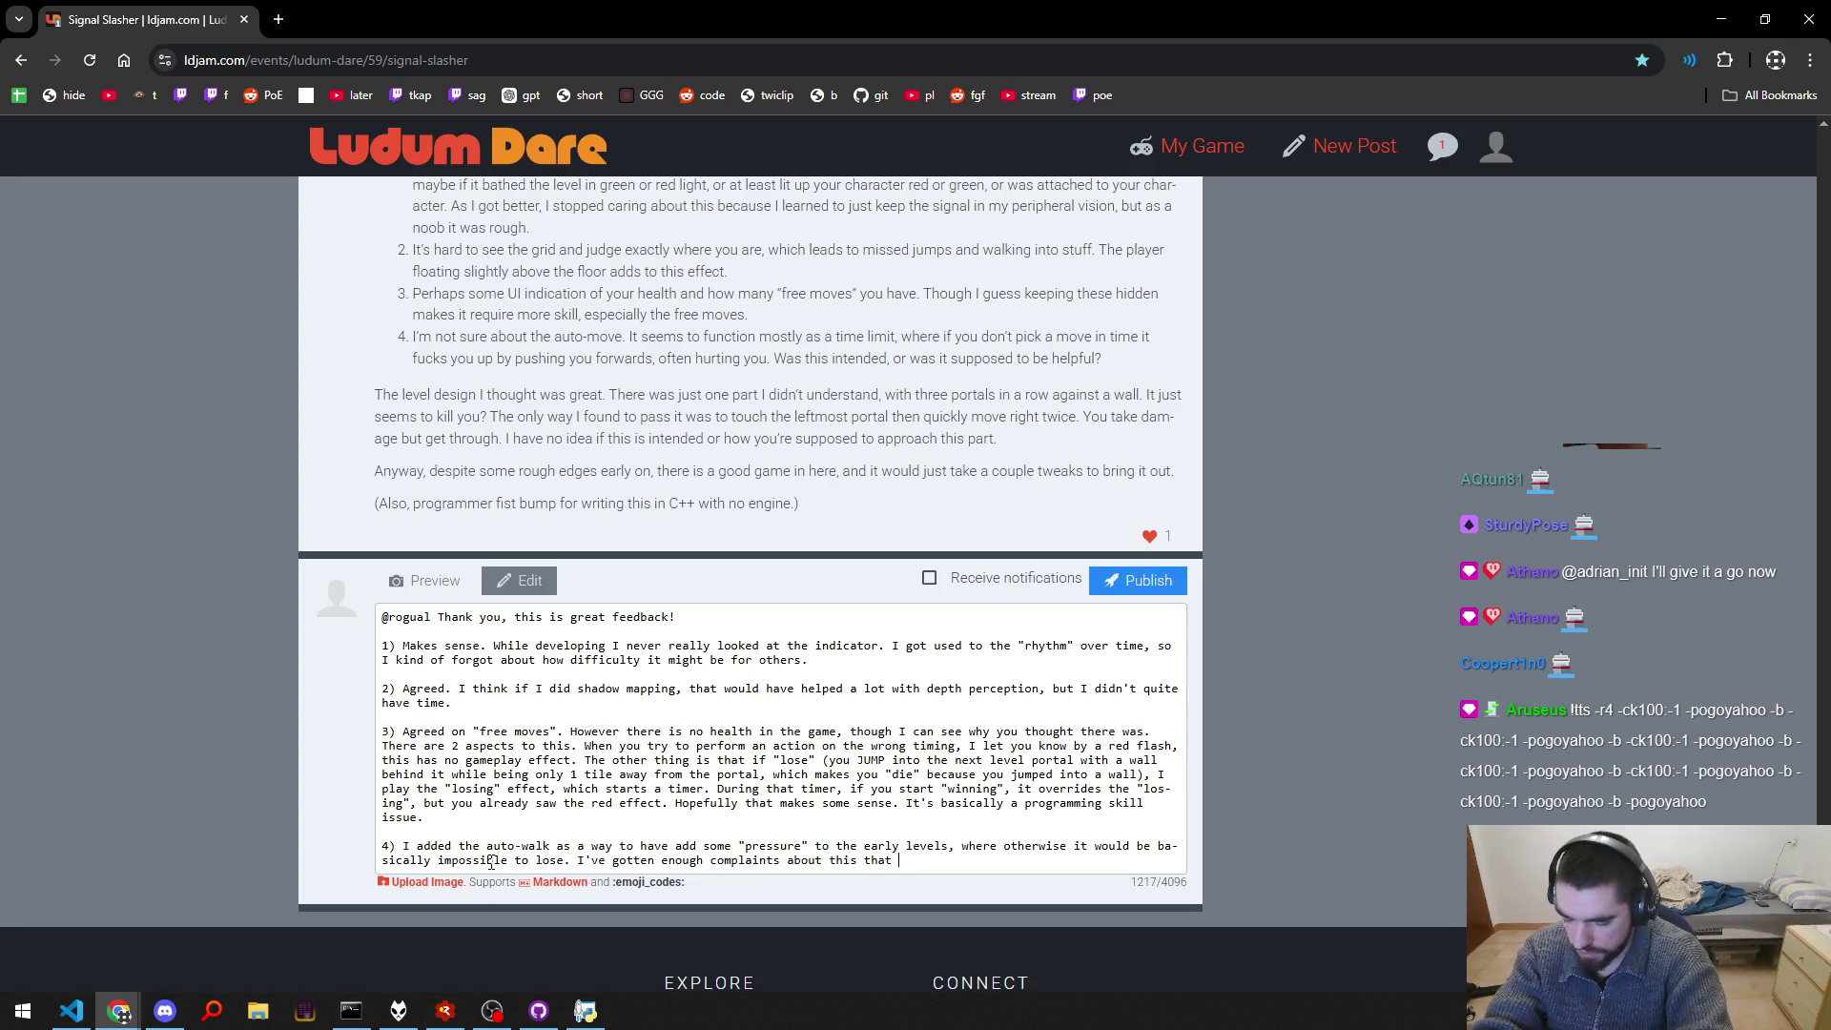
{"action": "key", "text": "ctrl+BackSpace"}
{"action": "key", "text": "ctrl+BackSpace"}
{"action": "key", "text": "ctrl+BackSpace"}
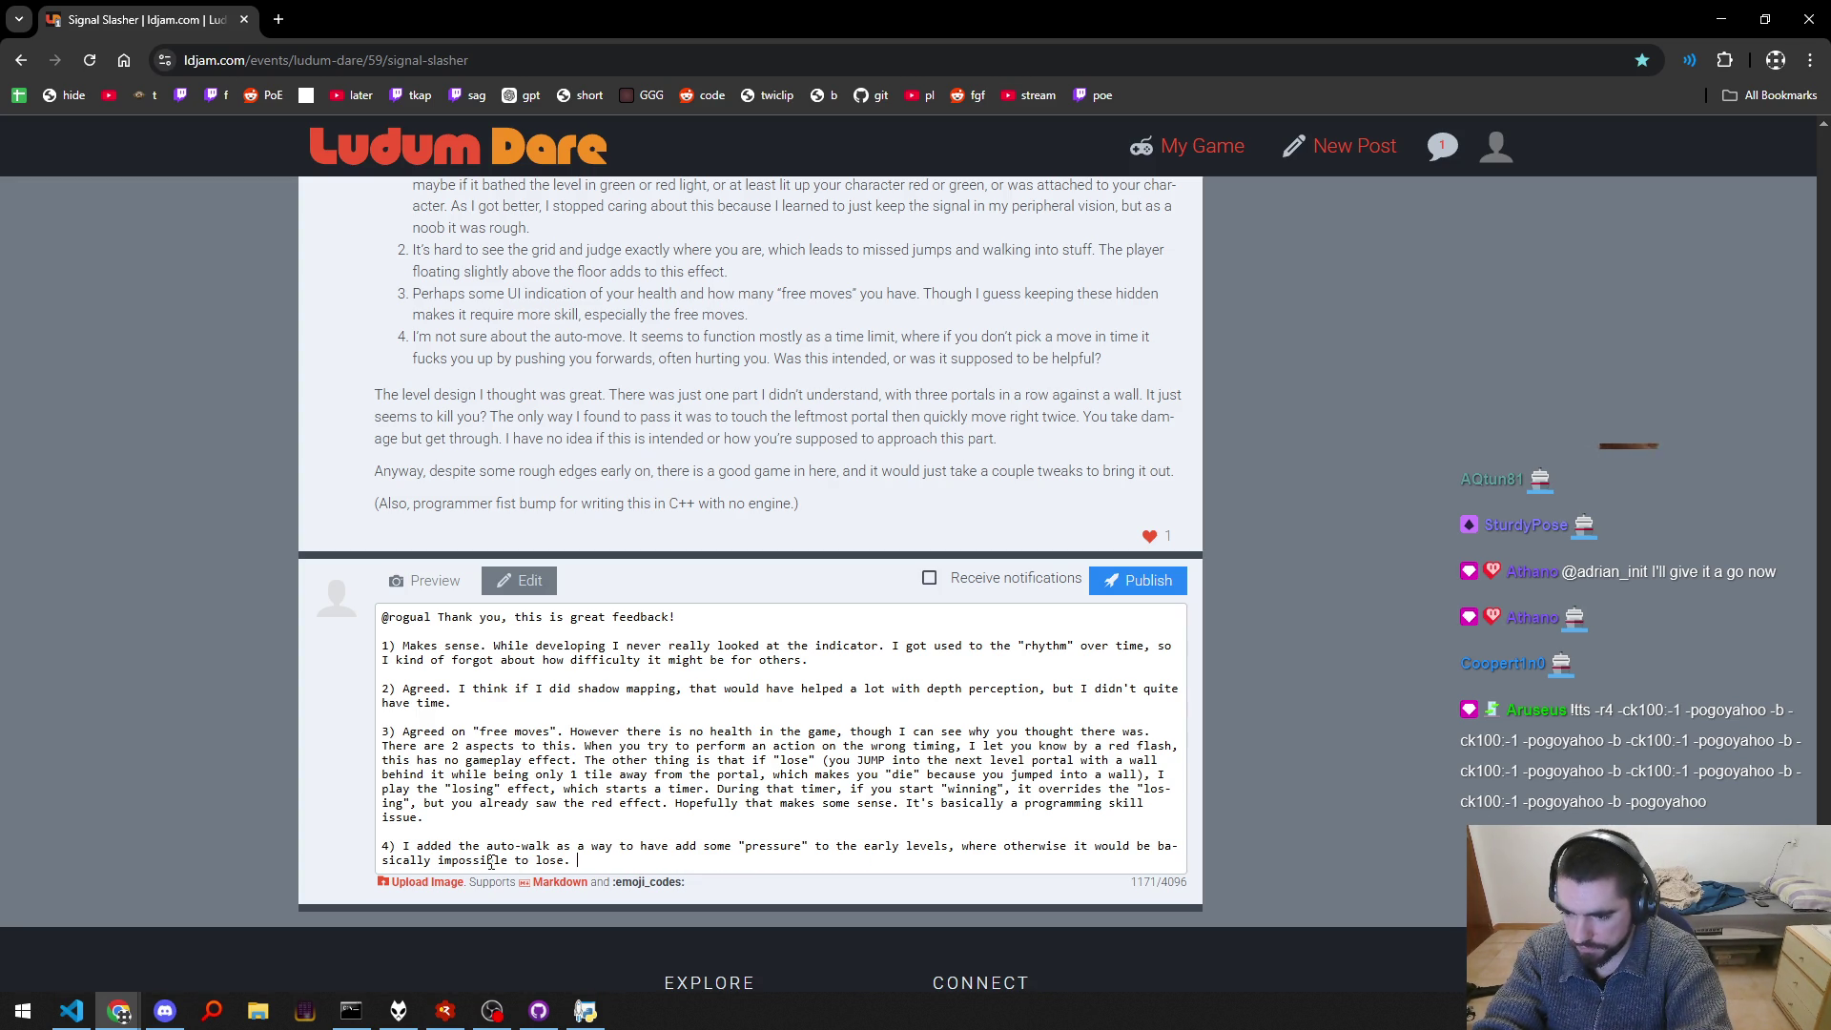
{"action": "type", "text": "But o"}
{"action": "key", "text": "ctrl+BackSpace"}
{"action": "key", "text": "ctrl+BackSpace"}
{"action": "key", "text": "ctrl+BackSpace"}
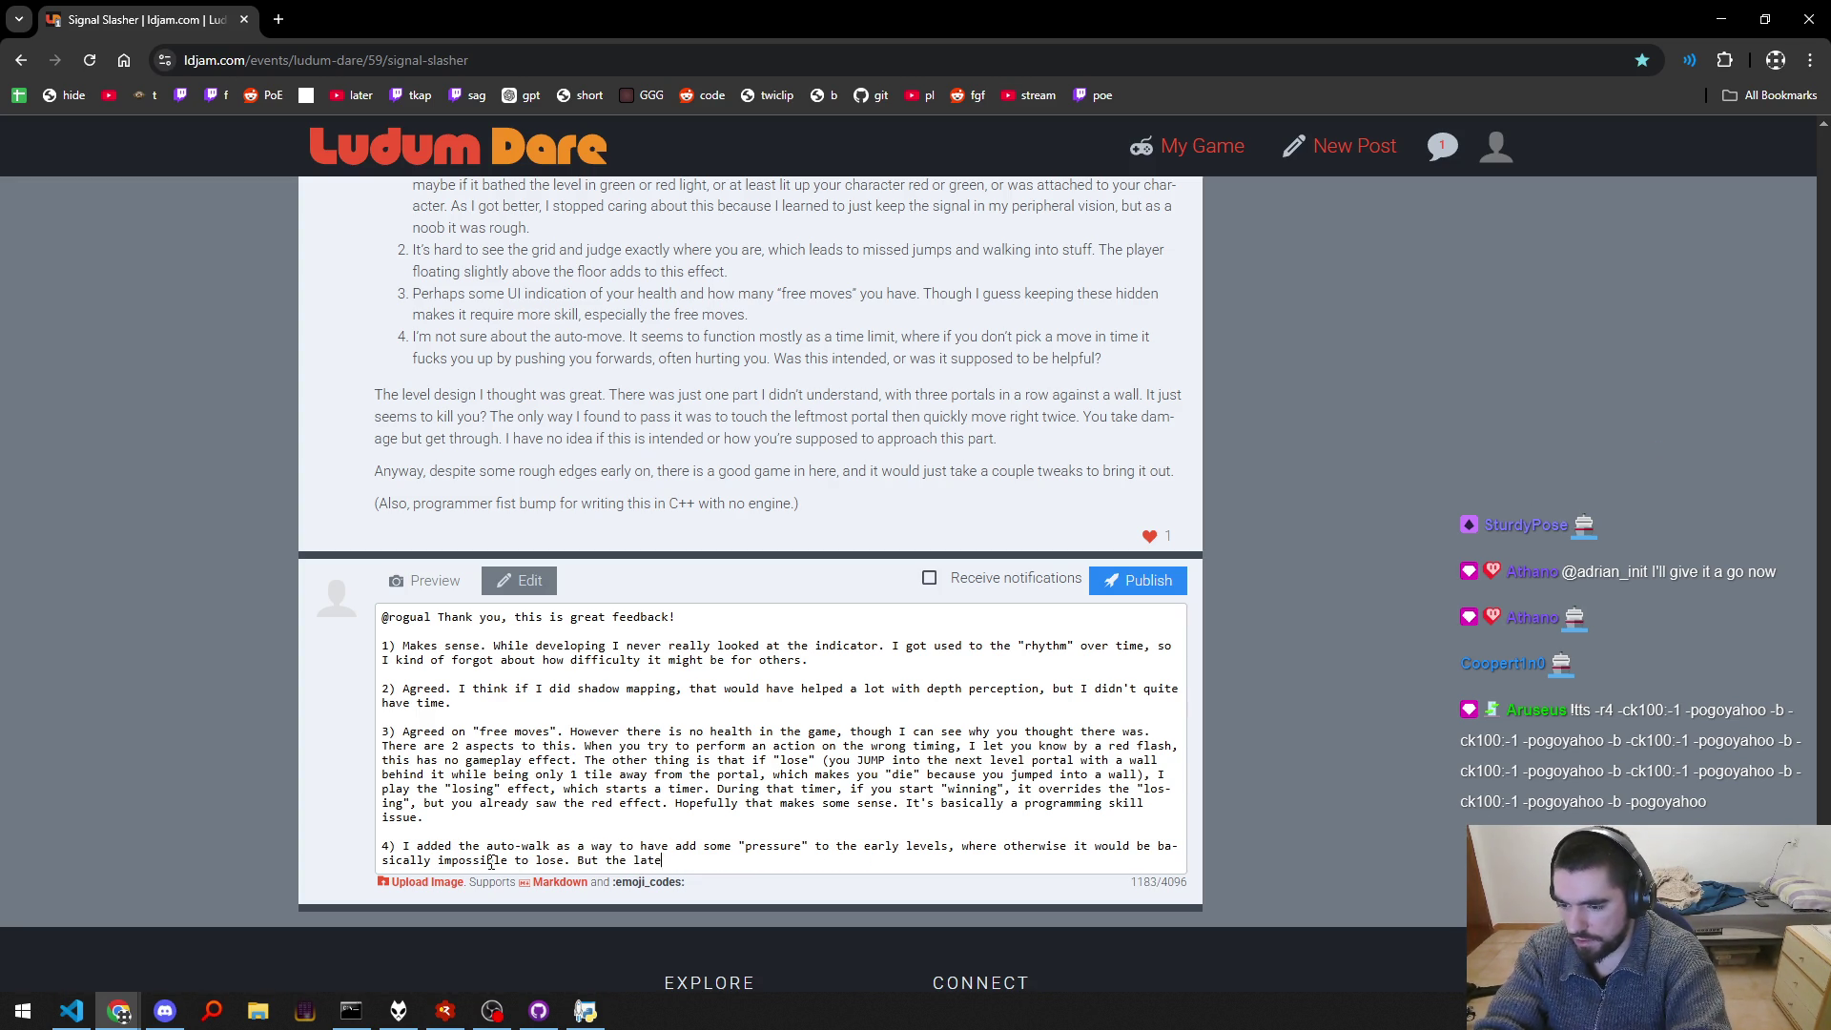
{"action": "type", "text": "re already difficul"}
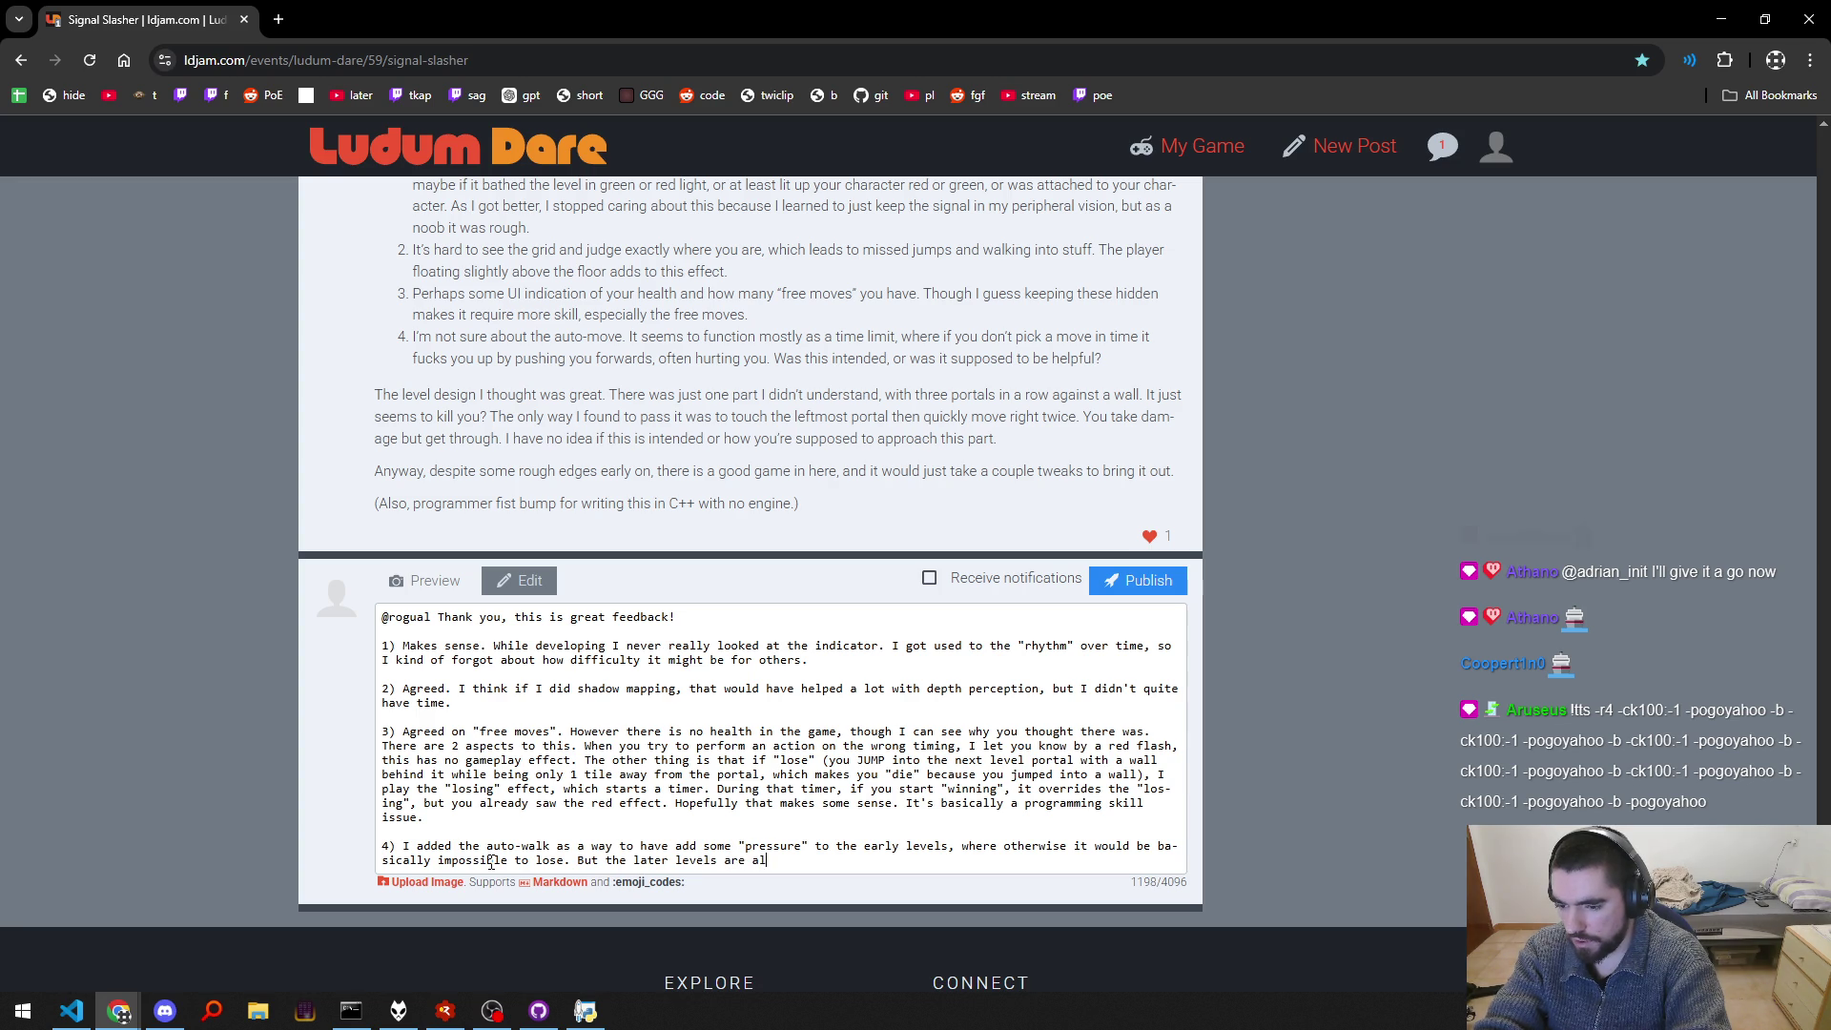
{"action": "type", "text": "ty"}
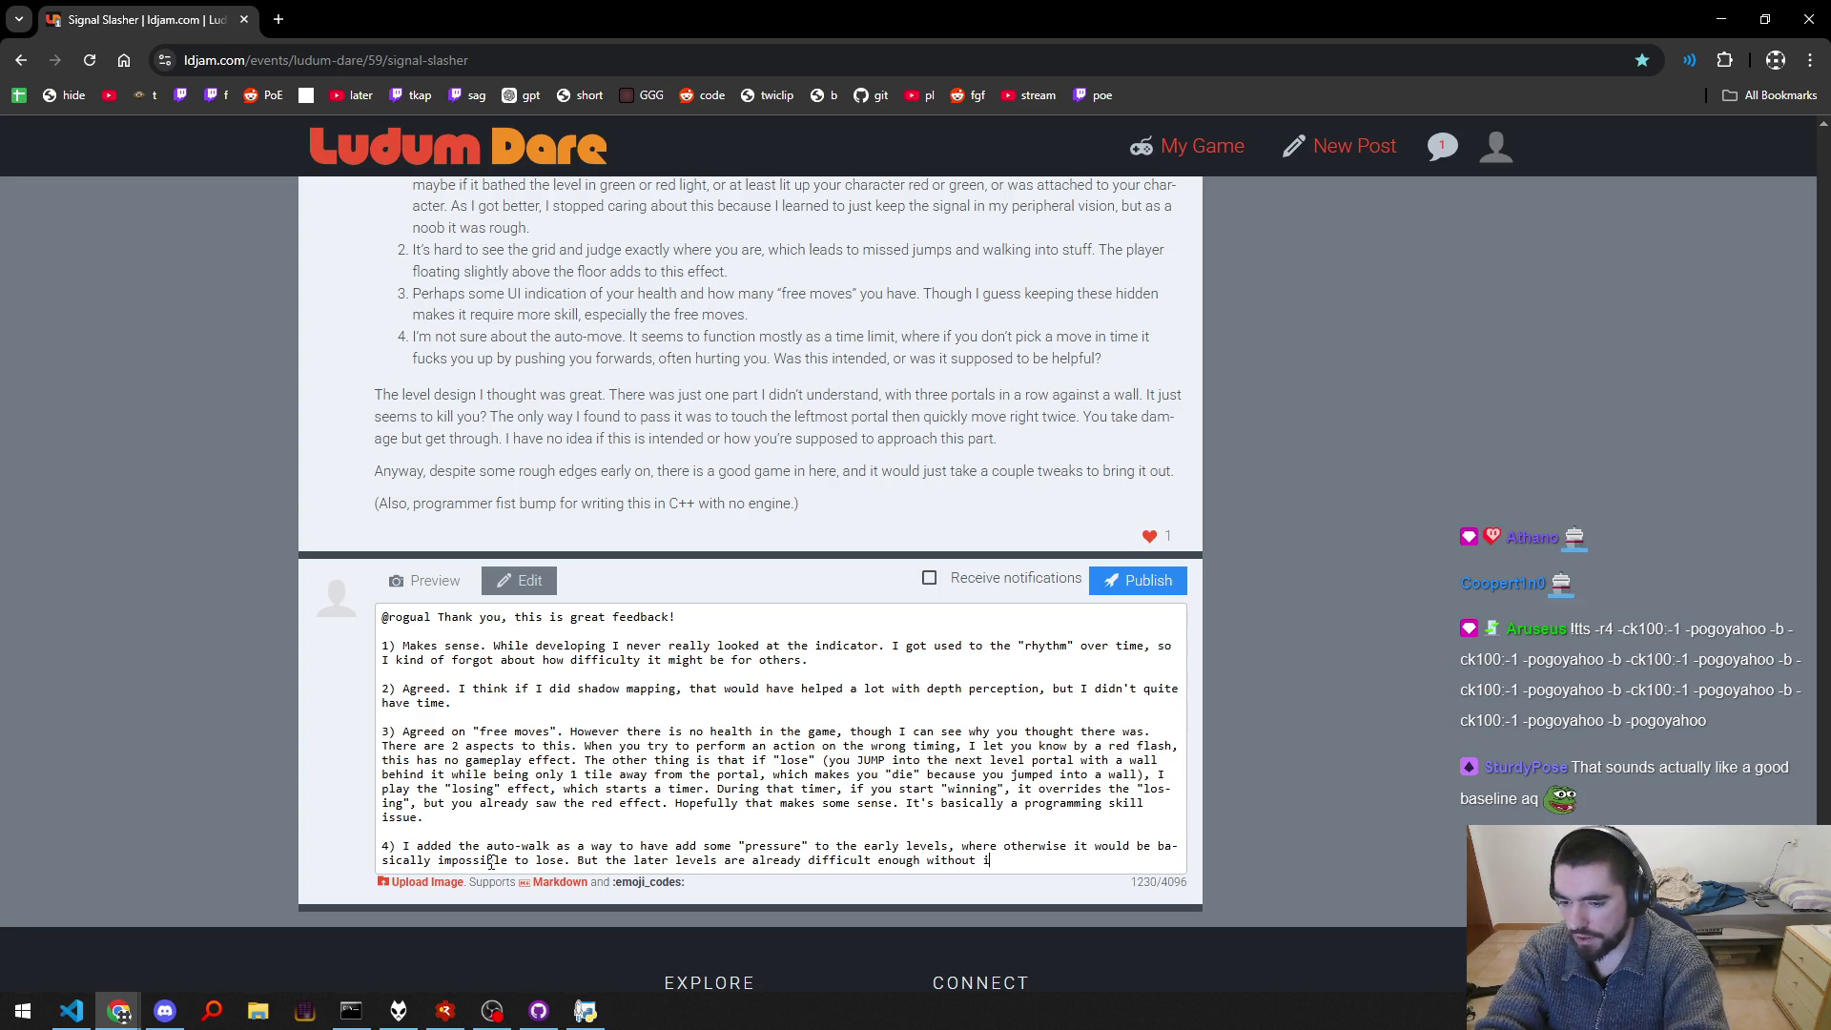
{"action": "type", "text": ", so t"}
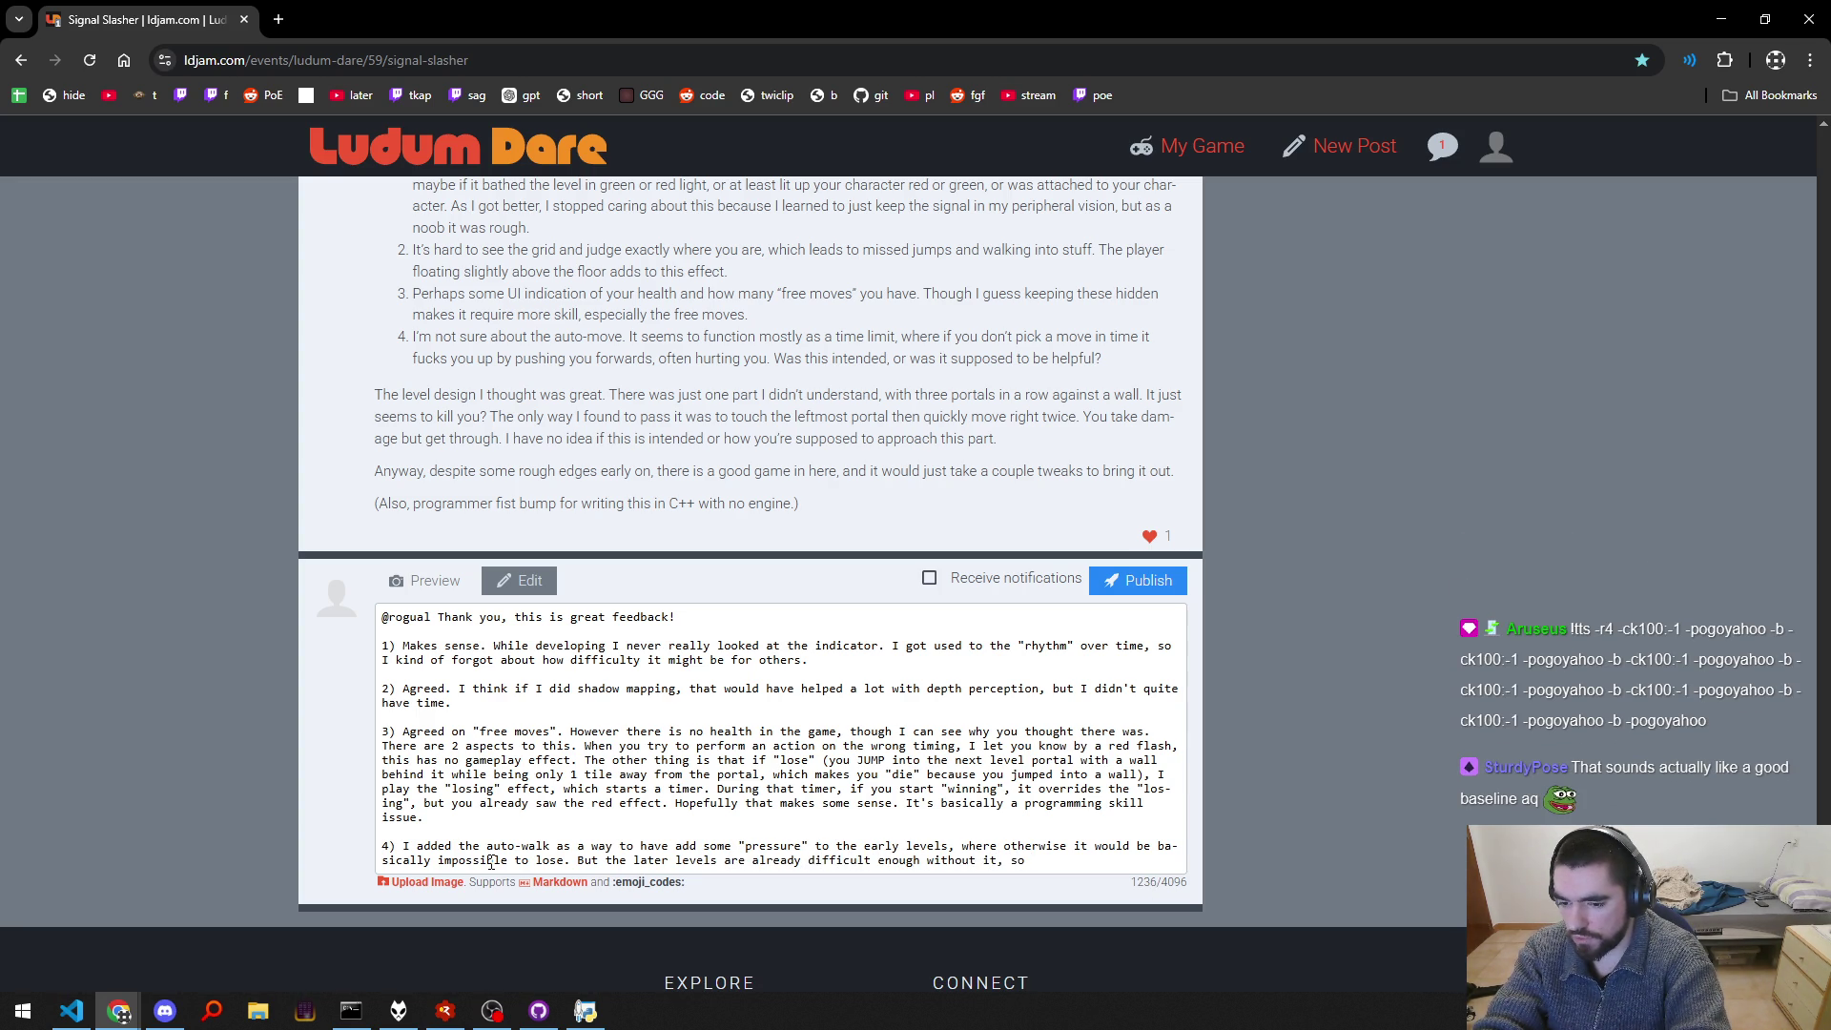
{"action": "key", "text": "BackSpace"}
{"action": "key", "text": "BackSpace"}
{"action": "key", "text": "BackSpace"}
{"action": "type", "text": "yeah the auto"}
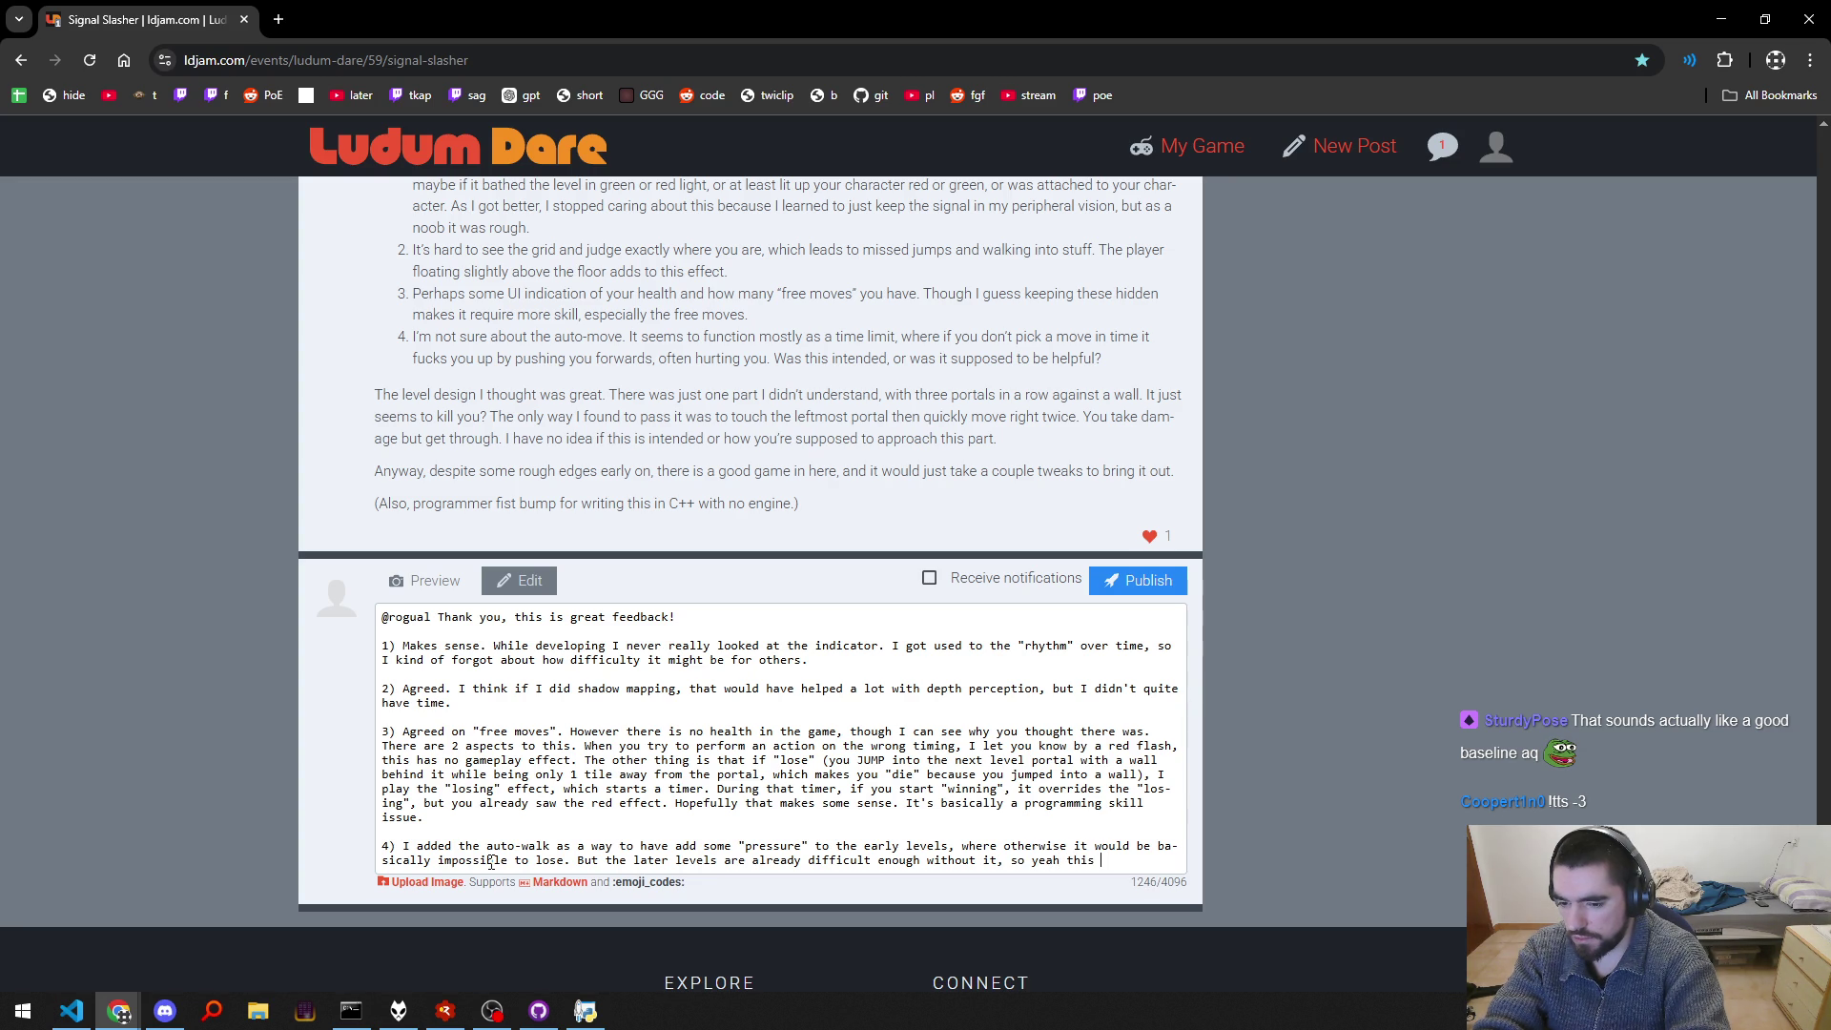
{"action": "type", "text": "-walk should just b"}
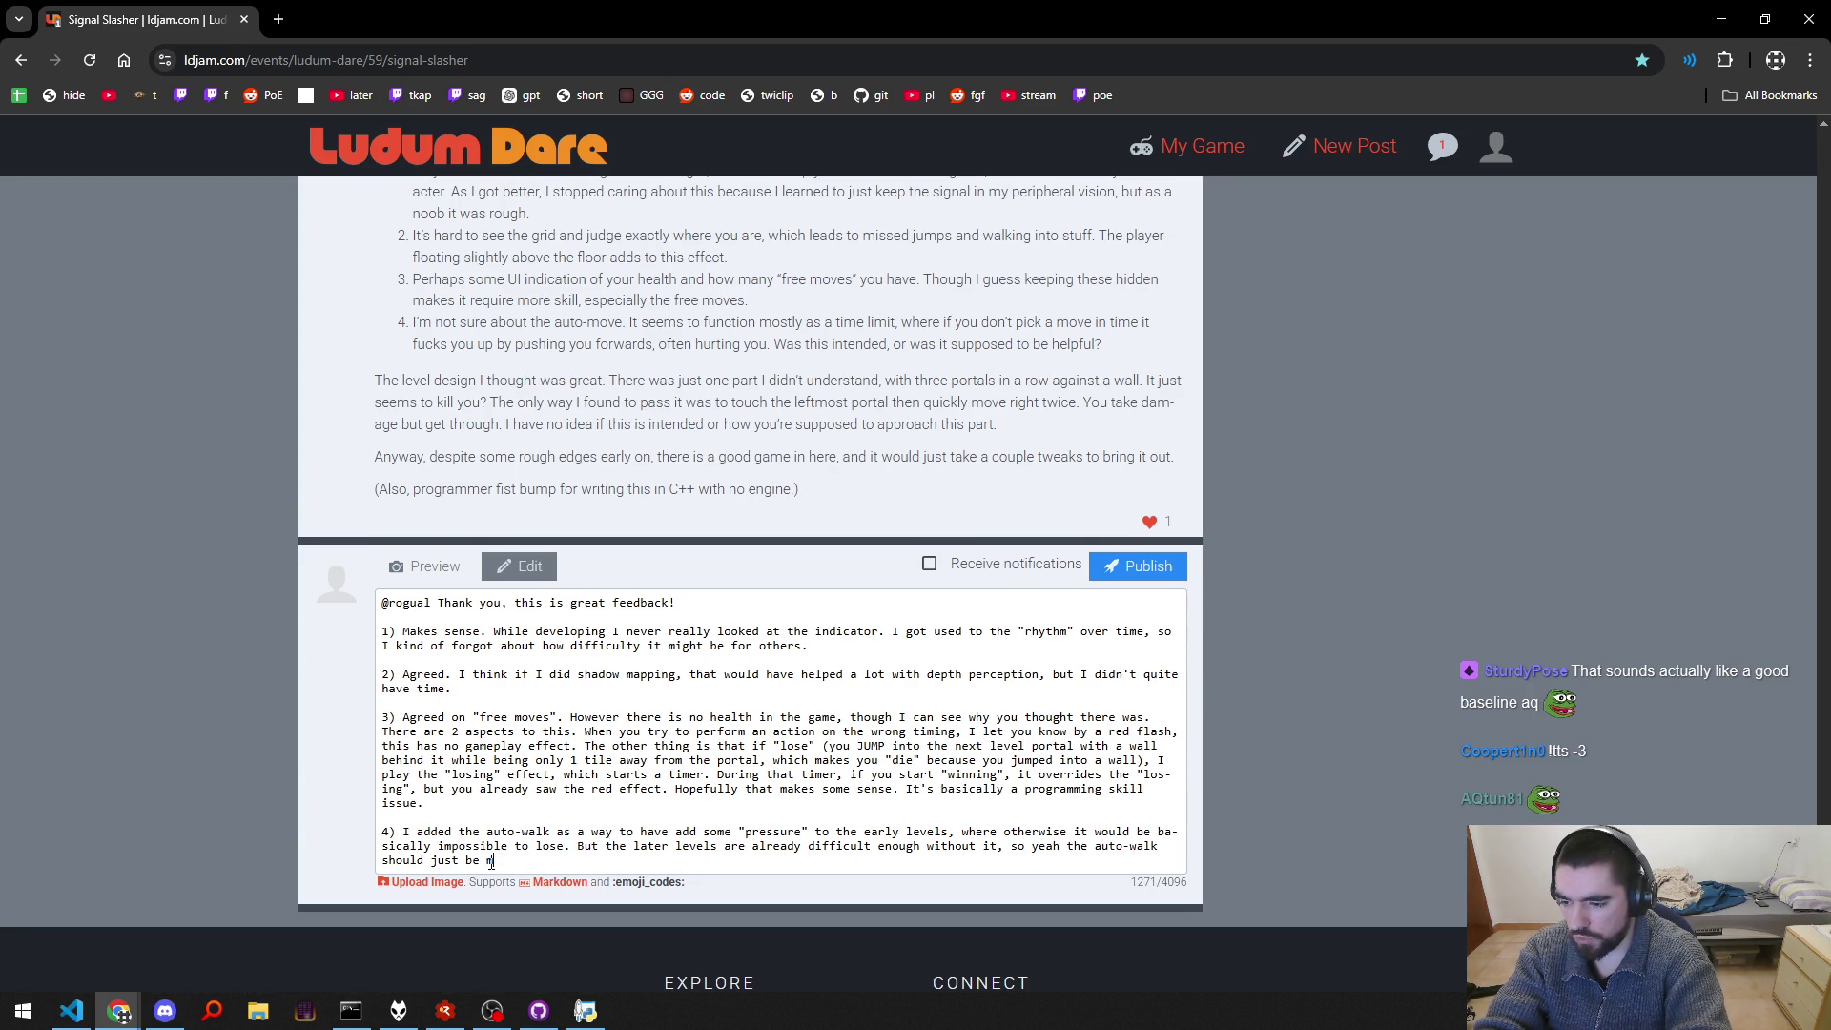
{"action": "type", "text": "e removed (I d"}
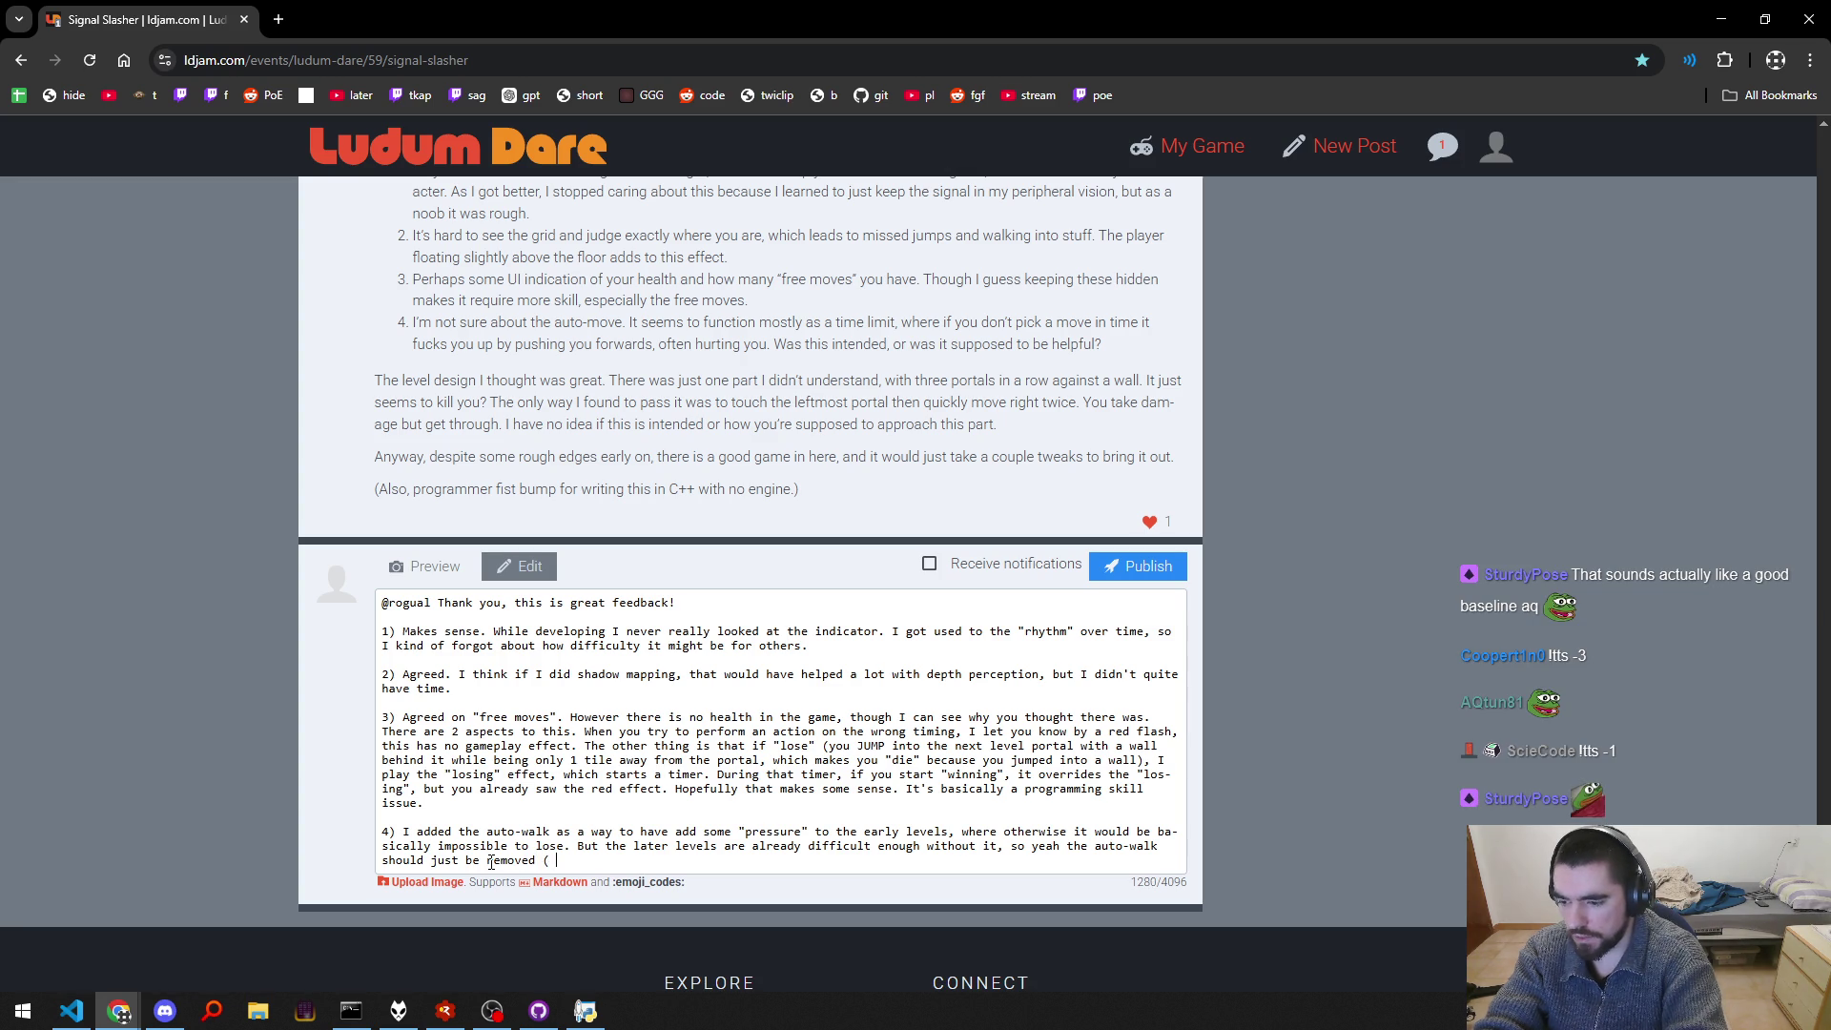
{"action": "type", "text": "id in this version"}
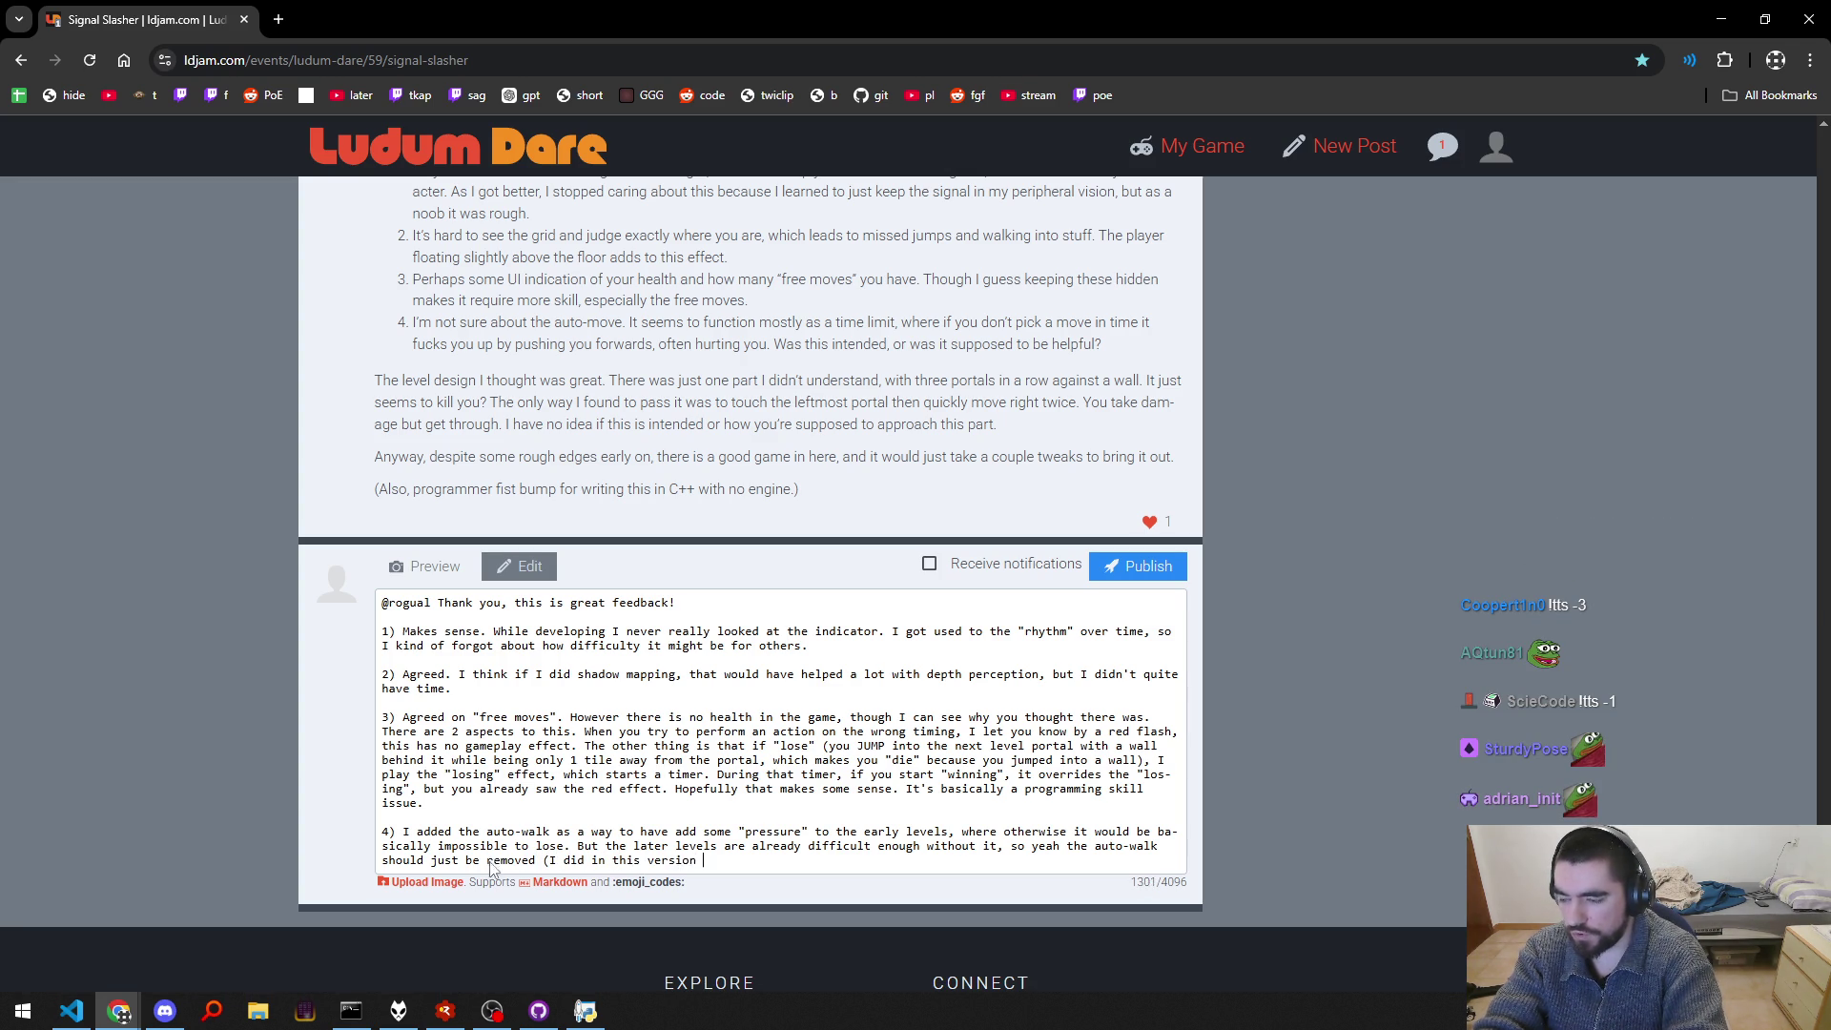
Step: Paste the pakt.itch.io/temp-ignore link into point 4's parenthetical about the version without auto-walk
{"action": "key", "text": "ctrl+t"}
{"action": "type", "text": "temp"}
{"action": "key", "text": "Down"}
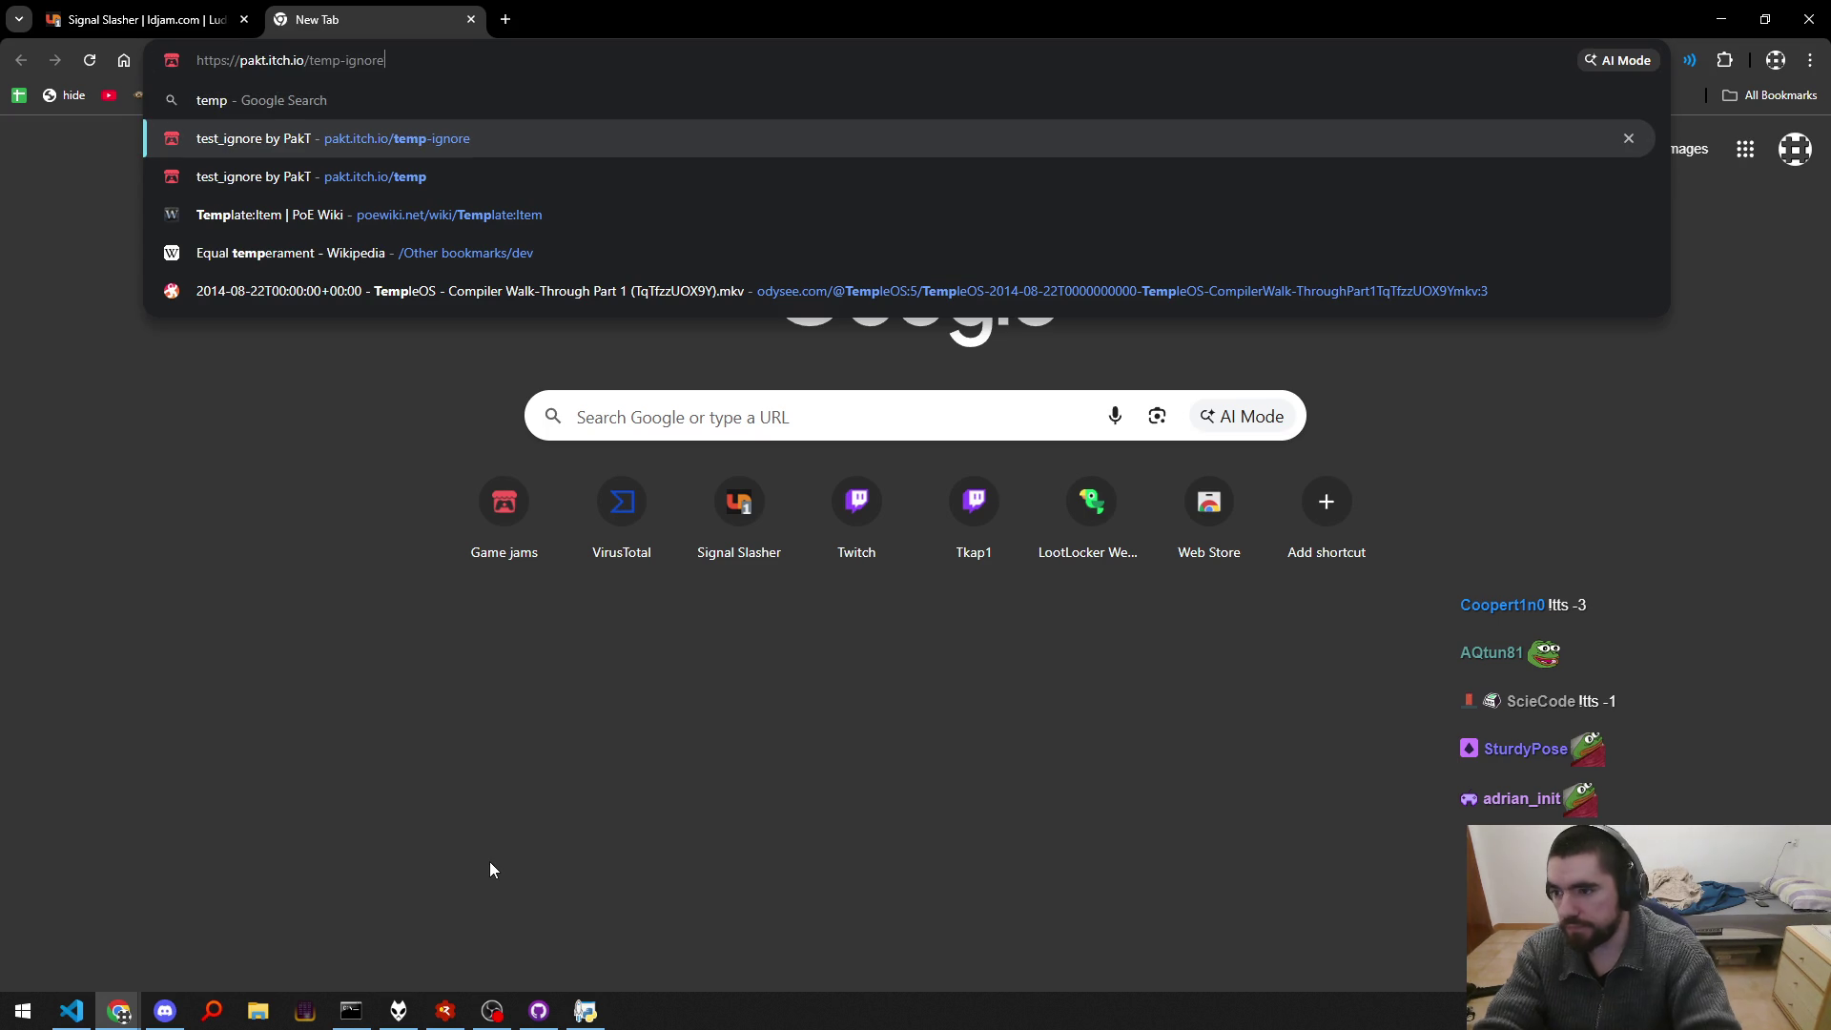
{"action": "key", "text": "ctrl+c"}
{"action": "key", "text": "ctrl+w"}
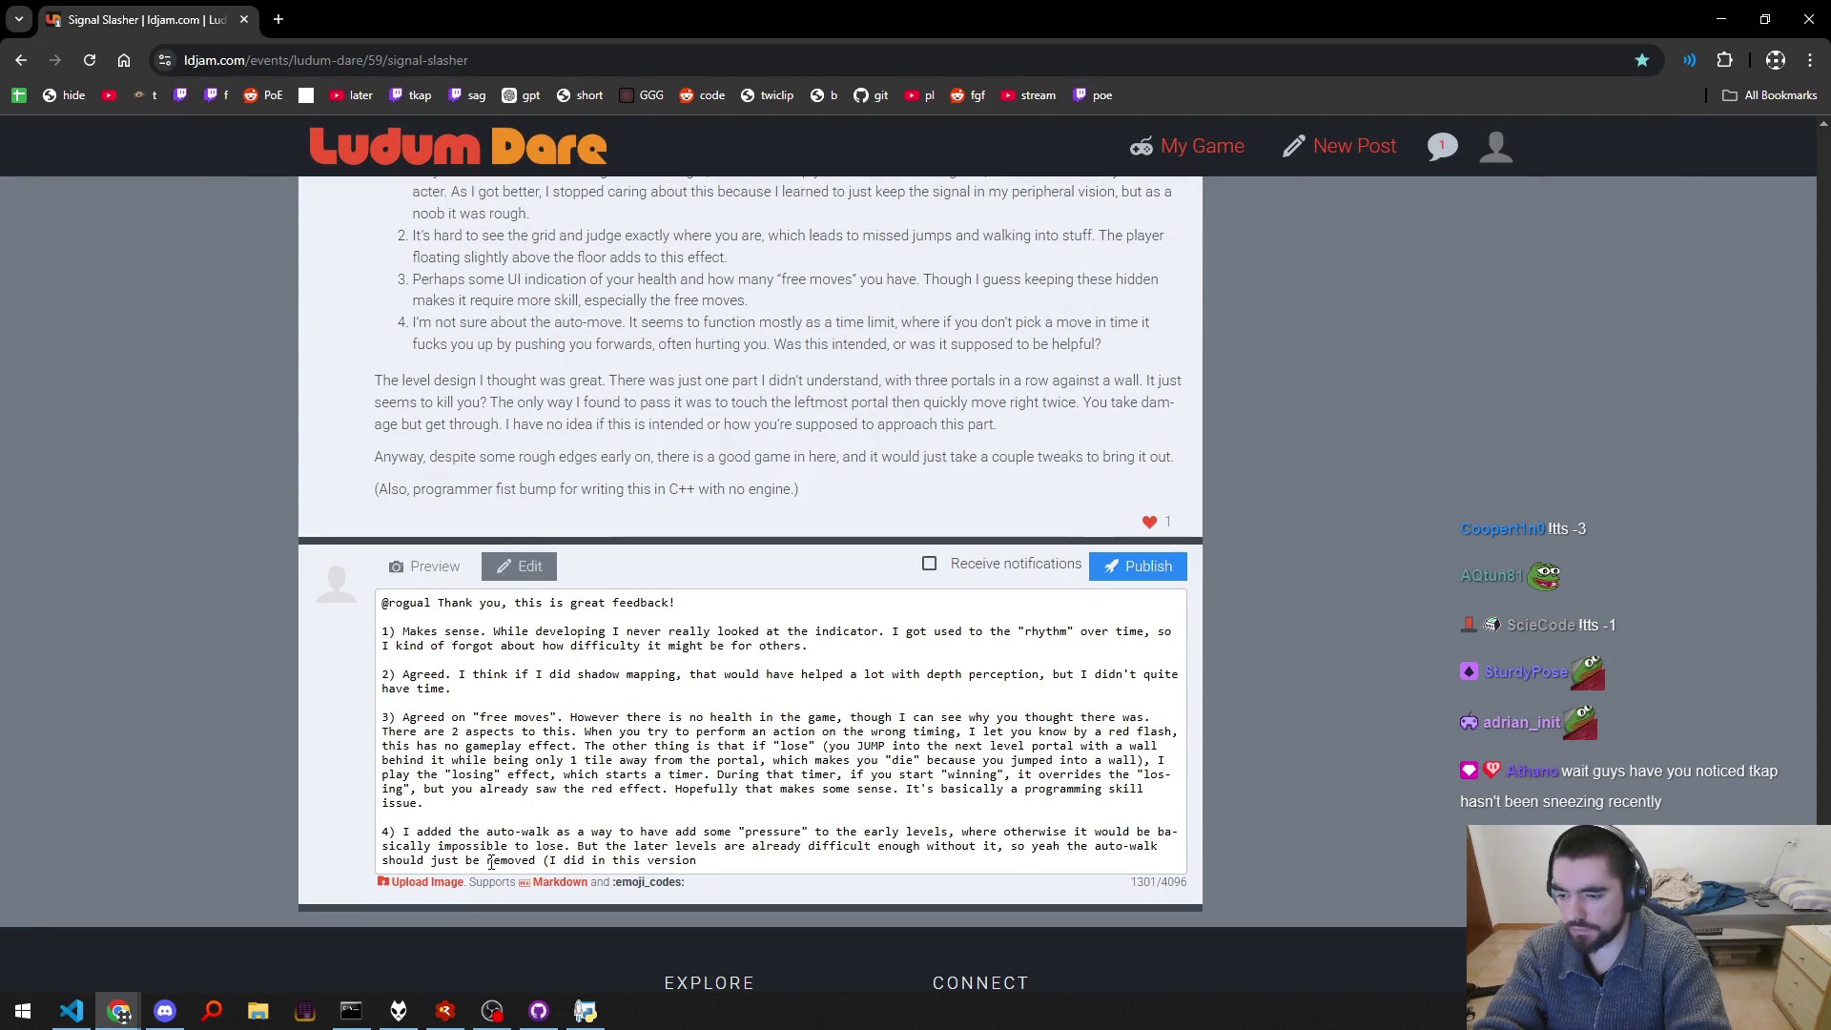
{"action": "key", "text": "ctrl+v"}
{"action": "type", "text": ")"}
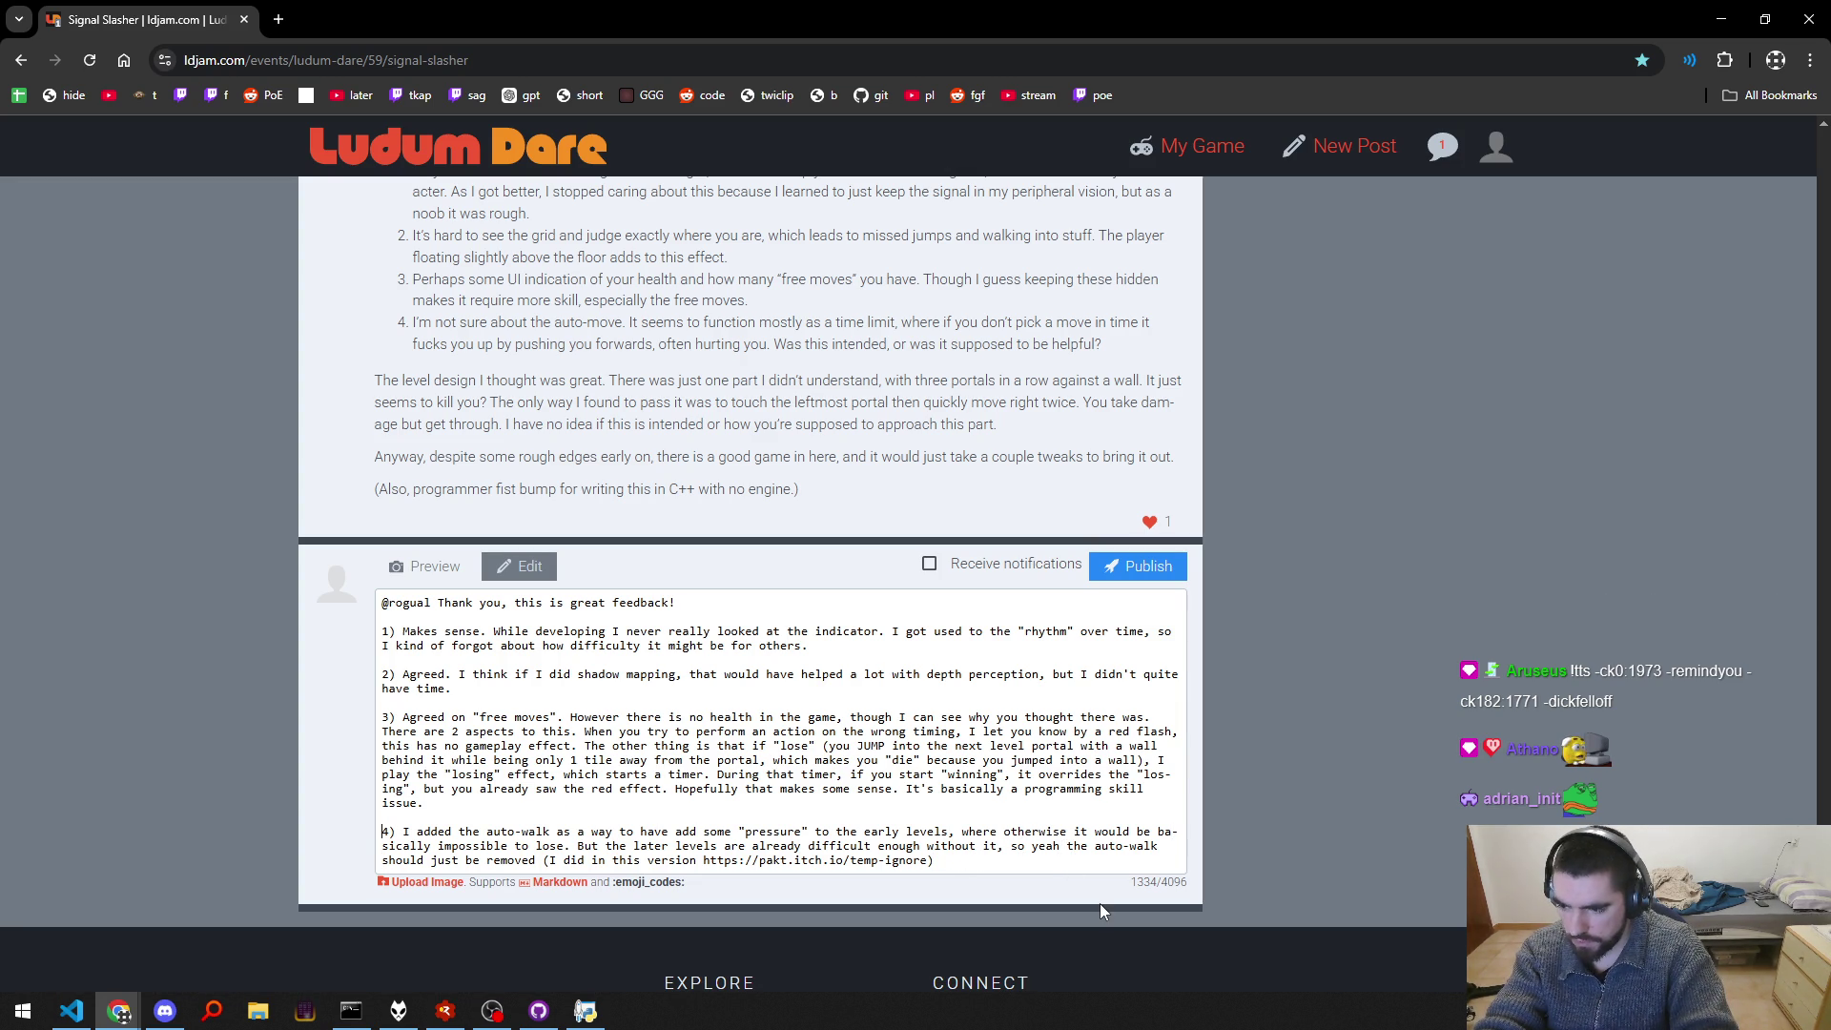
Step: Reword point 4 to say the auto-walk, in hindsight, is bad and should be removed
{"action": "key", "text": "Home"}
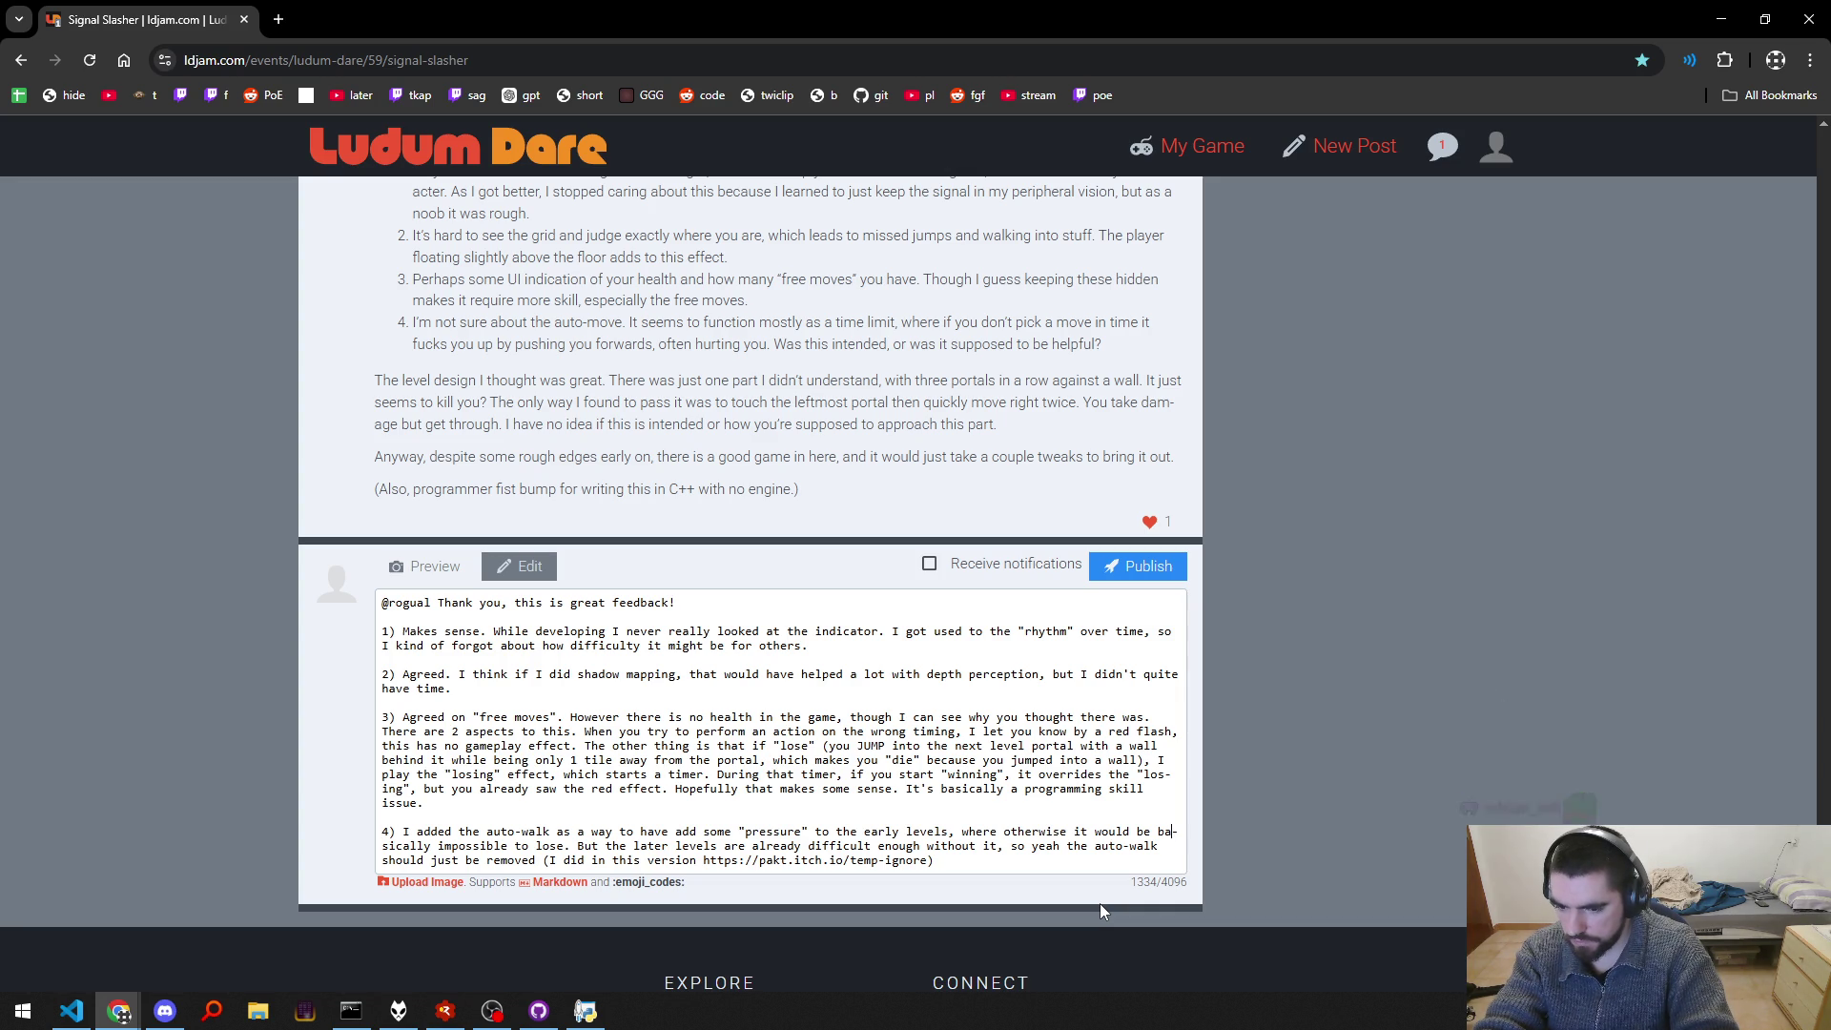
{"action": "type", "text": ", in hindsight"}
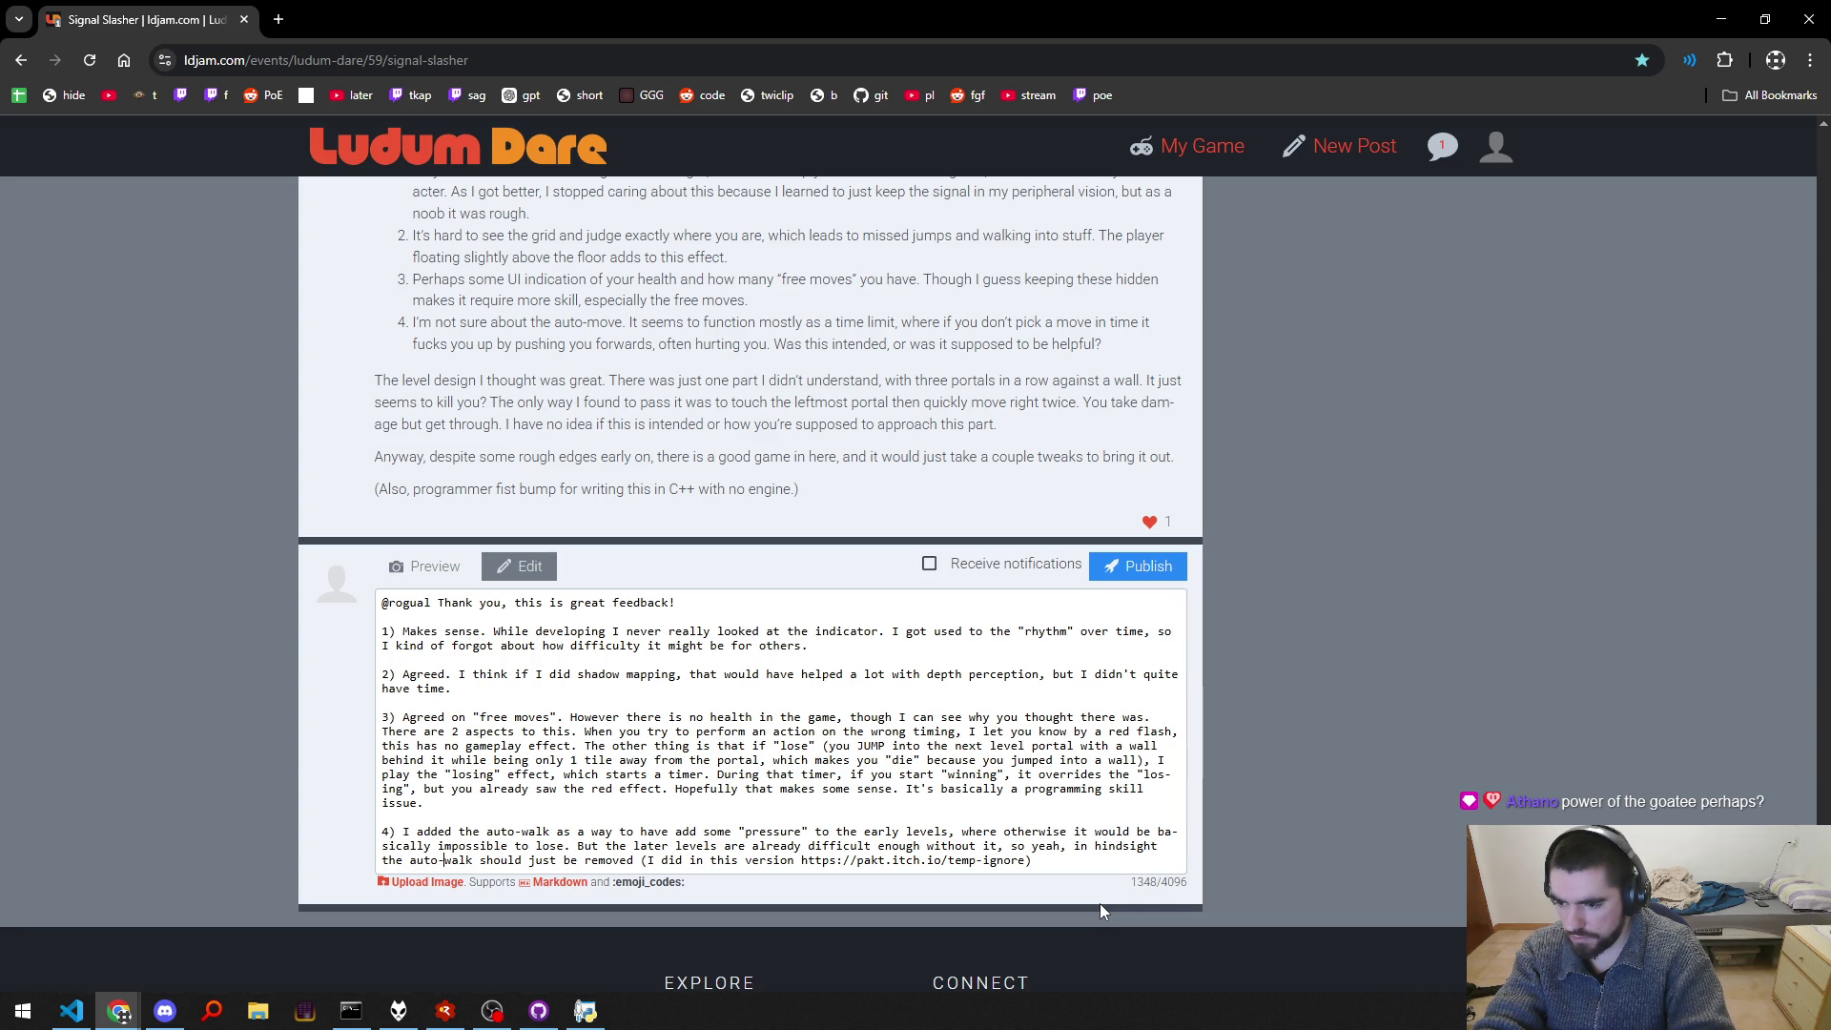
{"action": "type", "text": "is bad and"}
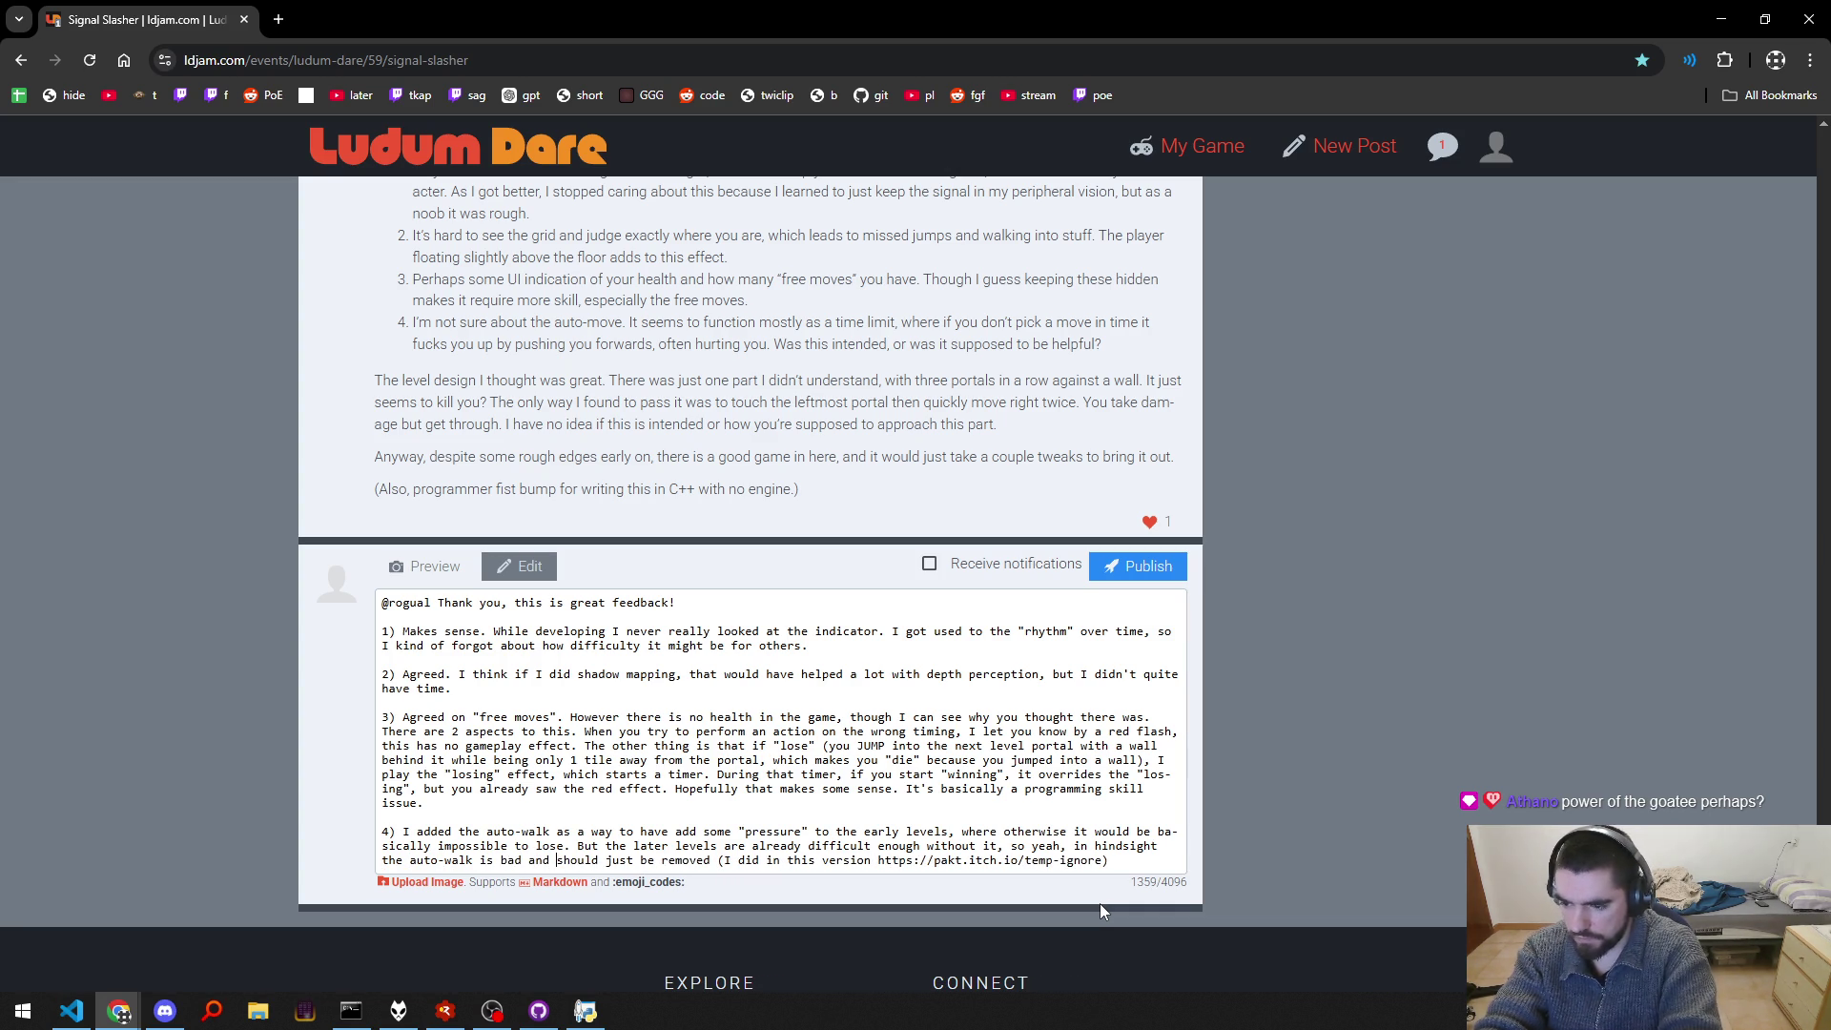
{"action": "key", "text": "ctrl+Delete"}
{"action": "key", "text": "ctrl+Delete"}
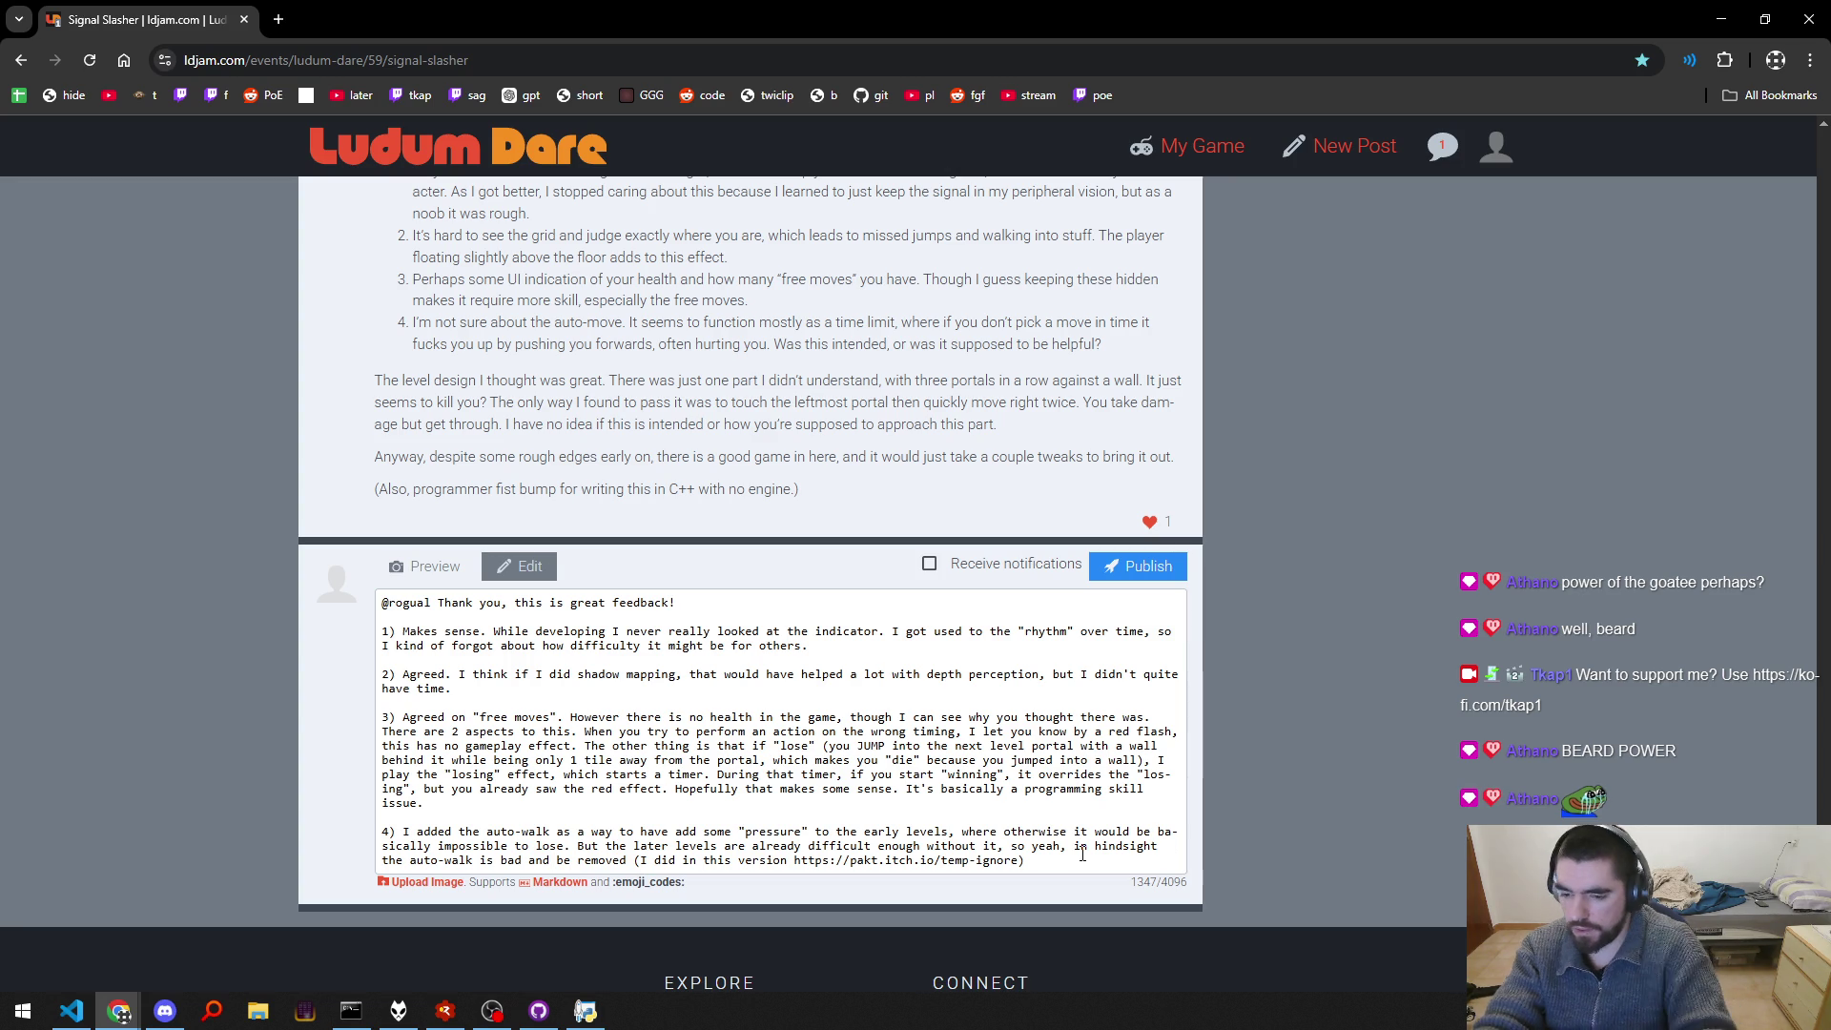
{"action": "key", "text": "Return"}
{"action": "key", "text": "Return"}
Step: Add the line 'For the portal thing, I'll copy paste a previous message where I explained how it works'
{"action": "type", "text": "For the por"}
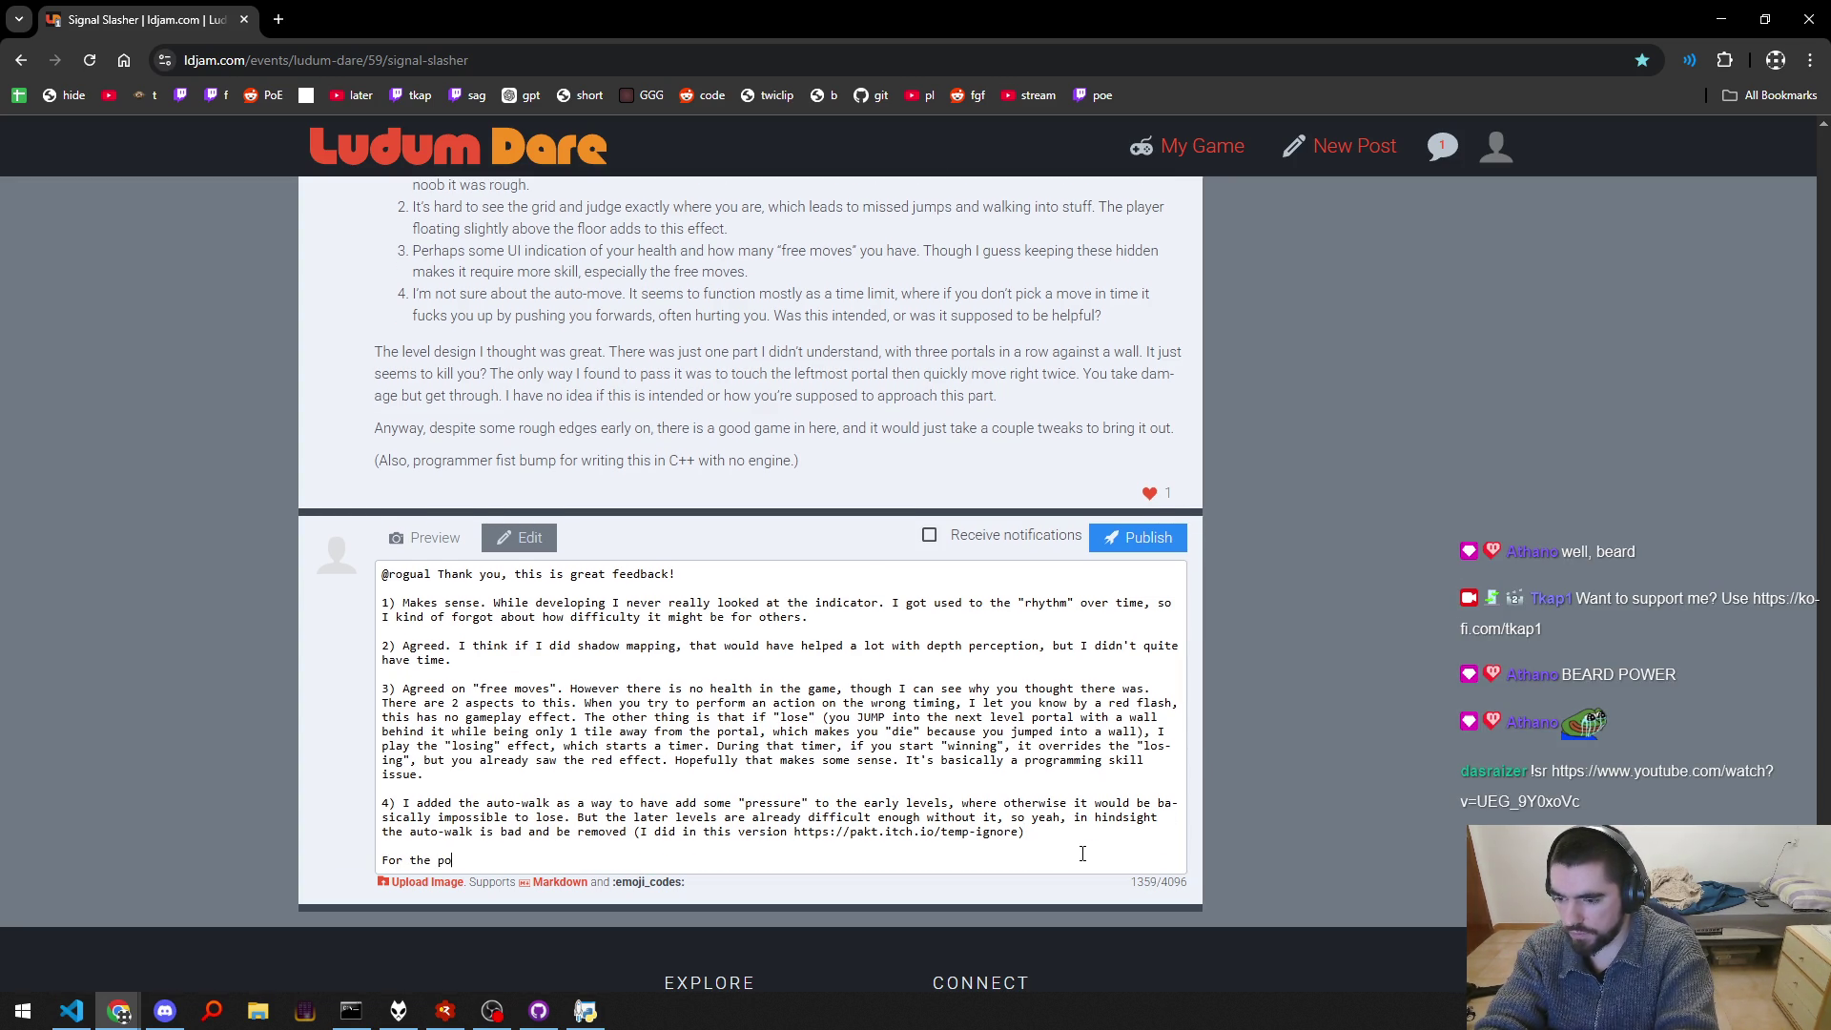
{"action": "type", "text": "tal thing, I'll copy "}
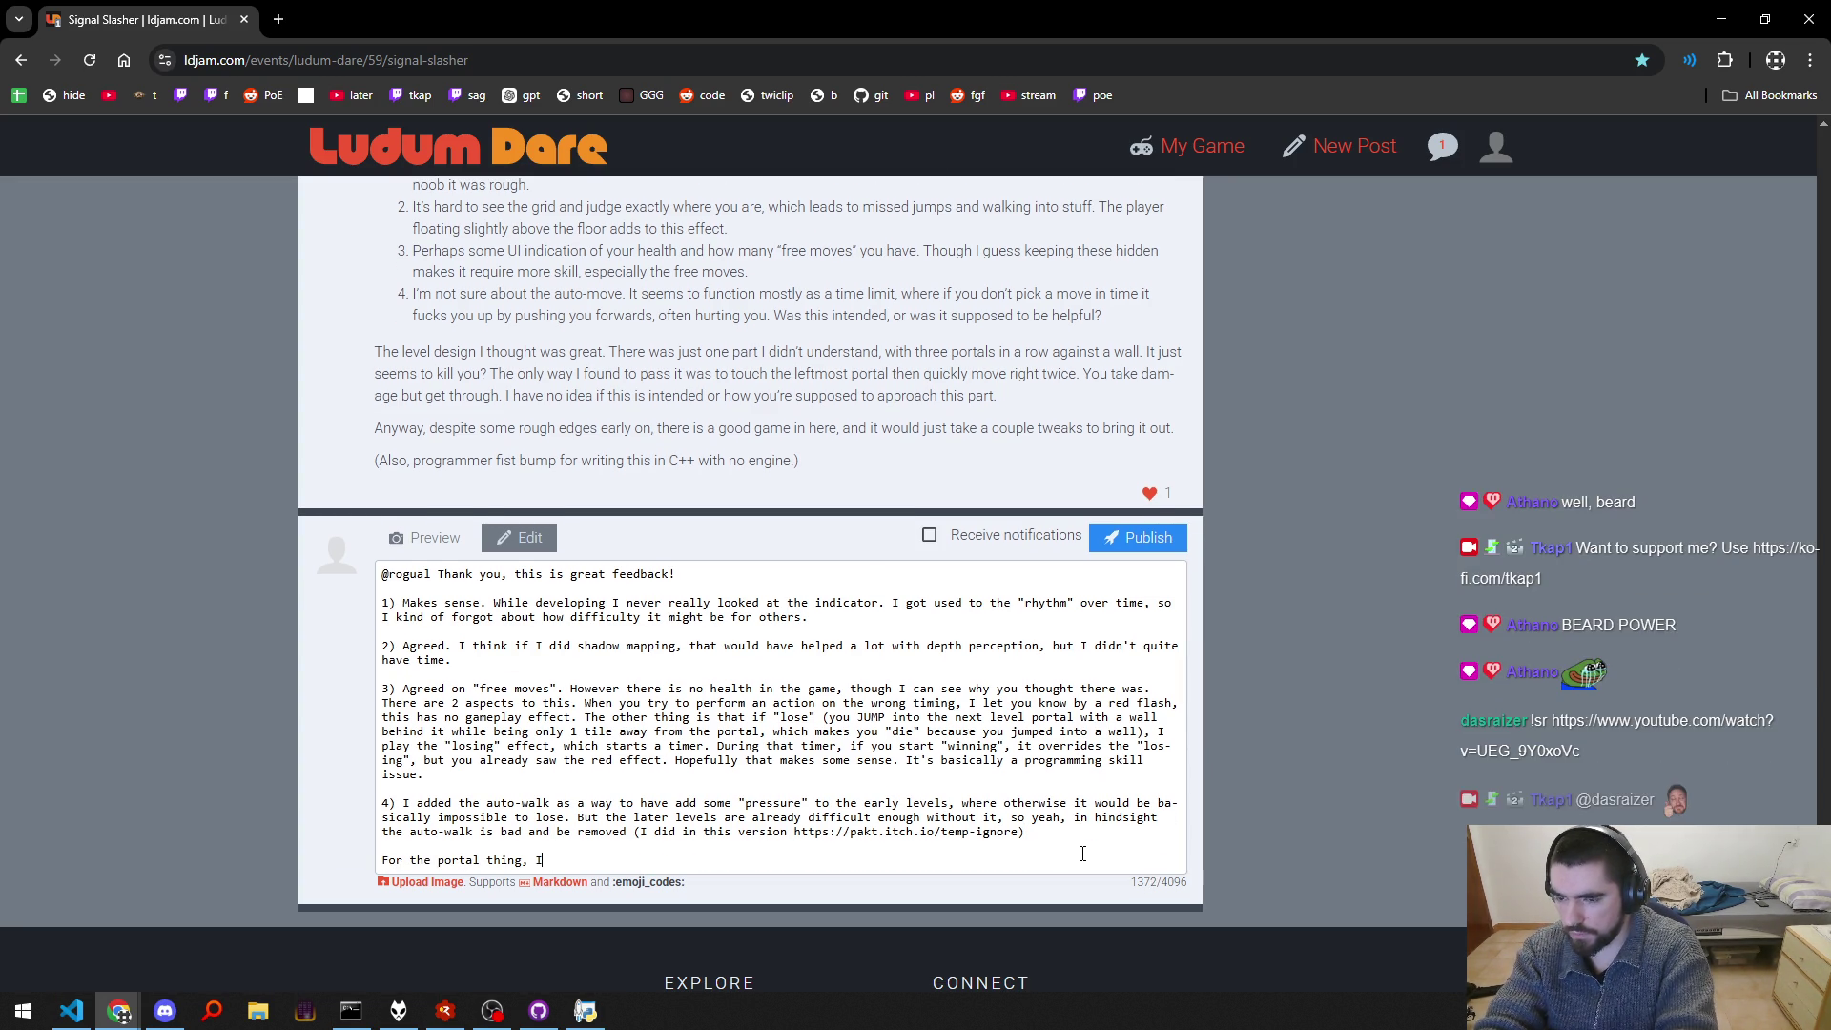
{"action": "type", "text": "paste my"}
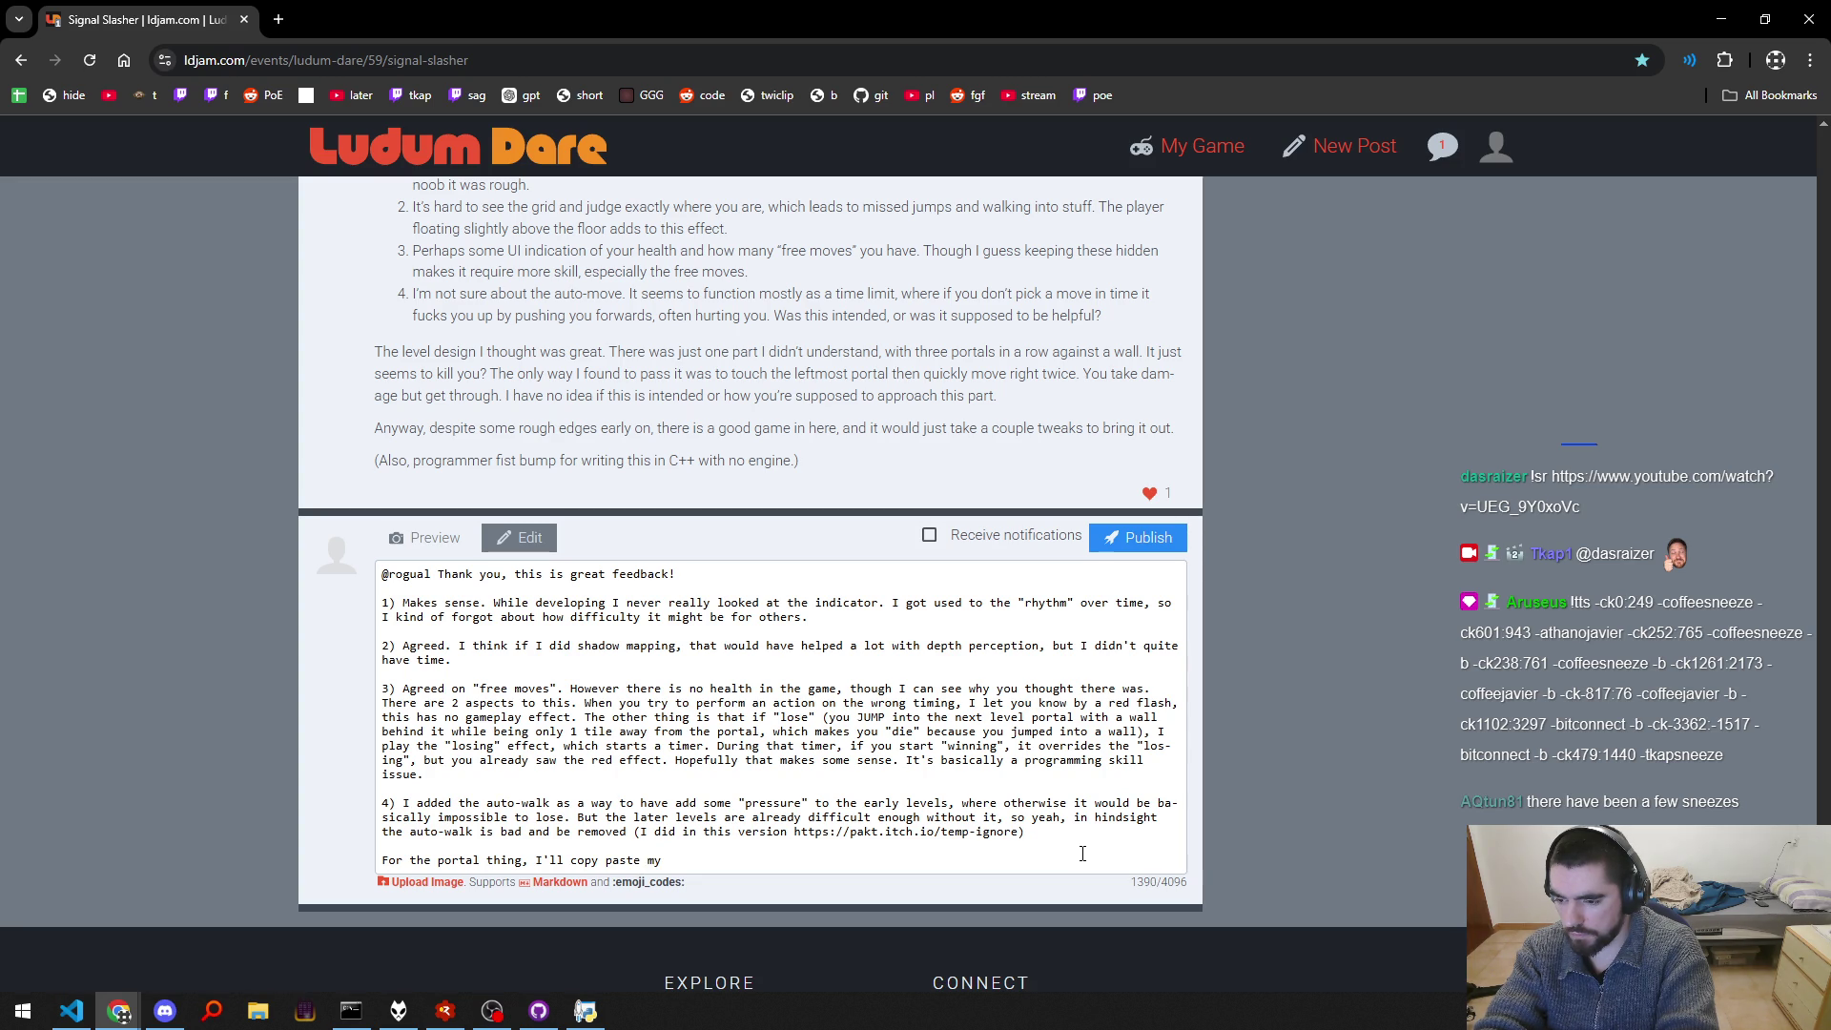
{"action": "type", "text": "a previous message"}
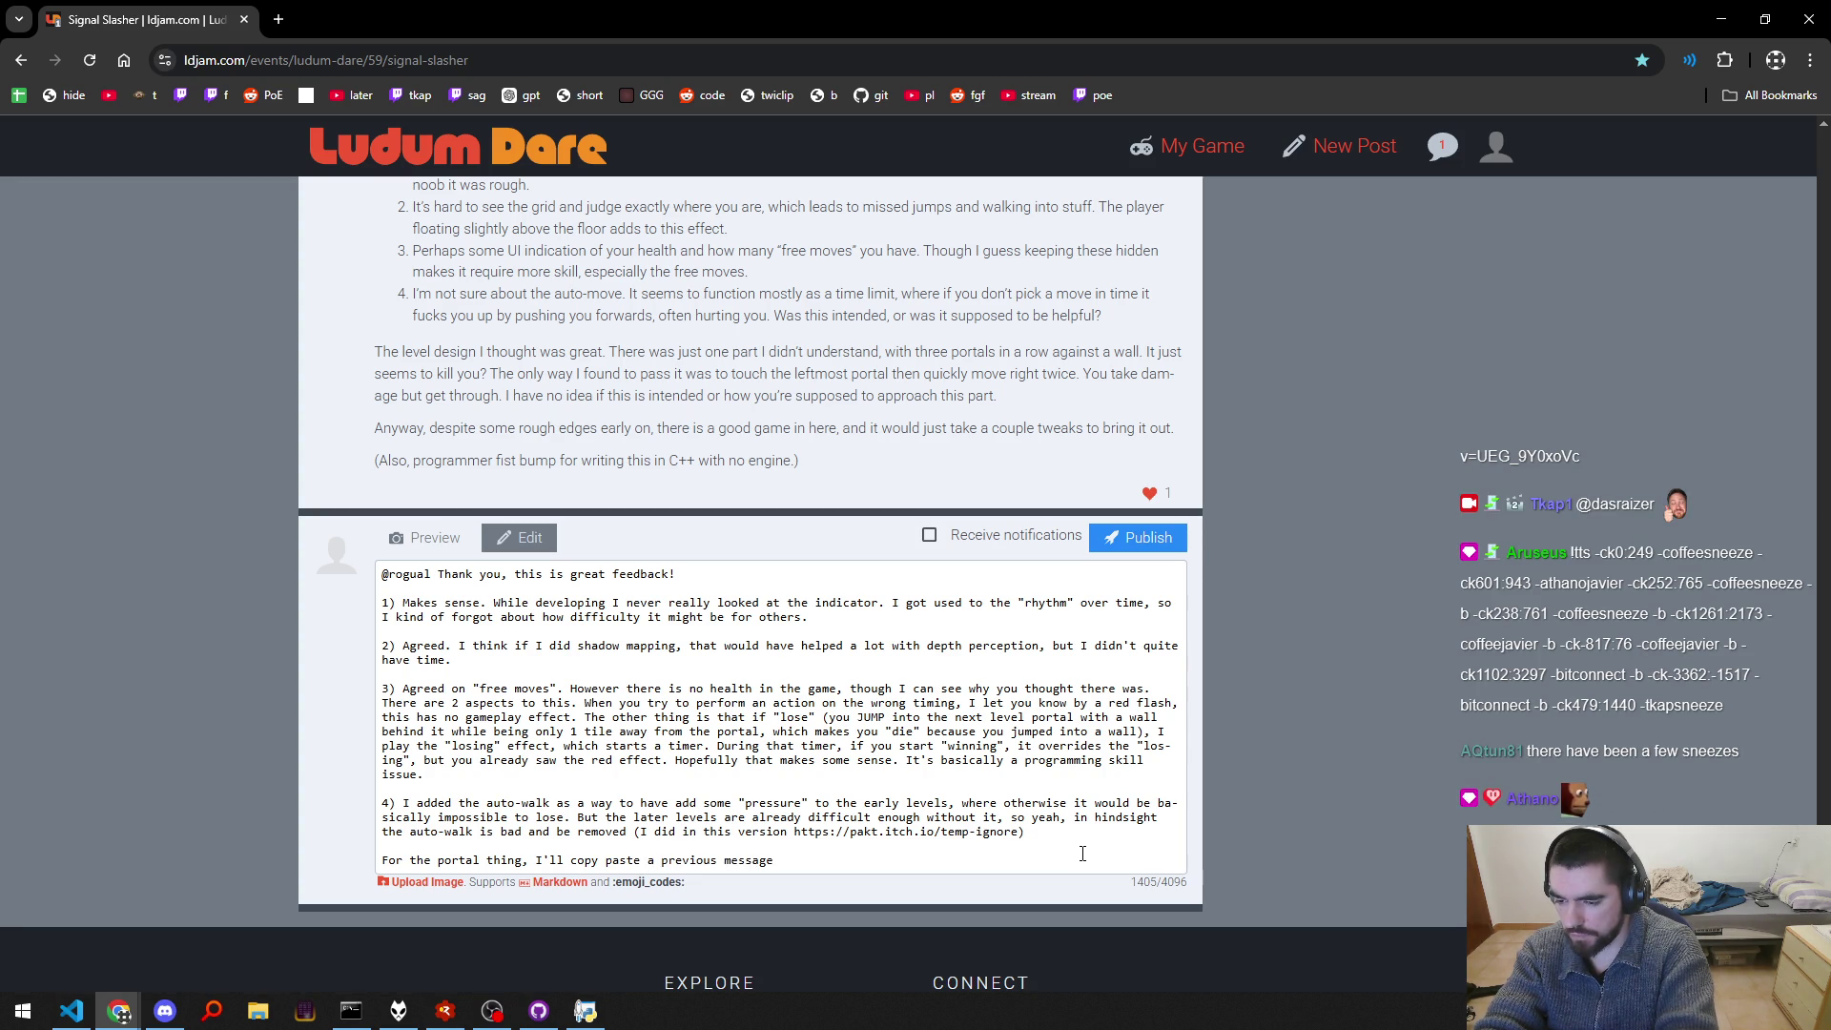
{"action": "key", "text": "BackSpace"}
{"action": "key", "text": "BackSpace"}
{"action": "key", "text": "BackSpace"}
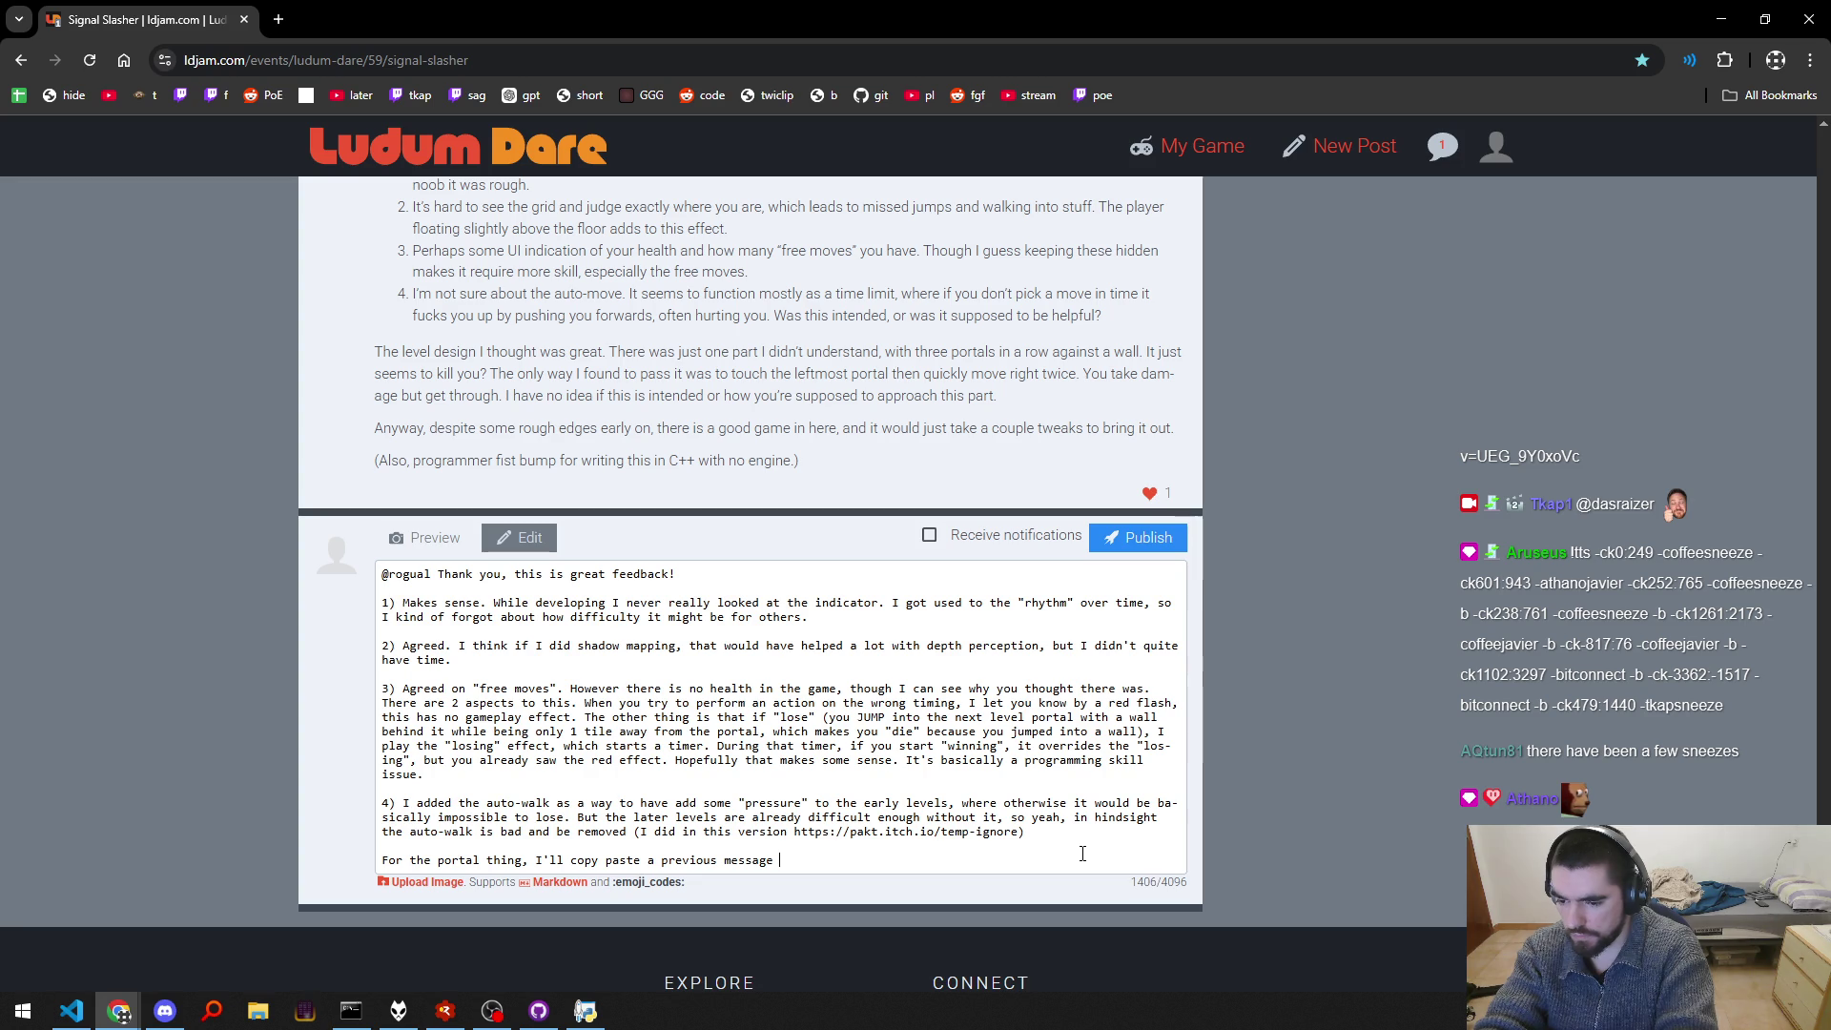
{"action": "key", "text": "BackSpace"}
{"action": "key", "text": "BackSpace"}
{"action": "type", "text": "e I explained h"}
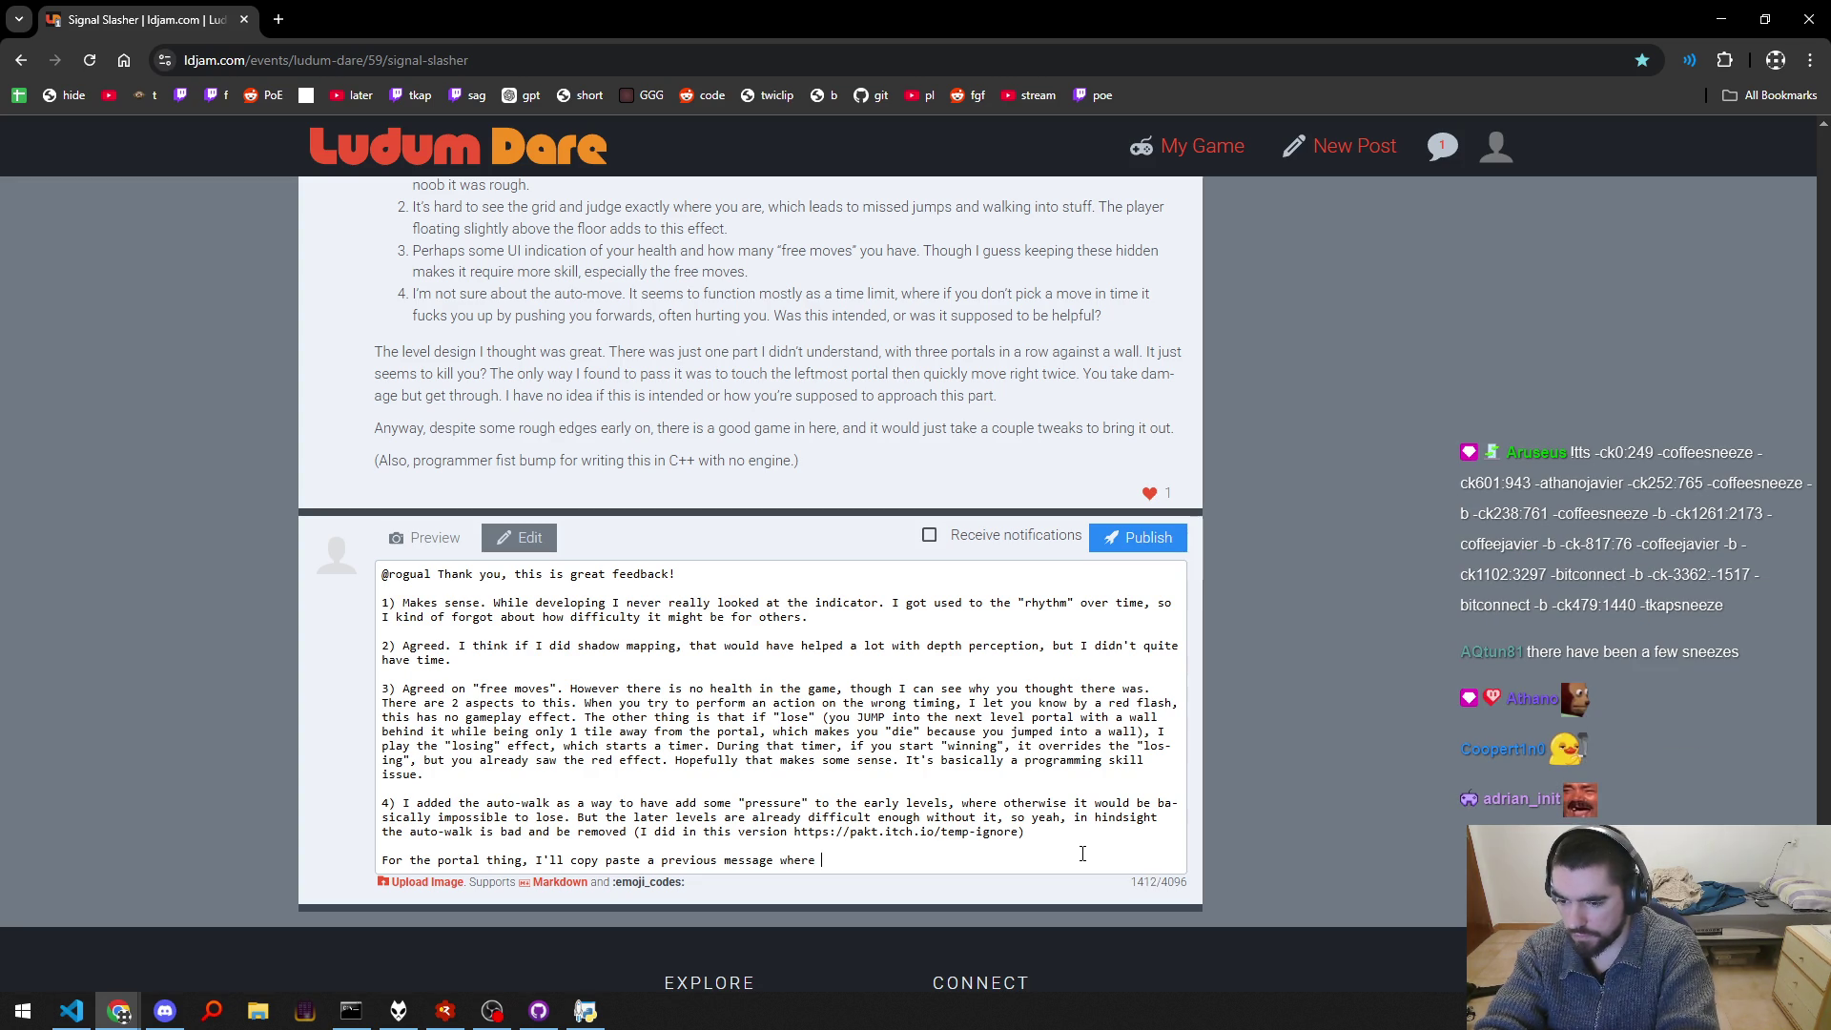
{"action": "type", "text": "ow it works"}
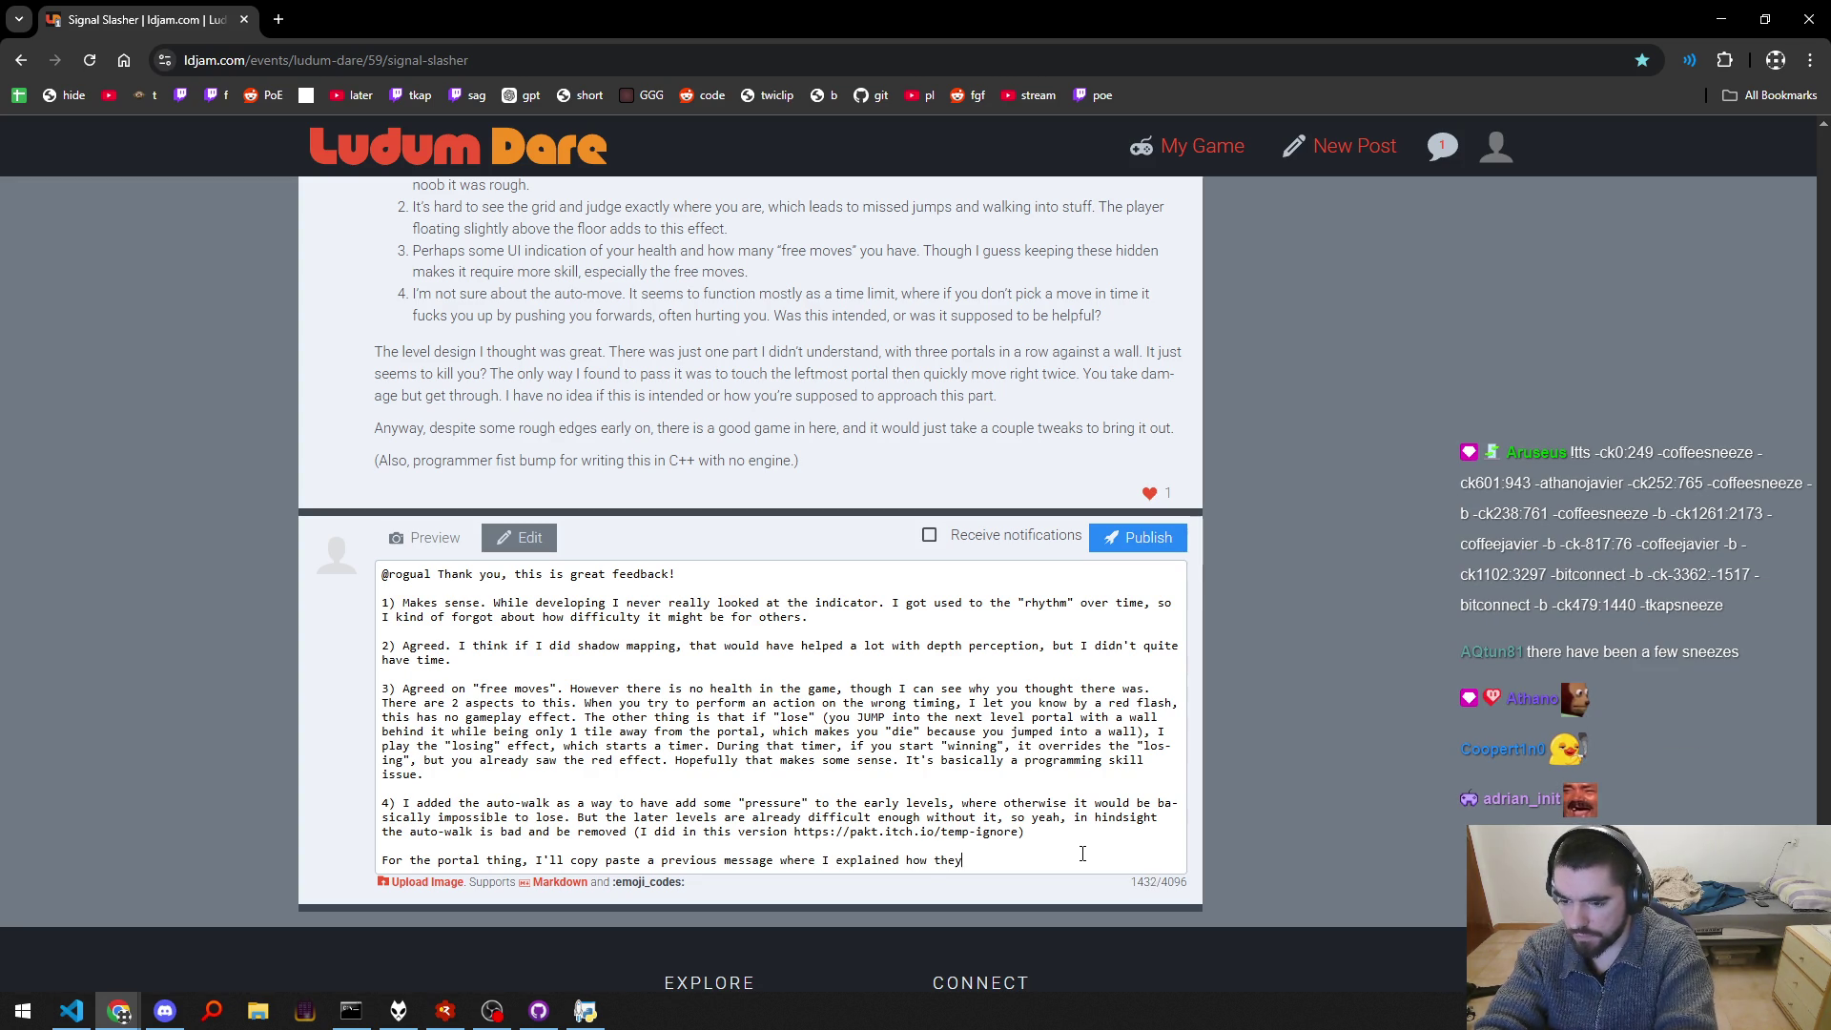
Step: Copy the earlier portal explanation into the reply and publish it
{"action": "scroll", "coordinate": [777, 495], "scroll_direction": "up", "scroll_amount": 3}
{"action": "scroll", "coordinate": [777, 495], "scroll_direction": "up", "scroll_amount": 10}
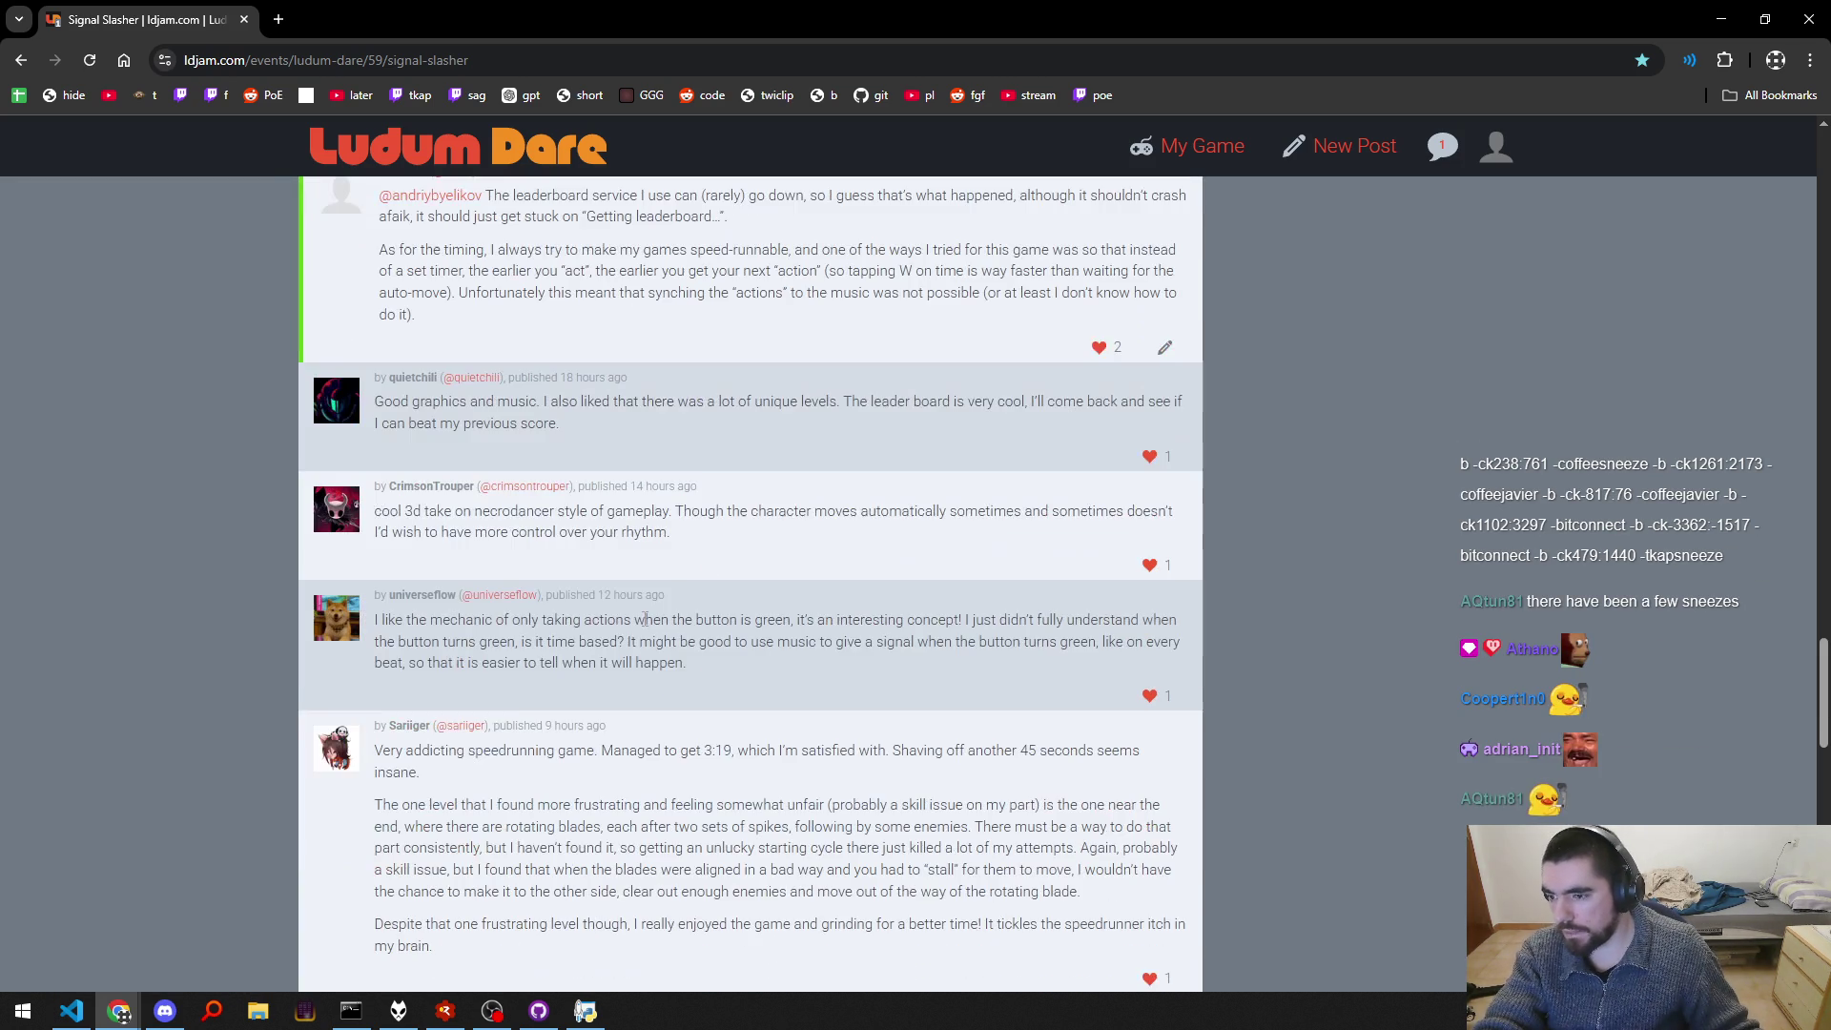
{"action": "scroll", "coordinate": [486, 787], "scroll_direction": "up", "scroll_amount": 3}
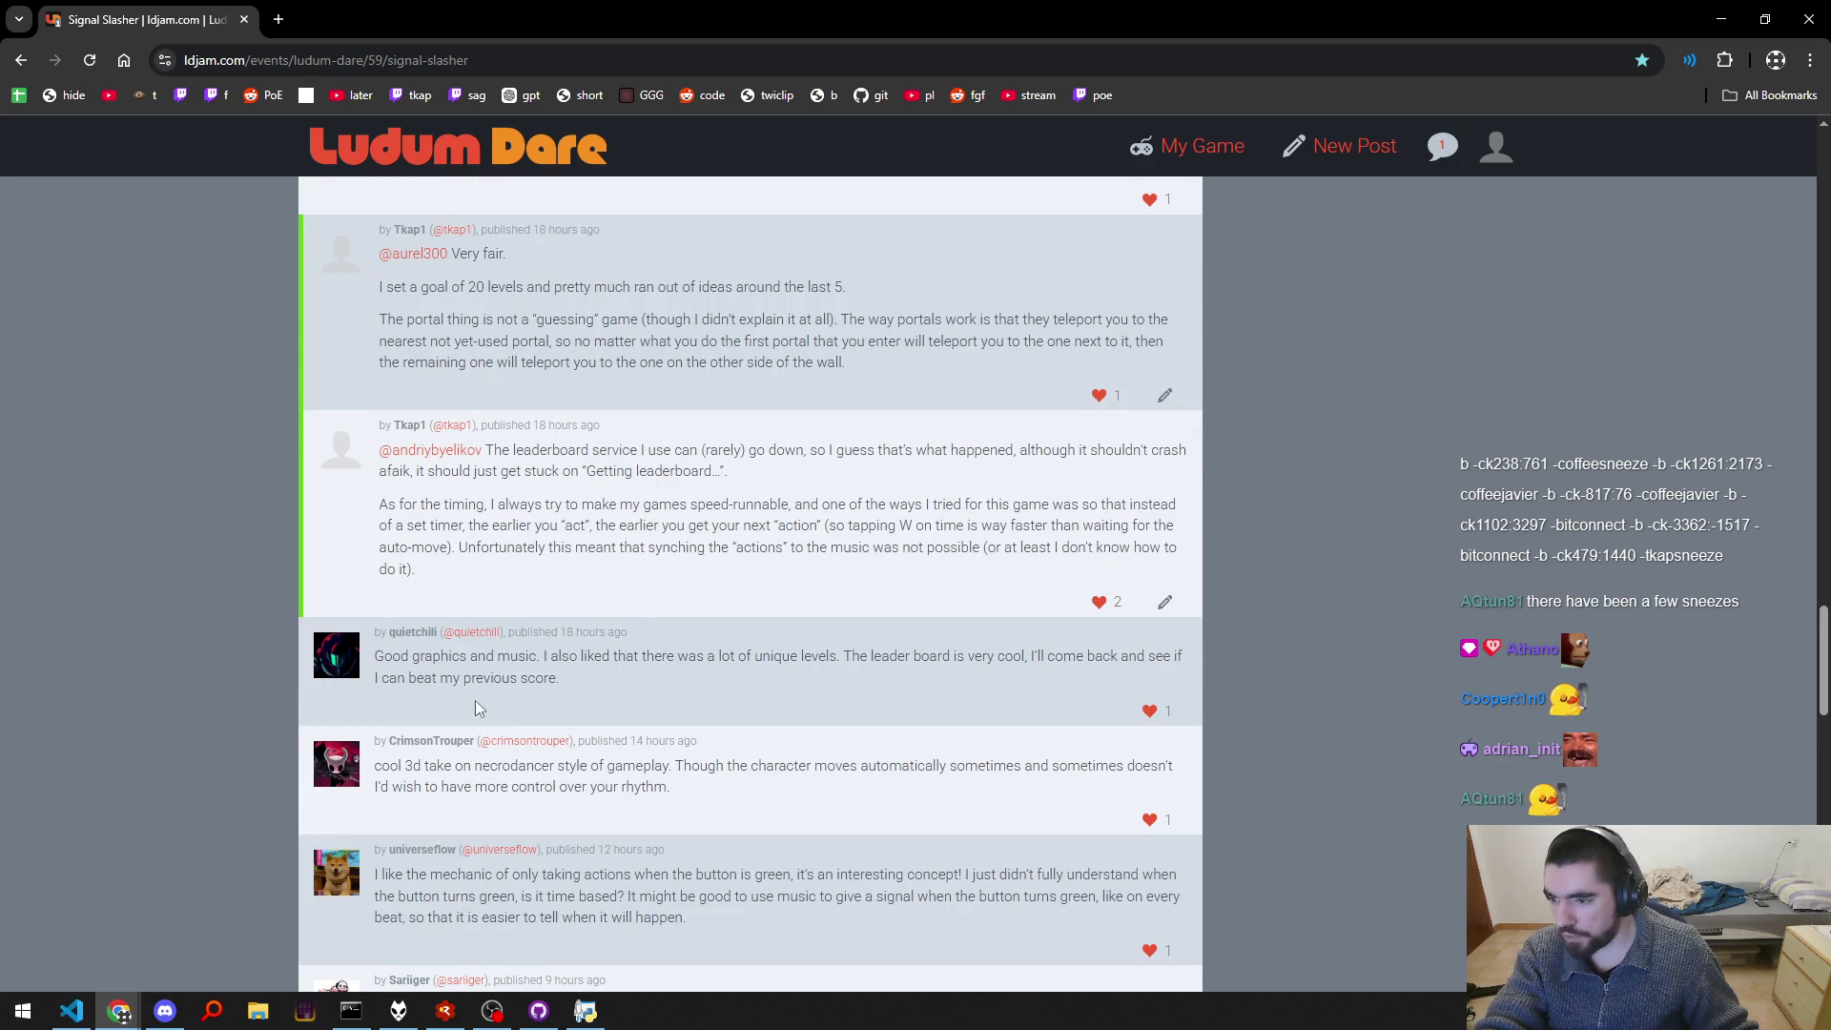
{"action": "left_click_drag", "start_coordinate": [844, 362], "coordinate": [372, 320]}
{"action": "key", "text": "ctrl+c"}
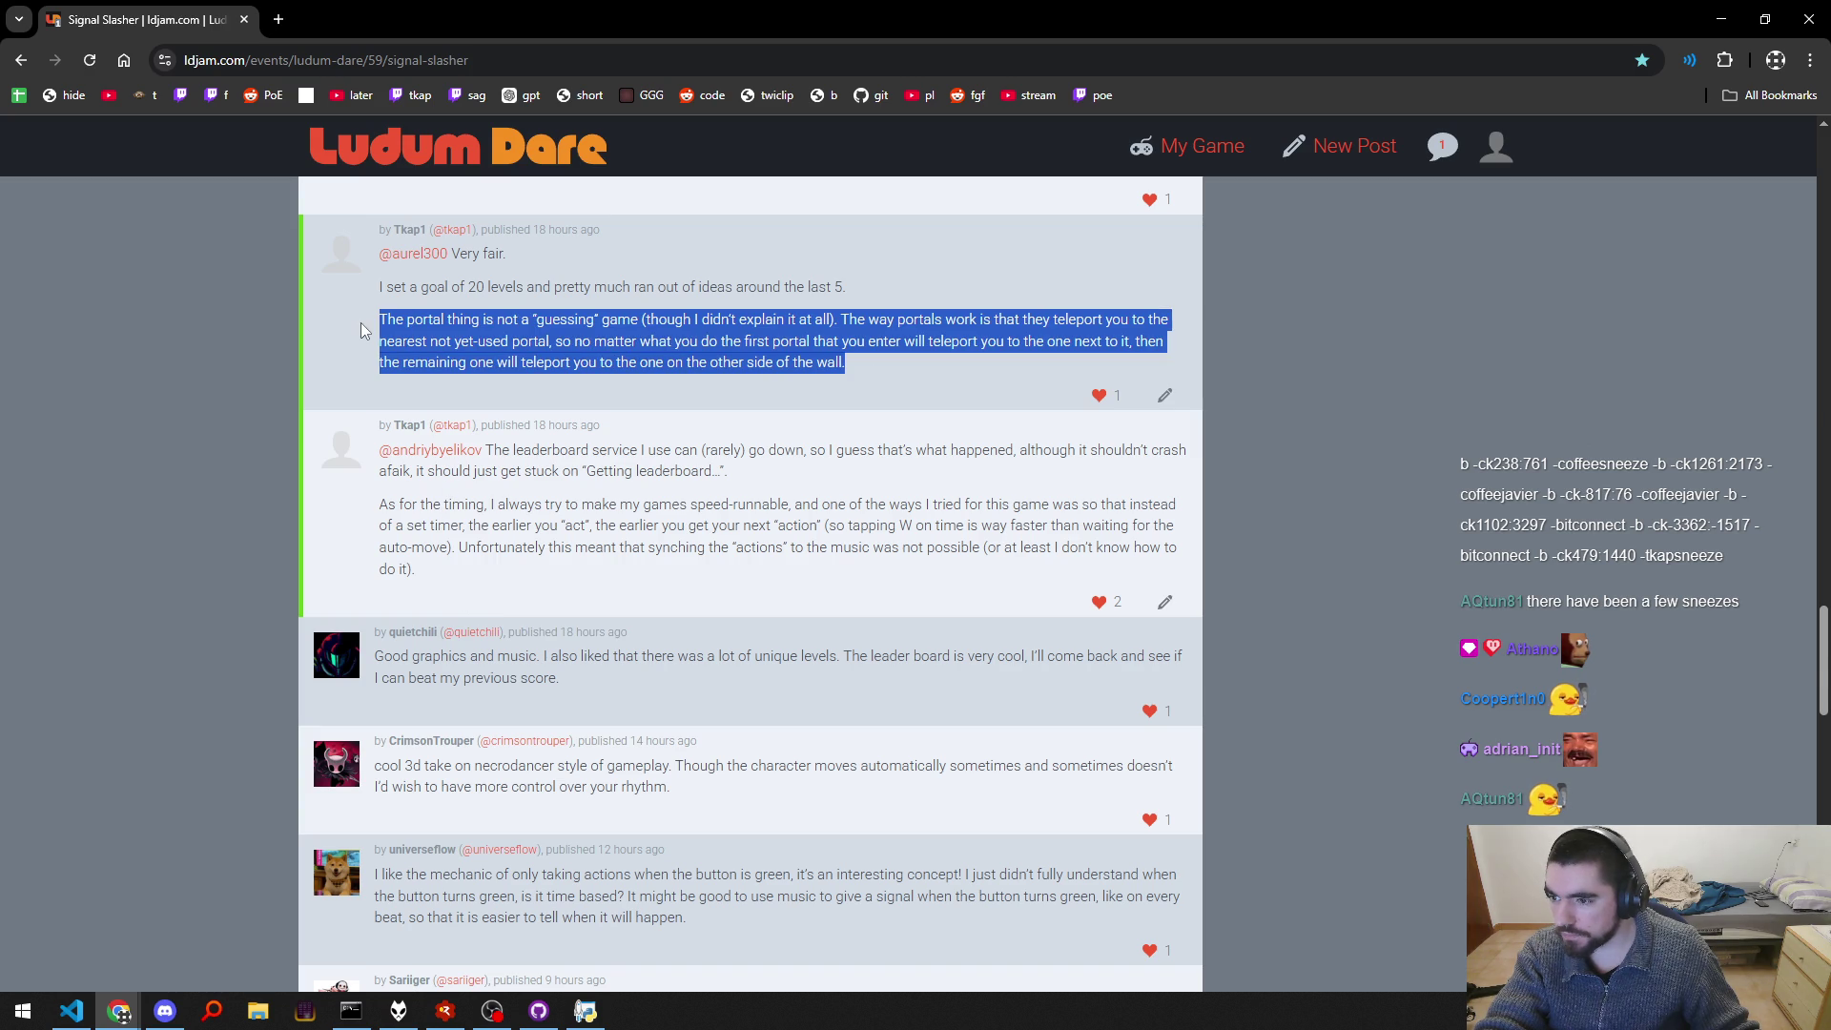
{"action": "scroll", "coordinate": [992, 646], "scroll_direction": "down", "scroll_amount": 20}
{"action": "left_click", "coordinate": [1059, 605]}
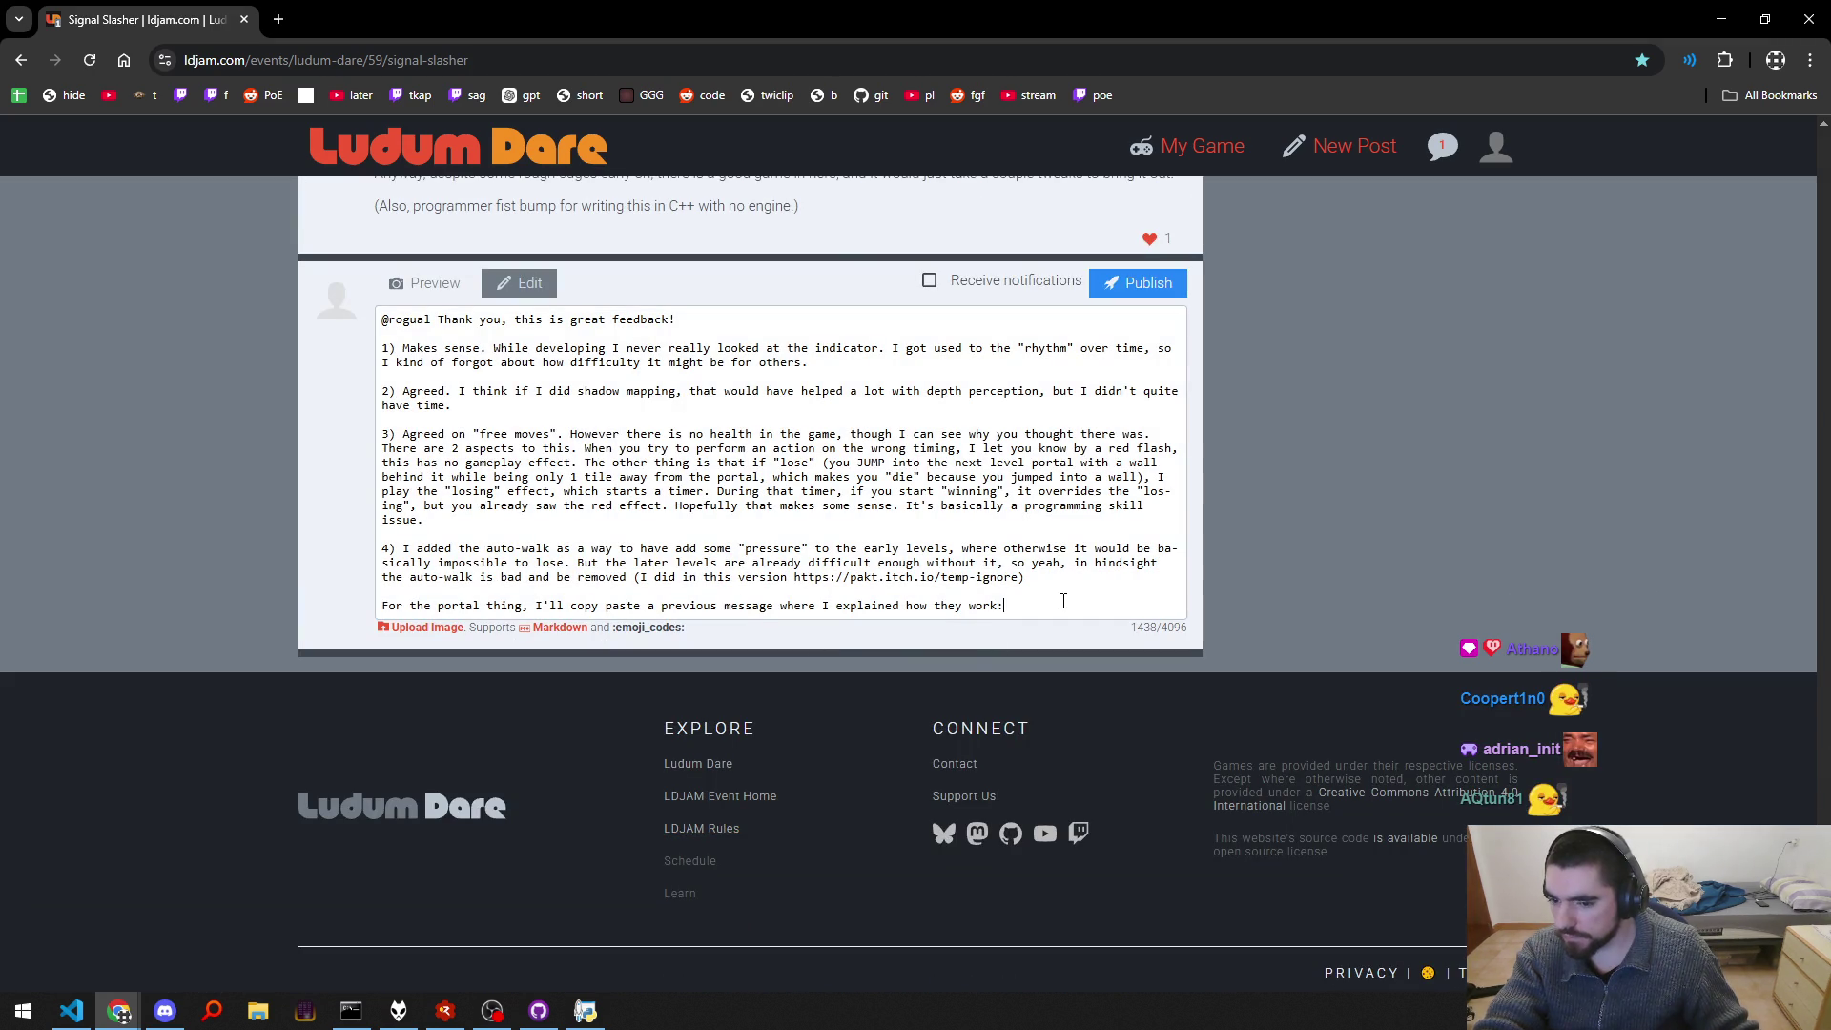
{"action": "key", "text": "Return"}
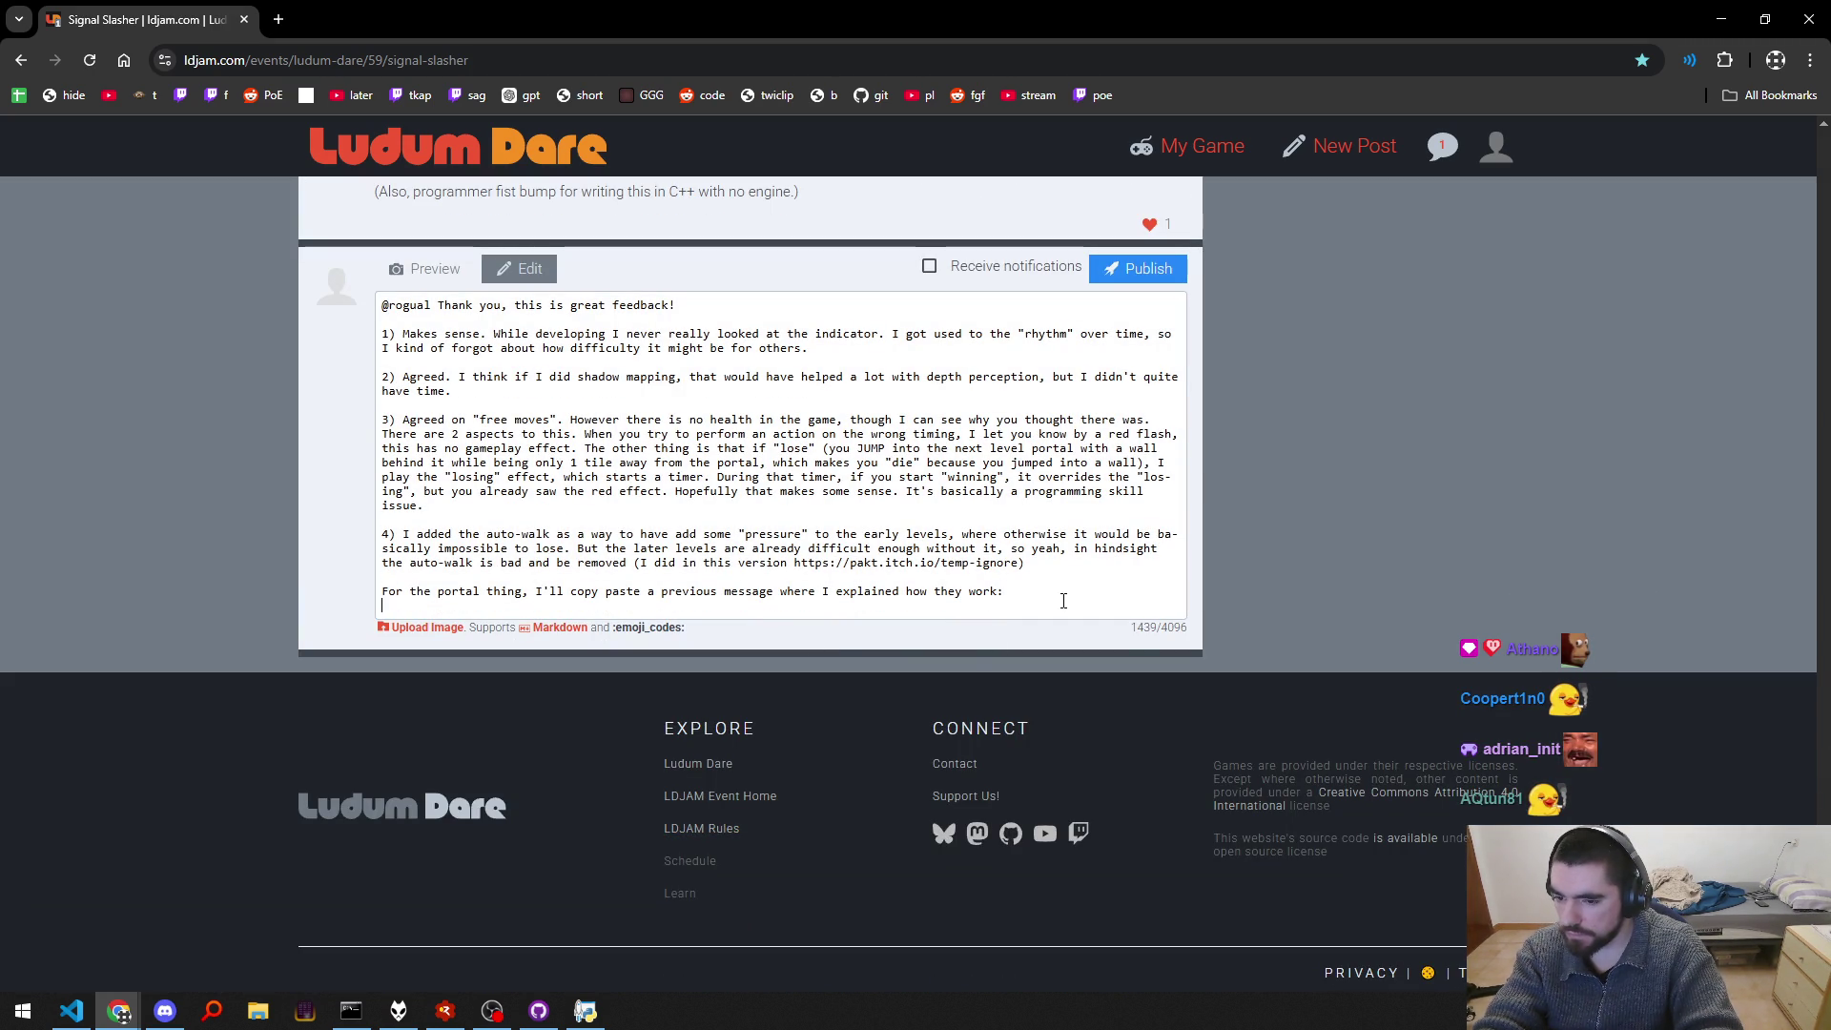
{"action": "key", "text": "ctrl+v"}
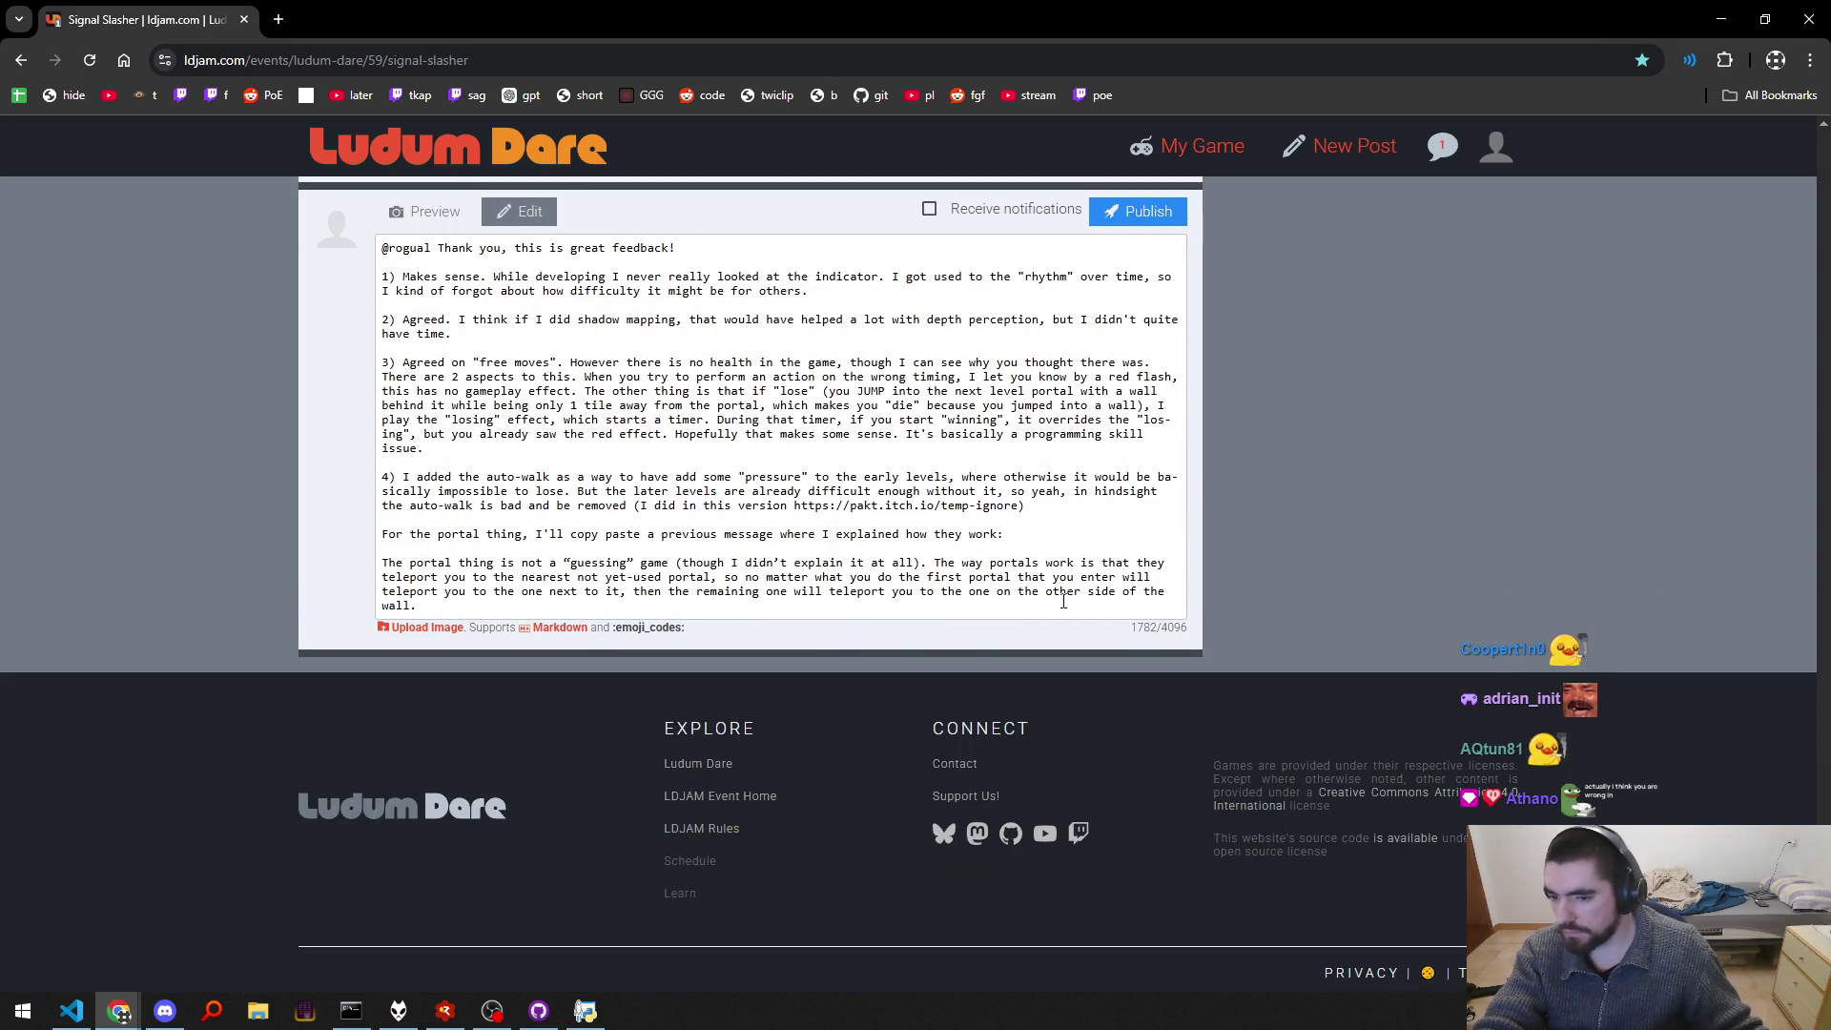
{"action": "left_click", "coordinate": [1118, 216]}
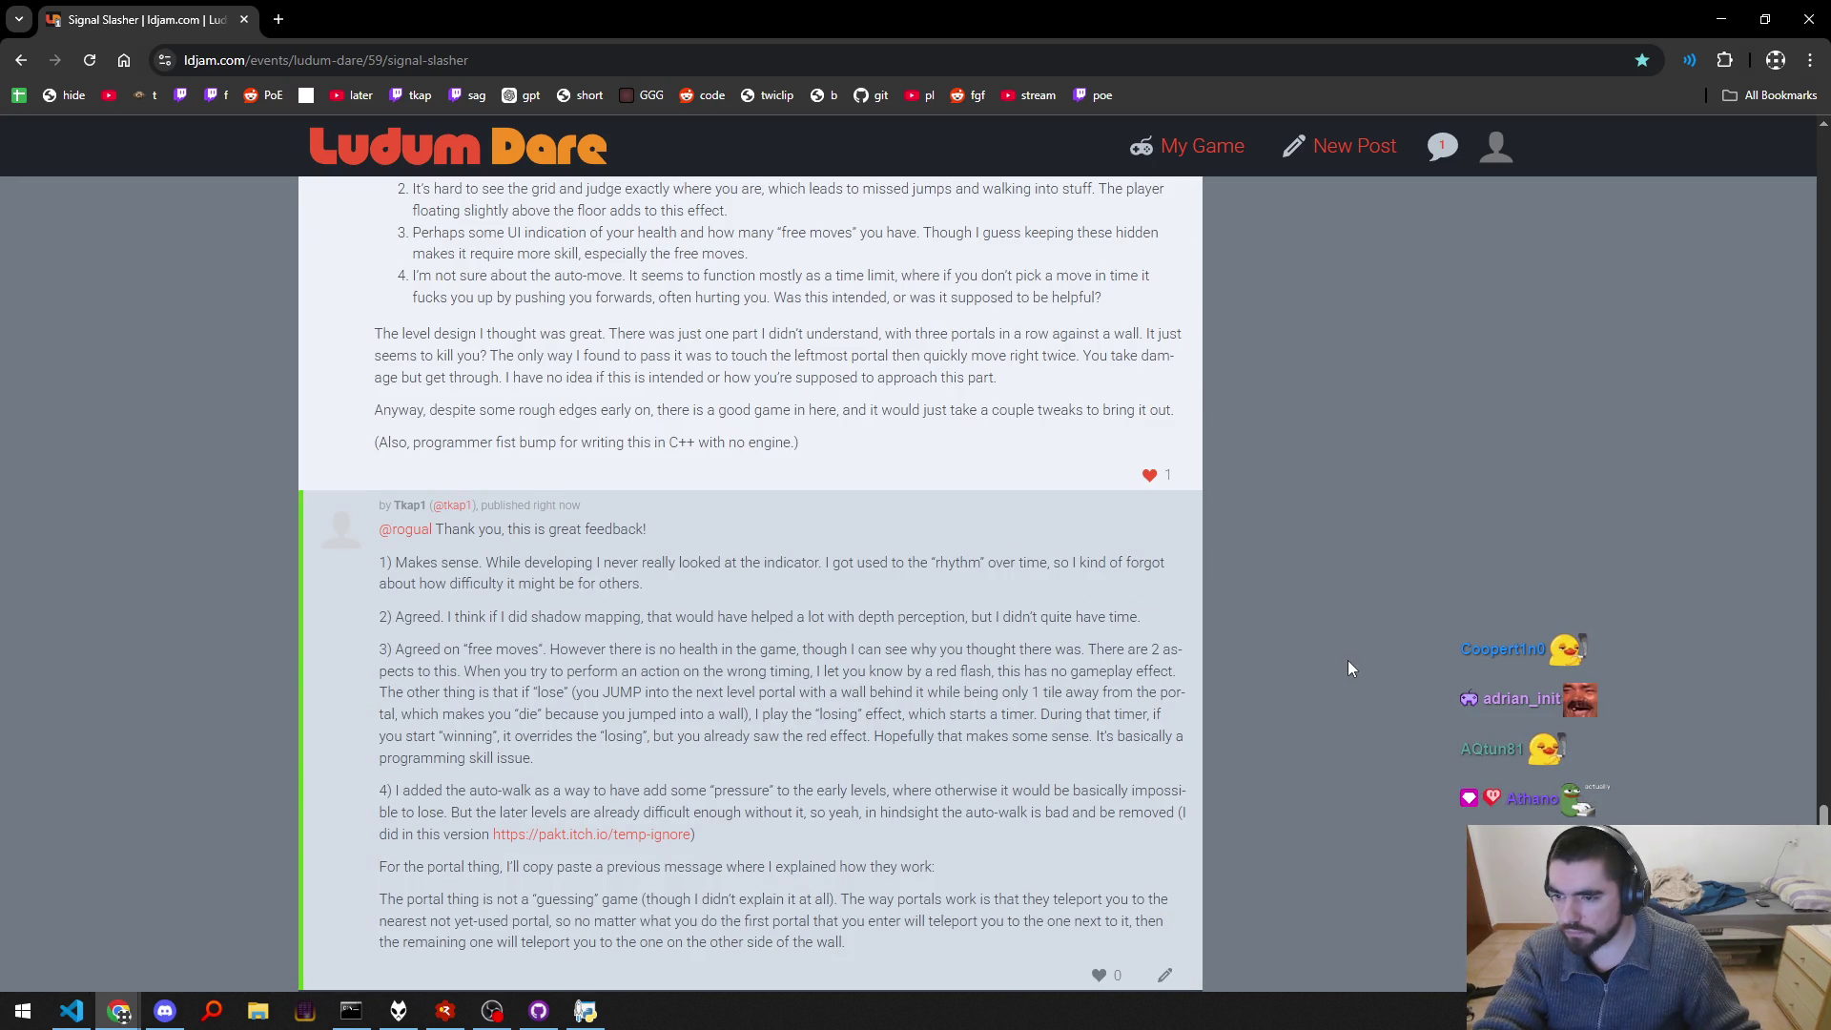
Step: Like the newly published reply to the reviewer
{"action": "right_click", "coordinate": [1399, 631]}
{"action": "key", "text": "Escape"}
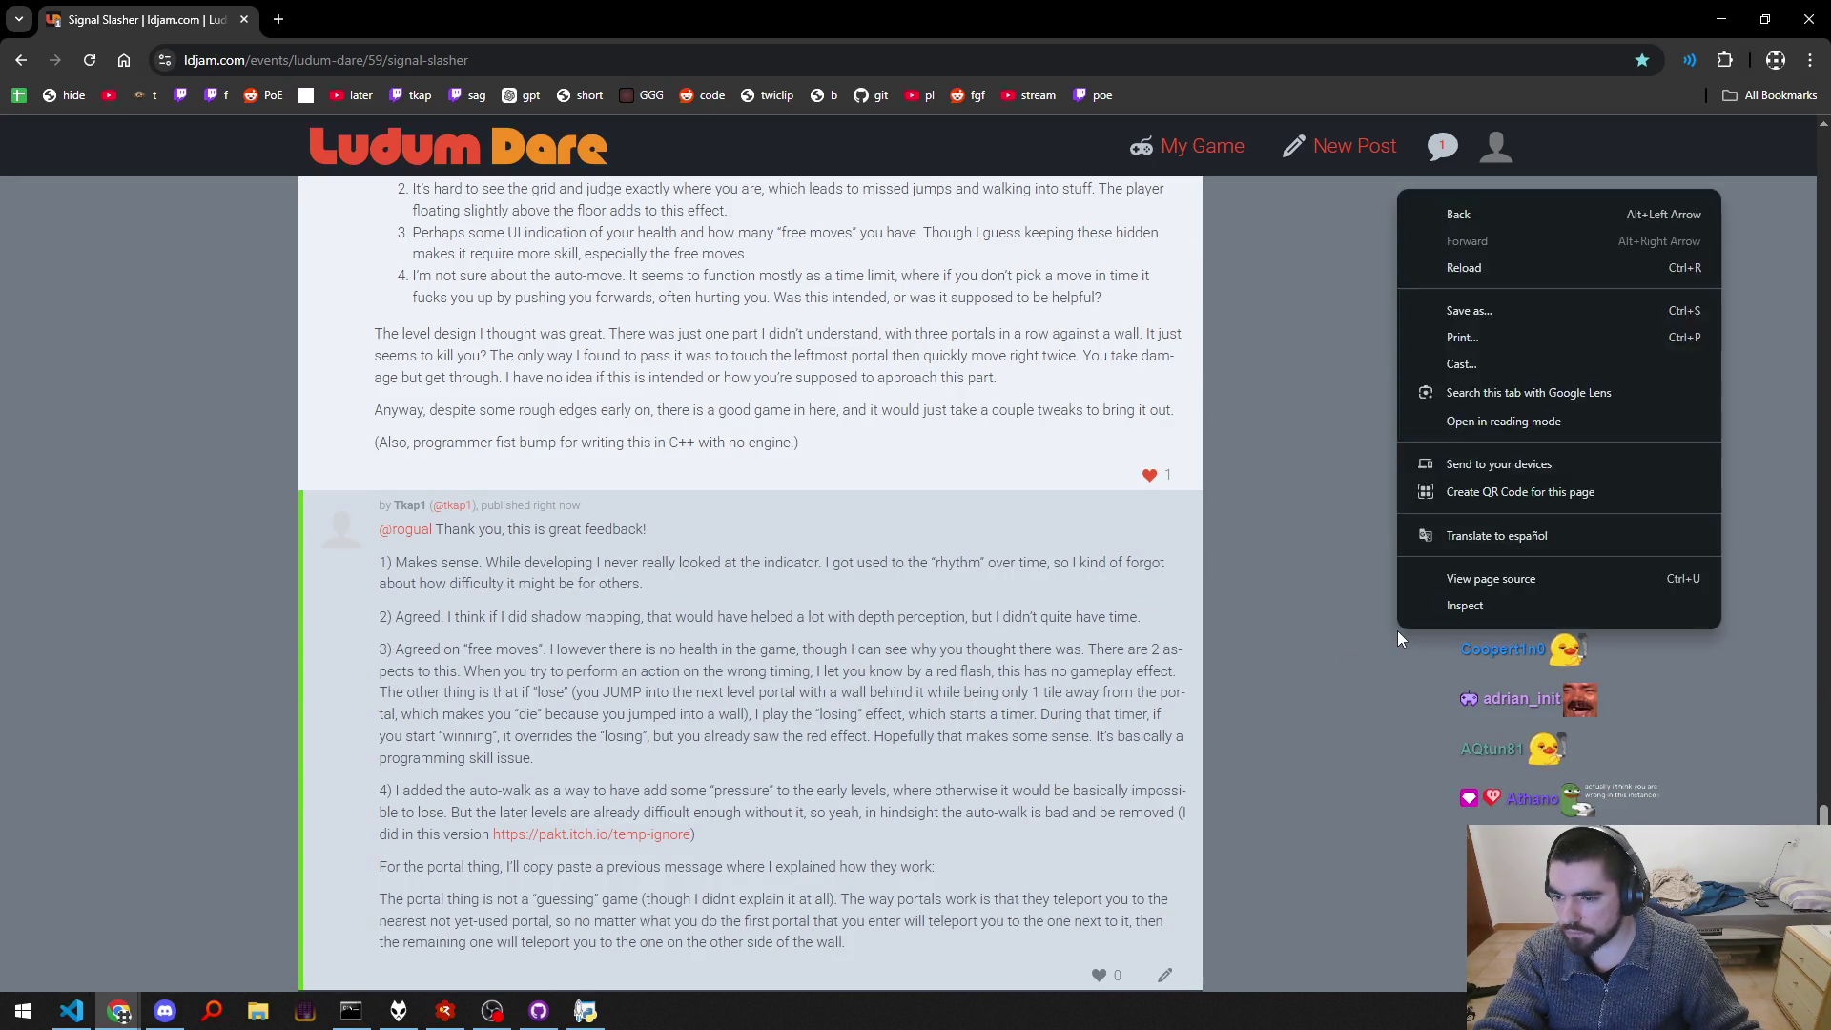
{"action": "scroll", "coordinate": [1398, 638], "scroll_direction": "down", "scroll_amount": 3}
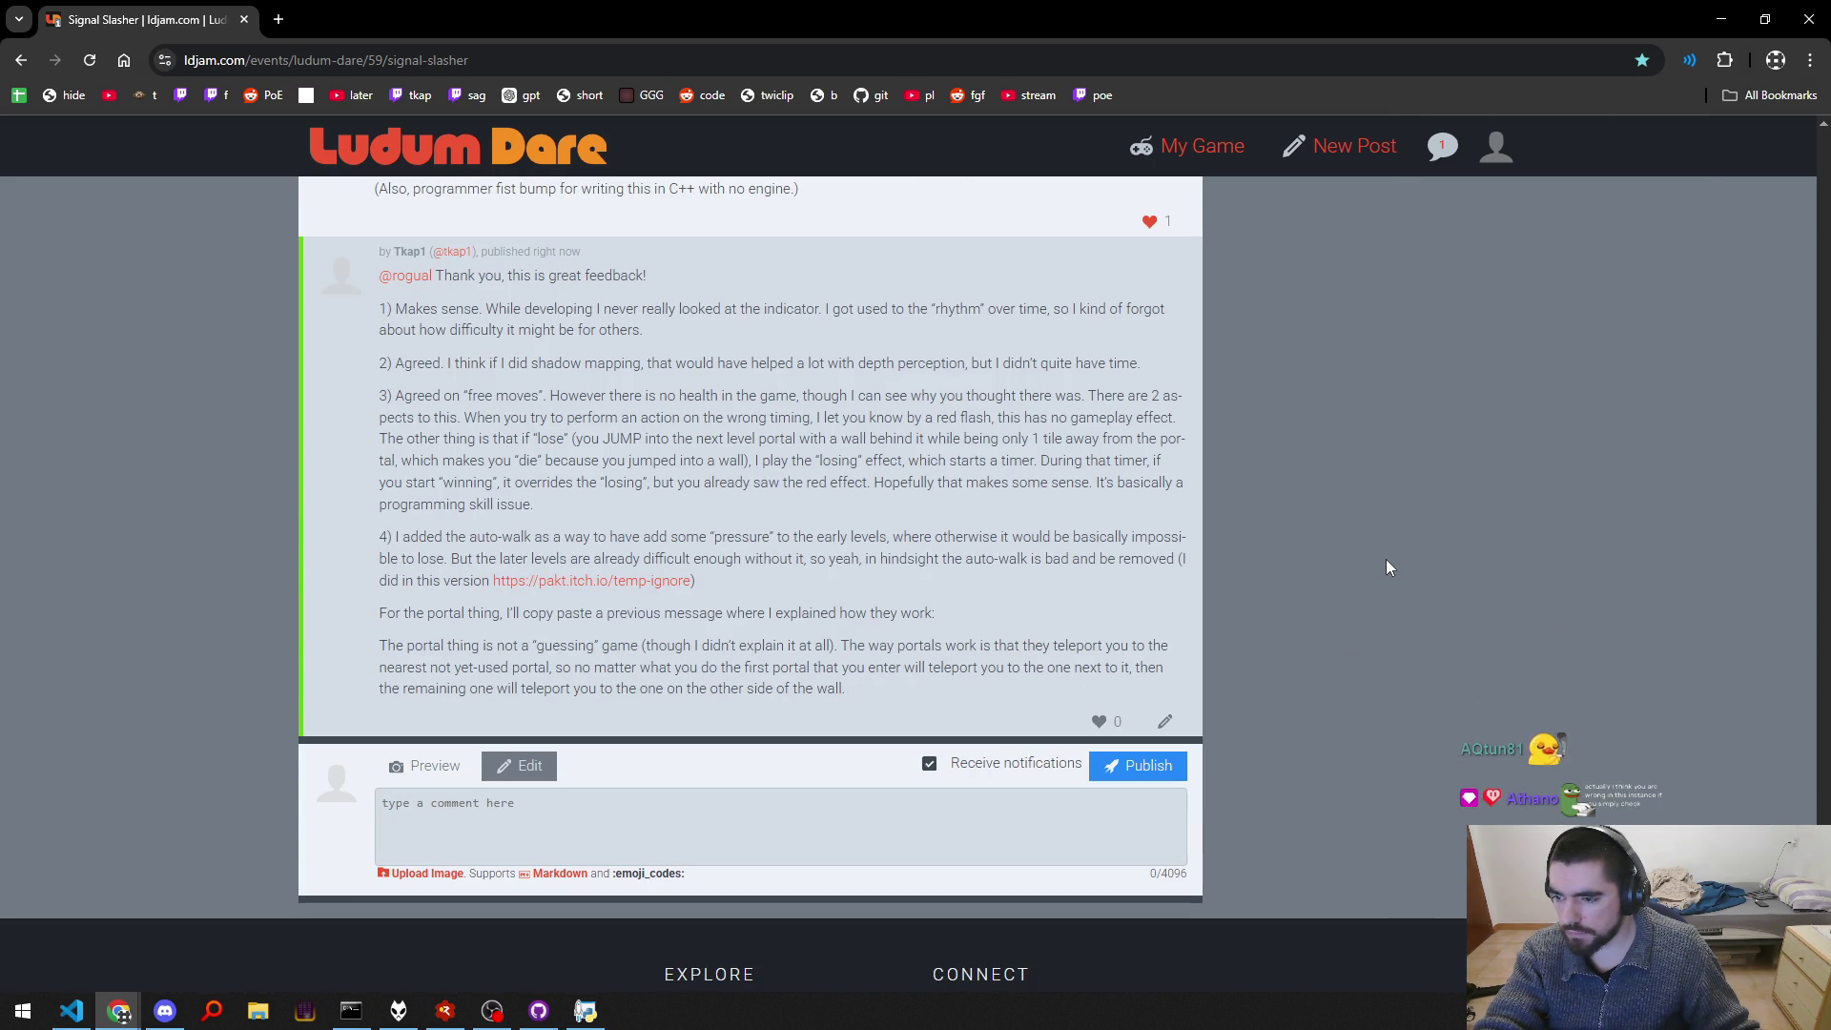
{"action": "left_click", "coordinate": [1100, 721]}
{"action": "right_click", "coordinate": [1370, 603]}
{"action": "right_click", "coordinate": [1370, 603]}
{"action": "right_click", "coordinate": [1369, 601]}
{"action": "right_click", "coordinate": [1369, 601]}
{"action": "right_click", "coordinate": [1370, 601]}
{"action": "right_click", "coordinate": [1370, 601]}
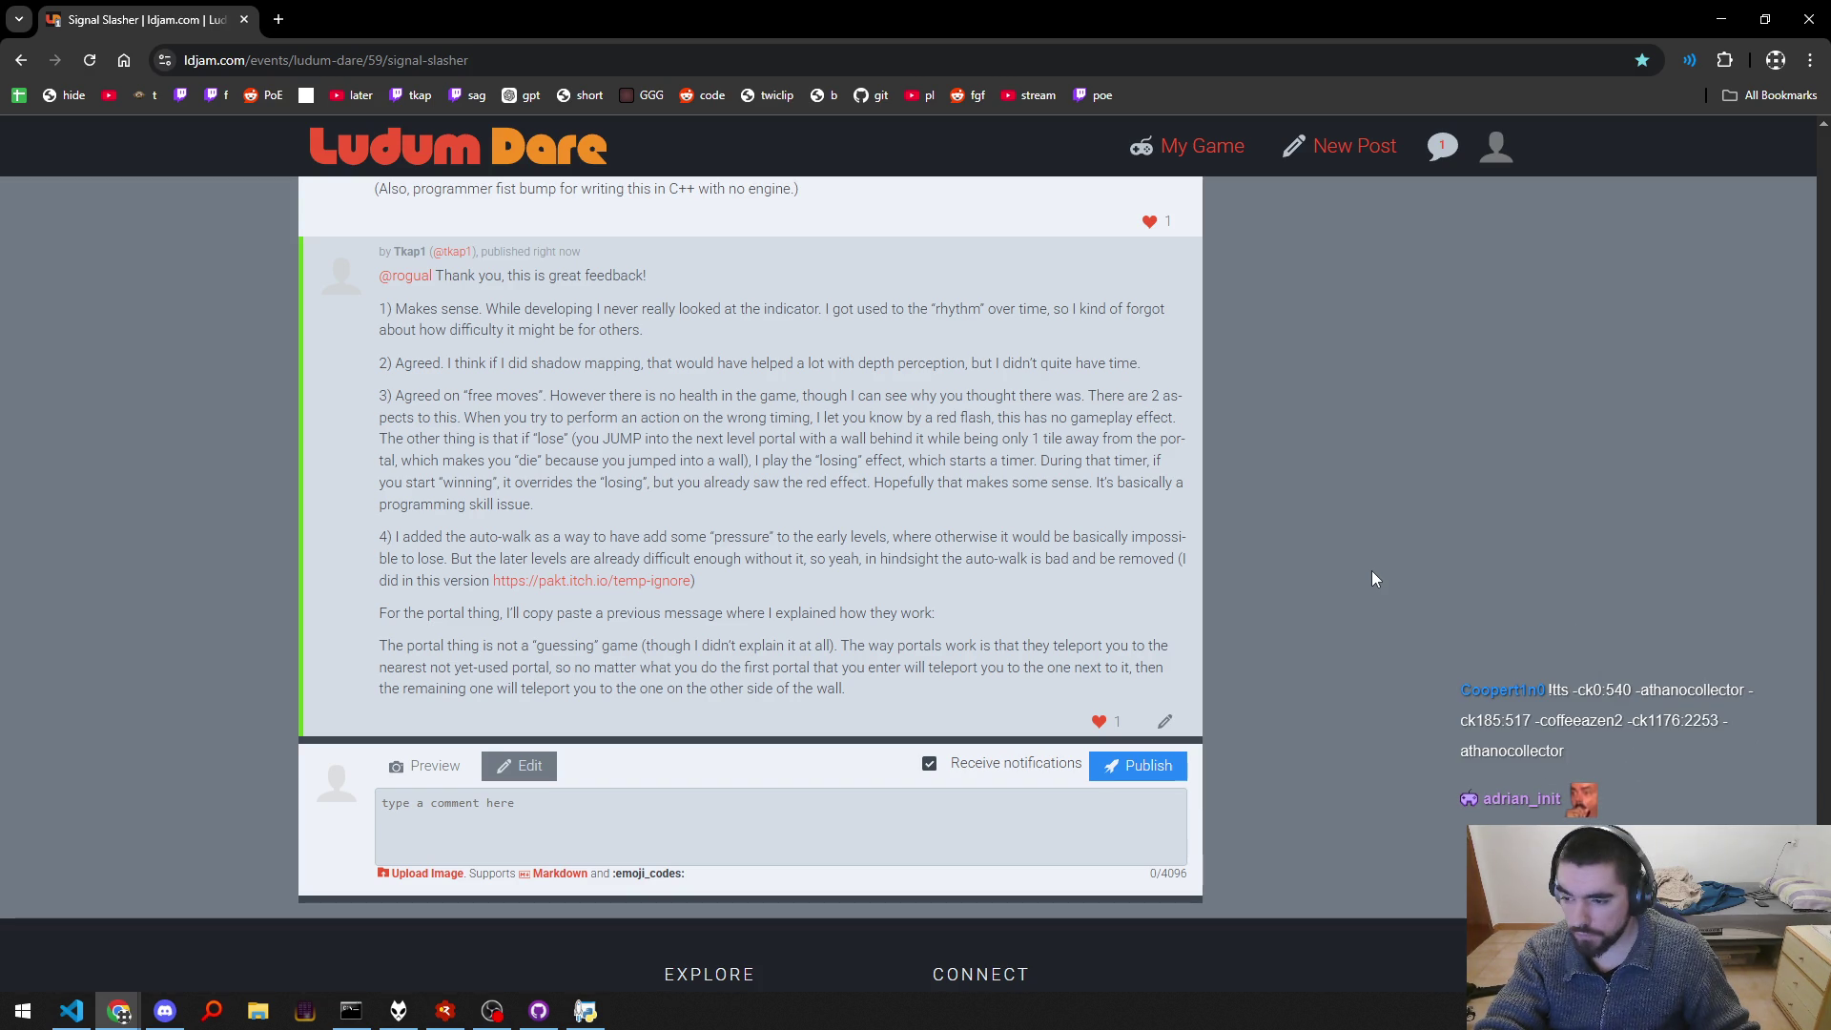
Step: Scroll up and down through the Signal Slasher comment thread to review the other comments
{"action": "scroll", "coordinate": [1372, 572], "scroll_direction": "up", "scroll_amount": 3}
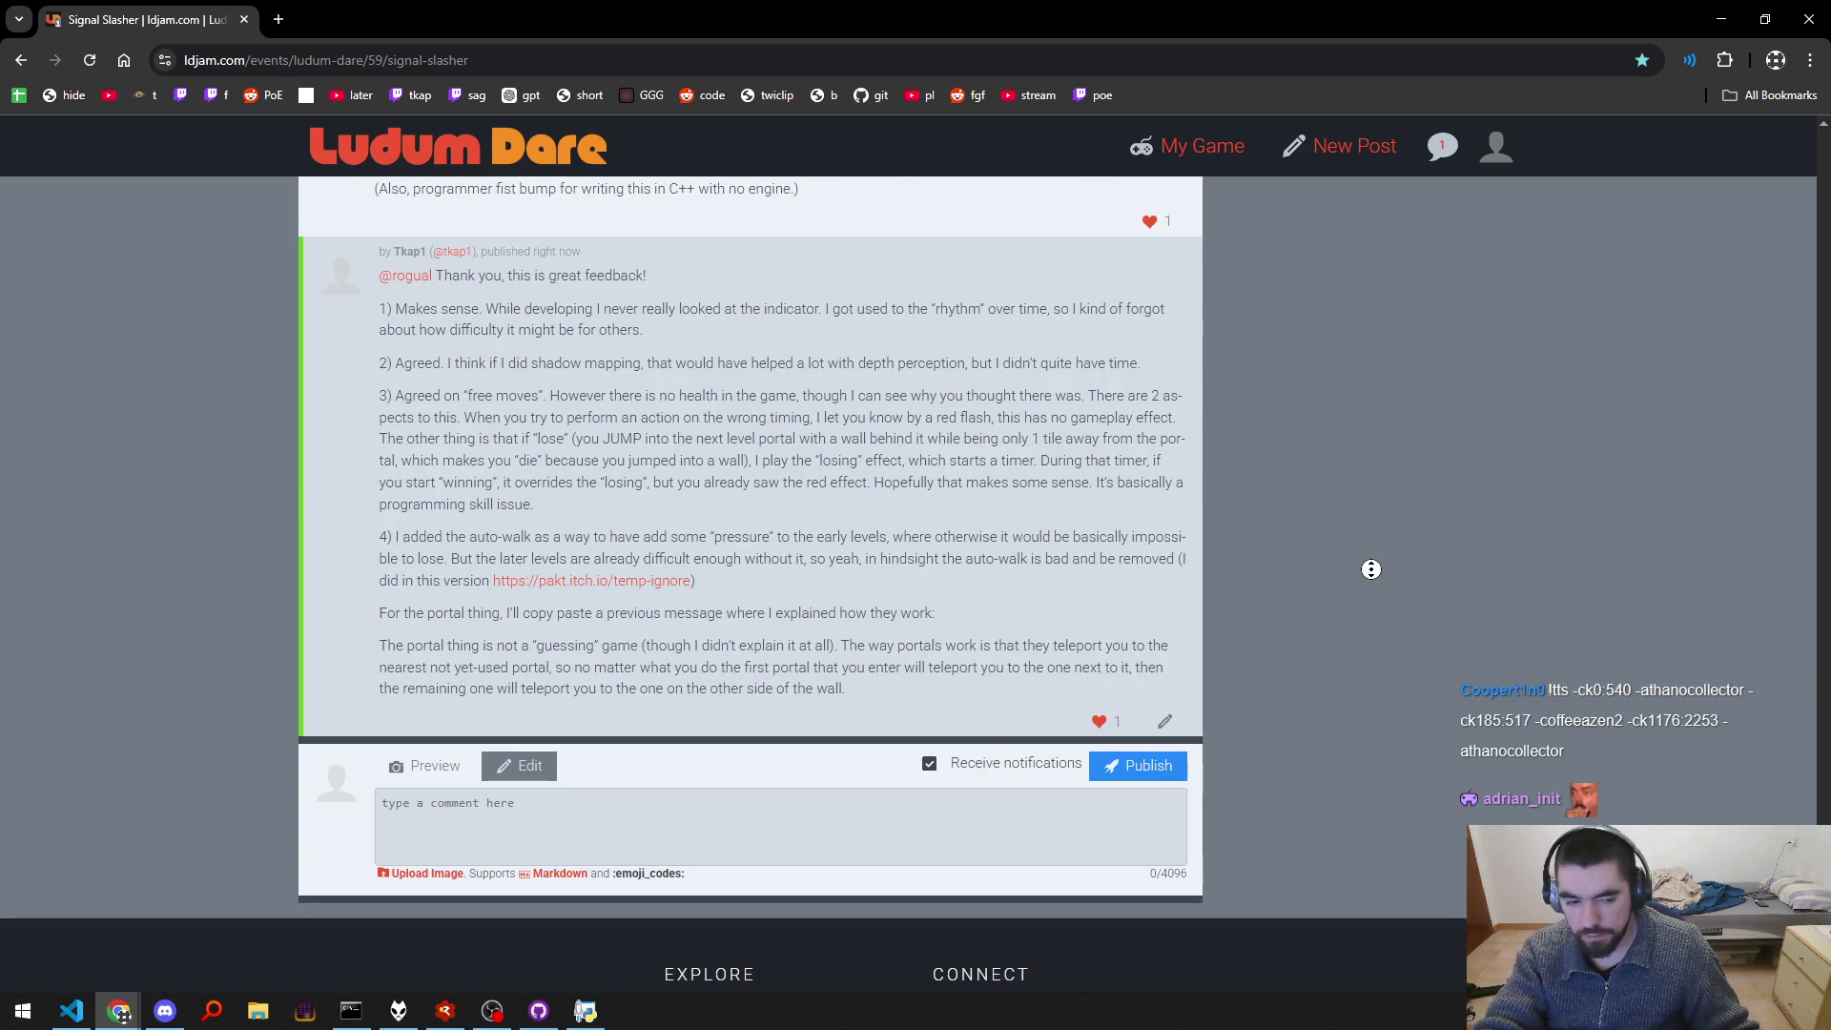
{"action": "scroll", "coordinate": [1372, 572], "scroll_direction": "up", "scroll_amount": 3}
{"action": "scroll", "coordinate": [1368, 606], "scroll_direction": "down", "scroll_amount": 3}
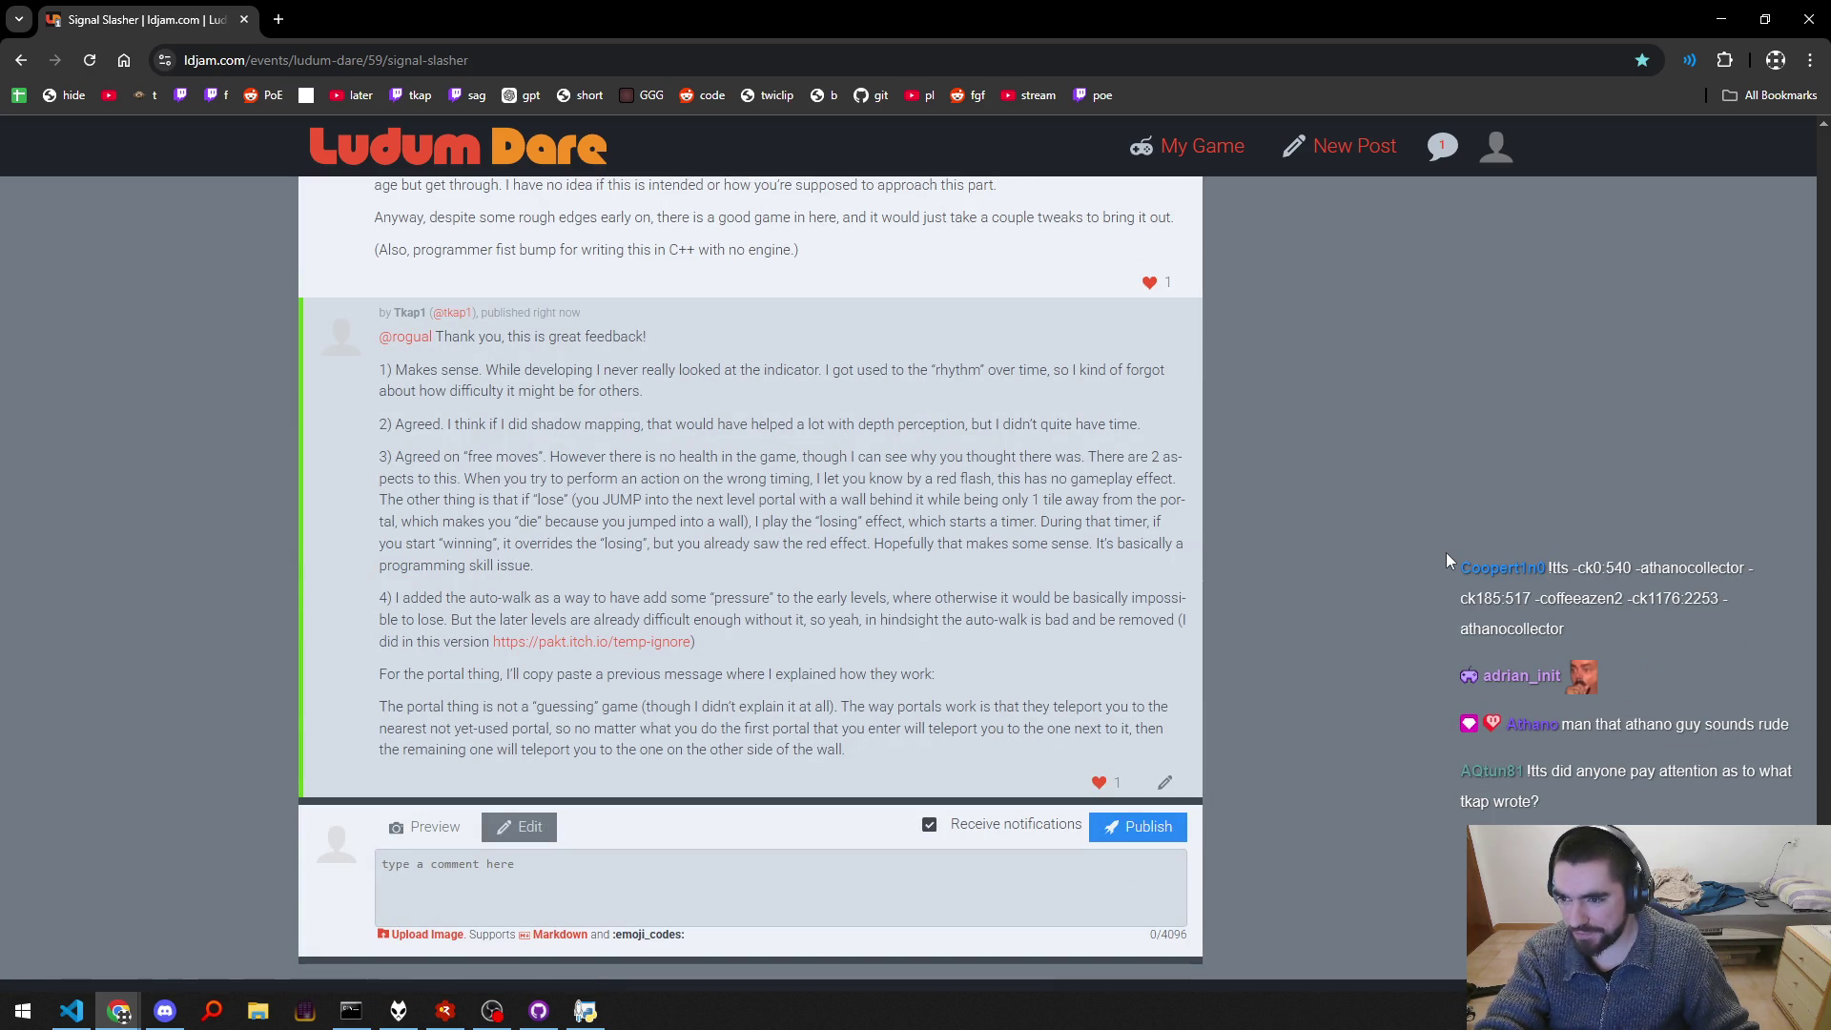
{"action": "scroll", "coordinate": [1447, 554], "scroll_direction": "up", "scroll_amount": 7}
{"action": "scroll", "coordinate": [1445, 553], "scroll_direction": "down", "scroll_amount": 5}
{"action": "scroll", "coordinate": [1446, 562], "scroll_direction": "up", "scroll_amount": 7}
{"action": "scroll", "coordinate": [1439, 591], "scroll_direction": "down", "scroll_amount": 7}
{"action": "scroll", "coordinate": [1430, 607], "scroll_direction": "down", "scroll_amount": 5}
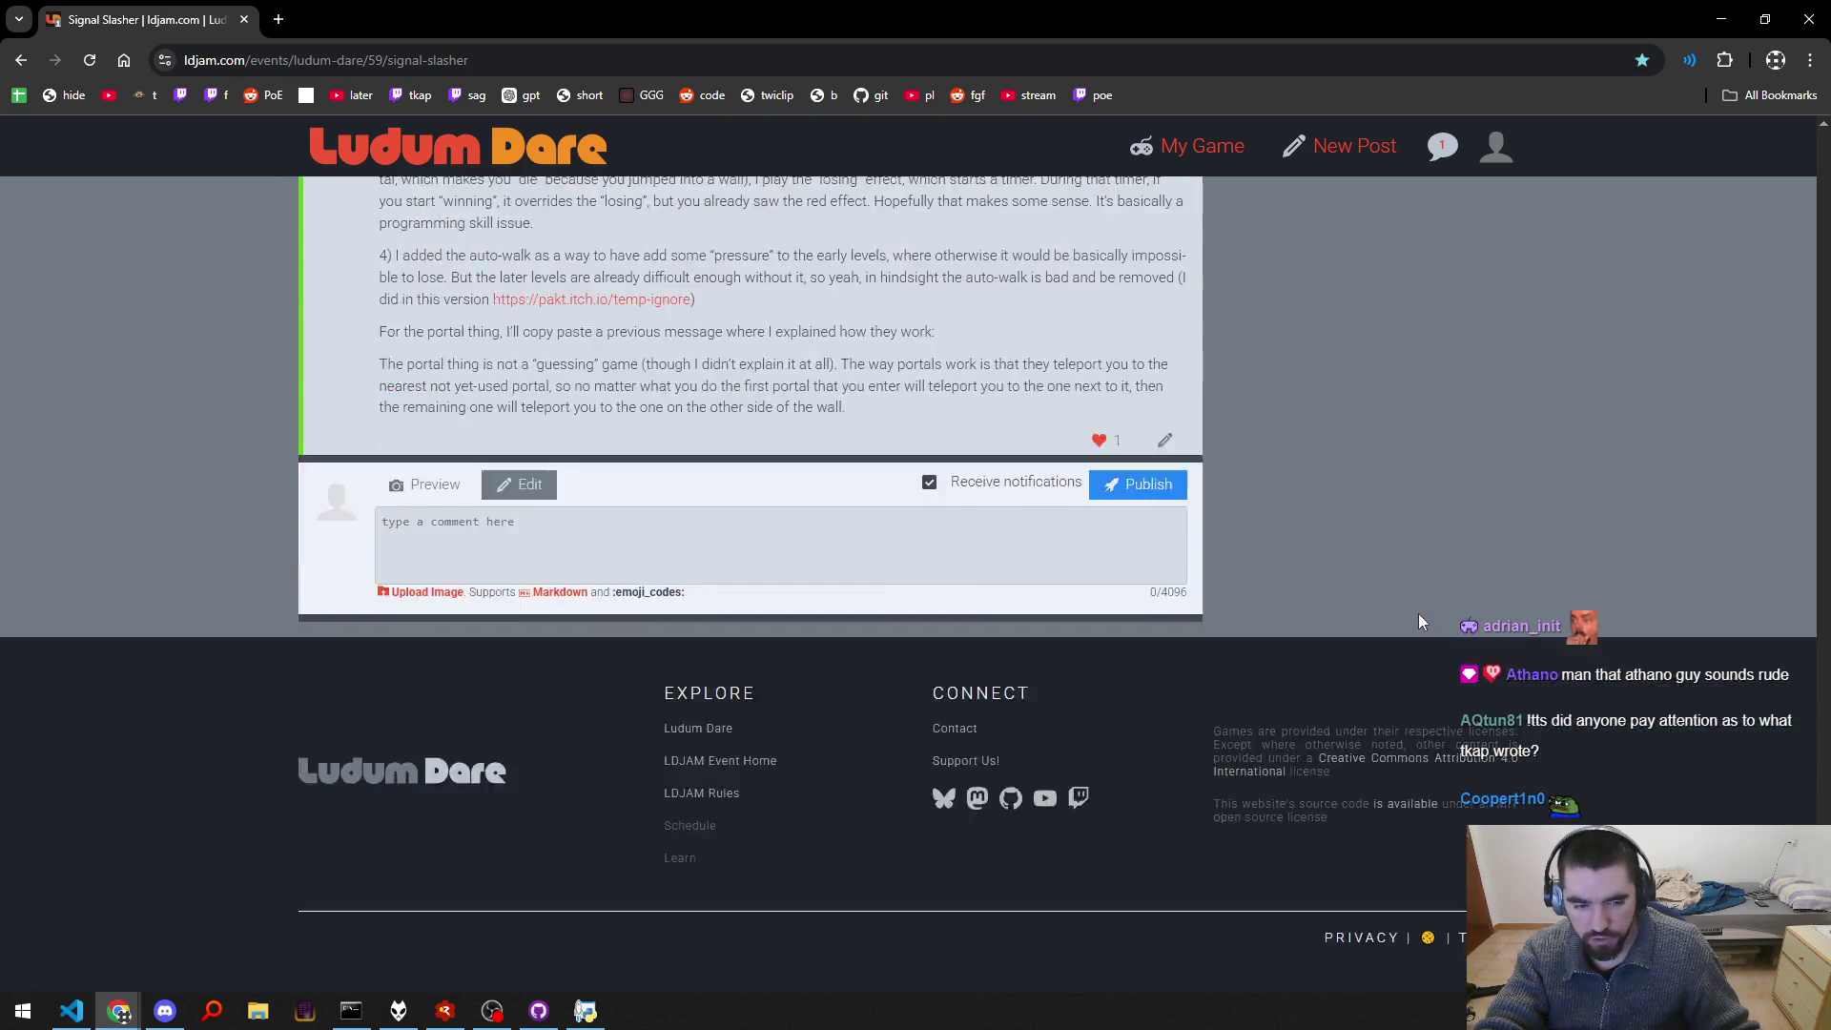
{"action": "scroll", "coordinate": [1408, 616], "scroll_direction": "up", "scroll_amount": 15}
{"action": "scroll", "coordinate": [1241, 687], "scroll_direction": "down", "scroll_amount": 6}
{"action": "scroll", "coordinate": [1317, 683], "scroll_direction": "up", "scroll_amount": 6}
{"action": "scroll", "coordinate": [1354, 678], "scroll_direction": "down", "scroll_amount": 10}
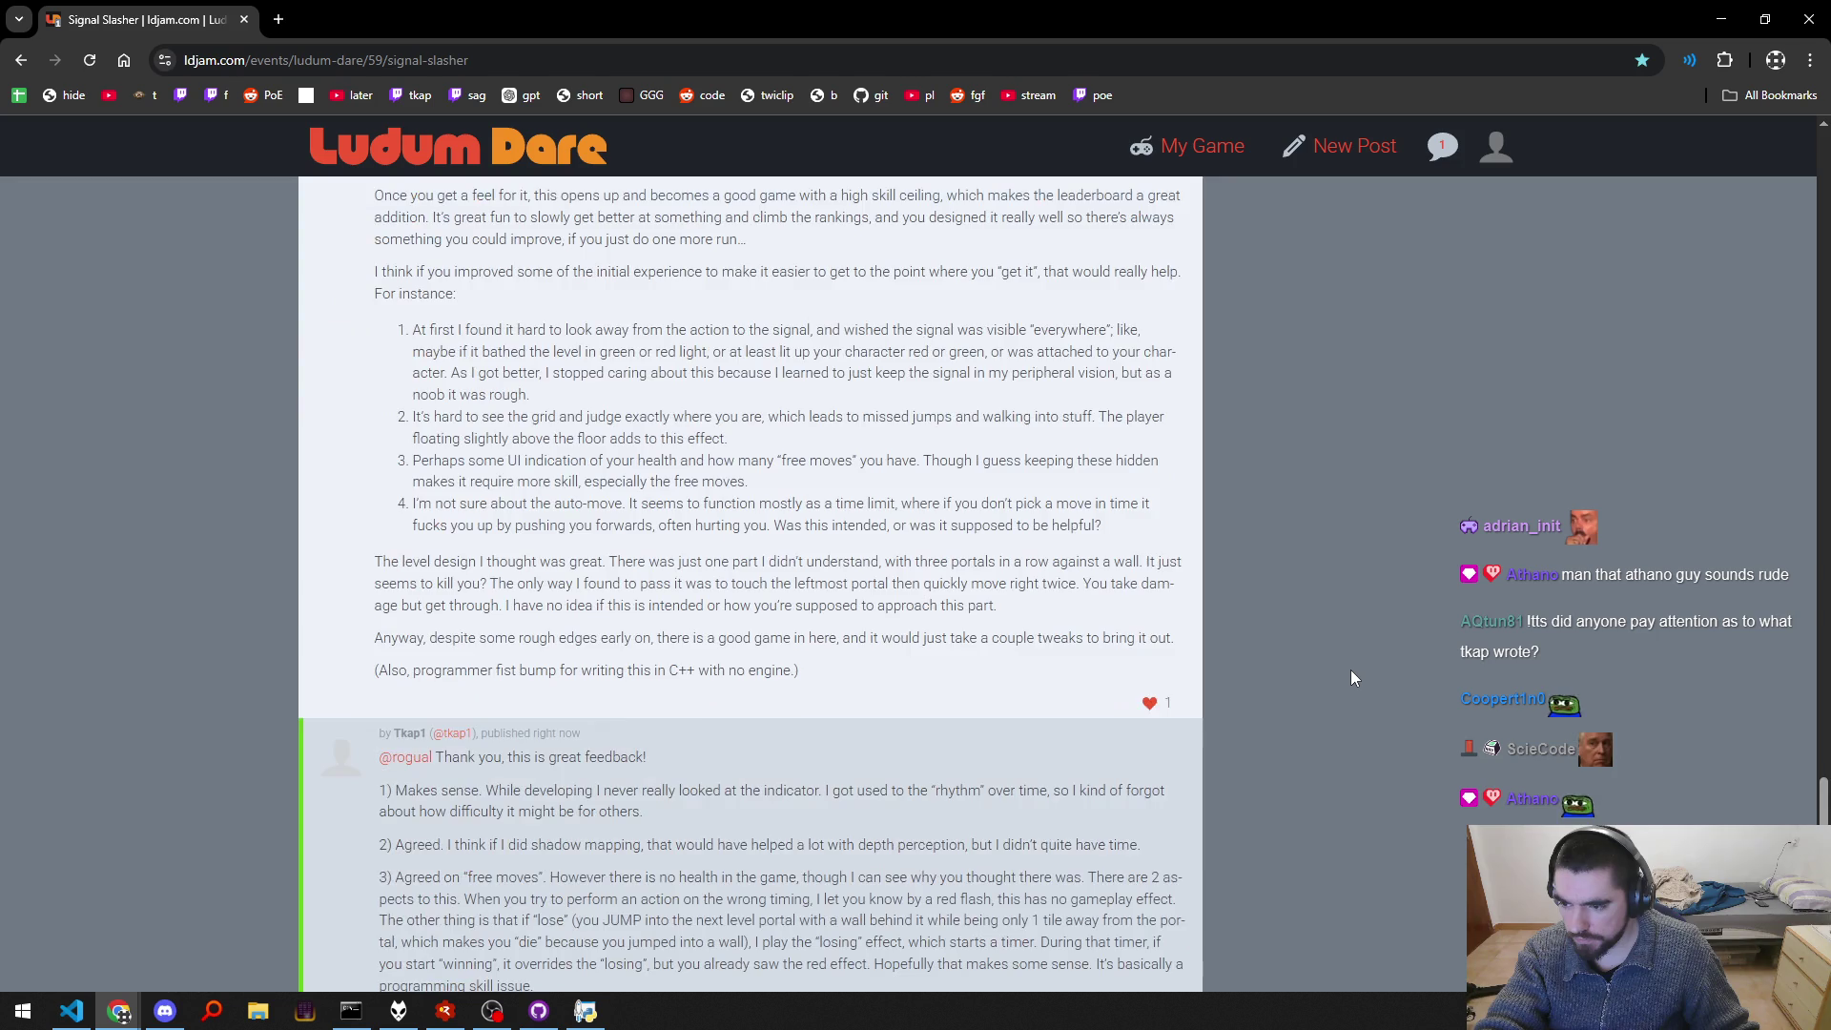
{"action": "scroll", "coordinate": [1347, 673], "scroll_direction": "down", "scroll_amount": 5}
{"action": "scroll", "coordinate": [1342, 675], "scroll_direction": "up", "scroll_amount": 5}
{"action": "scroll", "coordinate": [1341, 672], "scroll_direction": "up", "scroll_amount": 15}
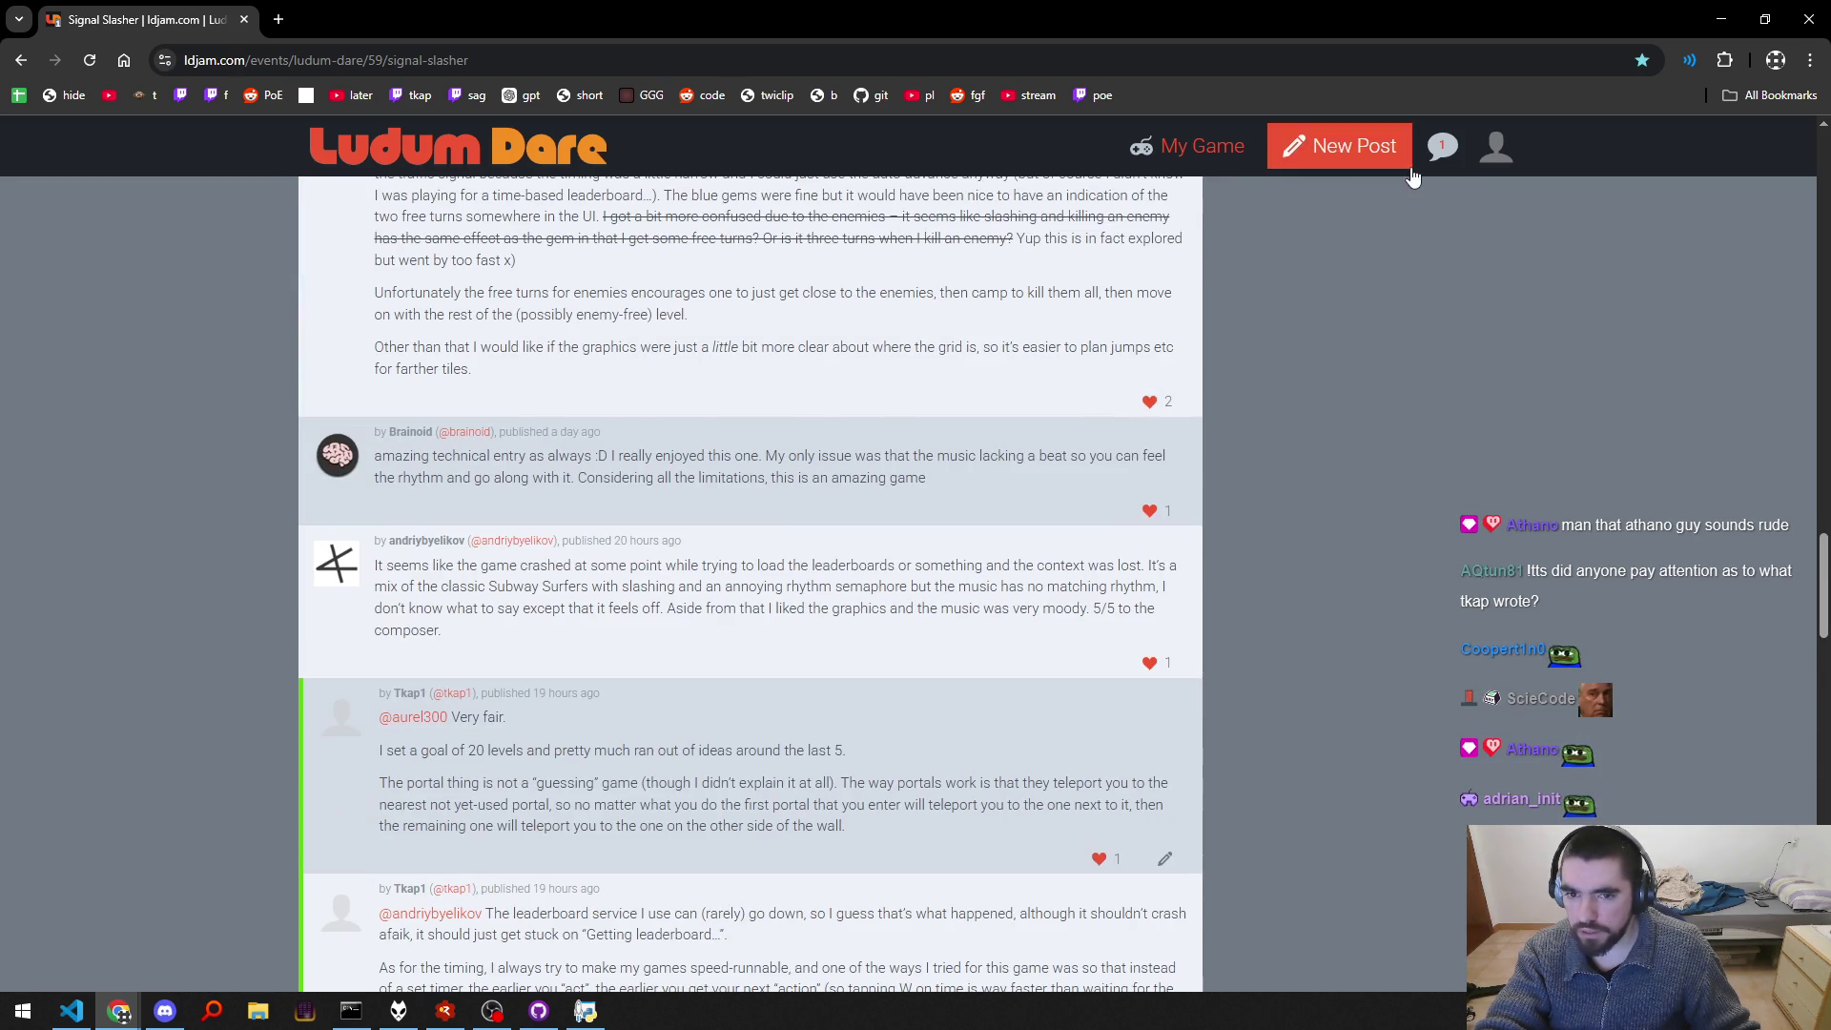
Step: Check the new notification and reload the Signal Slasher page to load new comments
{"action": "left_click", "coordinate": [1425, 167]}
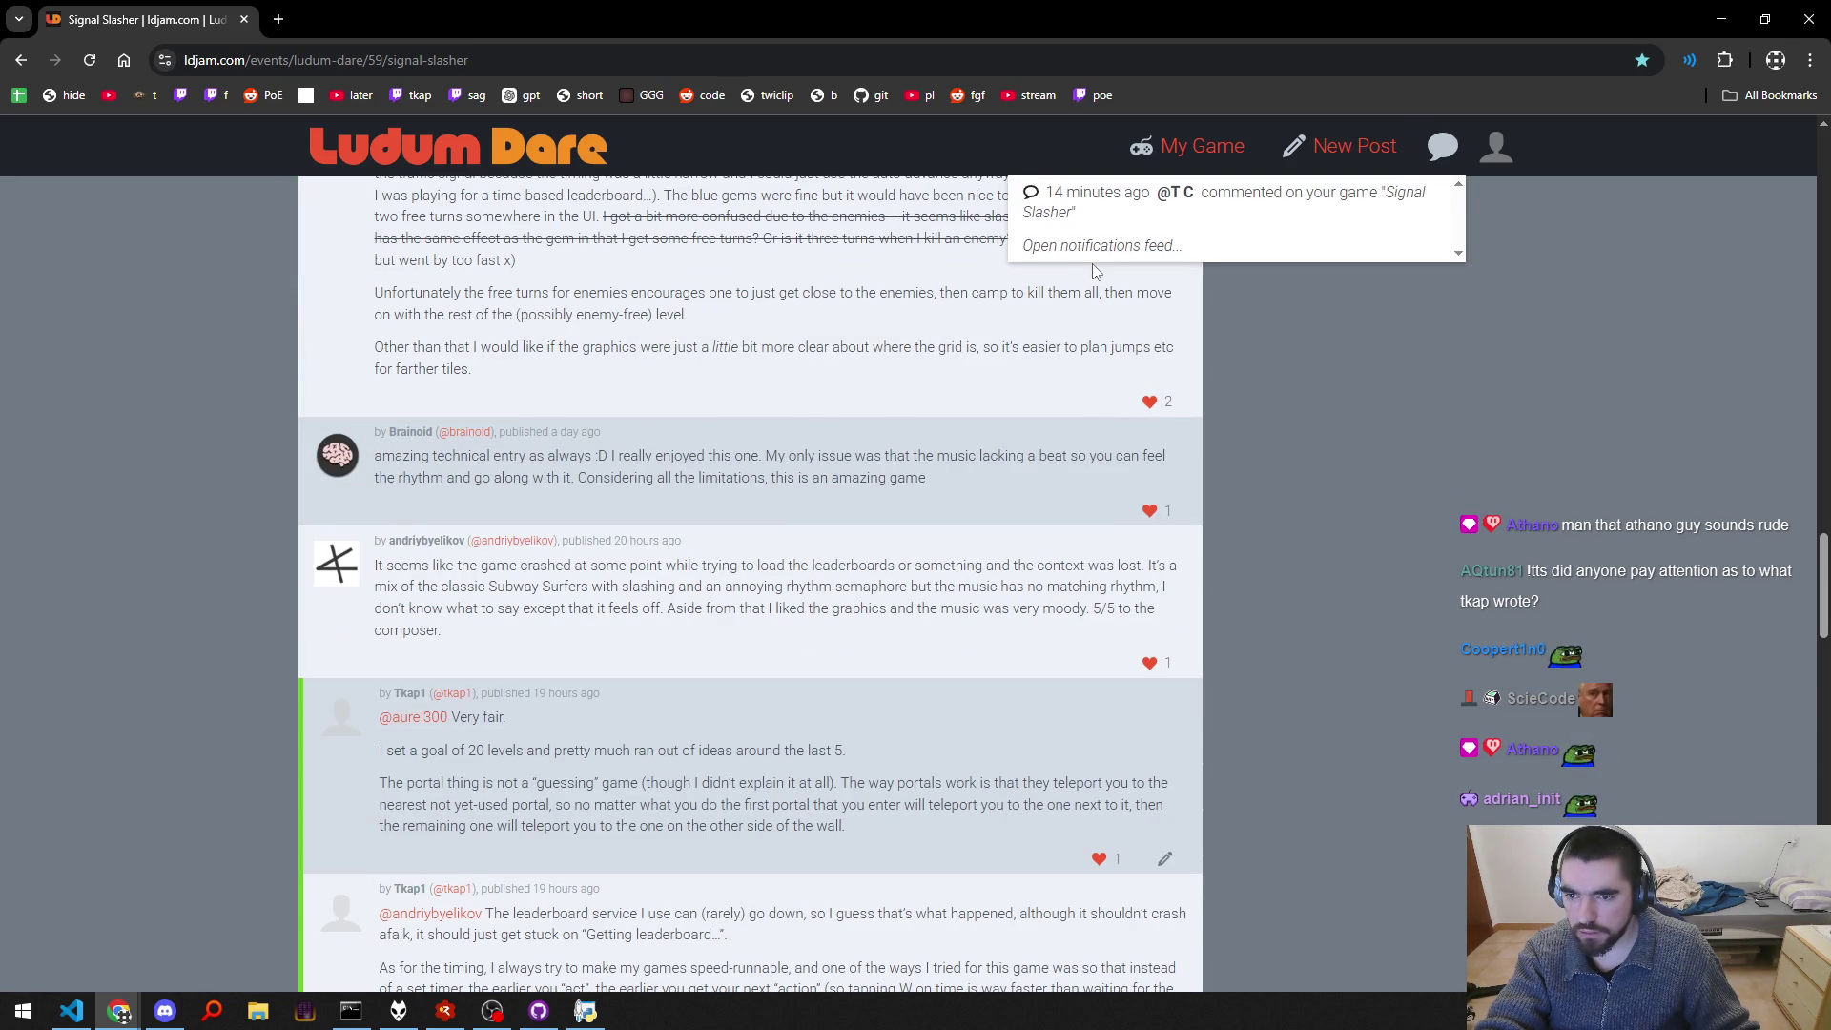
{"action": "left_click", "coordinate": [214, 153]}
{"action": "left_click", "coordinate": [90, 60]}
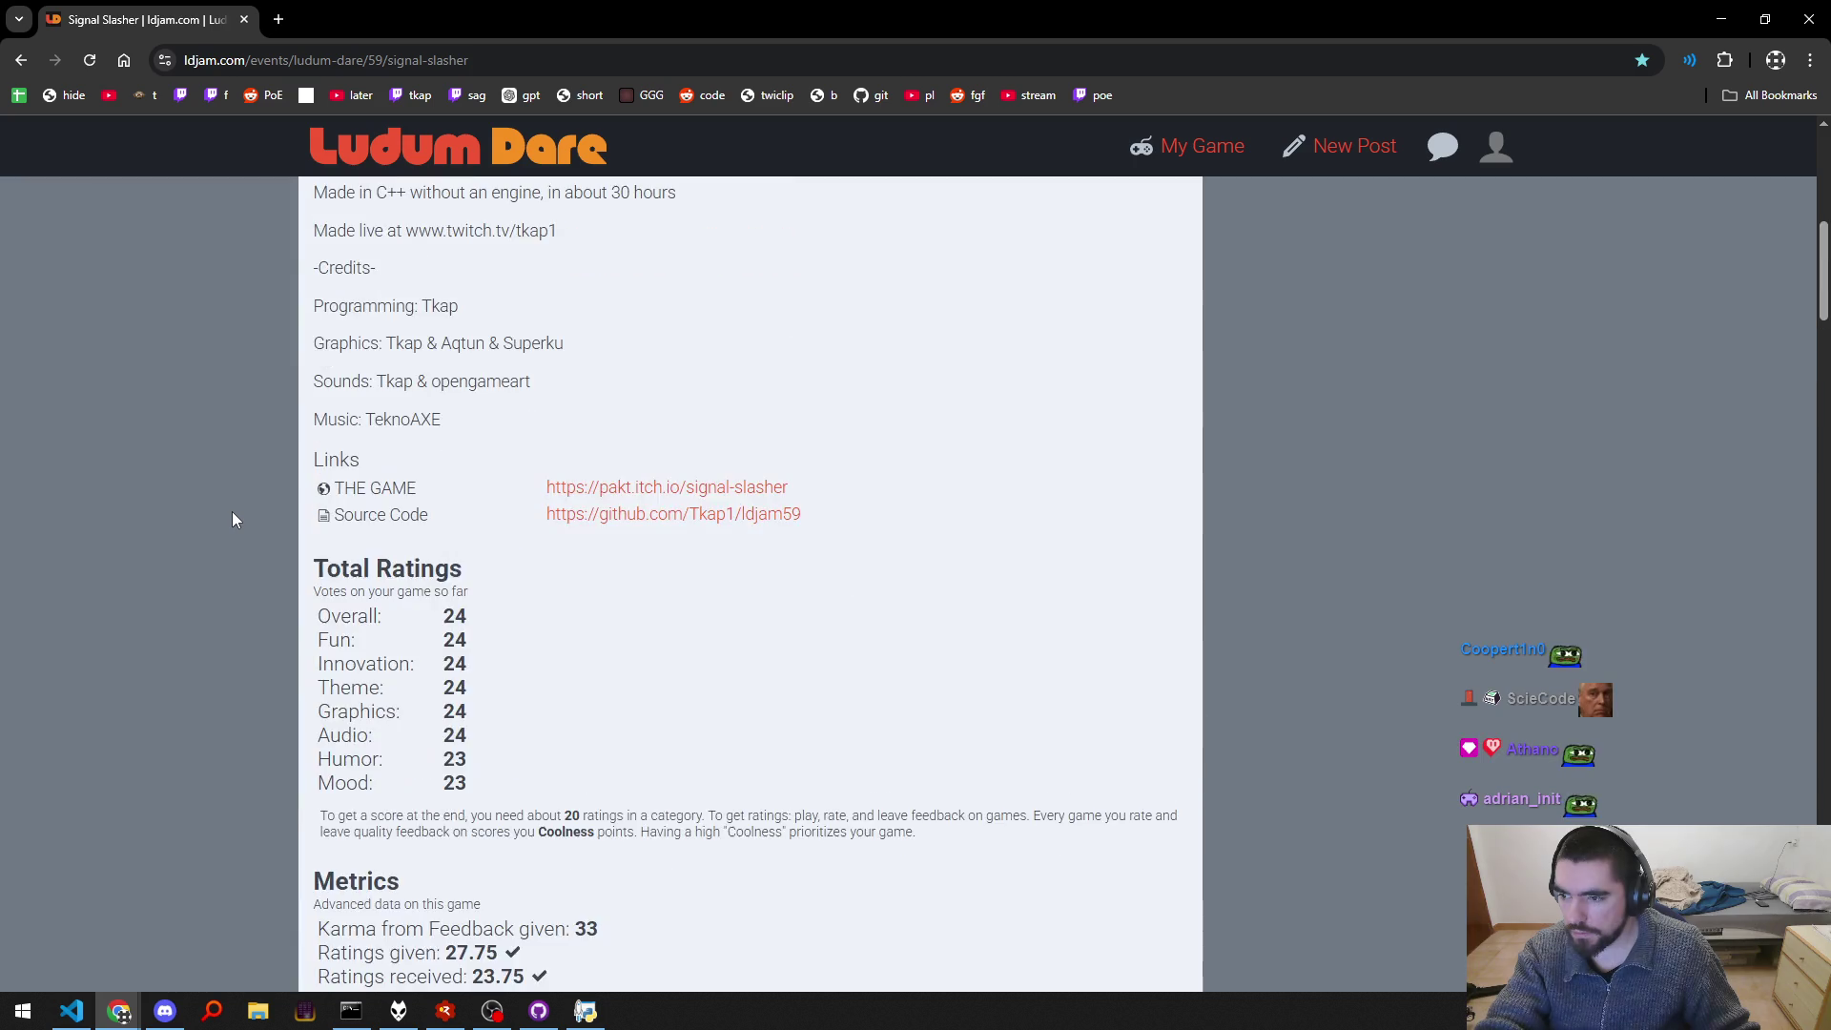
{"action": "scroll", "coordinate": [232, 515], "scroll_direction": "down", "scroll_amount": 20}
{"action": "scroll", "coordinate": [231, 526], "scroll_direction": "down", "scroll_amount": 15}
{"action": "scroll", "coordinate": [230, 528], "scroll_direction": "up", "scroll_amount": 10}
{"action": "scroll", "coordinate": [231, 527], "scroll_direction": "up", "scroll_amount": 3}
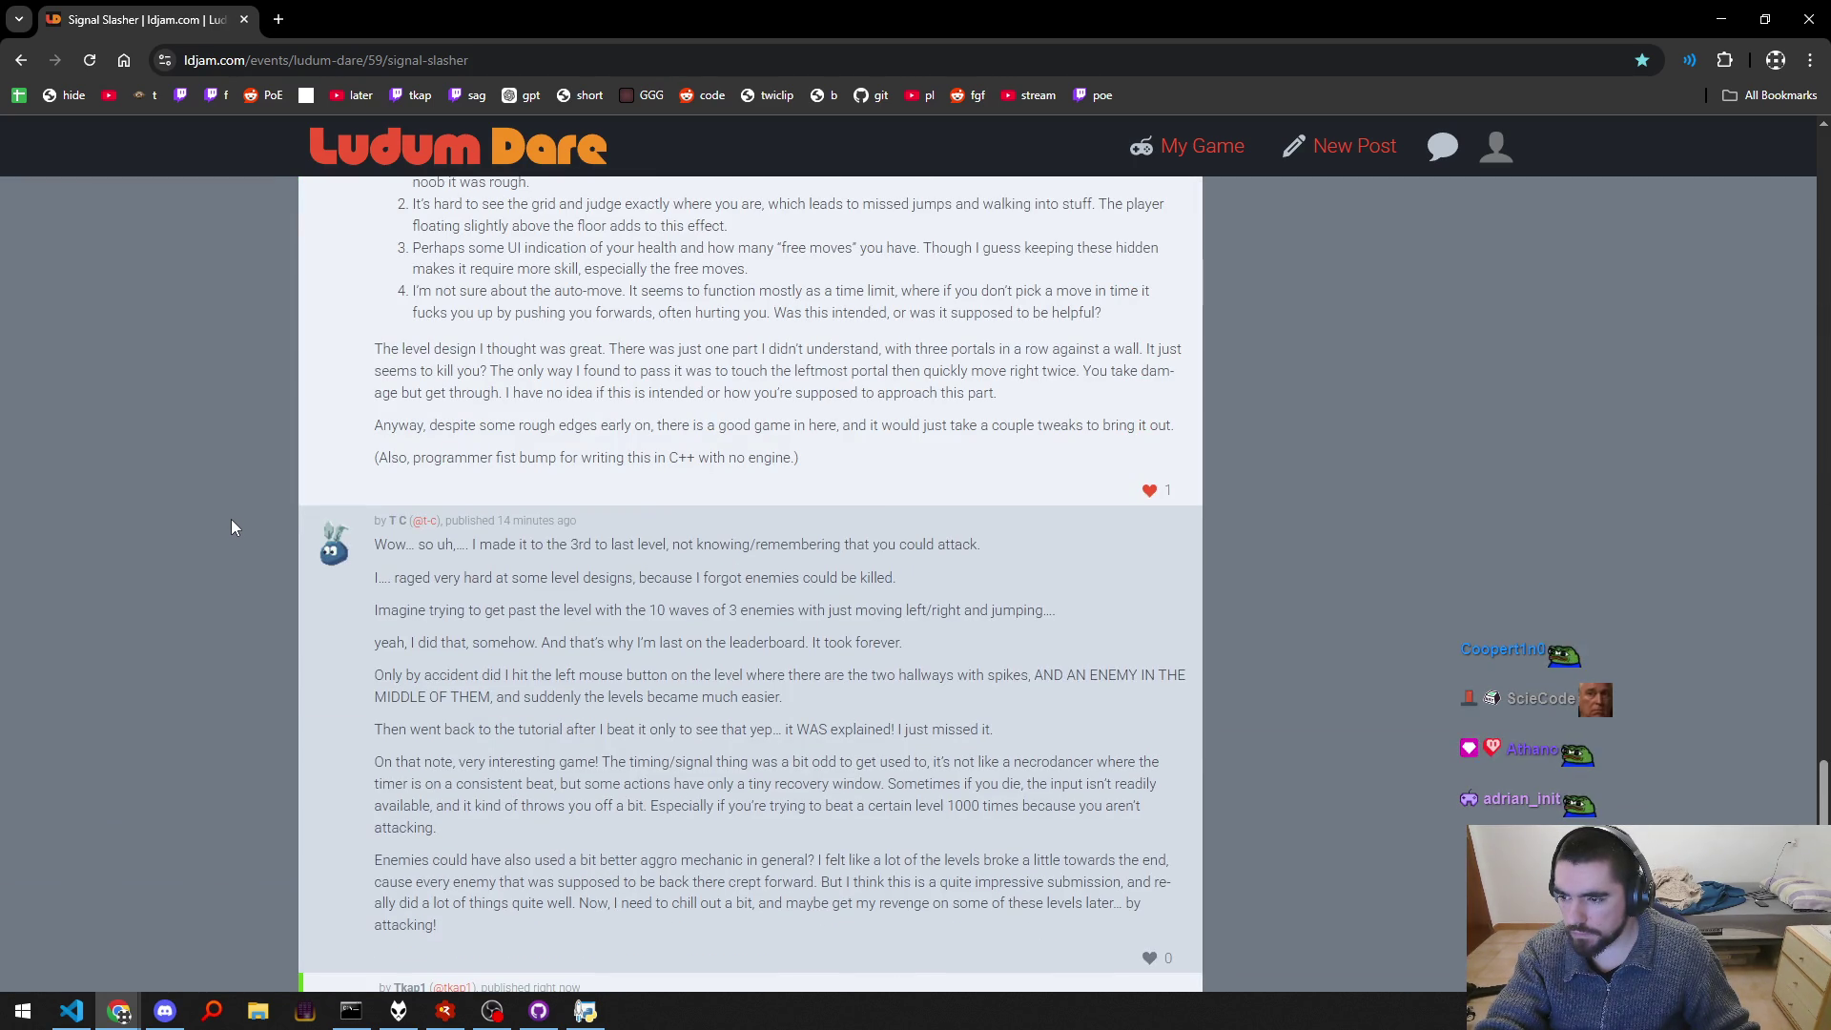
Step: Read the newest comment, highlighting its lines about level designs, enemy waves and the leaderboard
{"action": "right_click", "coordinate": [221, 483]}
{"action": "right_click", "coordinate": [222, 482]}
{"action": "right_click", "coordinate": [221, 483]}
{"action": "left_click", "coordinate": [221, 483]}
{"action": "right_click", "coordinate": [221, 483]}
{"action": "left_click", "coordinate": [221, 483]}
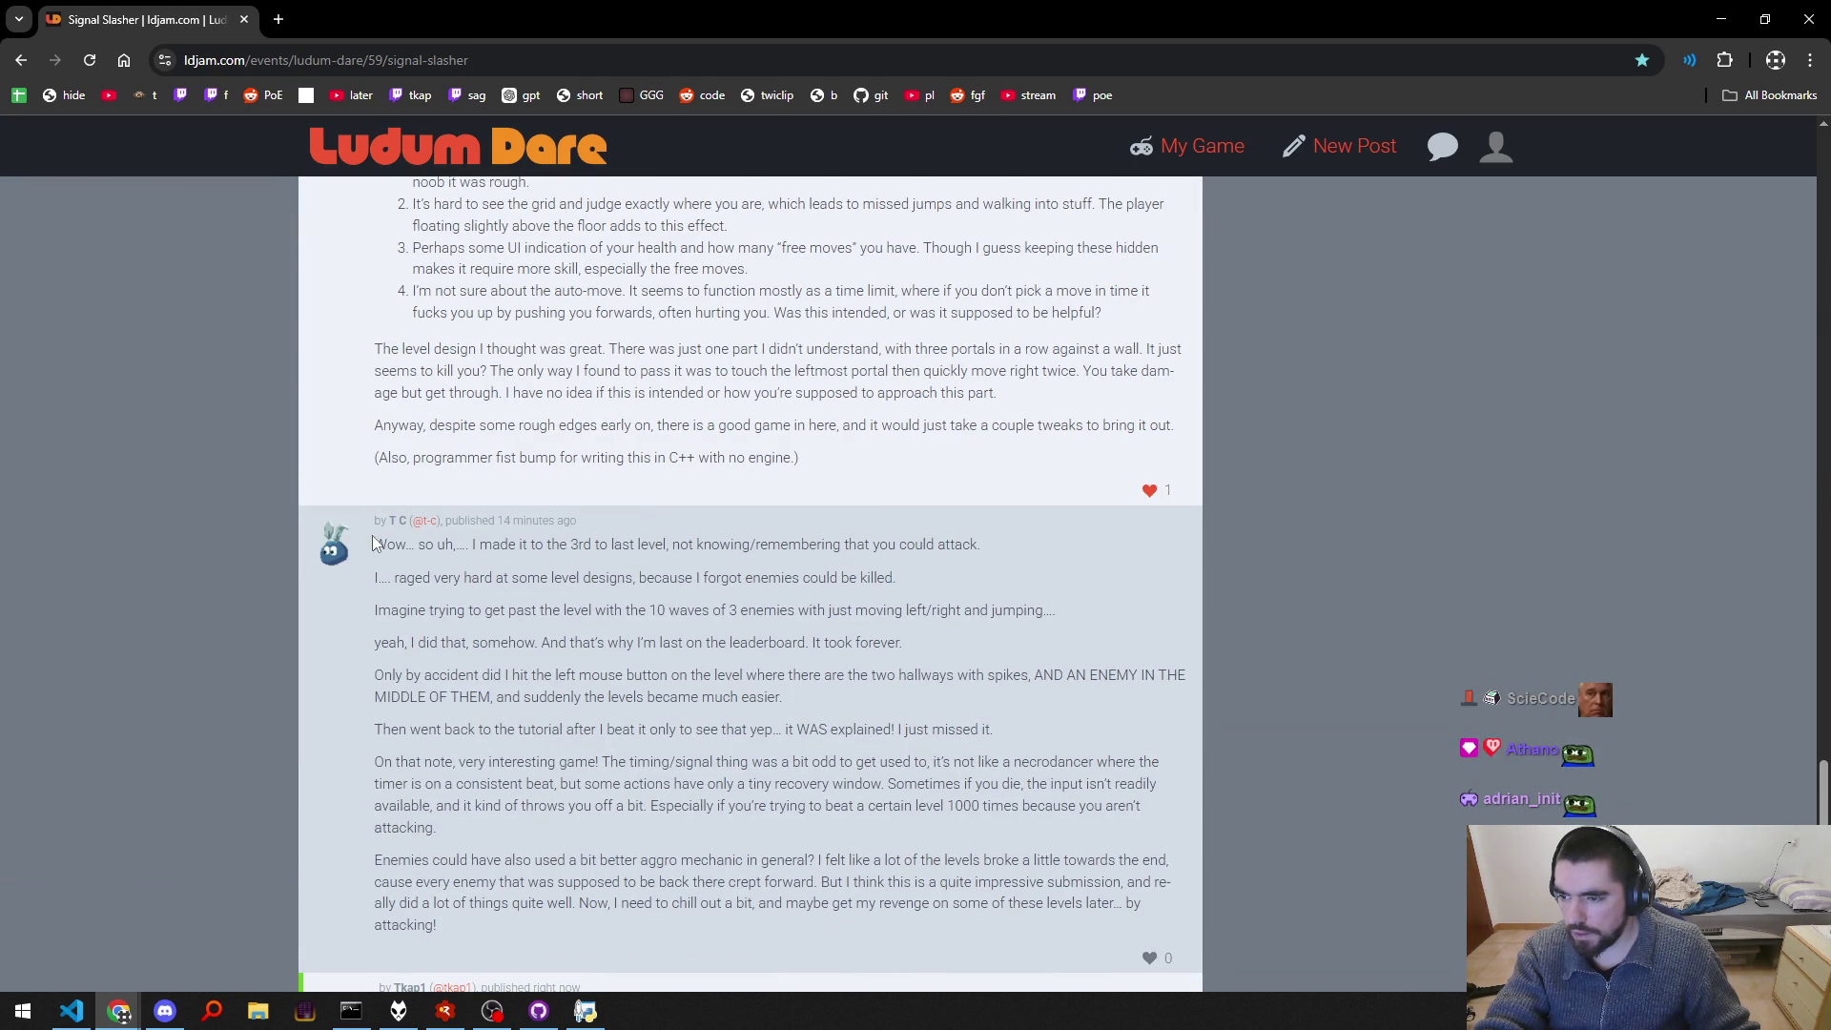
{"action": "left_click_drag", "start_coordinate": [379, 544], "coordinate": [1000, 544]}
{"action": "left_click", "coordinate": [999, 545]}
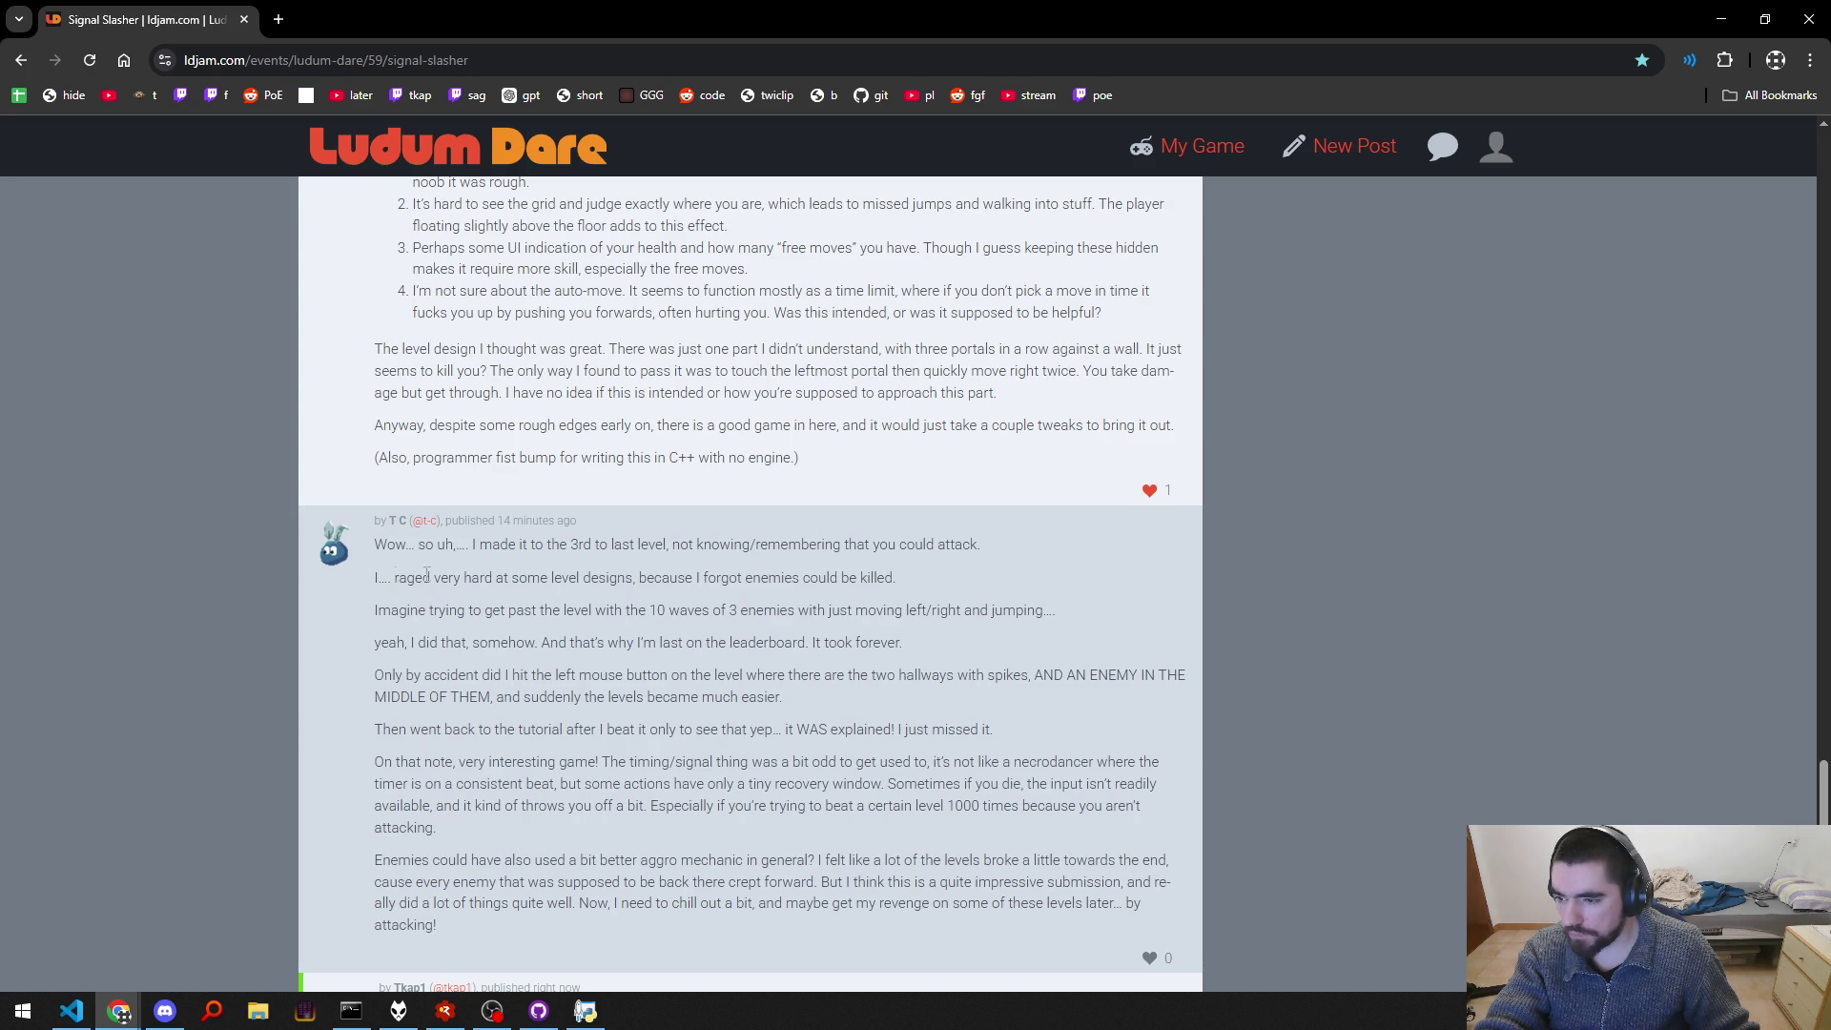
{"action": "mouse_move", "coordinate": [386, 578]}
{"action": "left_mouse_down"}
{"action": "mouse_move", "coordinate": [927, 584]}
{"action": "mouse_move", "coordinate": [592, 578]}
{"action": "left_mouse_up"}
{"action": "left_click", "coordinate": [392, 615]}
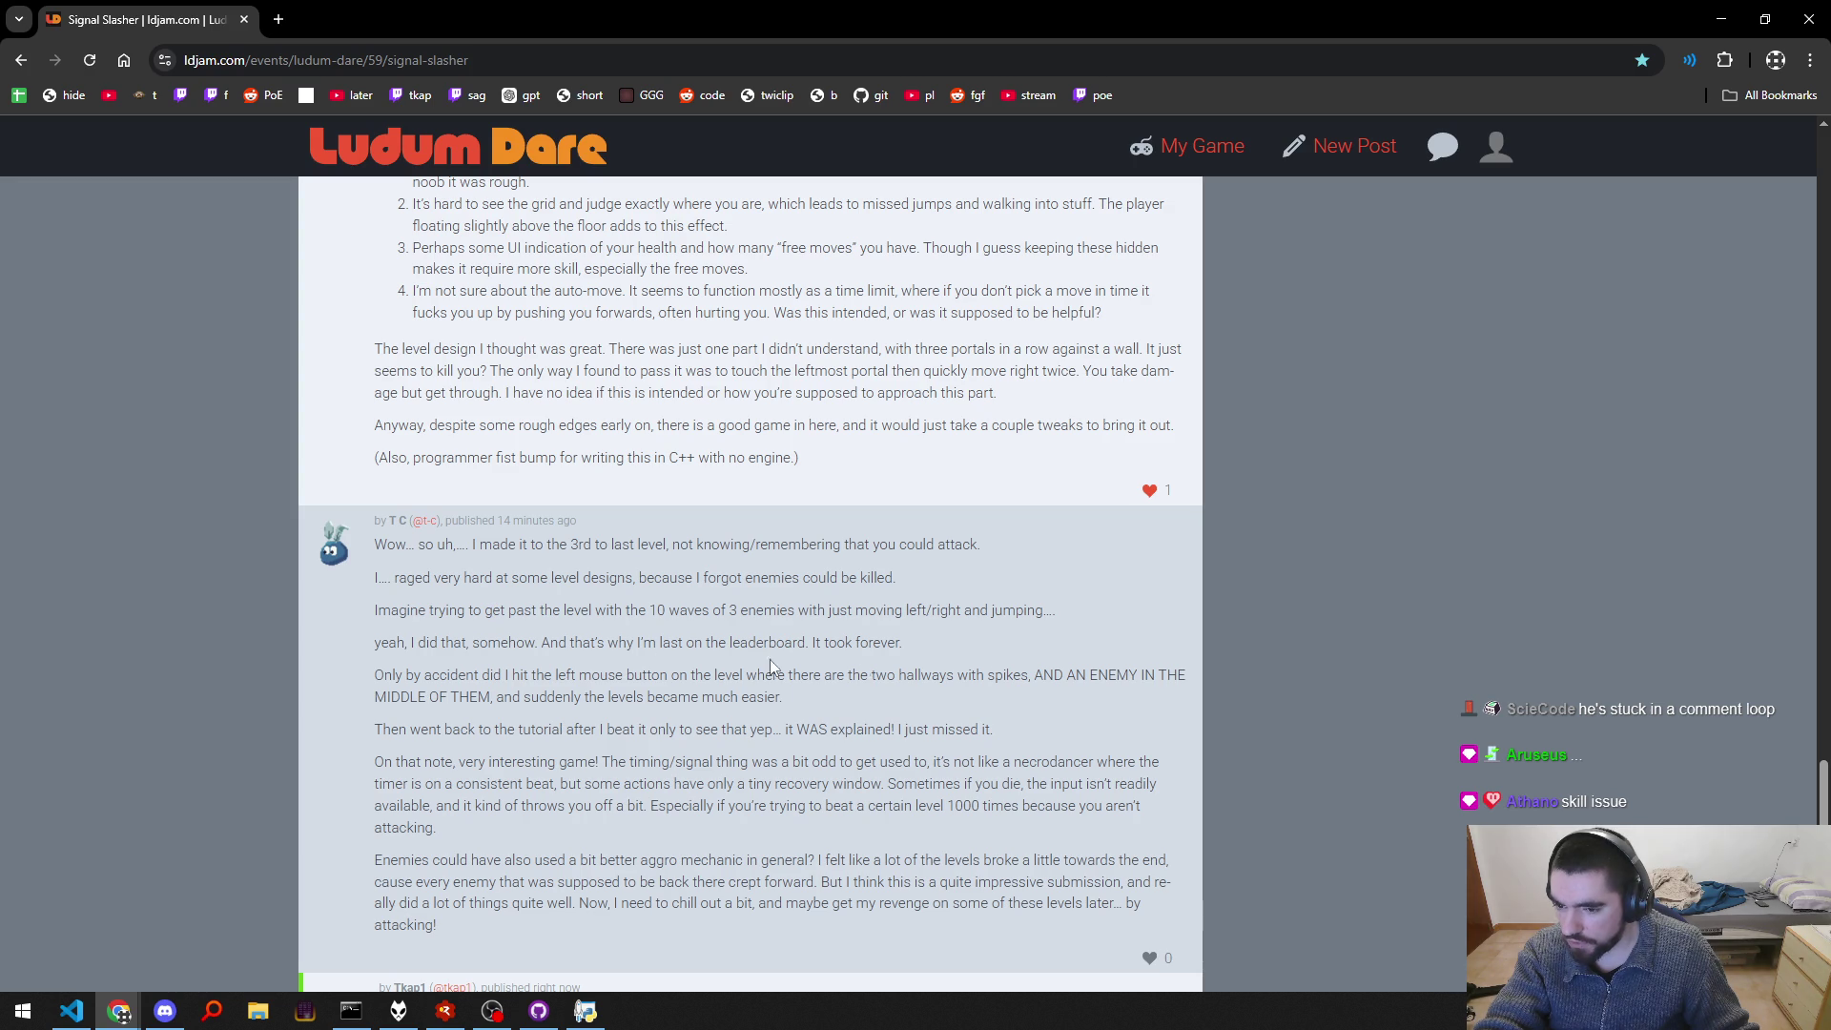
{"action": "left_click_drag", "start_coordinate": [887, 610], "coordinate": [1090, 609]}
{"action": "left_click_drag", "start_coordinate": [371, 644], "coordinate": [889, 641]}
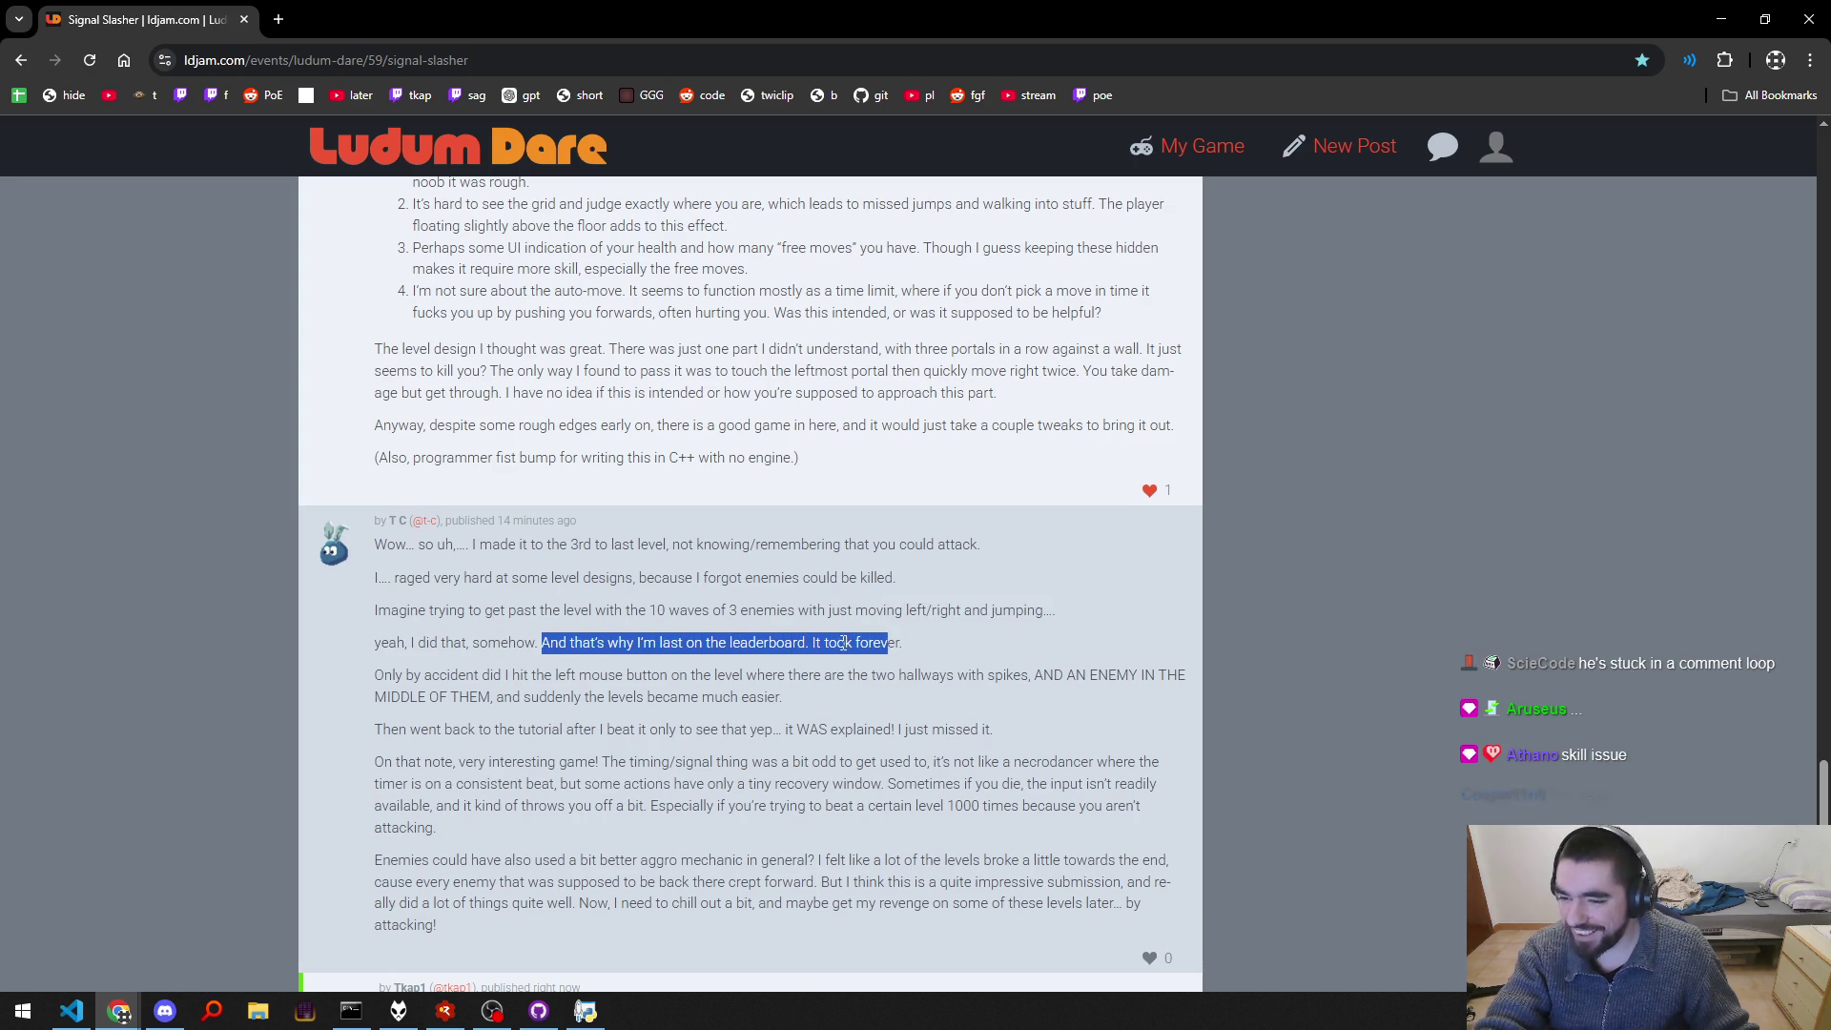
{"action": "left_click", "coordinate": [279, 259]}
Step: Open Signal Slasher in a new tab and follow its itch.io game link
{"action": "middle_click", "coordinate": [1208, 136]}
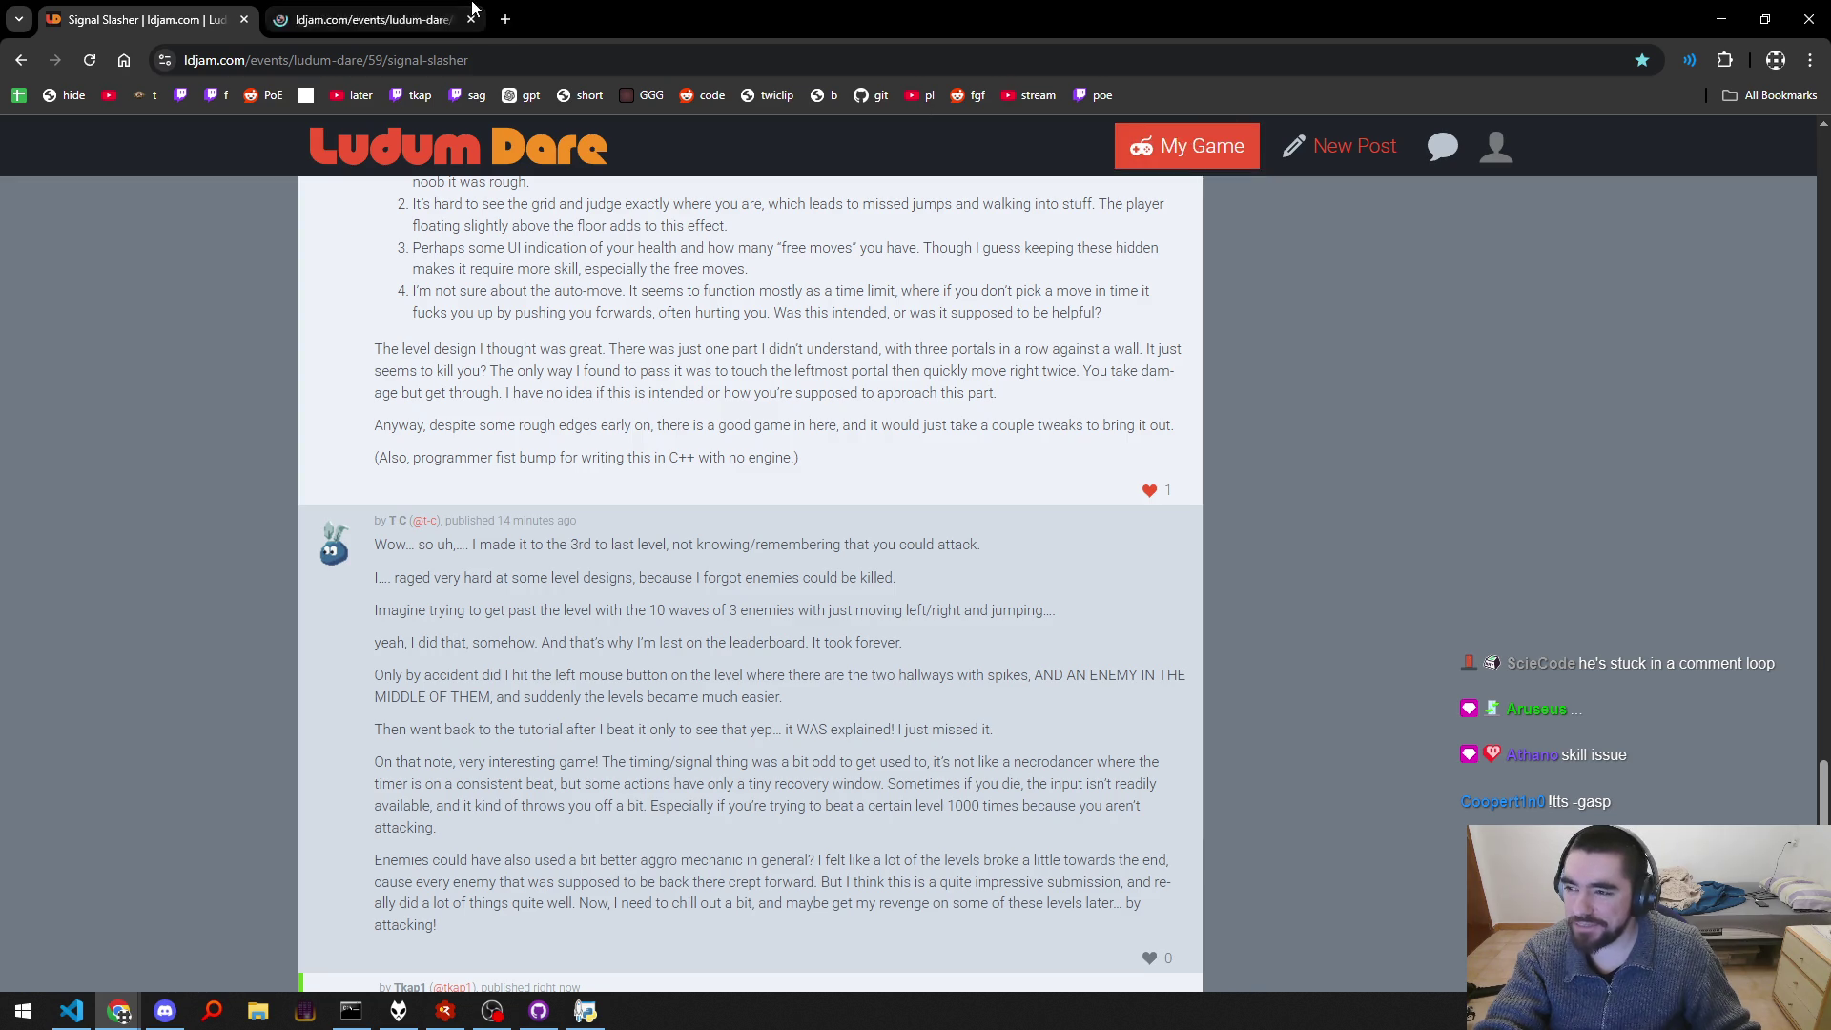
{"action": "key", "text": "ctrl+Tab"}
{"action": "scroll", "coordinate": [570, 586], "scroll_direction": "down", "scroll_amount": 10}
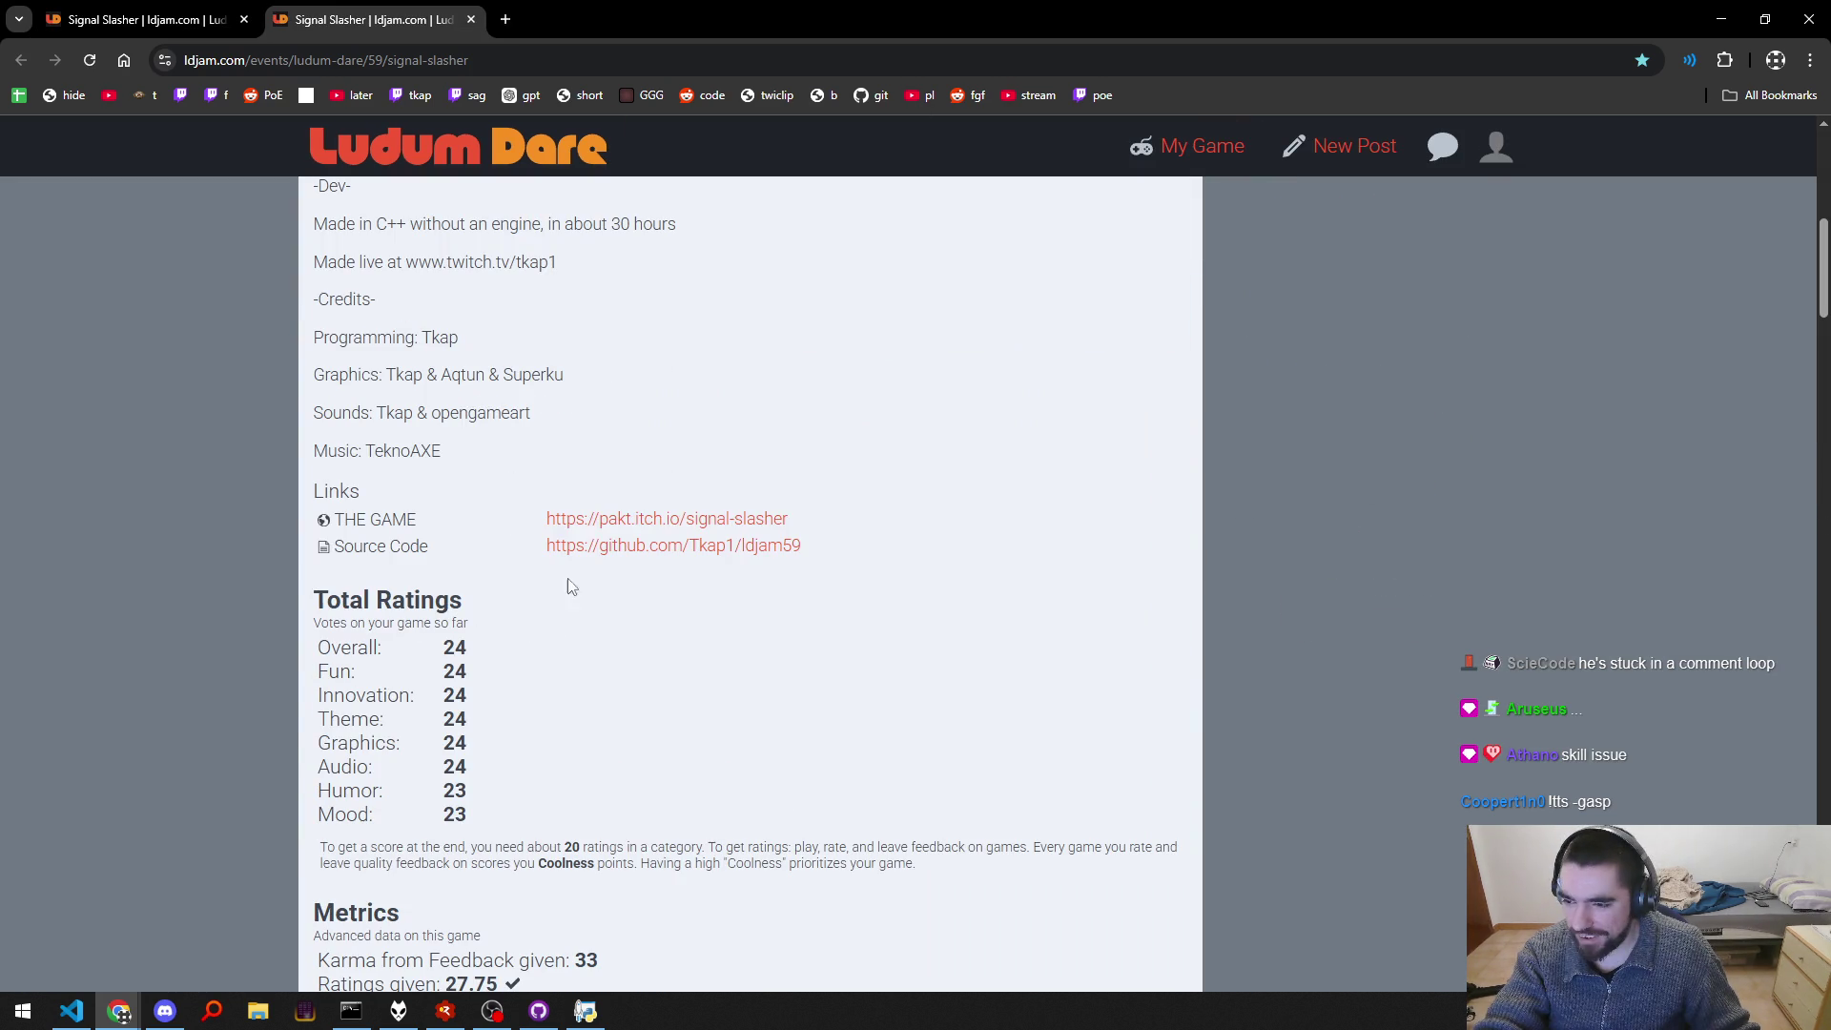
{"action": "left_click", "coordinate": [592, 517]}
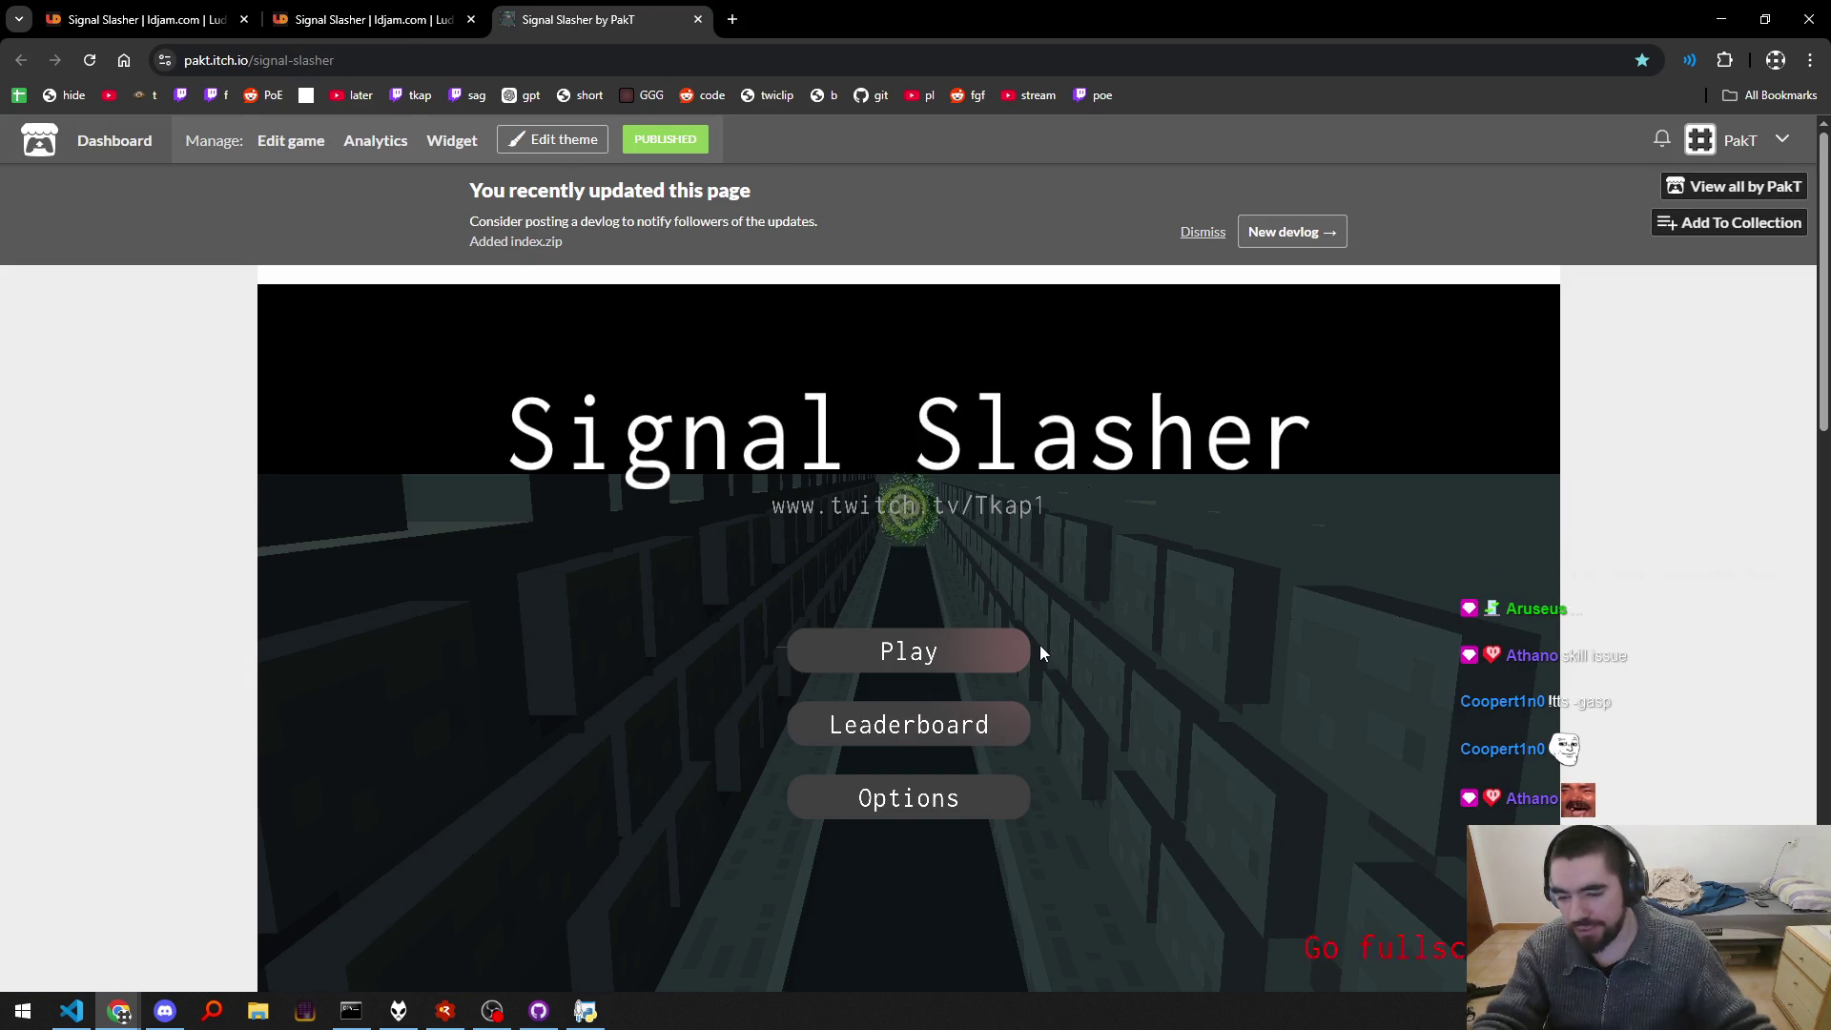
Step: Page the in-game leaderboard between entries 11–20 and final entry 21 (farmer27), then close the tab
{"action": "left_click", "coordinate": [1022, 723]}
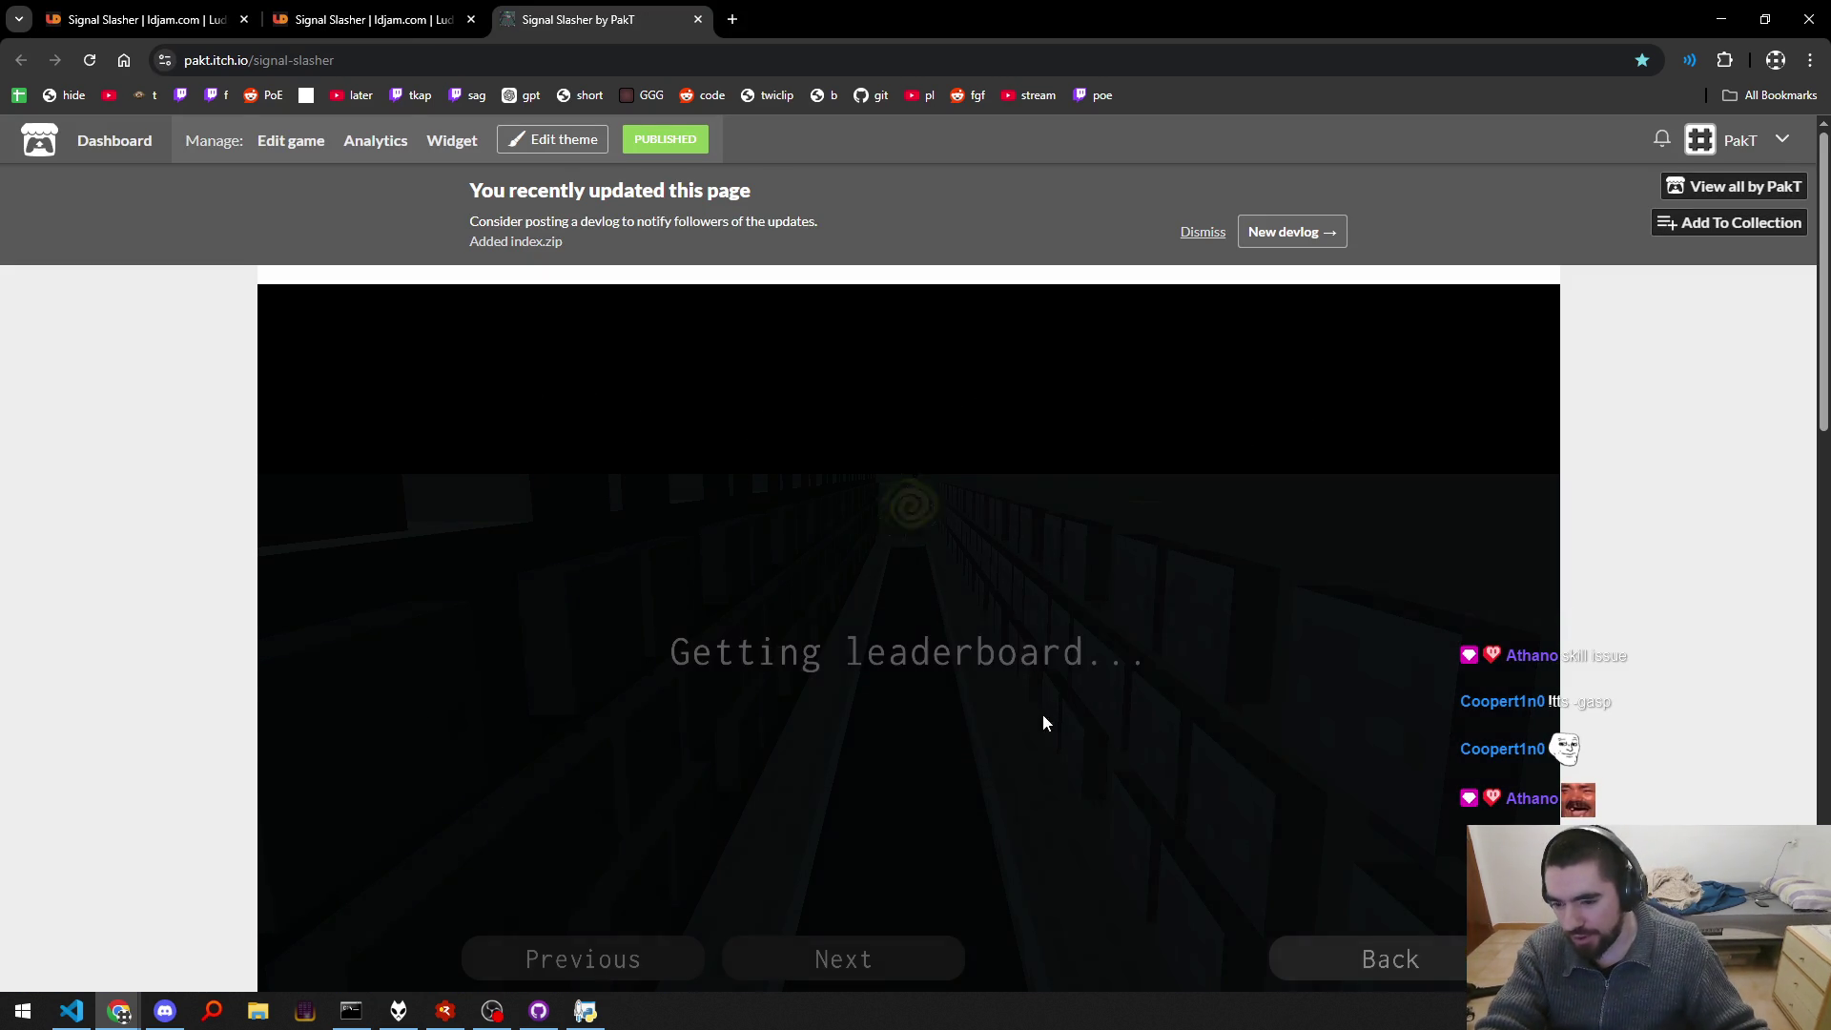
{"action": "left_click", "coordinate": [899, 939]}
{"action": "left_click", "coordinate": [895, 949]}
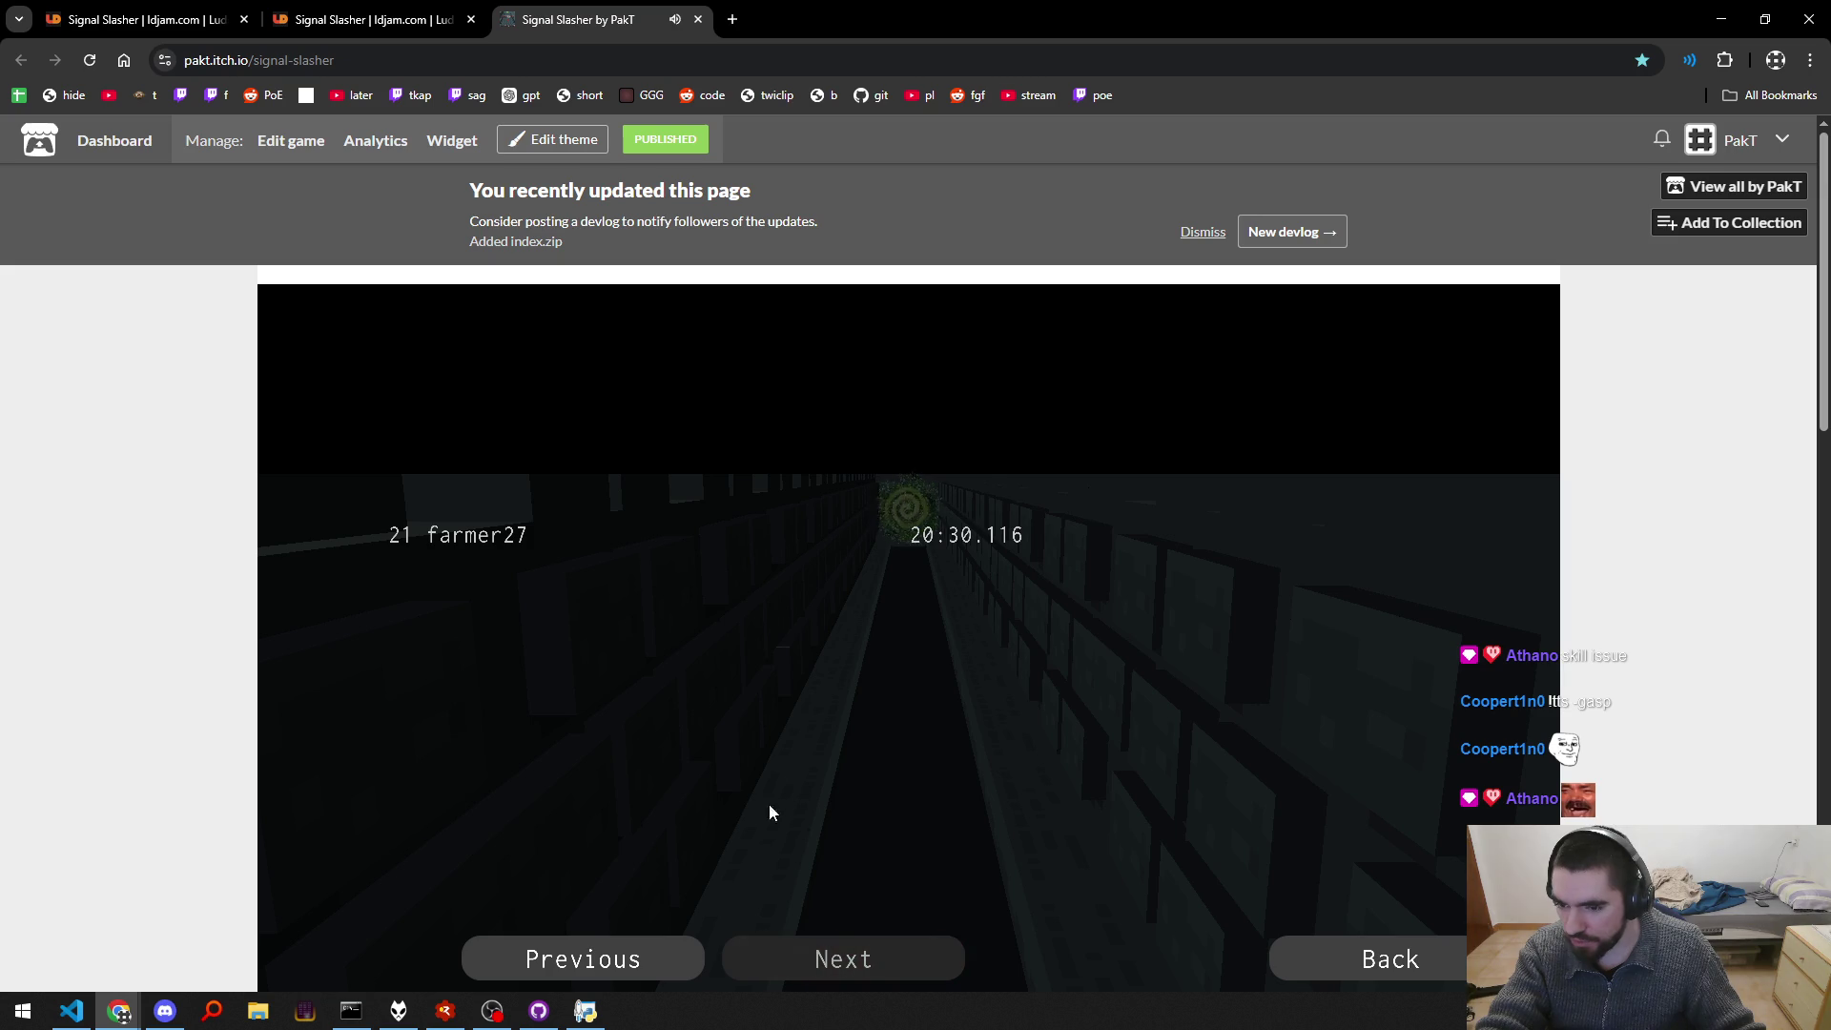
{"action": "left_click", "coordinate": [584, 945]}
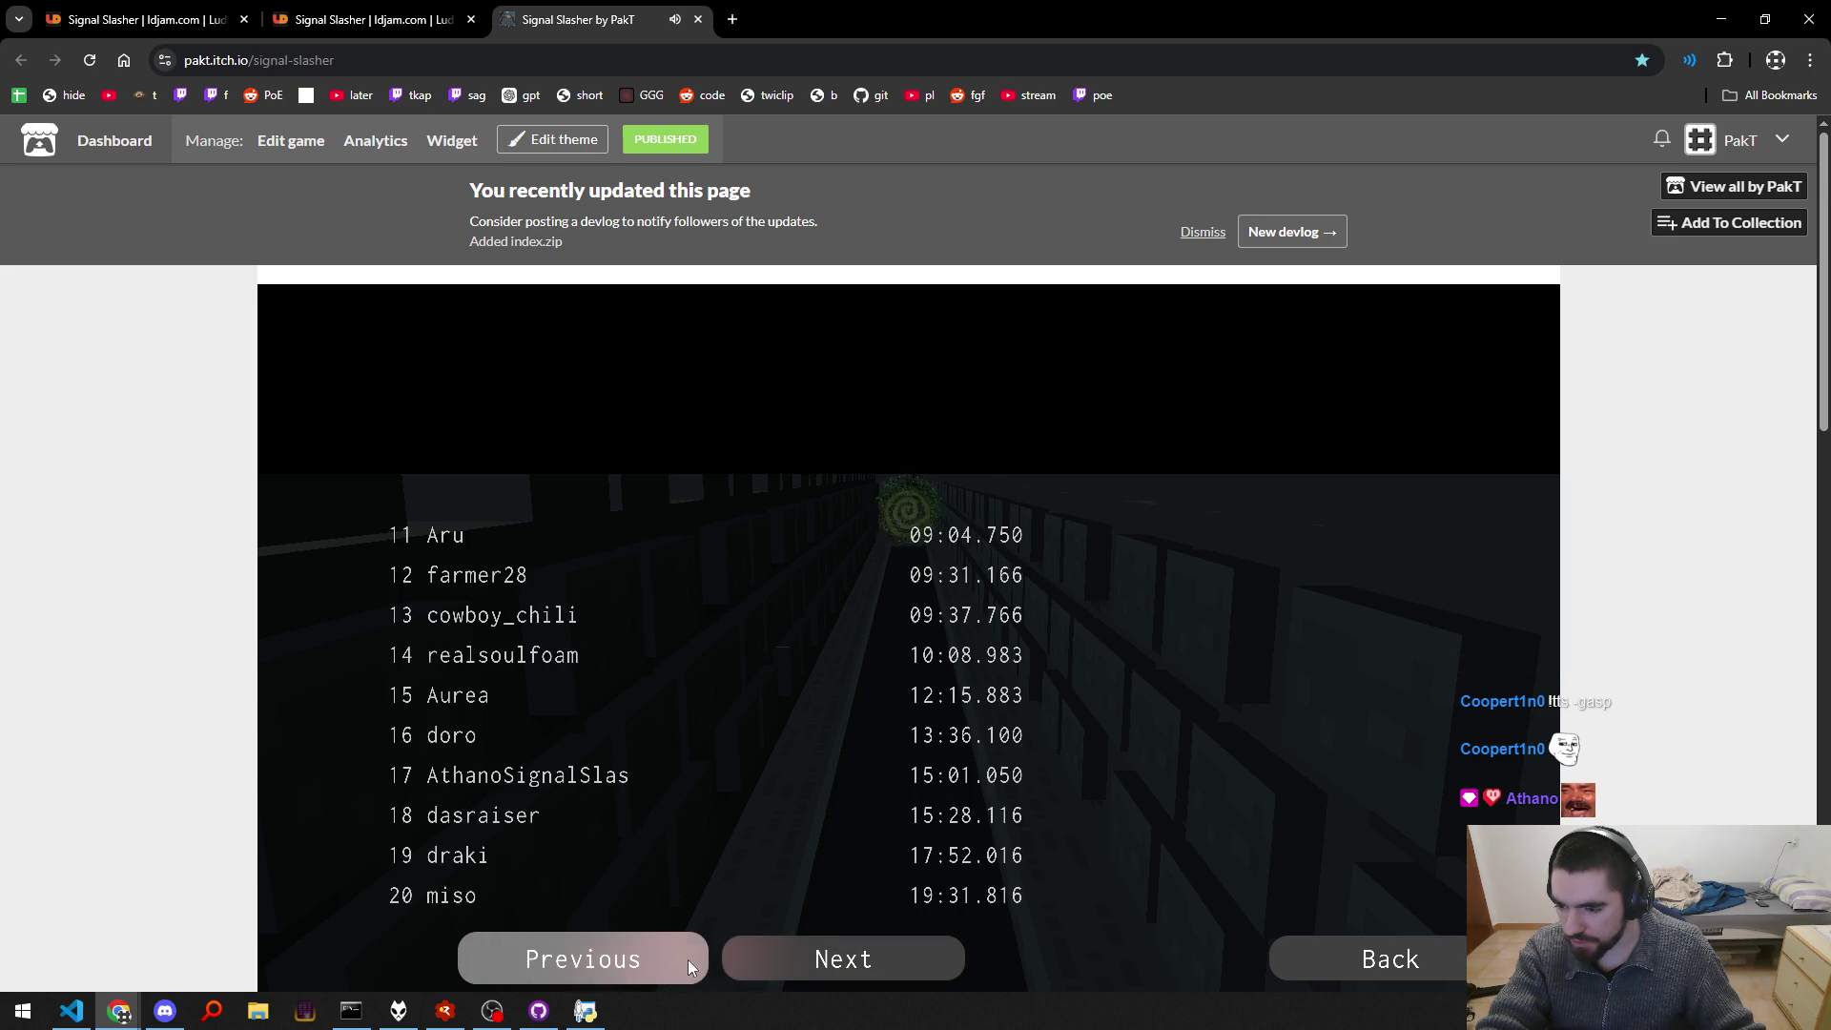
{"action": "left_click", "coordinate": [750, 959]}
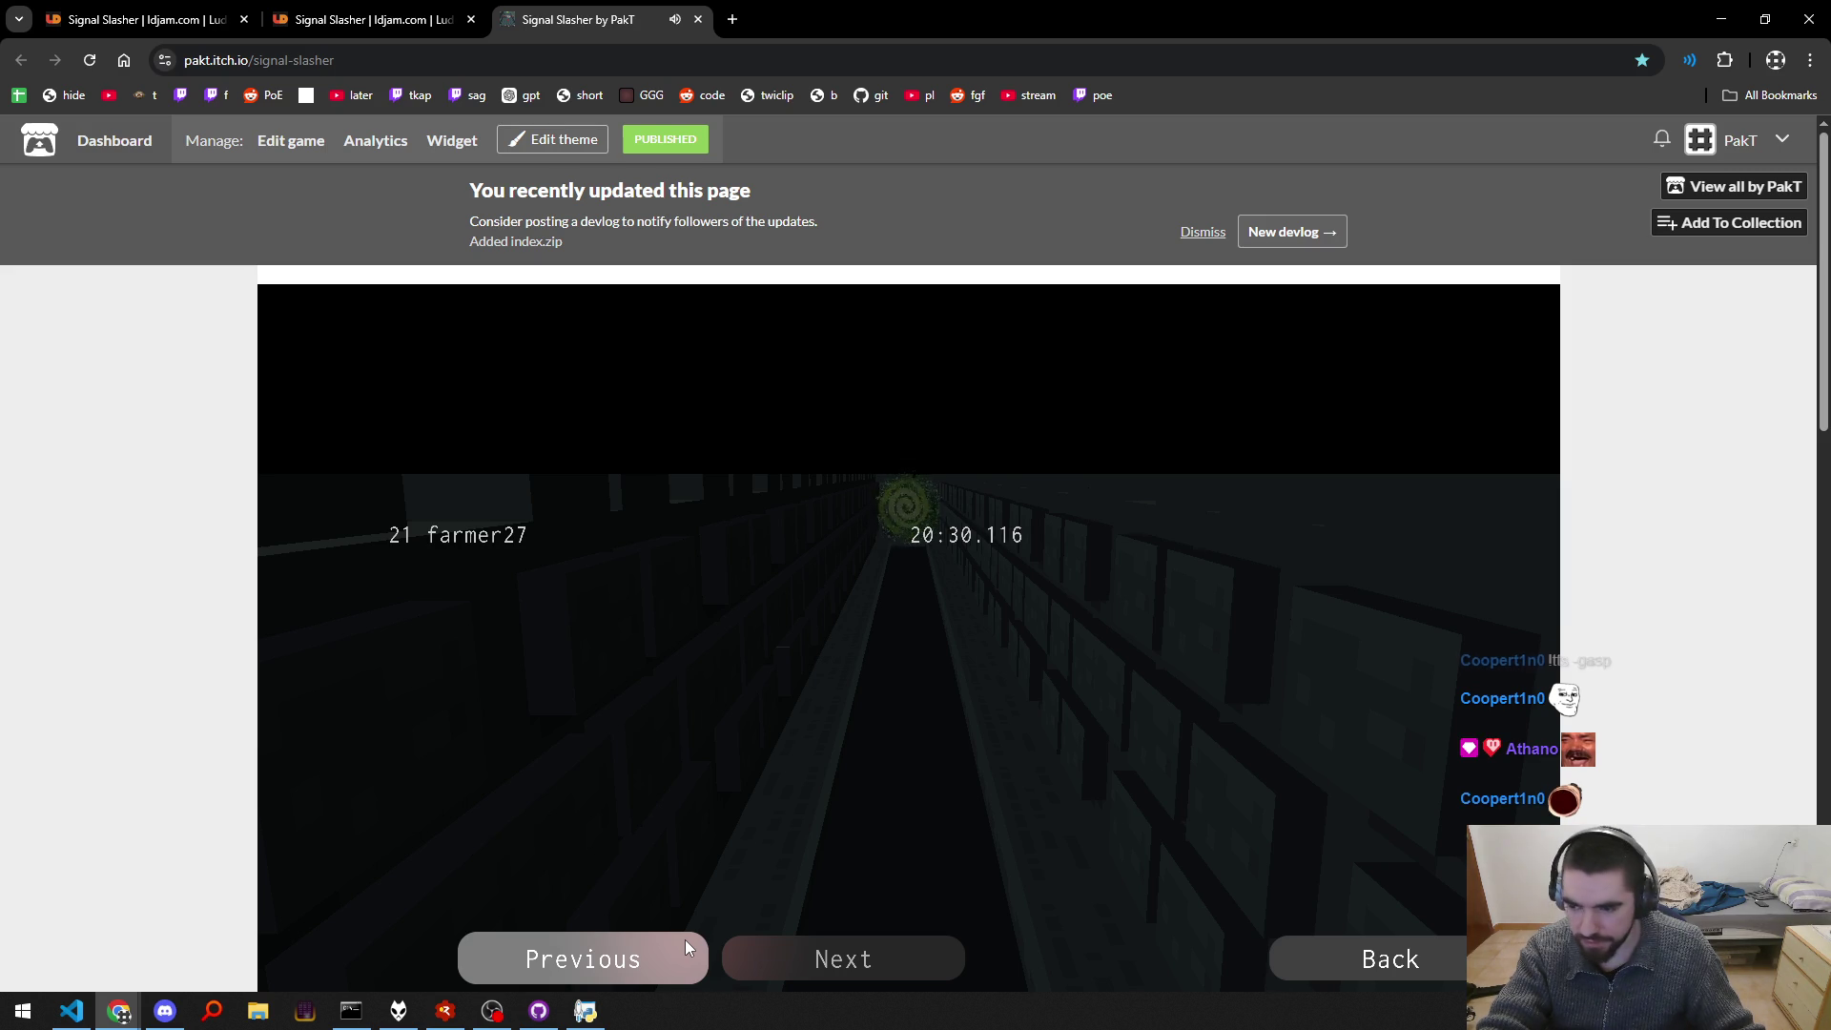
{"action": "left_click", "coordinate": [660, 945]}
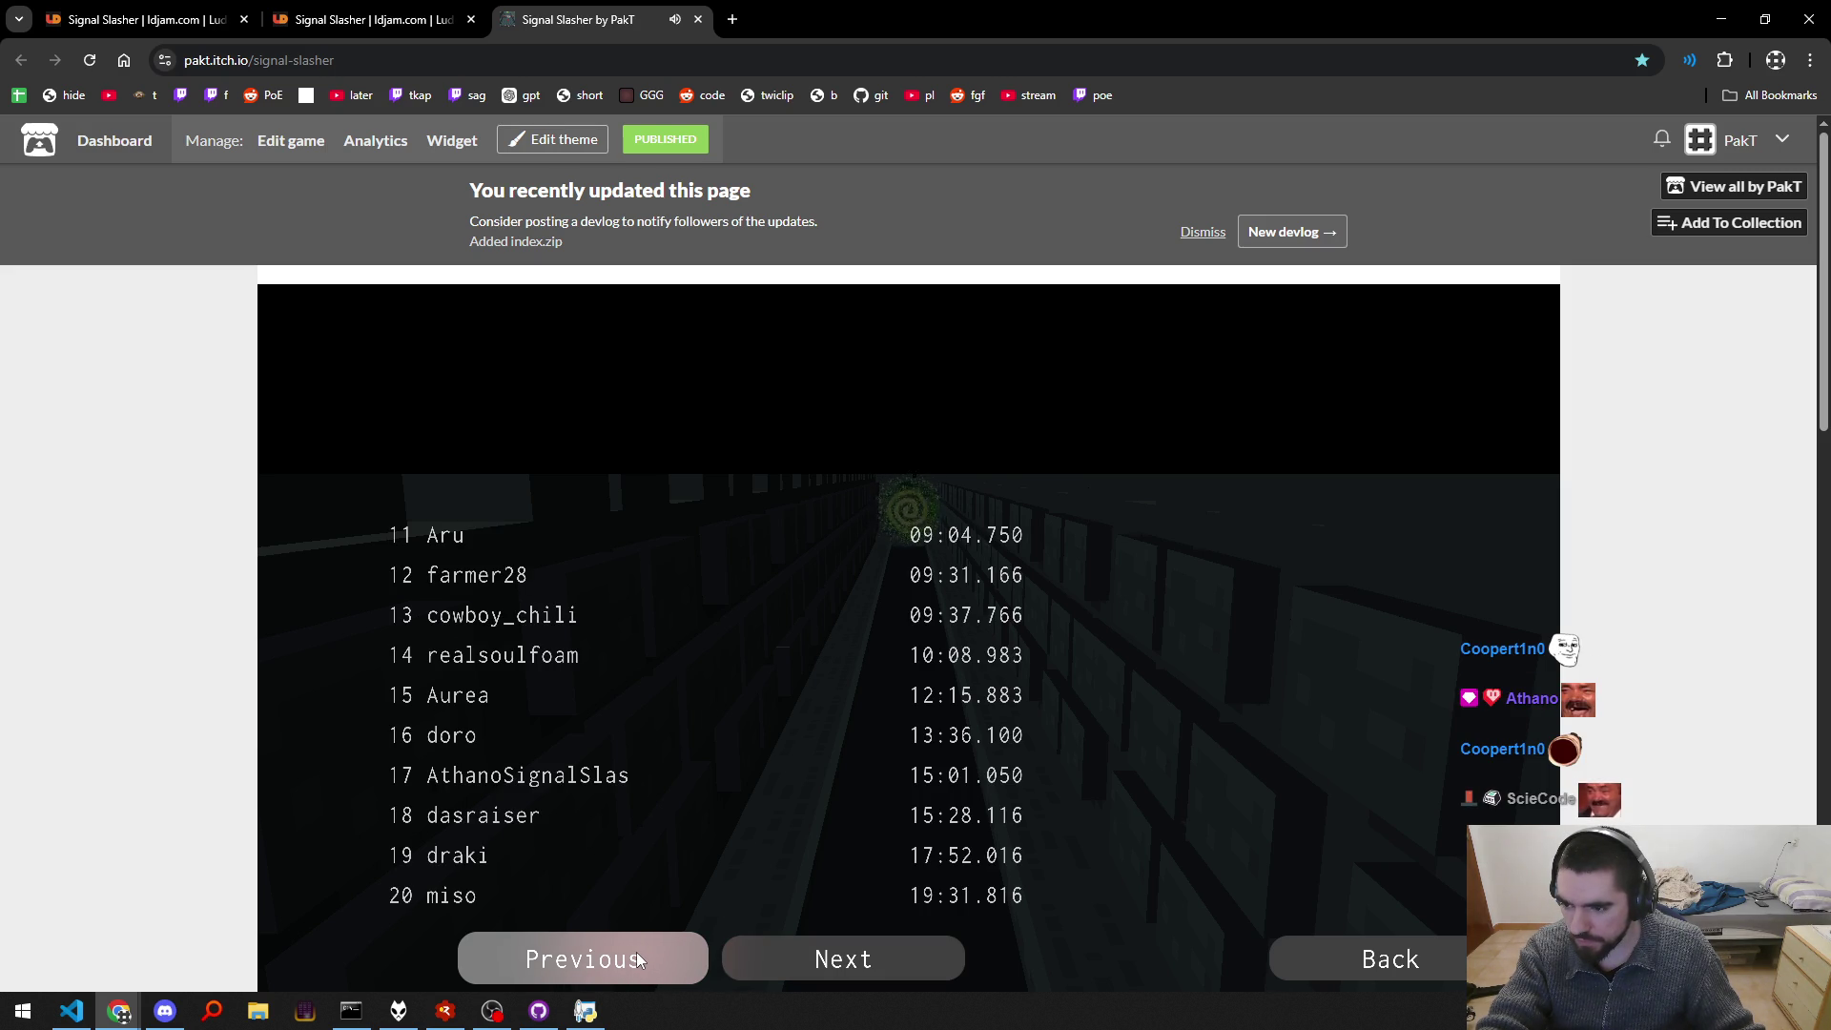
{"action": "left_click", "coordinate": [759, 949]}
{"action": "left_click", "coordinate": [658, 952]}
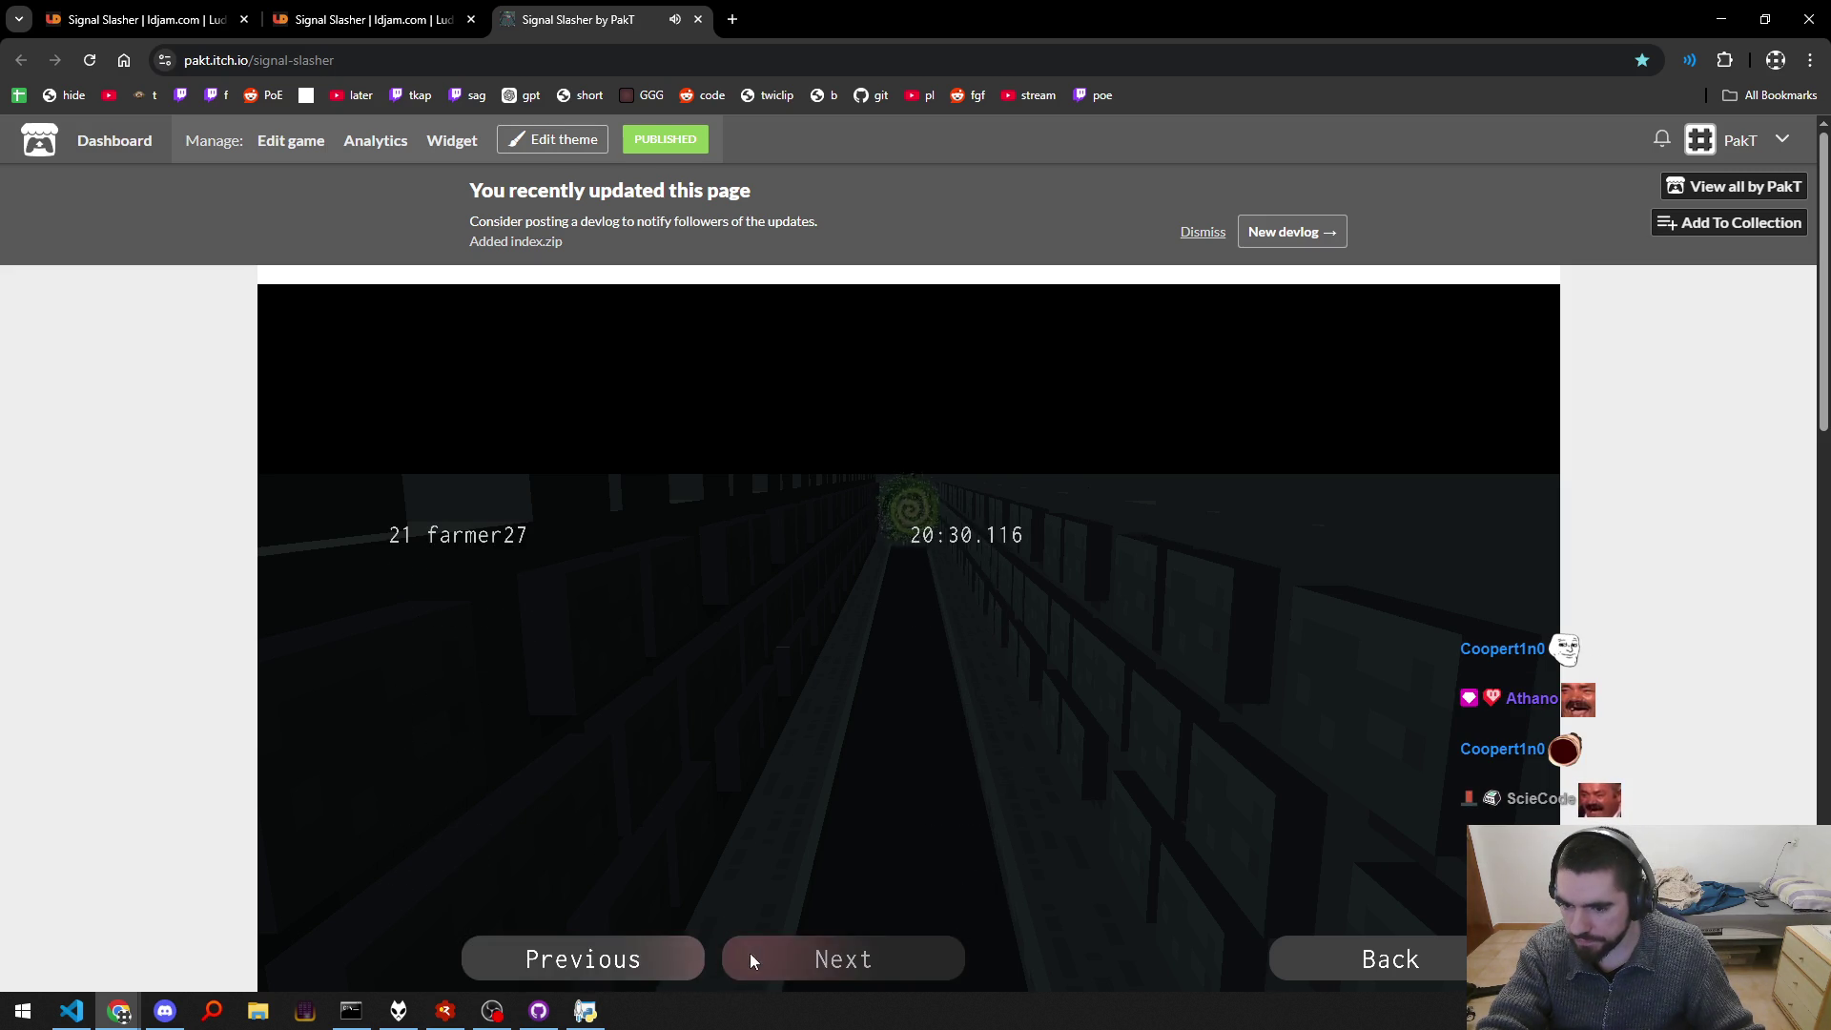
{"action": "left_click", "coordinate": [793, 953]}
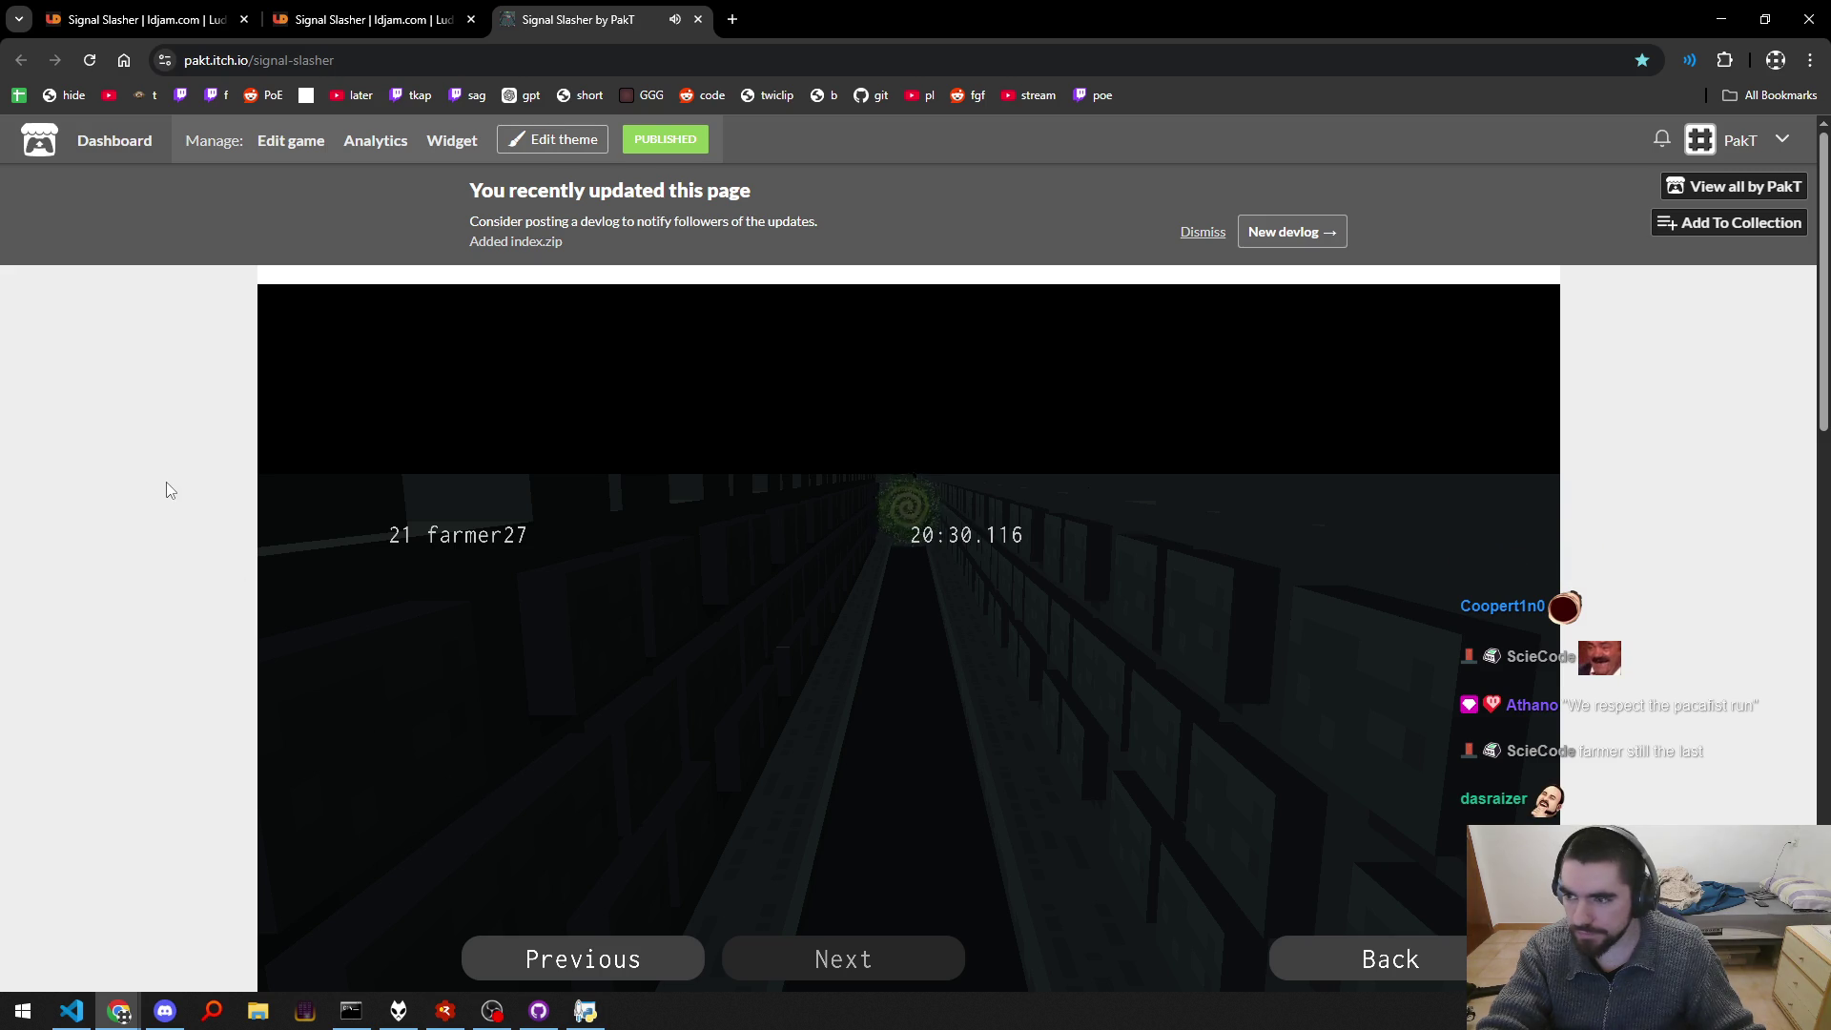
{"action": "key", "text": "ctrl+w"}
Step: Like the newest review comment on Signal Slasher and place the cursor in the reply box
{"action": "scroll", "coordinate": [261, 643], "scroll_direction": "down", "scroll_amount": 10}
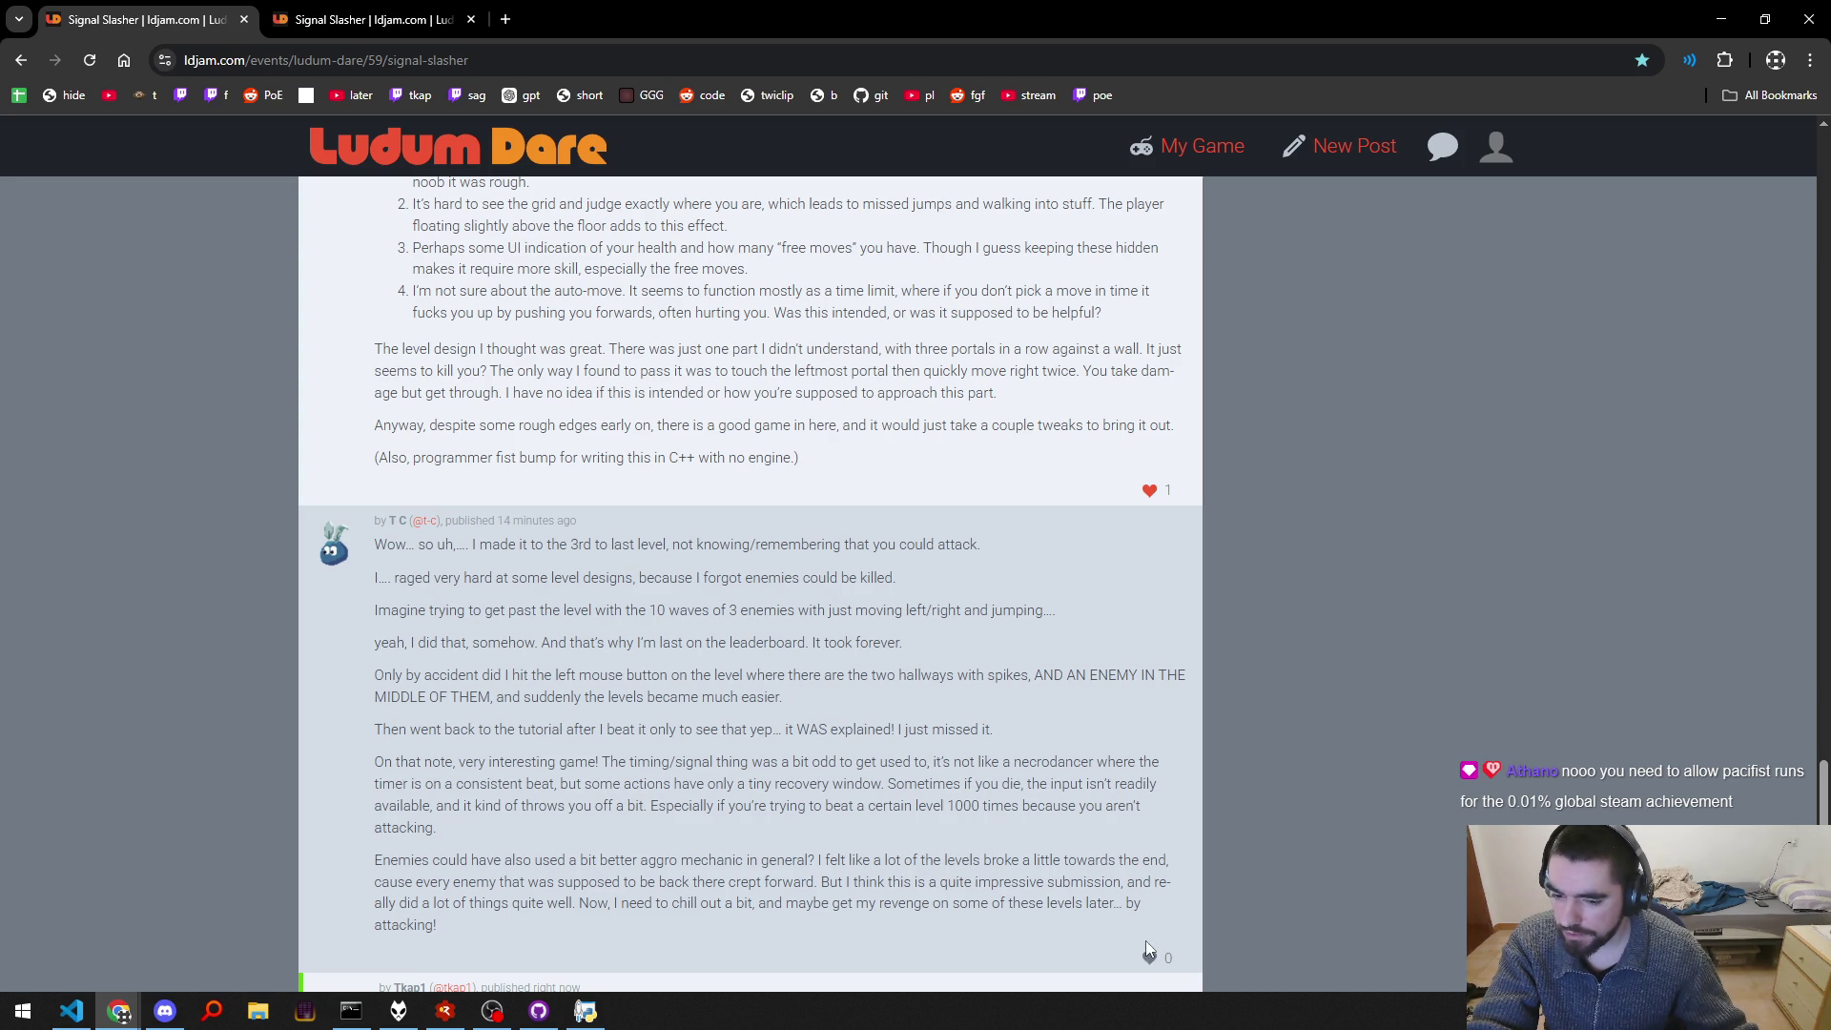
{"action": "left_click", "coordinate": [1148, 957]}
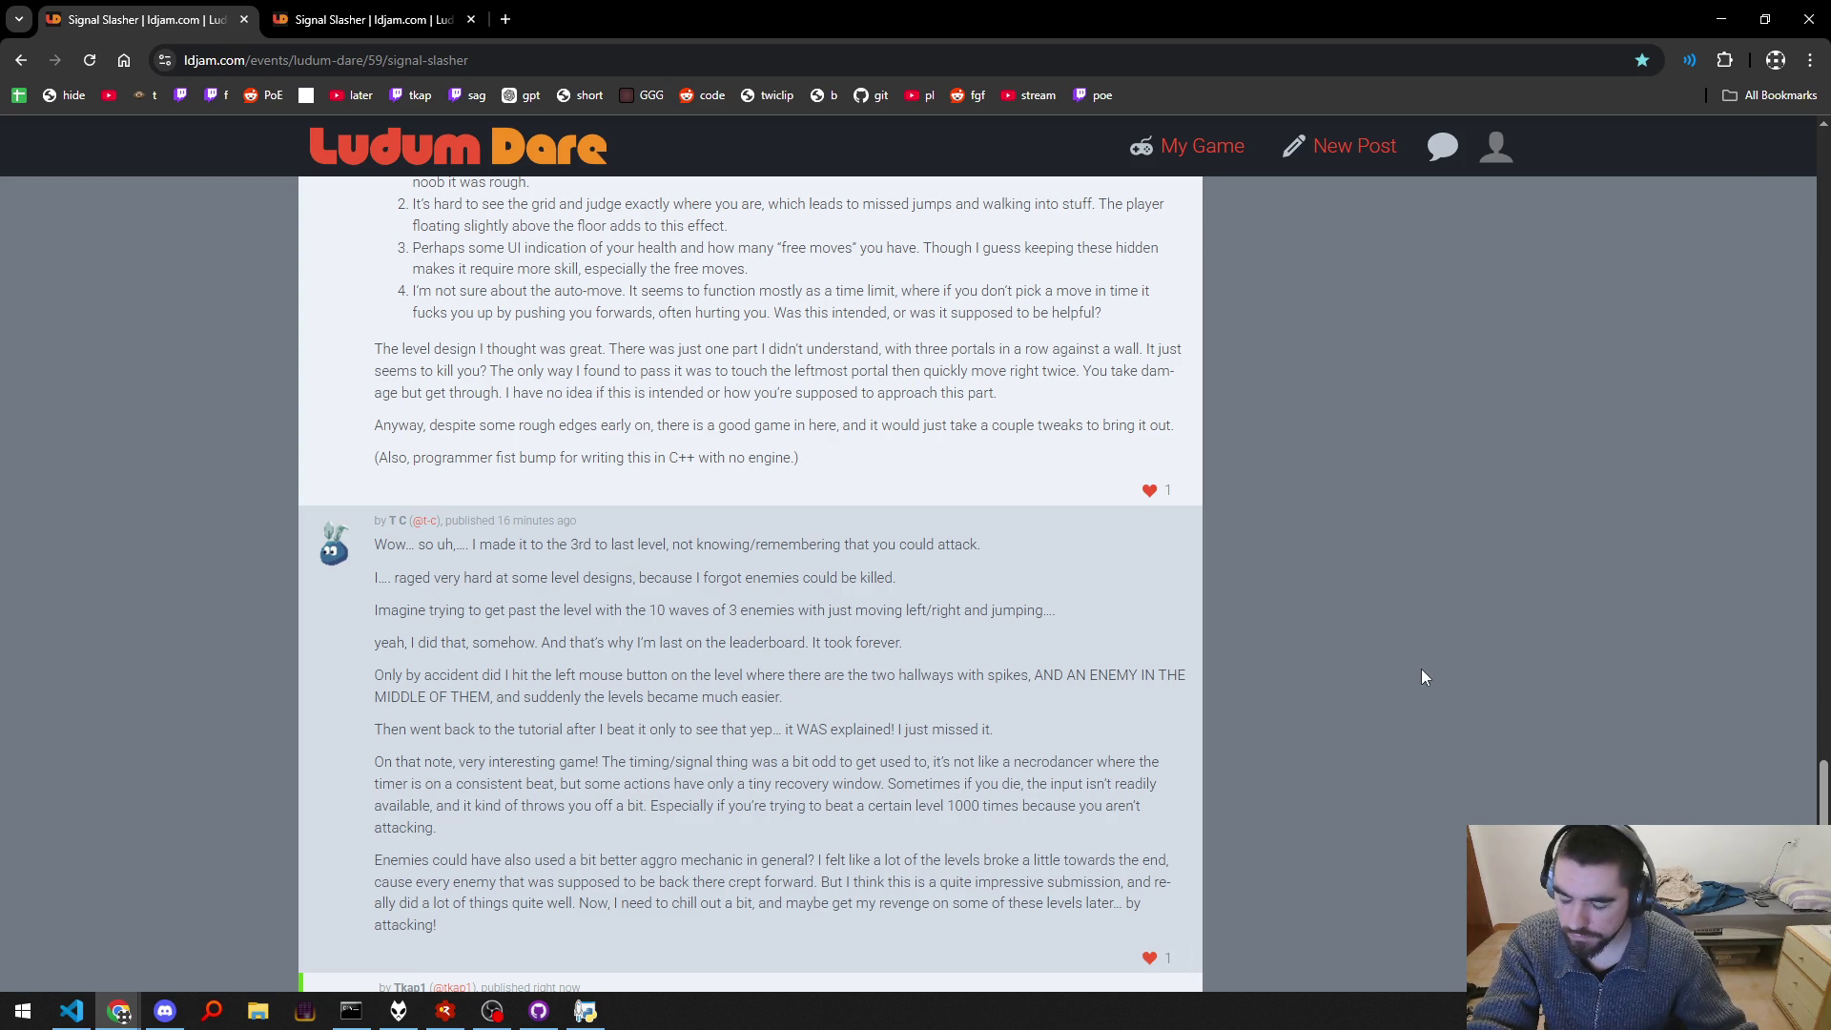
{"action": "scroll", "coordinate": [1422, 668], "scroll_direction": "down", "scroll_amount": 3}
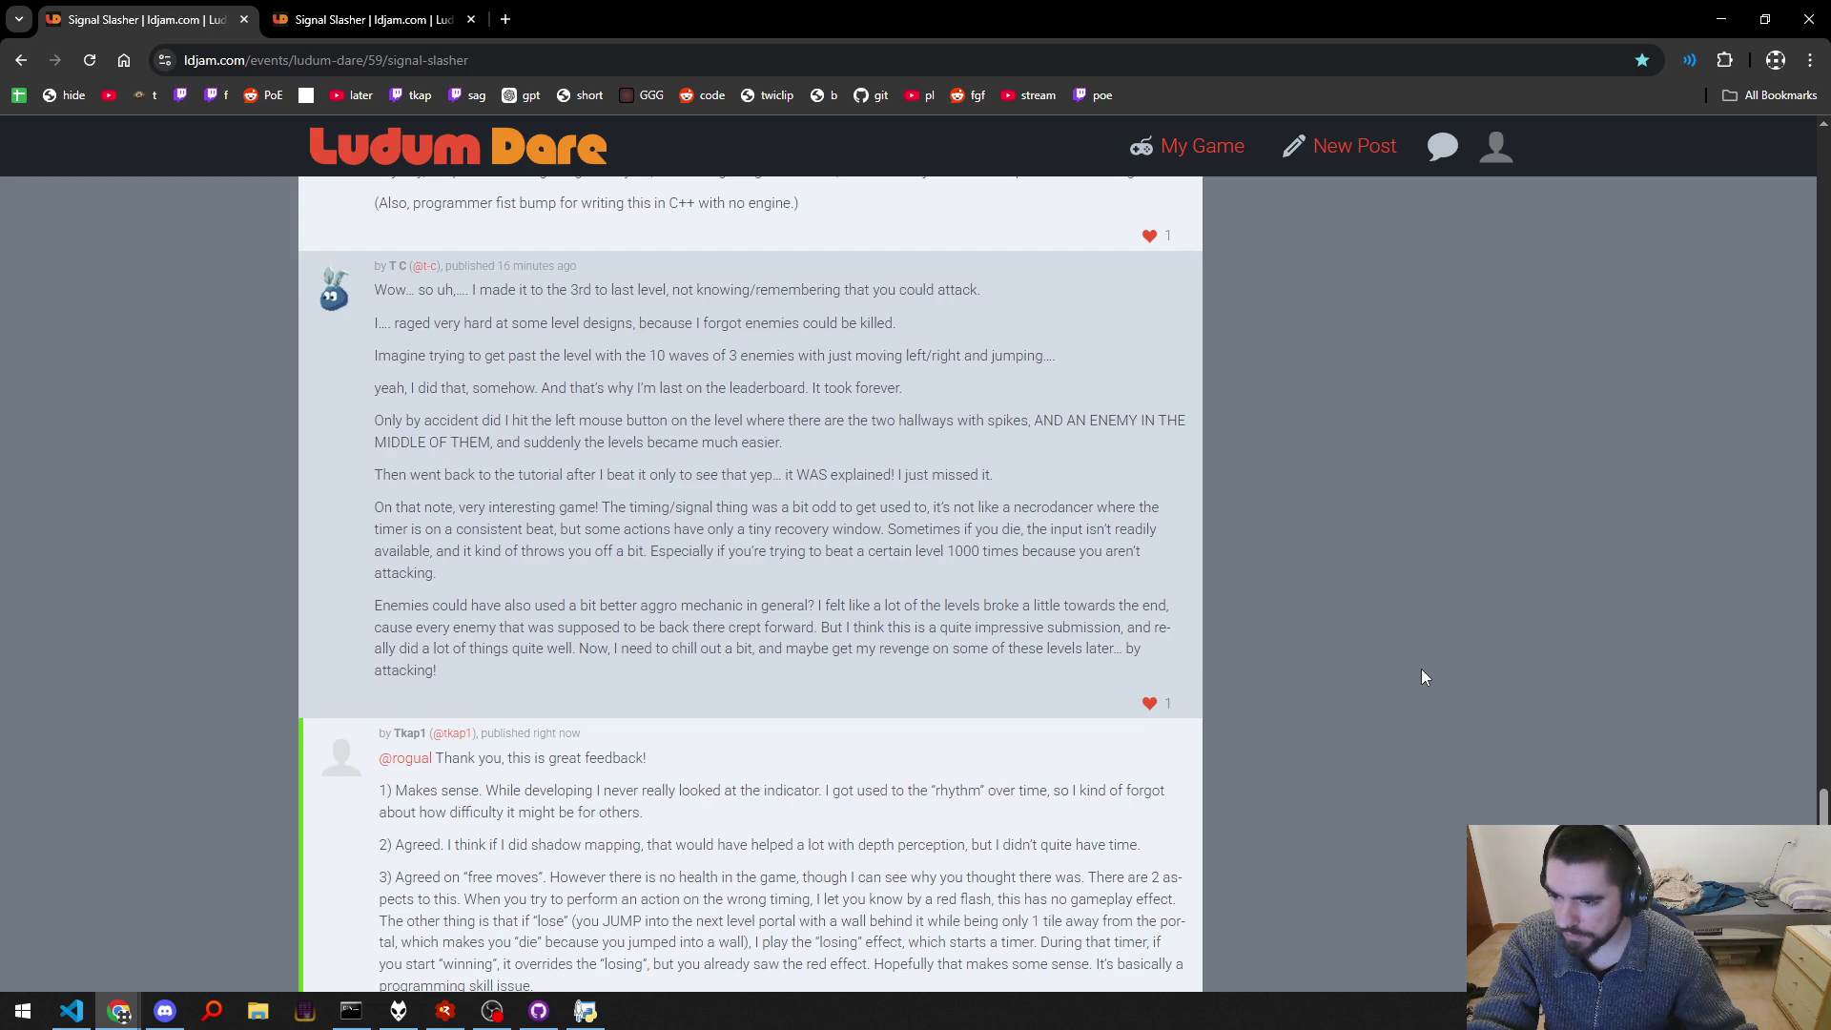
{"action": "scroll", "coordinate": [1421, 668], "scroll_direction": "up", "scroll_amount": 3}
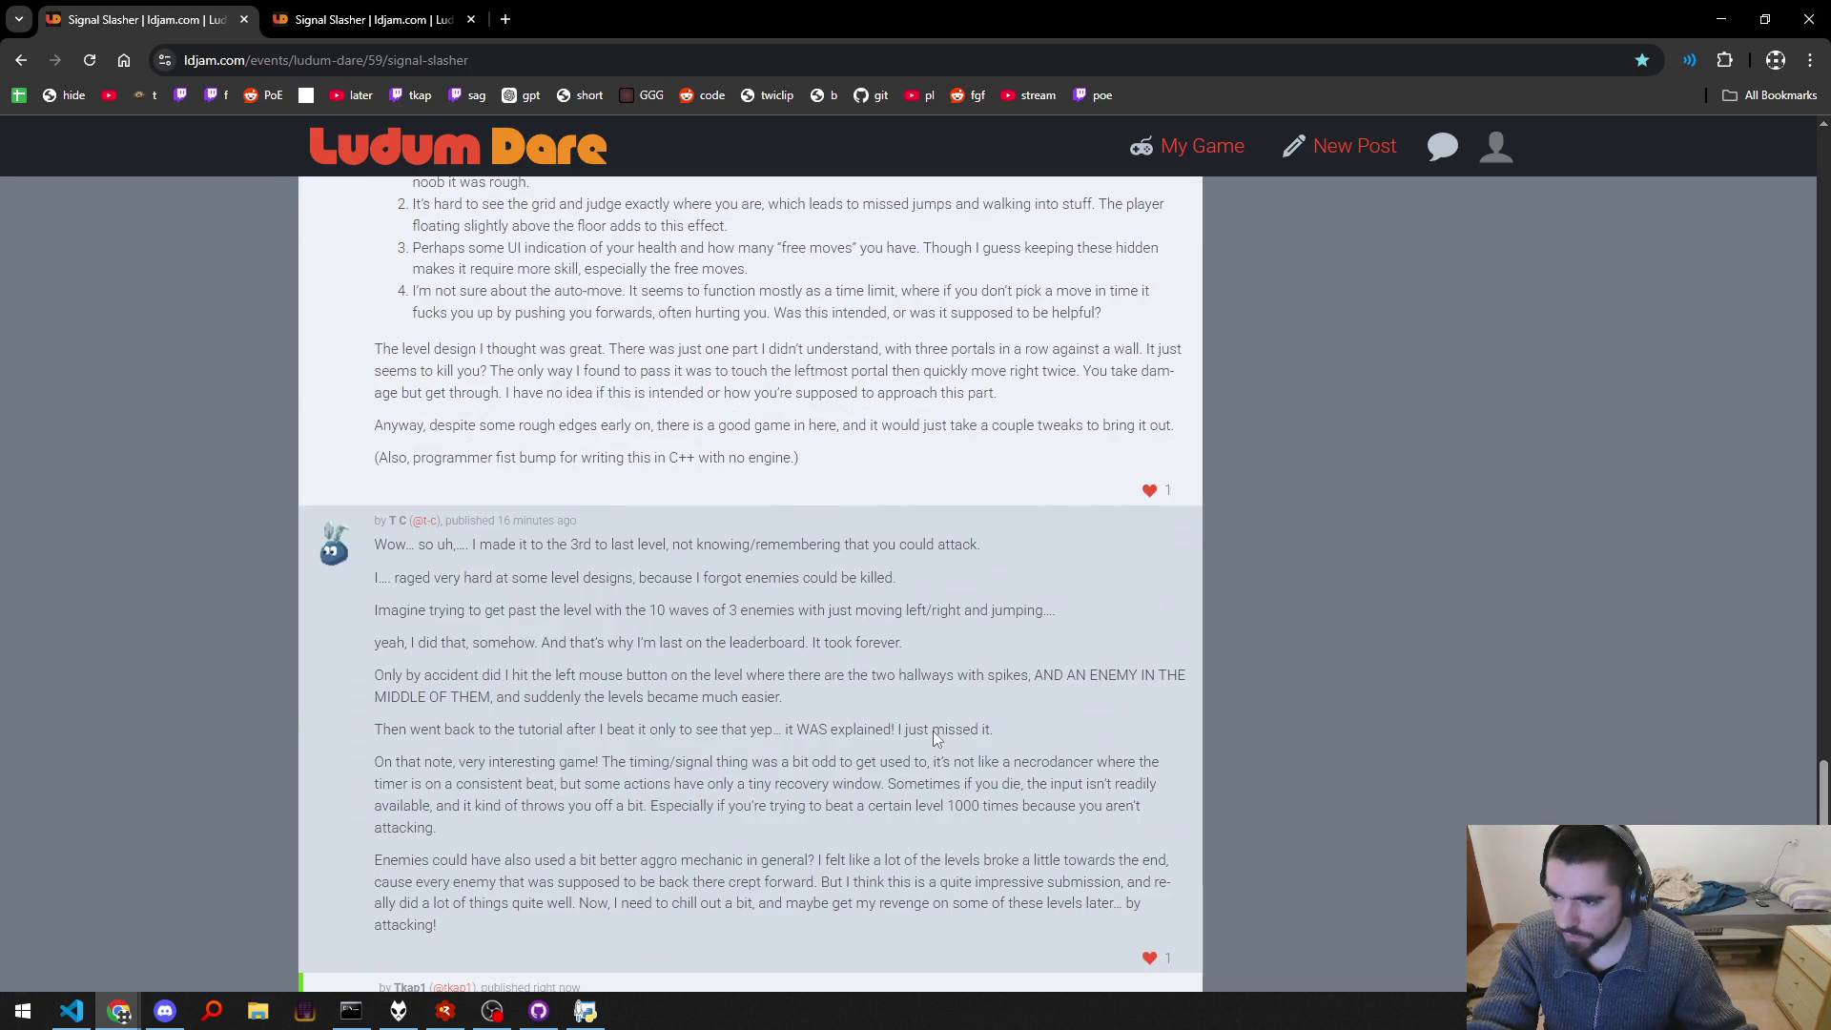
{"action": "scroll", "coordinate": [914, 757], "scroll_direction": "down", "scroll_amount": 5}
{"action": "scroll", "coordinate": [914, 757], "scroll_direction": "down", "scroll_amount": 3}
{"action": "left_click", "coordinate": [1137, 768]}
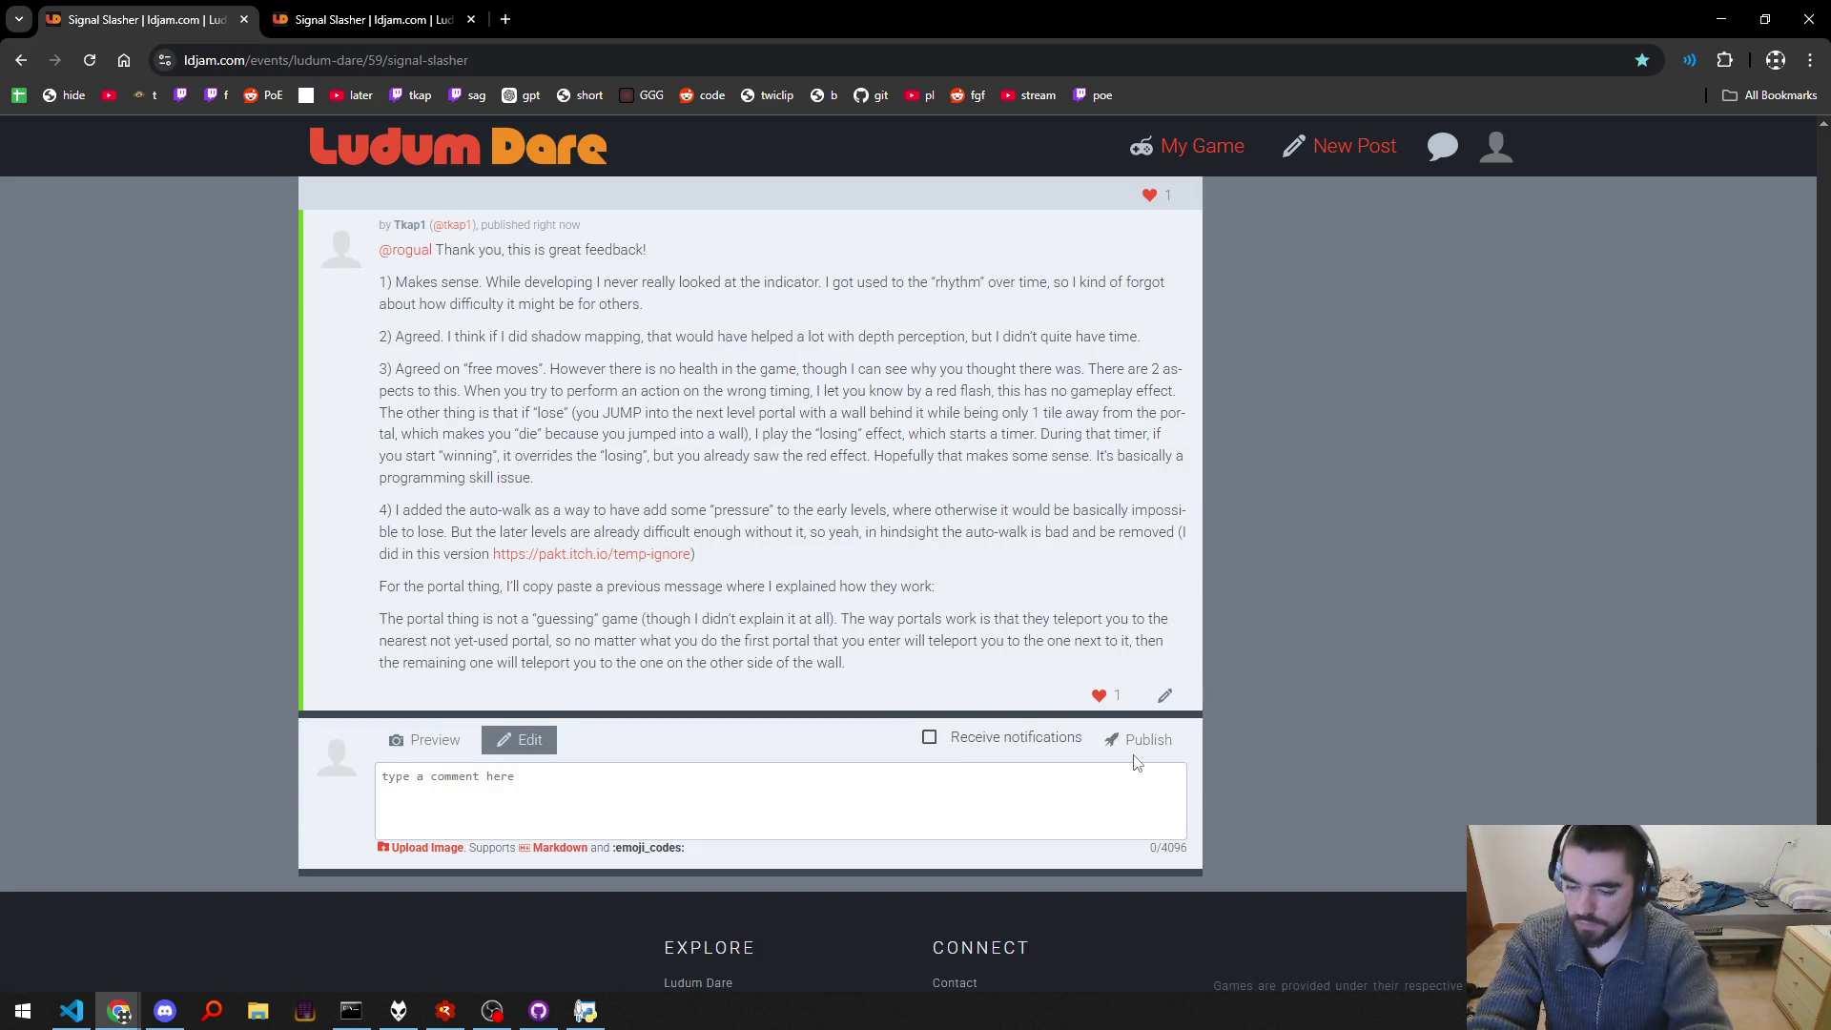
Step: Publish a reply @-mentioning the reviewer, thanking them and admitting the level never forced attacking
{"action": "type", "text": "@t-c "}
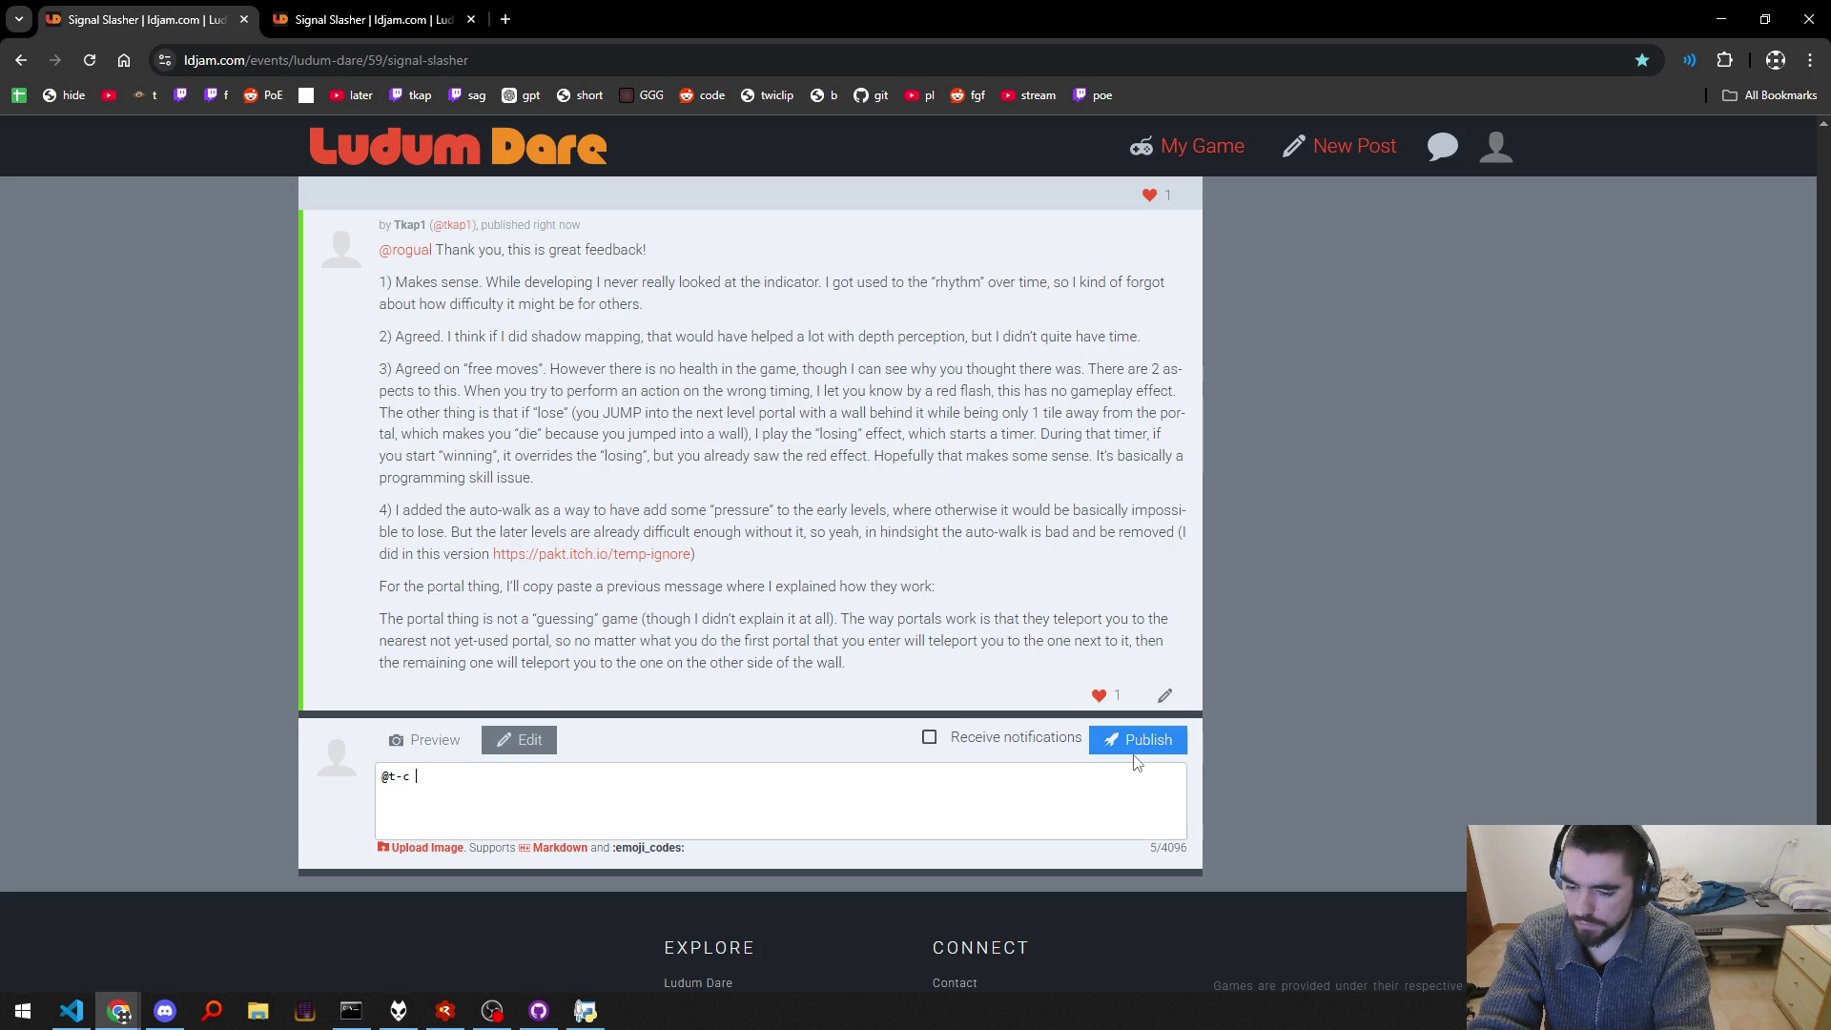
{"action": "type", "text": "Thank you for playing"}
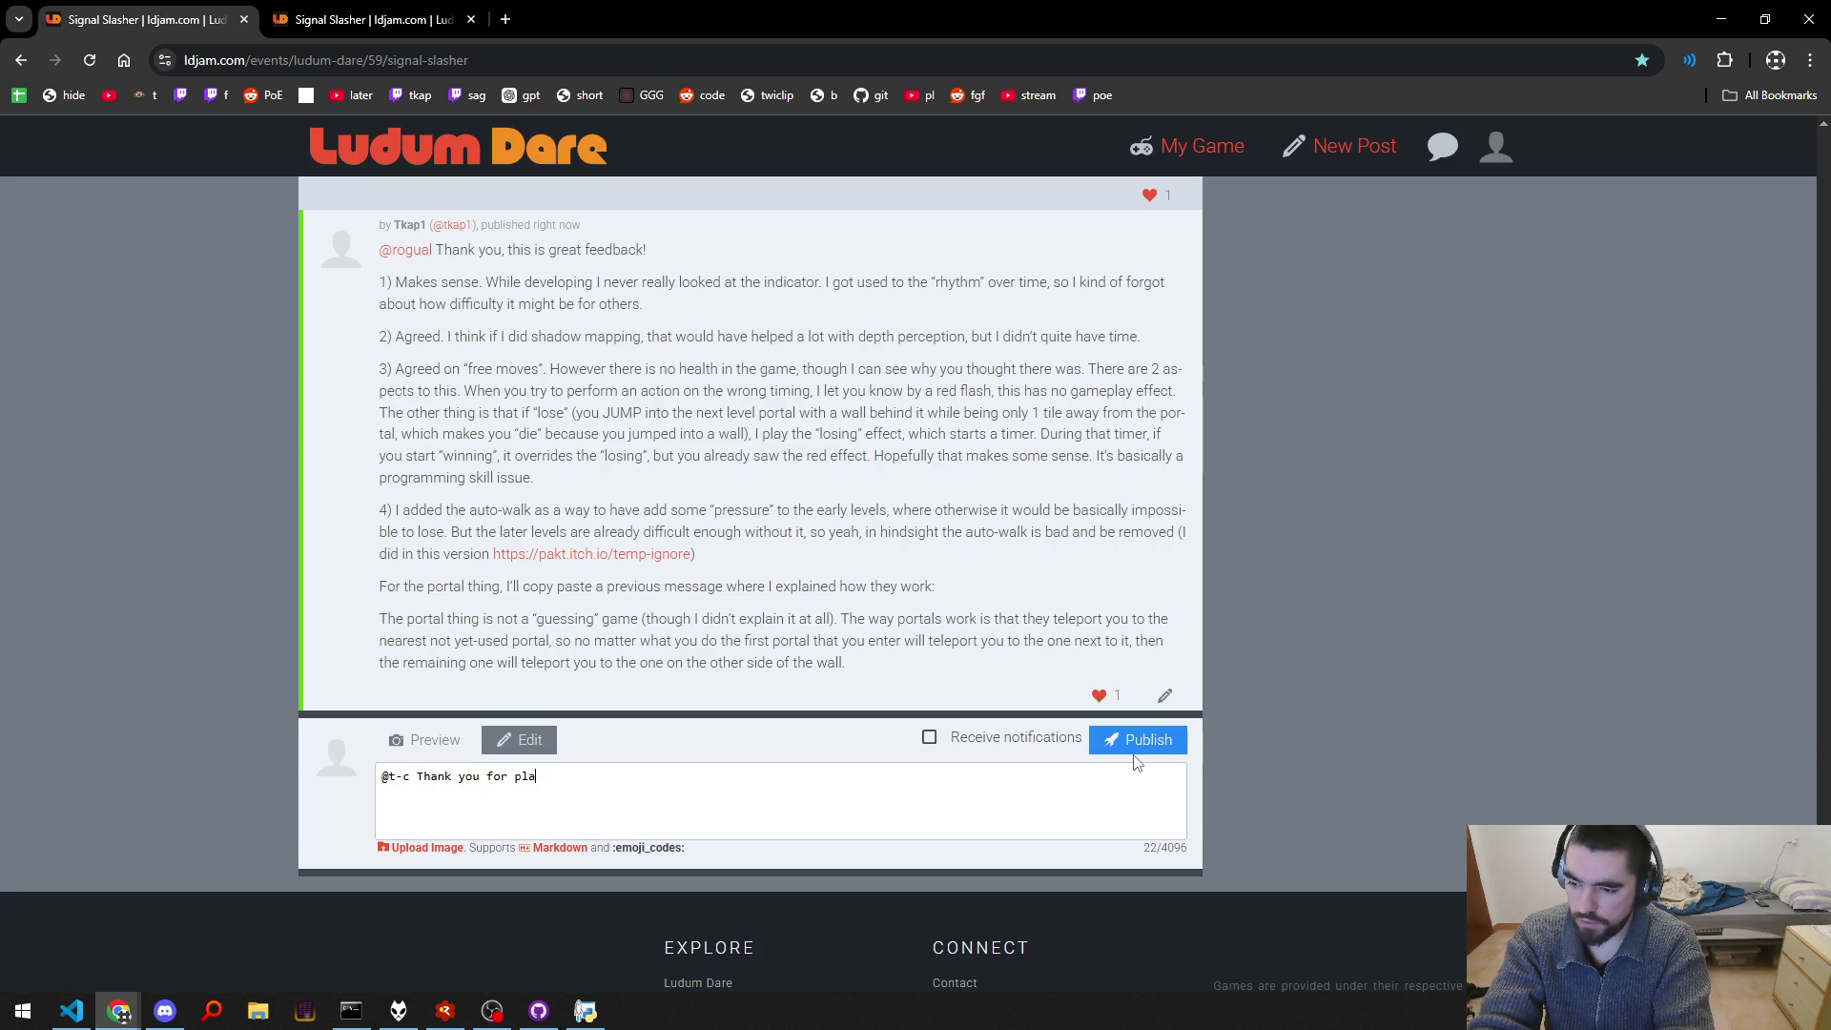
{"action": "type", "text": "! The wind"}
{"action": "key", "text": "BackSpace"}
{"action": "key", "text": "BackSpace"}
{"action": "key", "text": "BackSpace"}
{"action": "key", "text": "BackSpace"}
{"action": "key", "text": "BackSpace"}
{"action": "key", "text": "BackSpace"}
{"action": "type", "text": "You're not the"}
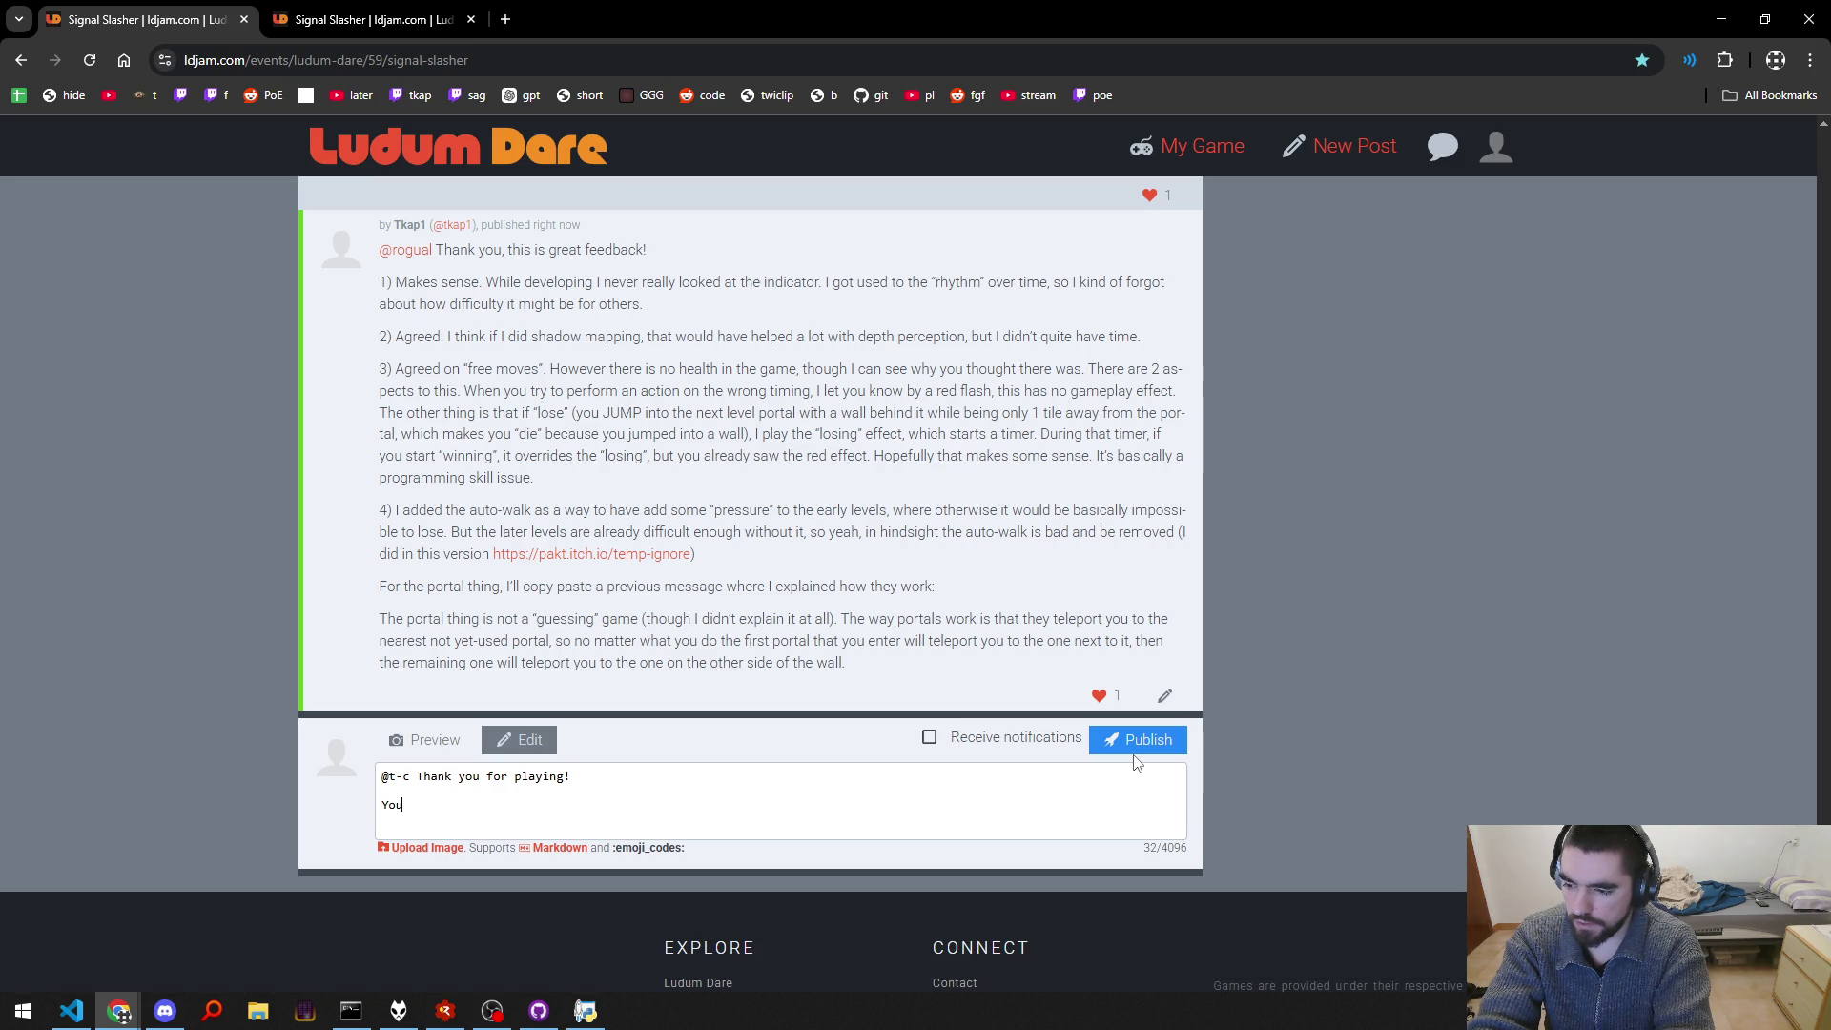
{"action": "type", "text": " only one who mis"}
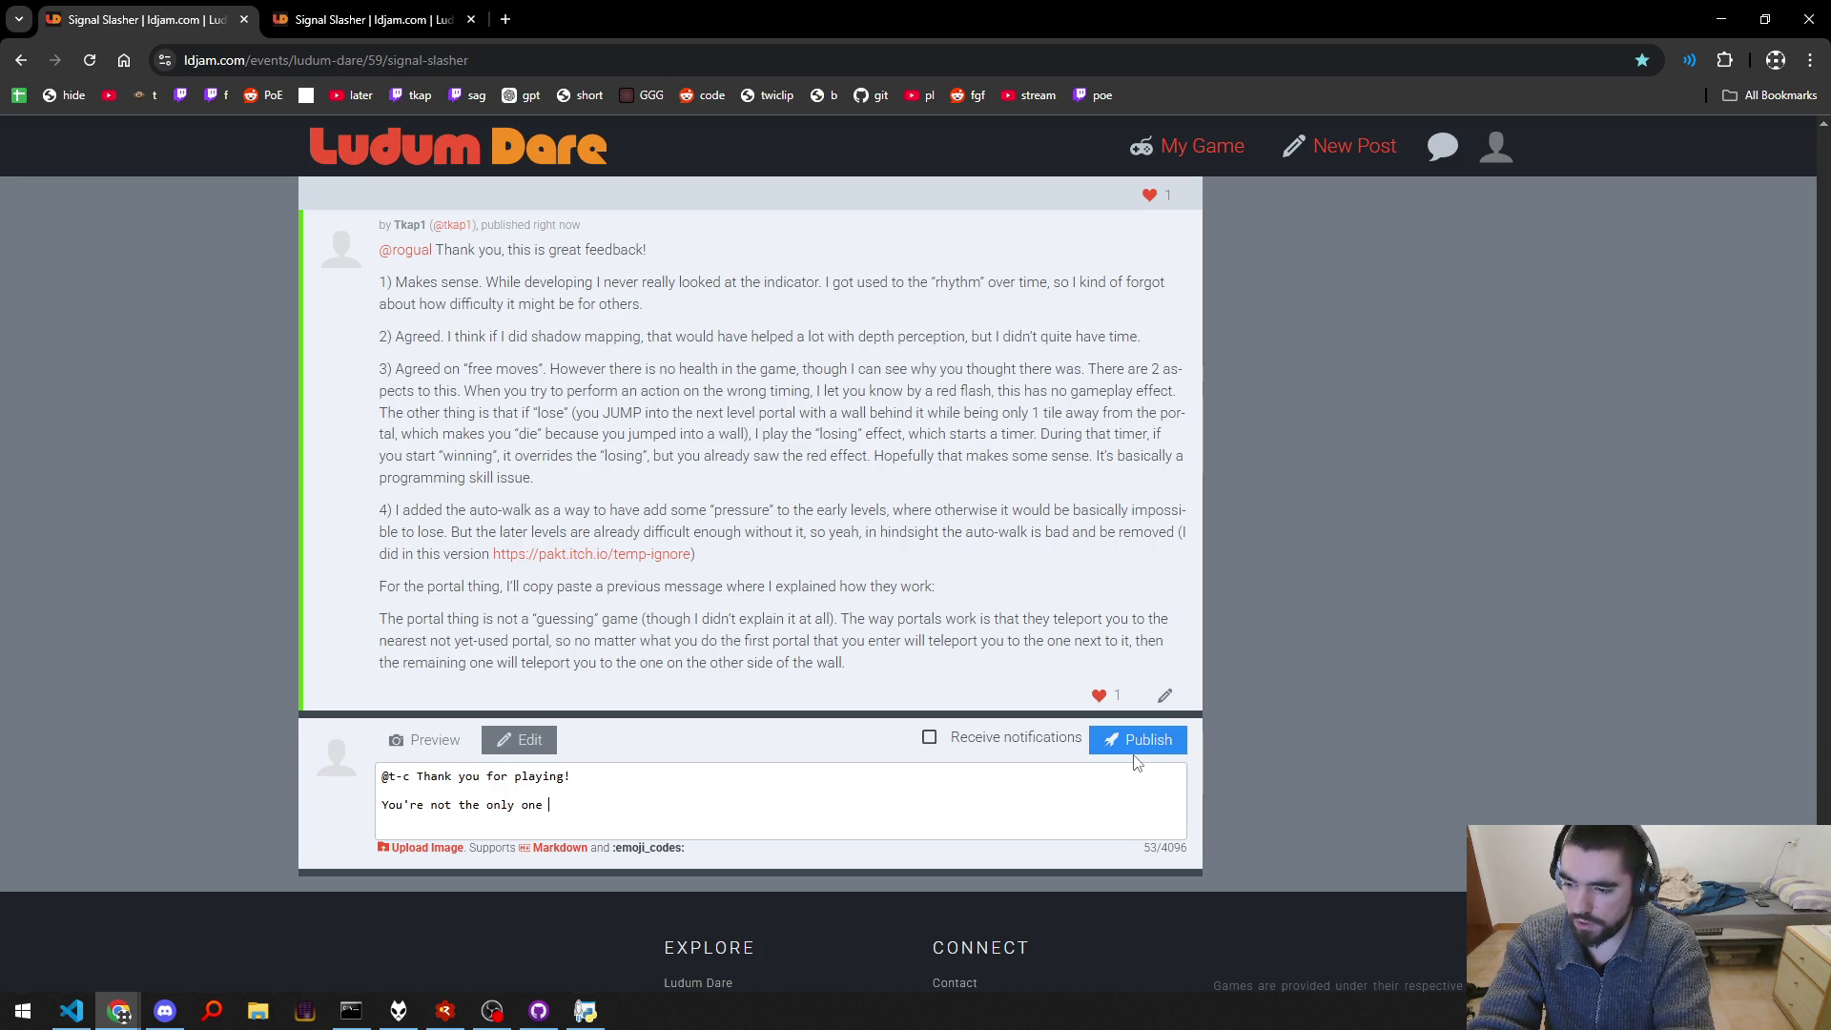
{"action": "type", "text": "sed "}
{"action": "type", "text": "the"}
{"action": "key", "text": "BackSpace"}
{"action": "key", "text": "BackSpace"}
{"action": "key", "text": "BackSpace"}
{"action": "type", "text": "that you can "}
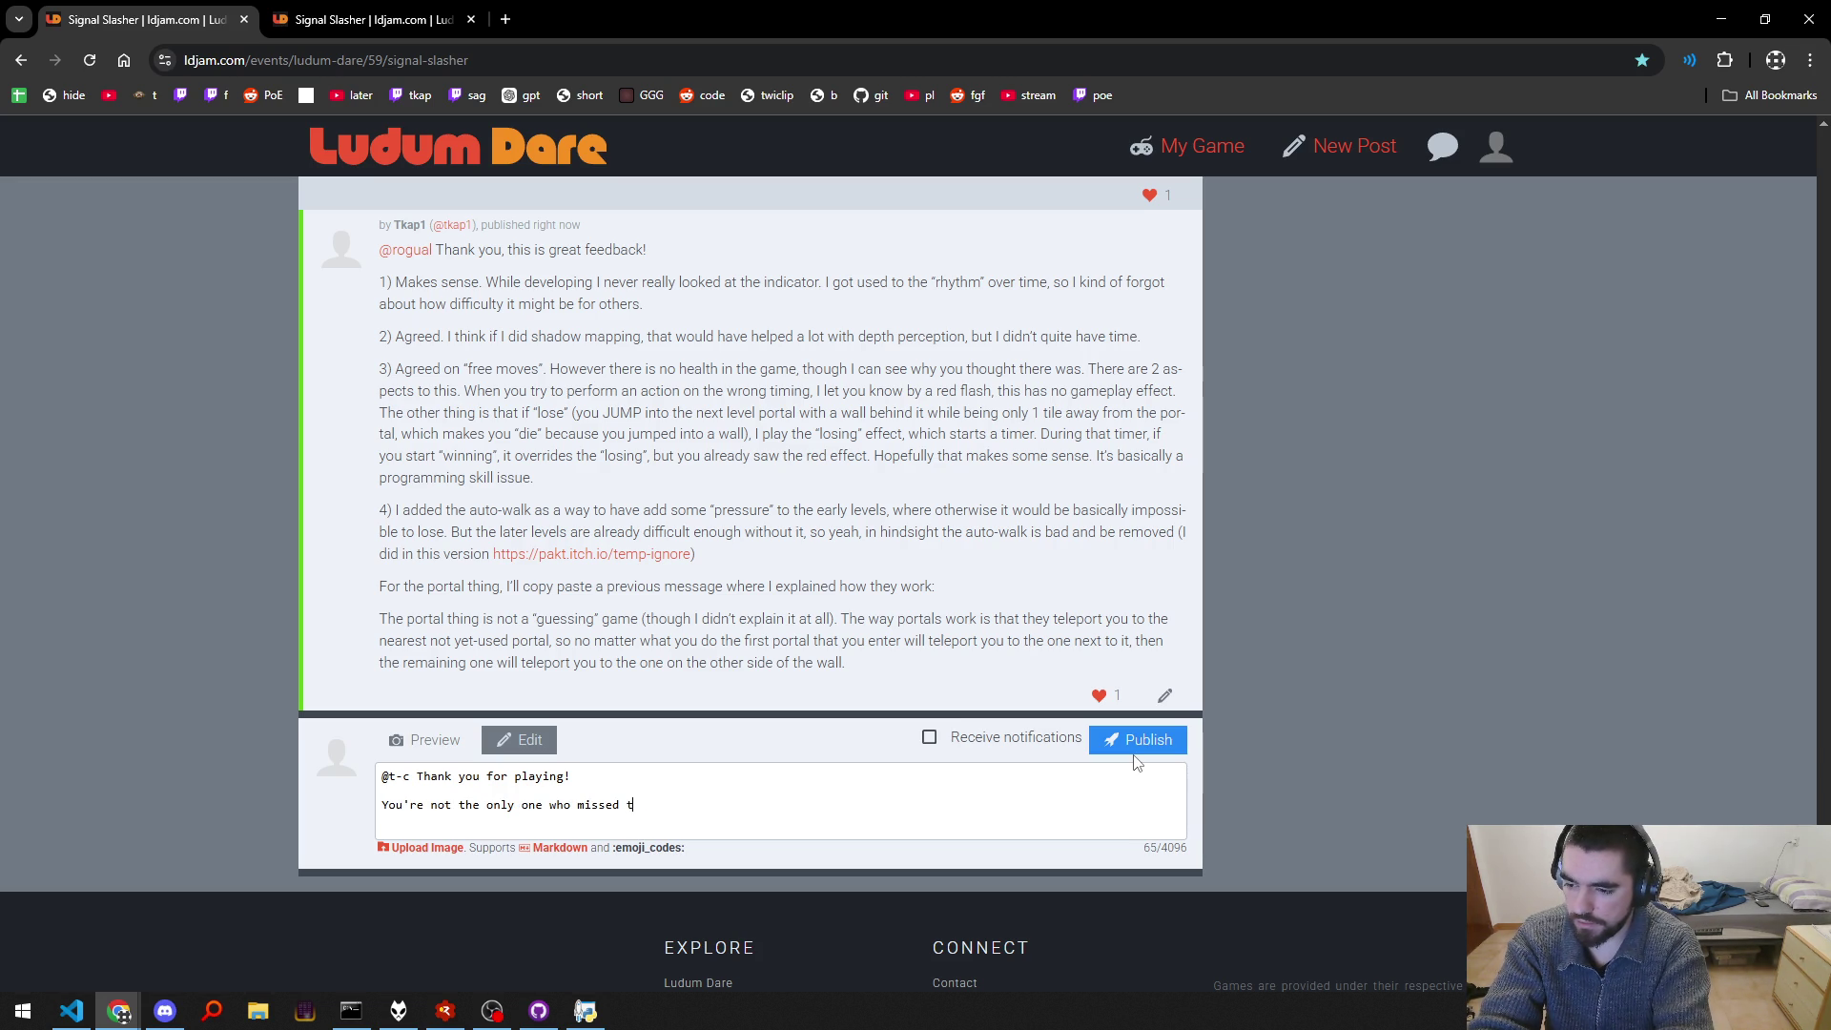
{"action": "type", "text": "attakc."}
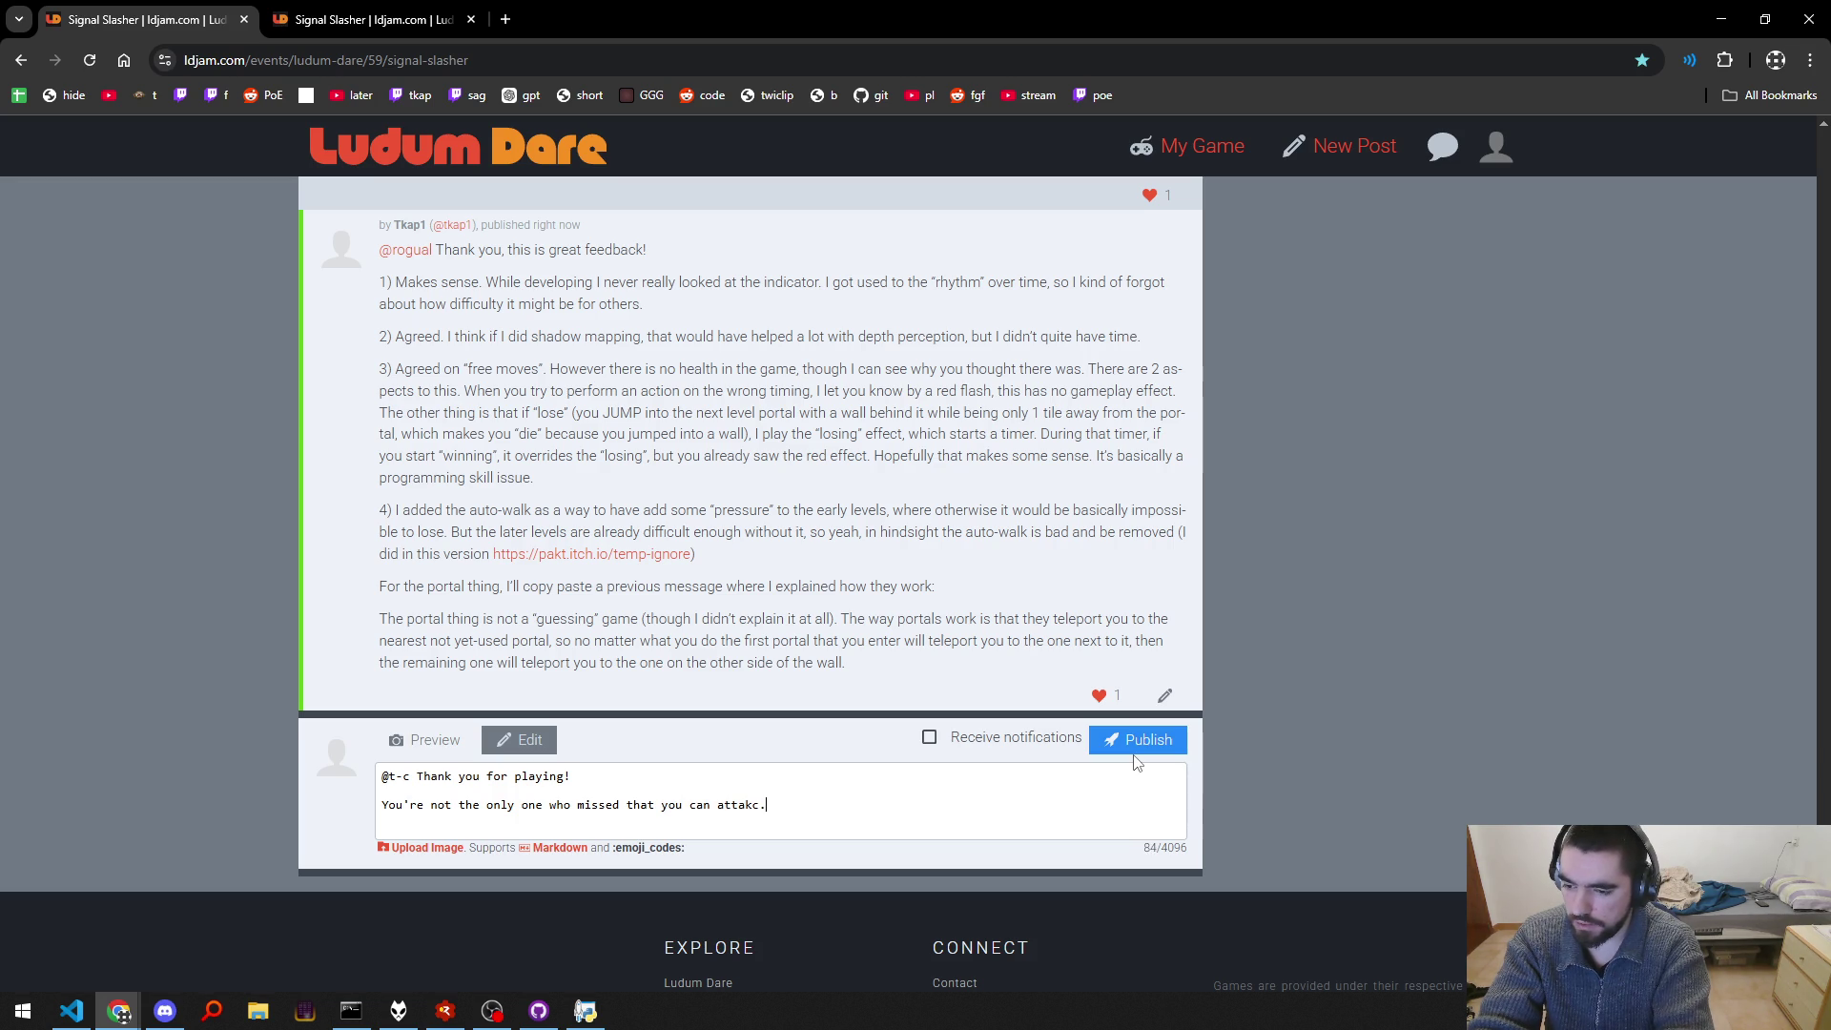
{"action": "type", "text": "It's my fault for "}
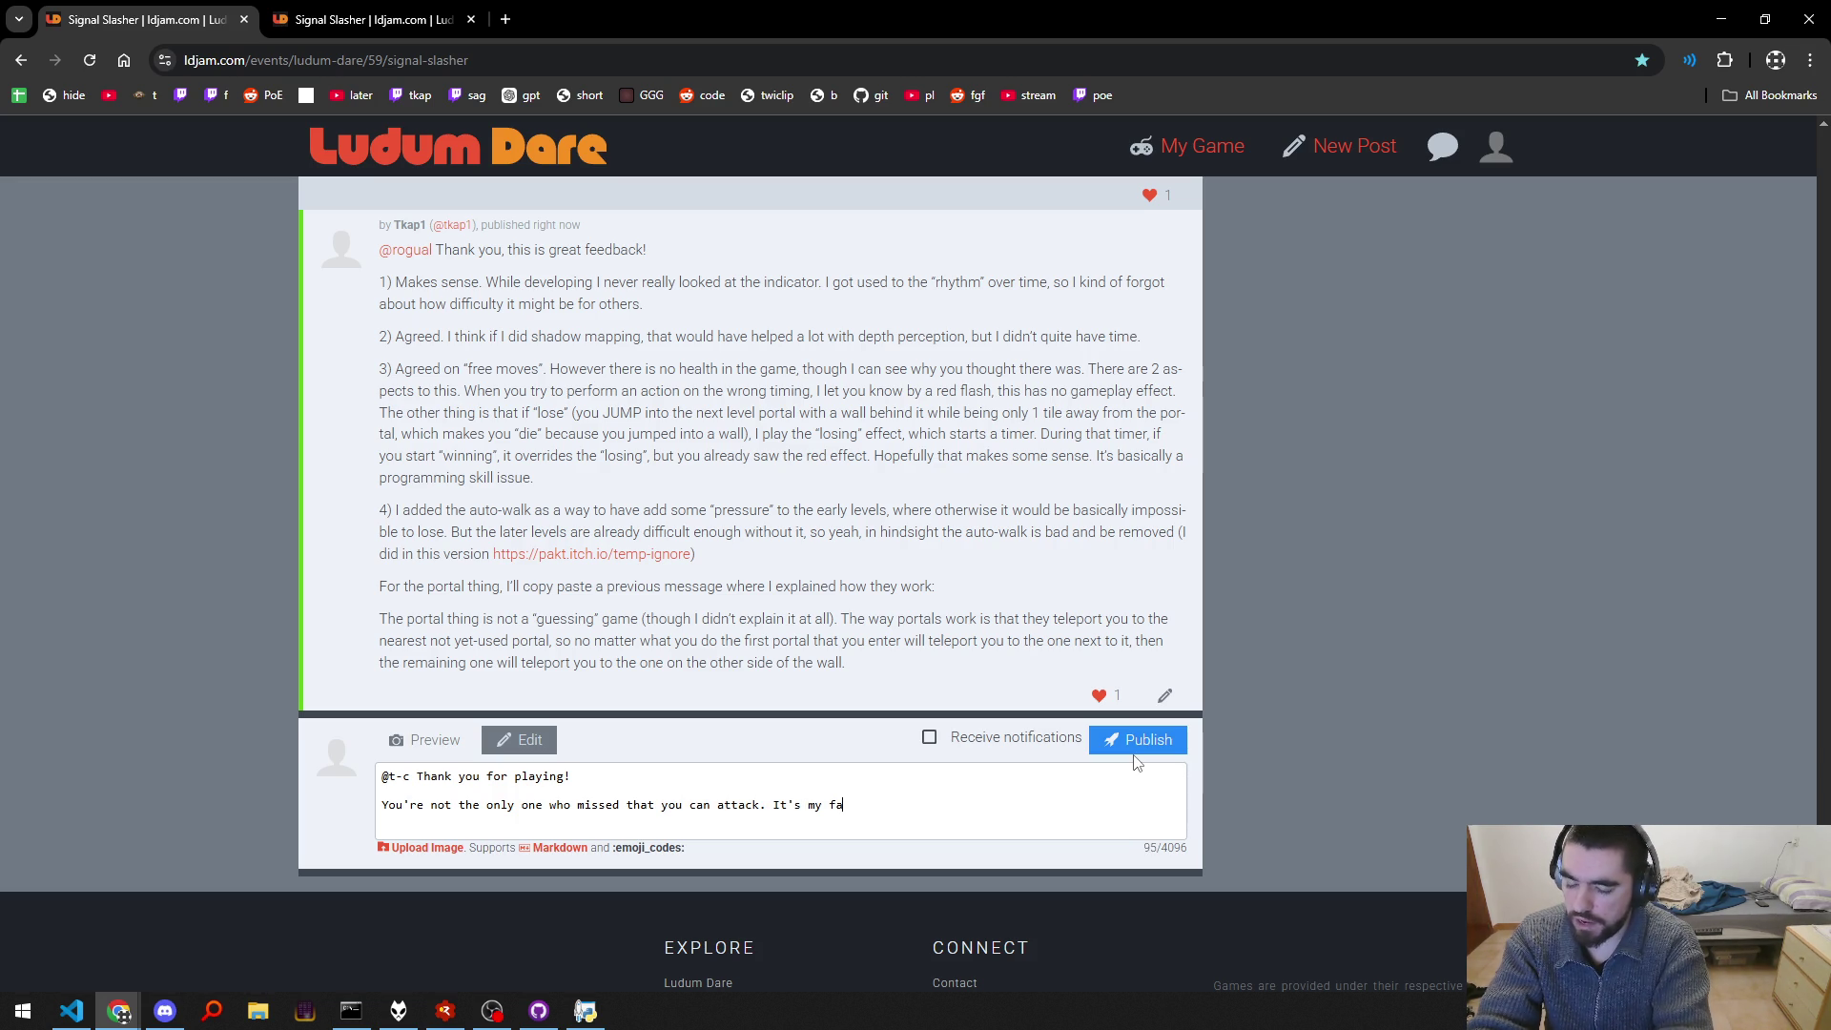
{"action": "type", "text": "not"}
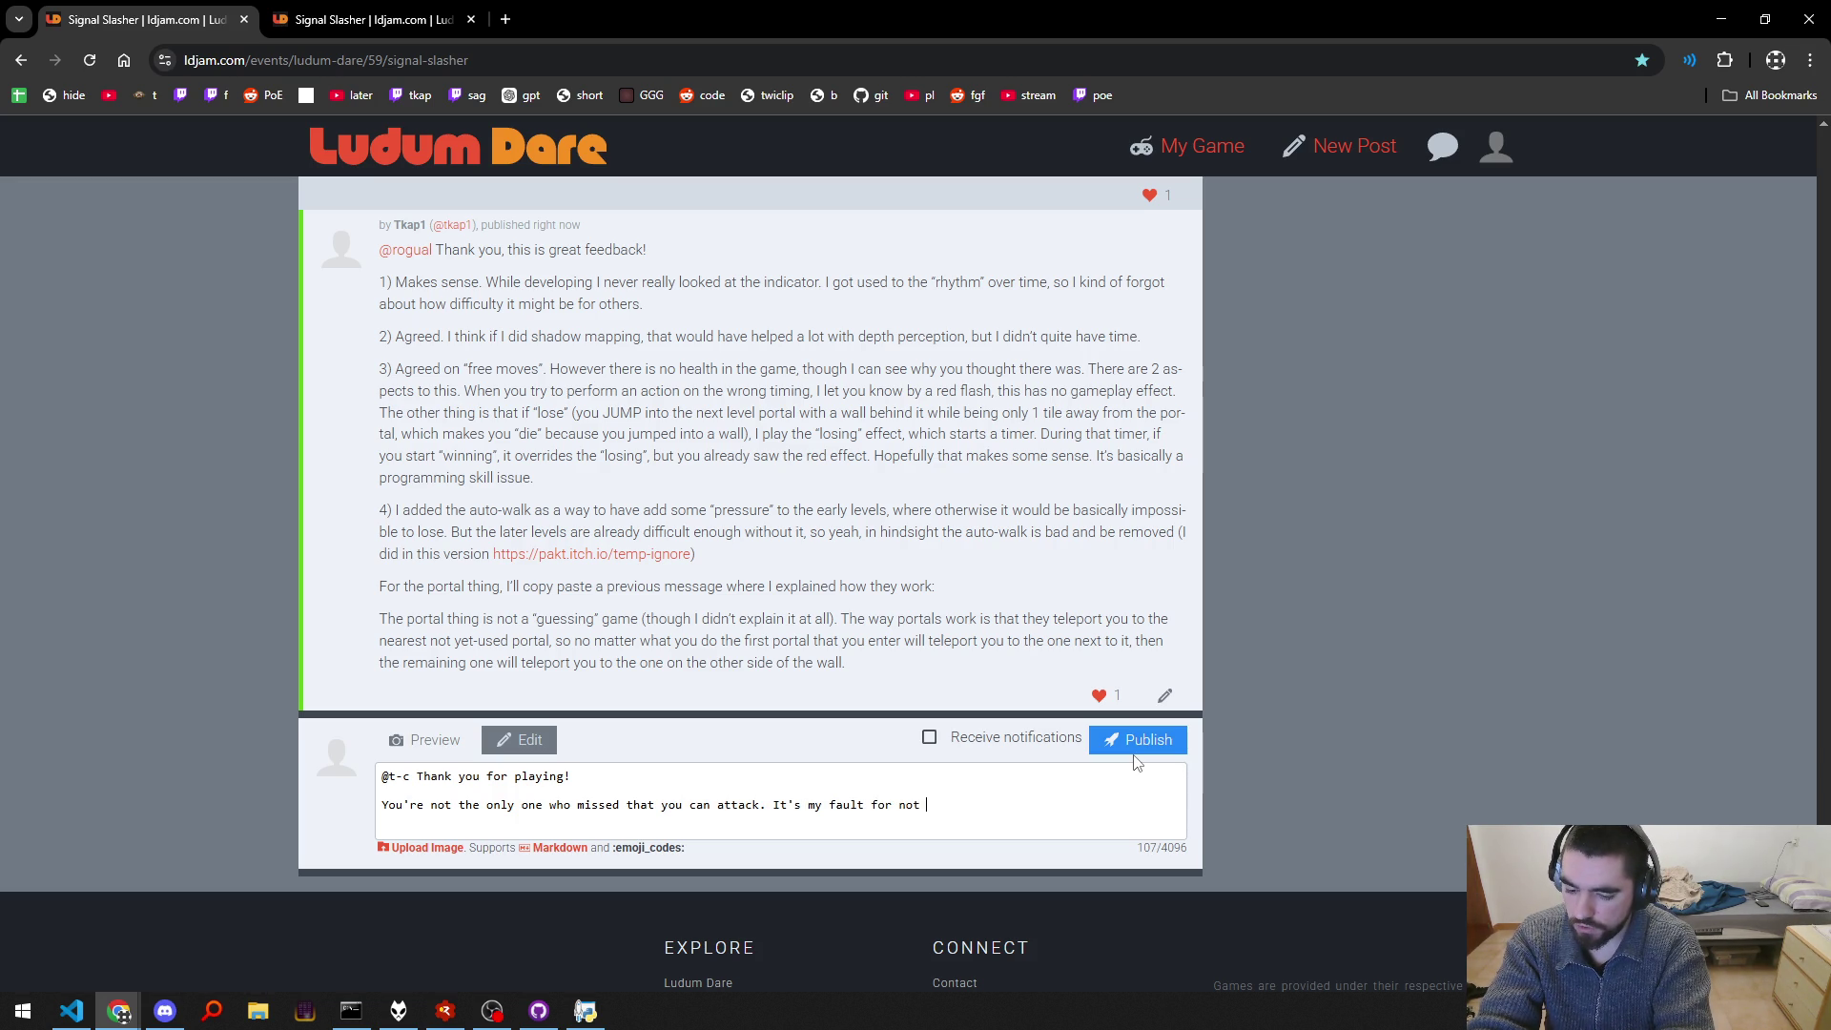
{"action": "type", "text": "FORCING you to a"}
{"action": "type", "text": "ttack"}
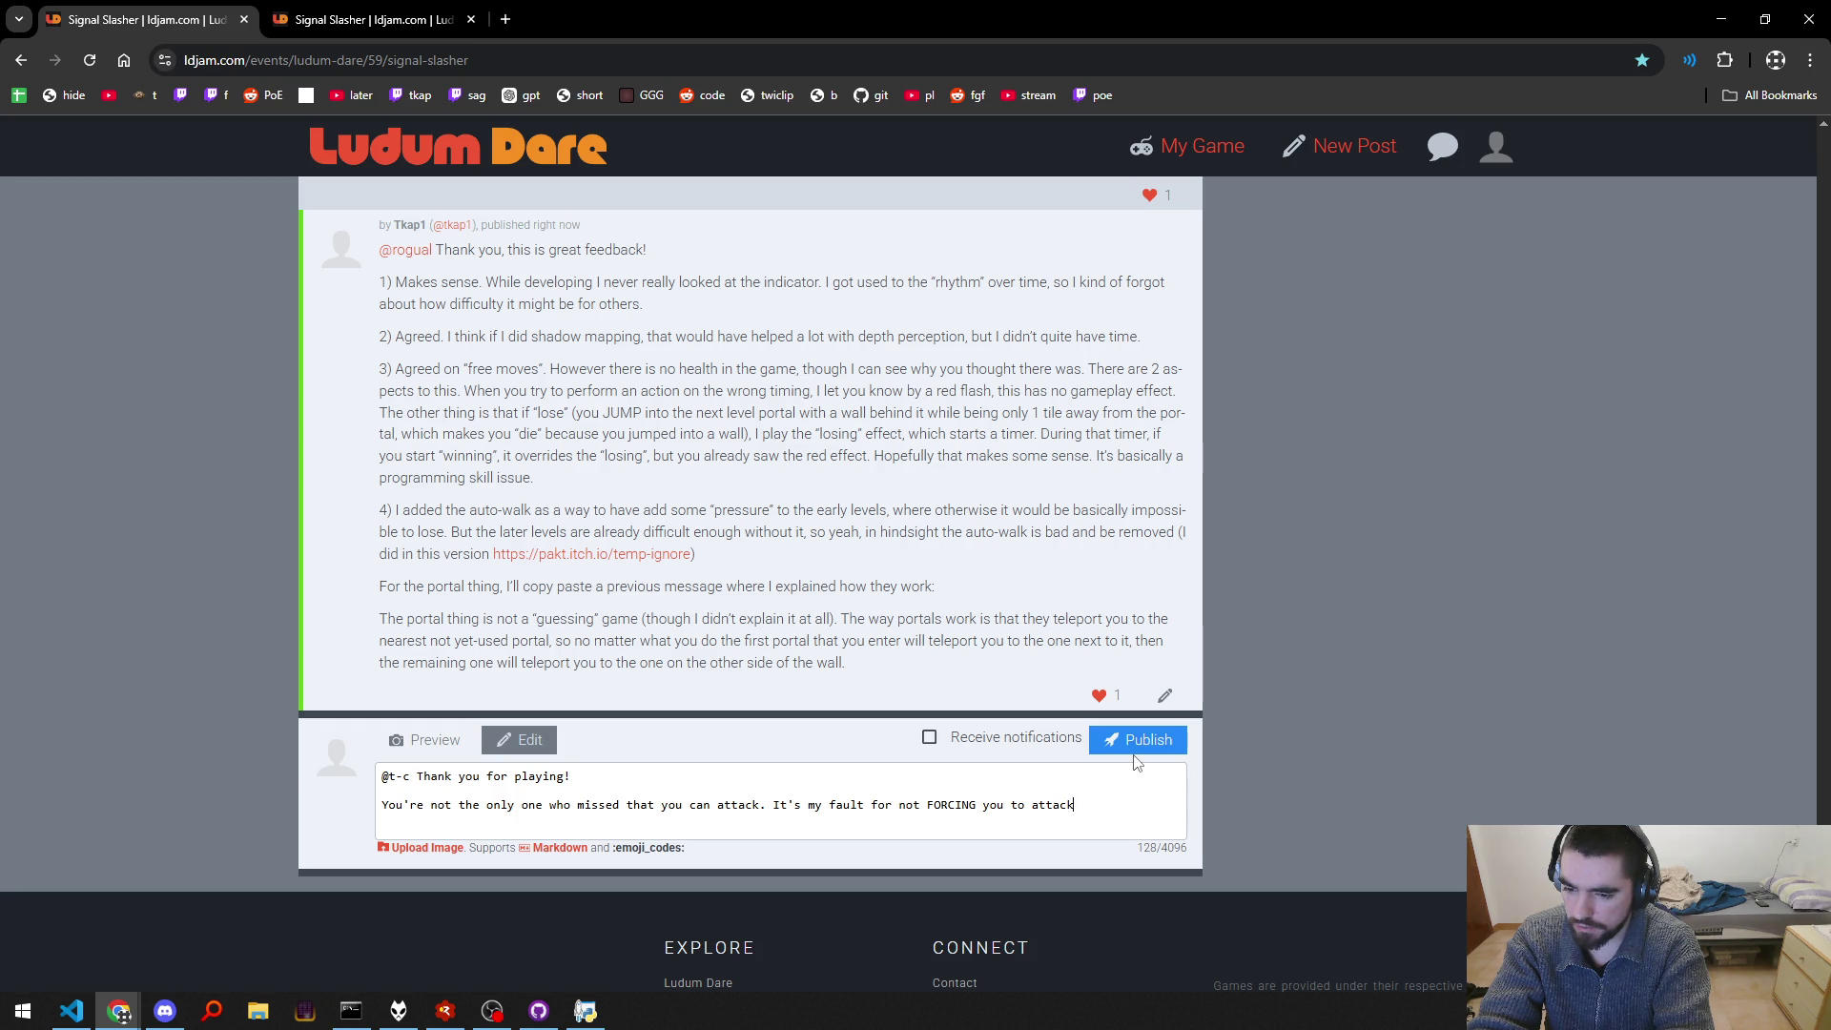
{"action": "type", "text": " by making the l"}
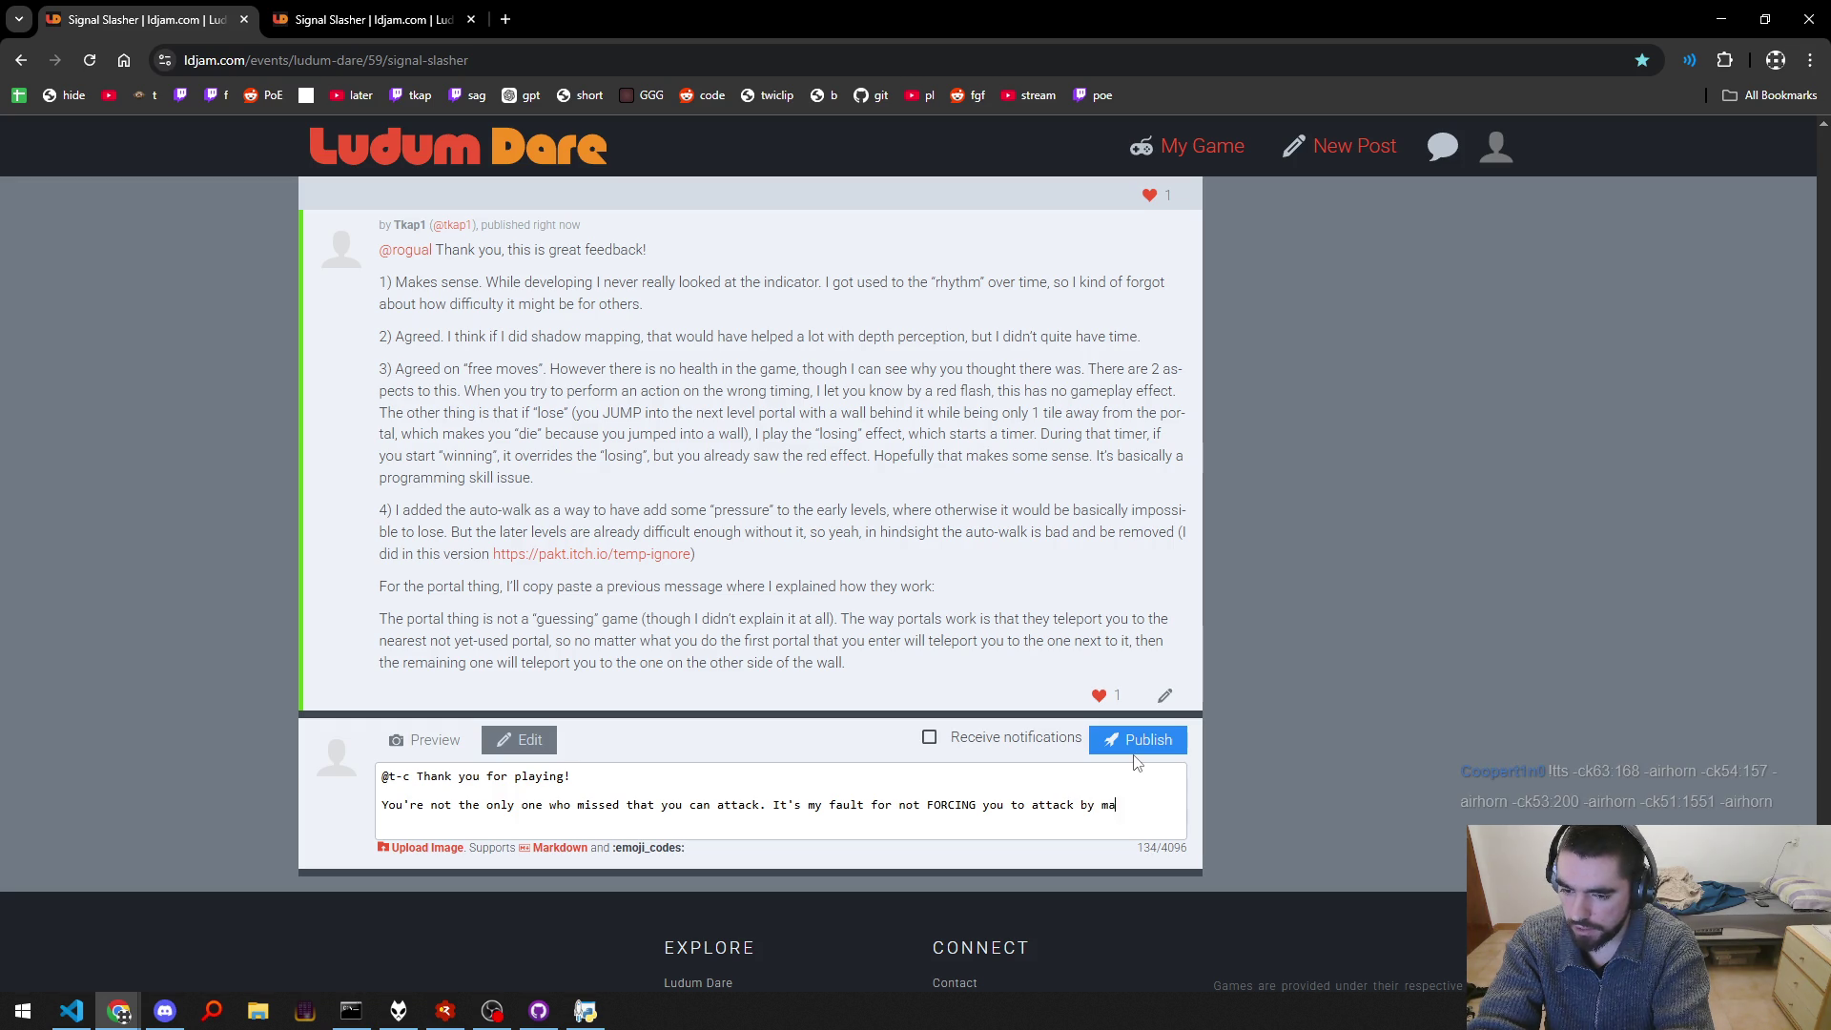
{"action": "type", "text": "evel impossible otherw"}
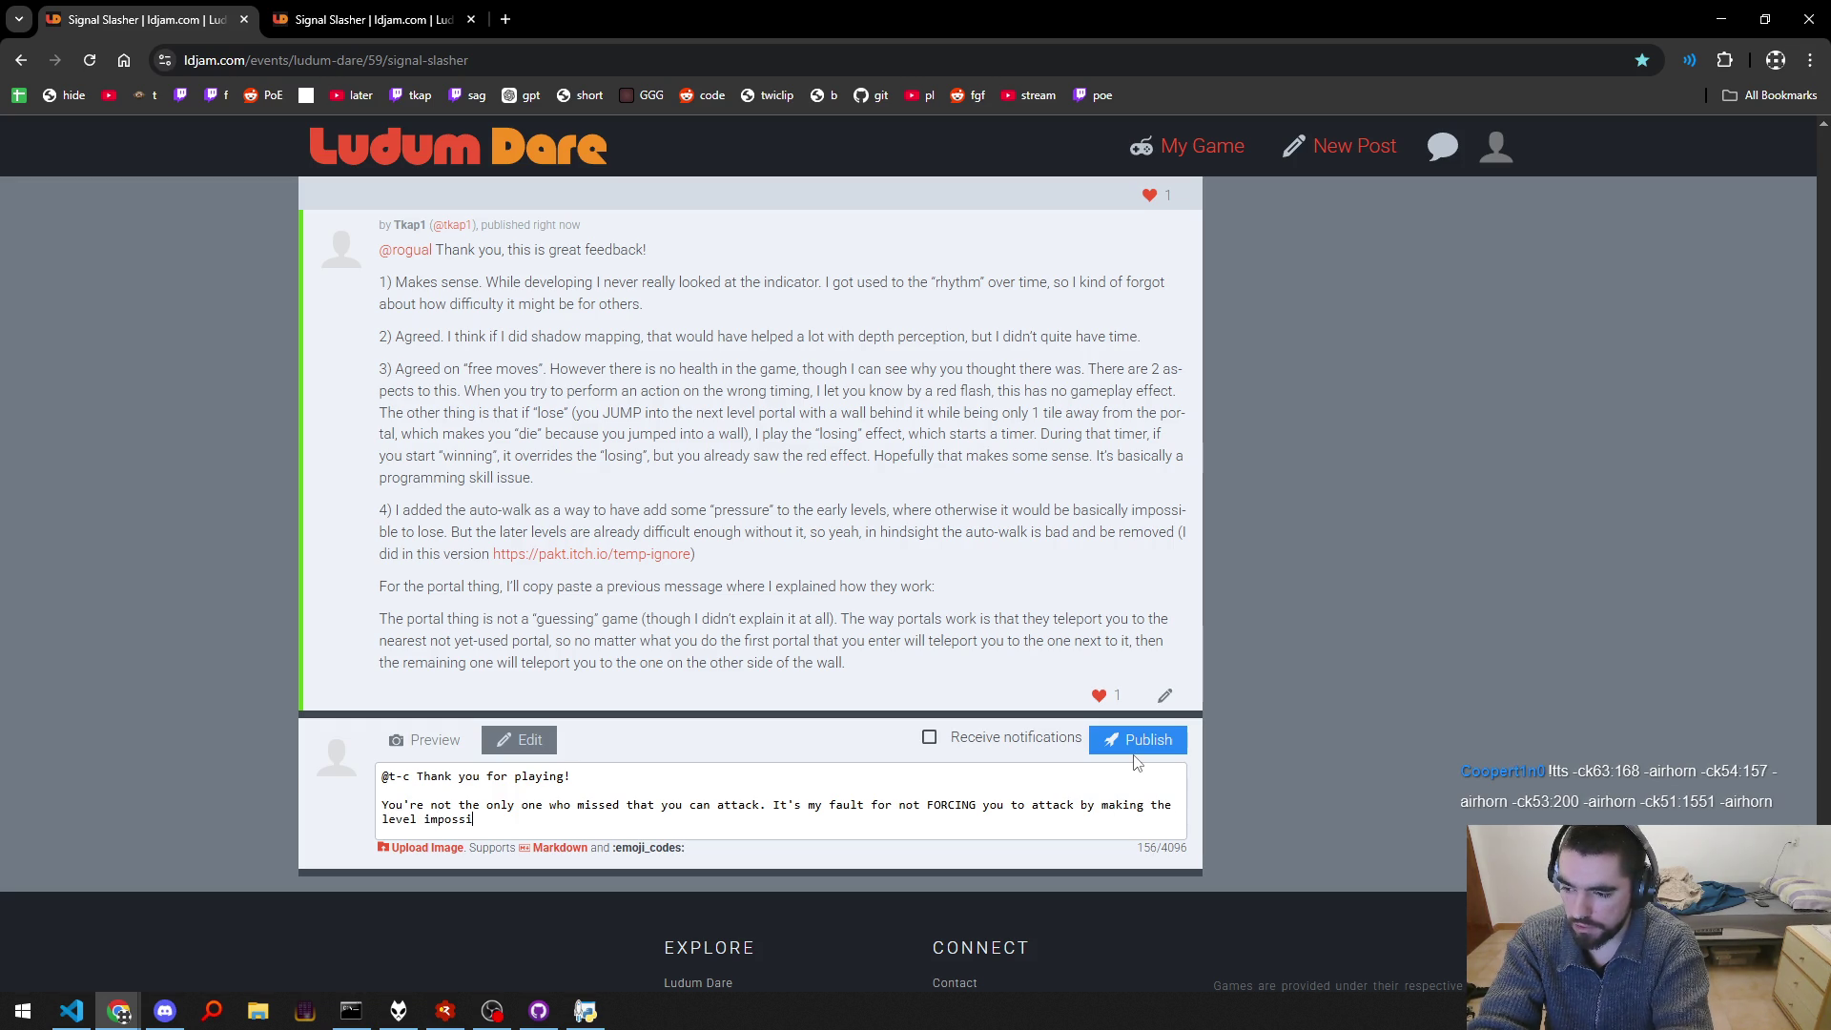
{"action": "type", "text": "ise."}
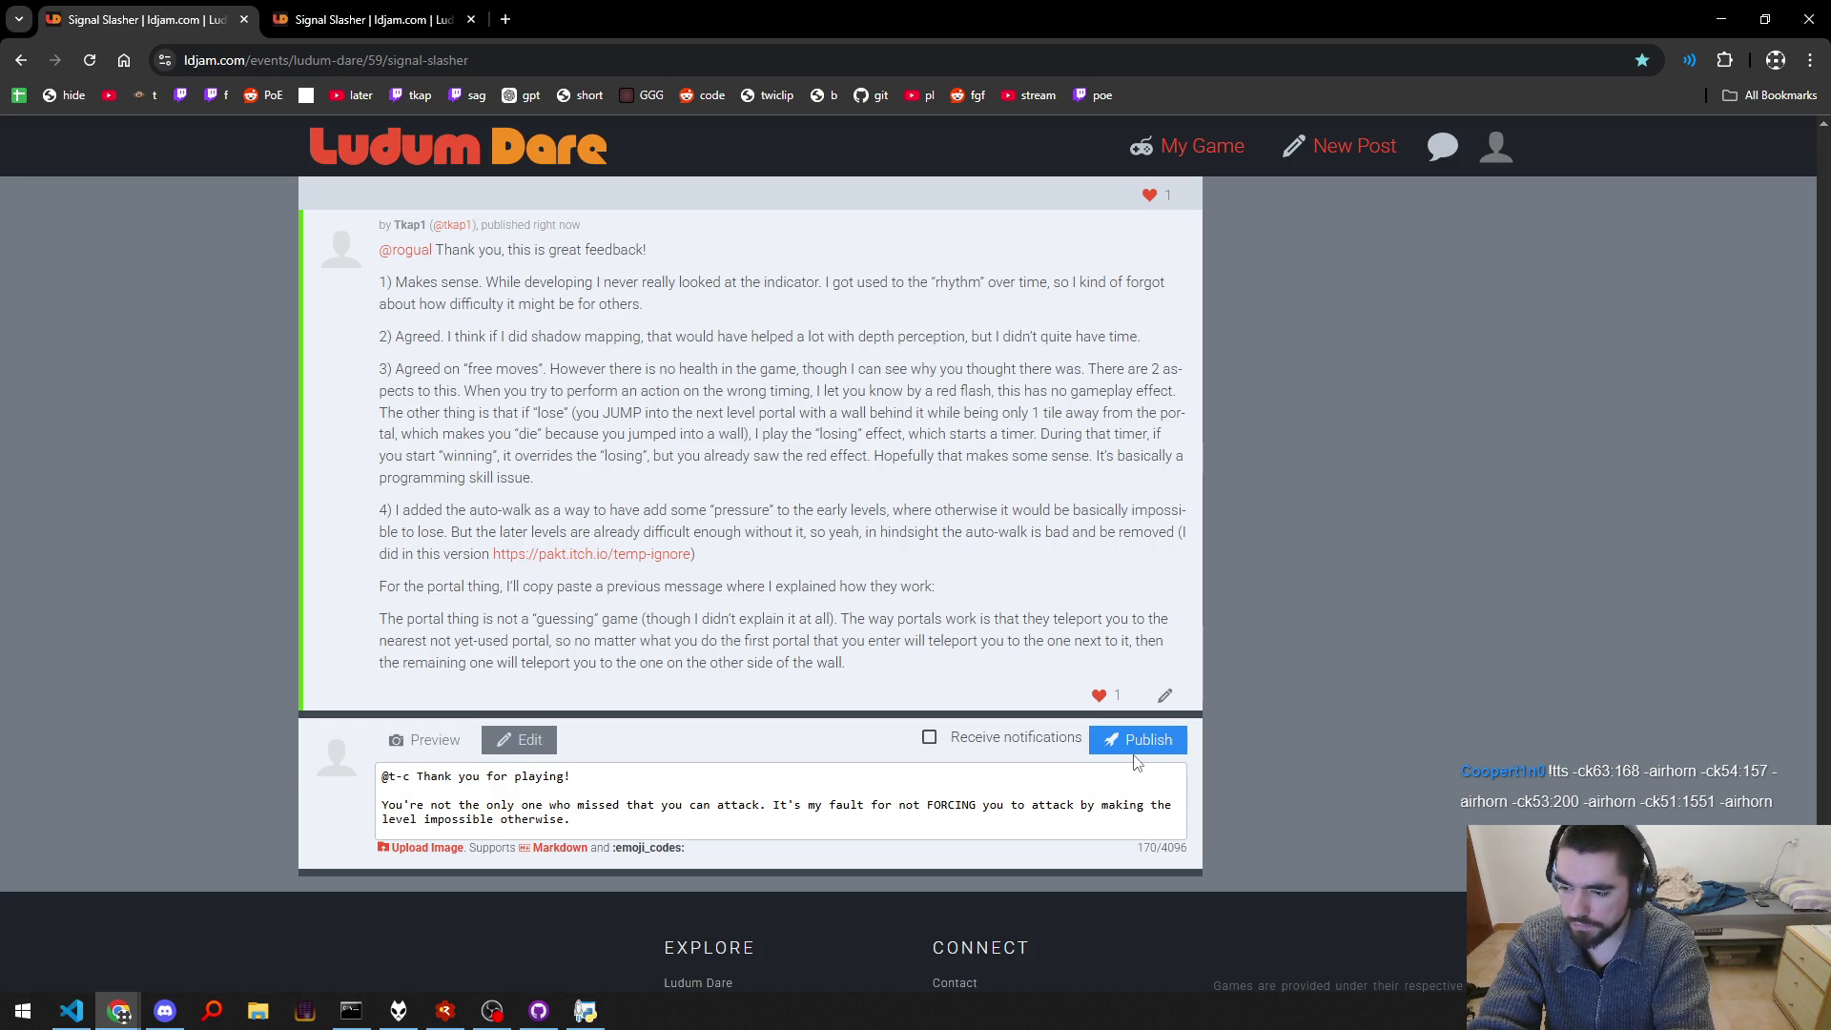
{"action": "type", "text": "!"}
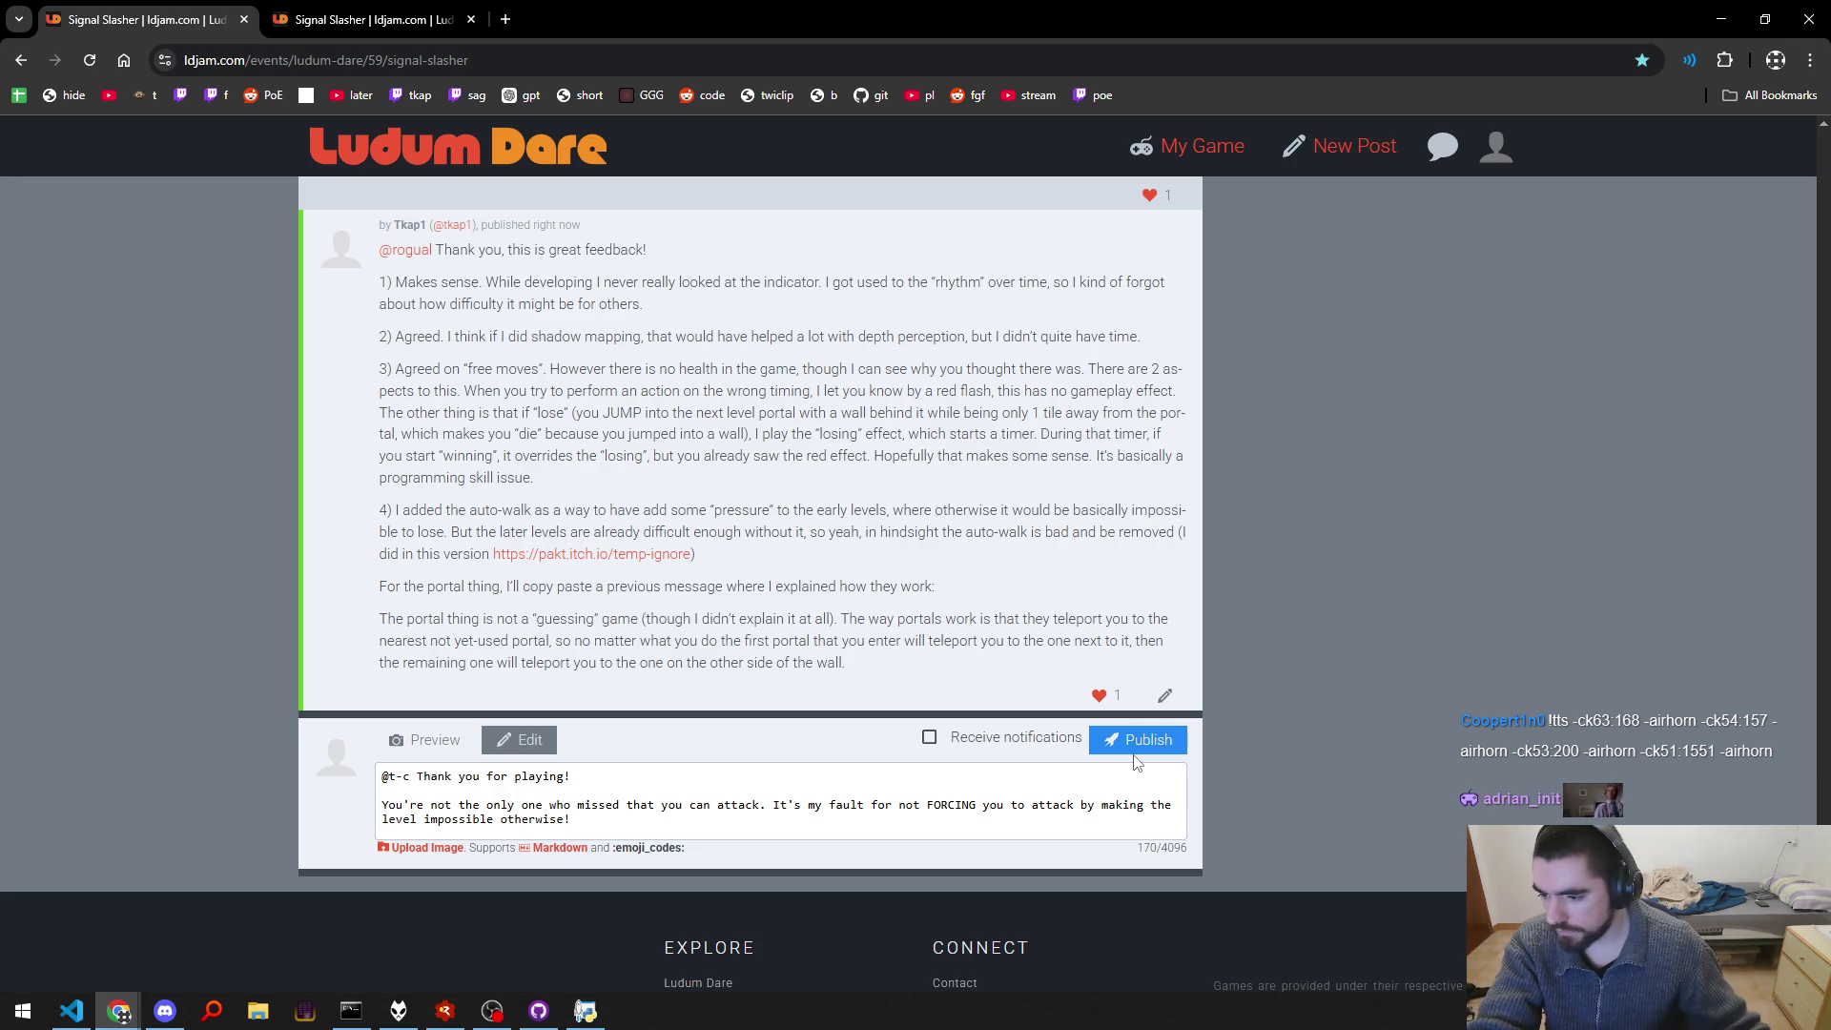
{"action": "left_click", "coordinate": [1150, 742]}
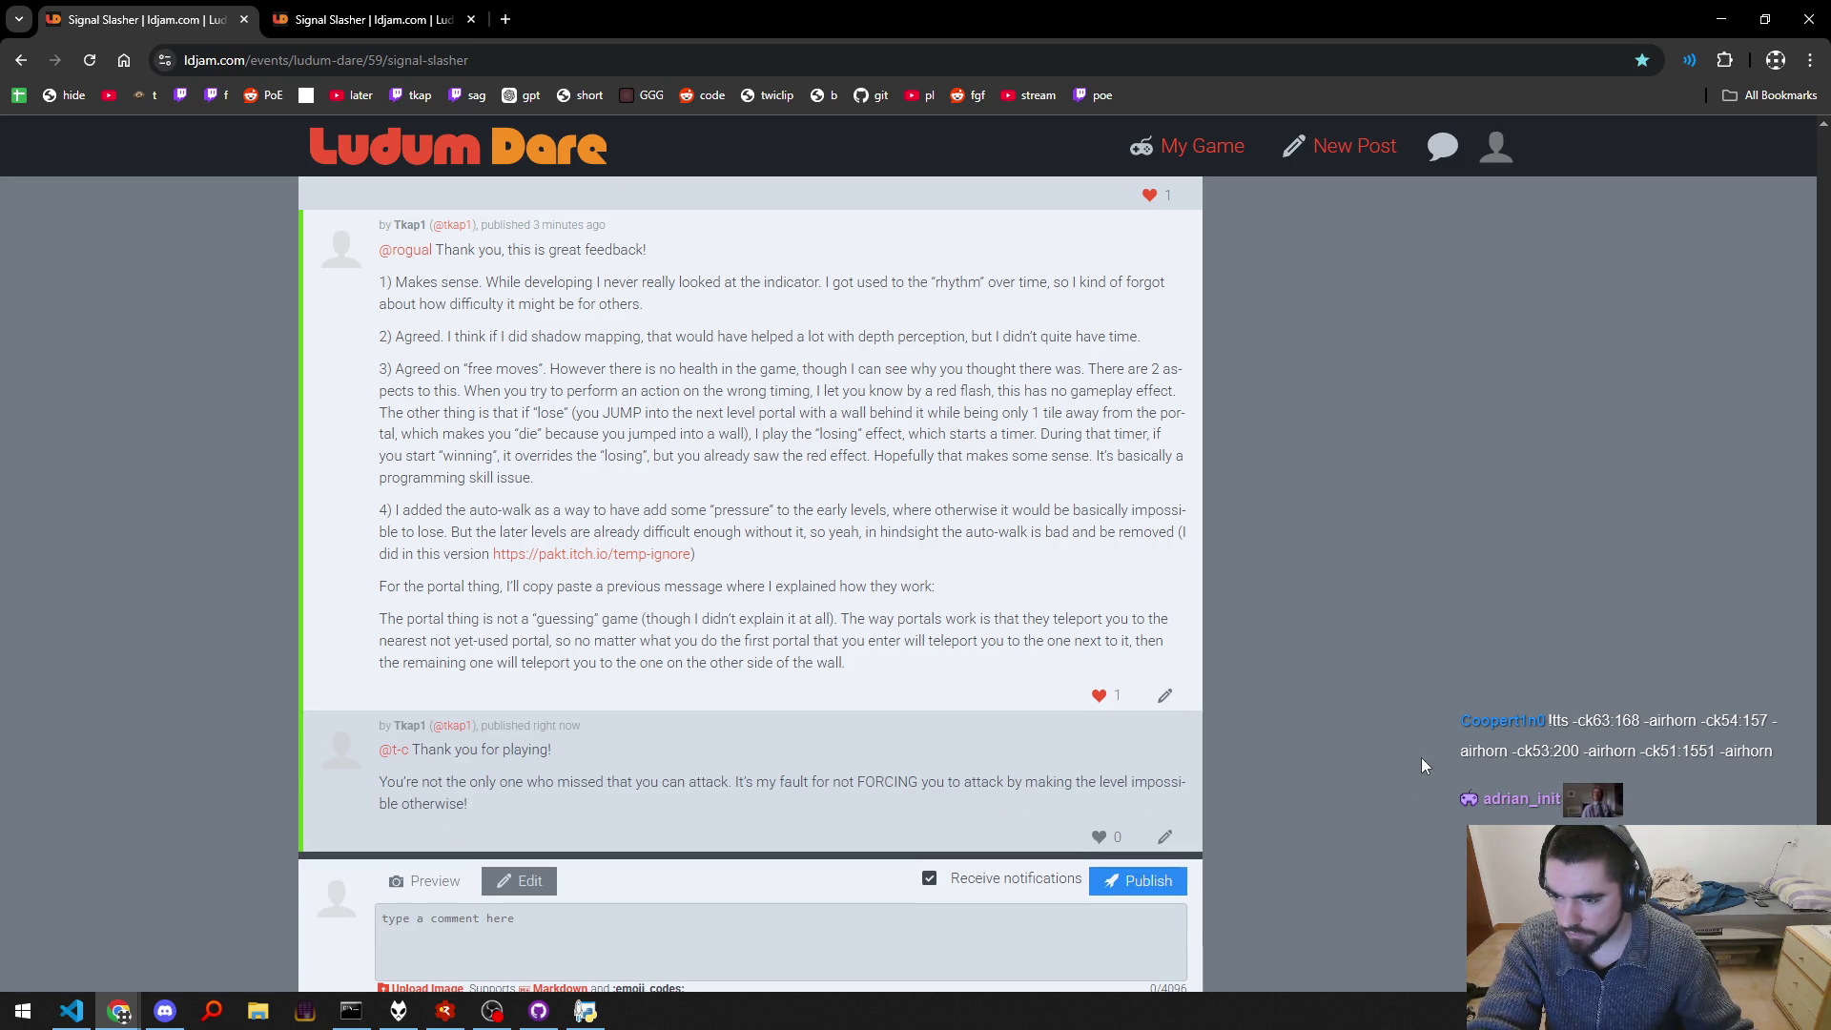
Step: Like the newly posted reply, then scroll up and open the reviewer's profile
{"action": "left_click", "coordinate": [1102, 839]}
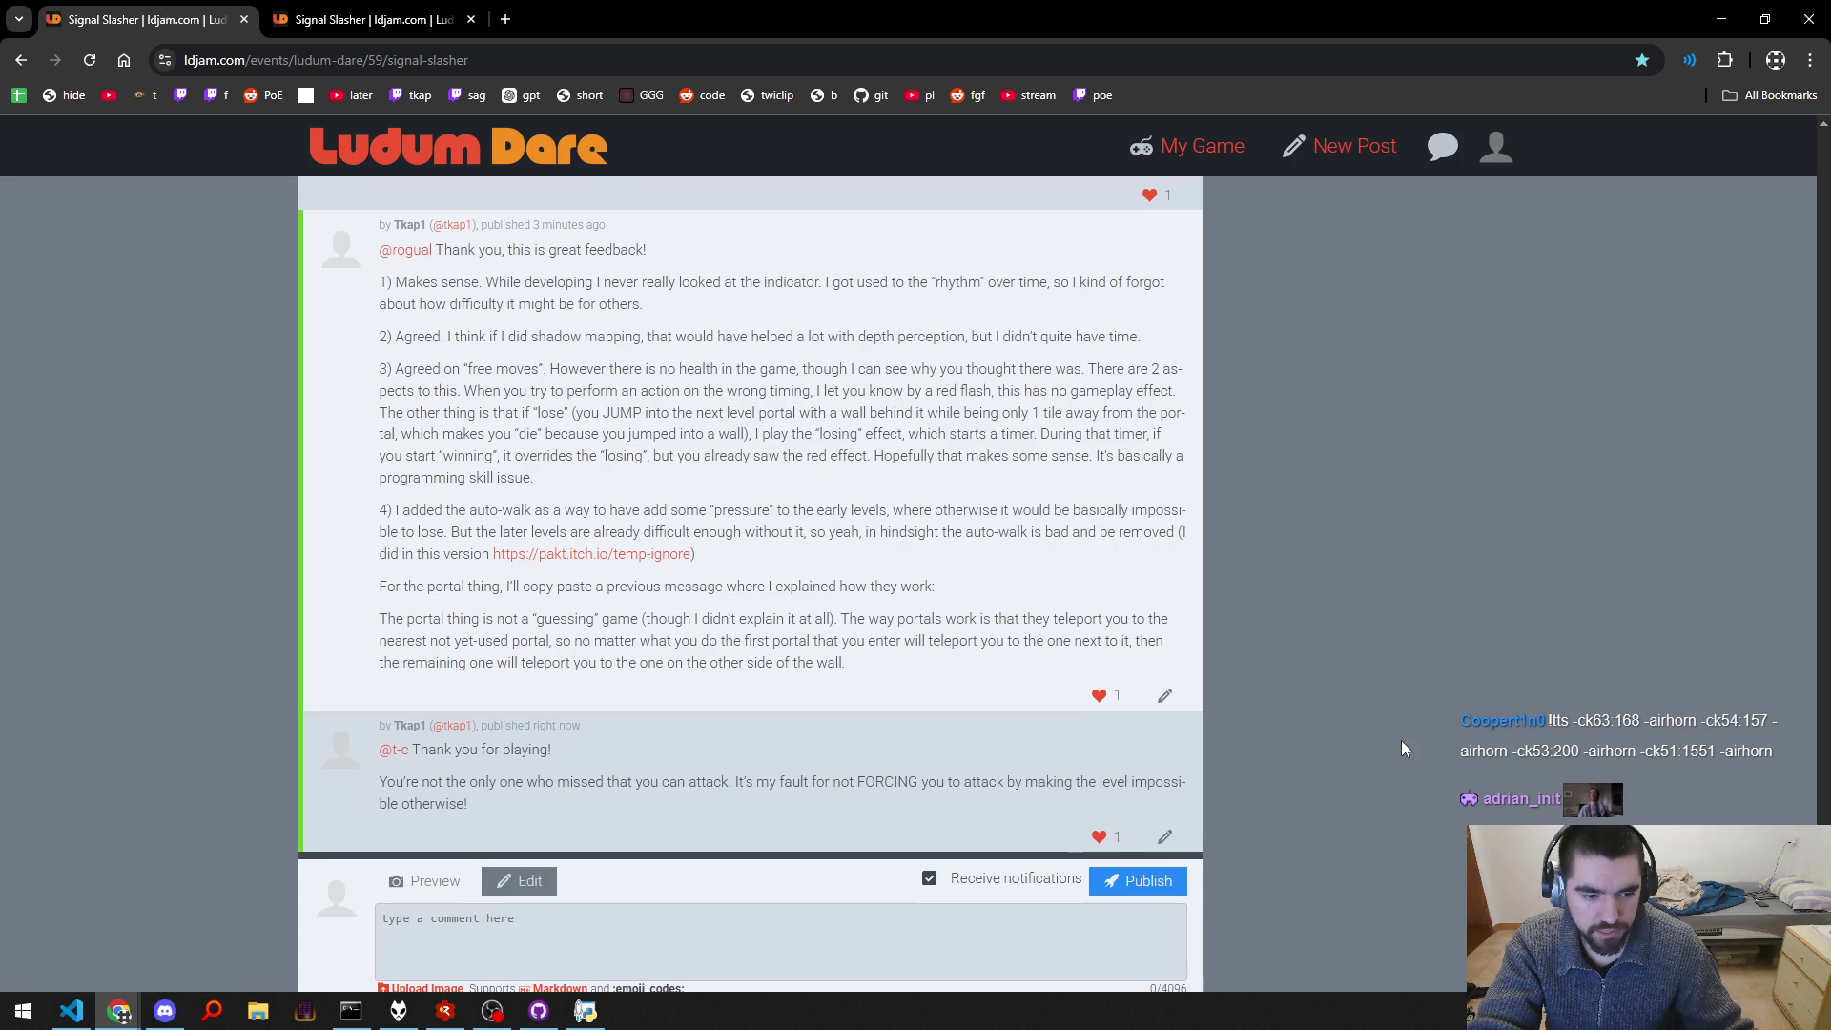
{"action": "scroll", "coordinate": [1402, 743], "scroll_direction": "up", "scroll_amount": 3}
{"action": "scroll", "coordinate": [1400, 741], "scroll_direction": "up", "scroll_amount": 3}
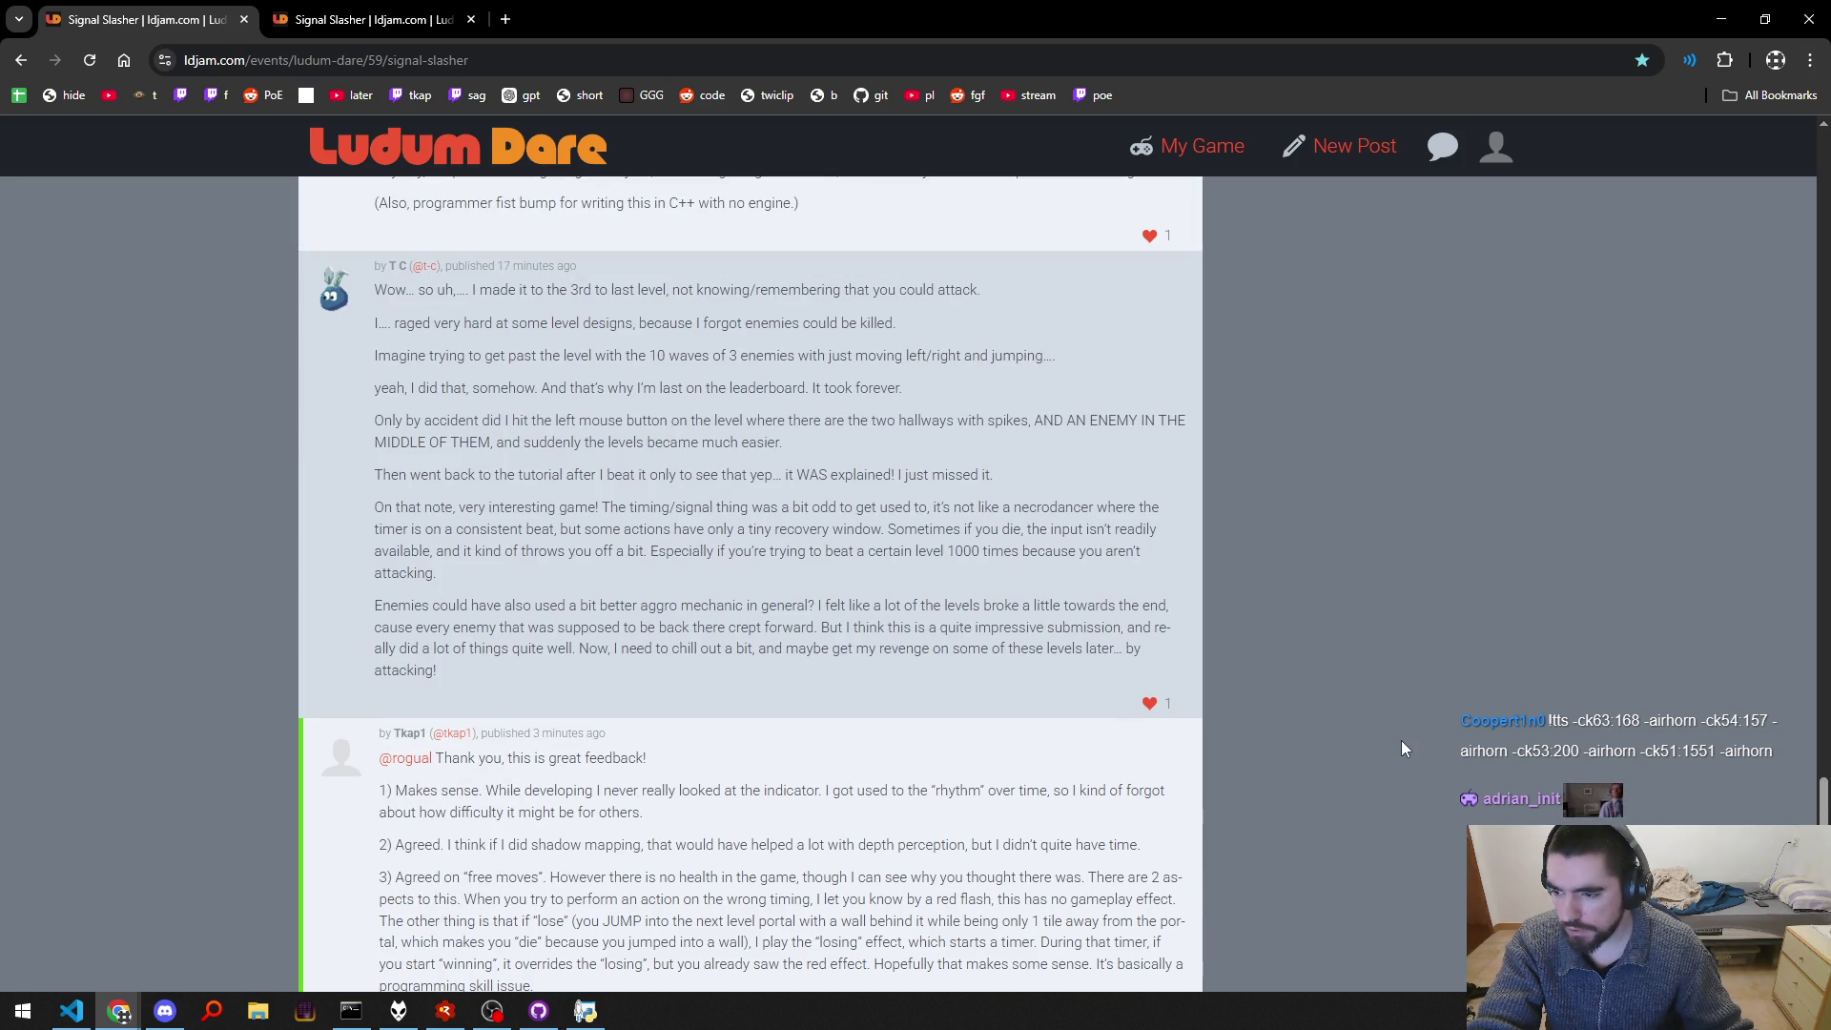
{"action": "scroll", "coordinate": [1400, 740], "scroll_direction": "up", "scroll_amount": 3}
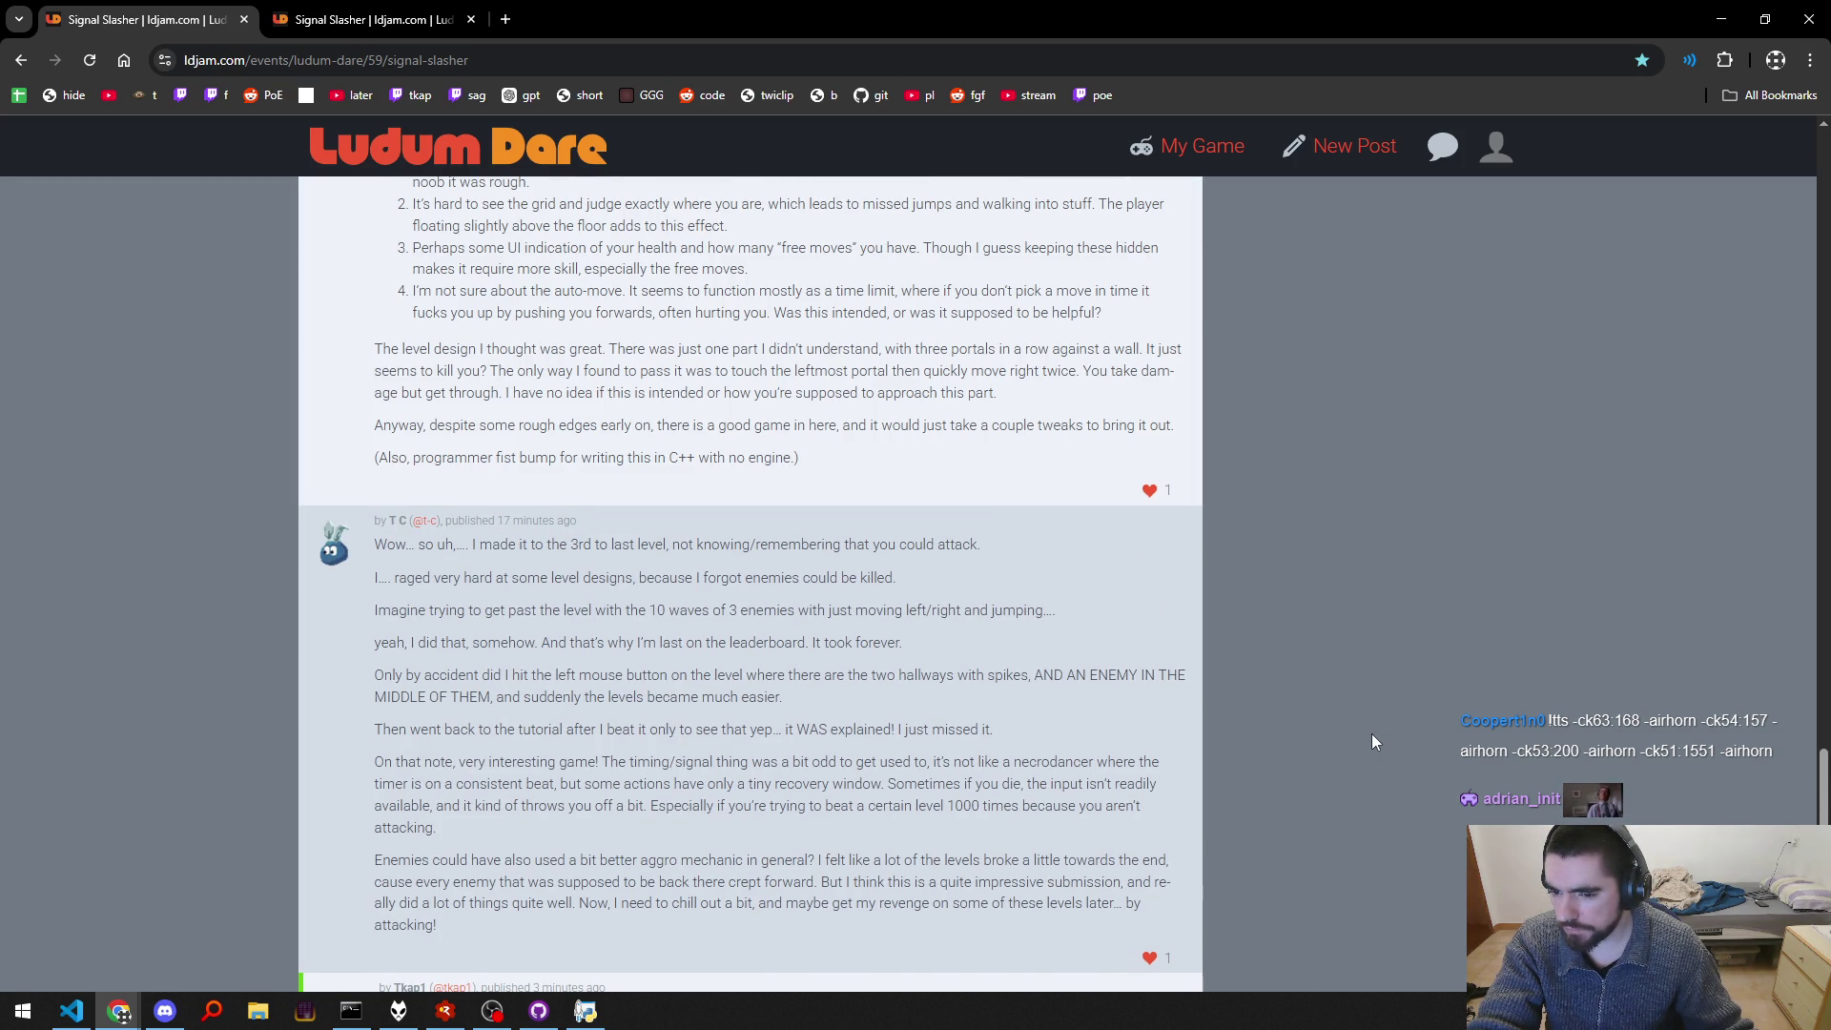
{"action": "scroll", "coordinate": [1400, 726], "scroll_direction": "down", "scroll_amount": 3}
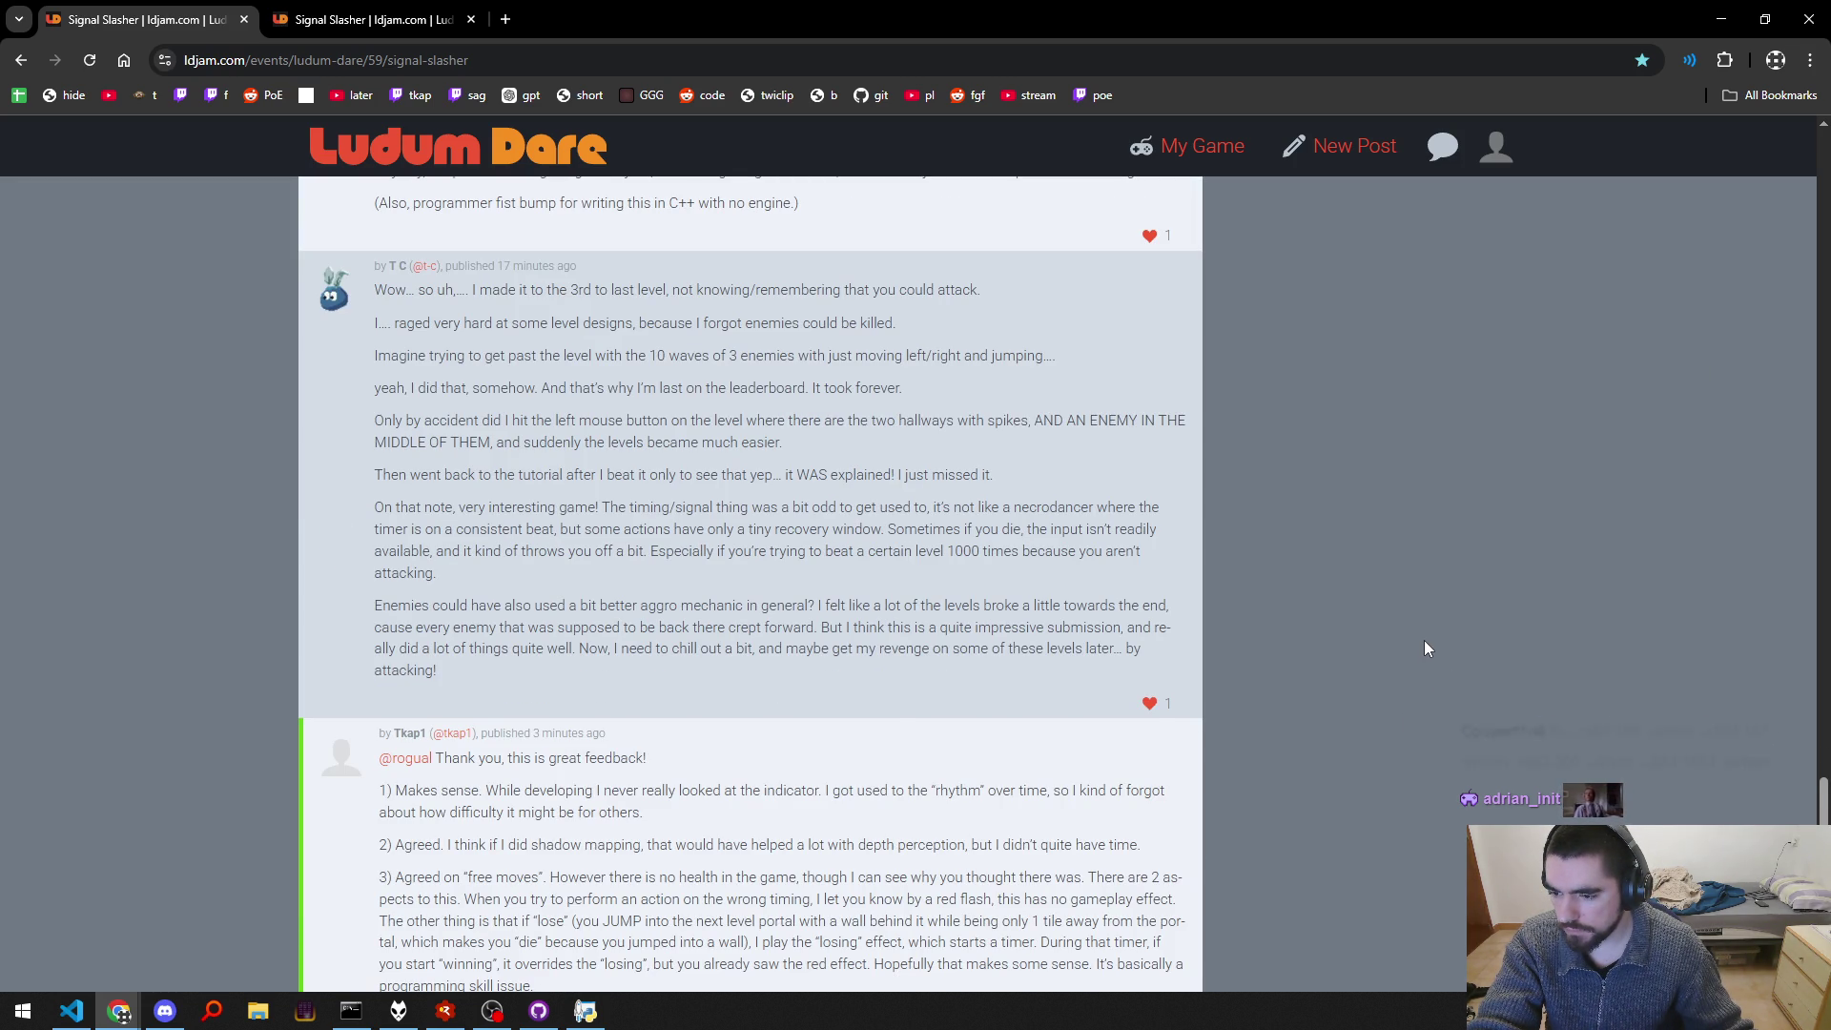
{"action": "scroll", "coordinate": [1424, 641], "scroll_direction": "down", "scroll_amount": 6}
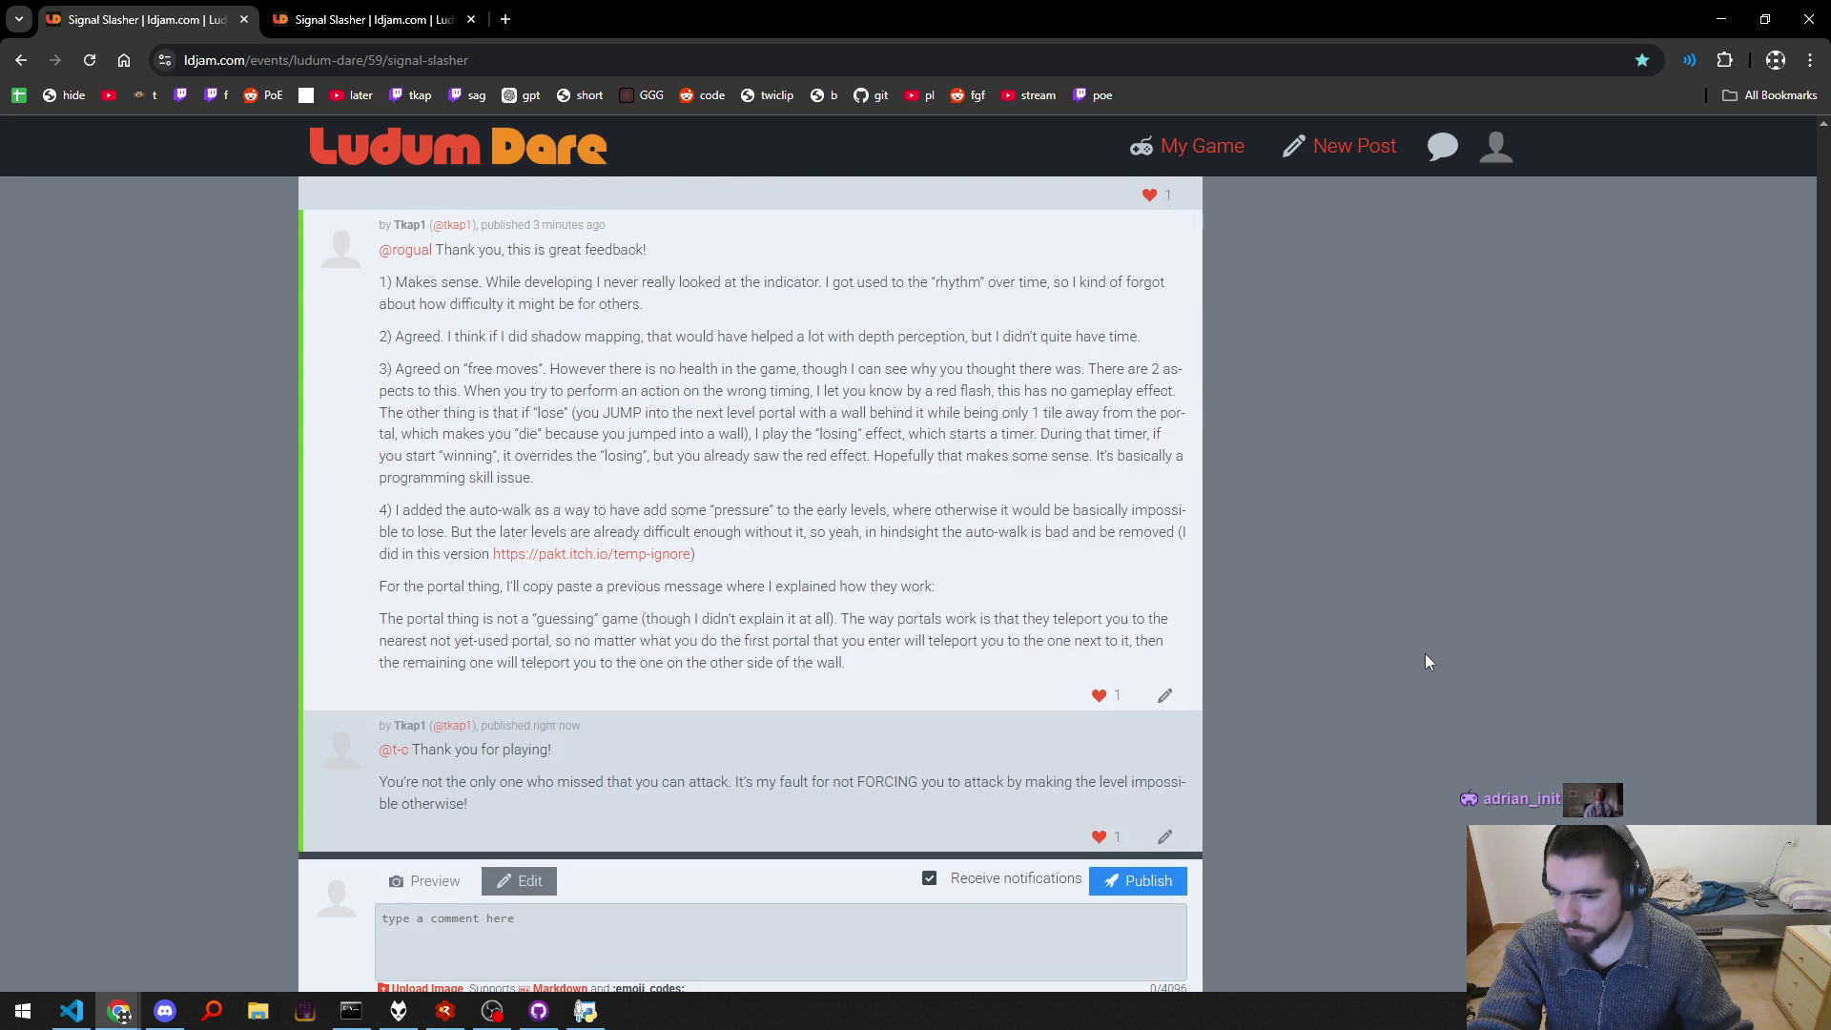
{"action": "scroll", "coordinate": [572, 535], "scroll_direction": "up", "scroll_amount": 6}
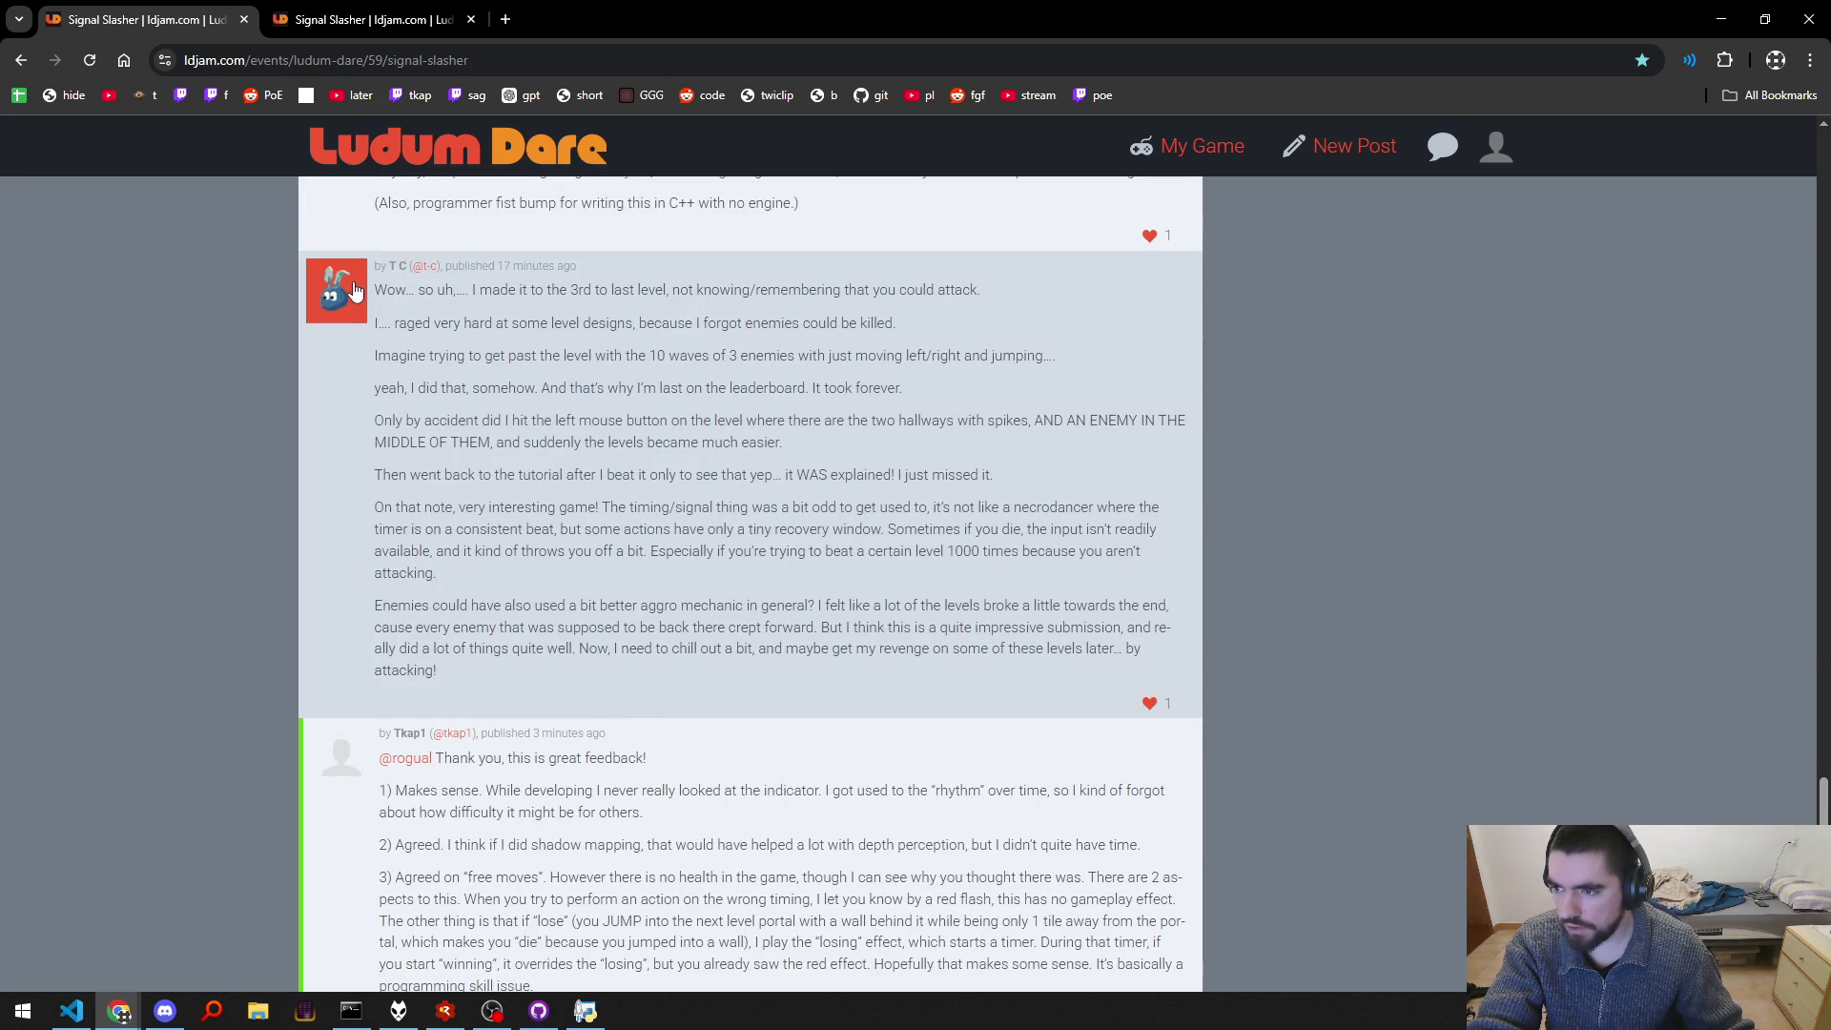
{"action": "left_click", "coordinate": [395, 267]}
Step: Open Pouring Rain from the reviewer's Games list and find the comment calling the font unreadable
{"action": "left_click", "coordinate": [474, 259]}
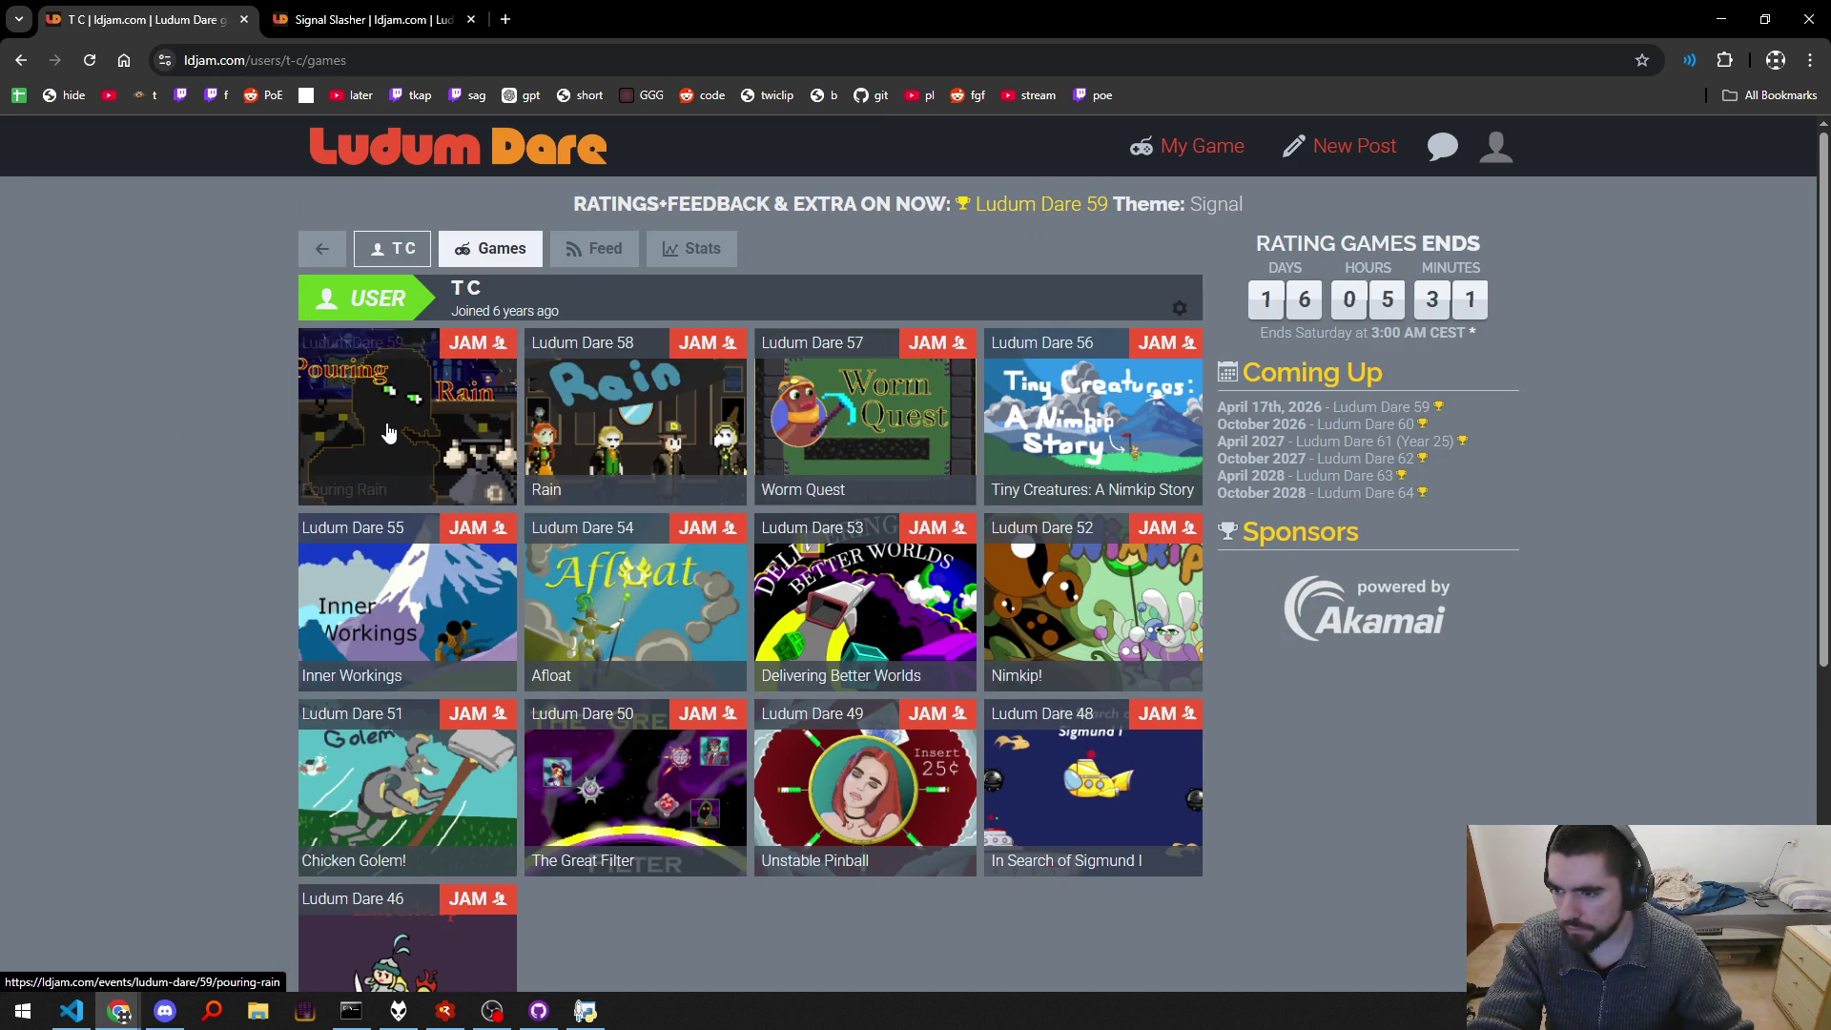
{"action": "left_click", "coordinate": [305, 458]}
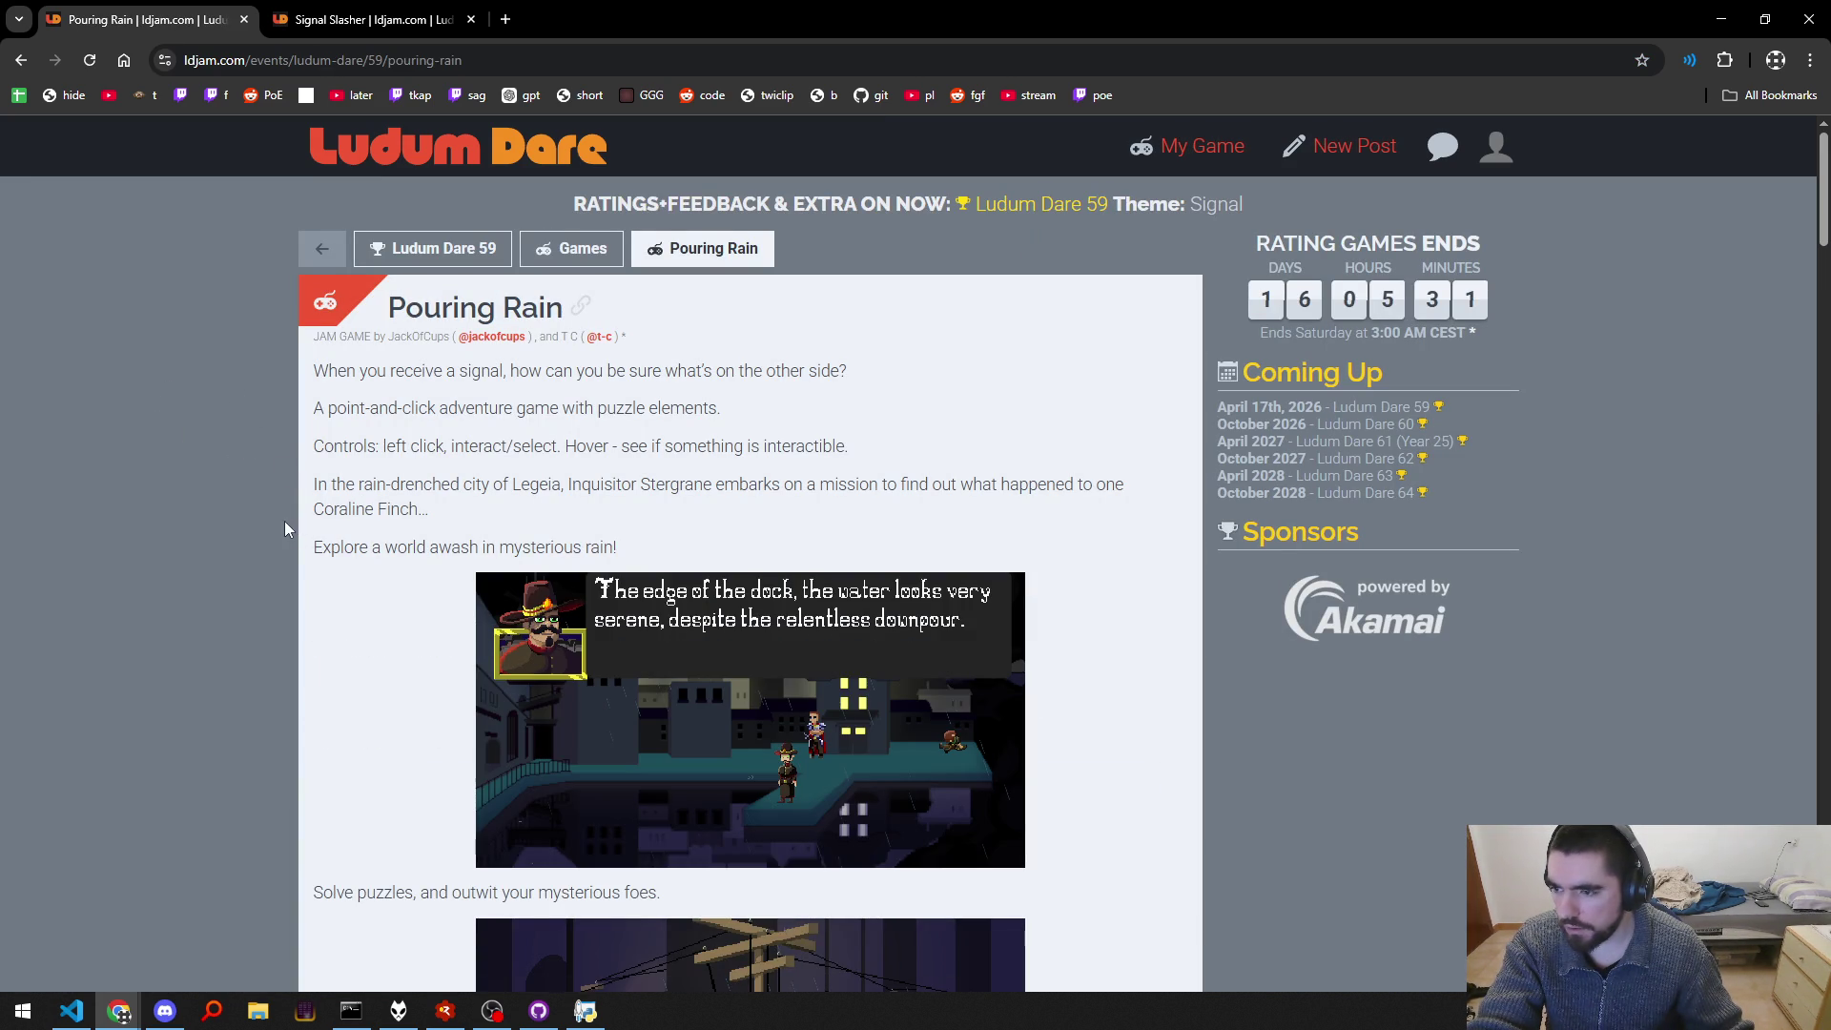
{"action": "scroll", "coordinate": [288, 501], "scroll_direction": "down", "scroll_amount": 5}
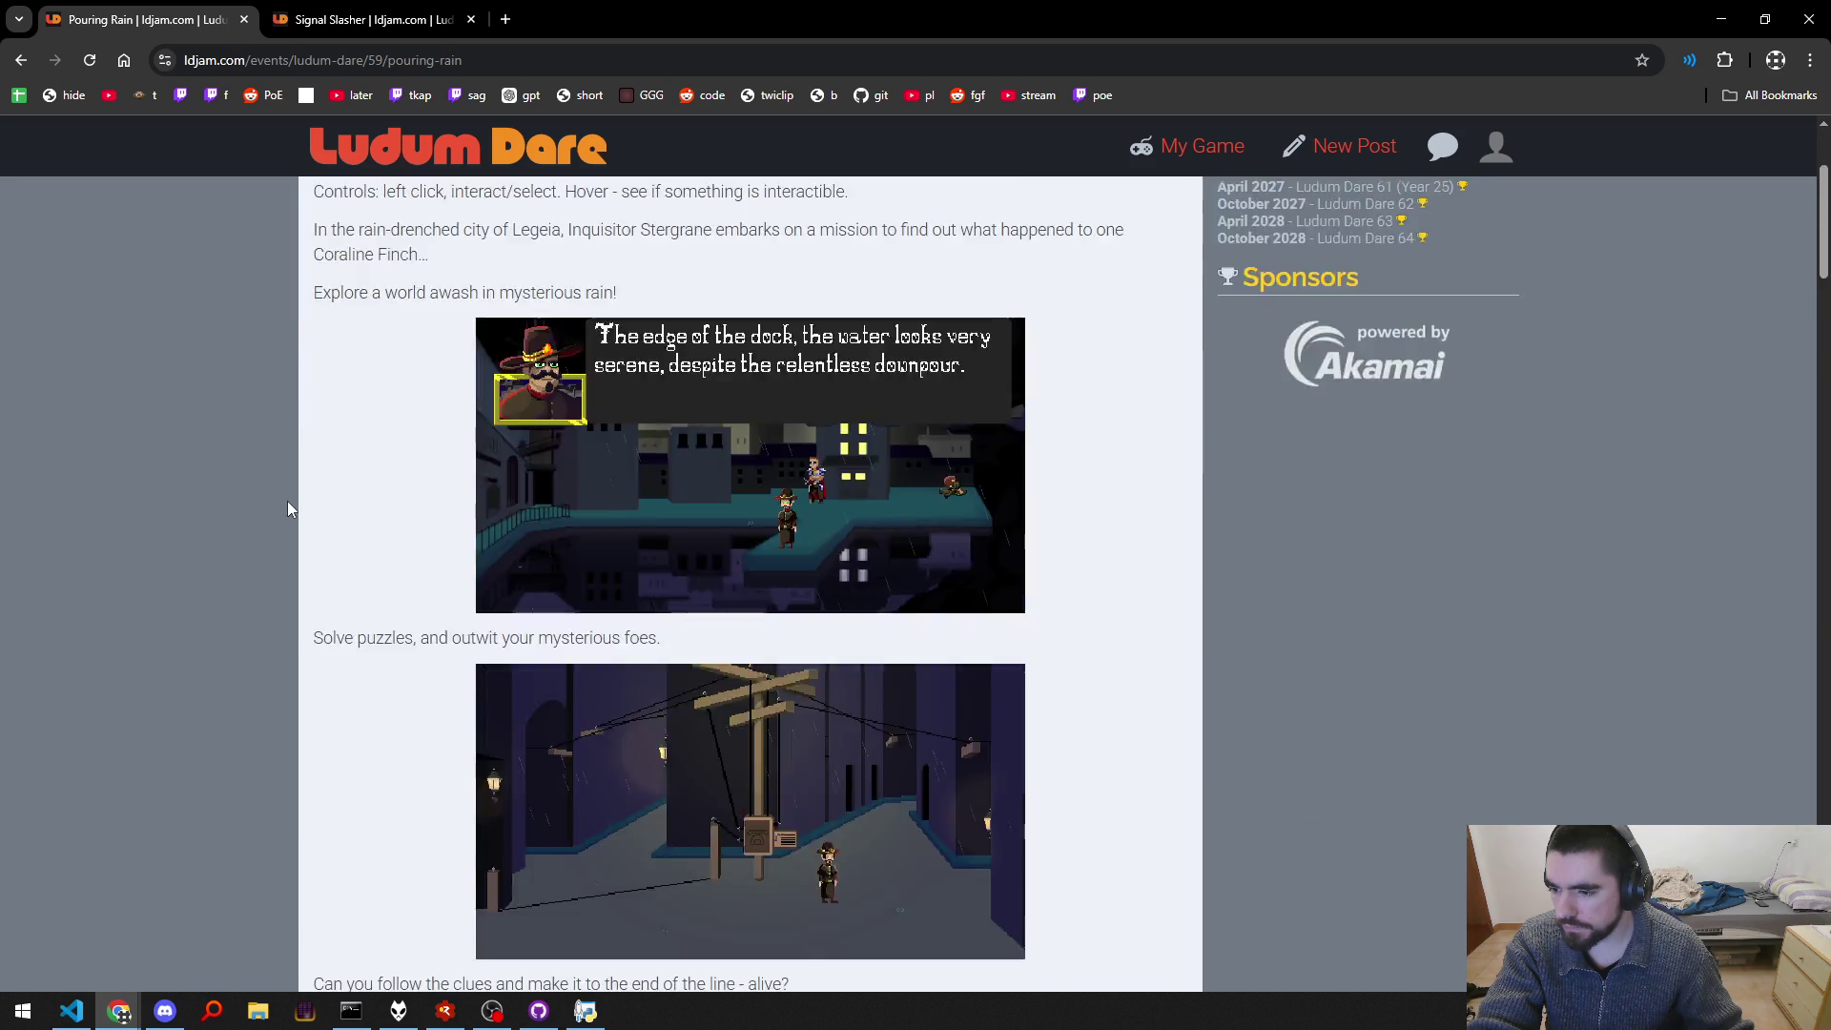
{"action": "scroll", "coordinate": [288, 502], "scroll_direction": "down", "scroll_amount": 2}
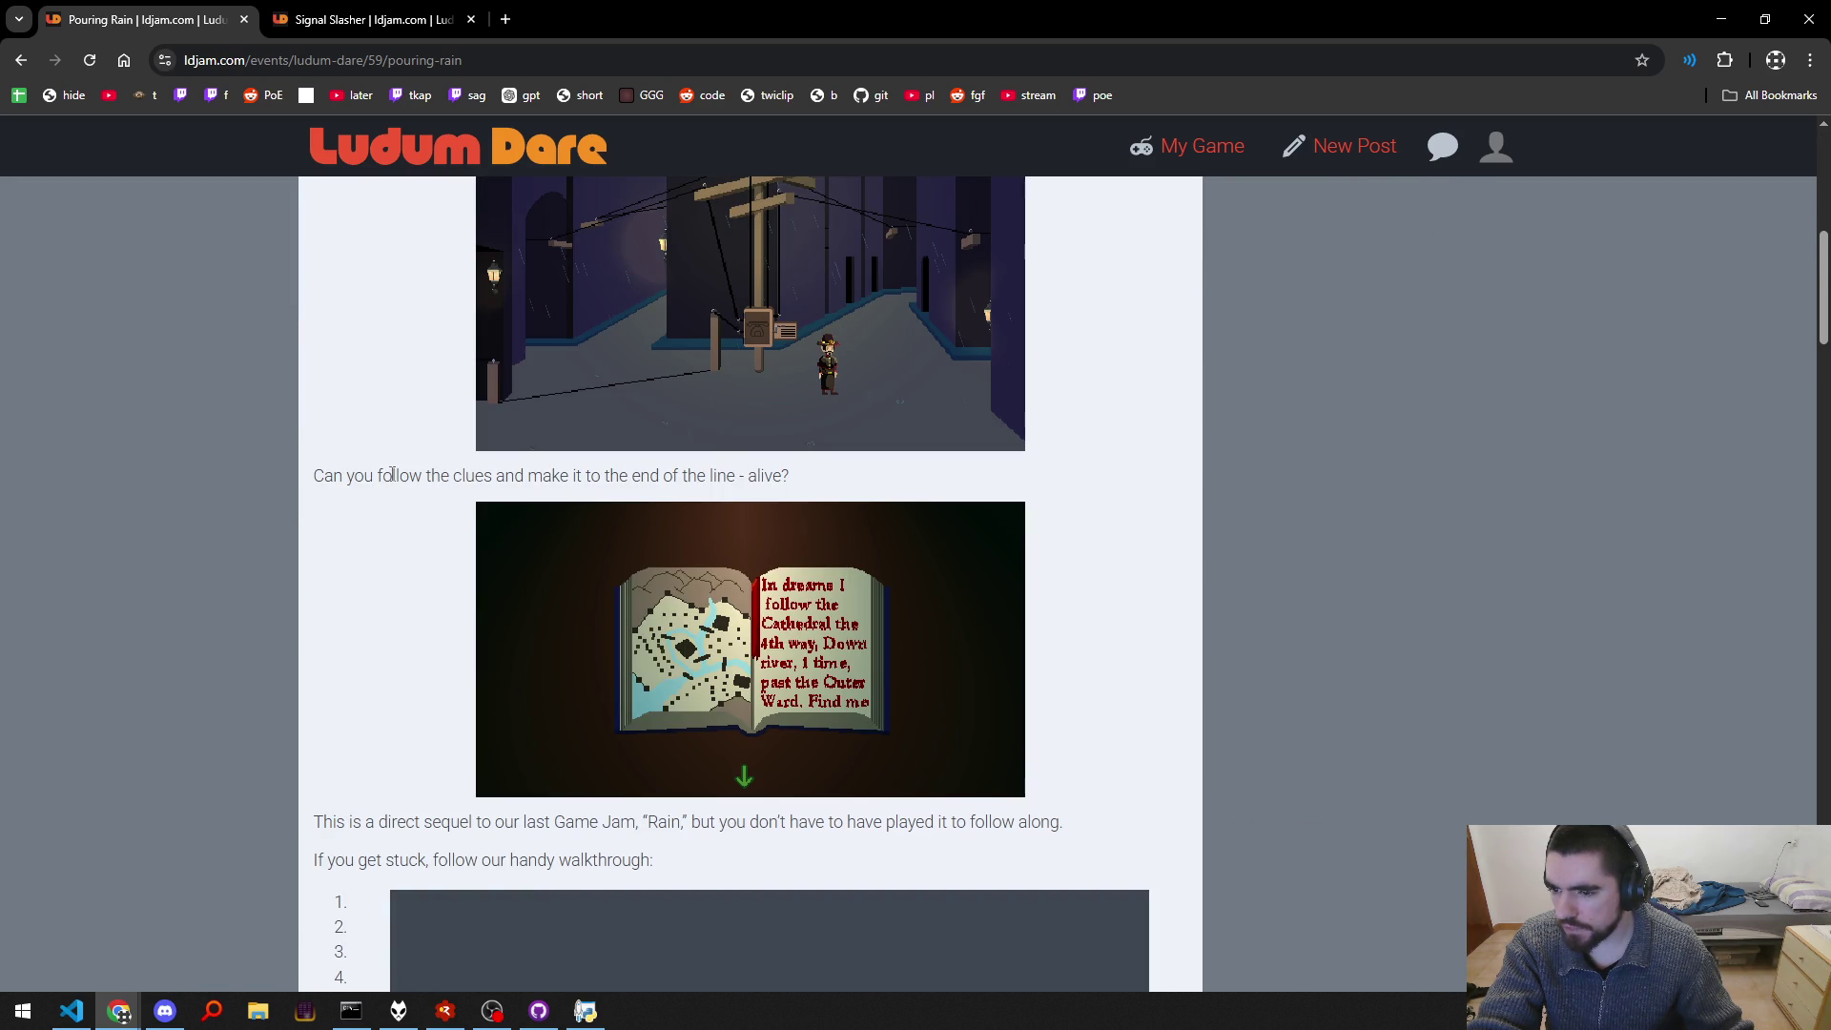
{"action": "scroll", "coordinate": [281, 544], "scroll_direction": "down", "scroll_amount": 2}
{"action": "scroll", "coordinate": [277, 558], "scroll_direction": "down", "scroll_amount": 2}
{"action": "scroll", "coordinate": [327, 563], "scroll_direction": "down", "scroll_amount": 8}
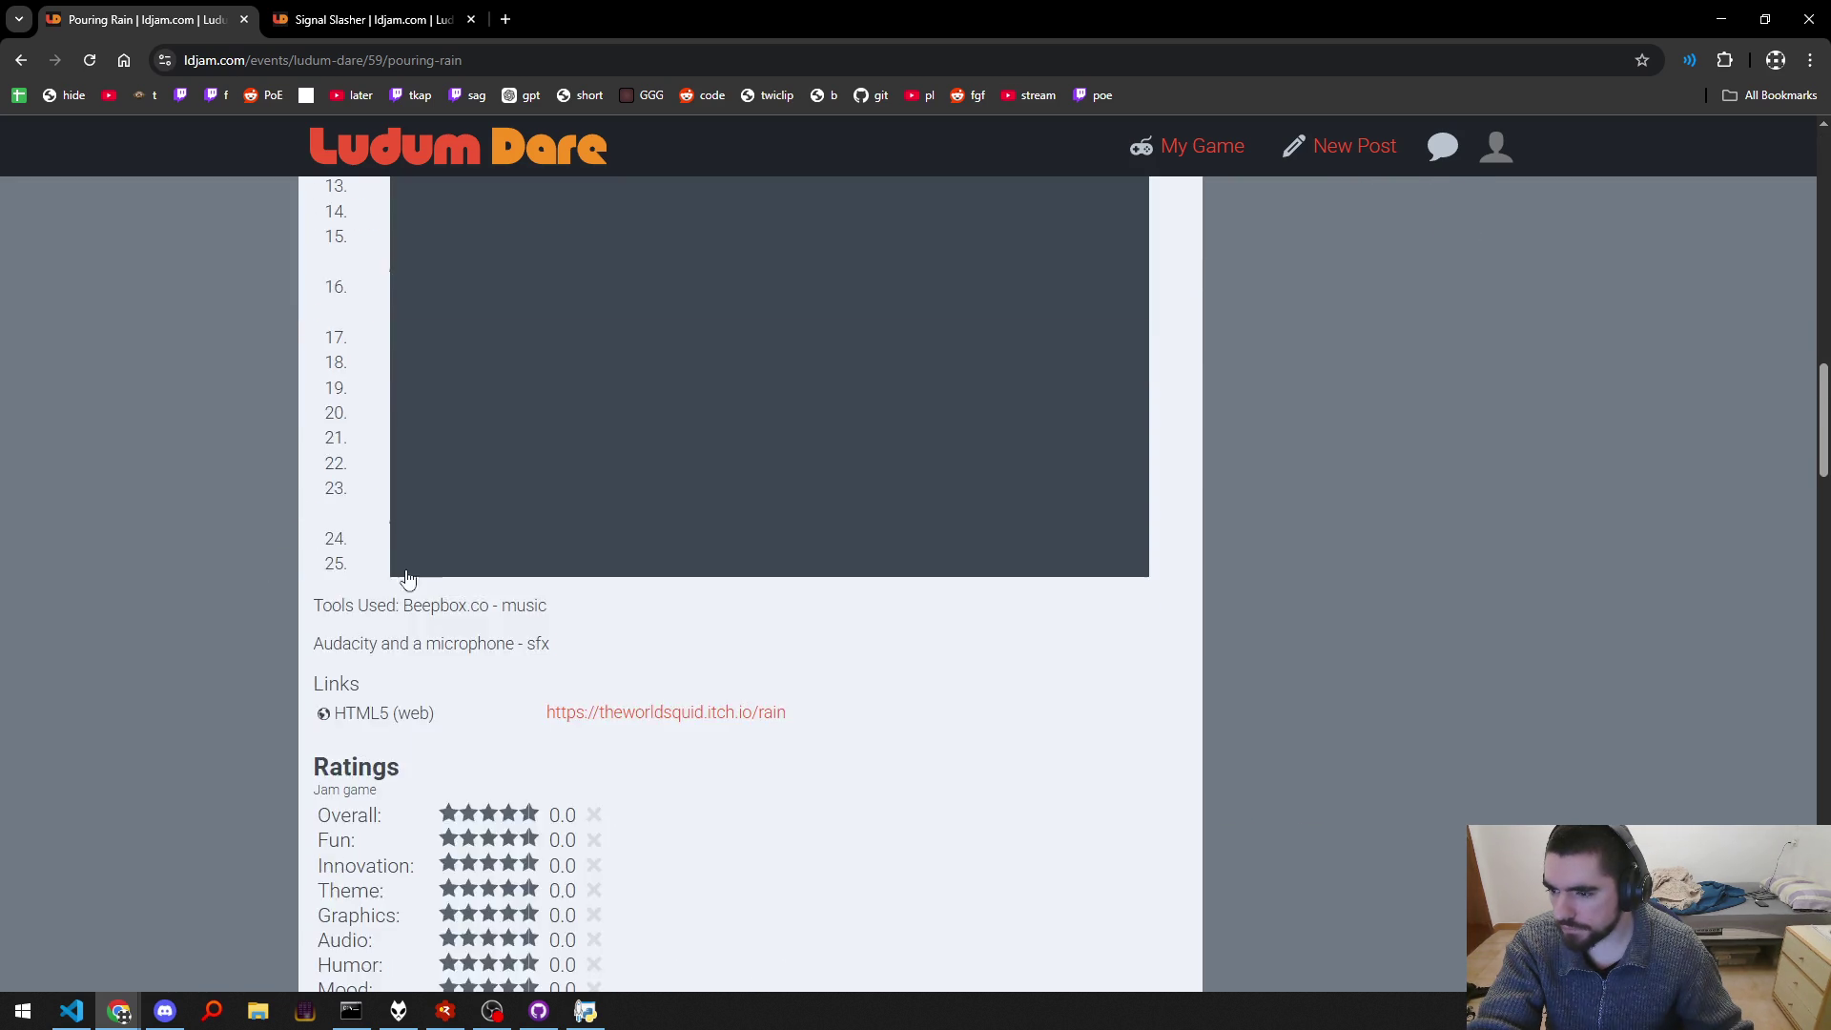
{"action": "scroll", "coordinate": [292, 622], "scroll_direction": "down", "scroll_amount": 2}
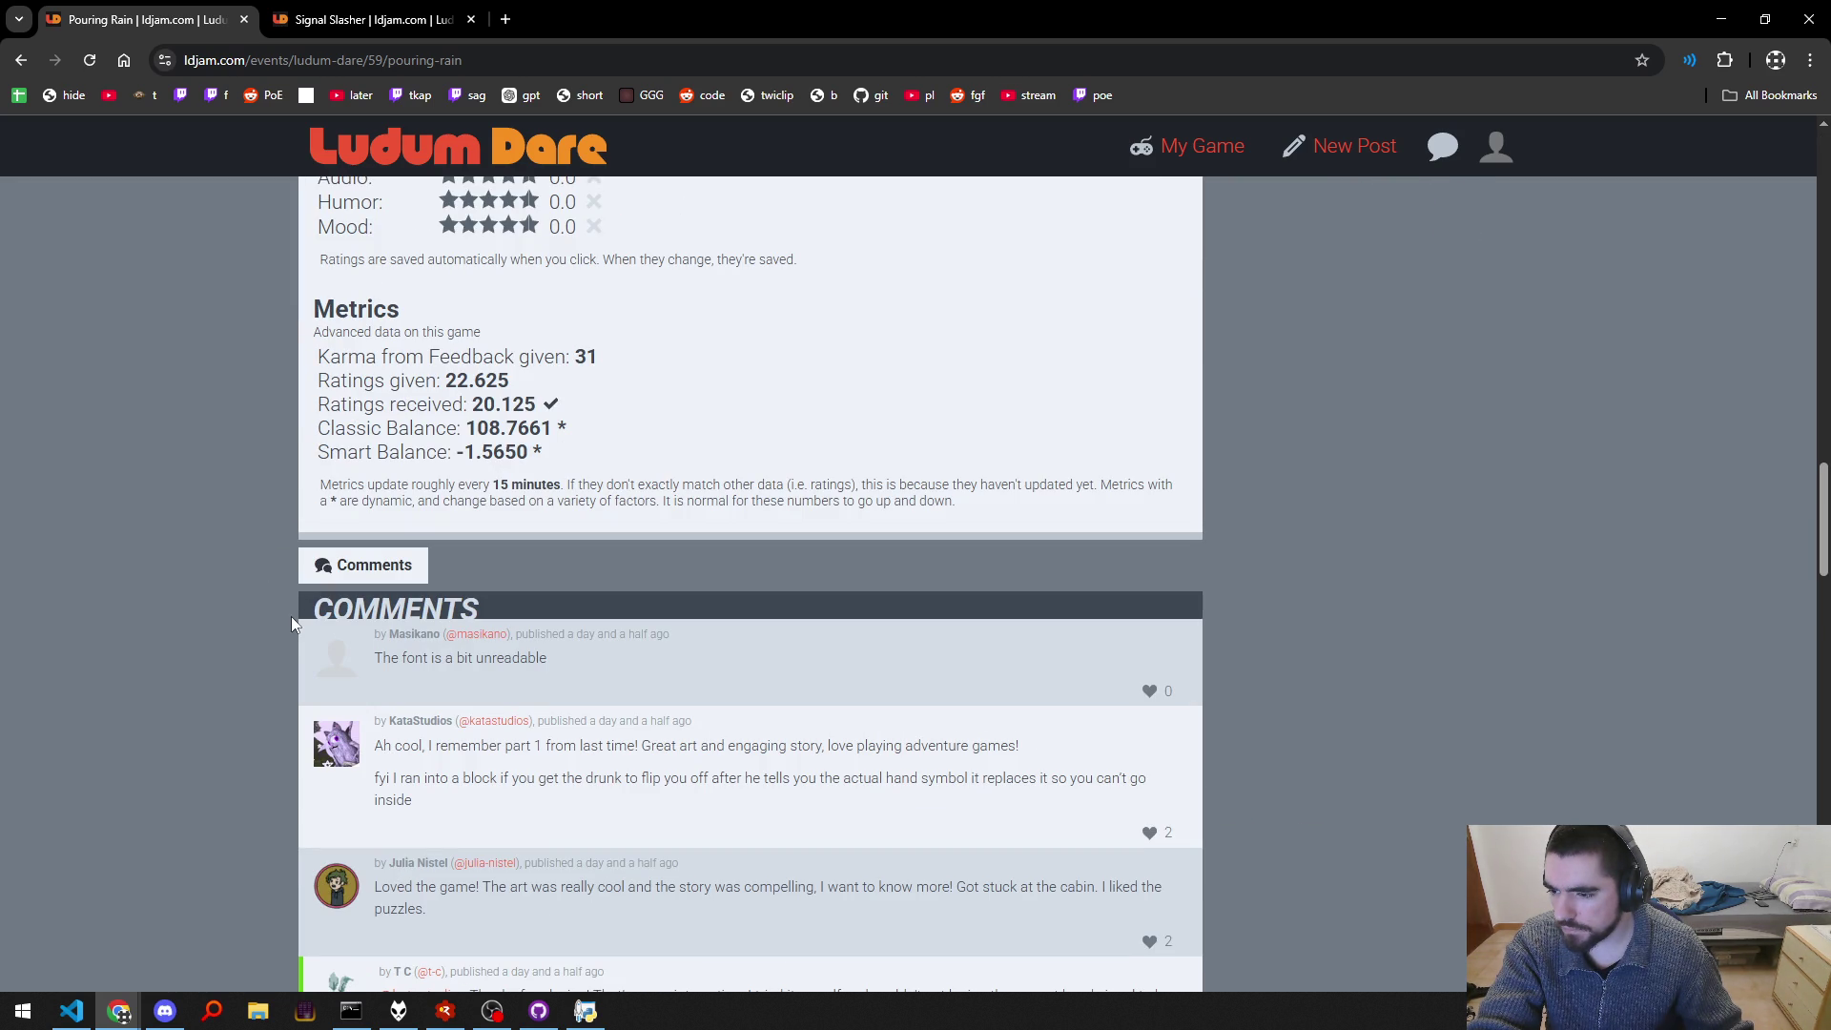
{"action": "left_click_drag", "start_coordinate": [578, 658], "coordinate": [223, 636]}
Step: Scroll back up the Pouring Rain page, zoom out, and highlight the line about solving puzzles
{"action": "scroll", "coordinate": [223, 635], "scroll_direction": "up", "scroll_amount": 10}
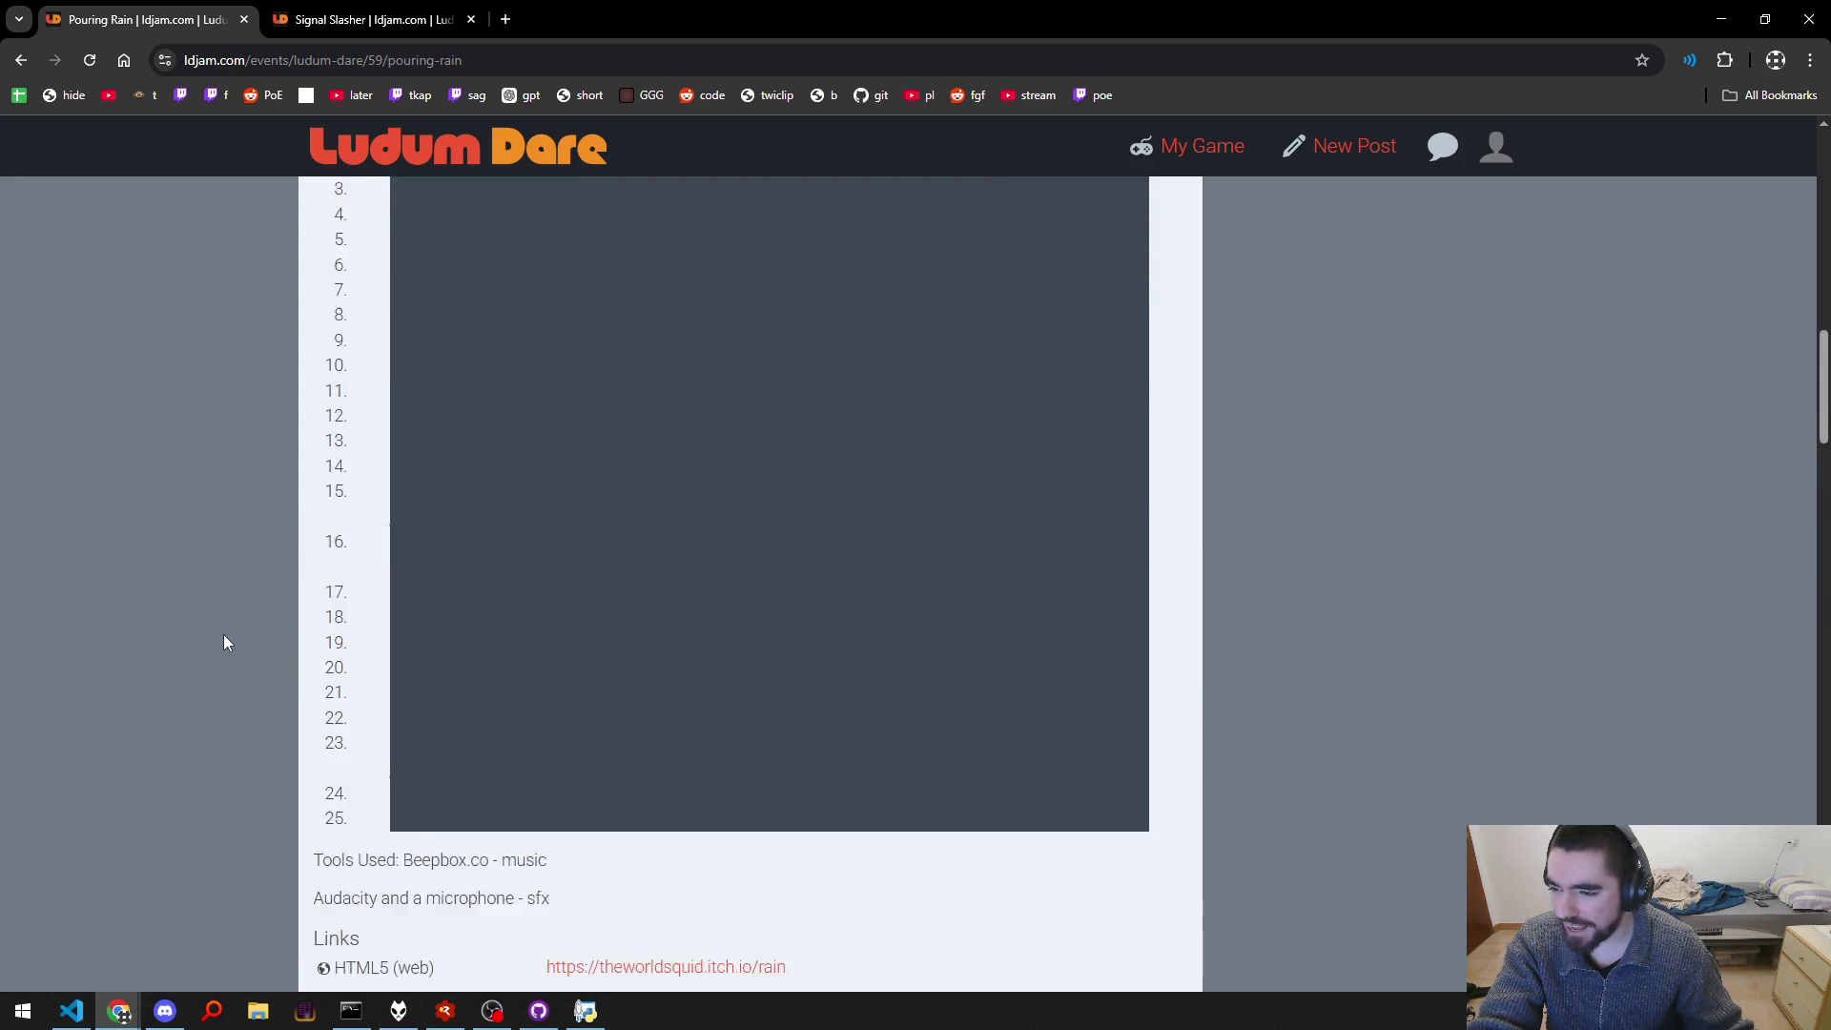
{"action": "scroll", "coordinate": [225, 642], "scroll_direction": "up", "scroll_amount": 4}
{"action": "scroll", "coordinate": [459, 638], "scroll_direction": "down", "scroll_amount": 2}
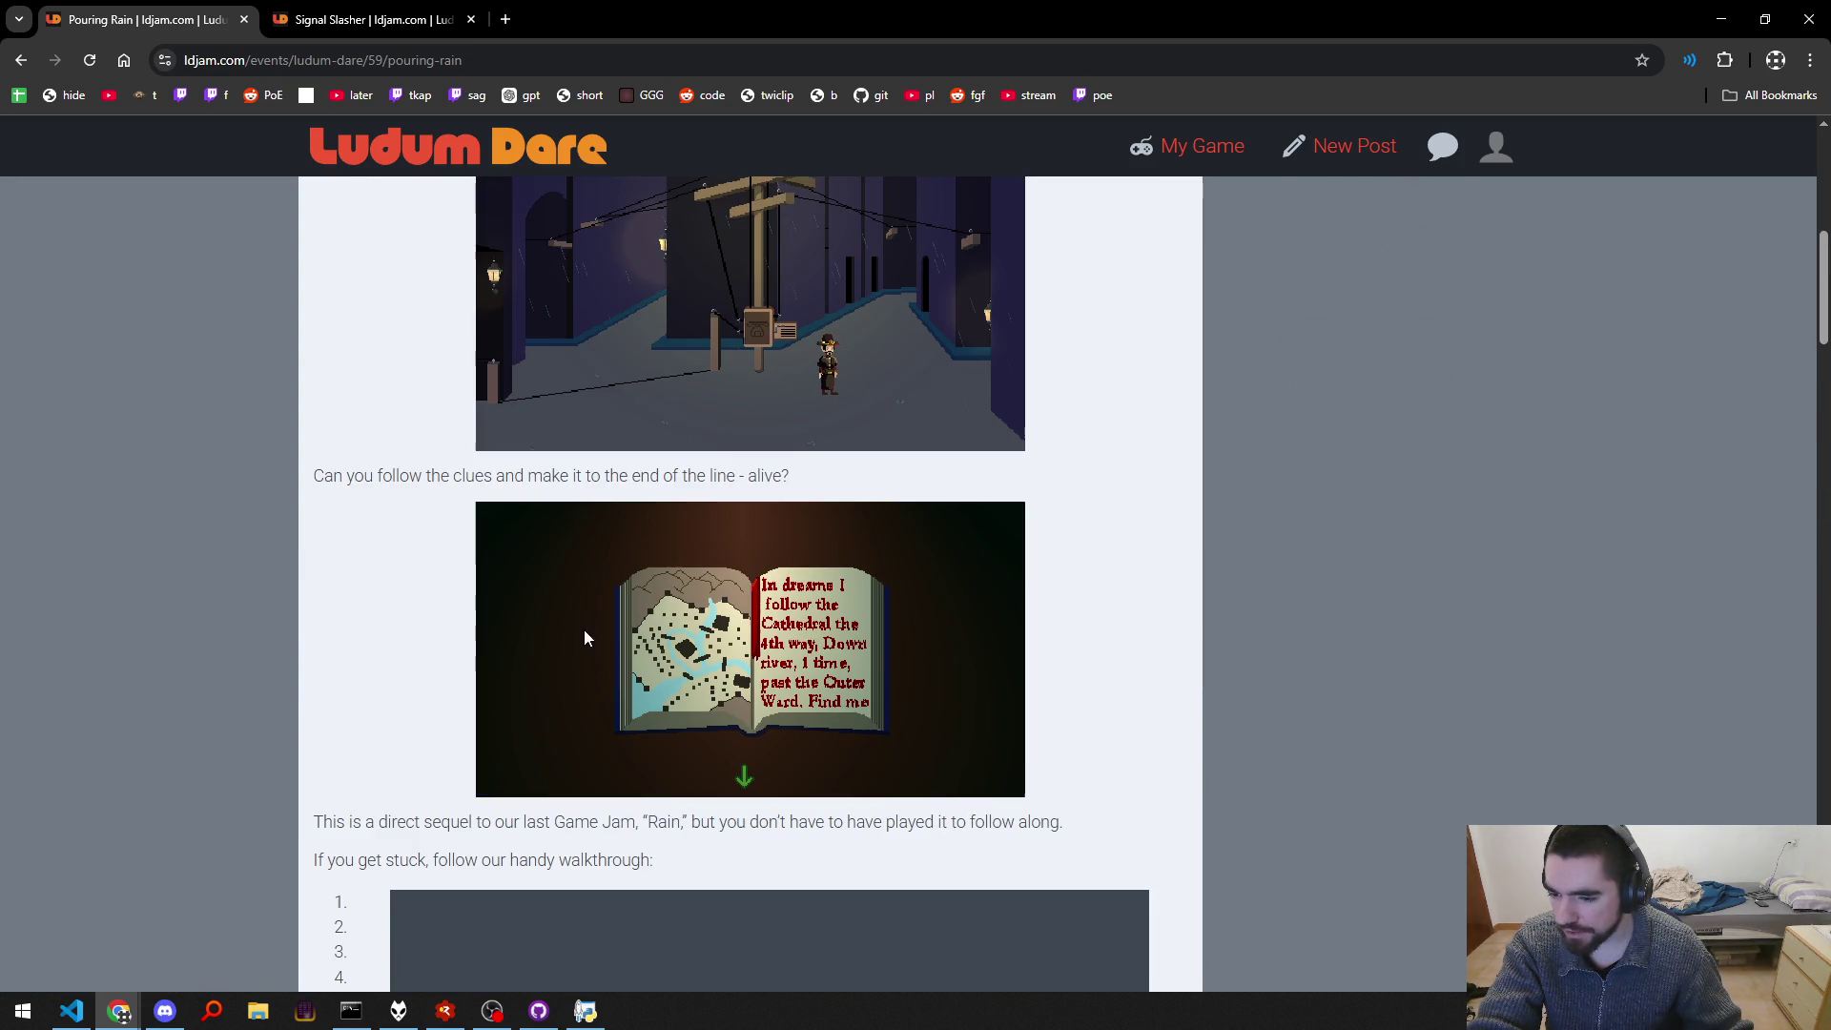
{"action": "scroll", "coordinate": [787, 630], "scroll_direction": "up", "scroll_amount": 4, "text": "ctrl"}
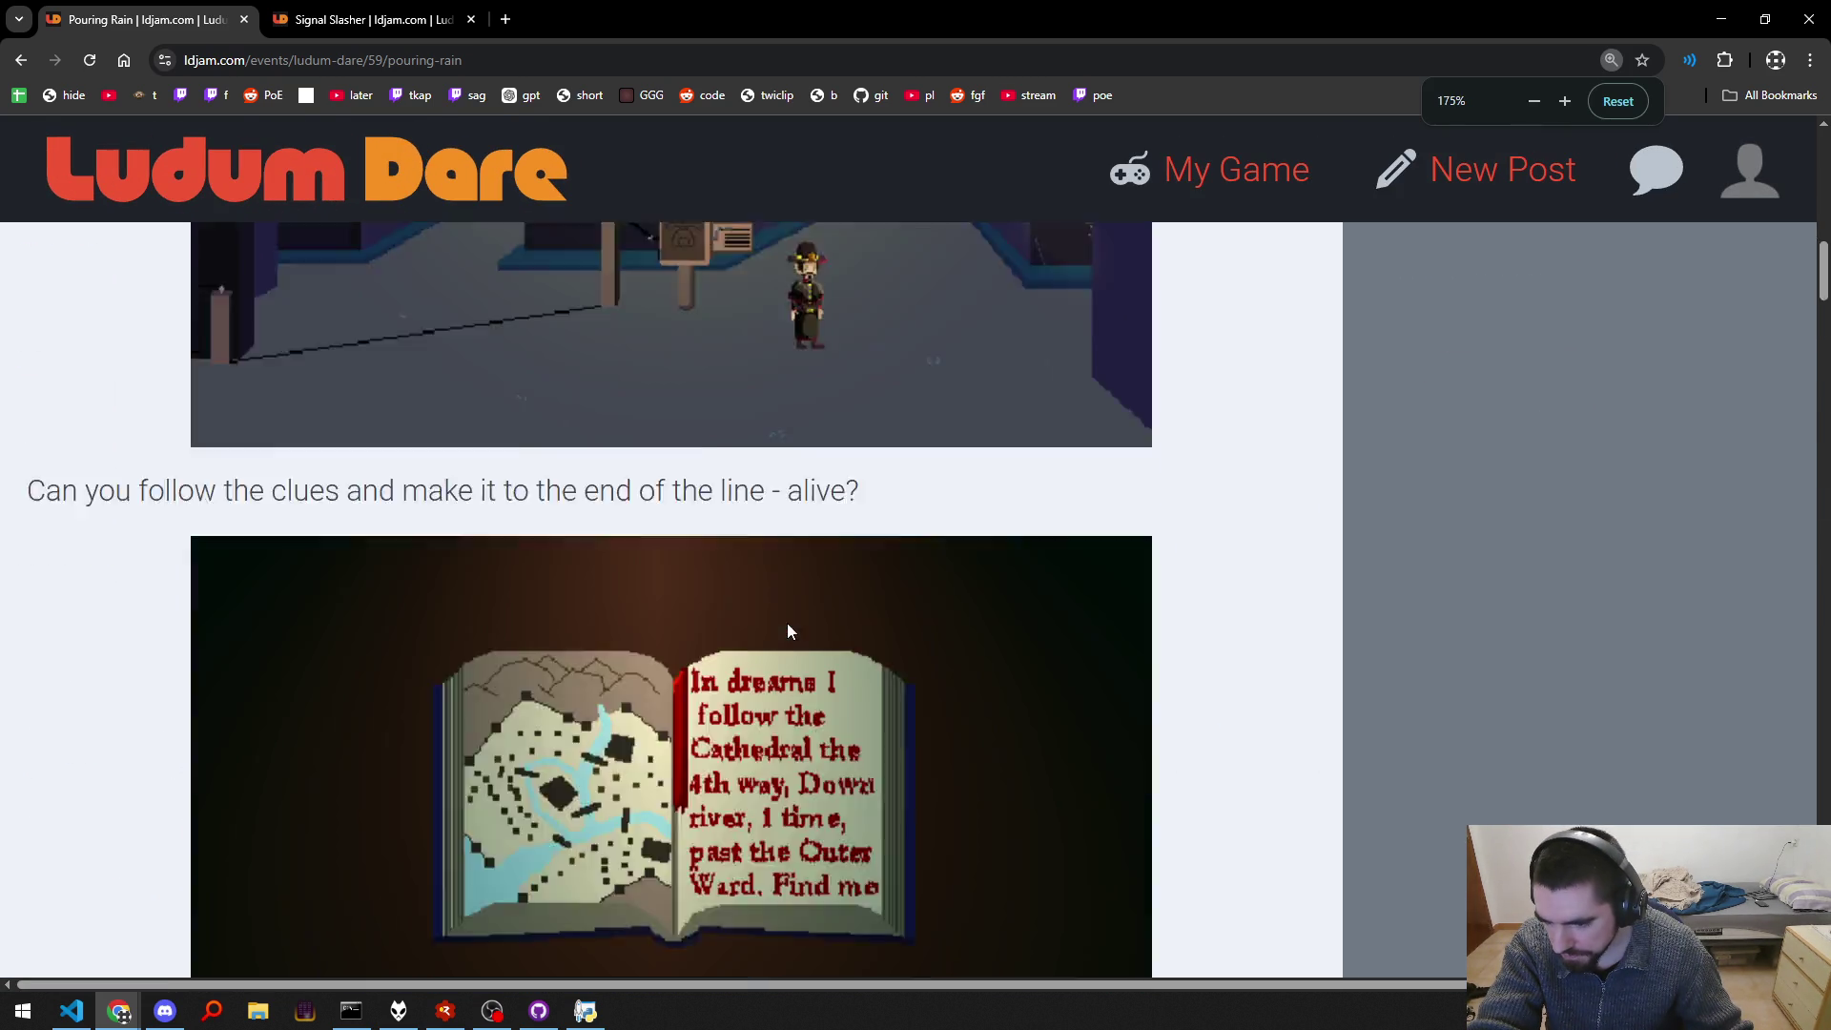
{"action": "scroll", "coordinate": [787, 622], "scroll_direction": "up", "scroll_amount": 2, "text": "ctrl"}
{"action": "scroll", "coordinate": [787, 622], "scroll_direction": "down", "scroll_amount": 2}
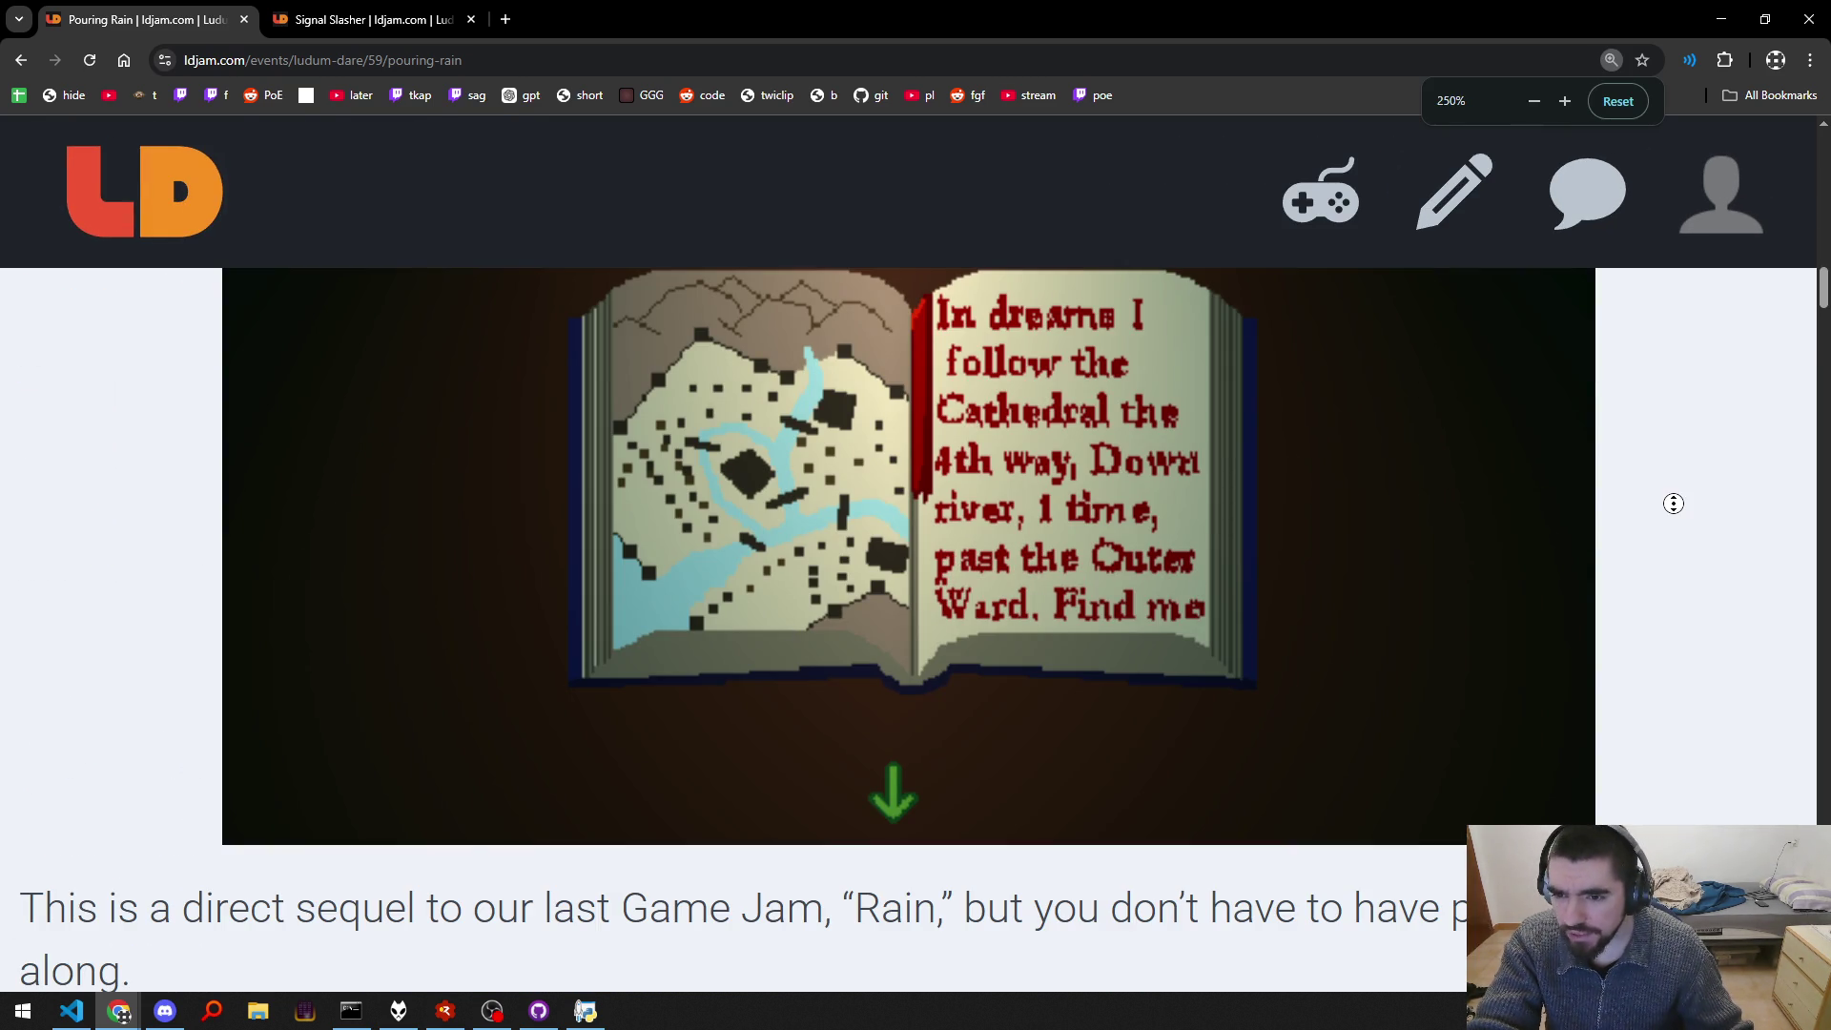
{"action": "scroll", "coordinate": [1675, 457], "scroll_direction": "up", "scroll_amount": 1}
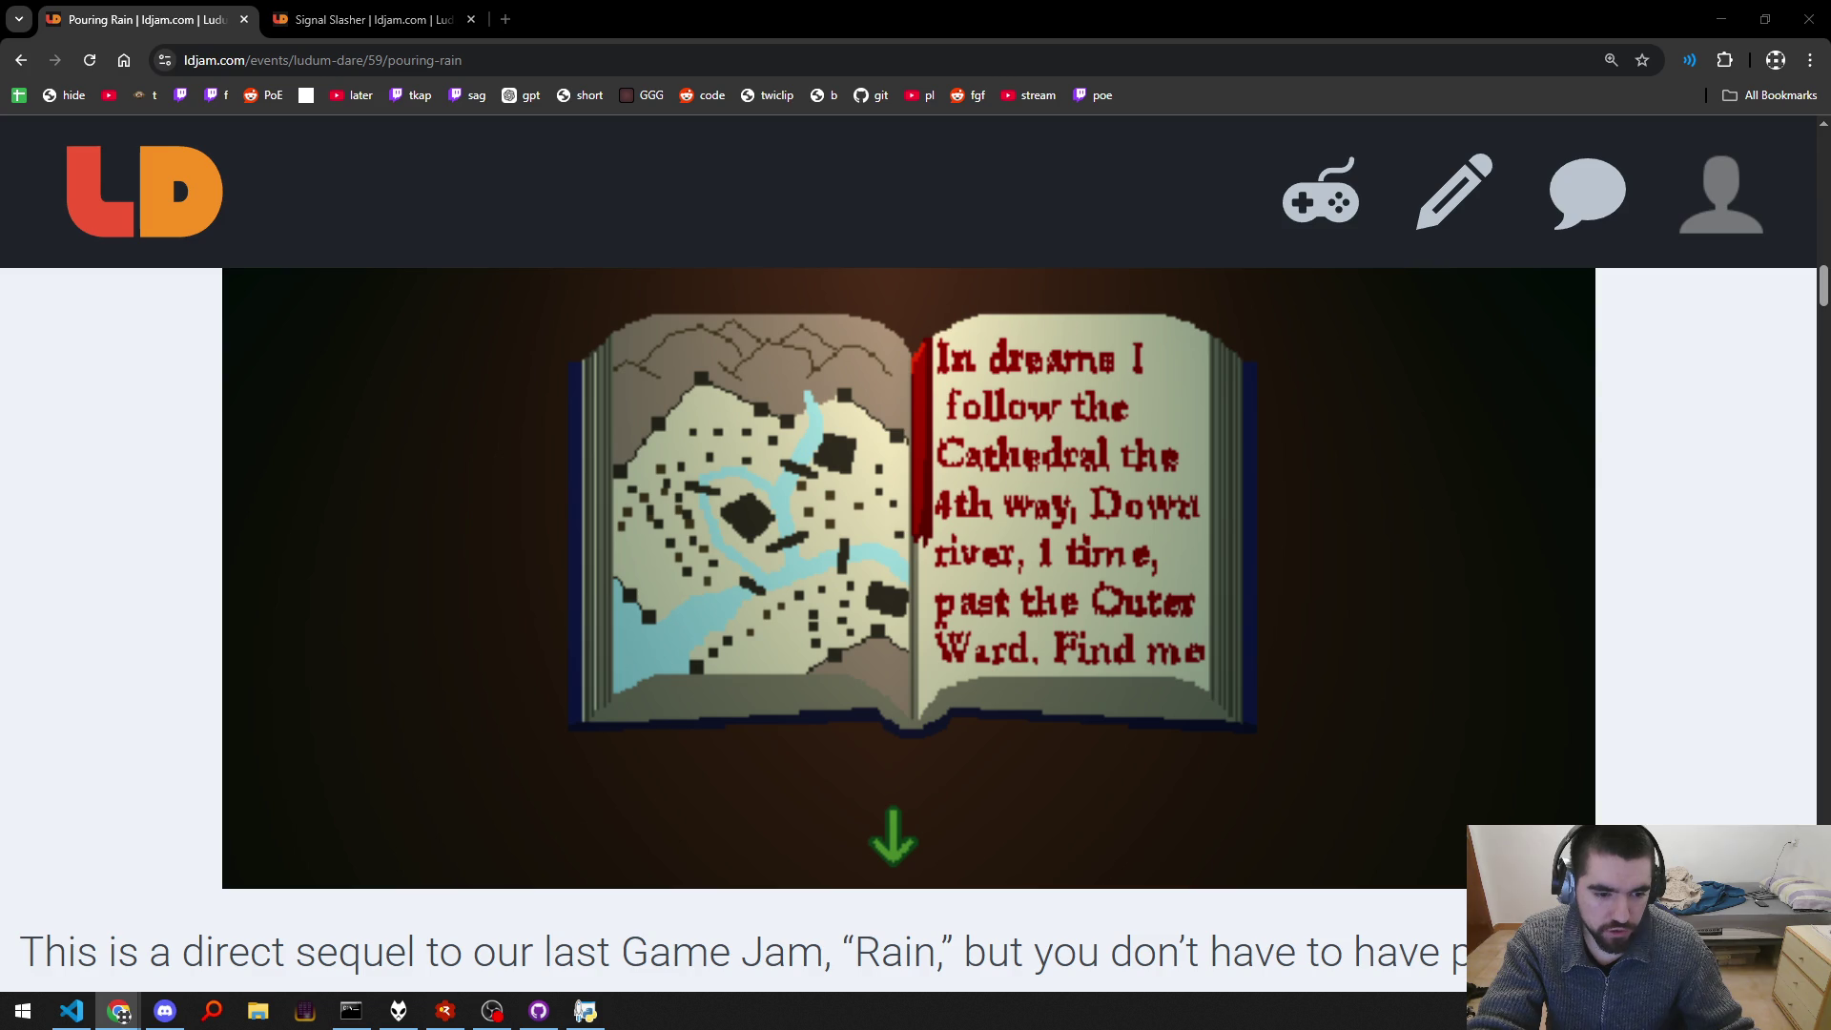
{"action": "key", "text": "ctrl+minus"}
{"action": "key", "text": "ctrl+minus"}
{"action": "key", "text": "ctrl+minus"}
{"action": "key", "text": "ctrl+minus"}
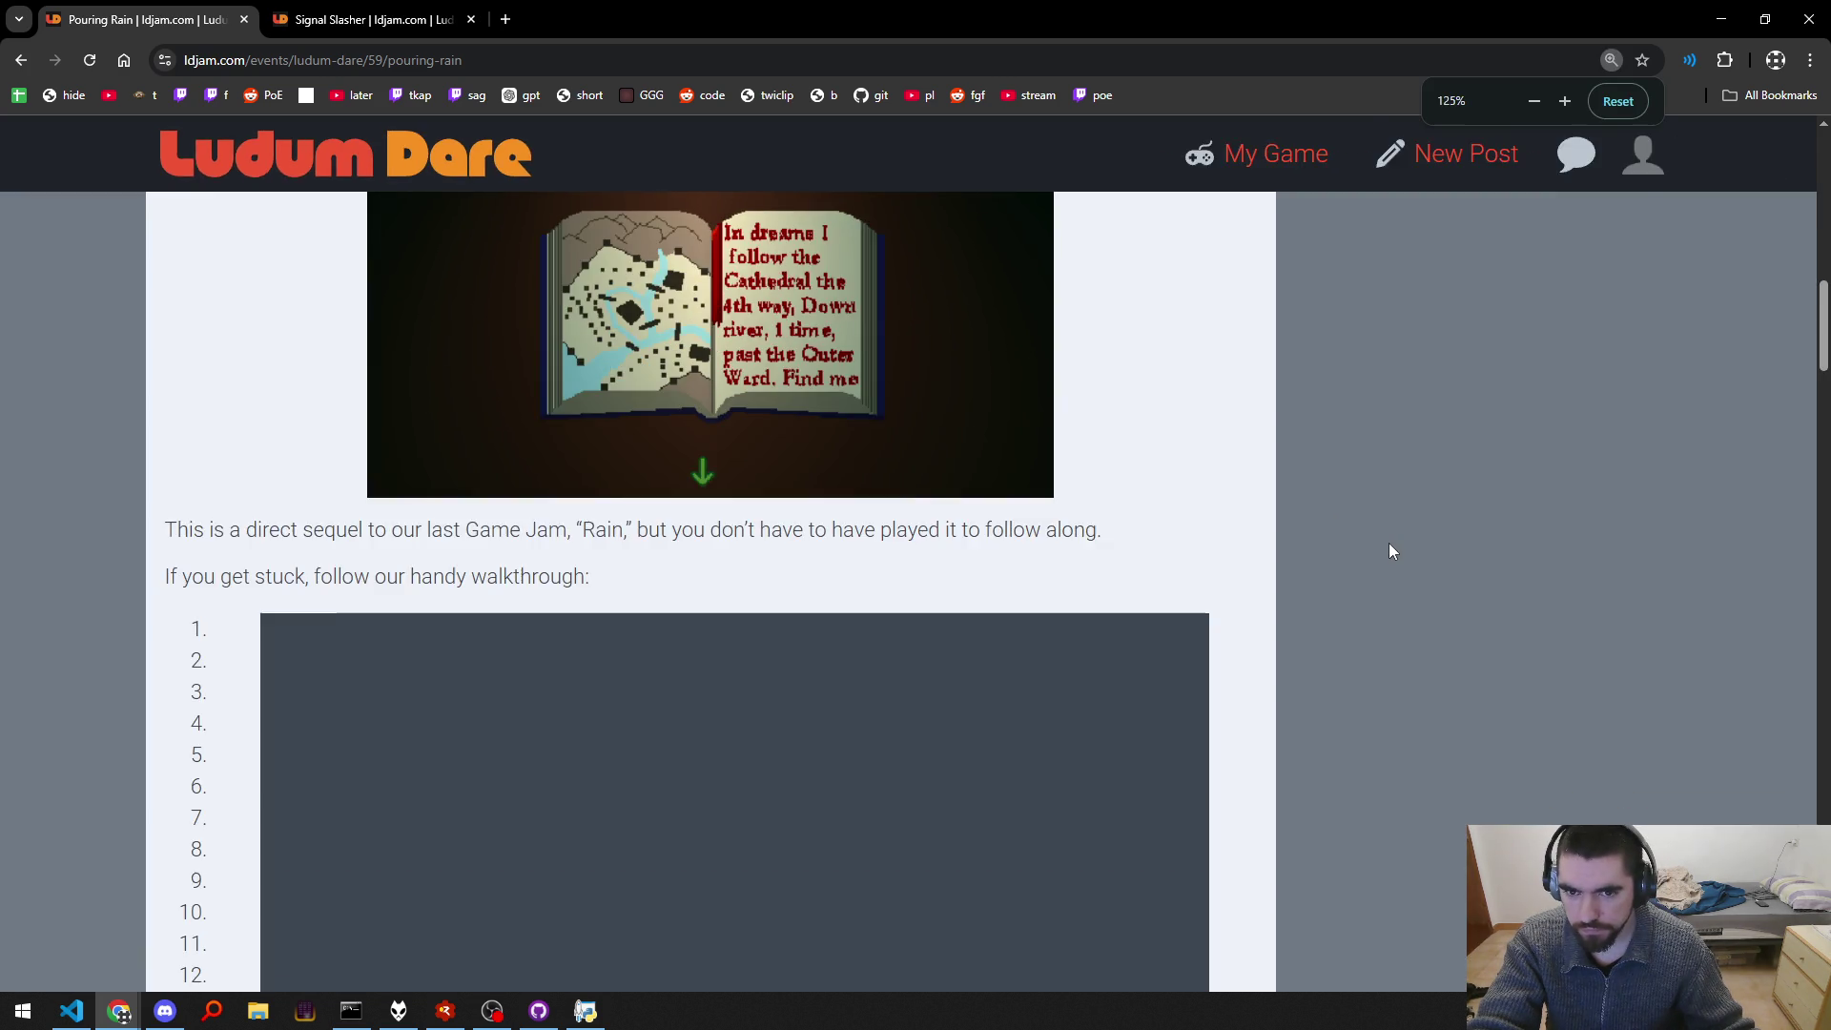
{"action": "scroll", "coordinate": [1383, 558], "scroll_direction": "up", "scroll_amount": 7}
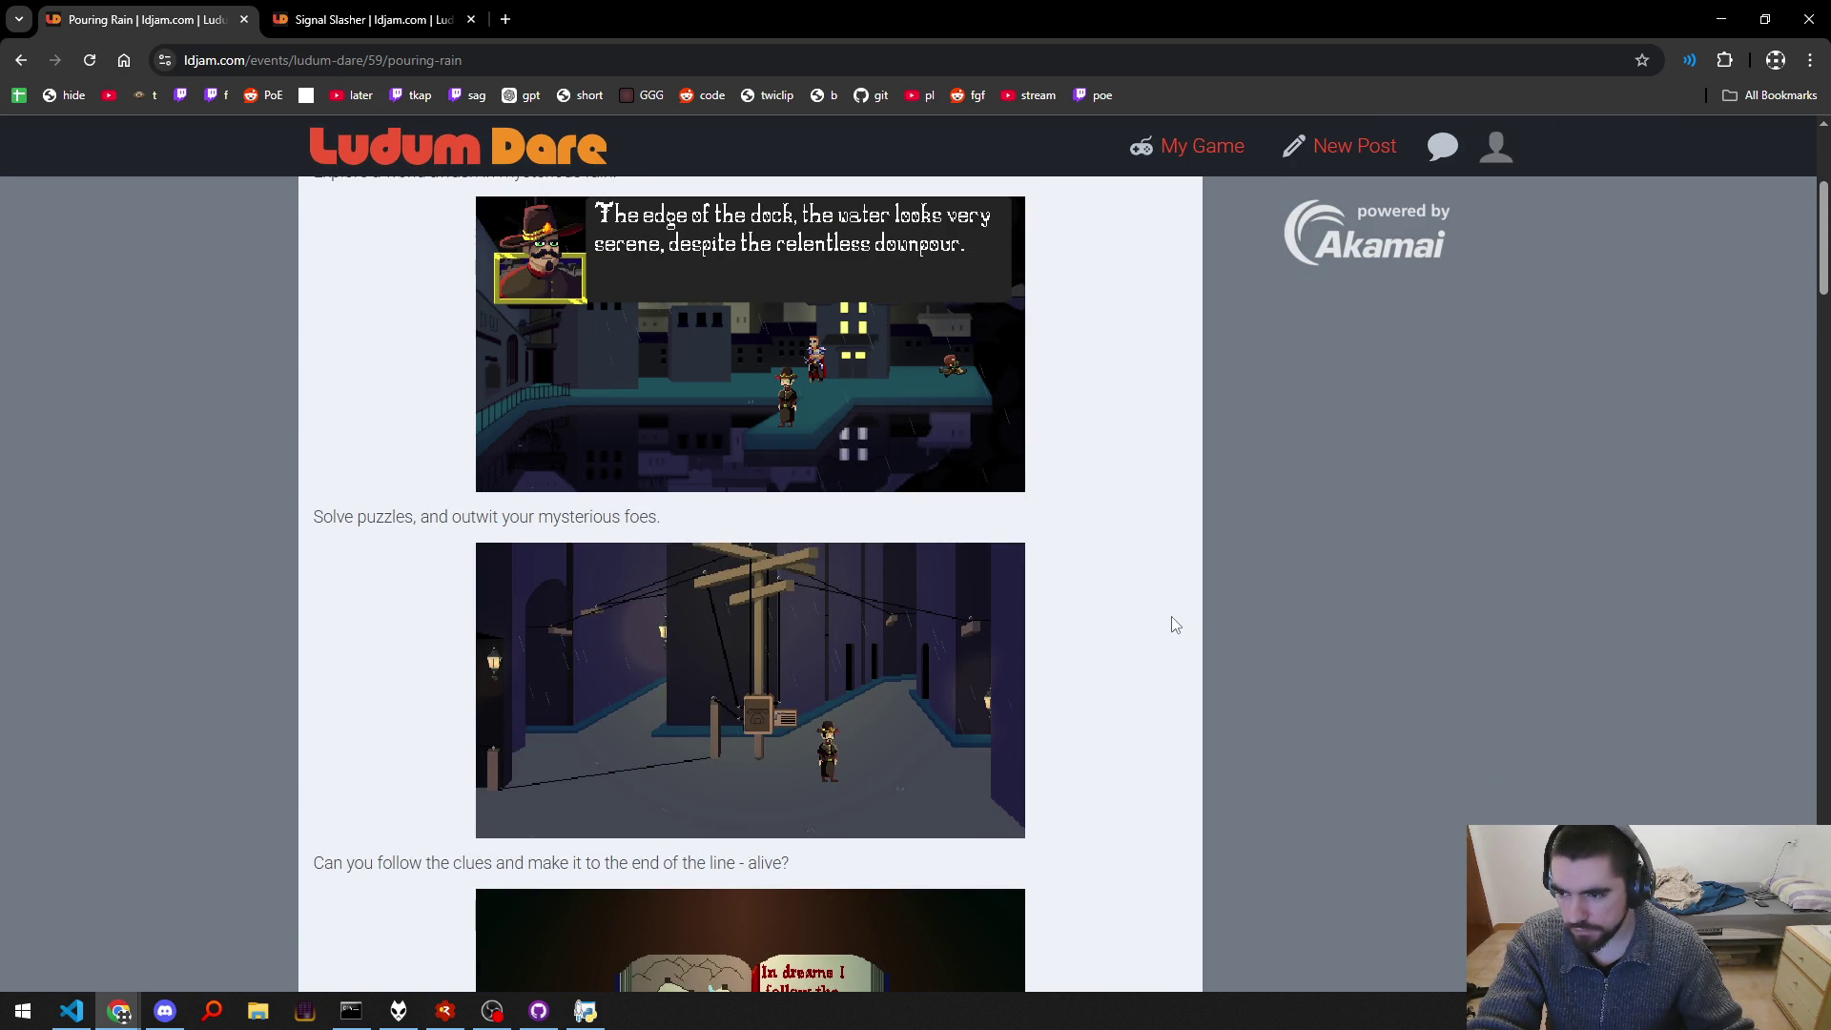
{"action": "left_click_drag", "start_coordinate": [612, 516], "coordinate": [314, 516]}
{"action": "scroll", "coordinate": [1003, 595], "scroll_direction": "up", "scroll_amount": 4}
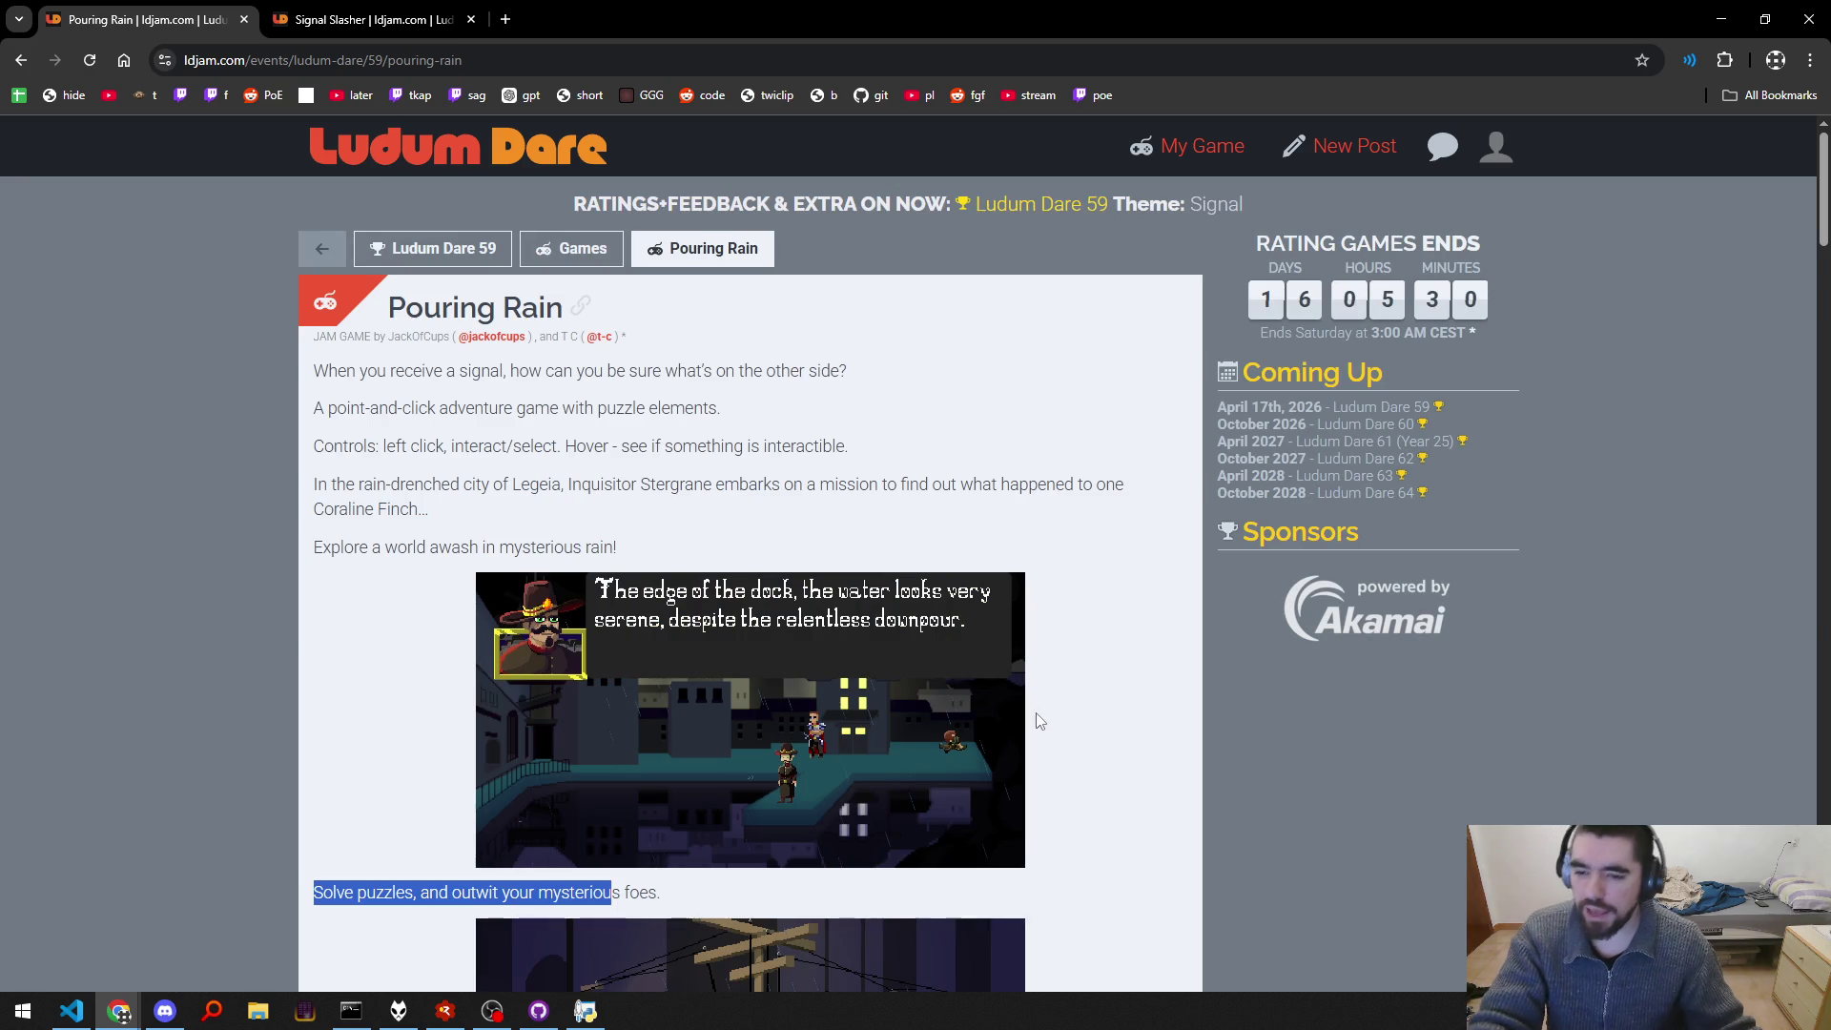
{"action": "left_click", "coordinate": [1049, 718]}
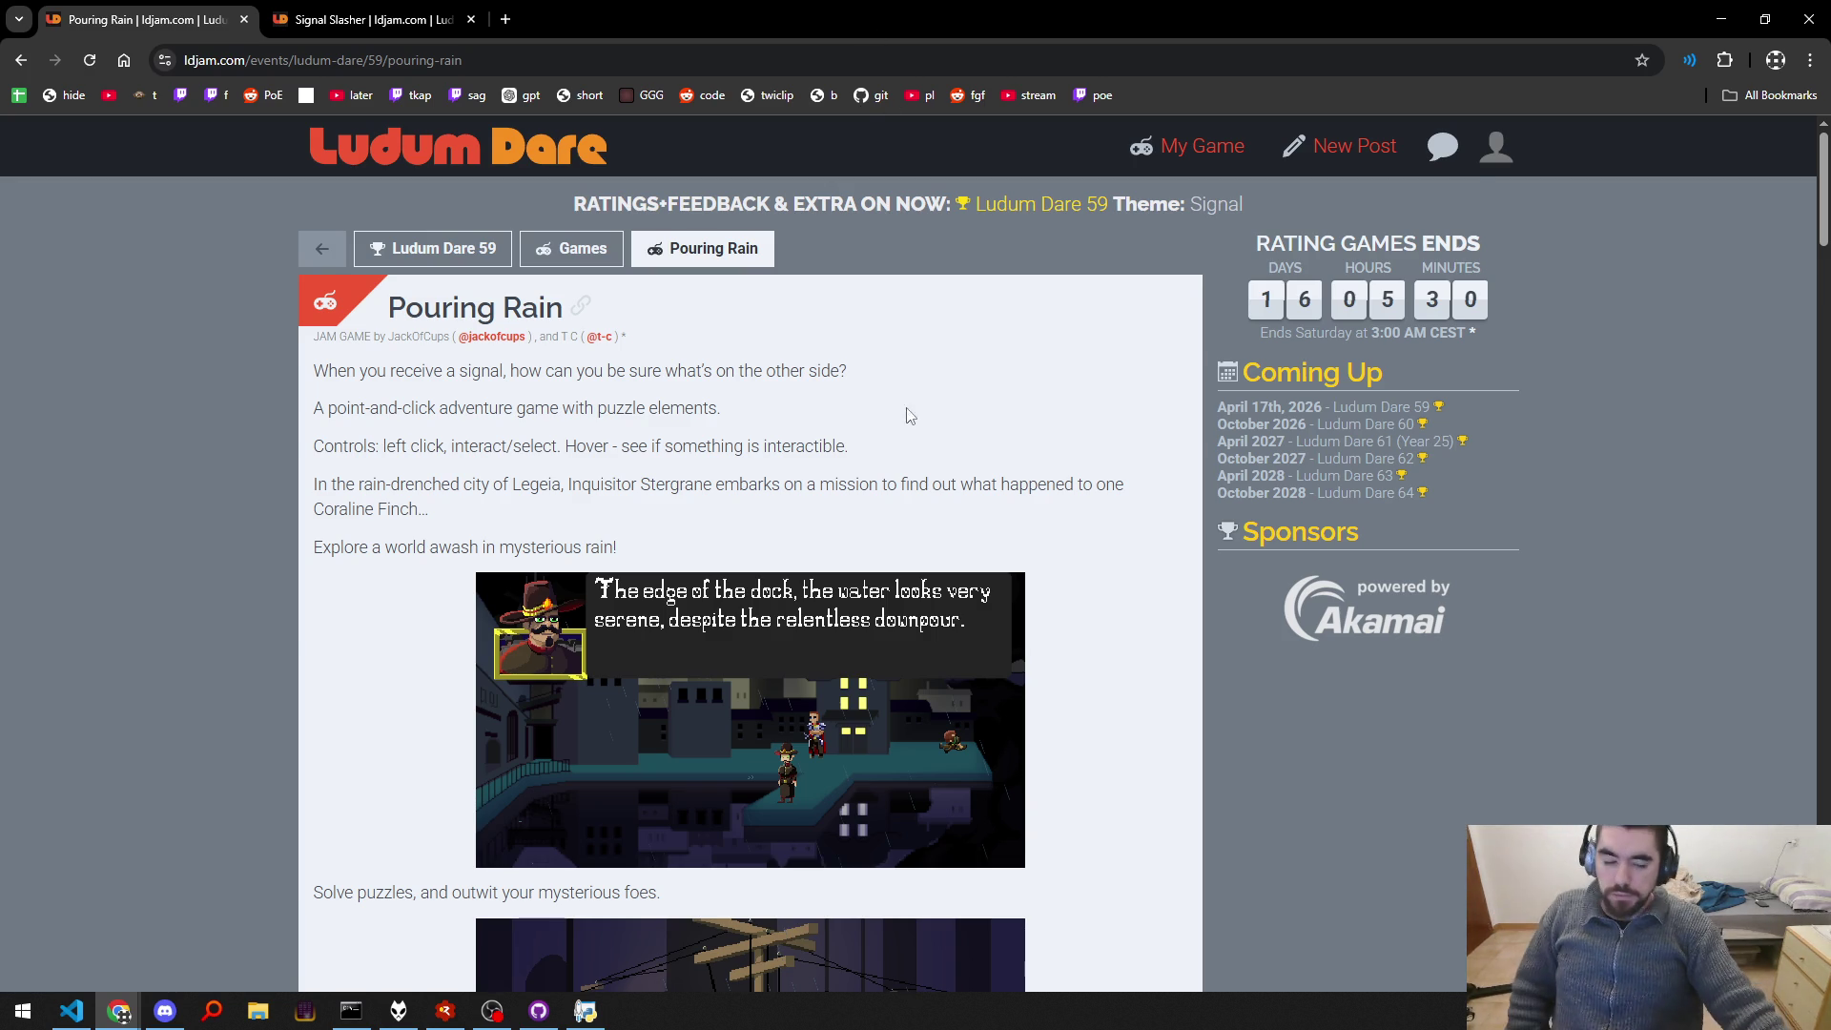
{"action": "scroll", "coordinate": [1061, 417], "scroll_direction": "down", "scroll_amount": 5}
{"action": "scroll", "coordinate": [1128, 454], "scroll_direction": "down", "scroll_amount": 15}
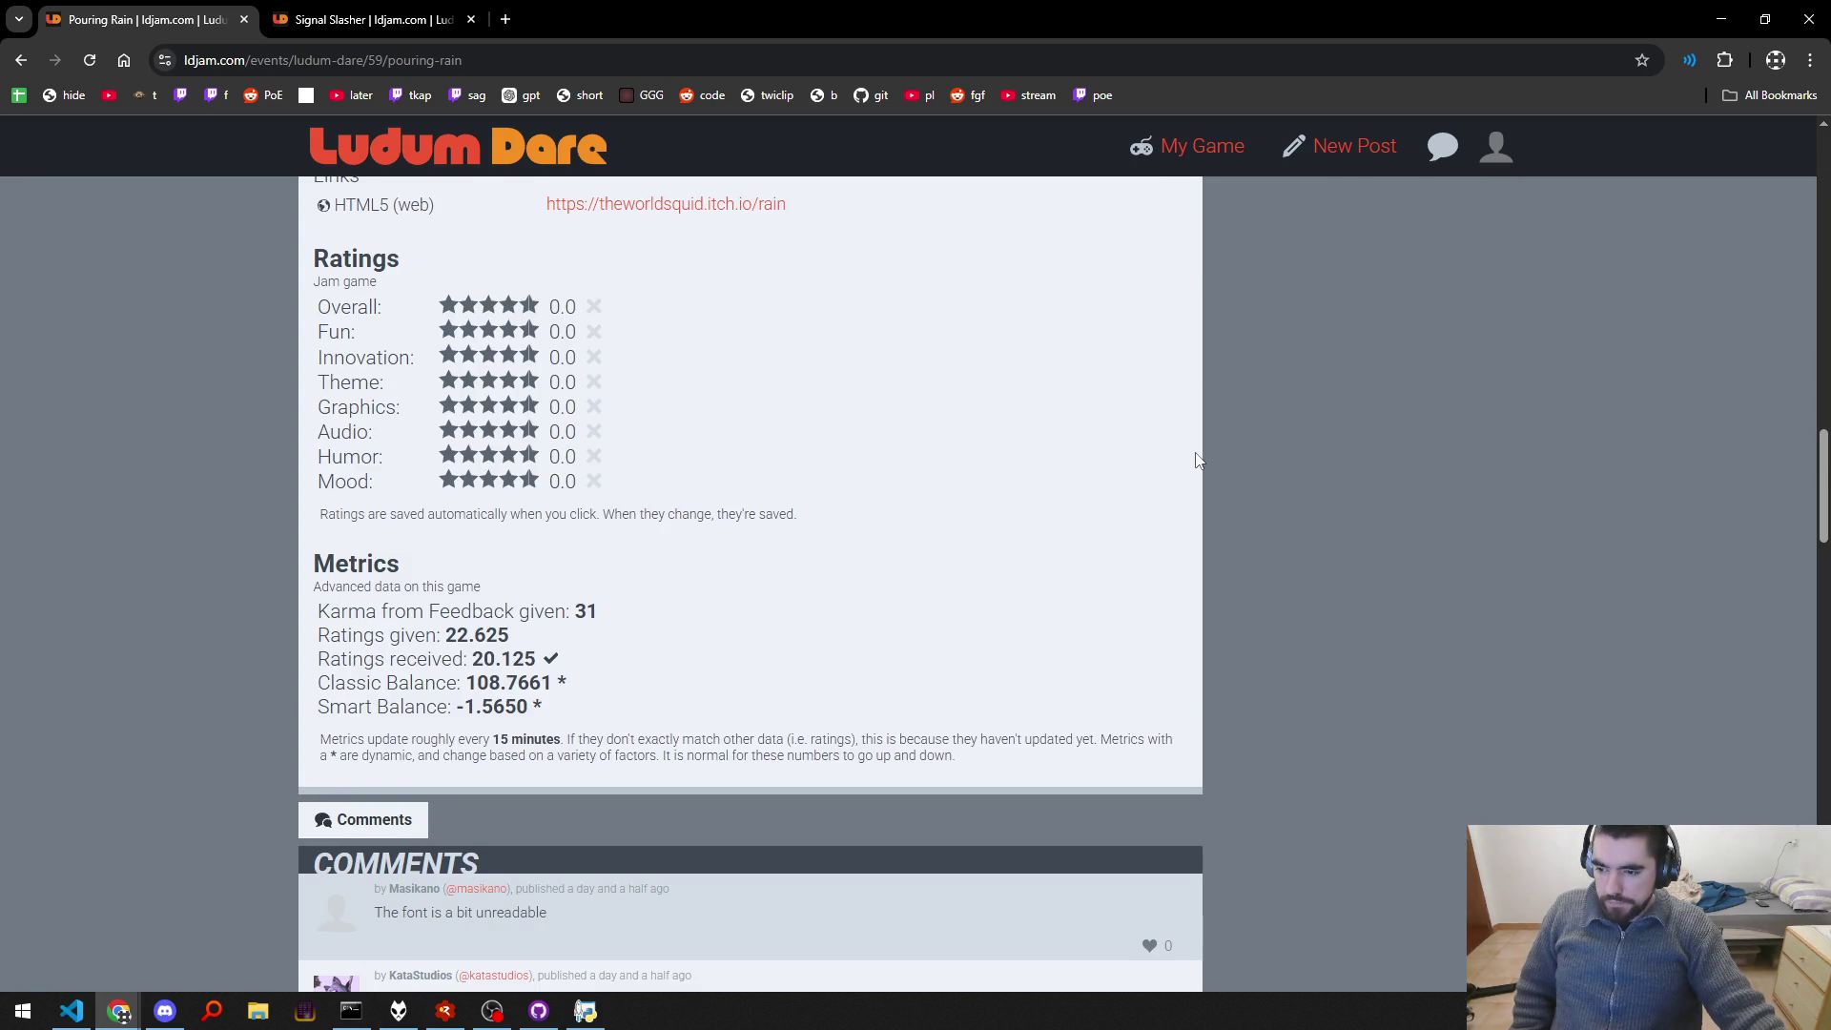
{"action": "scroll", "coordinate": [1198, 461], "scroll_direction": "down", "scroll_amount": 19}
{"action": "scroll", "coordinate": [1194, 456], "scroll_direction": "up", "scroll_amount": 4}
{"action": "scroll", "coordinate": [1192, 456], "scroll_direction": "down", "scroll_amount": 20}
{"action": "scroll", "coordinate": [1192, 456], "scroll_direction": "up", "scroll_amount": 10}
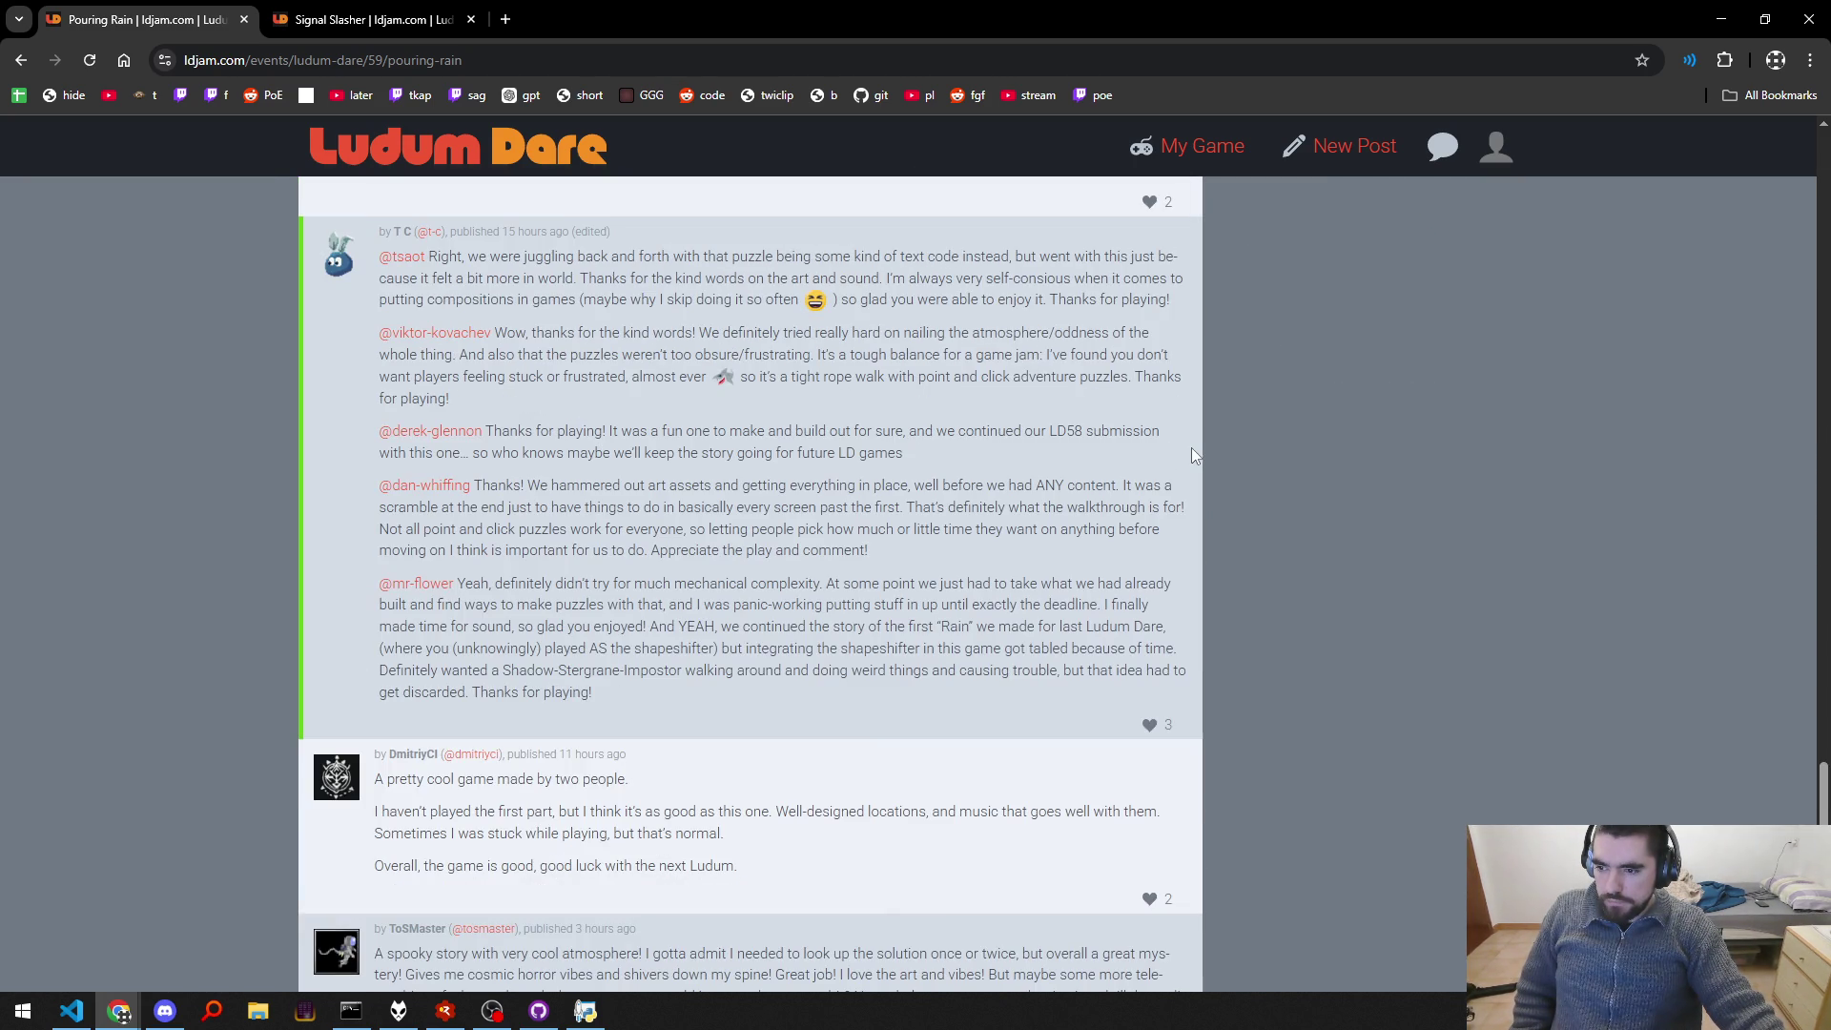
{"action": "scroll", "coordinate": [1192, 456], "scroll_direction": "down", "scroll_amount": 8}
{"action": "scroll", "coordinate": [1193, 456], "scroll_direction": "up", "scroll_amount": 20}
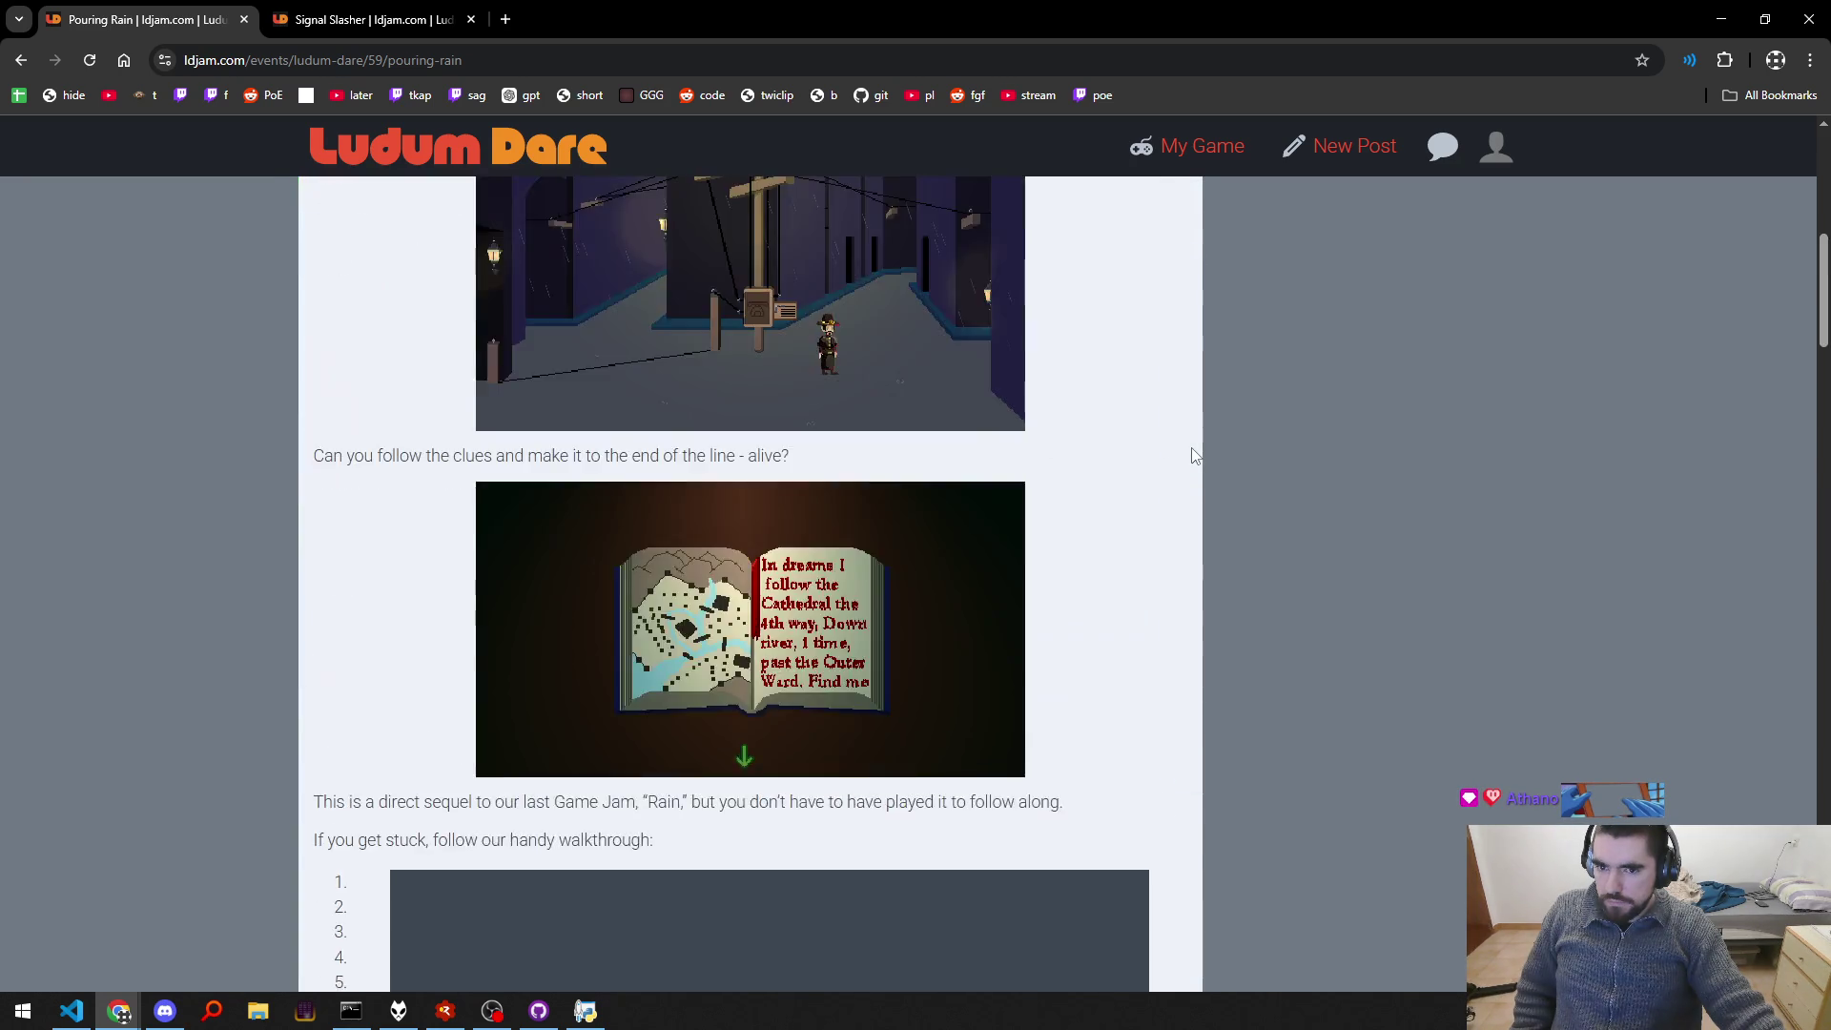
{"action": "scroll", "coordinate": [1193, 456], "scroll_direction": "up", "scroll_amount": 6}
{"action": "scroll", "coordinate": [960, 418], "scroll_direction": "down", "scroll_amount": 18}
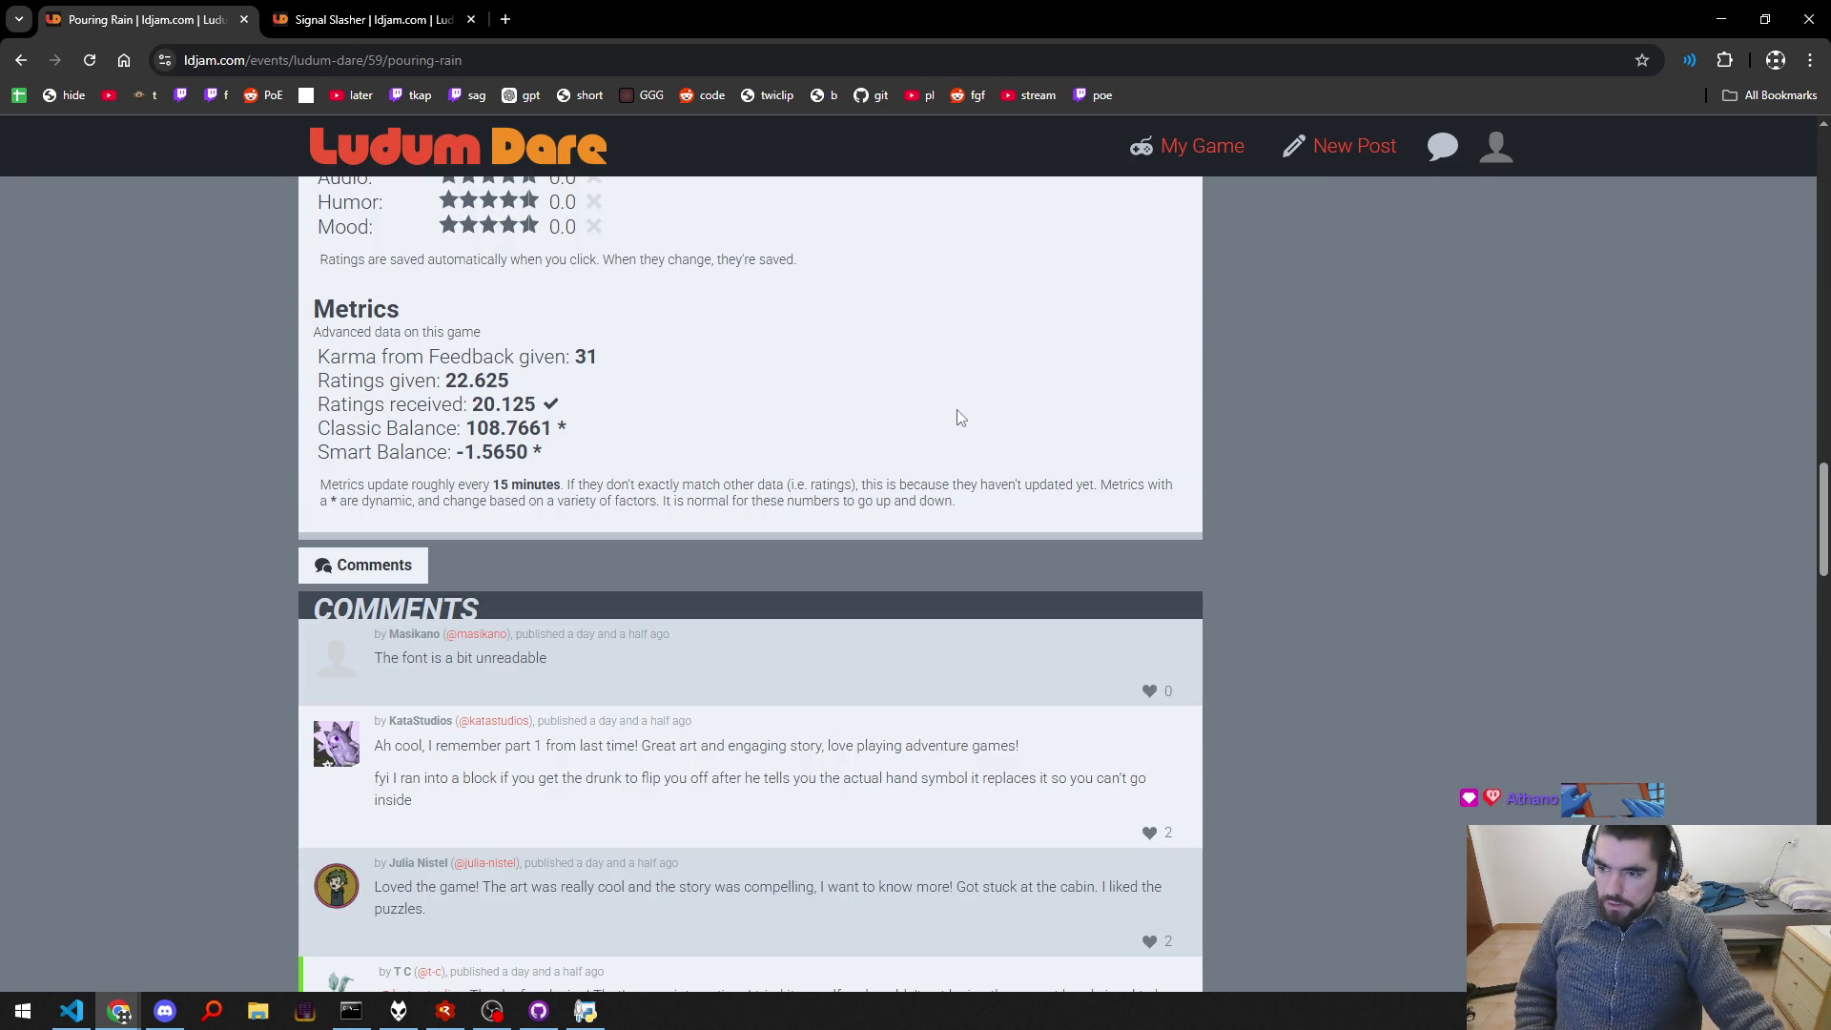
{"action": "double_click", "coordinate": [585, 358]}
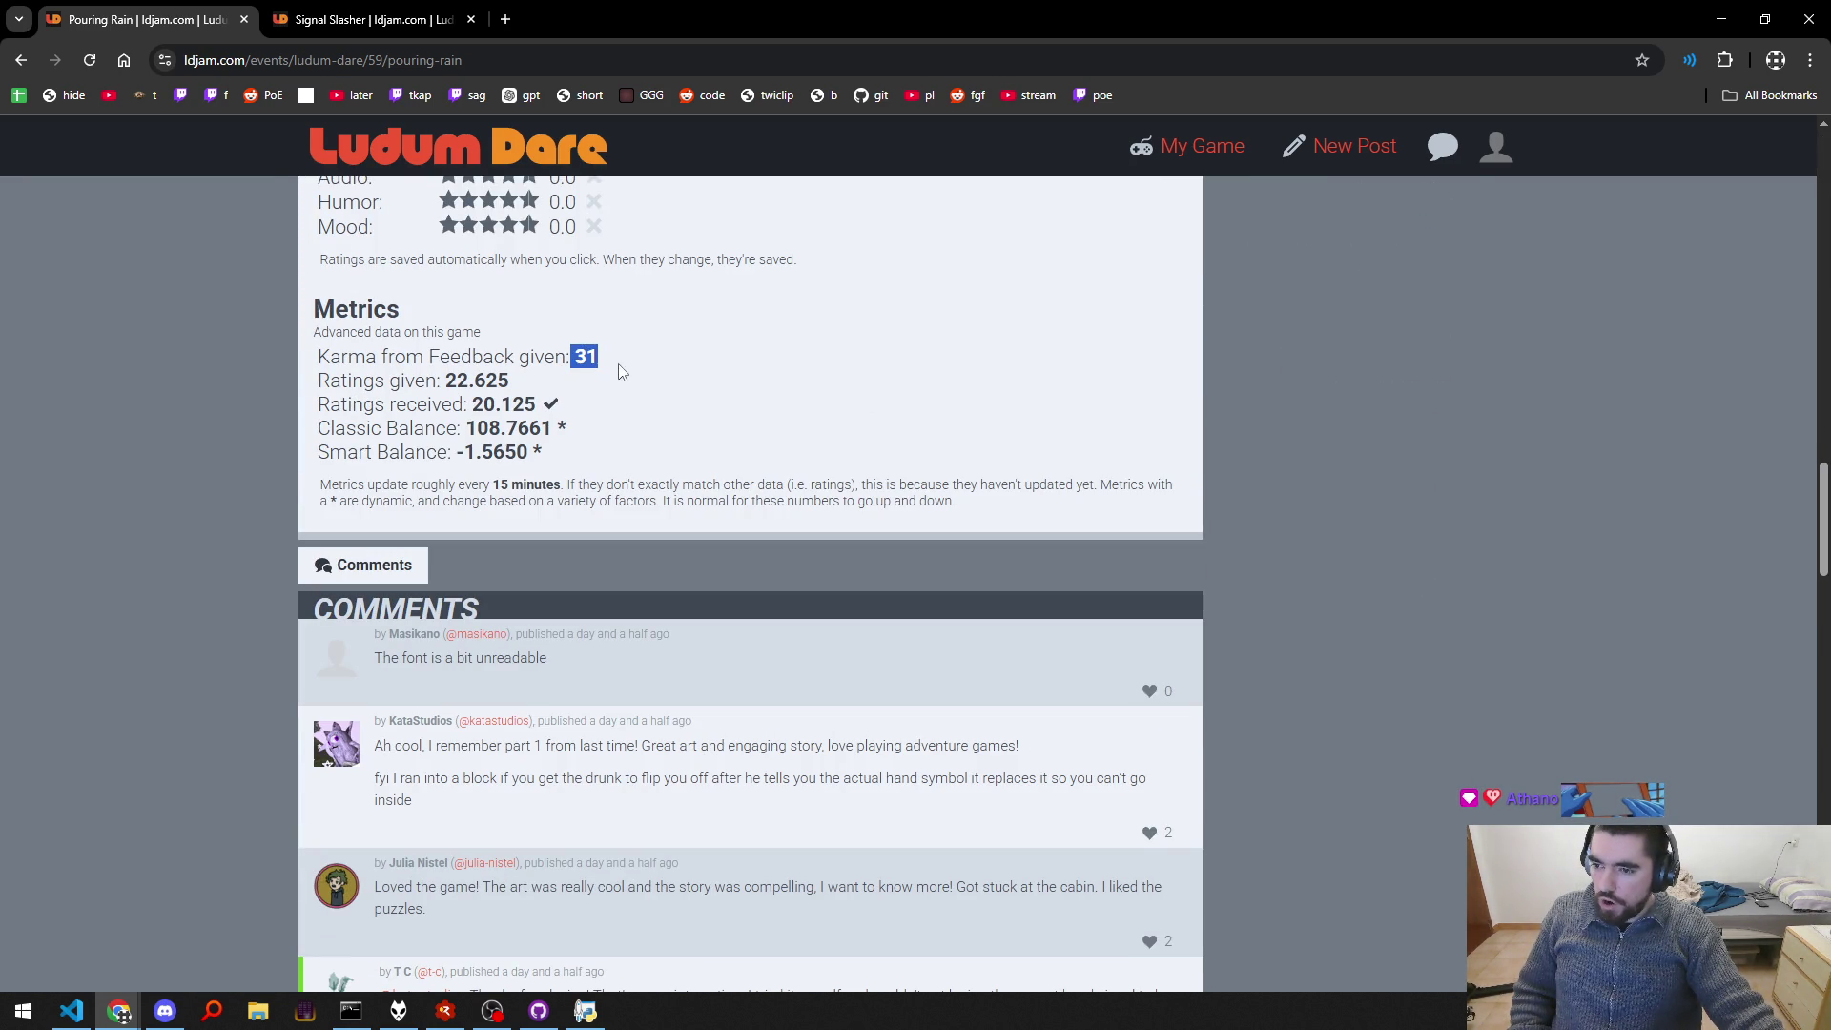
{"action": "left_click", "coordinate": [672, 396]}
{"action": "scroll", "coordinate": [658, 449], "scroll_direction": "up", "scroll_amount": 10}
{"action": "scroll", "coordinate": [650, 455], "scroll_direction": "up", "scroll_amount": 3}
Step: Return to Signal Slasher and check its Metrics, noting 33 karma from feedback given
{"action": "left_click", "coordinate": [1200, 145]}
{"action": "scroll", "coordinate": [219, 513], "scroll_direction": "down", "scroll_amount": 8}
{"action": "scroll", "coordinate": [213, 505], "scroll_direction": "up", "scroll_amount": 5}
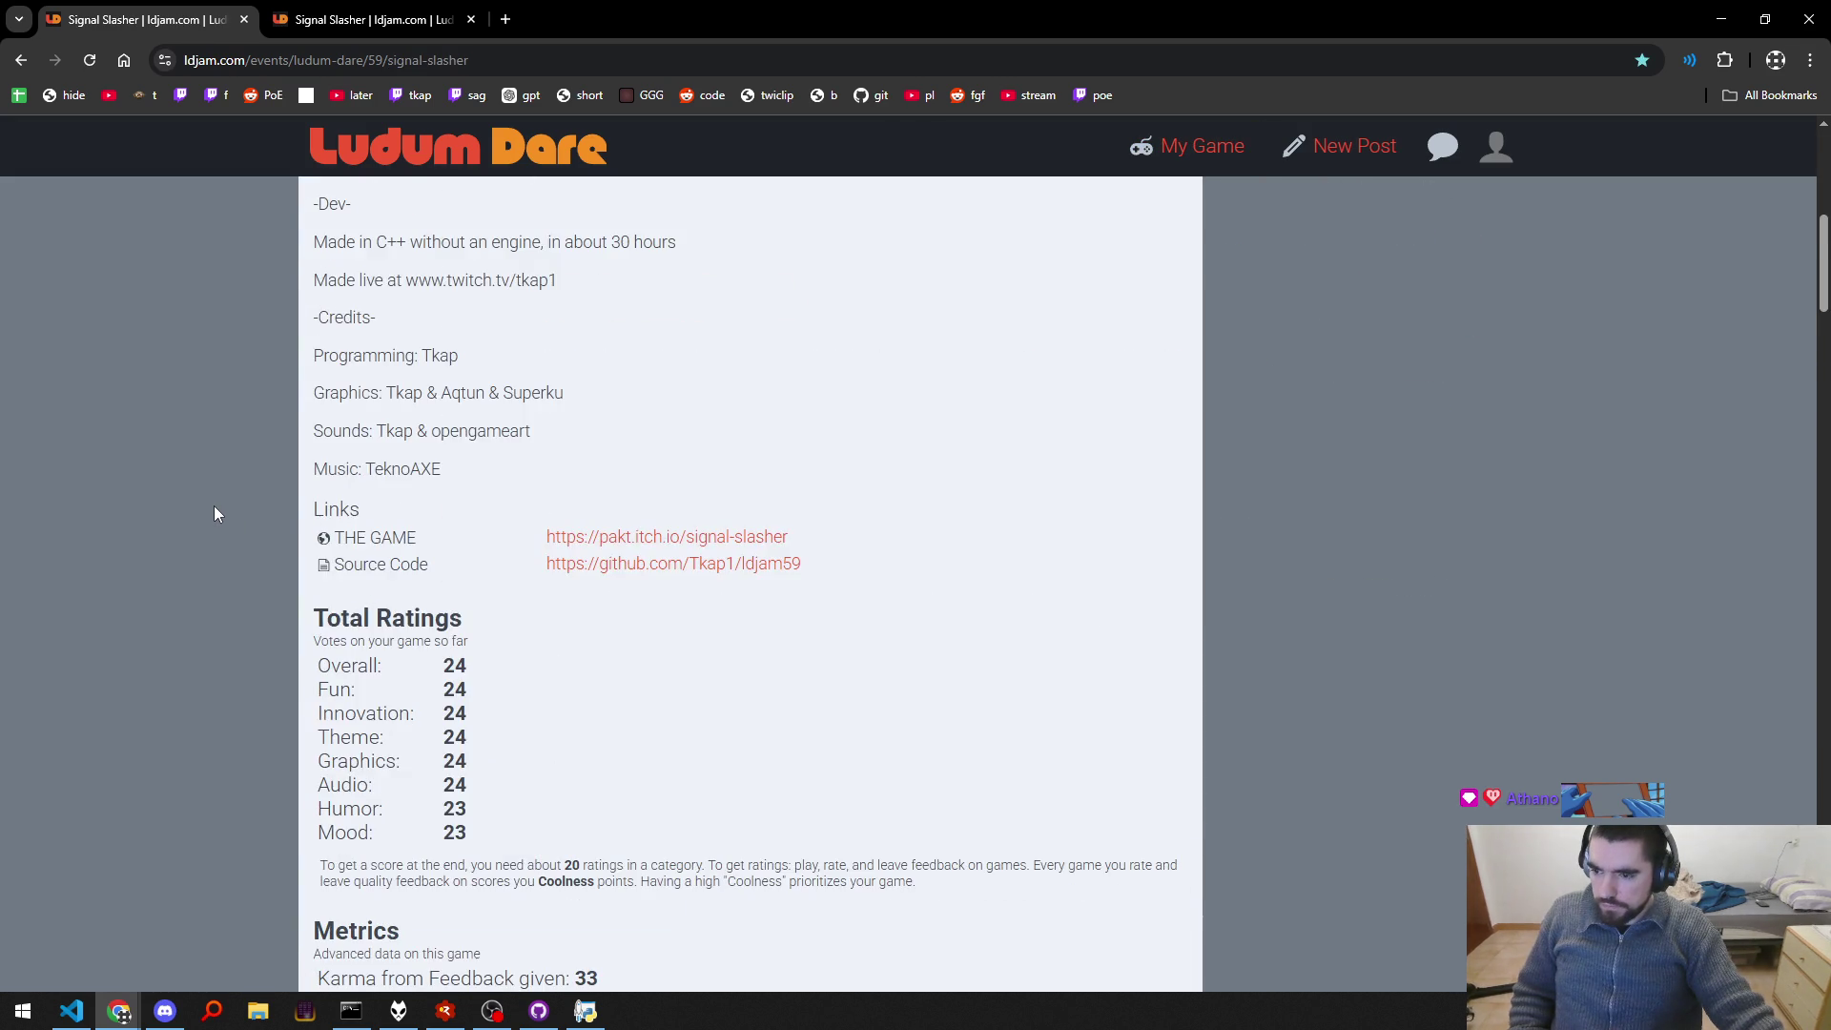
{"action": "scroll", "coordinate": [214, 505], "scroll_direction": "down", "scroll_amount": 3}
{"action": "double_click", "coordinate": [584, 725]}
{"action": "left_click", "coordinate": [720, 470]}
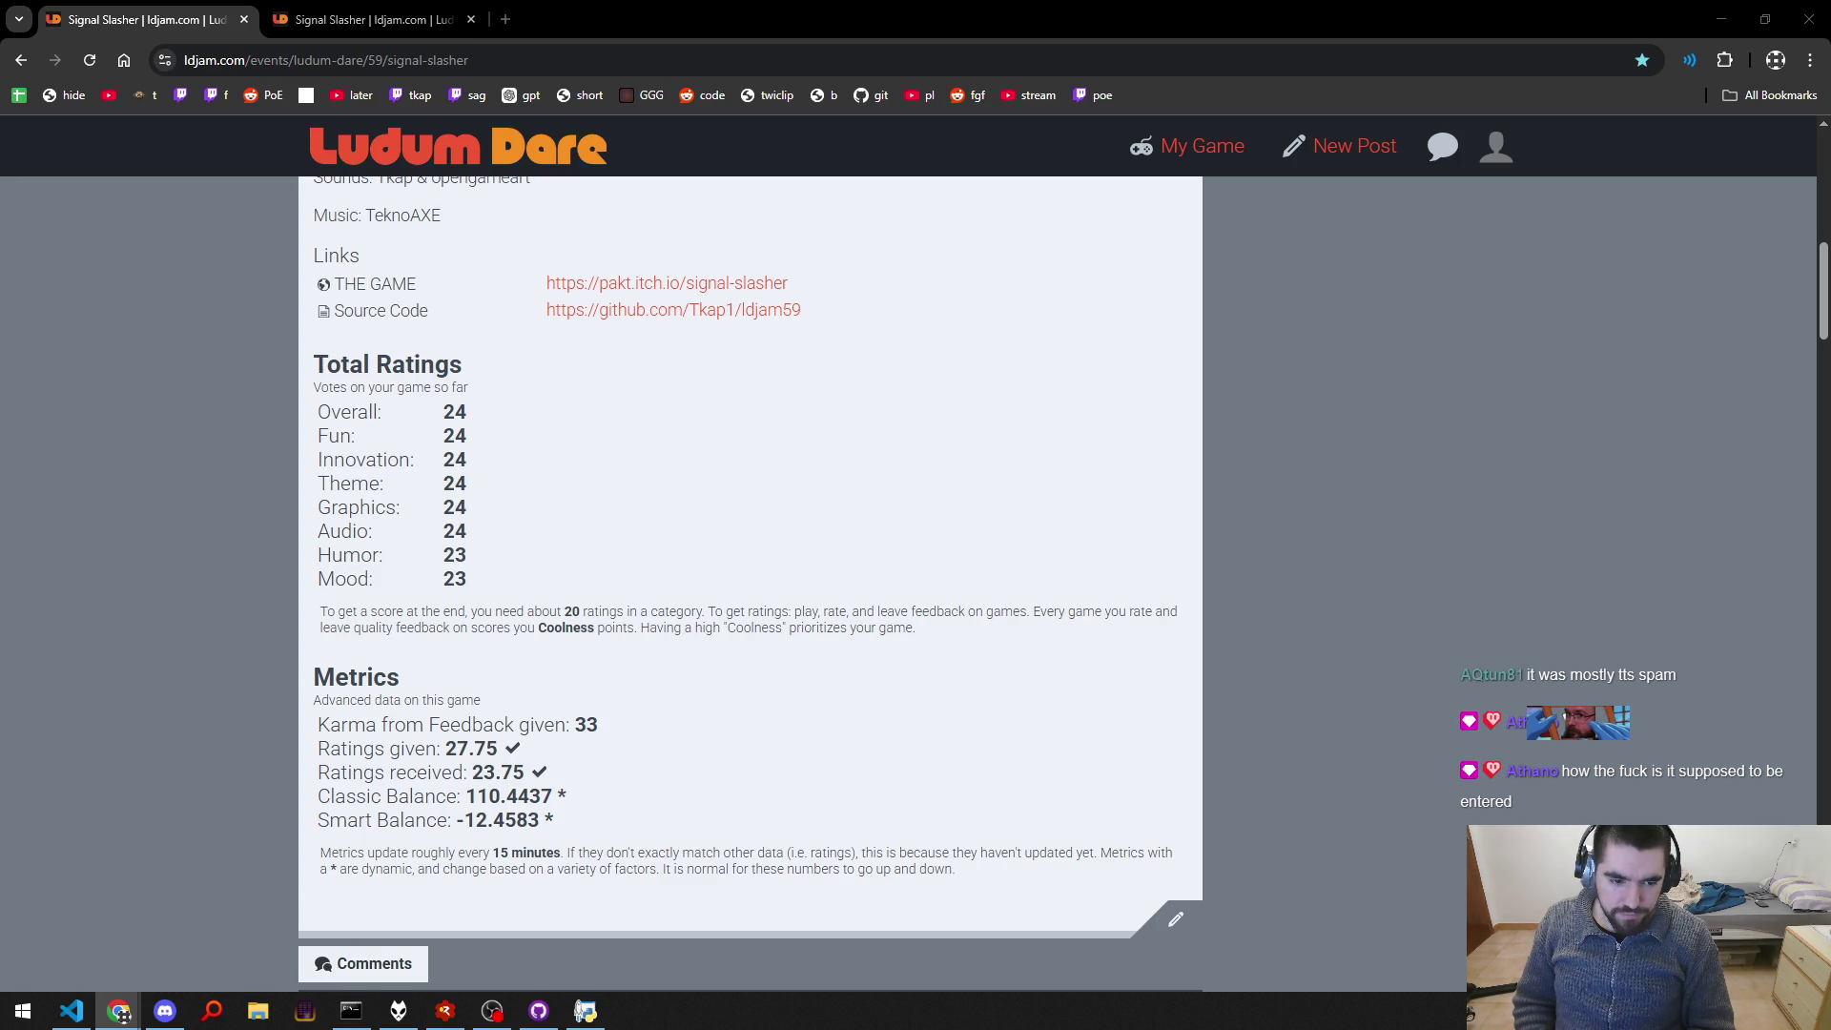
{"action": "key", "text": "alt+Tab"}
{"action": "key", "text": "super+Up"}
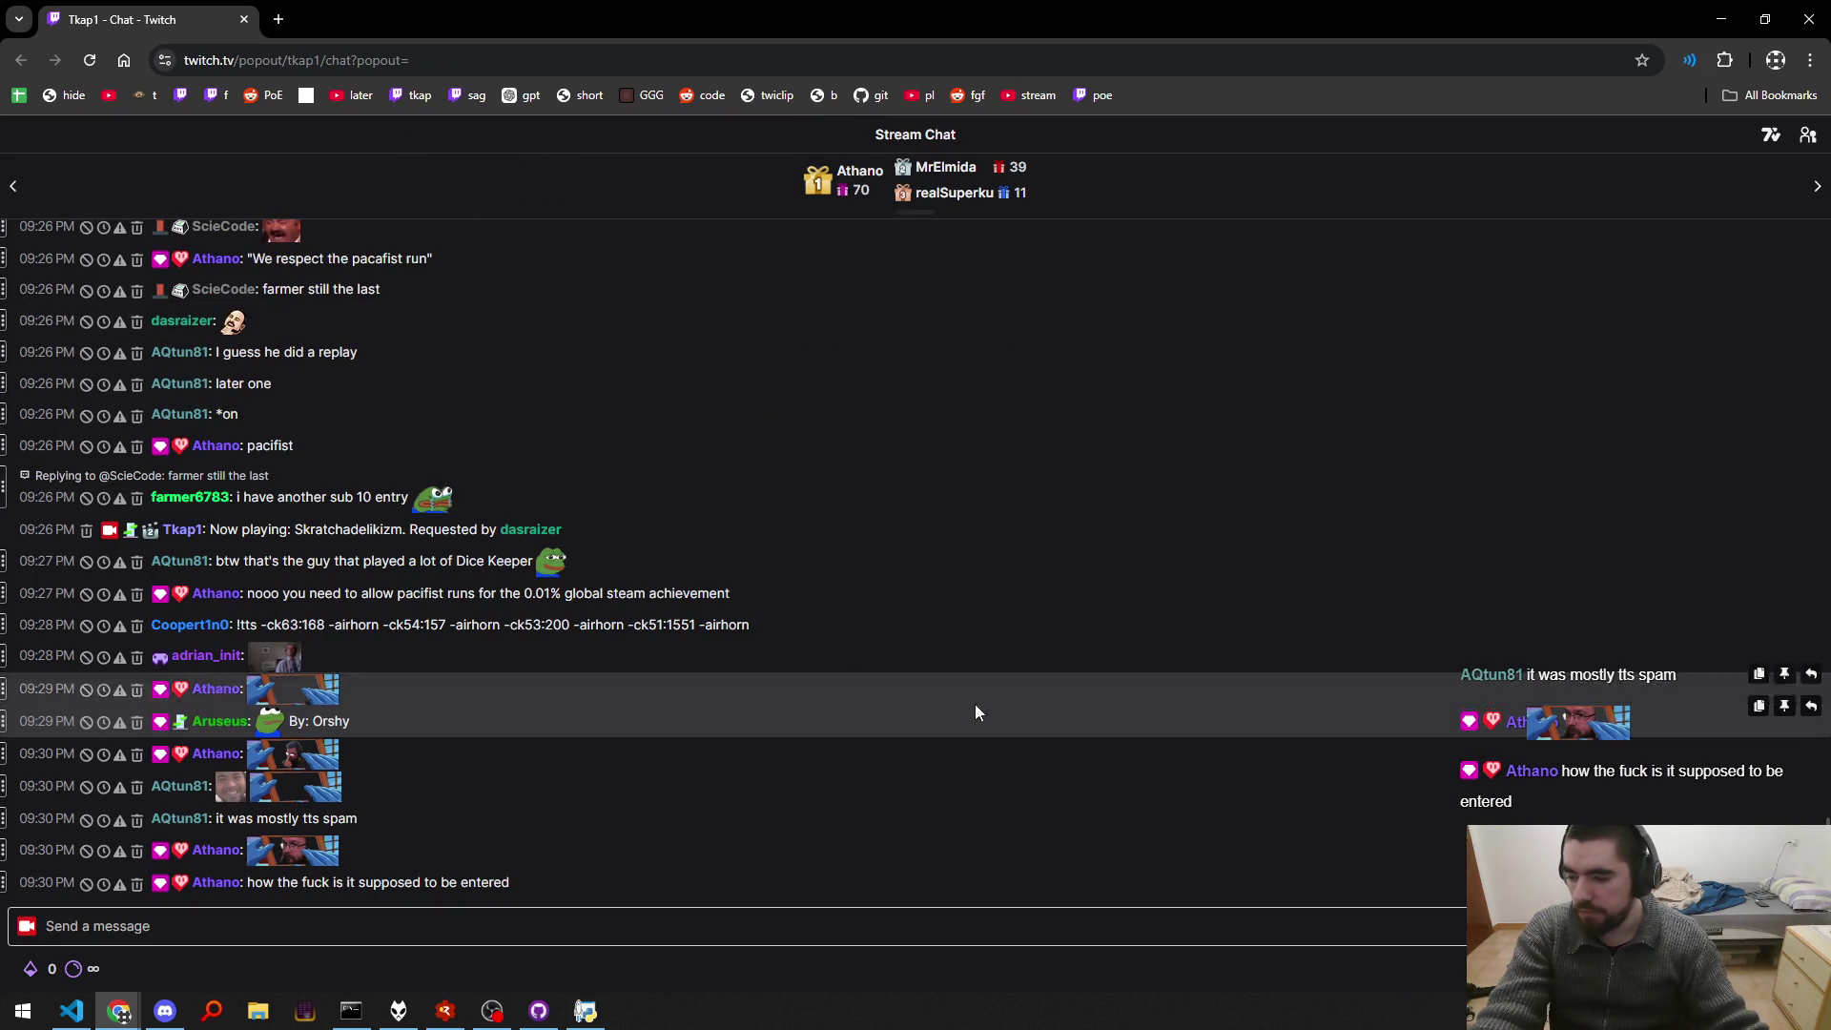
{"action": "mouse_move", "coordinate": [316, 858]}
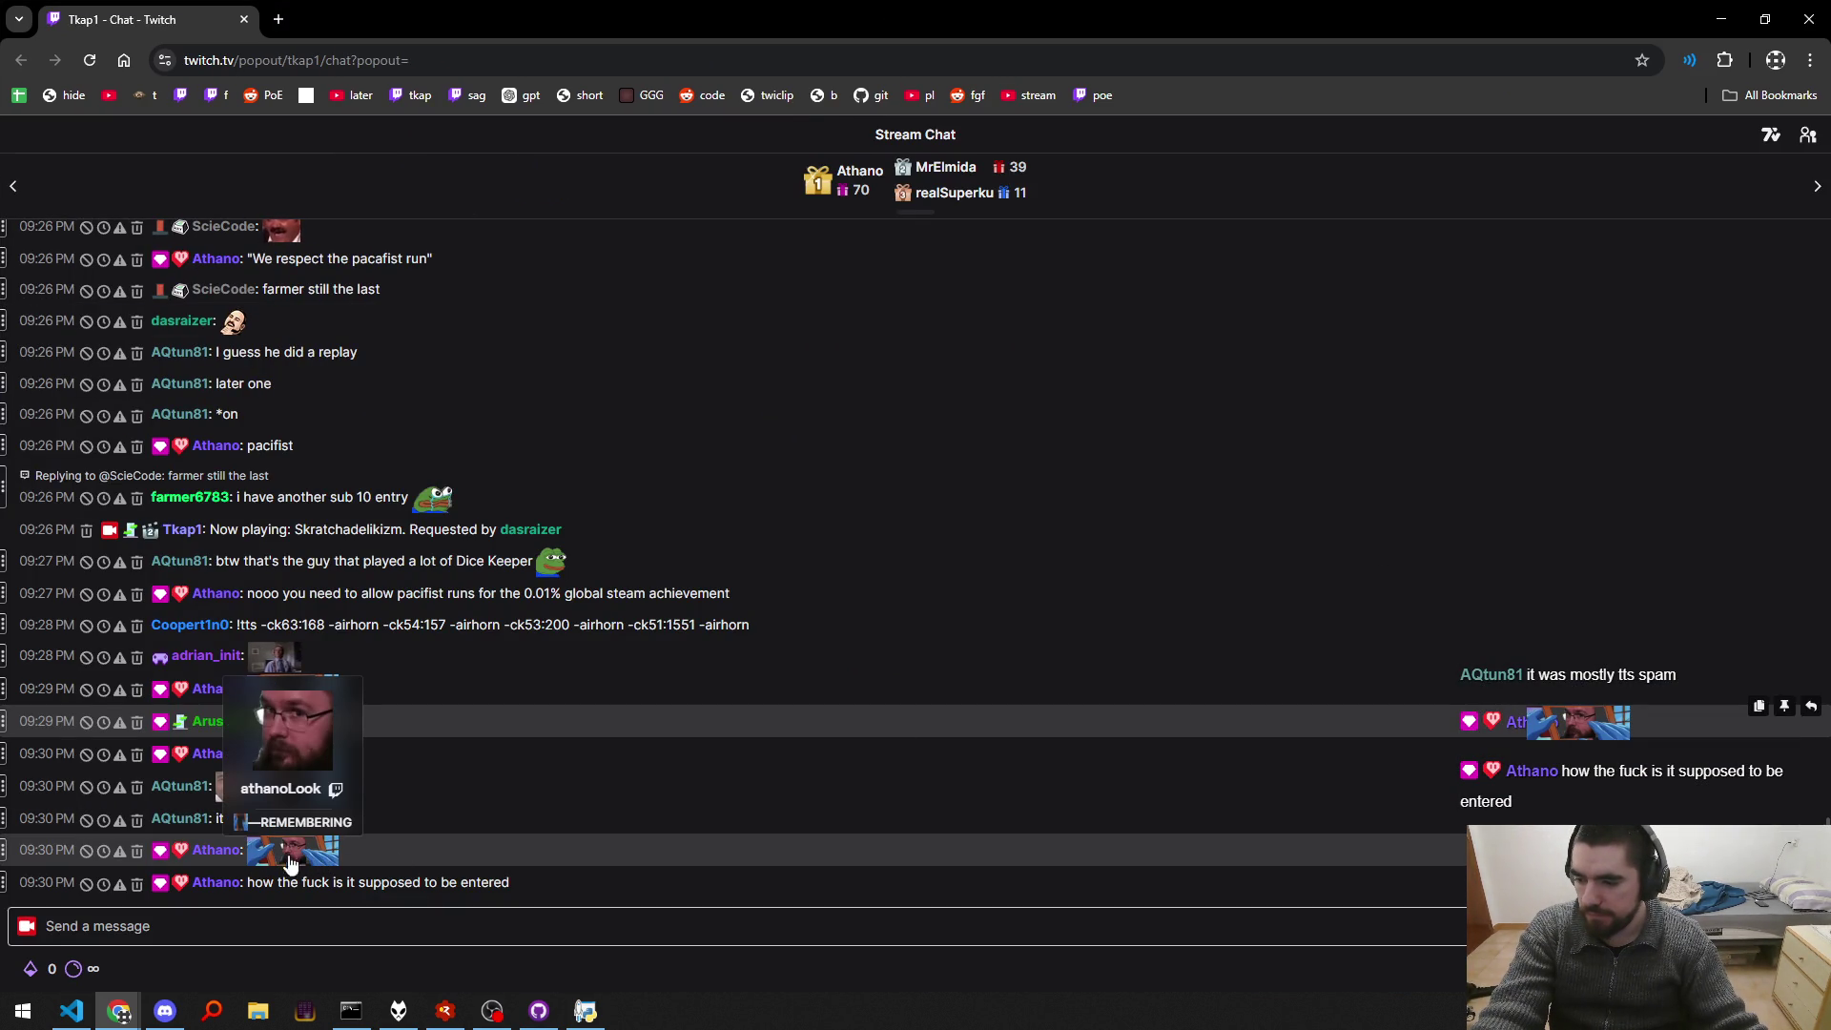
{"action": "mouse_move", "coordinate": [292, 763]}
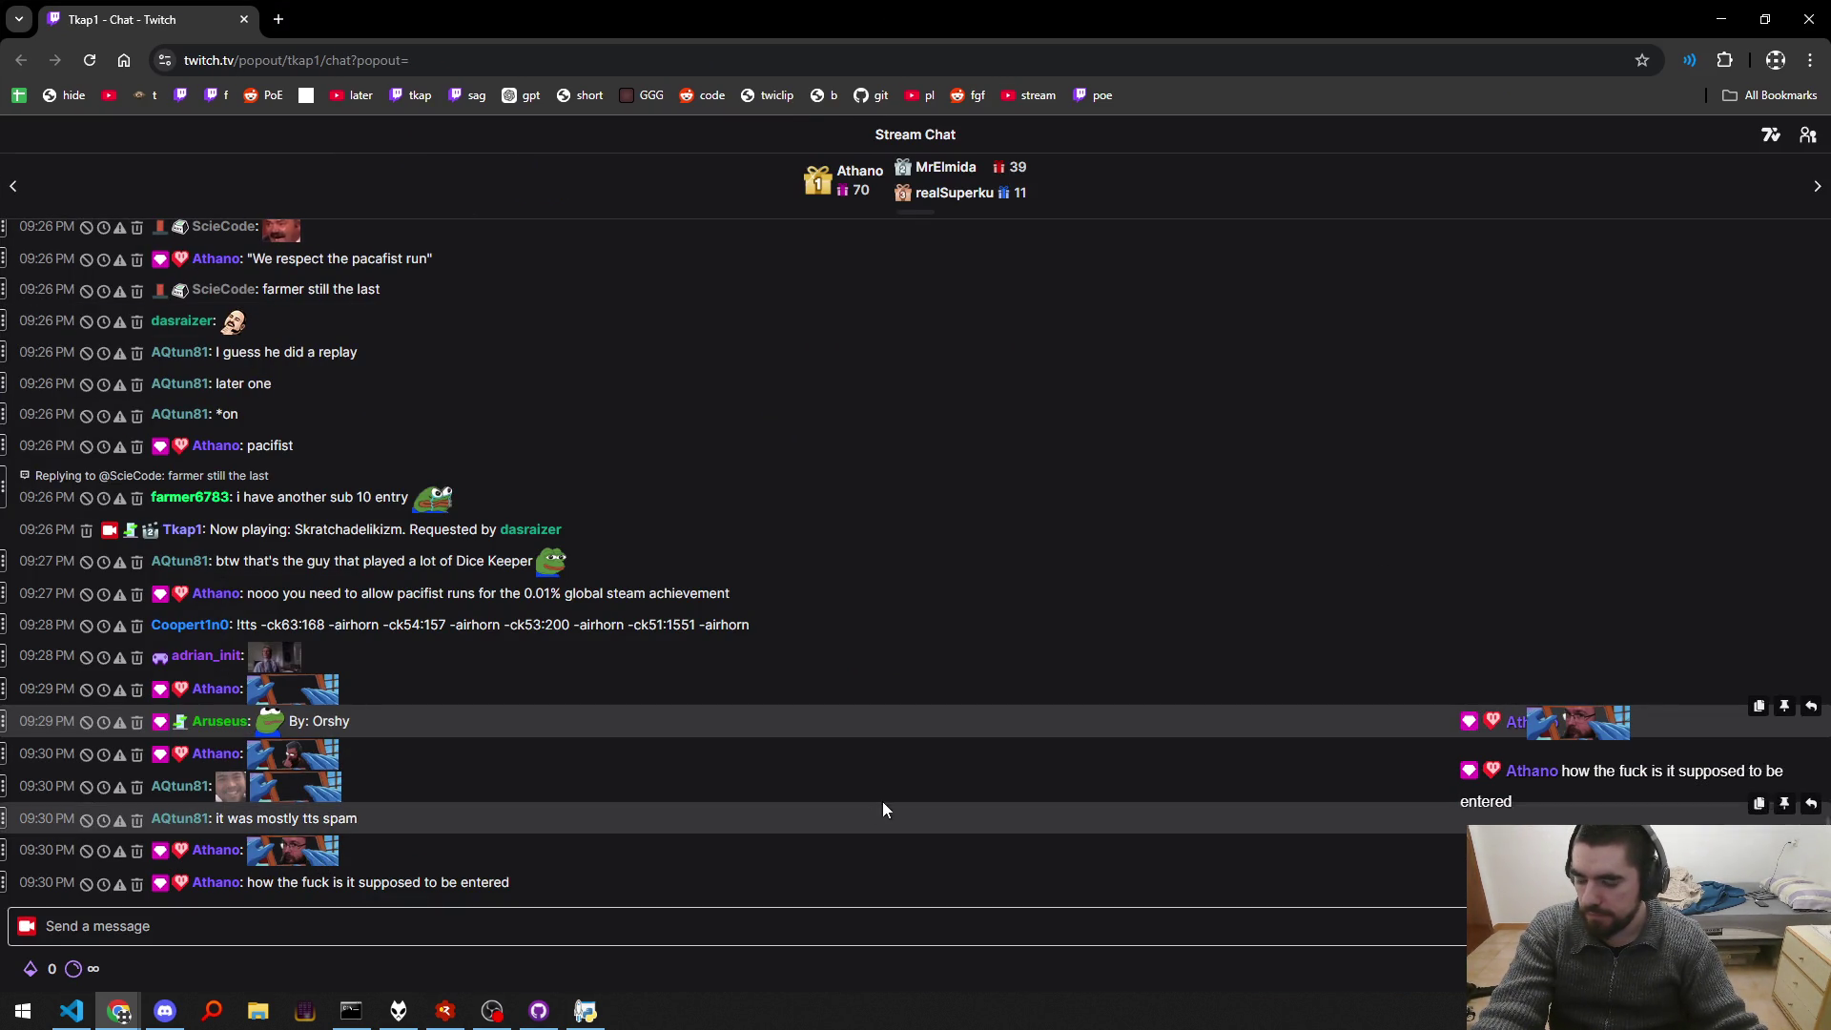
{"action": "key", "text": "super+Down"}
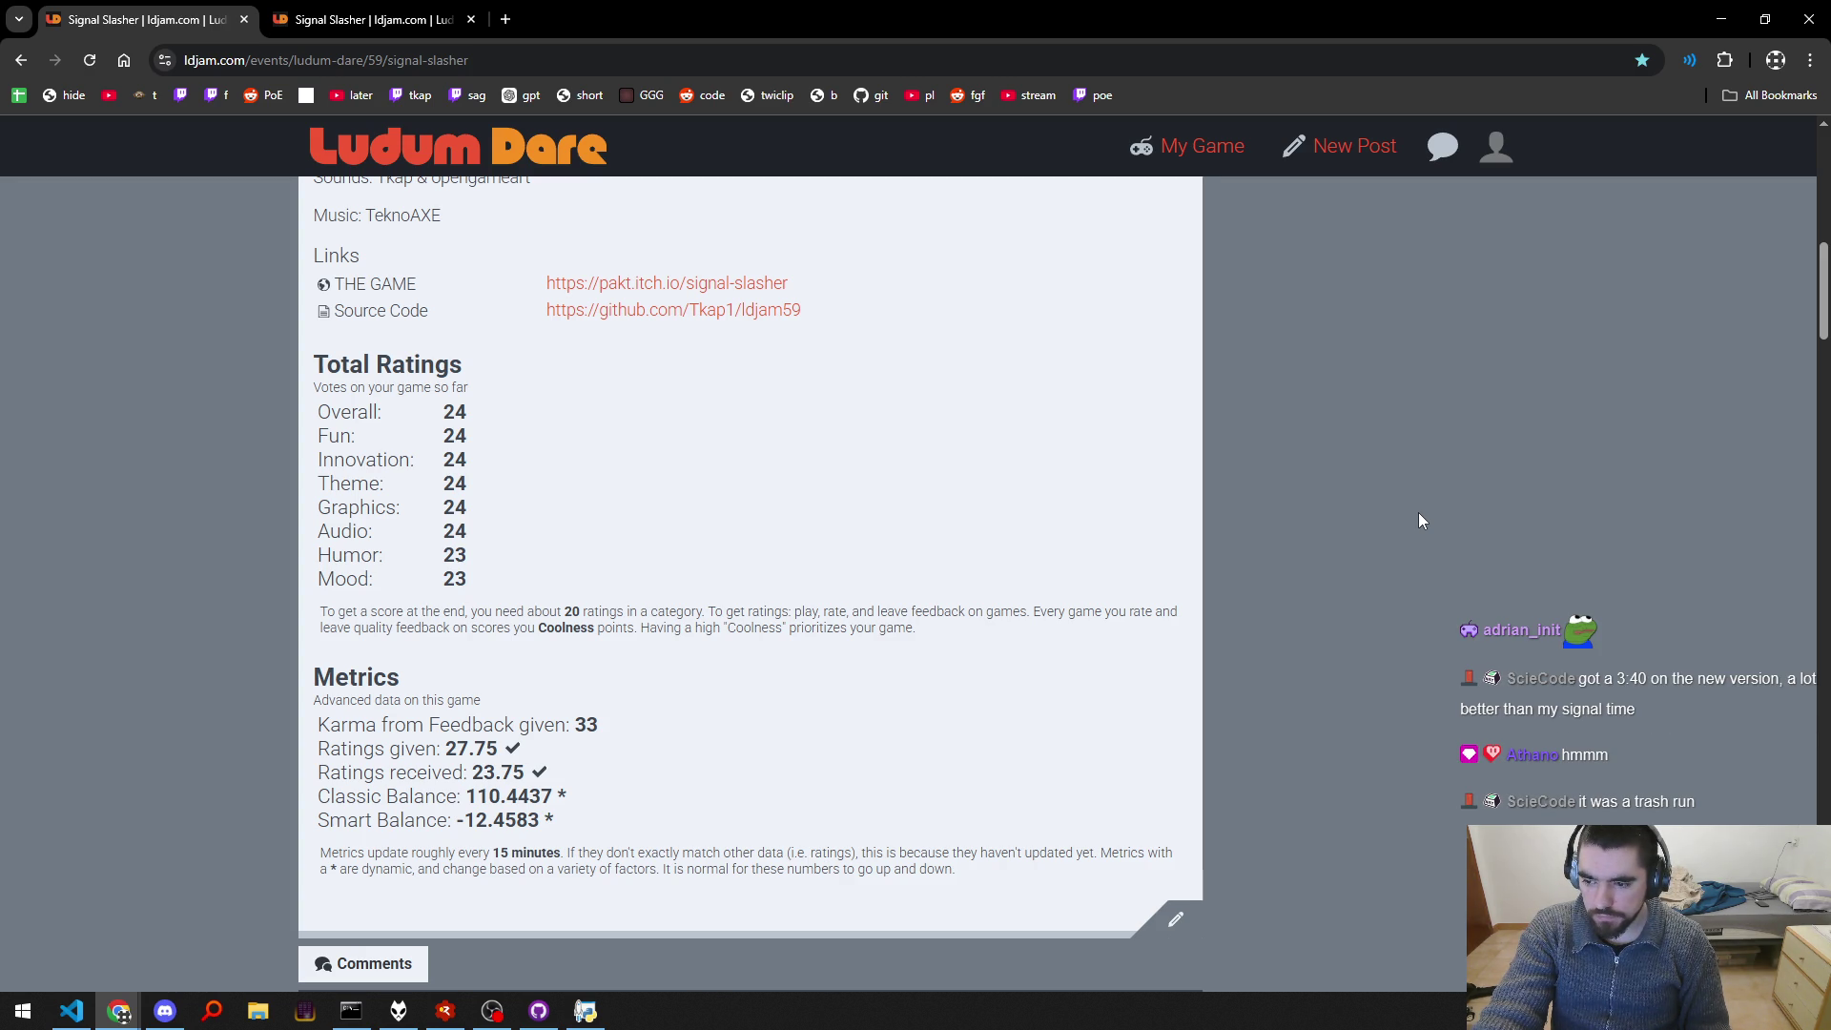
Step: Close the duplicate Signal Slasher tab and go to Twitch's Following live channels
{"action": "scroll", "coordinate": [1316, 691], "scroll_direction": "up", "scroll_amount": 8}
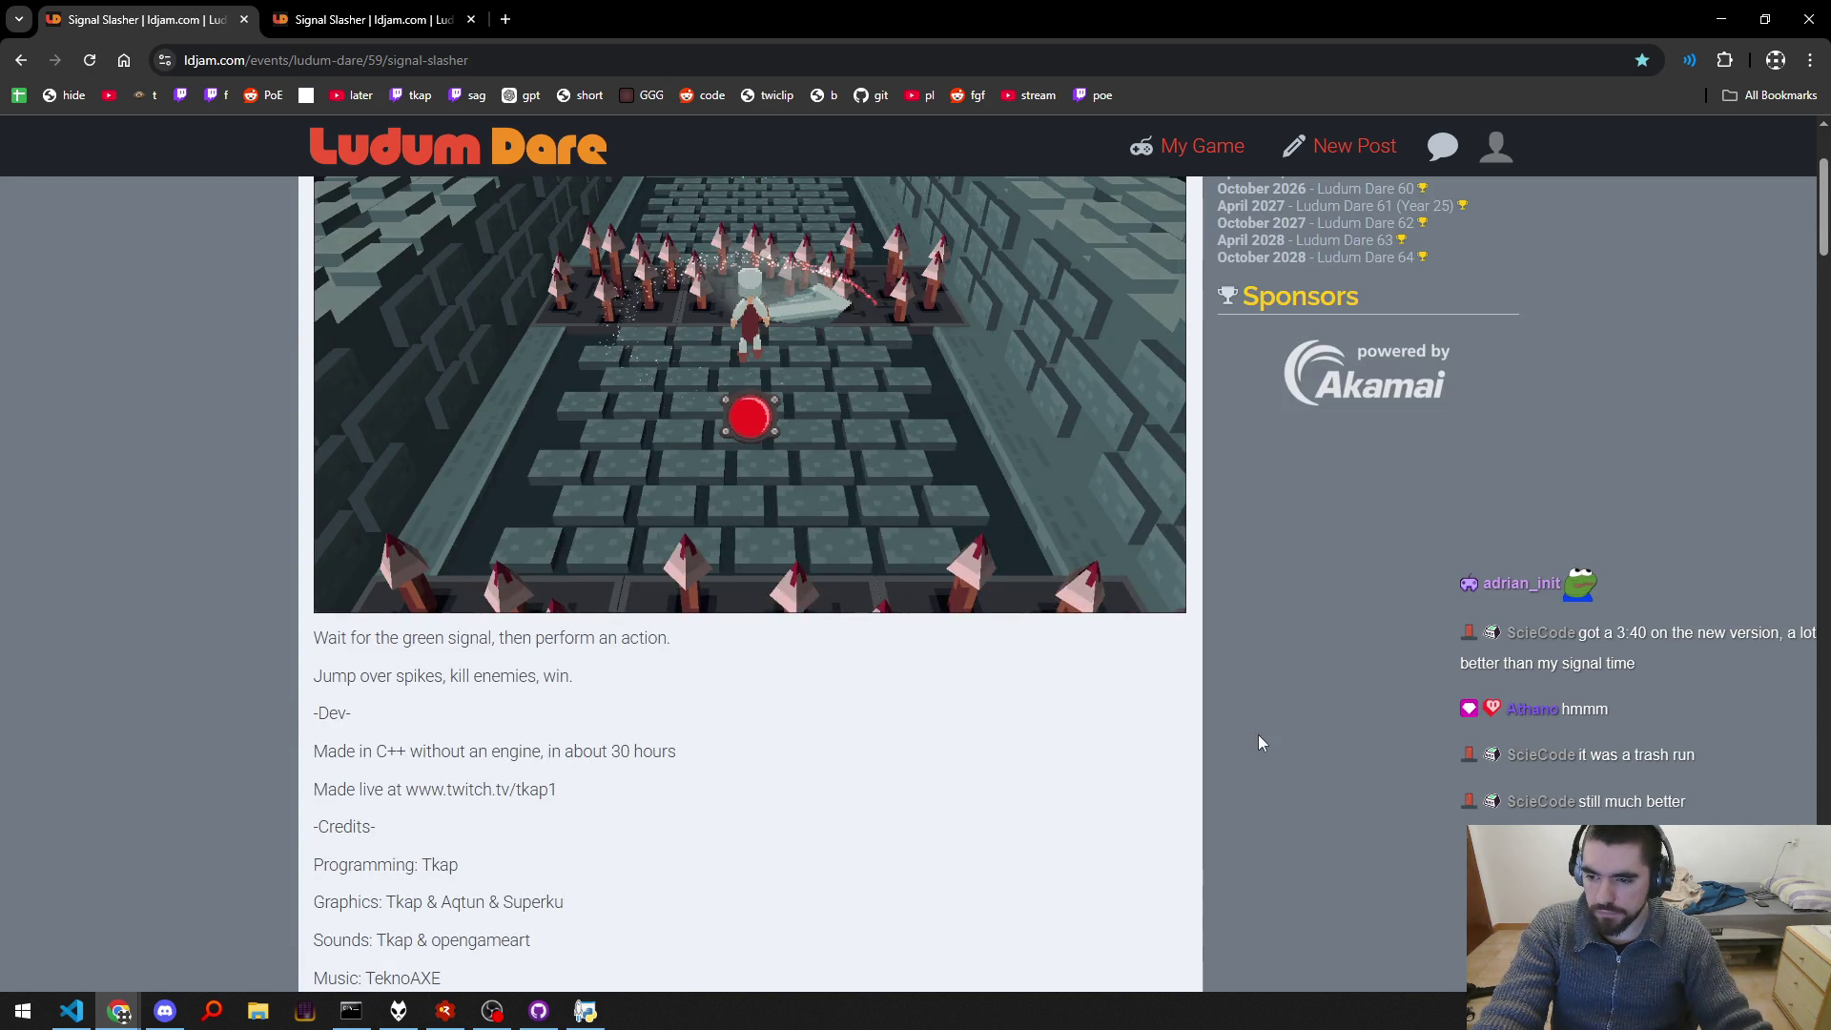
{"action": "scroll", "coordinate": [356, 649], "scroll_direction": "up", "scroll_amount": 3}
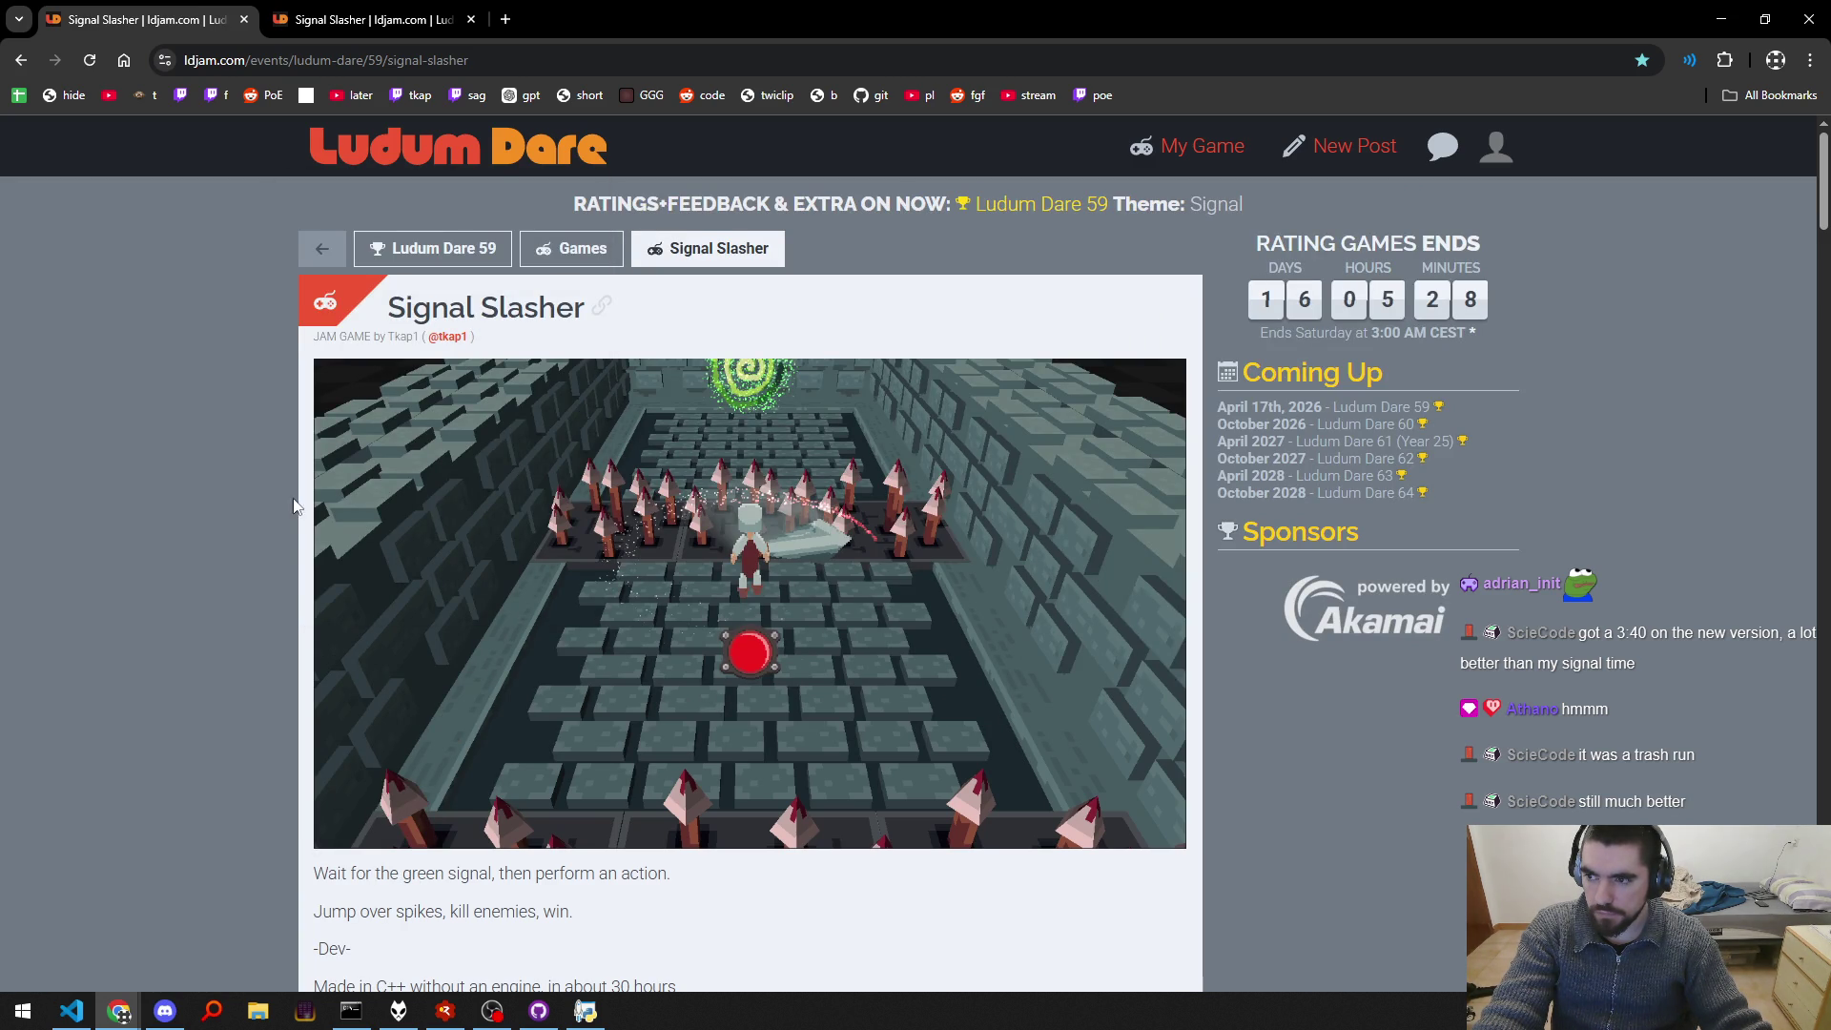
{"action": "left_click", "coordinate": [358, 21]}
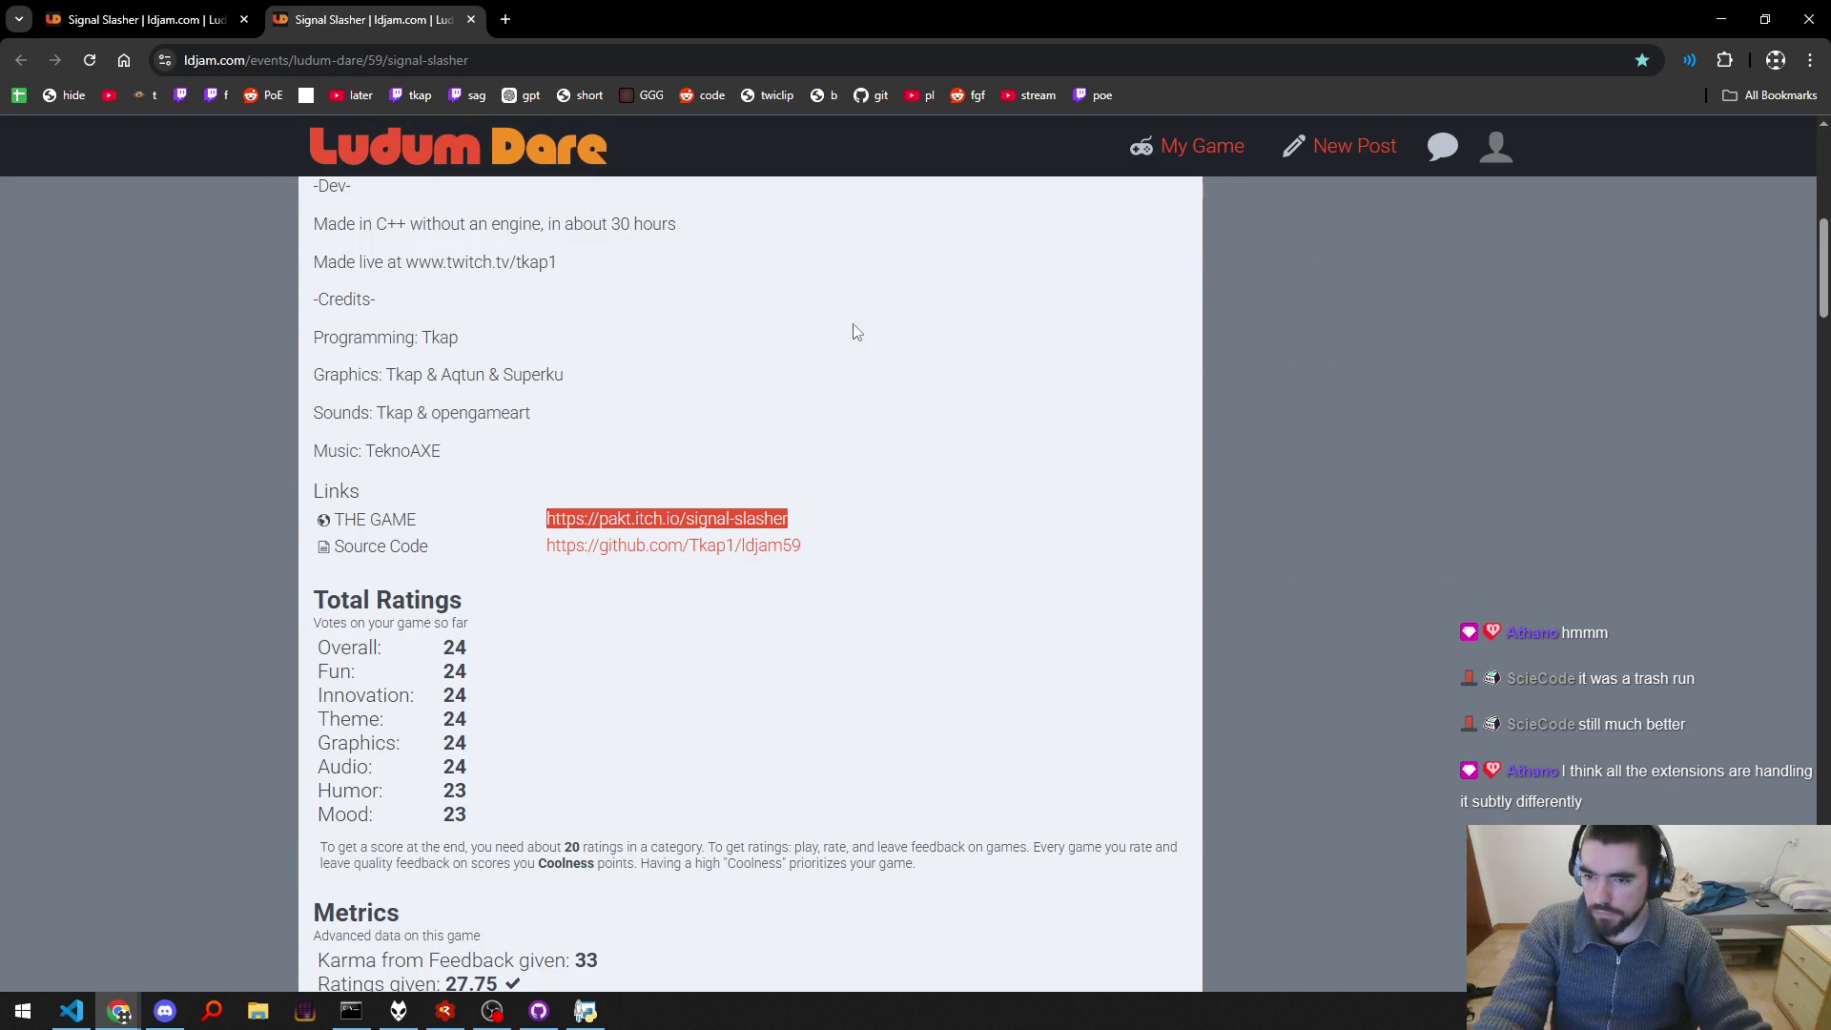
{"action": "key", "text": "ctrl+w"}
{"action": "left_click", "coordinate": [212, 93]}
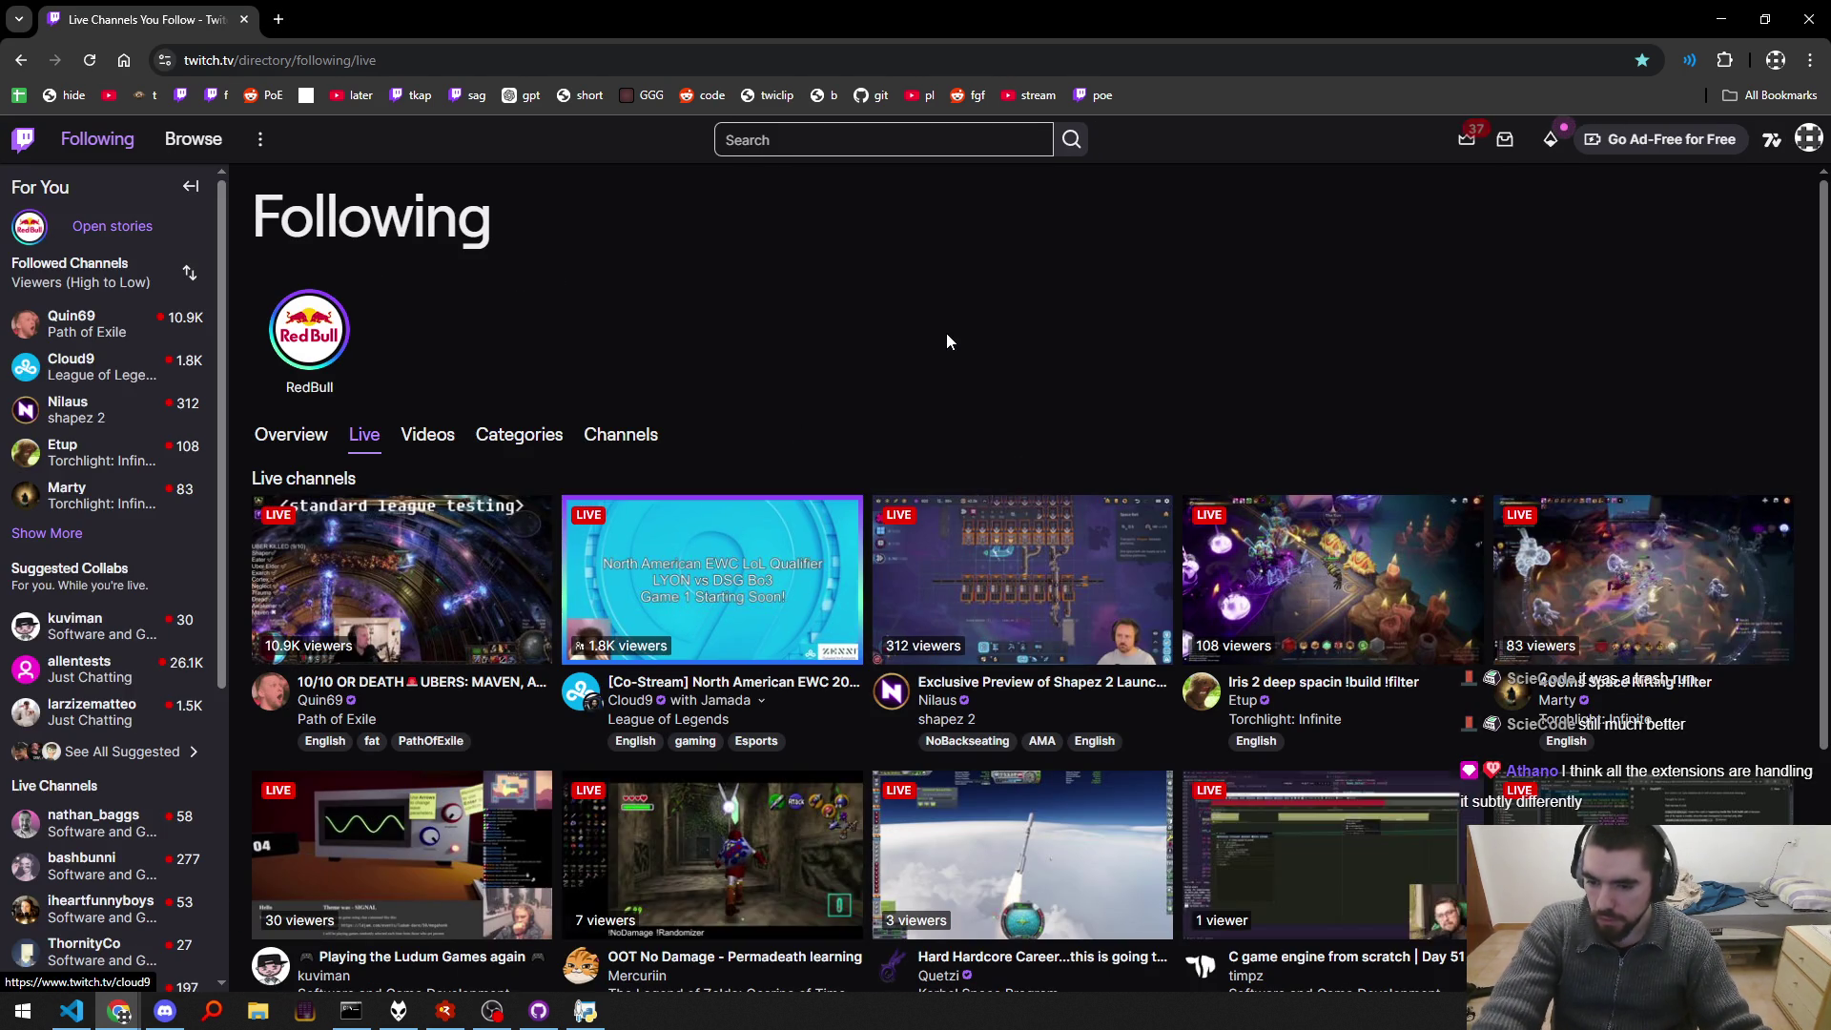
Step: Browse the followed live channels, then switch to the tab with kuviman's Ludum Dare stream
{"action": "scroll", "coordinate": [946, 333], "scroll_direction": "down", "scroll_amount": 3}
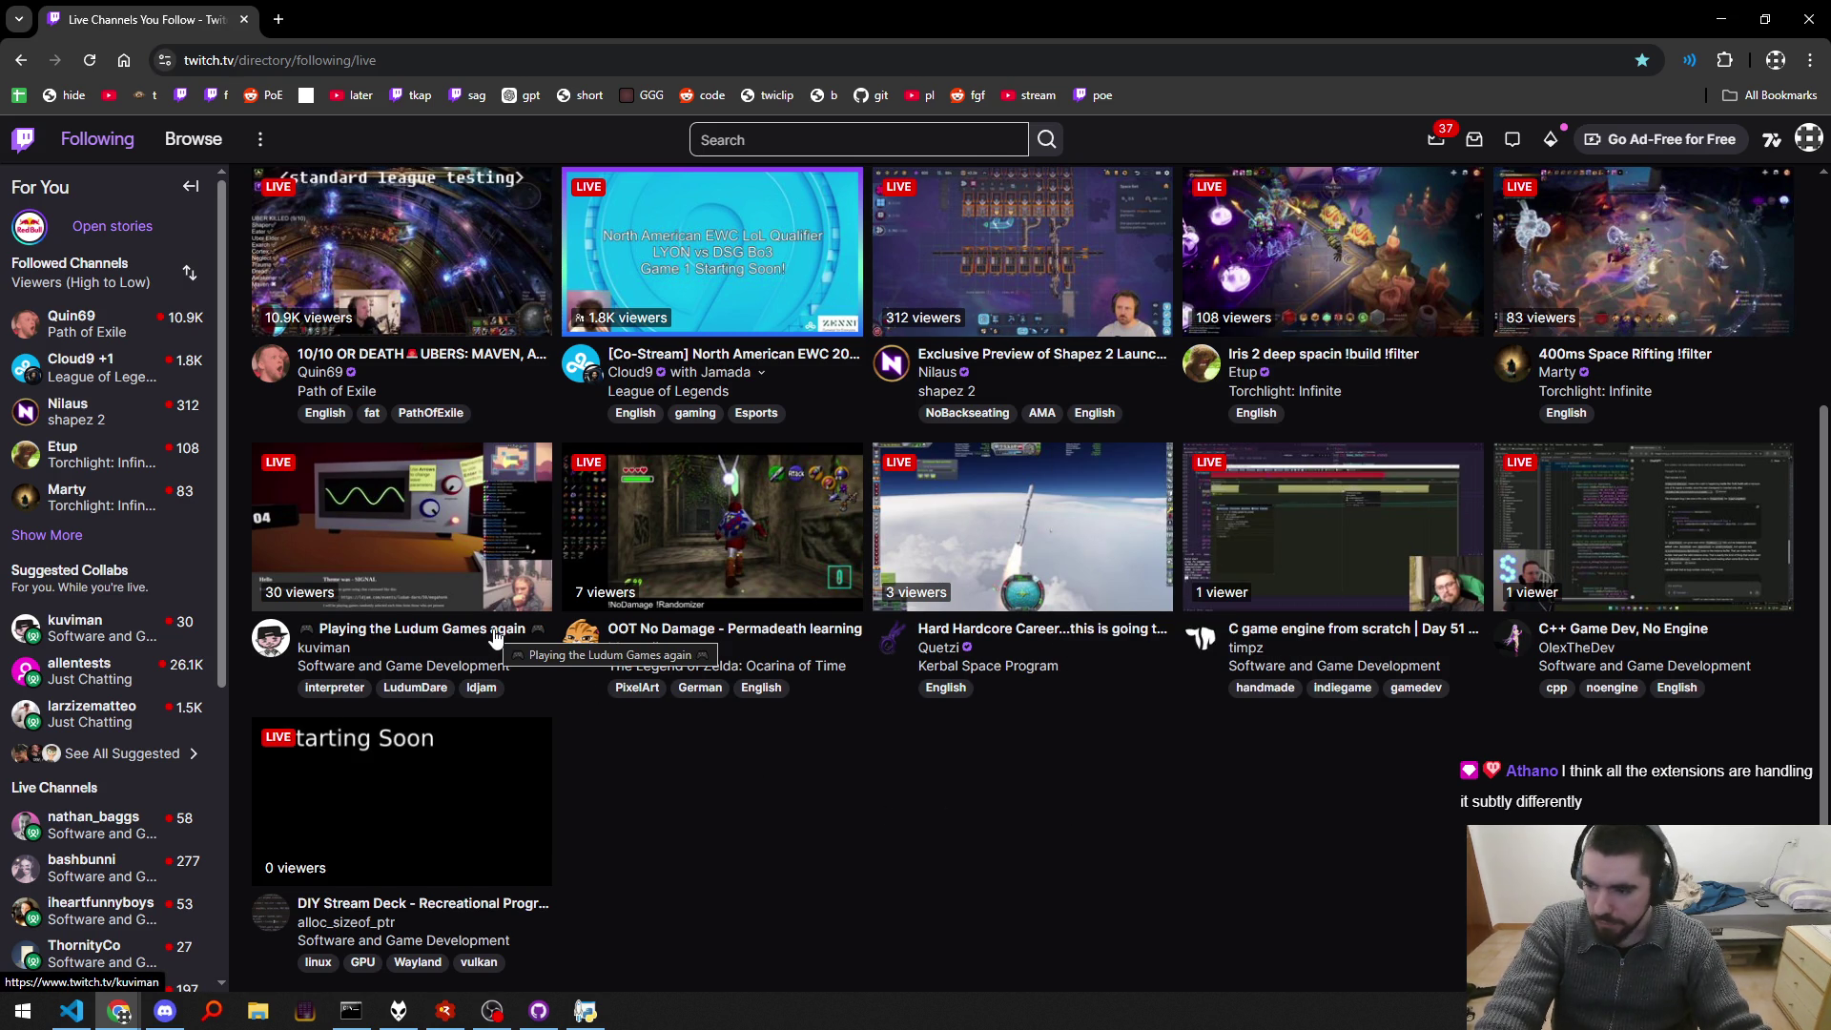
{"action": "scroll", "coordinate": [494, 637], "scroll_direction": "up", "scroll_amount": 3}
{"action": "scroll", "coordinate": [1044, 796], "scroll_direction": "down", "scroll_amount": 3}
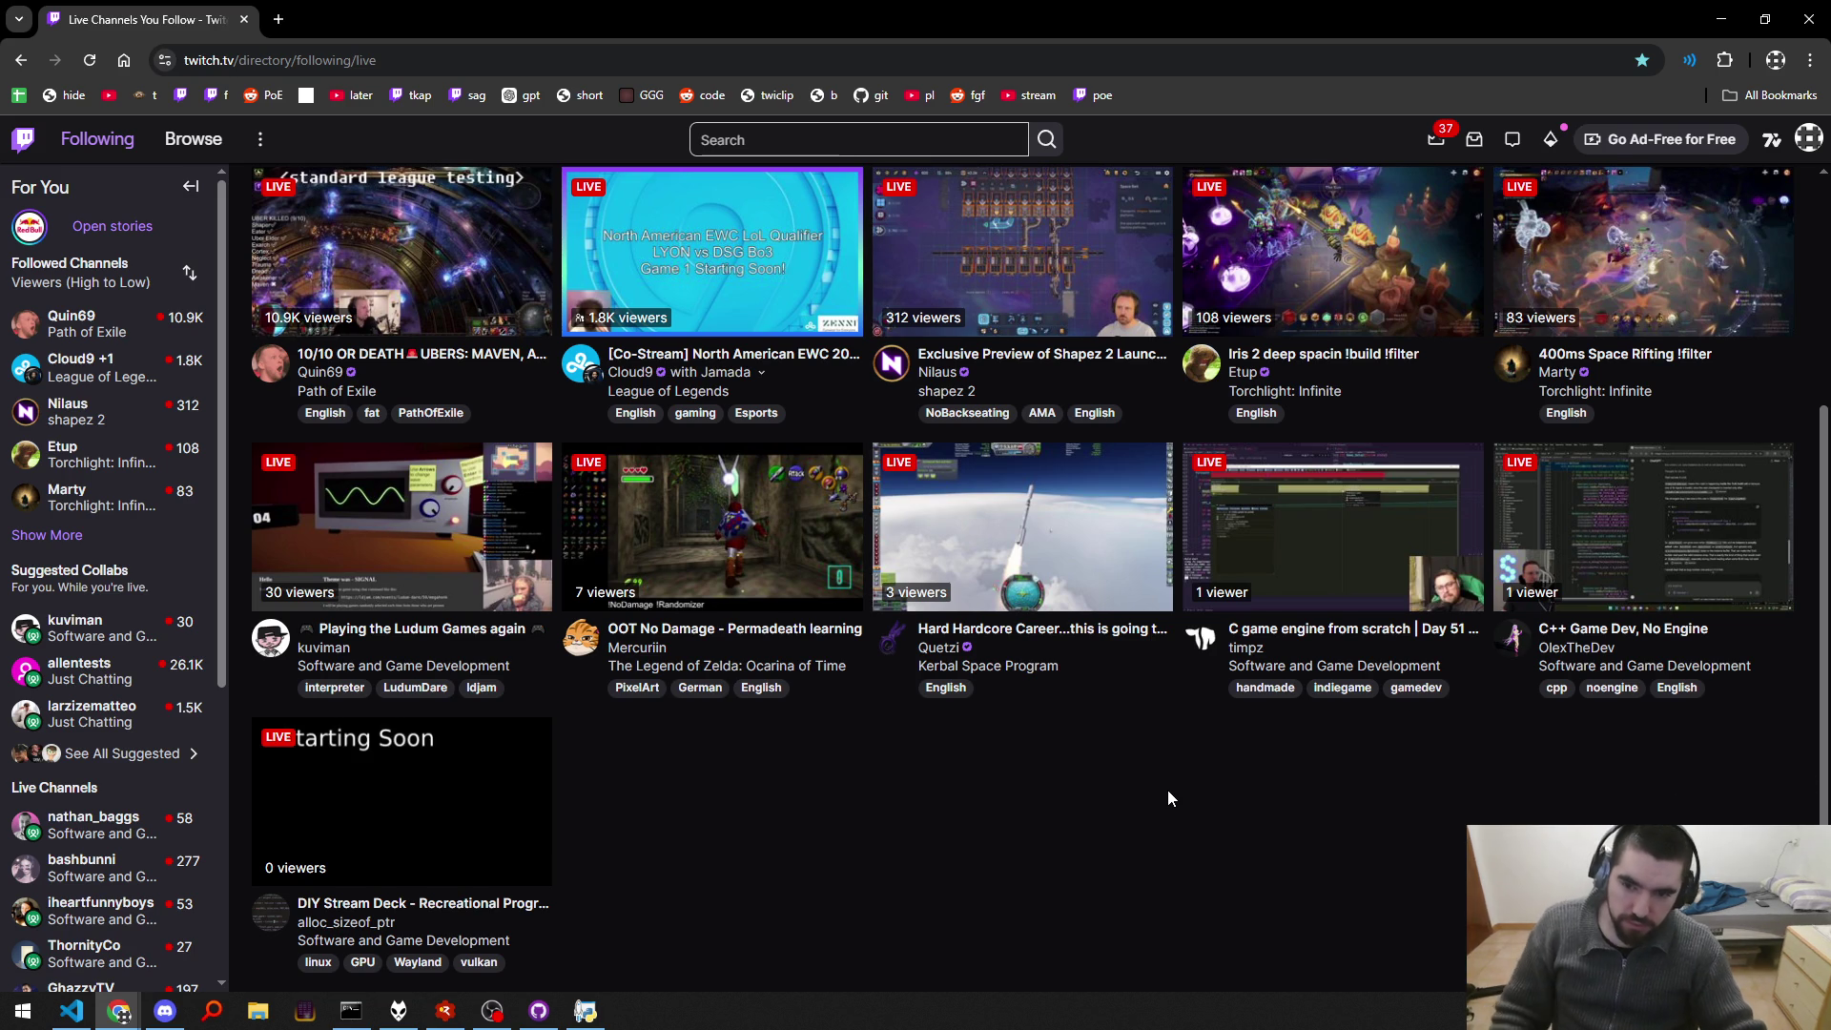
{"action": "scroll", "coordinate": [1169, 791], "scroll_direction": "up", "scroll_amount": 3}
{"action": "scroll", "coordinate": [1169, 797], "scroll_direction": "down", "scroll_amount": 3}
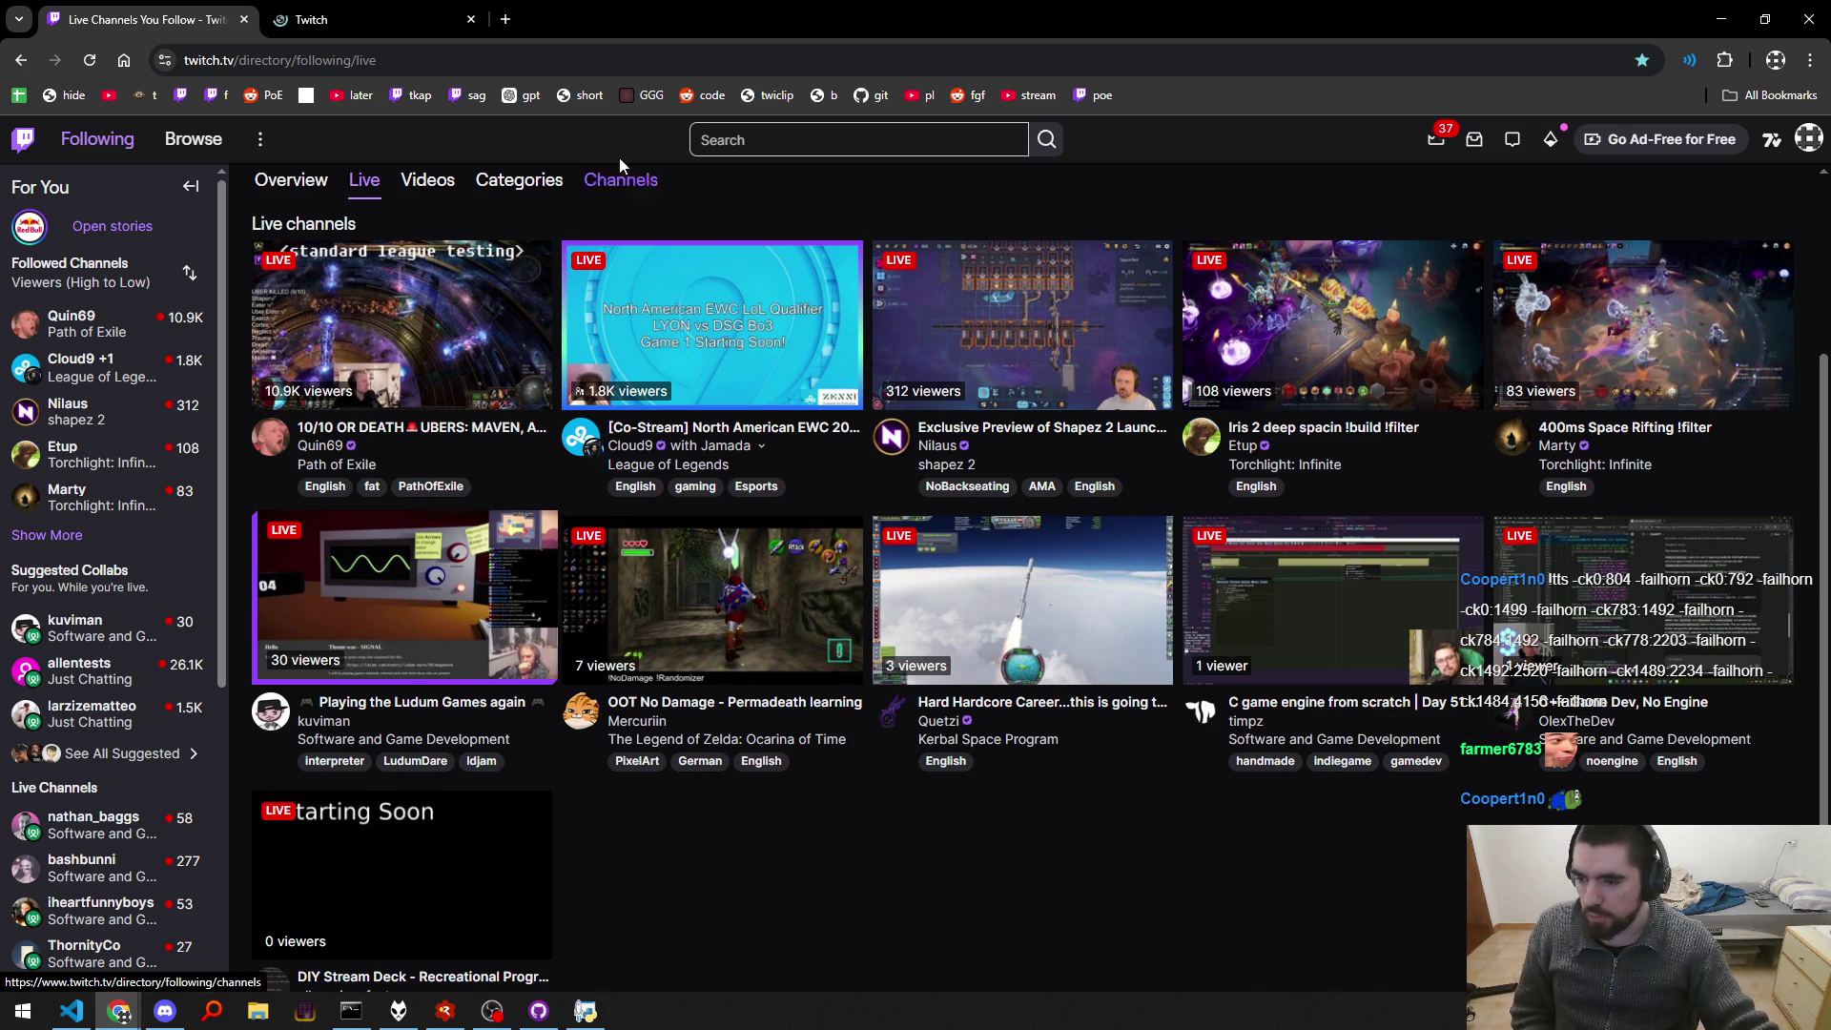
{"action": "key", "text": "ctrl+Tab"}
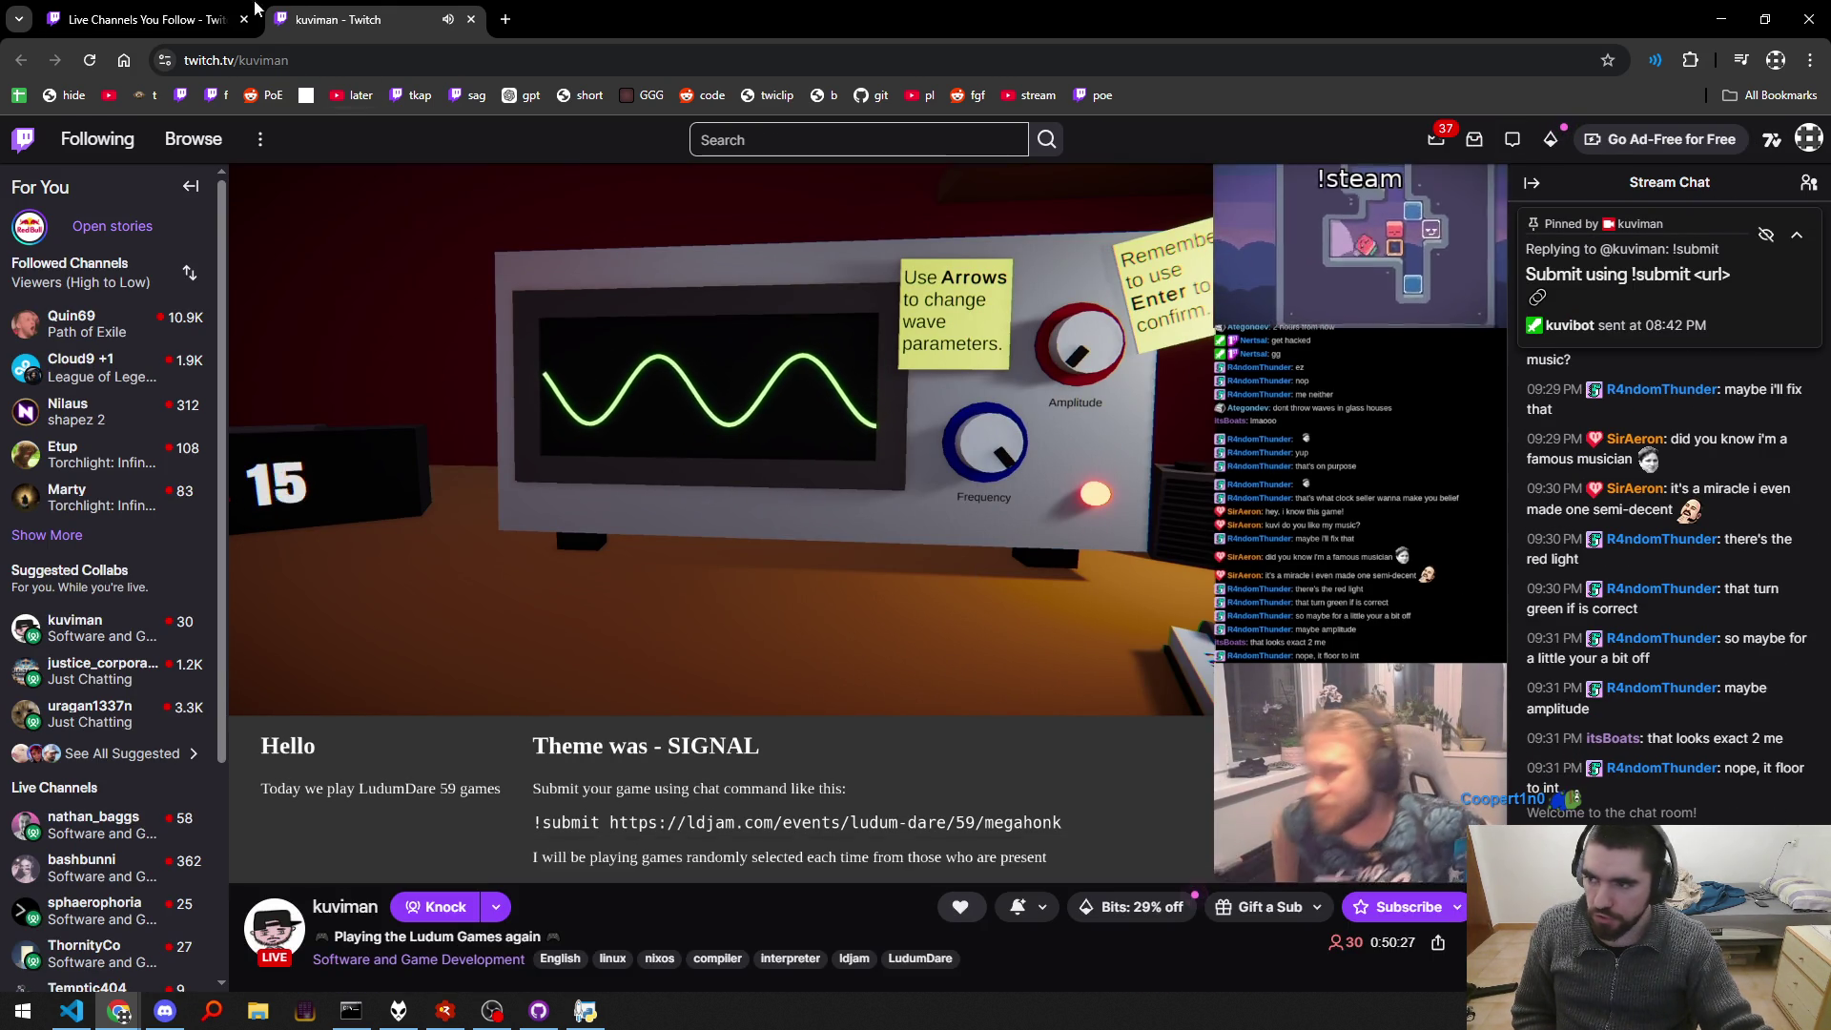
Step: Preview timpz's stream in a new tab, close it, and return to the Following live channels
{"action": "key", "text": "ctrl+shift+Tab"}
{"action": "scroll", "coordinate": [1165, 778], "scroll_direction": "down", "scroll_amount": 3}
{"action": "middle_click", "coordinate": [1317, 610]}
{"action": "left_click", "coordinate": [615, 10]}
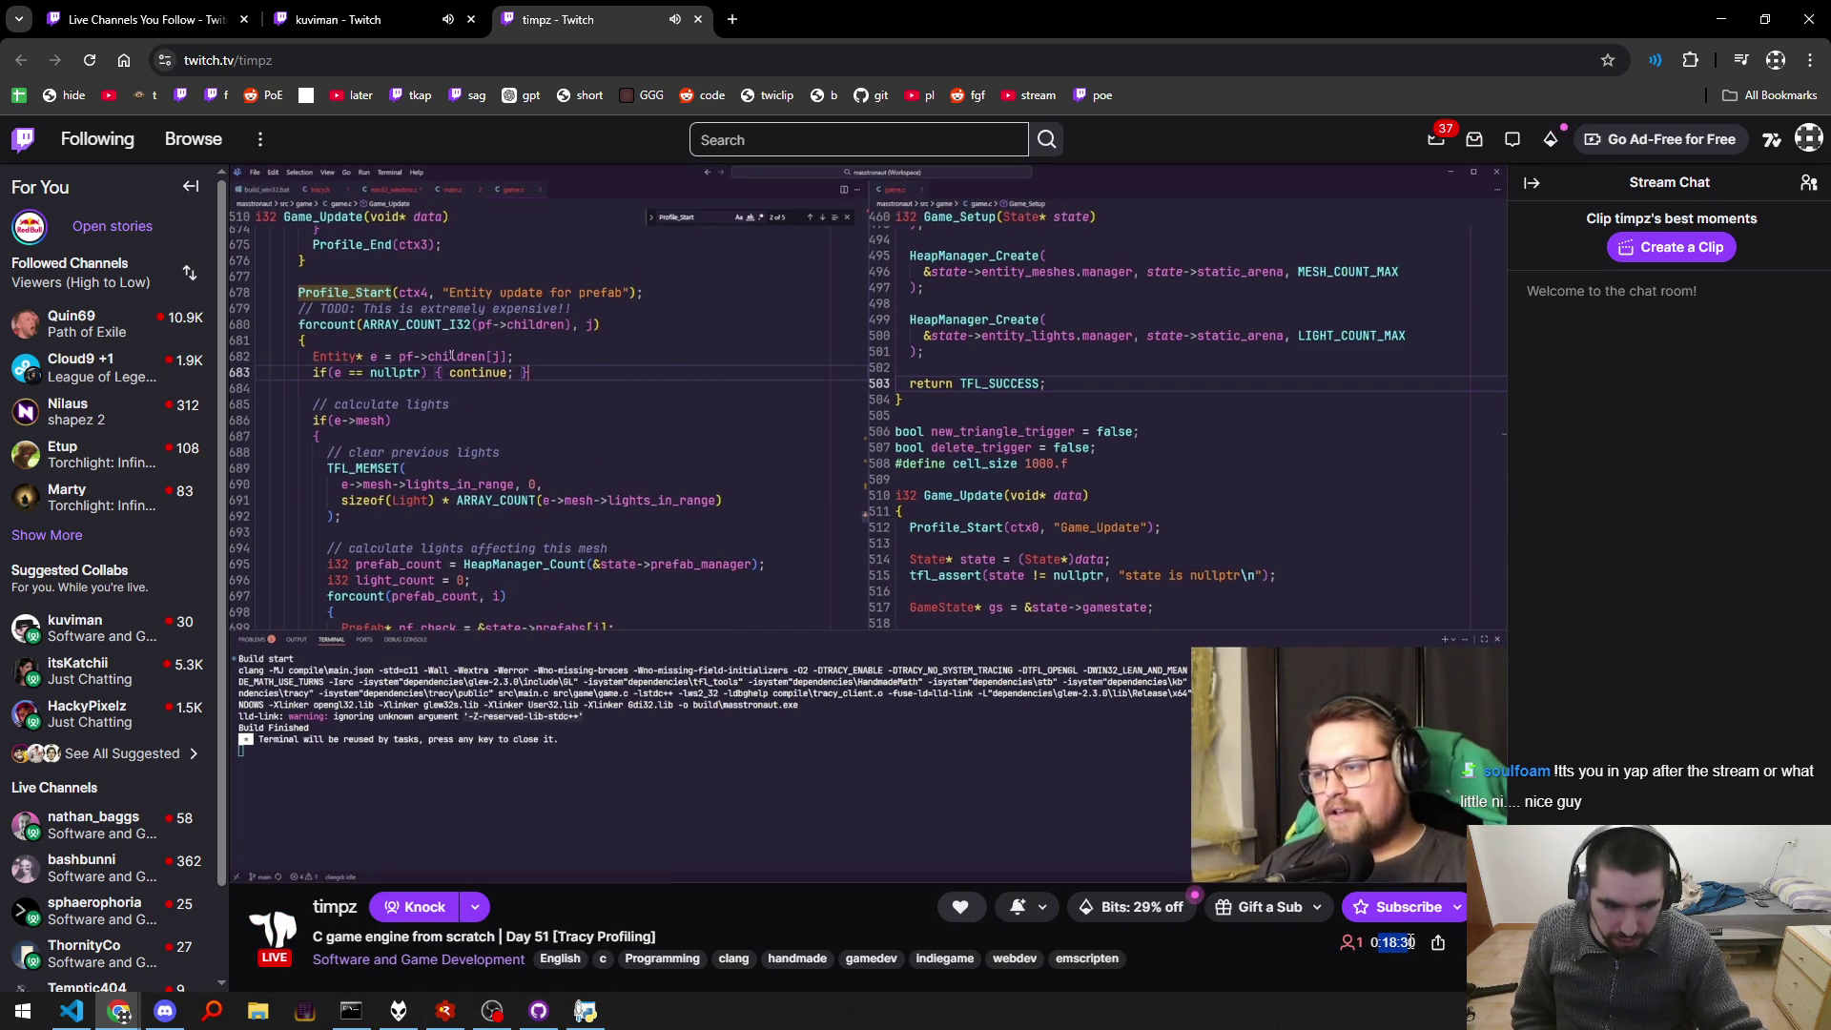
{"action": "scroll", "coordinate": [1233, 678], "scroll_direction": "down", "scroll_amount": 3}
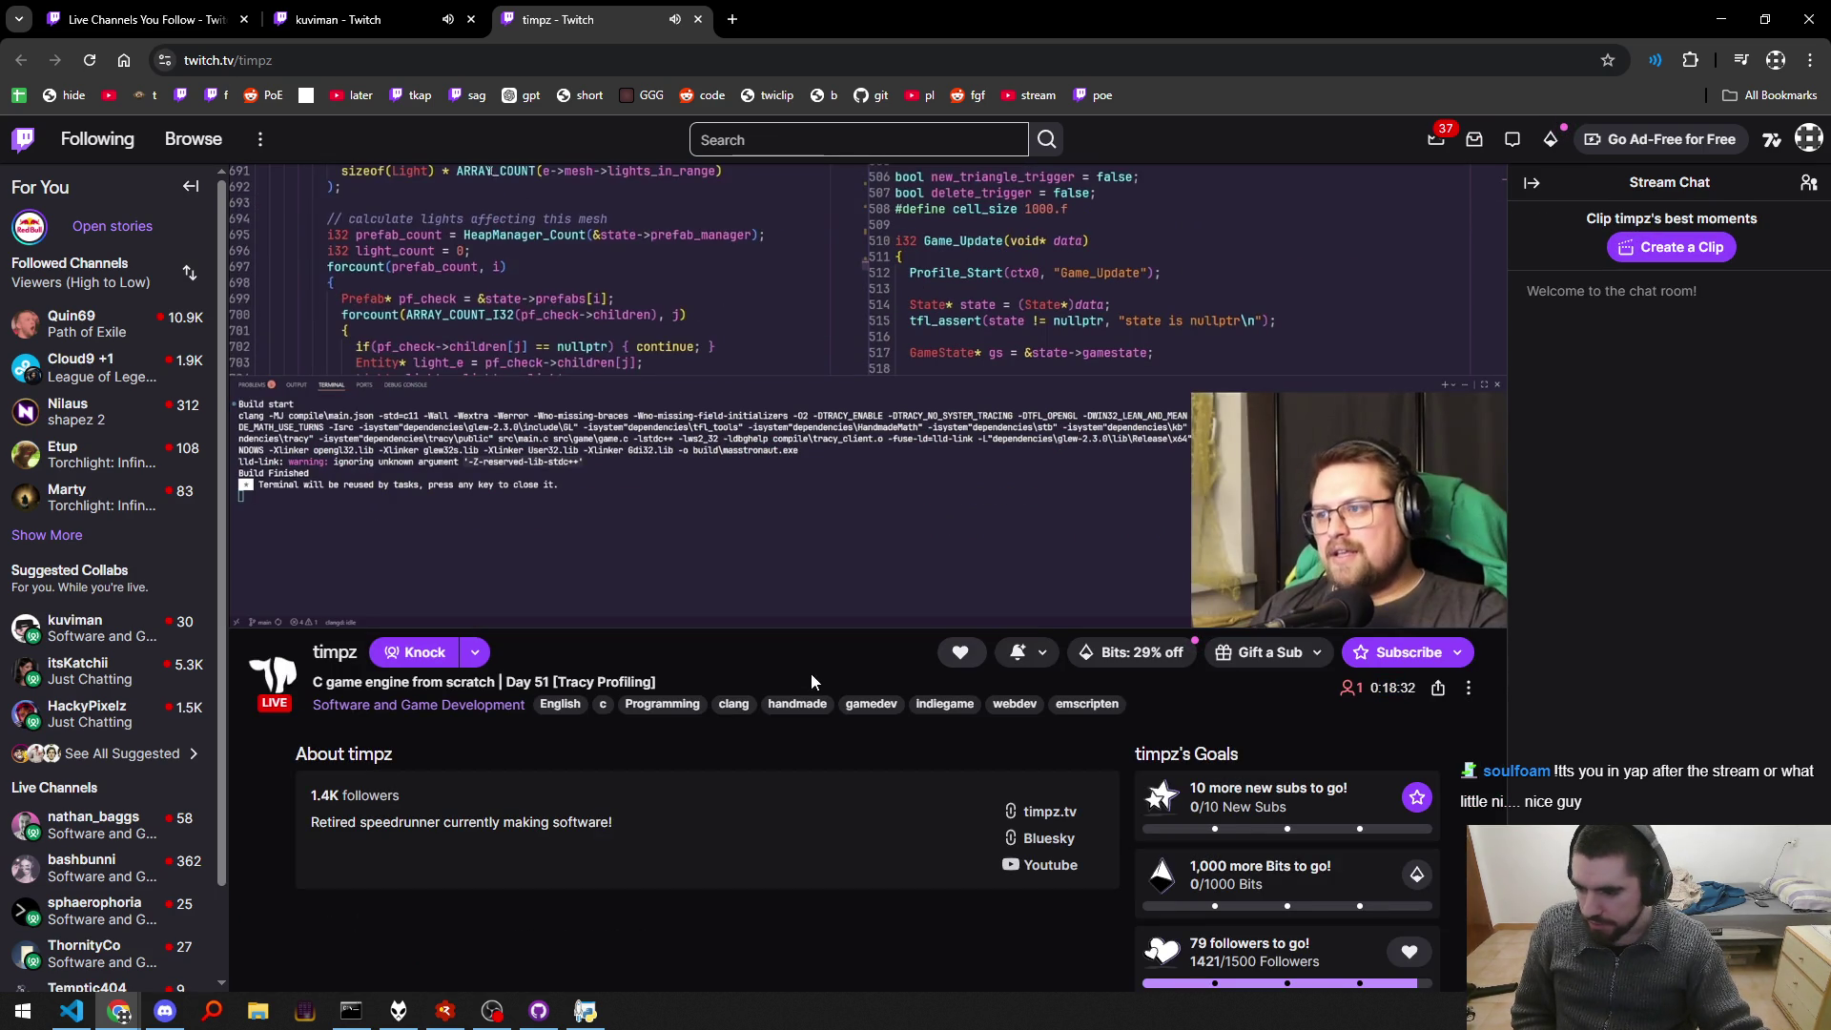
{"action": "key", "text": "ctrl+w"}
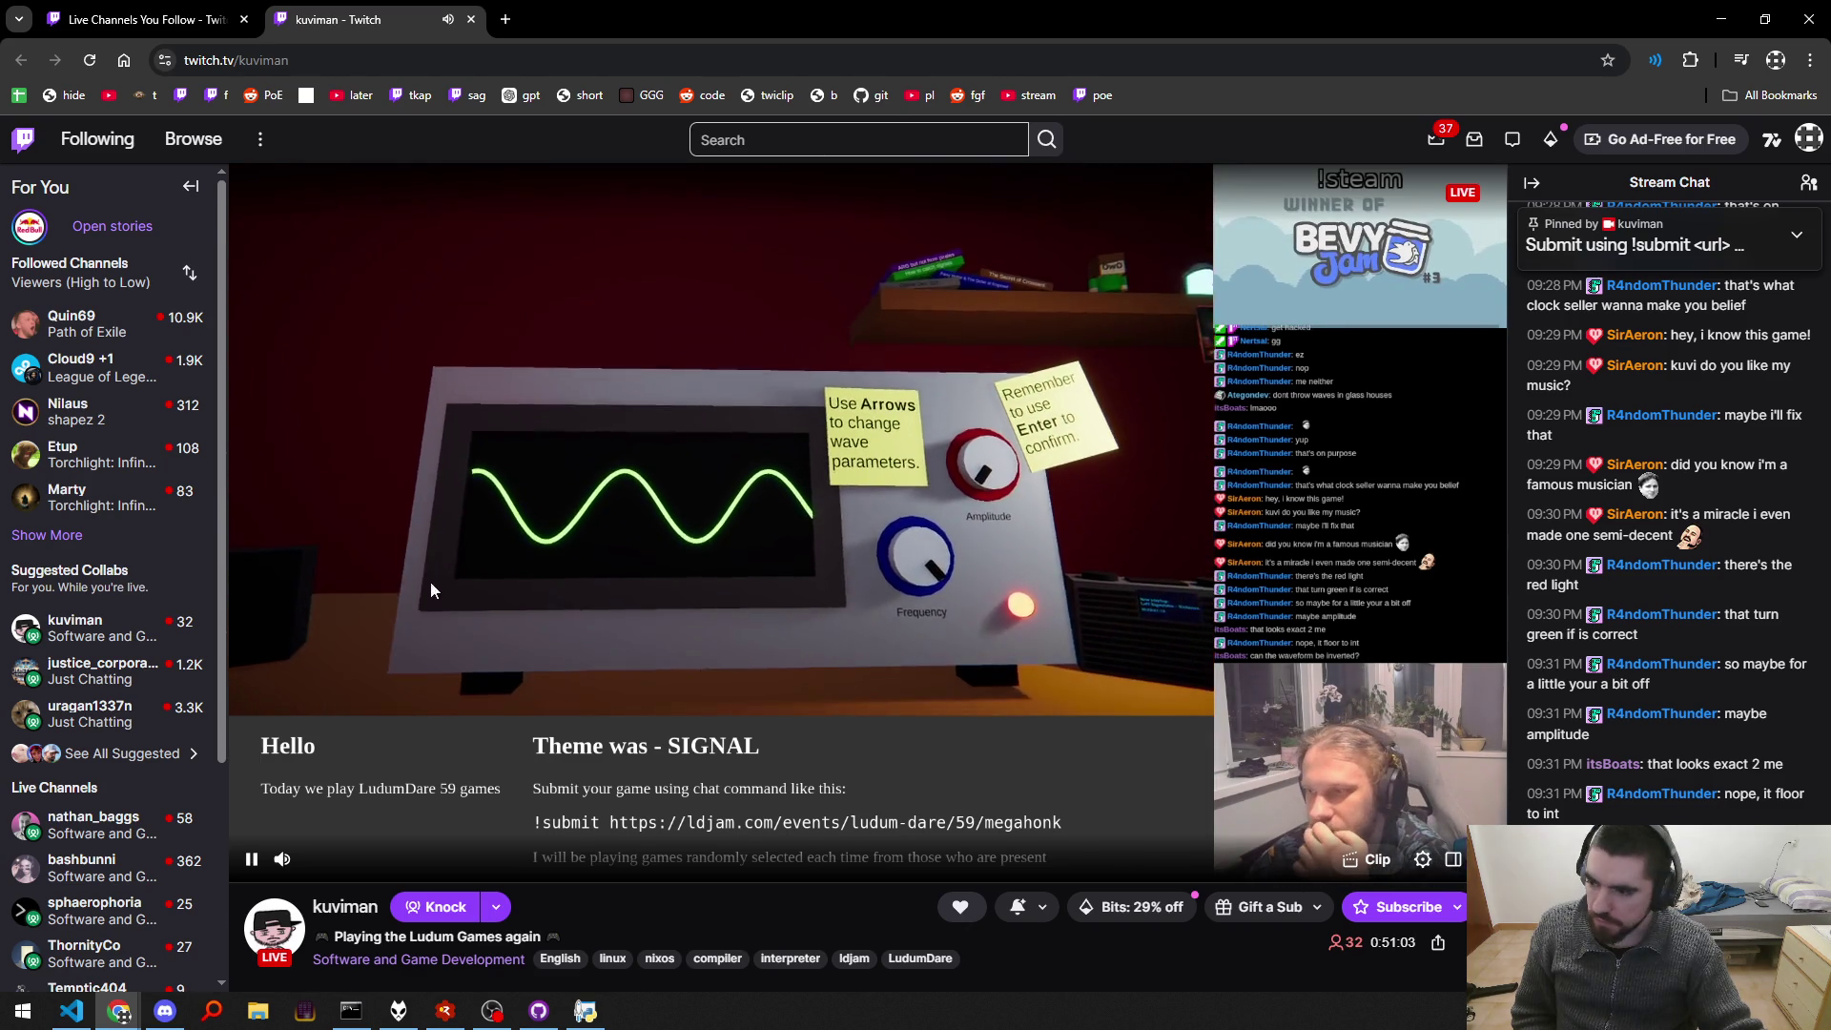
{"action": "left_click", "coordinate": [172, 19]}
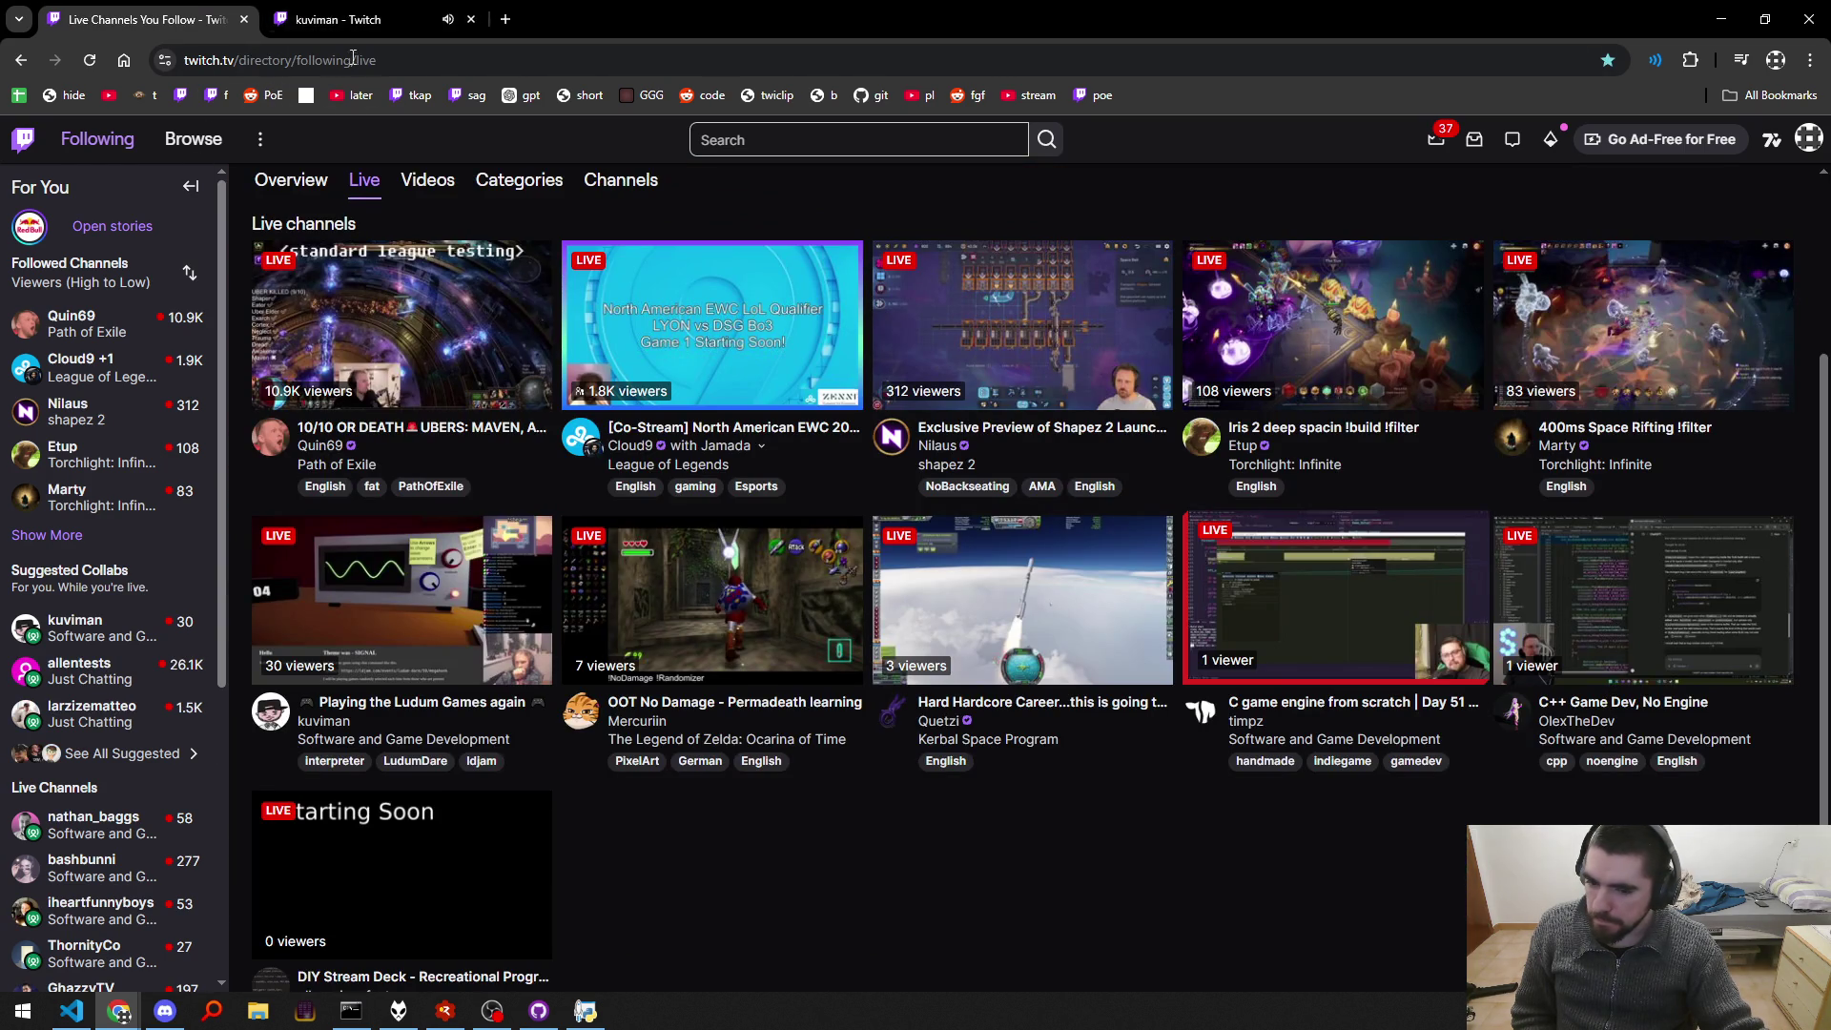
Step: Close kuviman's tab, open timpz's live channel and select its full page address
{"action": "middle_click", "coordinate": [344, 22]}
{"action": "left_click", "coordinate": [1355, 638]}
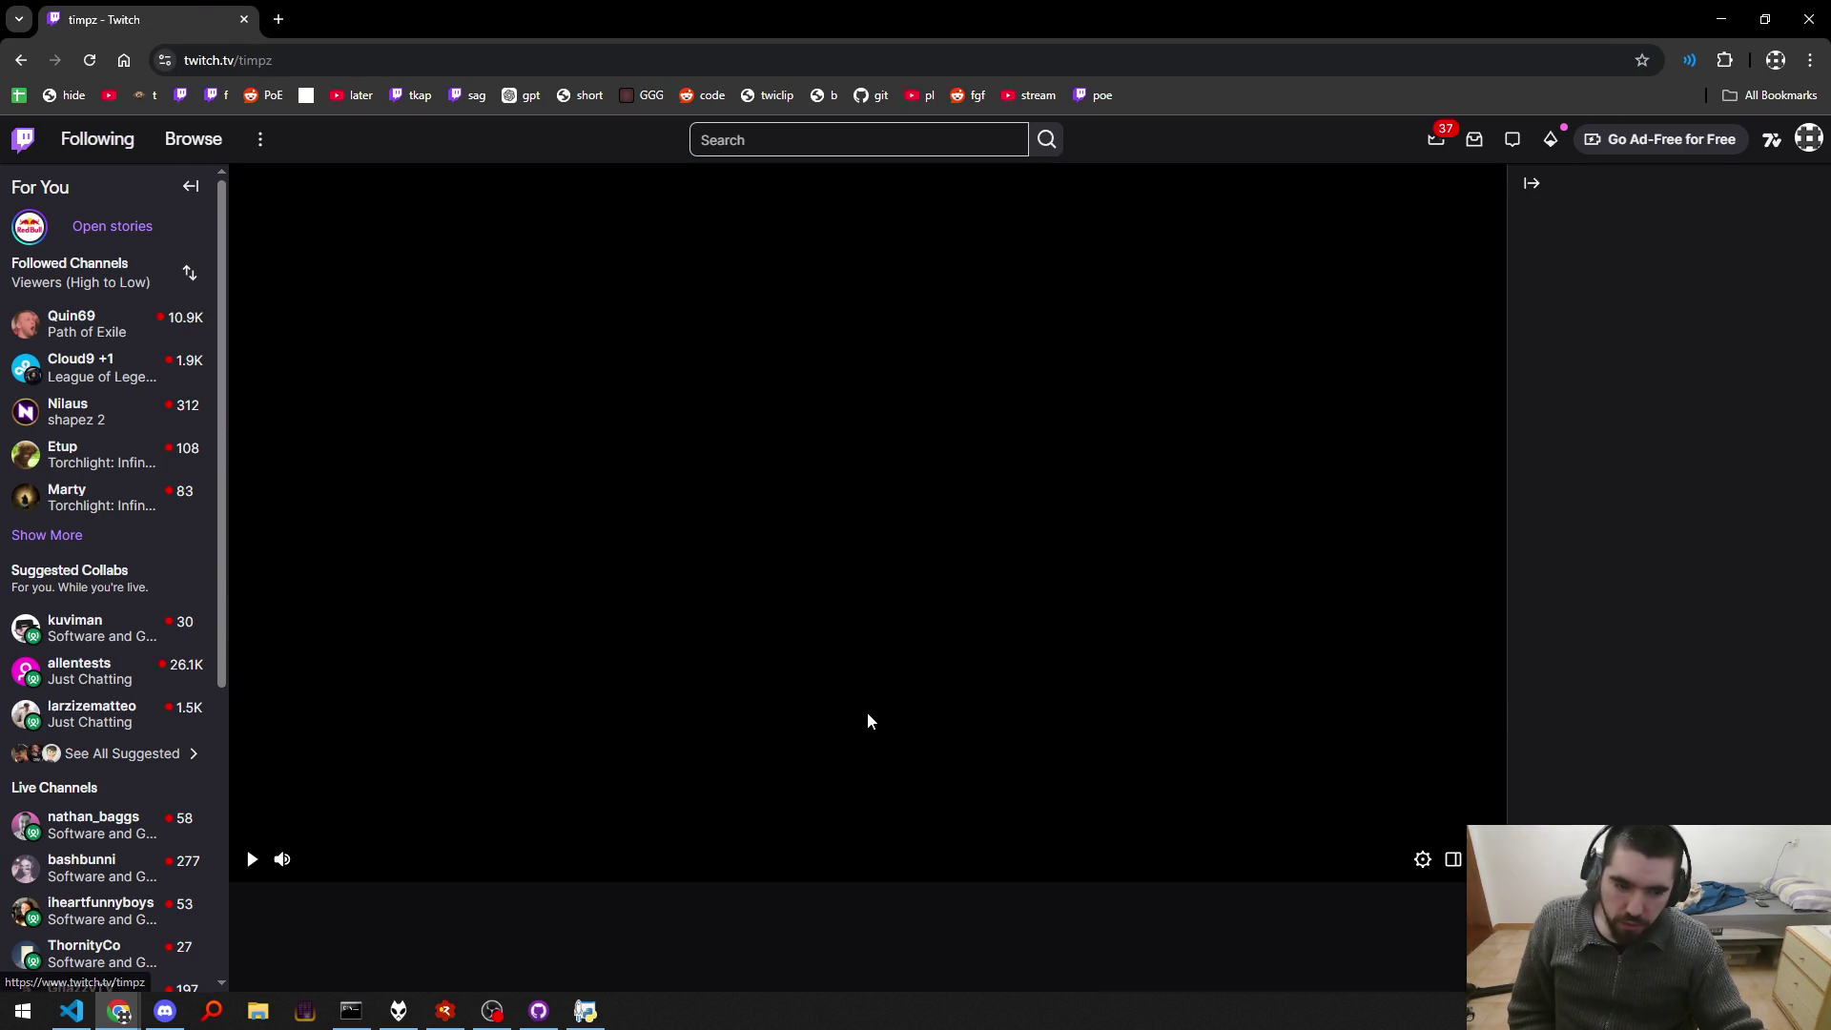
{"action": "double_click", "coordinate": [260, 62]}
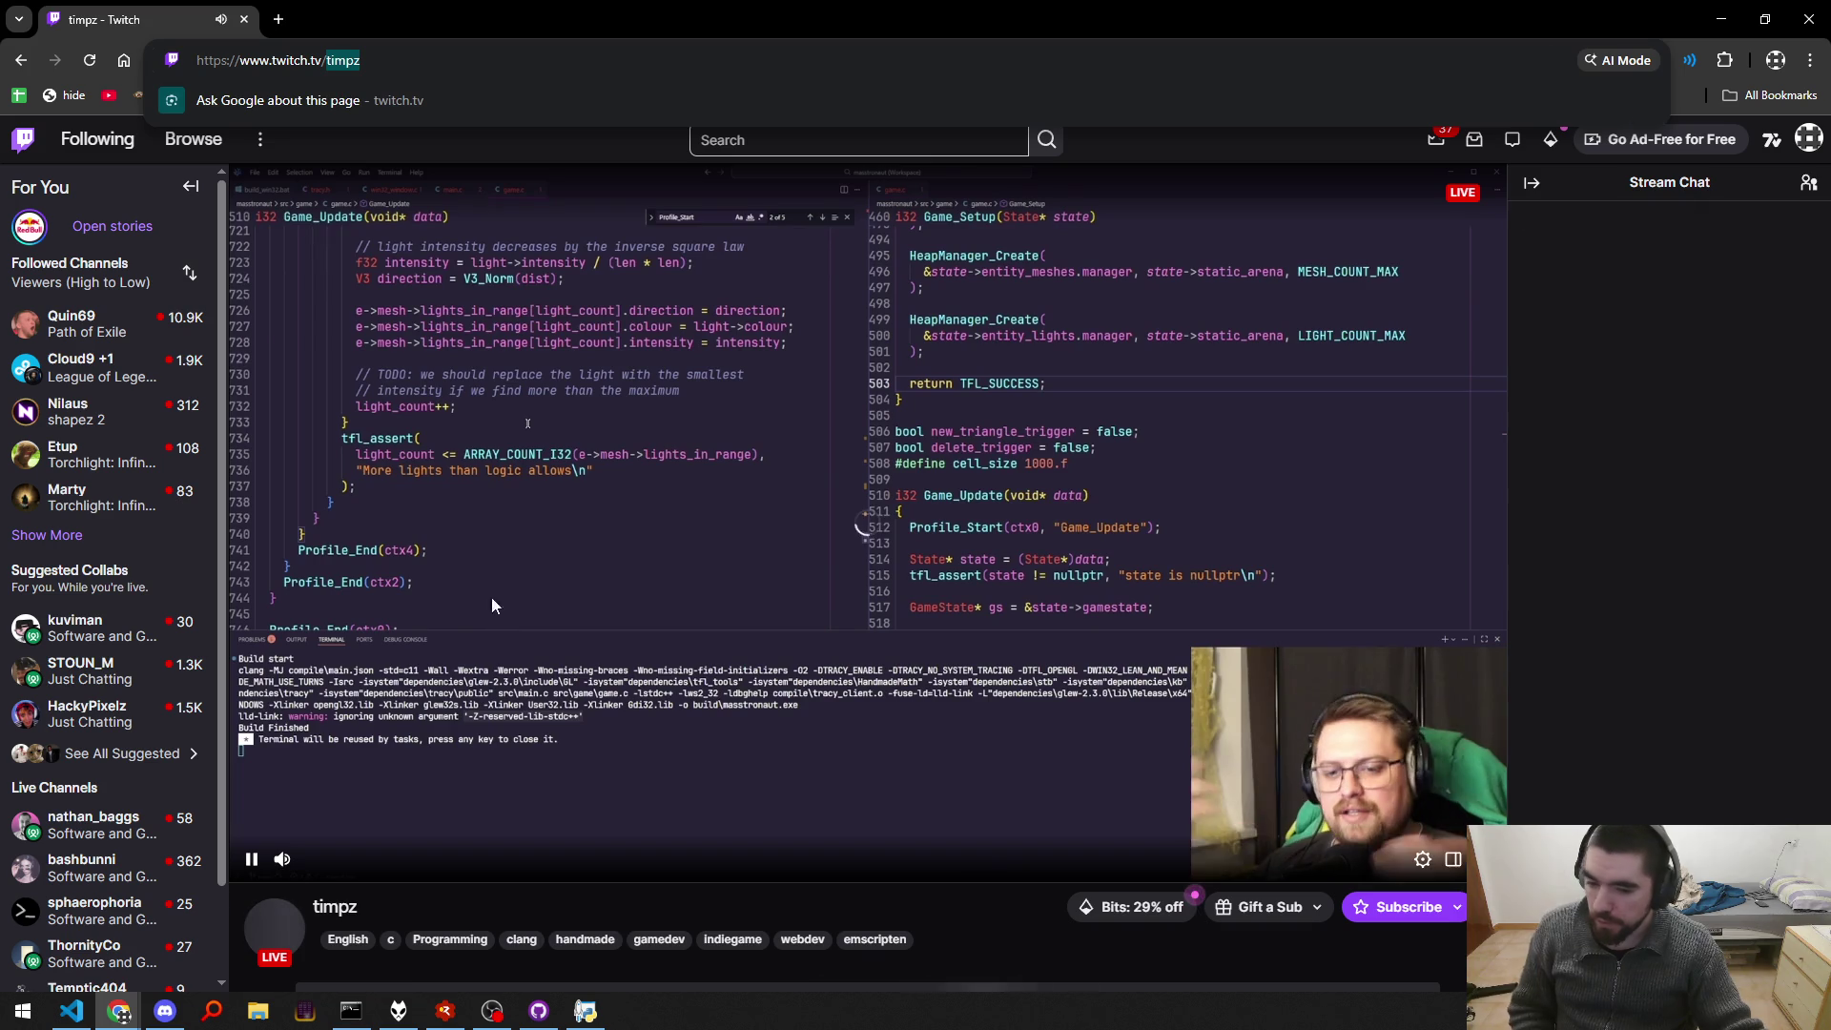
{"action": "key", "text": "ctrl+a"}
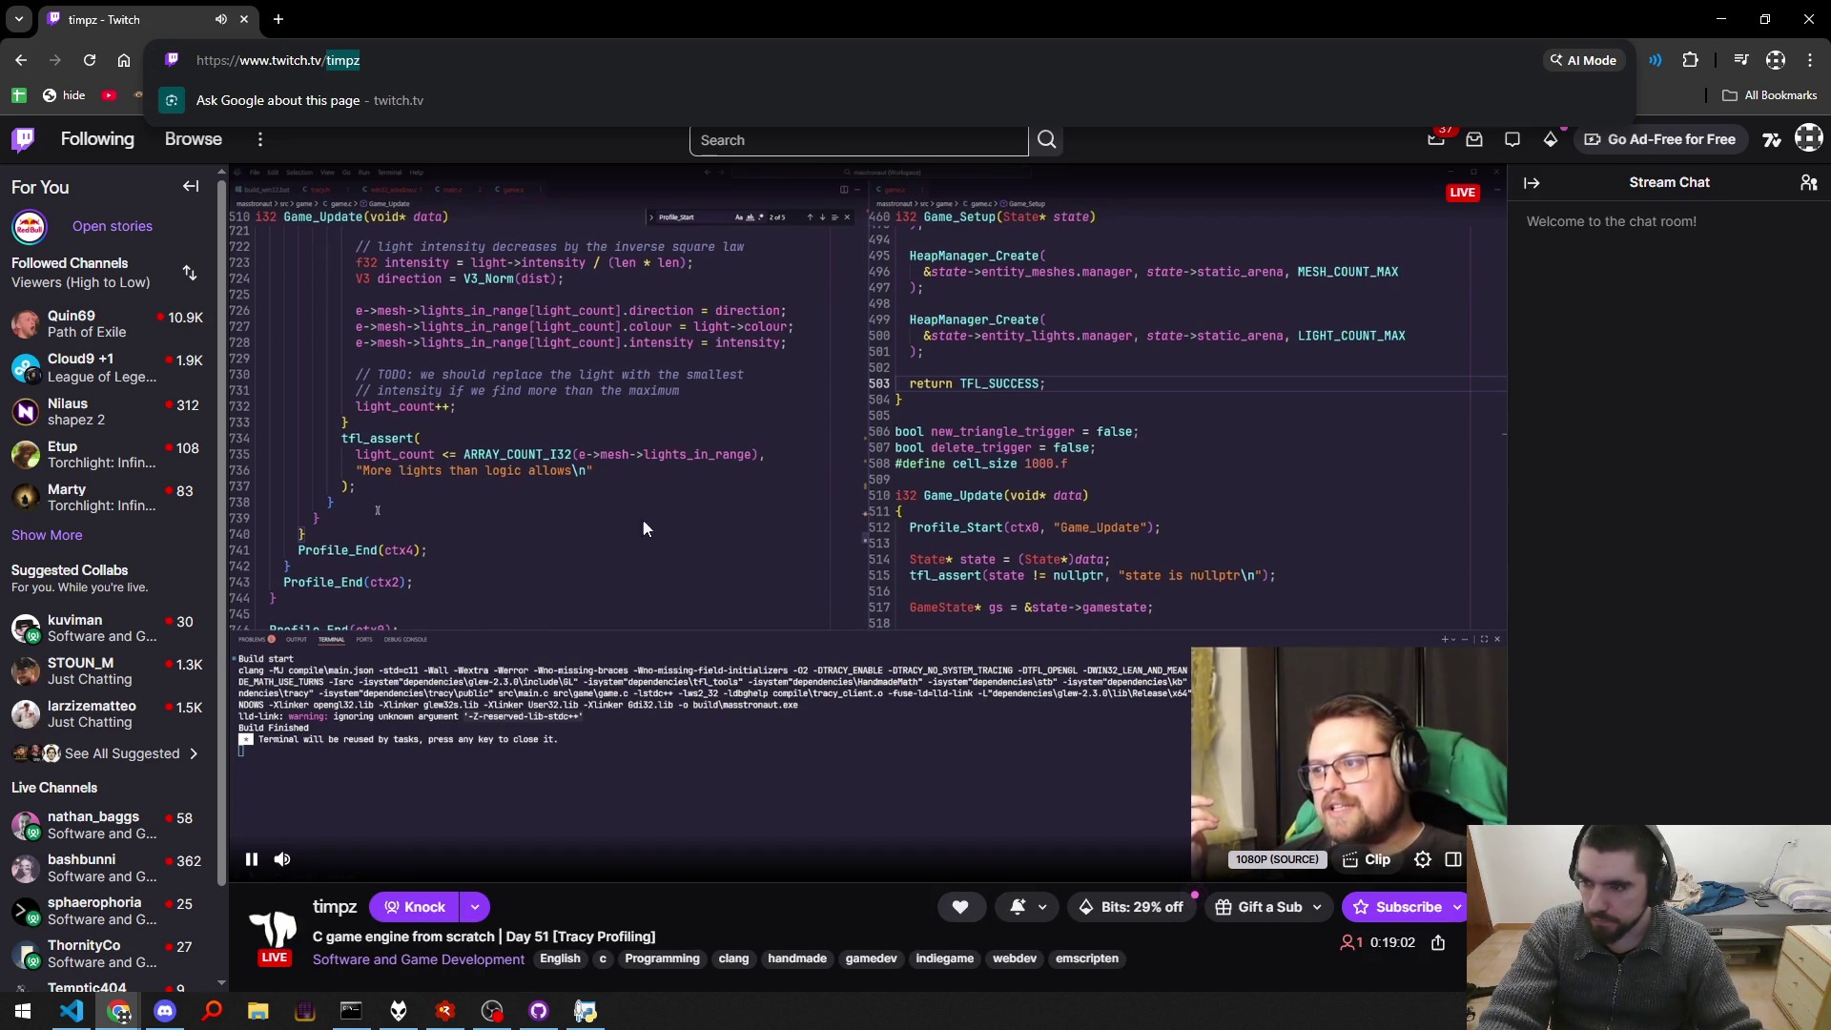
{"action": "key", "text": "alt+Tab"}
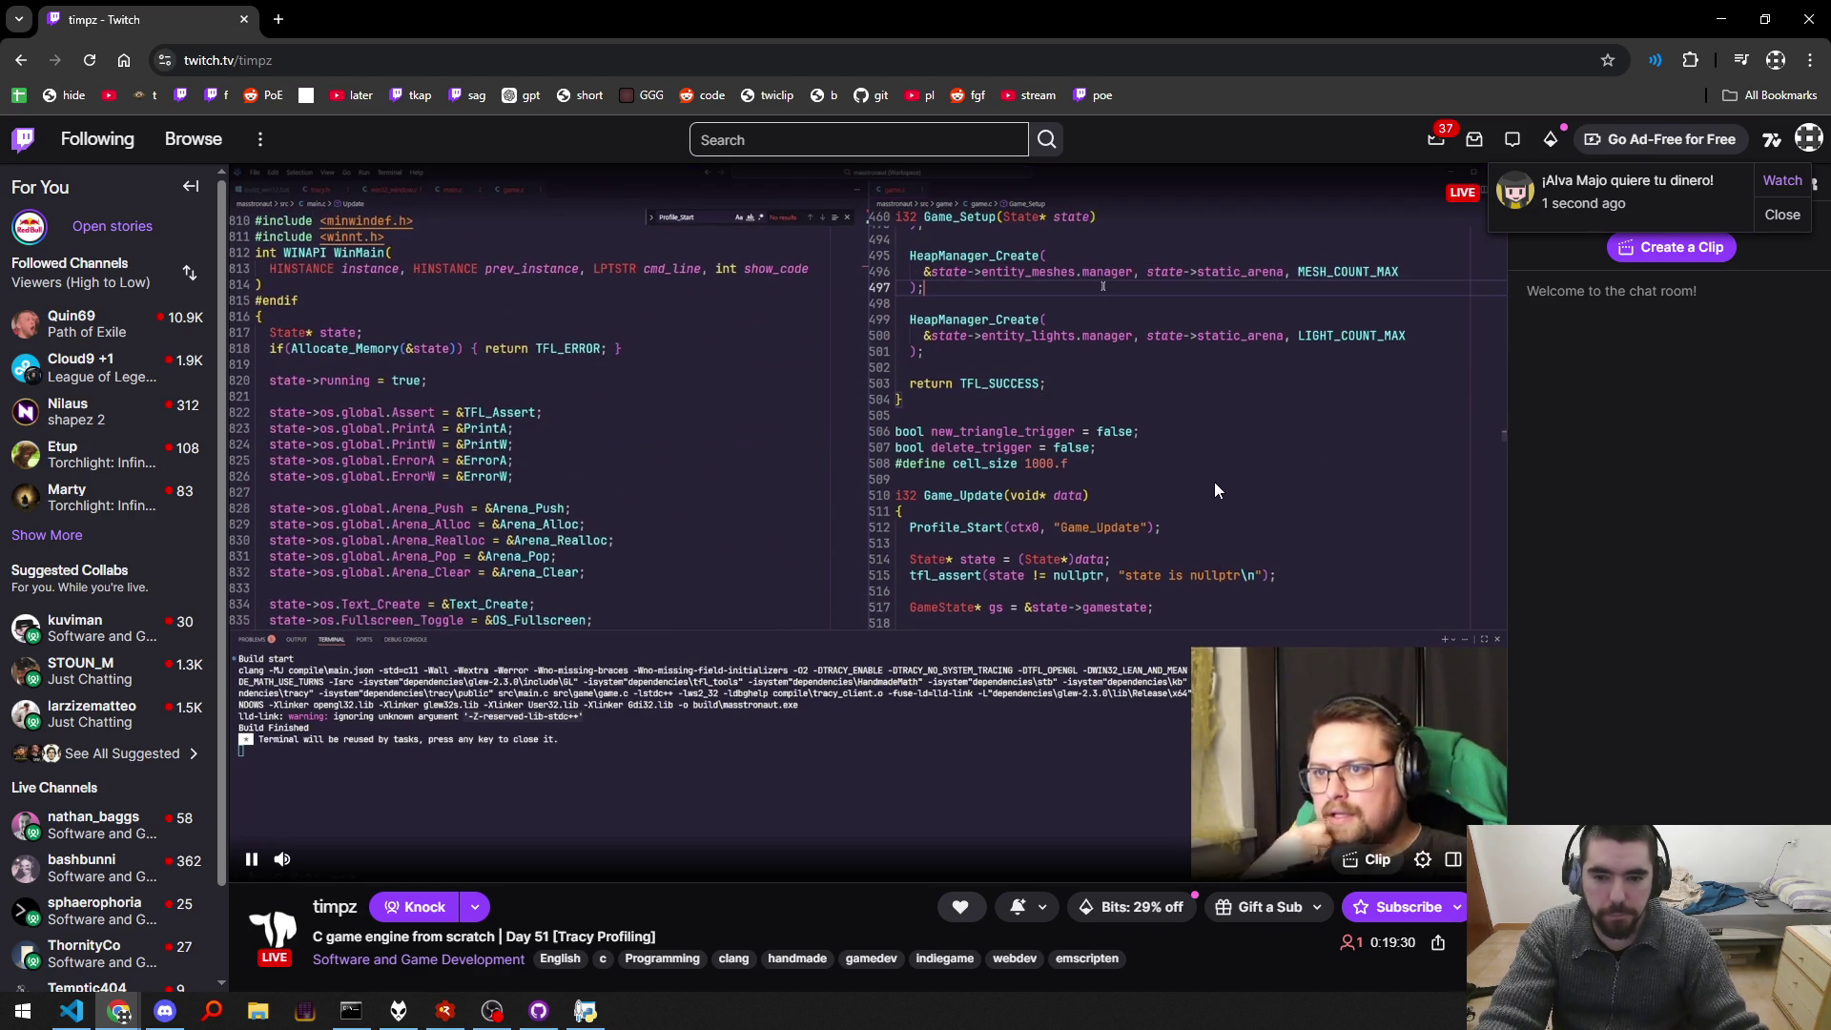
Step: Snap the chat with the 41-viewer timpz raid to the left half and type '!emotem'
{"action": "right_click", "coordinate": [1159, 488]}
{"action": "left_click", "coordinate": [1002, 467]}
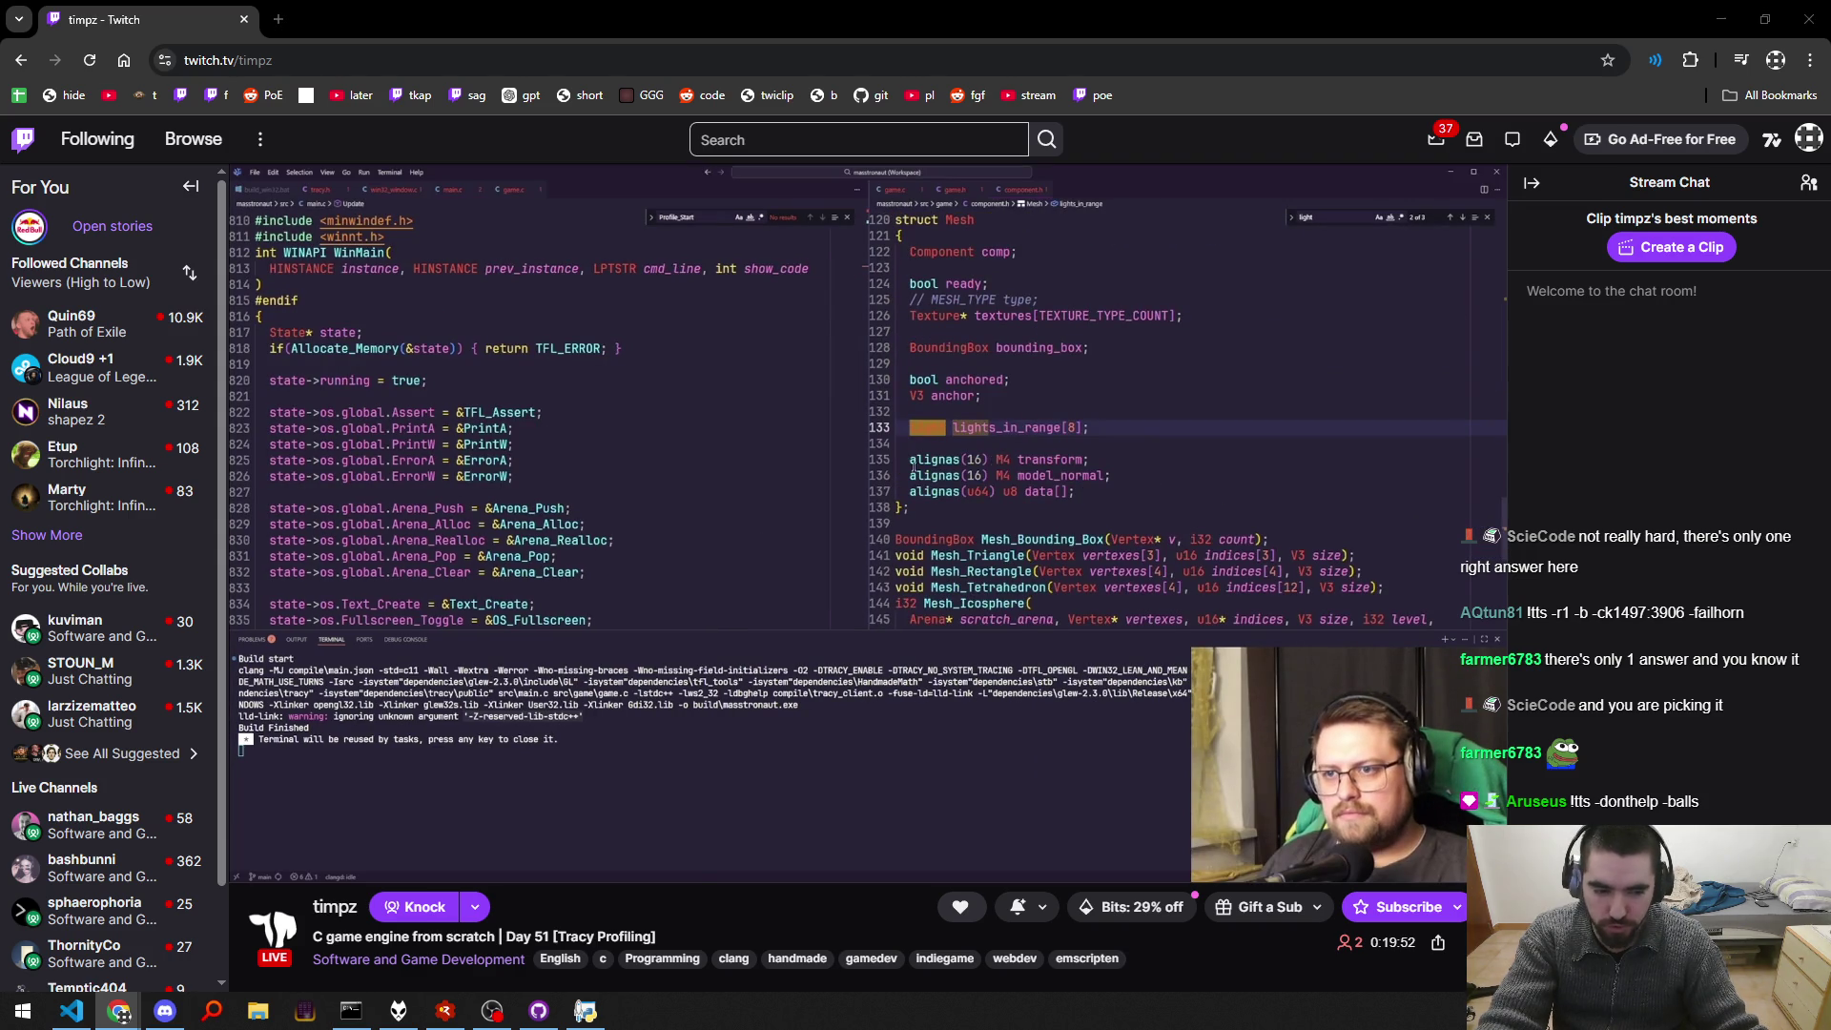
{"action": "key", "text": "alt+Tab"}
{"action": "key", "text": "super+Left"}
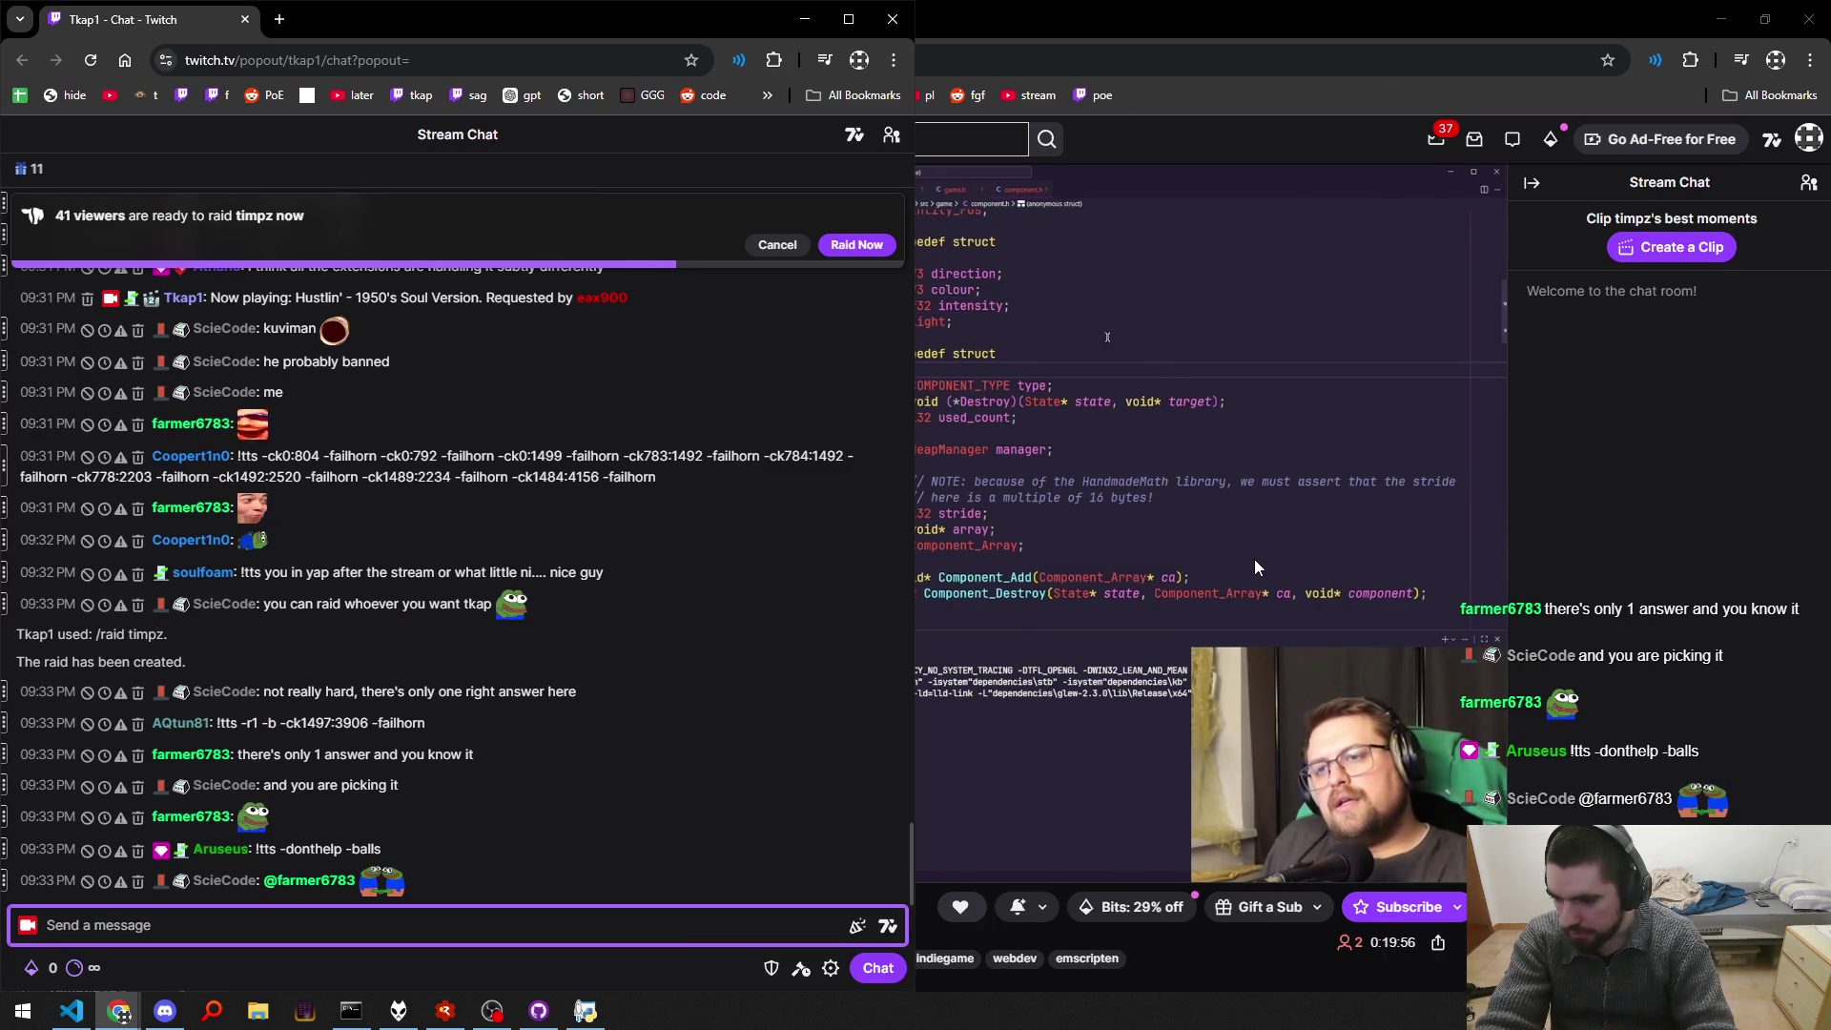
{"action": "type", "text": "!emoteusage botto"}
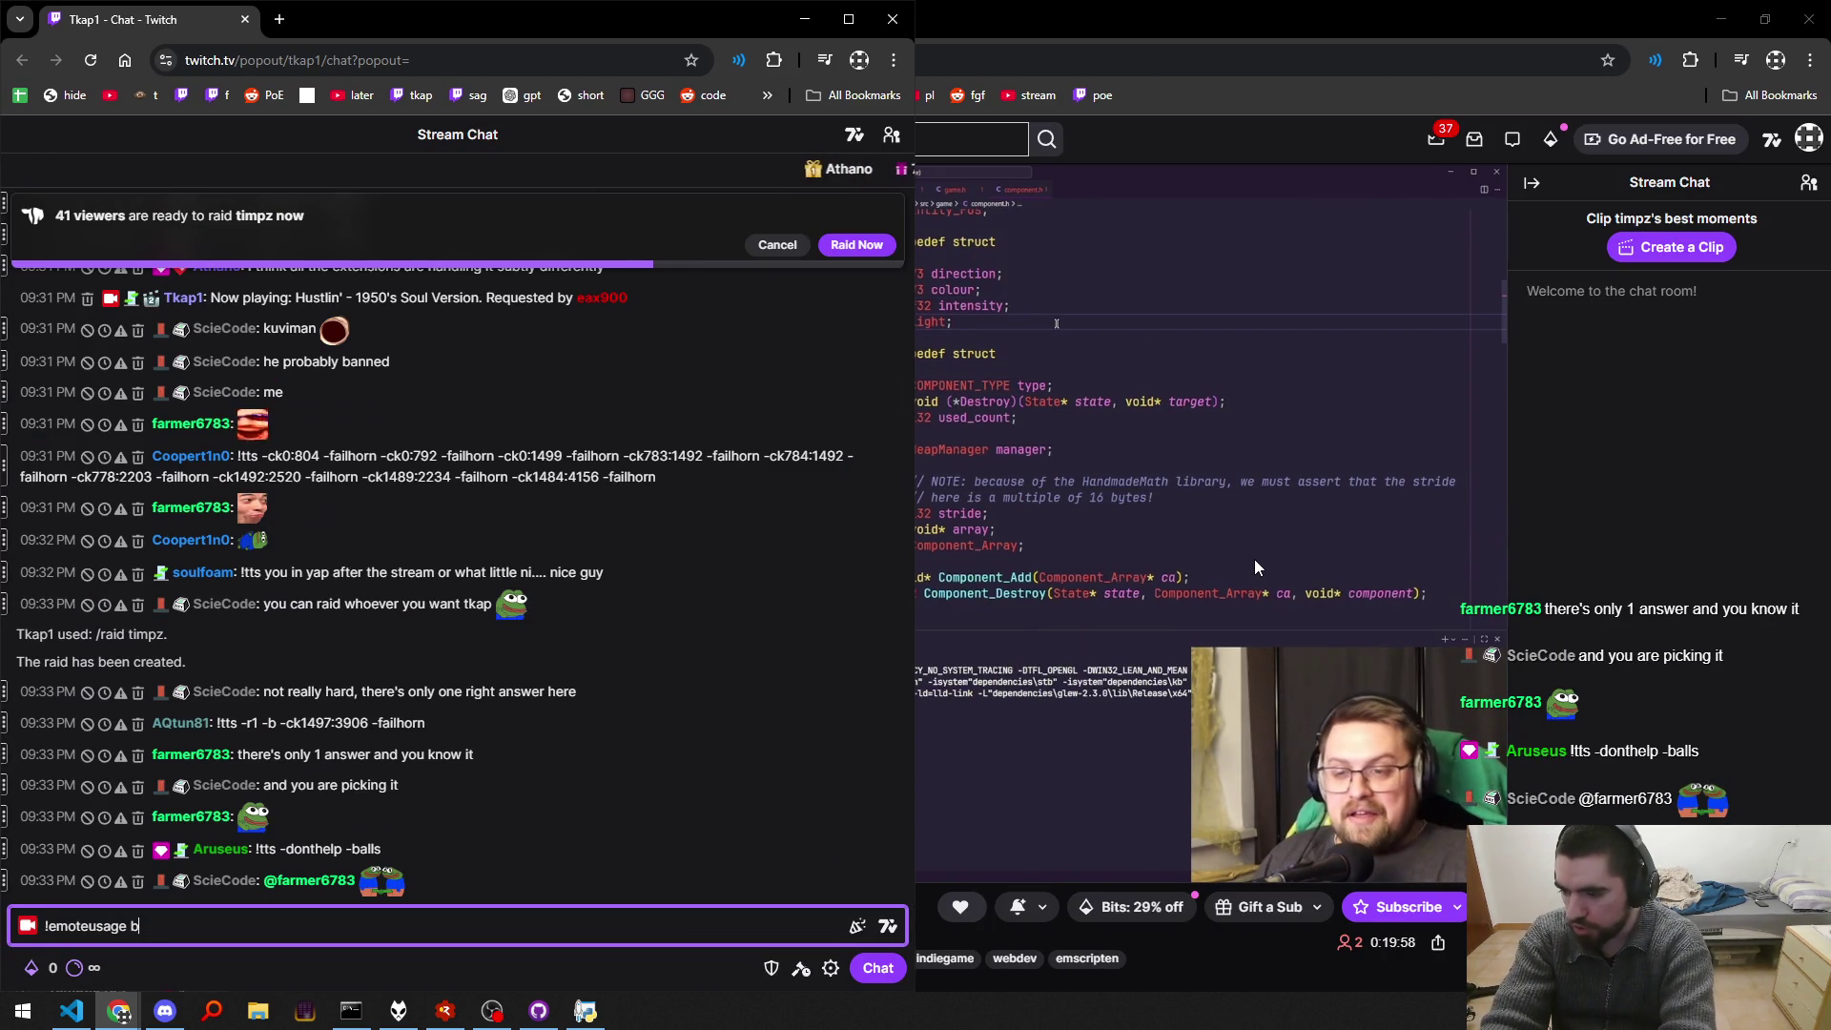